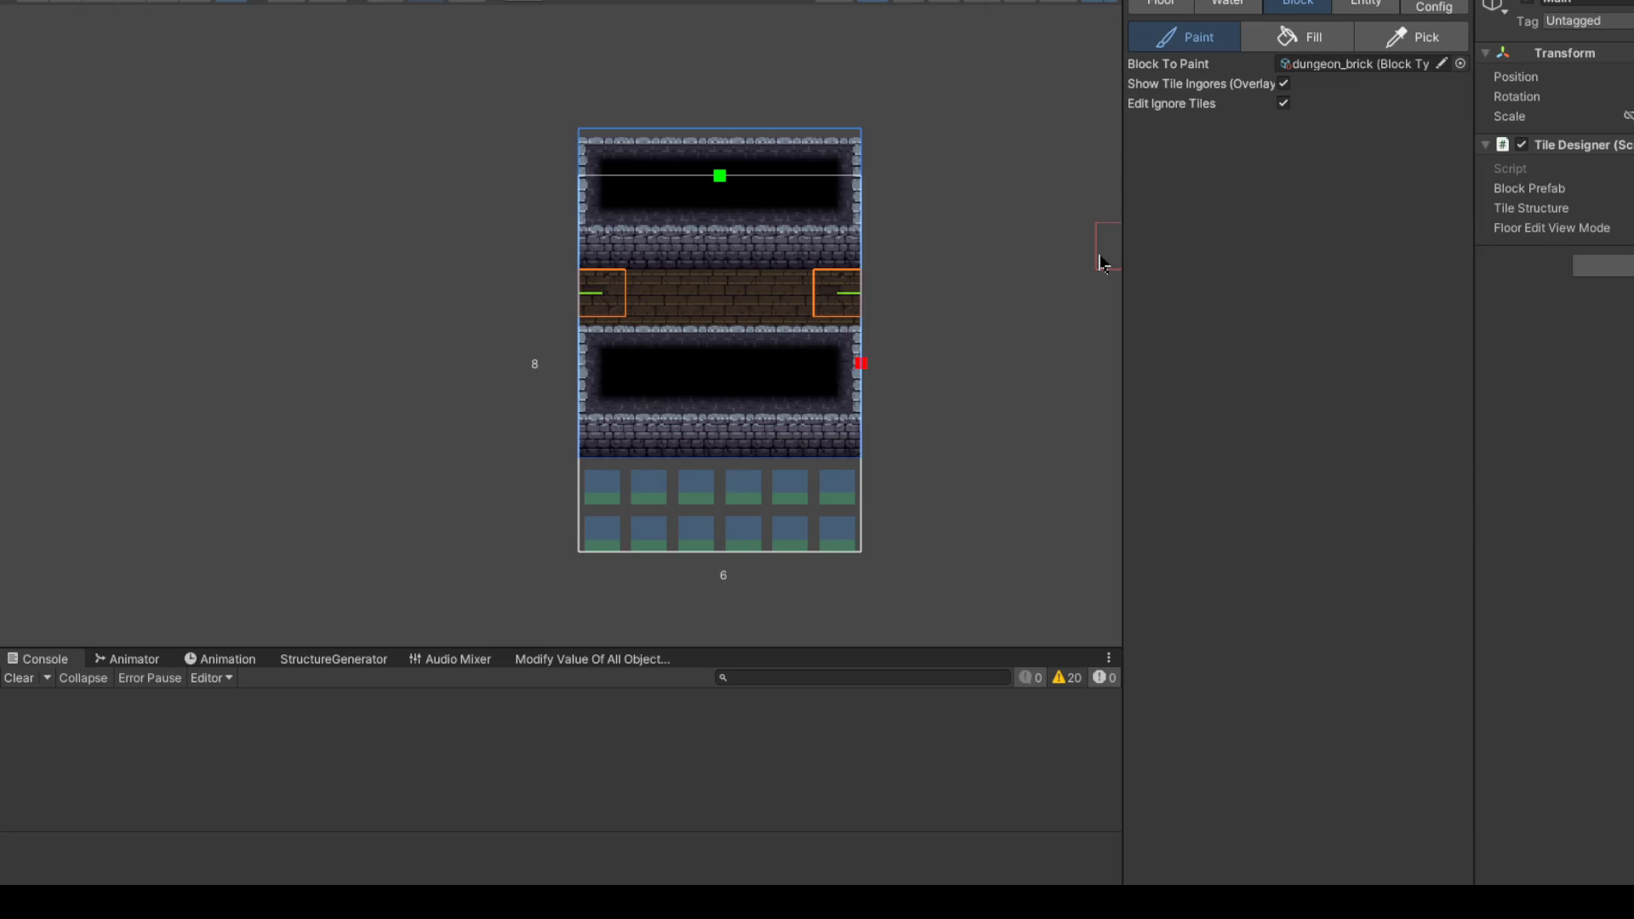
Step: Trim the dungeon room grid to 6 by 6 and show its Config connector settings
left_click_drag(730, 179, 724, 269)
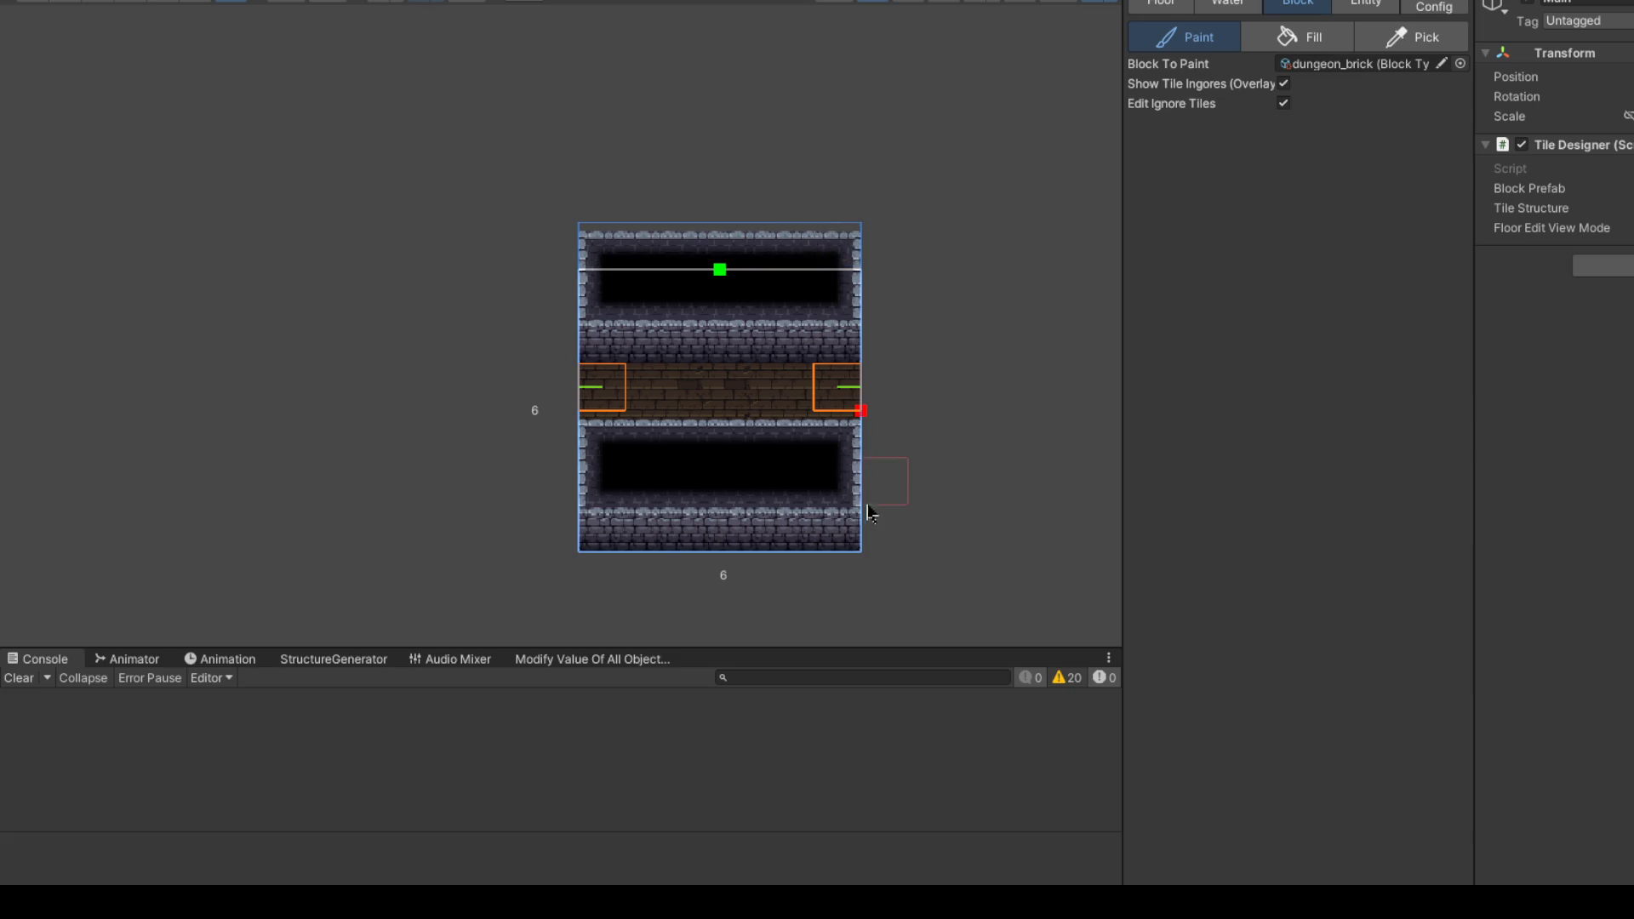
scroll(869, 510, "up", 2)
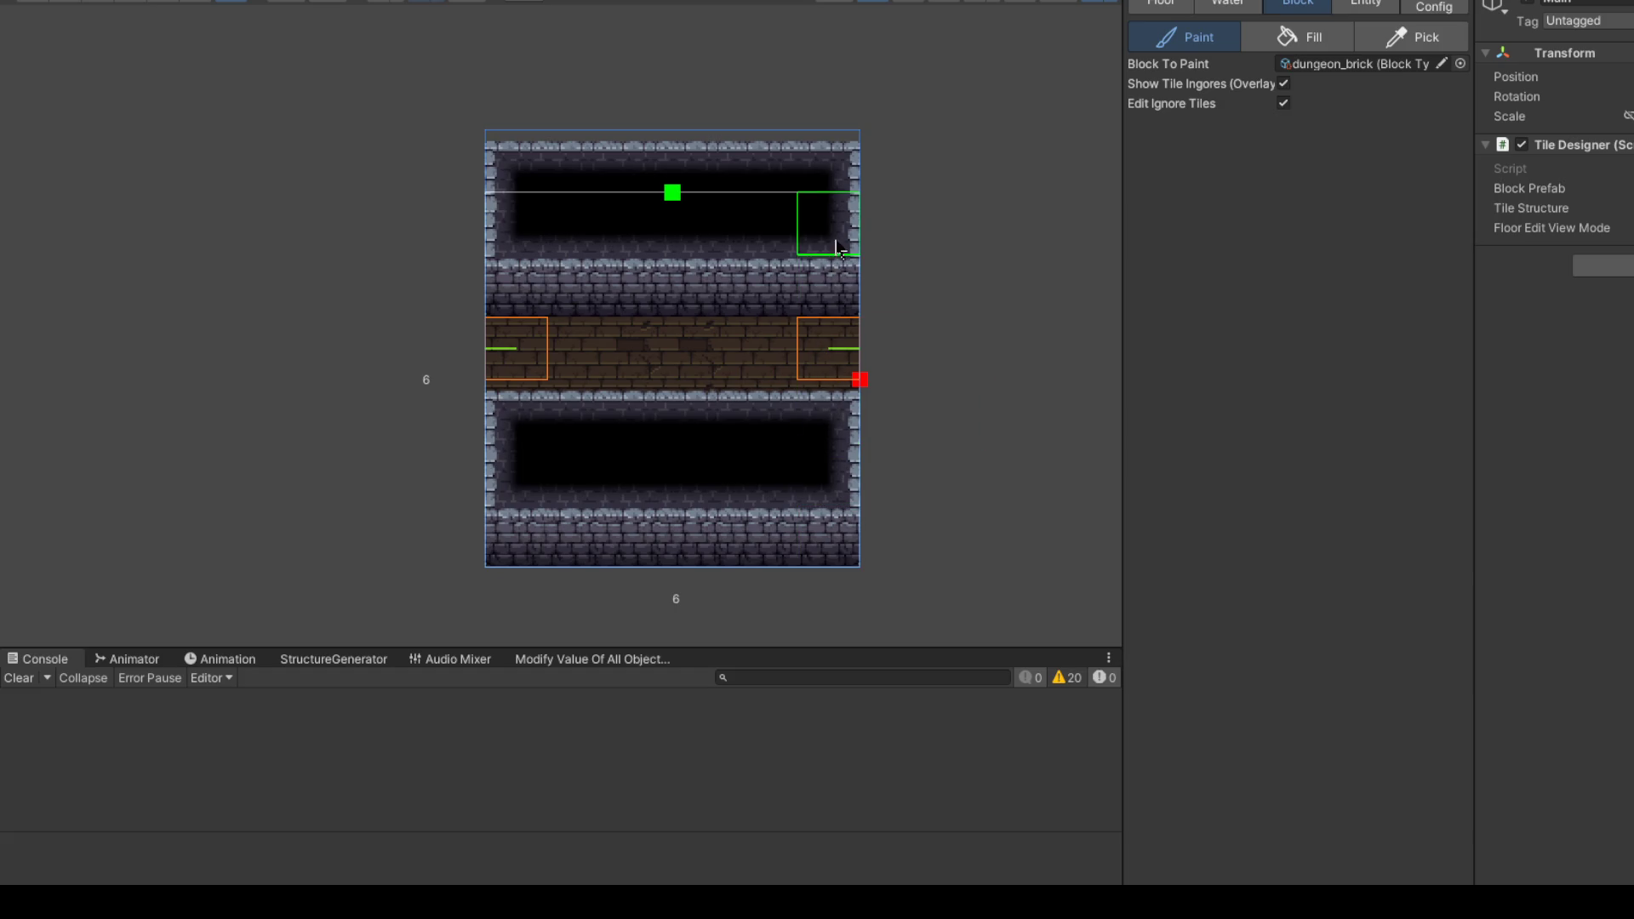
left_click(1434, 6)
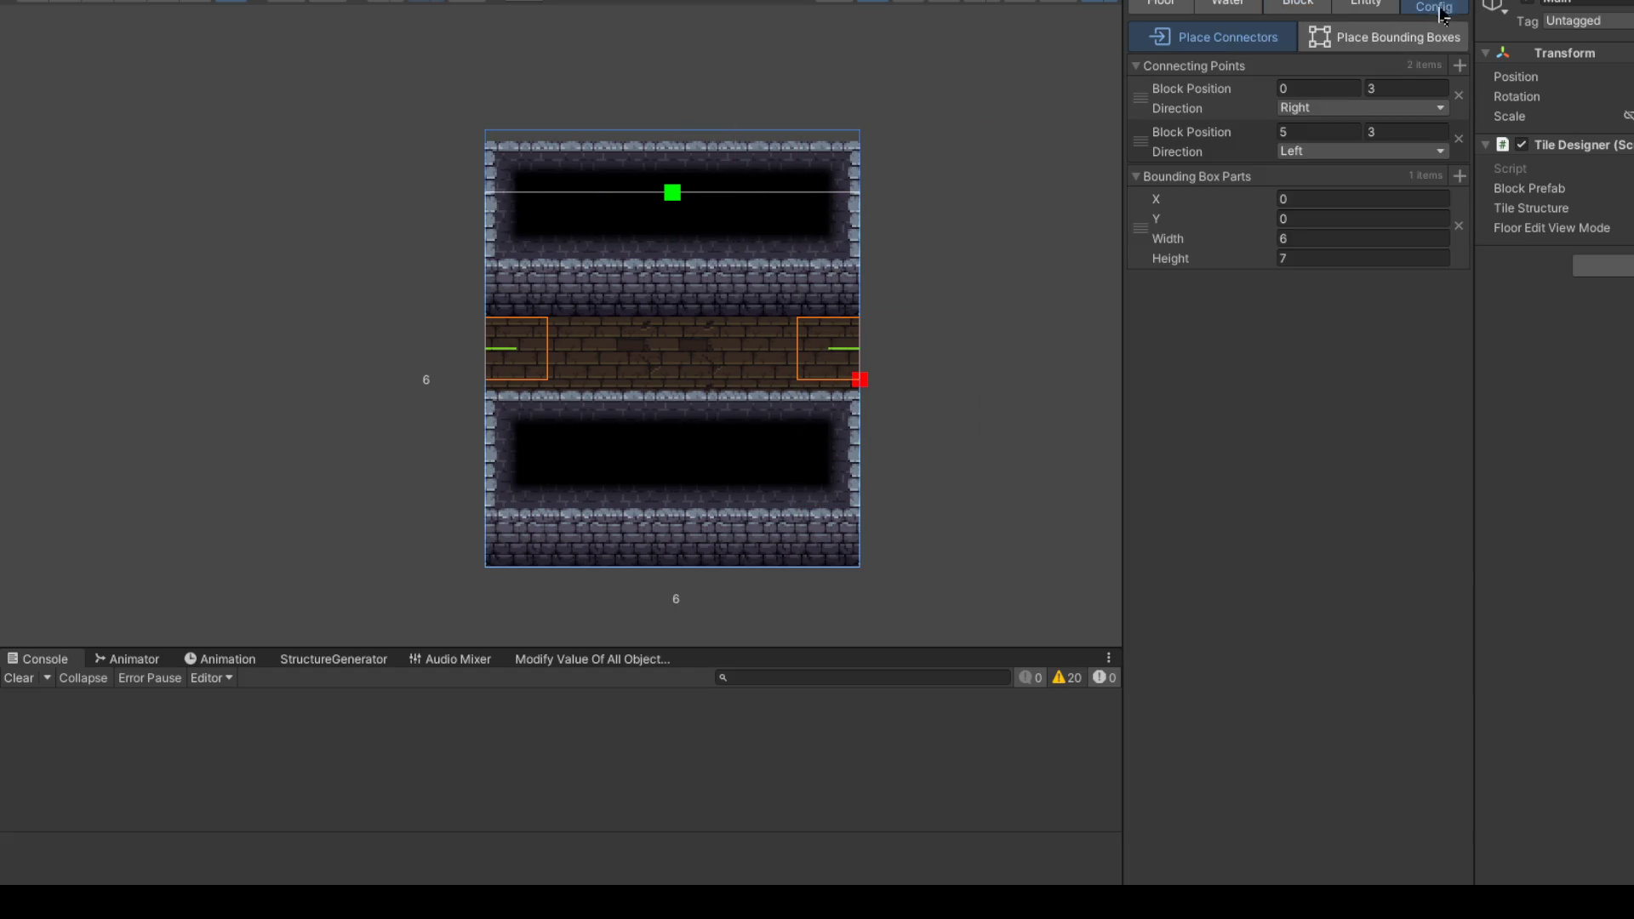
Step: Set the height to 6 and delete the room's single bounding box part
left_click_drag(1215, 264, 1199, 263)
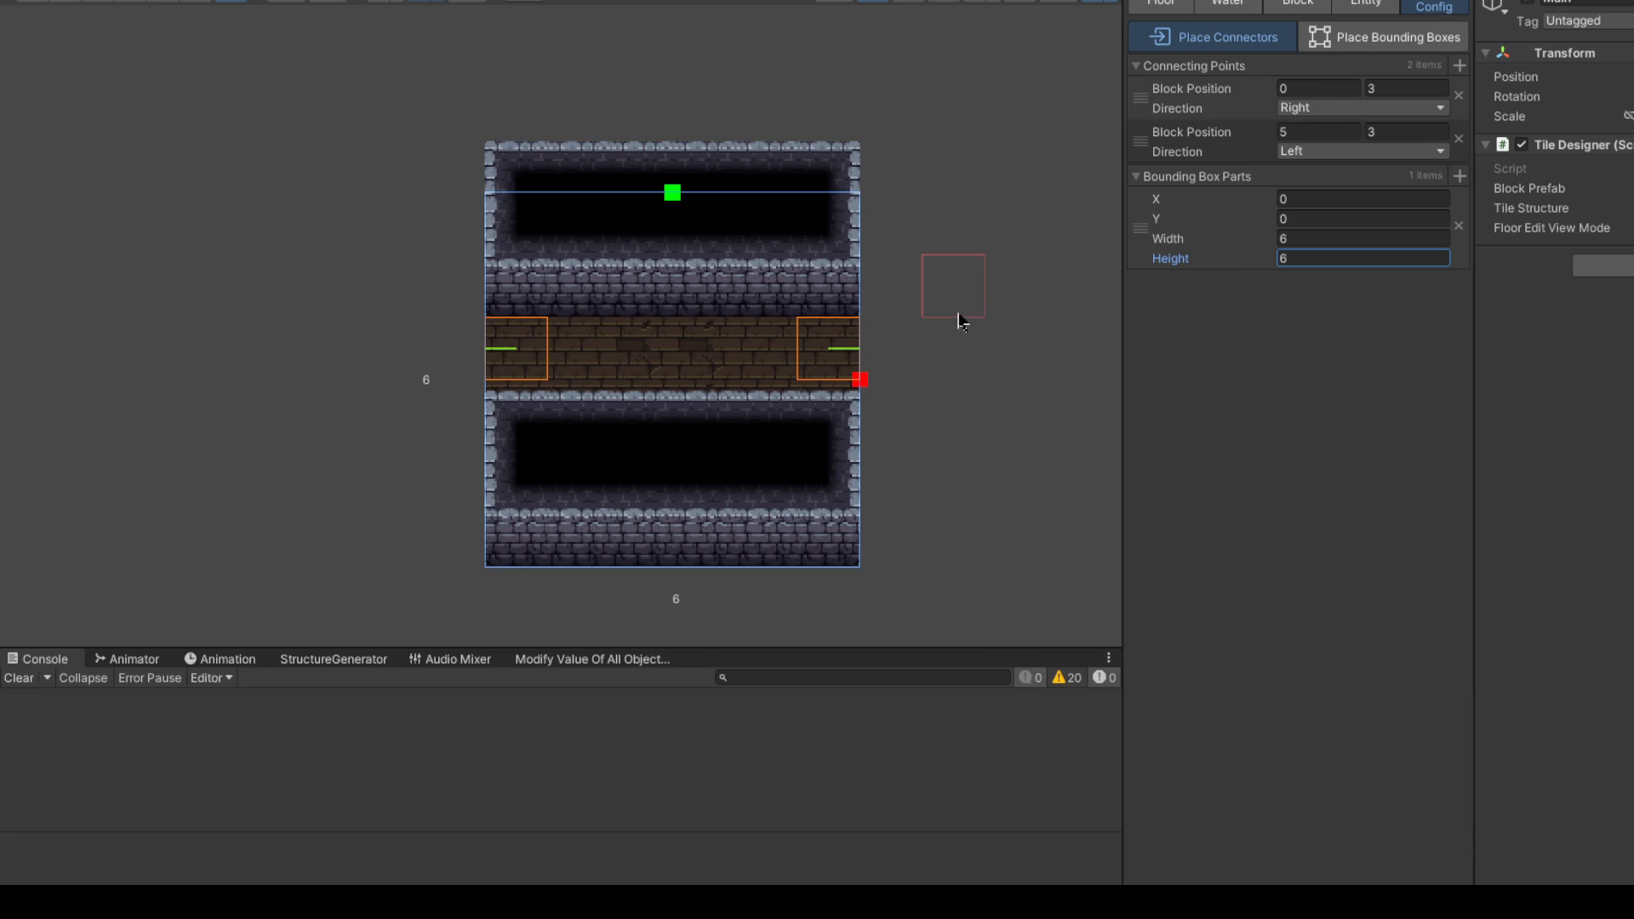
left_click(1459, 226)
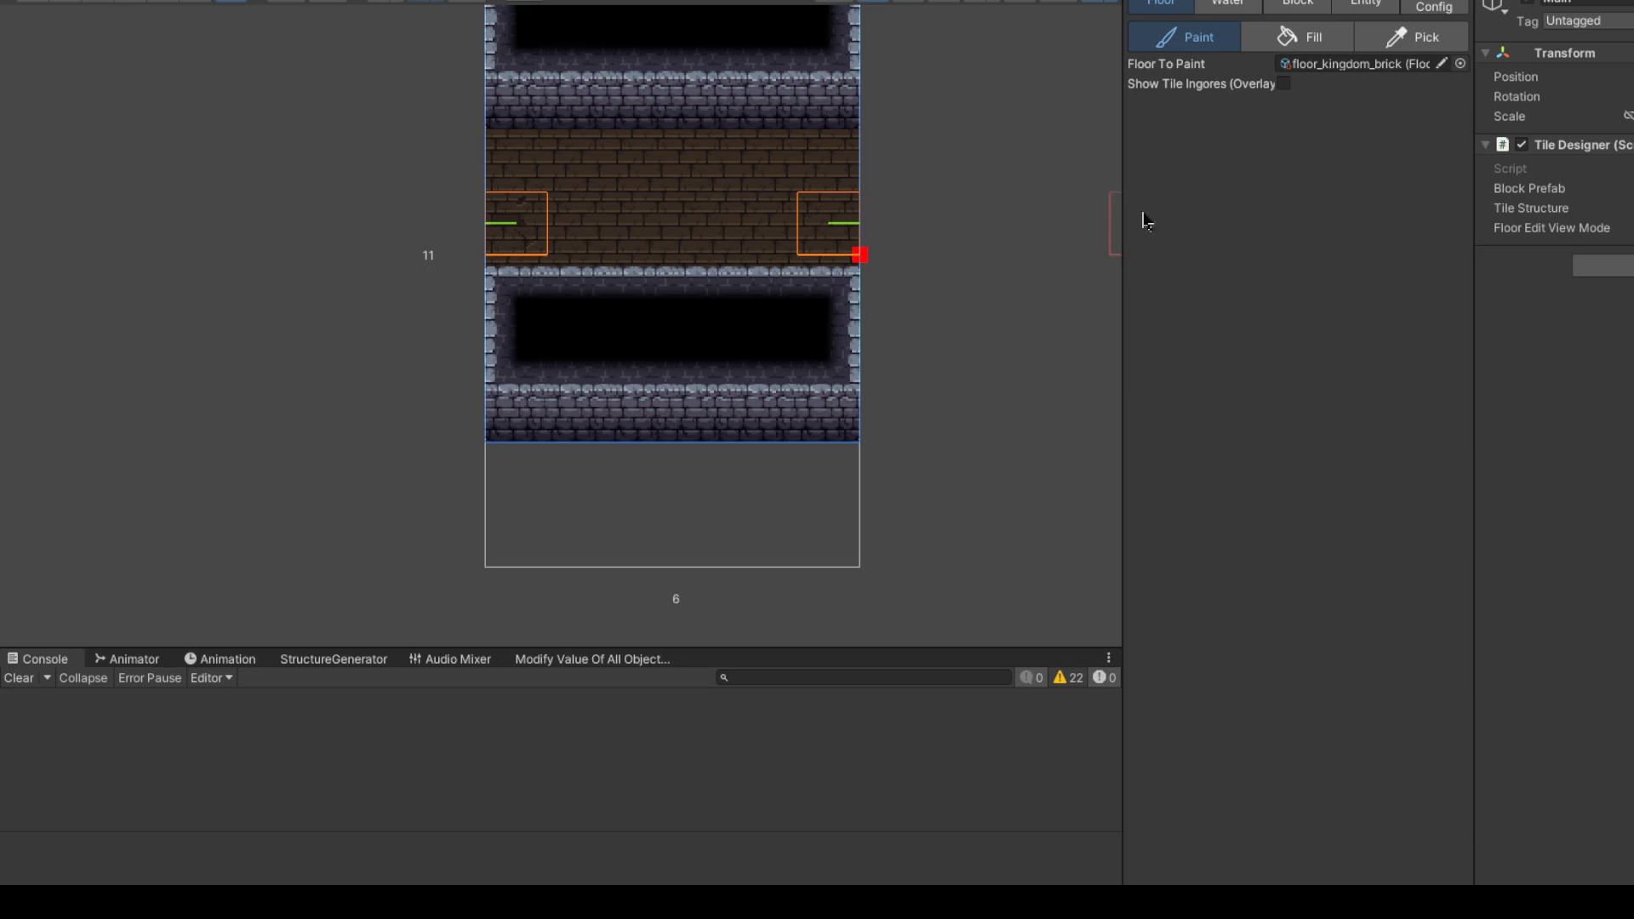
Step: Shift the room's tiles down two rows, crop the grid to 7 rows, and delete its bounding box
scroll(784, 190, "down", 2)
left_click_drag(638, 329, 723, 281)
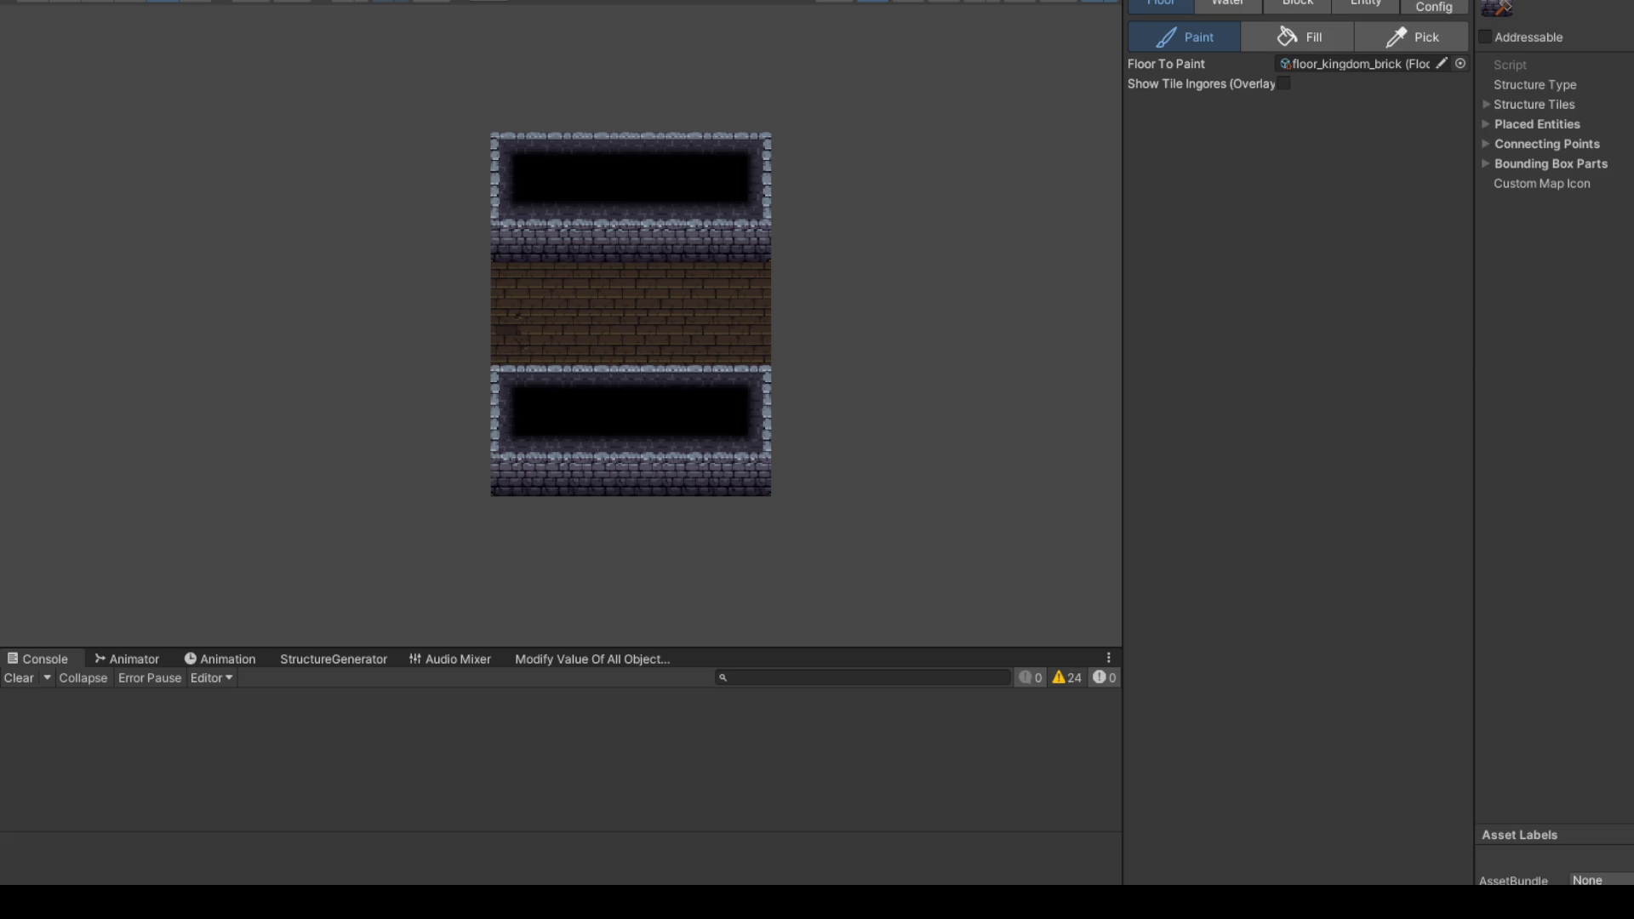
left_click(946, 164)
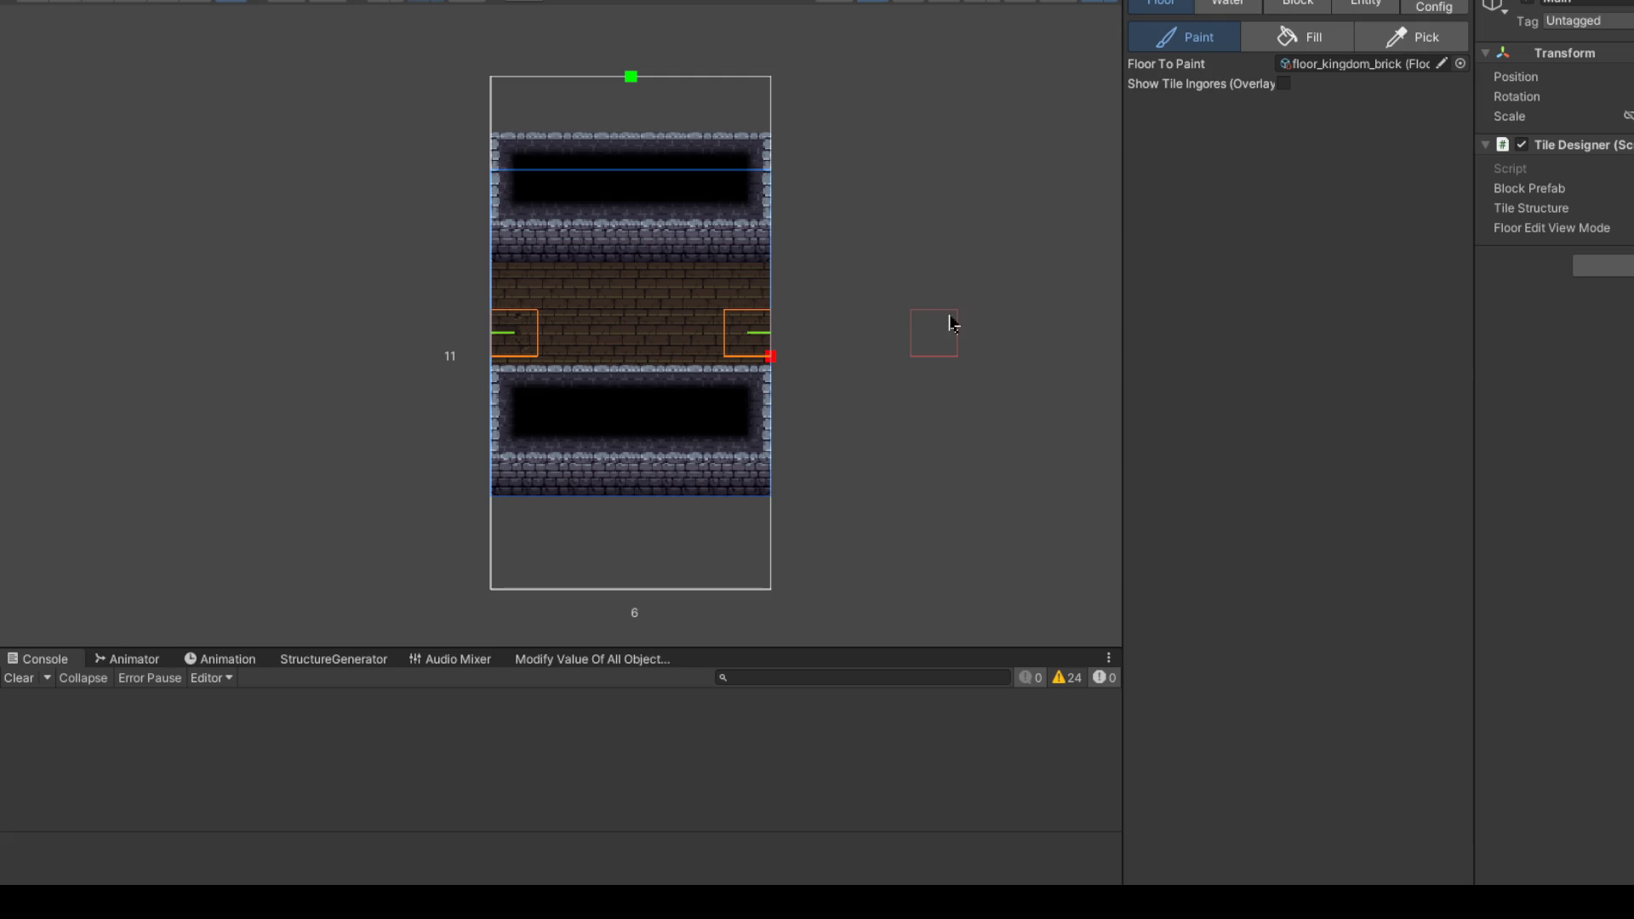
key("Down")
key("Down")
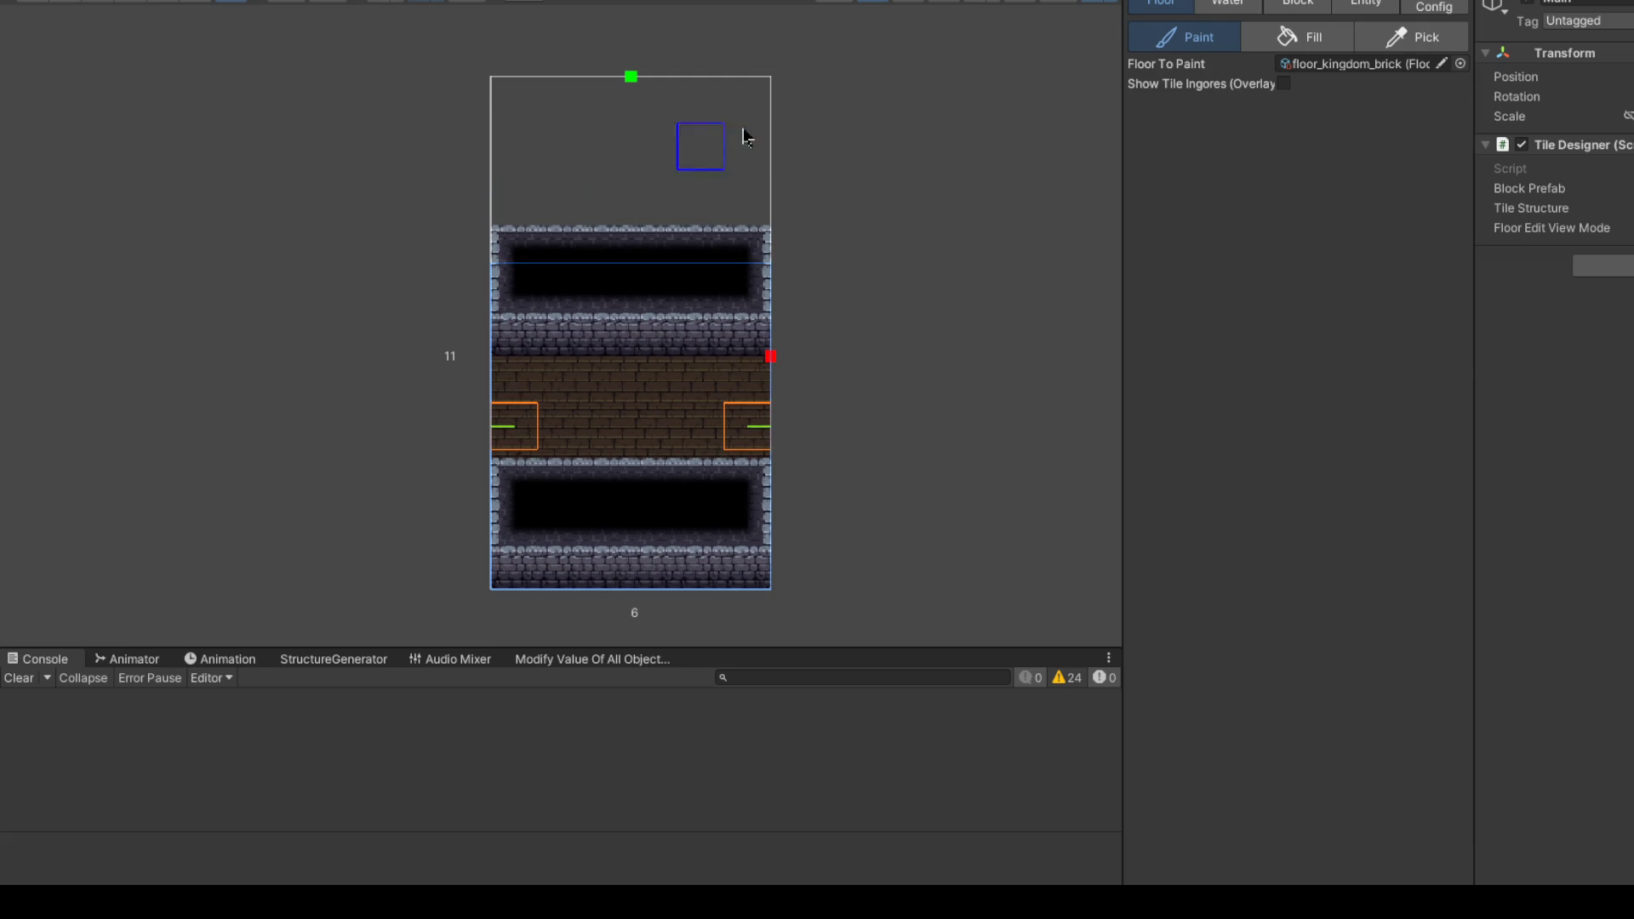
left_click_drag(631, 77, 645, 241)
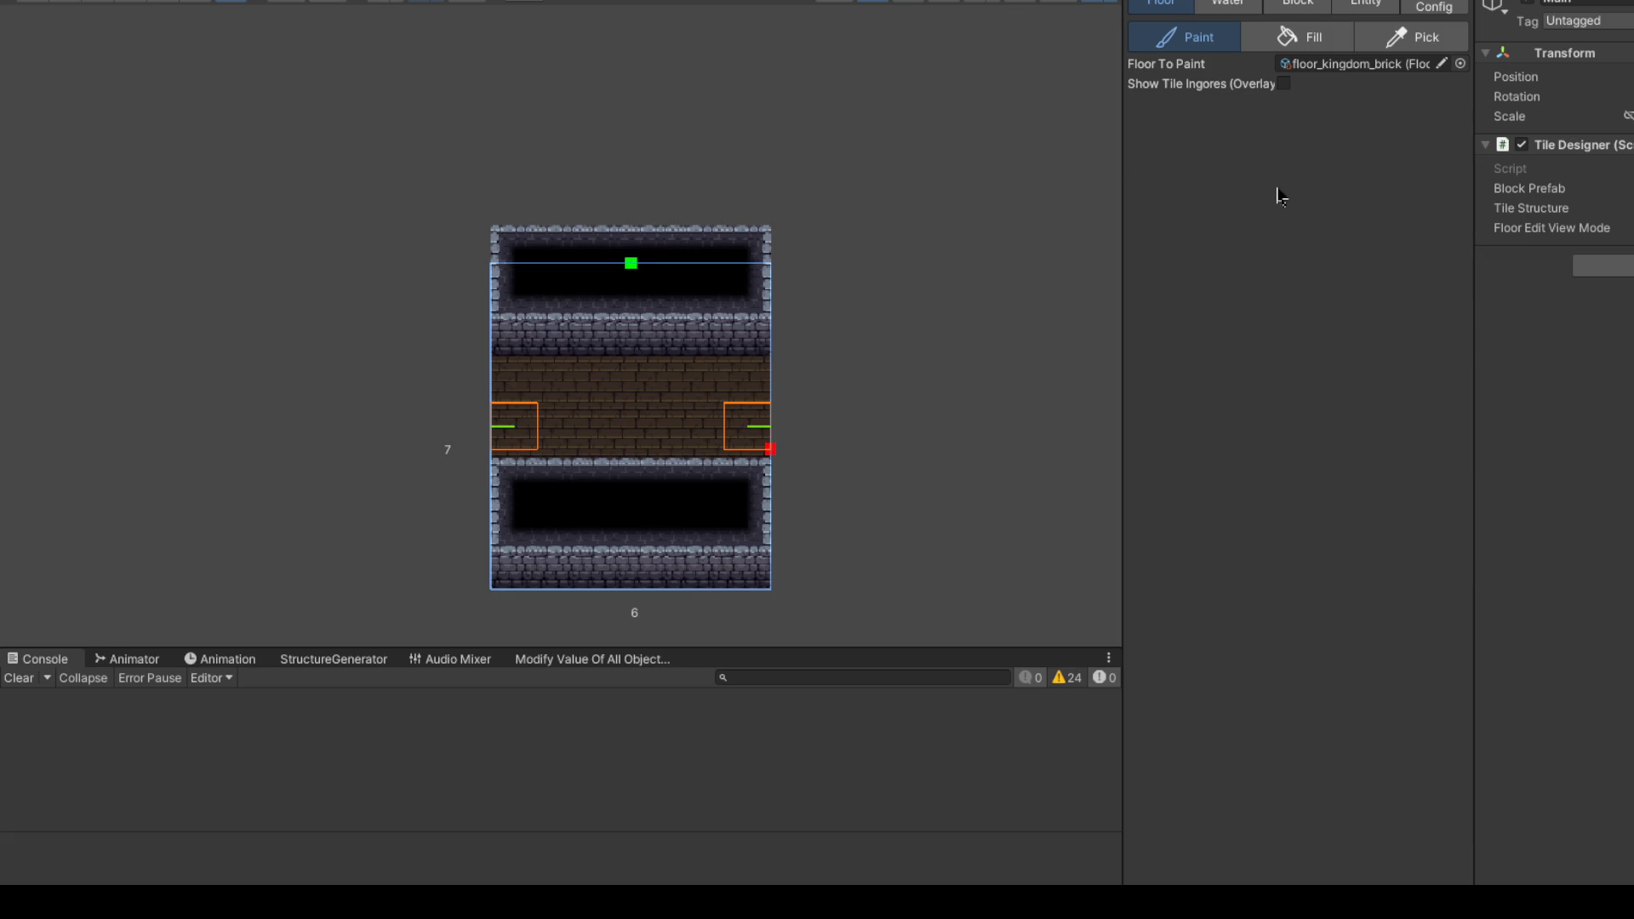
left_click(1434, 7)
left_click(1459, 227)
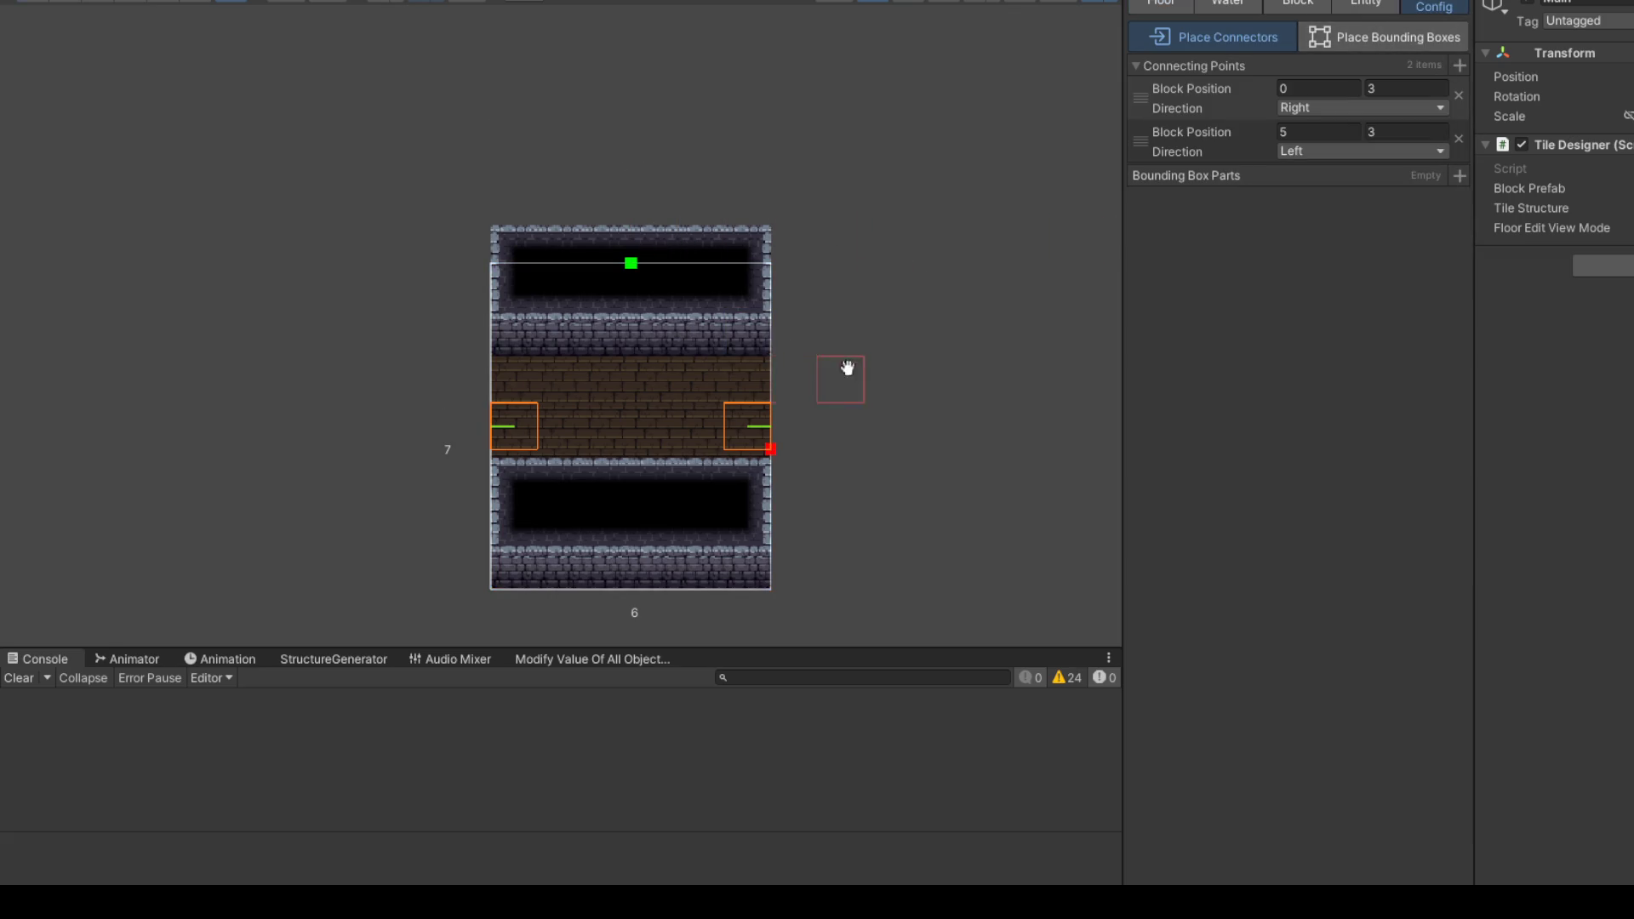
Step: Select the 6×6 horizontal hallway's tile structure to show its settings
scroll(783, 281, "up", 2)
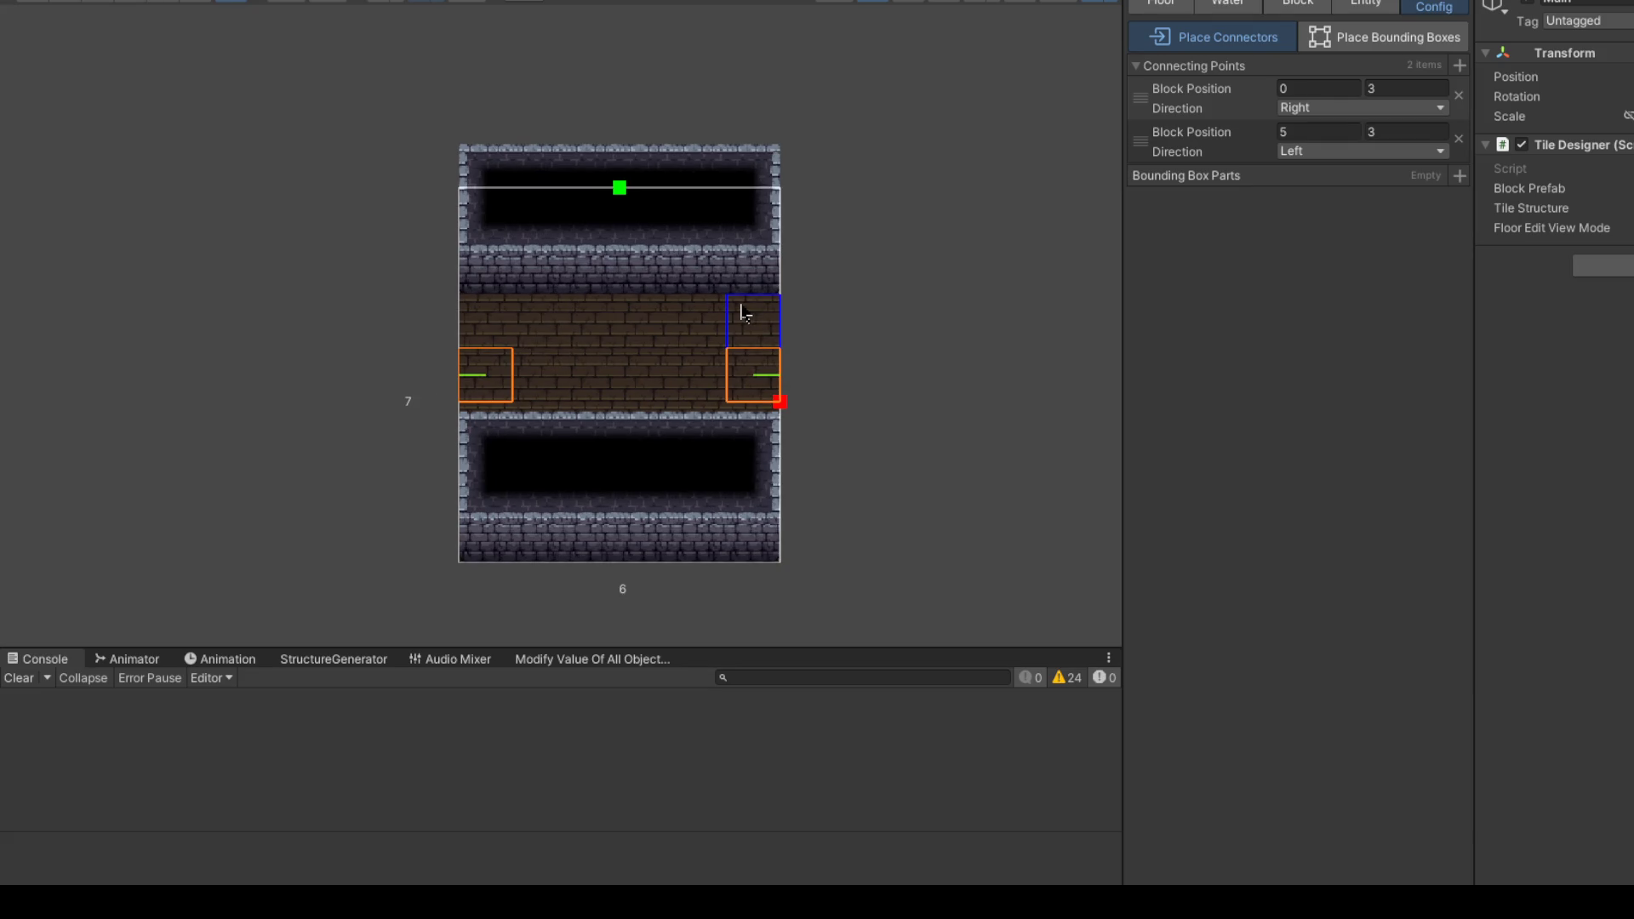
left_click(764, 243)
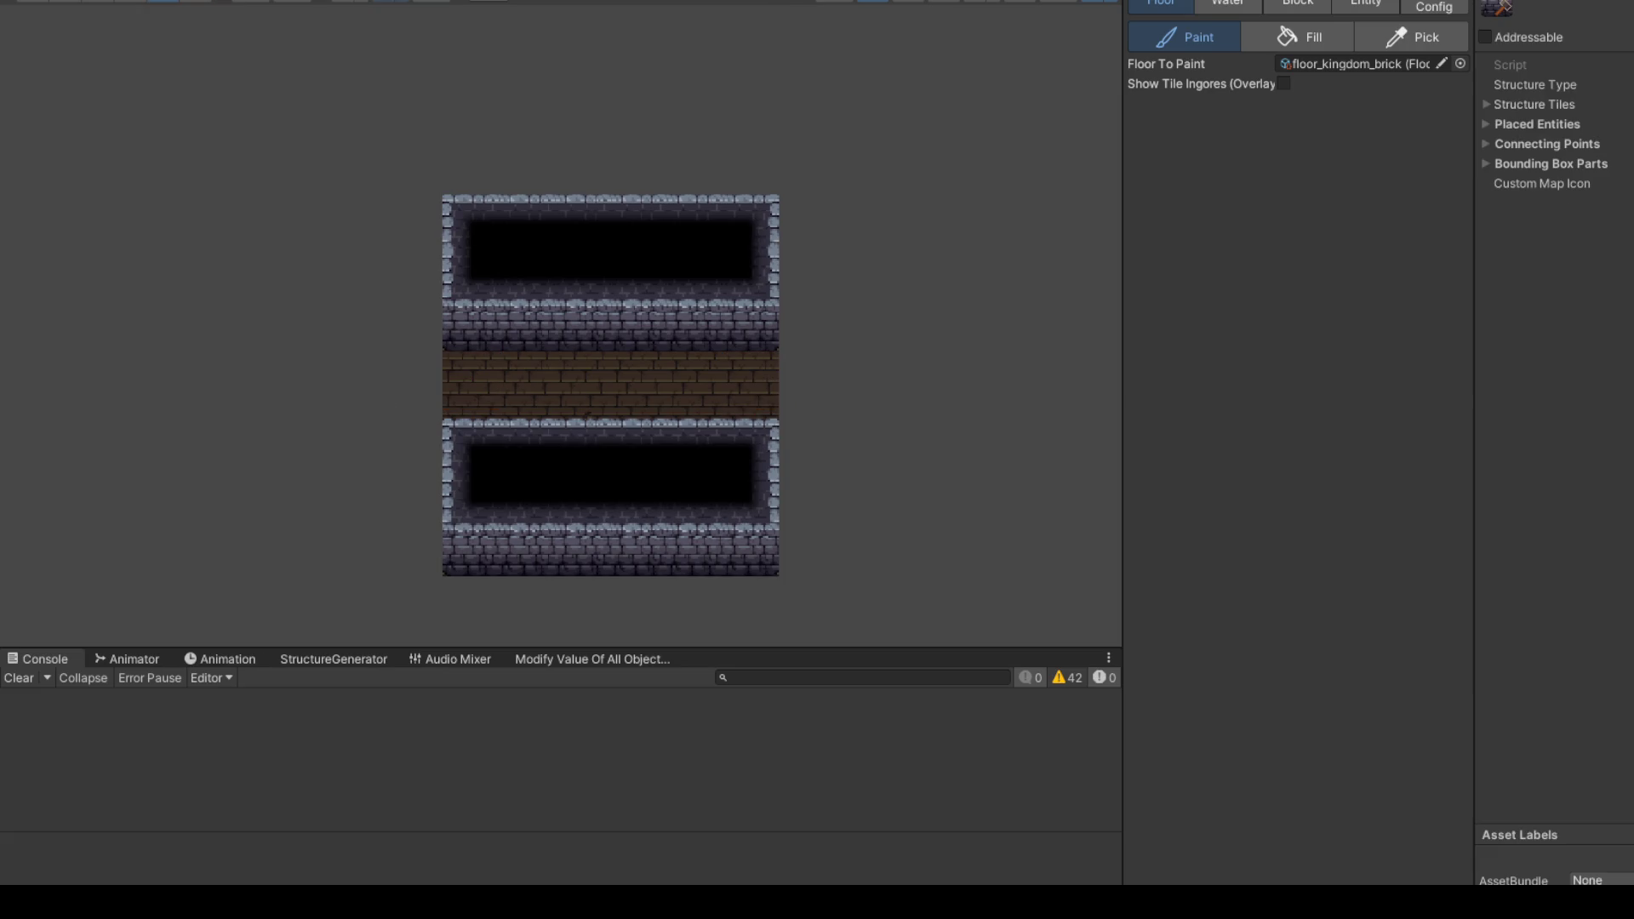
Step: Paint dungeon_brick wall blocks around a vertical brick corridor through the room's centre
scroll(526, 368, "up", 1)
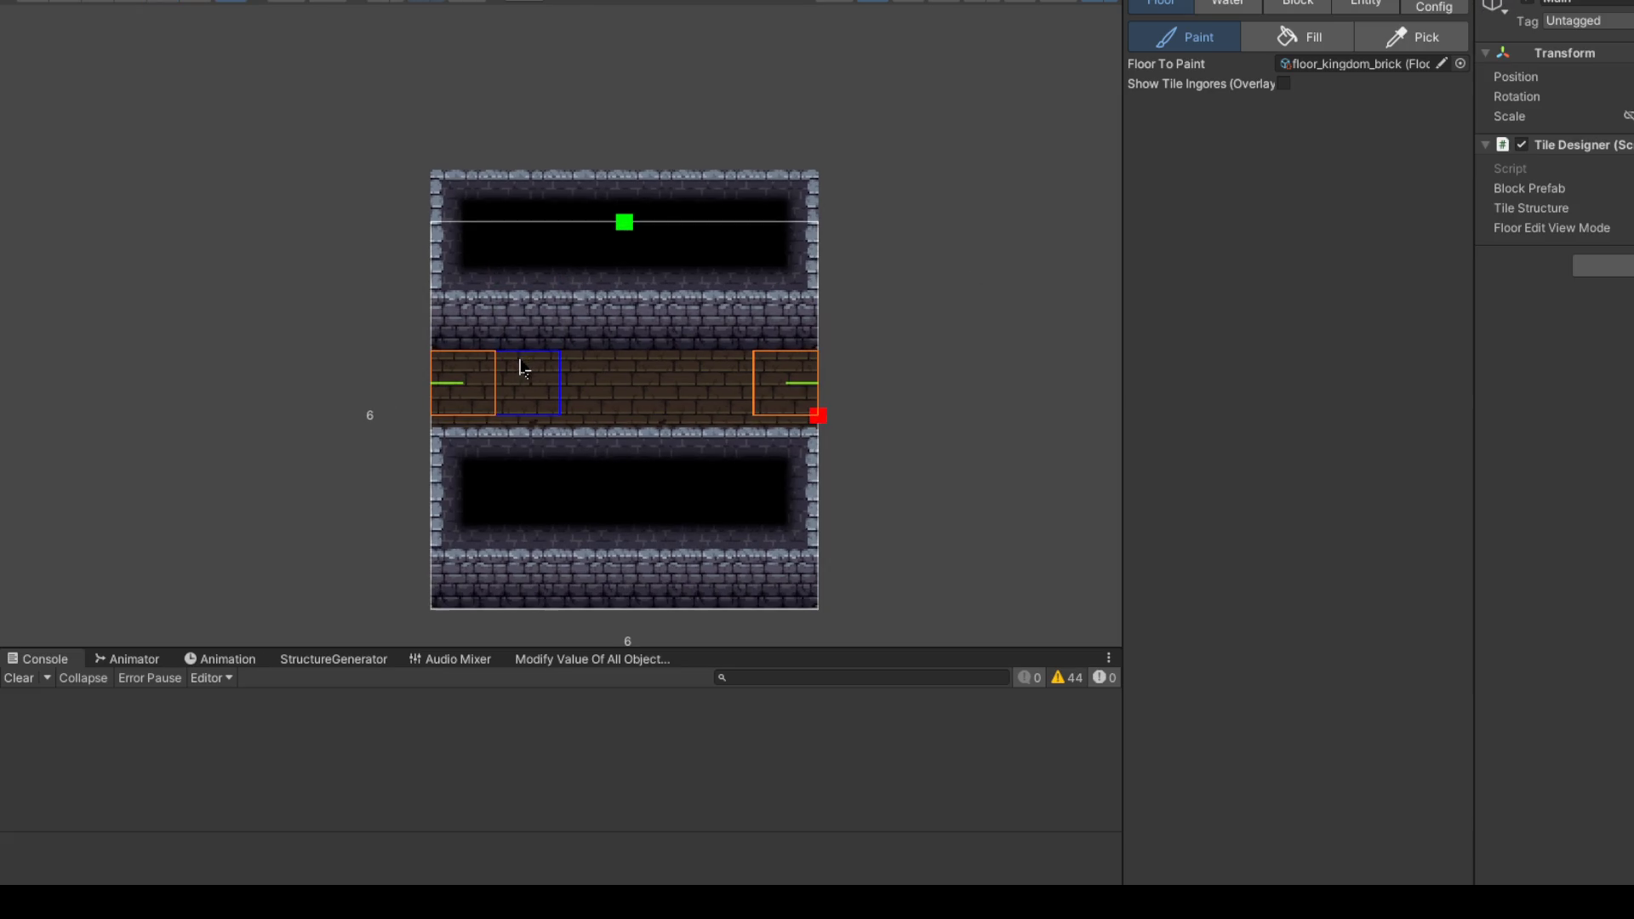
left_click_drag(621, 368, 616, 321)
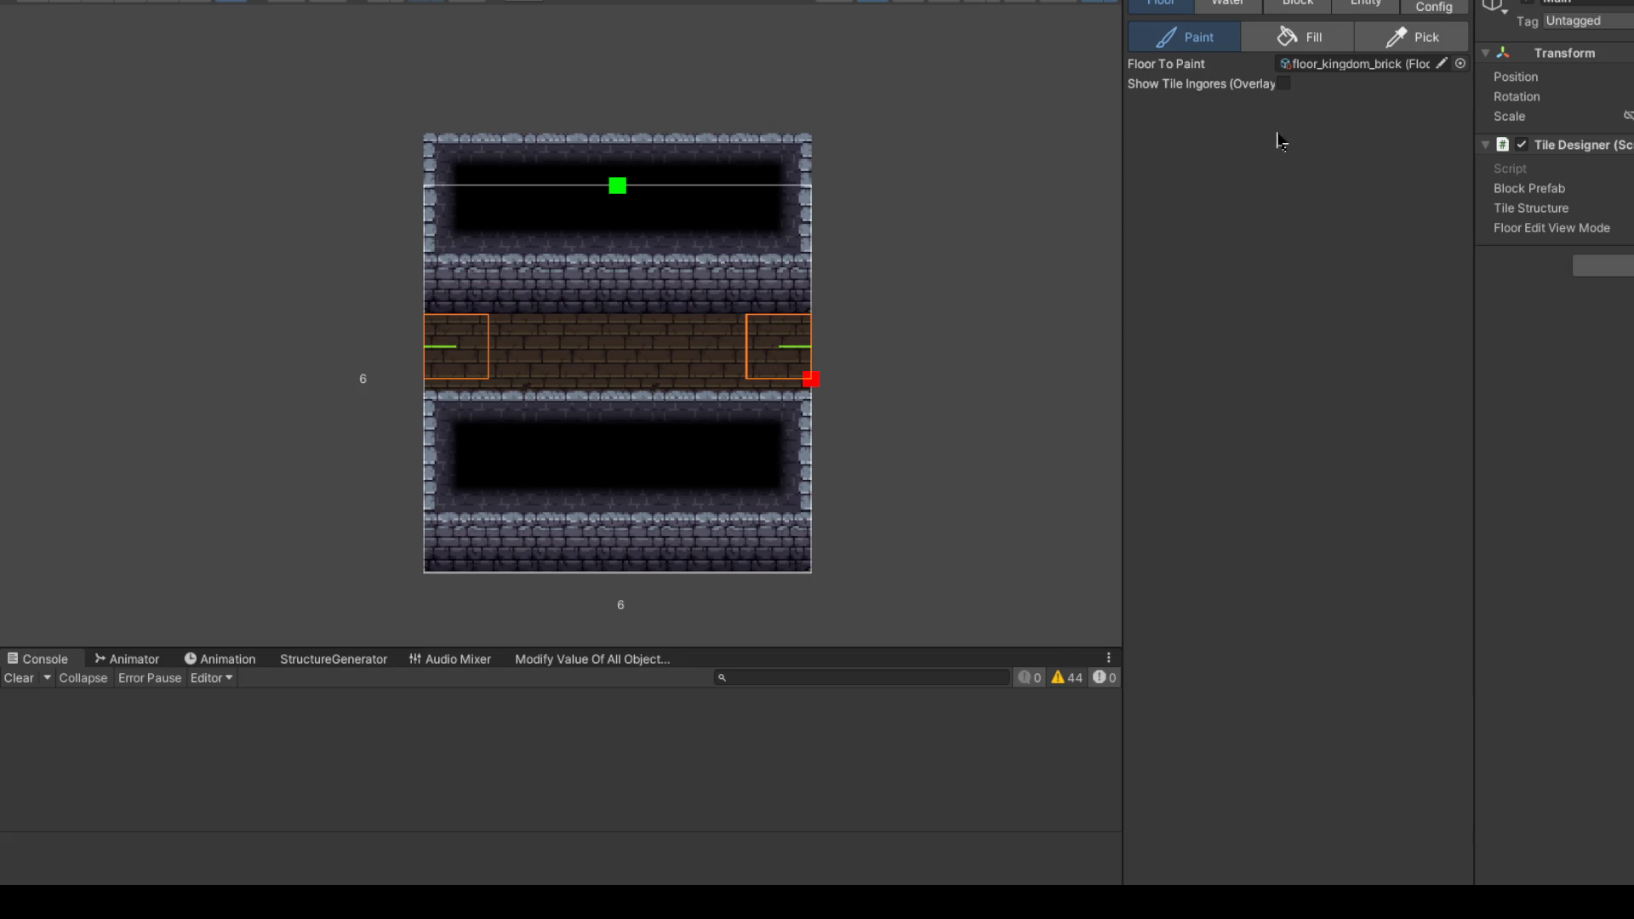
left_click(1298, 4)
left_click_drag(715, 256, 779, 367)
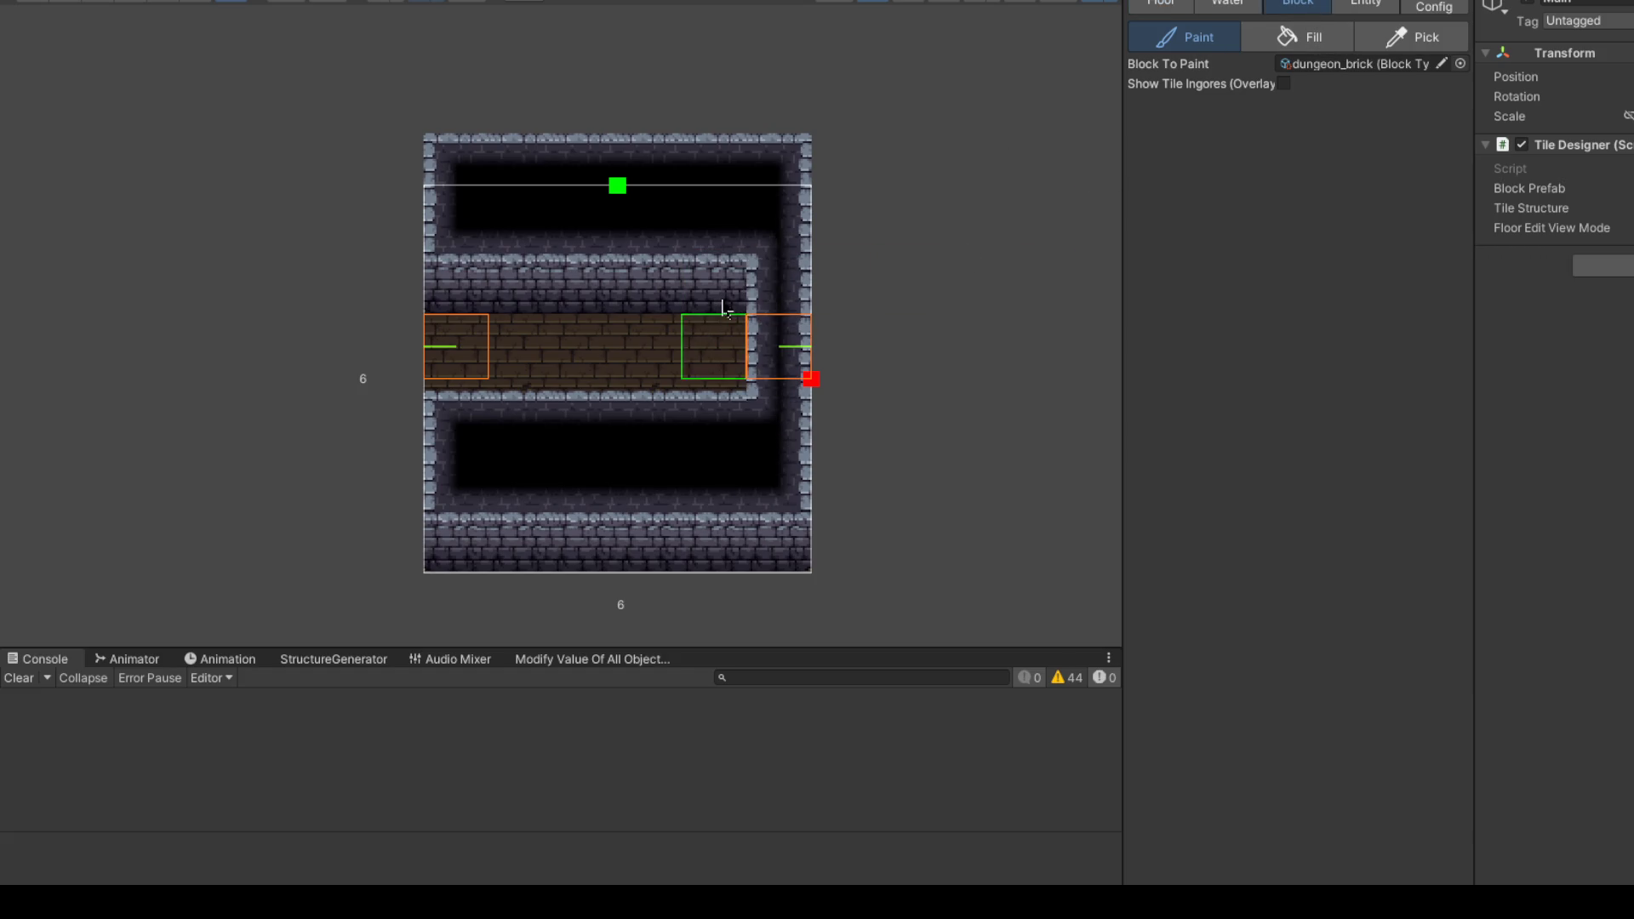
mouse_move(485, 323)
left_mouse_down()
mouse_move(463, 430)
mouse_move(587, 349)
mouse_move(673, 215)
mouse_move(598, 440)
mouse_move(654, 370)
mouse_move(641, 558)
left_mouse_up()
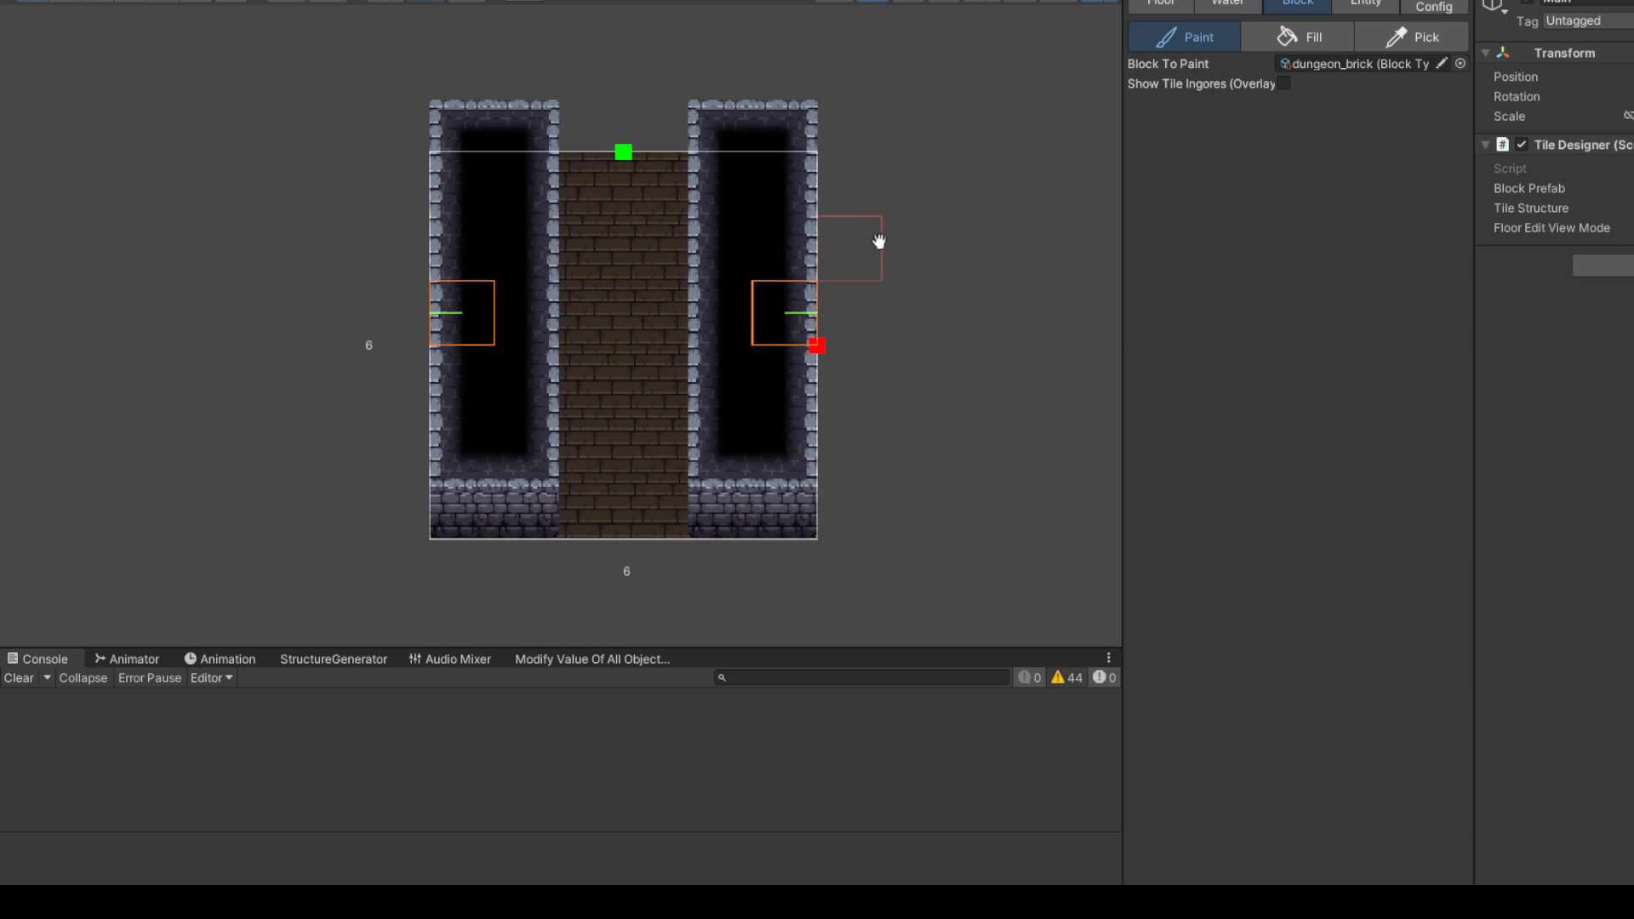
left_click(1435, 7)
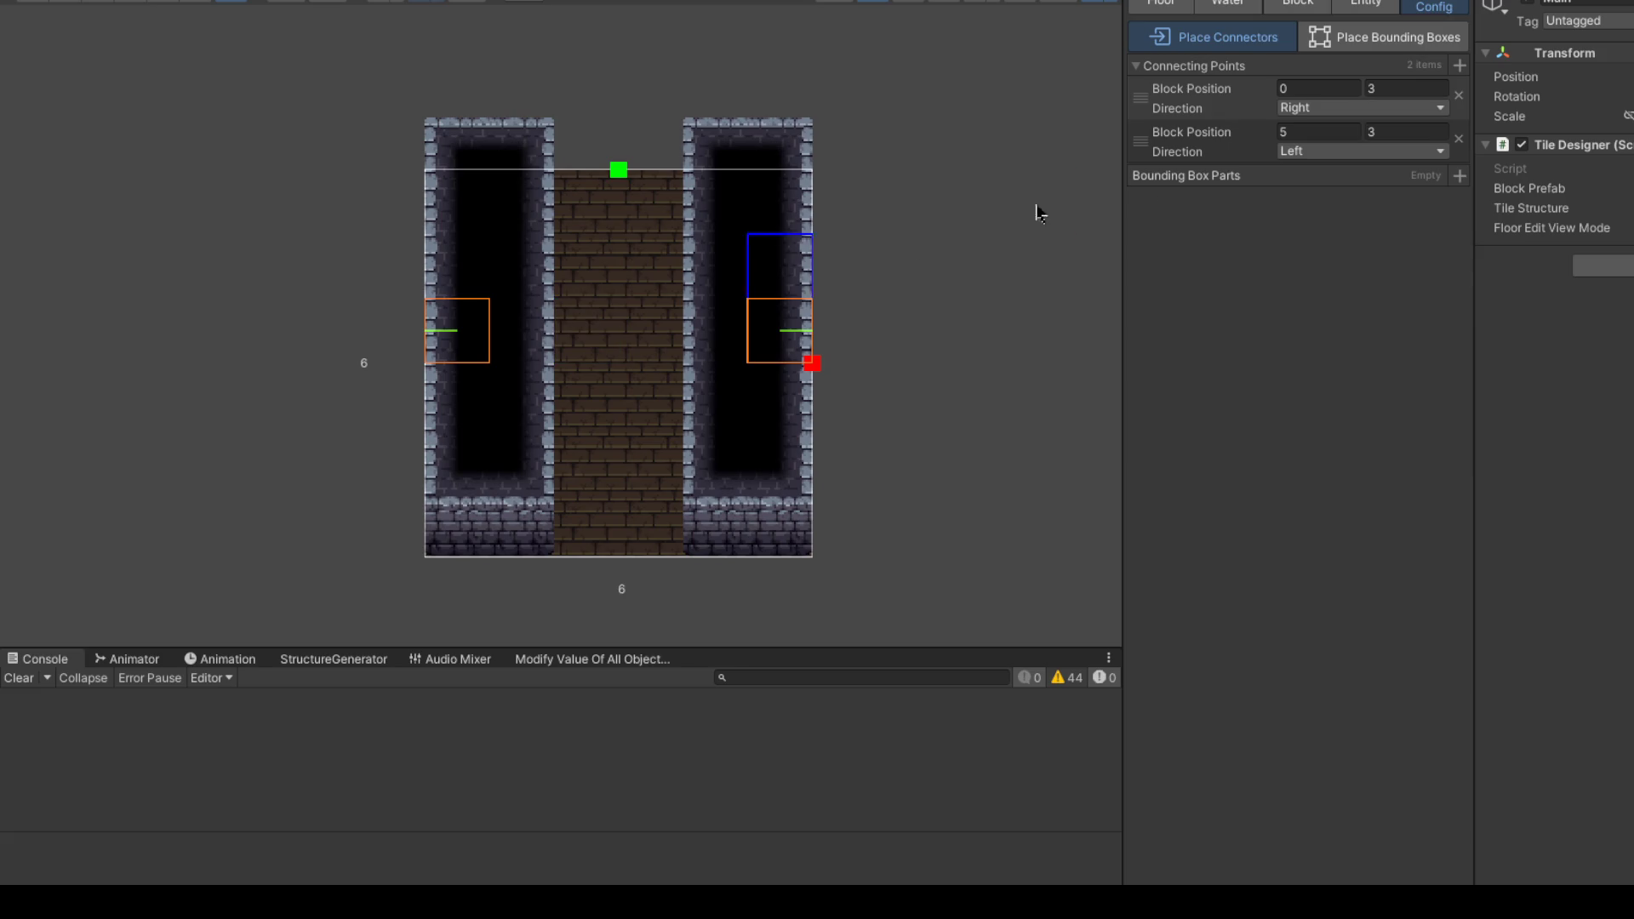
Step: Remove both side connectors and place new ones at the hallway's top and bottom ends
left_click(779, 331)
left_click(472, 354)
left_click(649, 204)
left_click(662, 519)
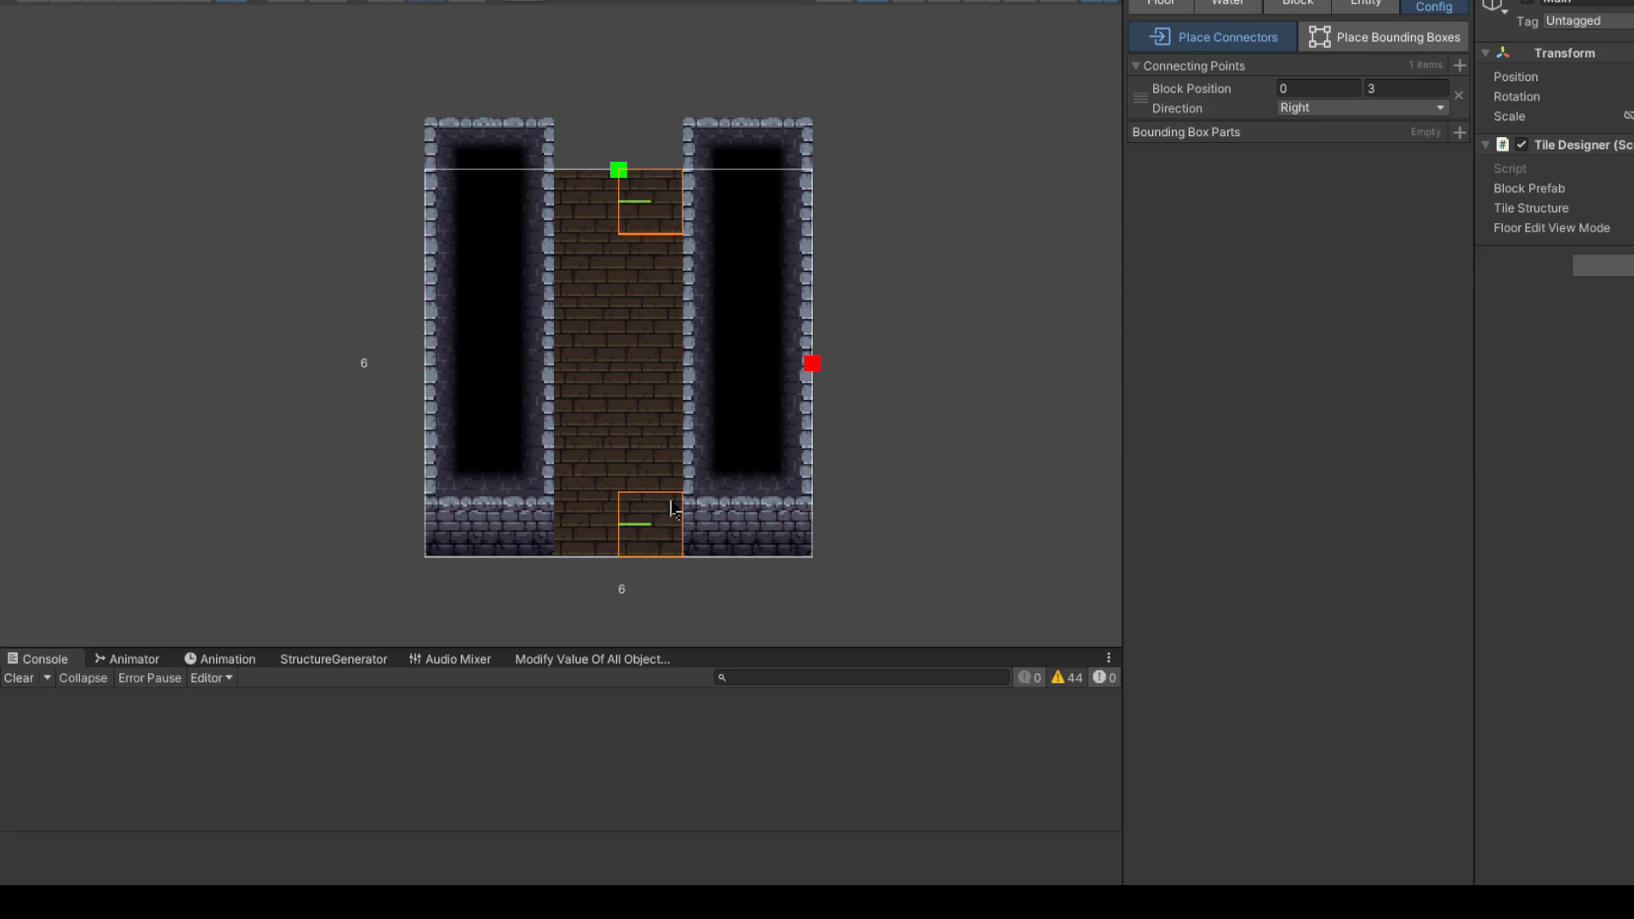
Step: Set the top connector at (3,5) to face Down and the bottom one at (3,0) to face Up
left_click(1359, 108)
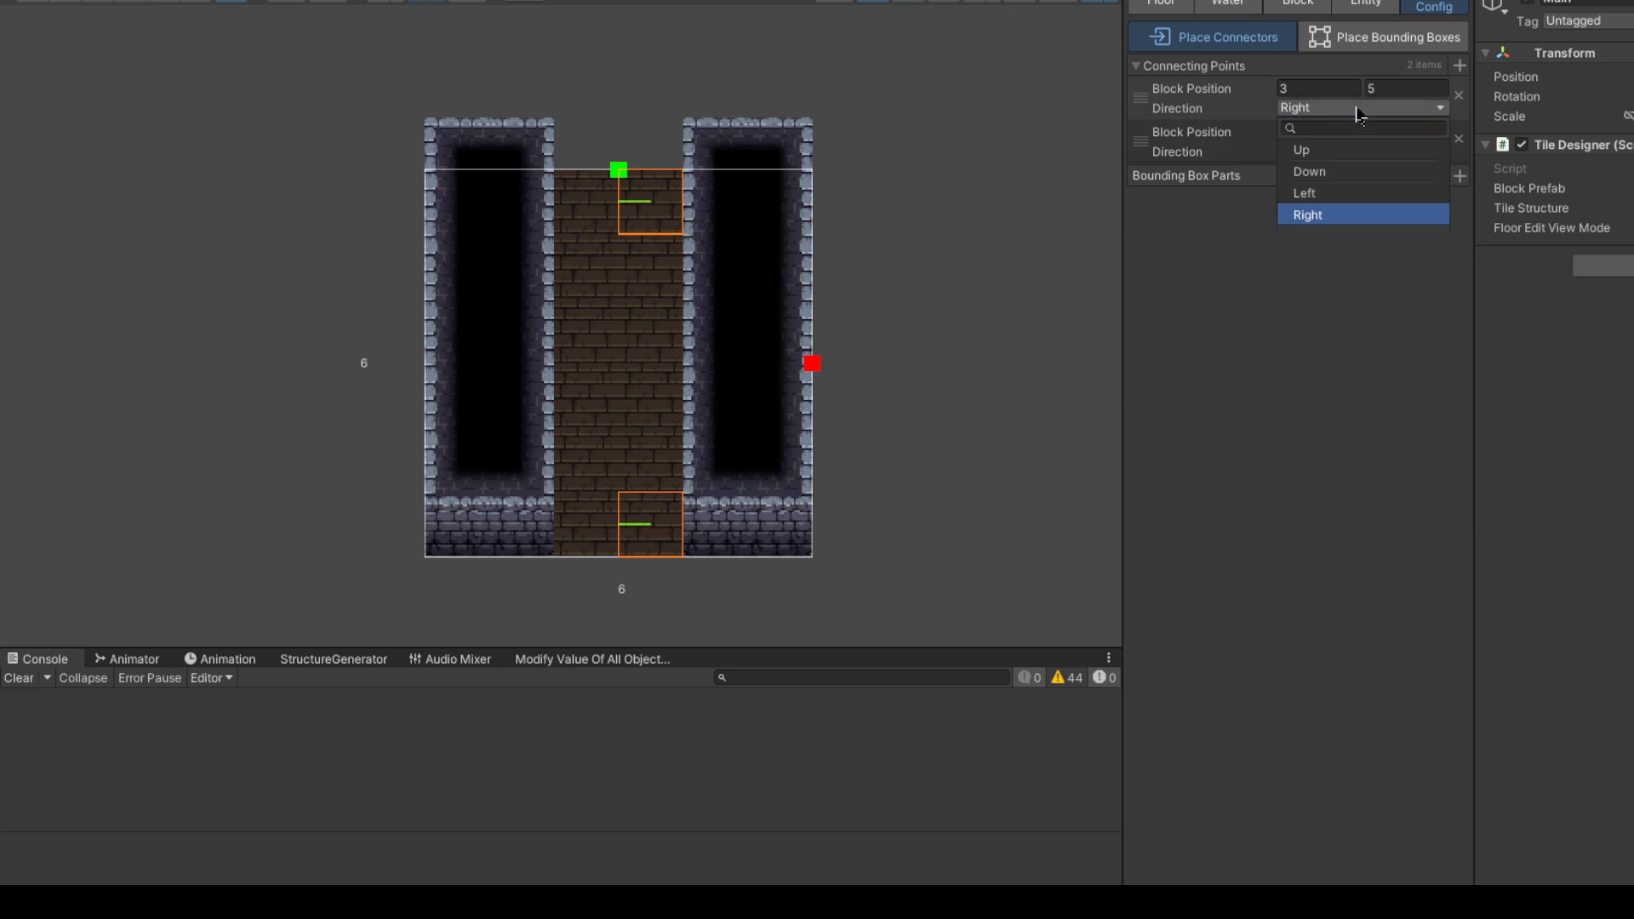
left_click(1325, 170)
left_click(1312, 154)
left_click(1319, 195)
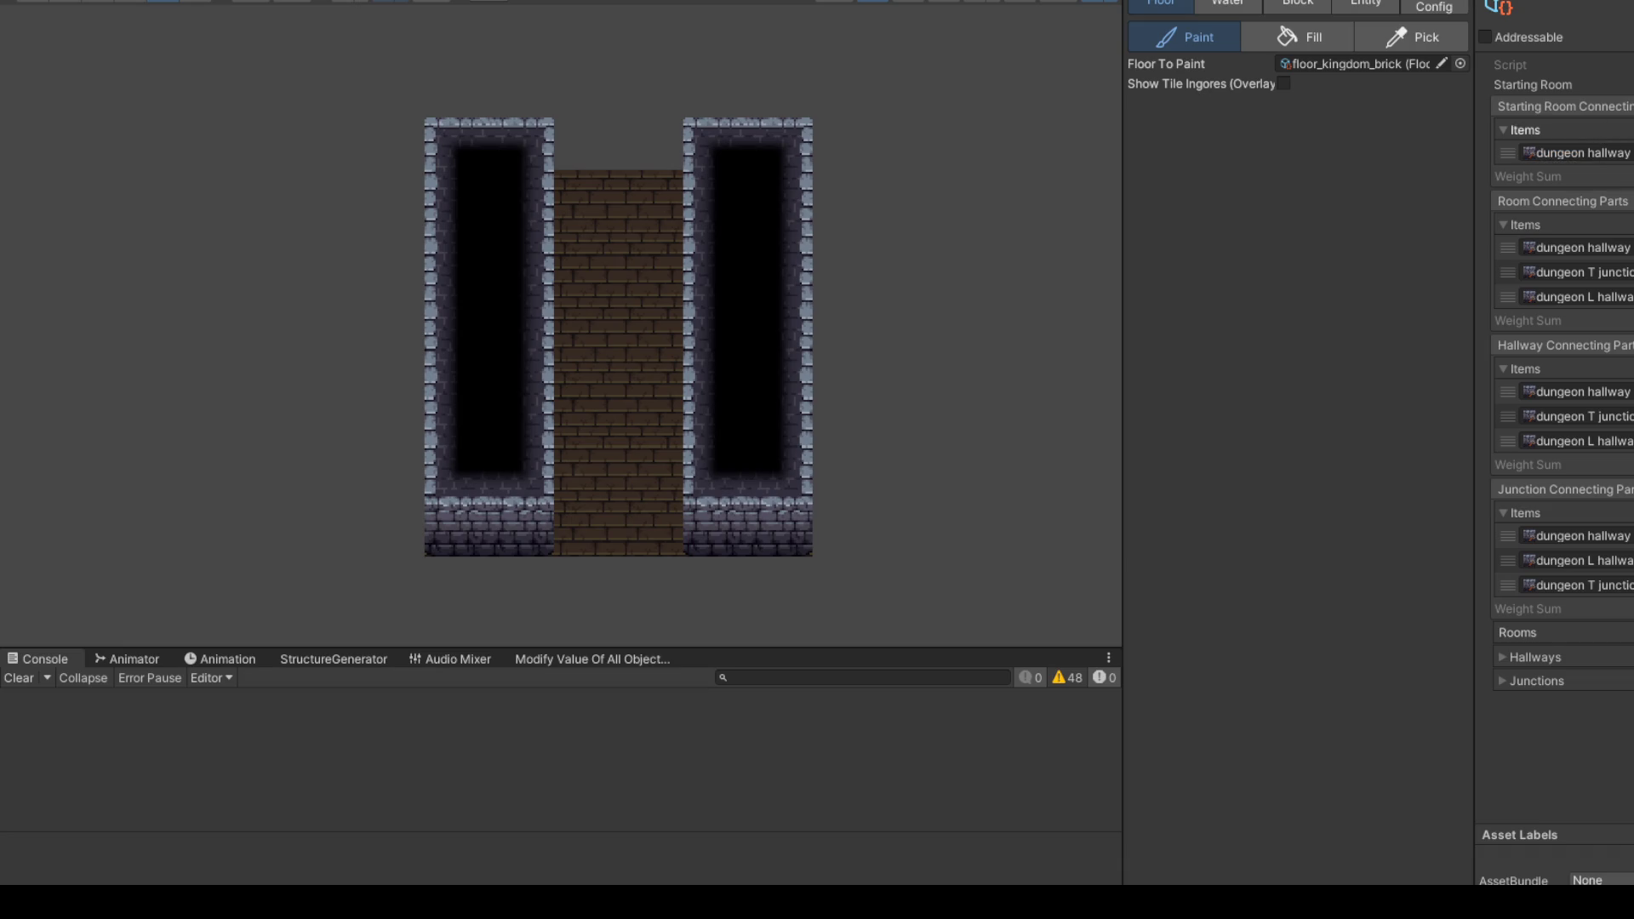
Step: Add a Starting Room Connecting Parts slot and fill it with the dungeon hallway piece
left_click(1625, 171)
left_click_drag(1633, 184, 1622, 180)
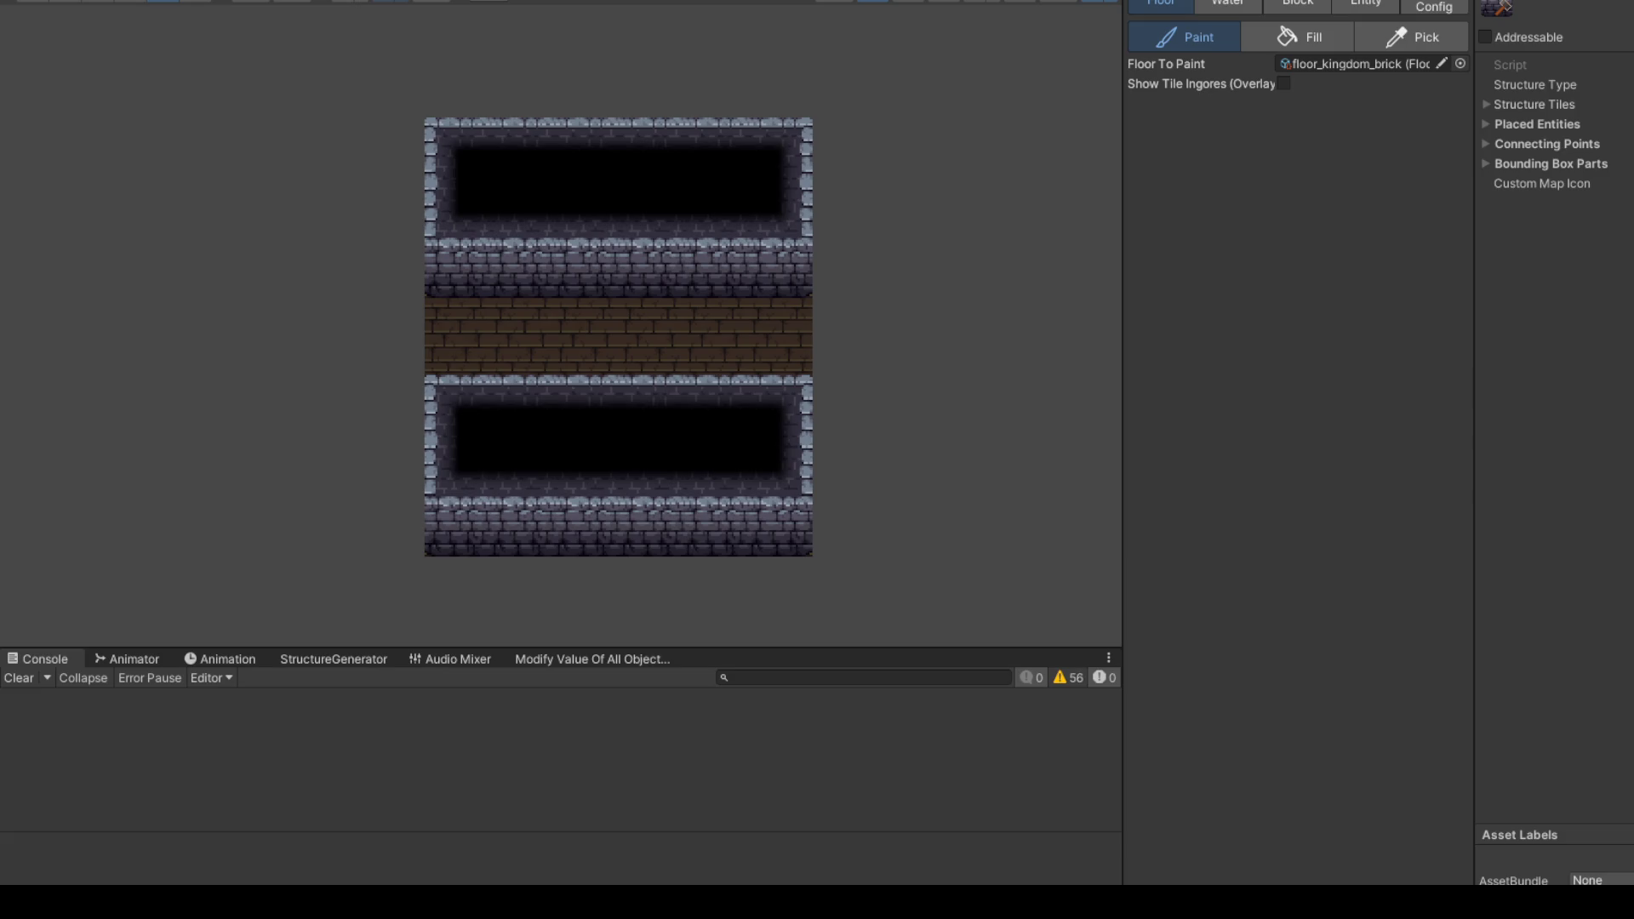
Step: Paint a wall block at the centre and turn the middle row and top rooms into brick floor
left_click(966, 143)
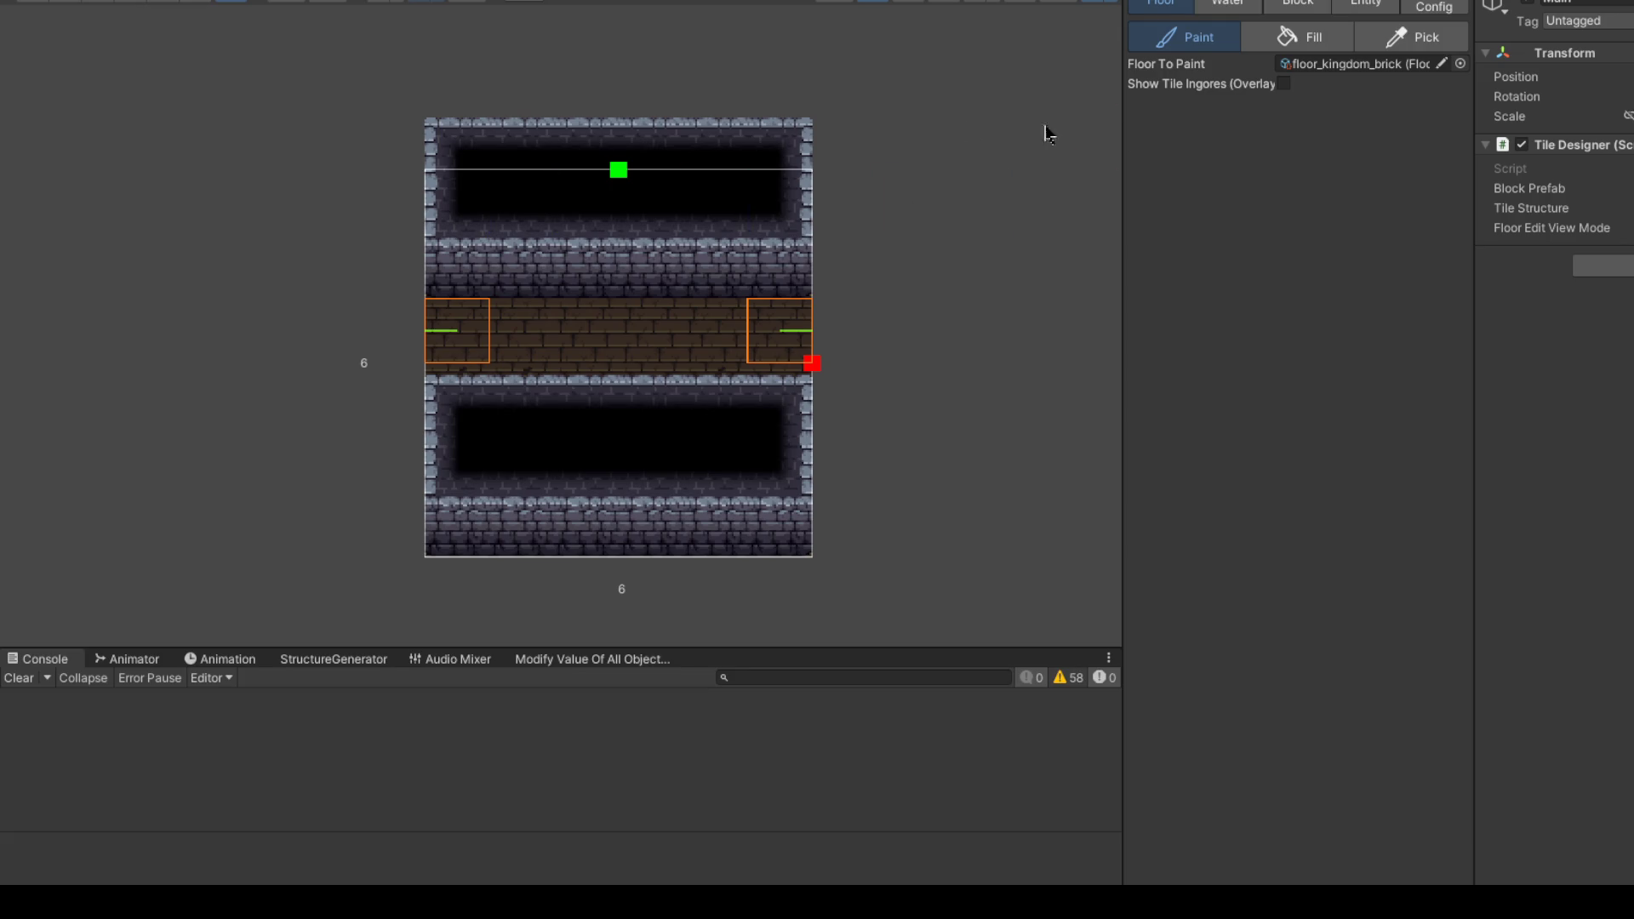
left_click(1298, 4)
left_click(654, 321)
left_click(651, 325)
left_click(602, 322)
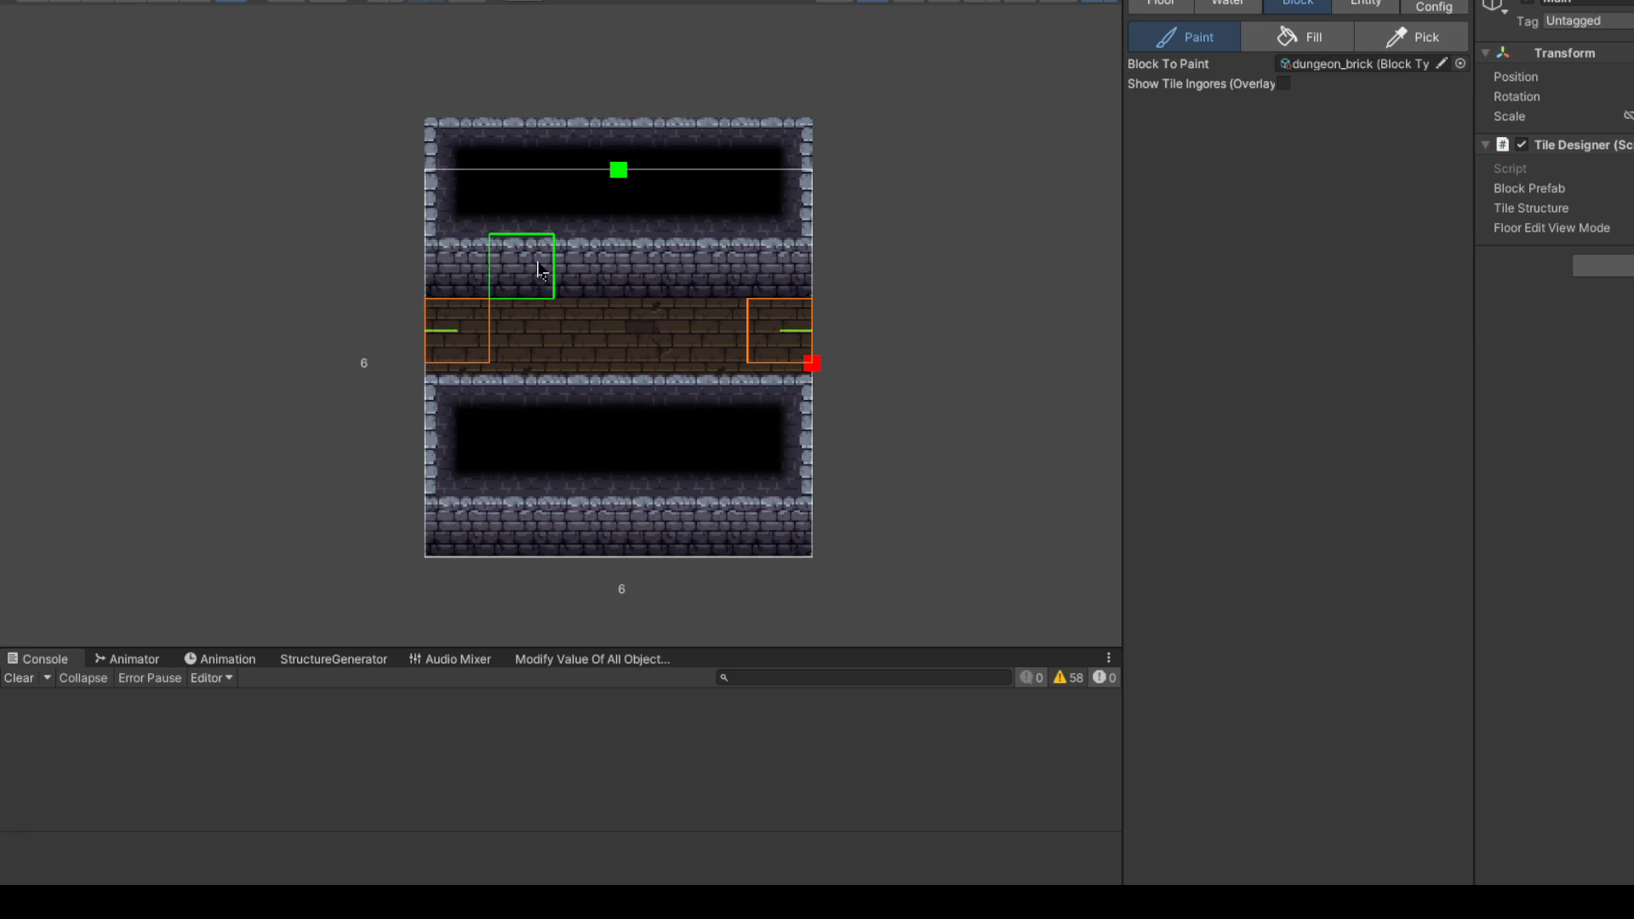
mouse_move(737, 249)
left_mouse_down()
mouse_move(626, 243)
mouse_move(625, 192)
mouse_move(595, 248)
mouse_move(782, 457)
mouse_move(489, 508)
mouse_move(465, 225)
mouse_move(475, 322)
left_mouse_up()
Step: Draw wall columns on the left and centre, wall the bottom row and the upper-right room
left_click_drag(638, 219, 652, 332)
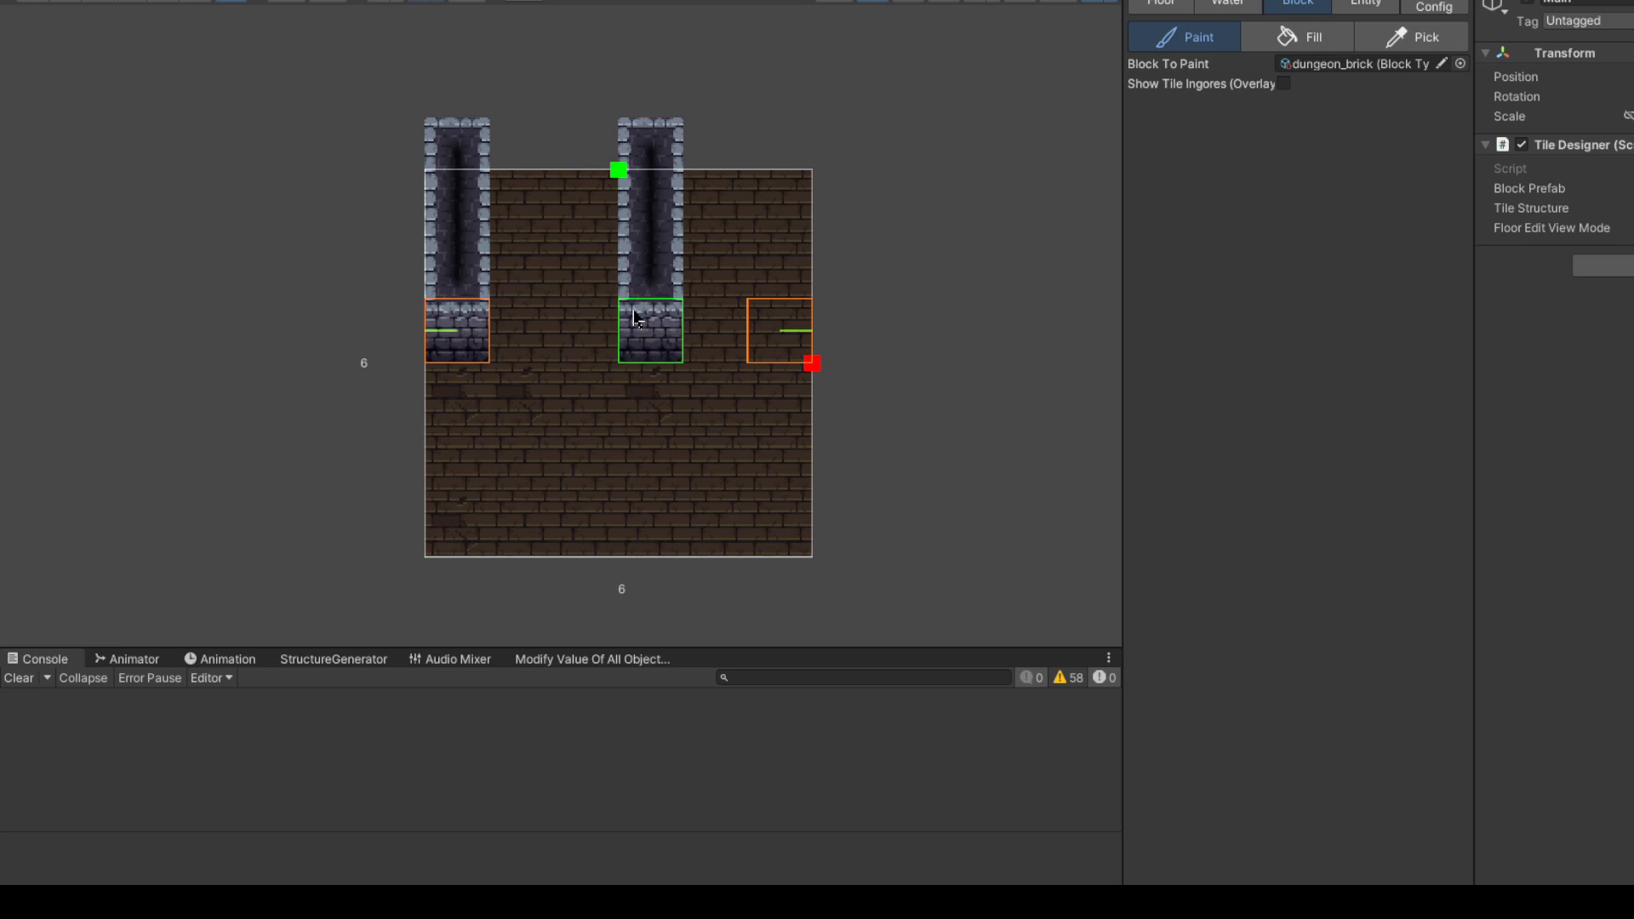
mouse_move(460, 376)
left_mouse_down()
mouse_move(460, 522)
mouse_move(775, 523)
left_mouse_up()
left_click(732, 352)
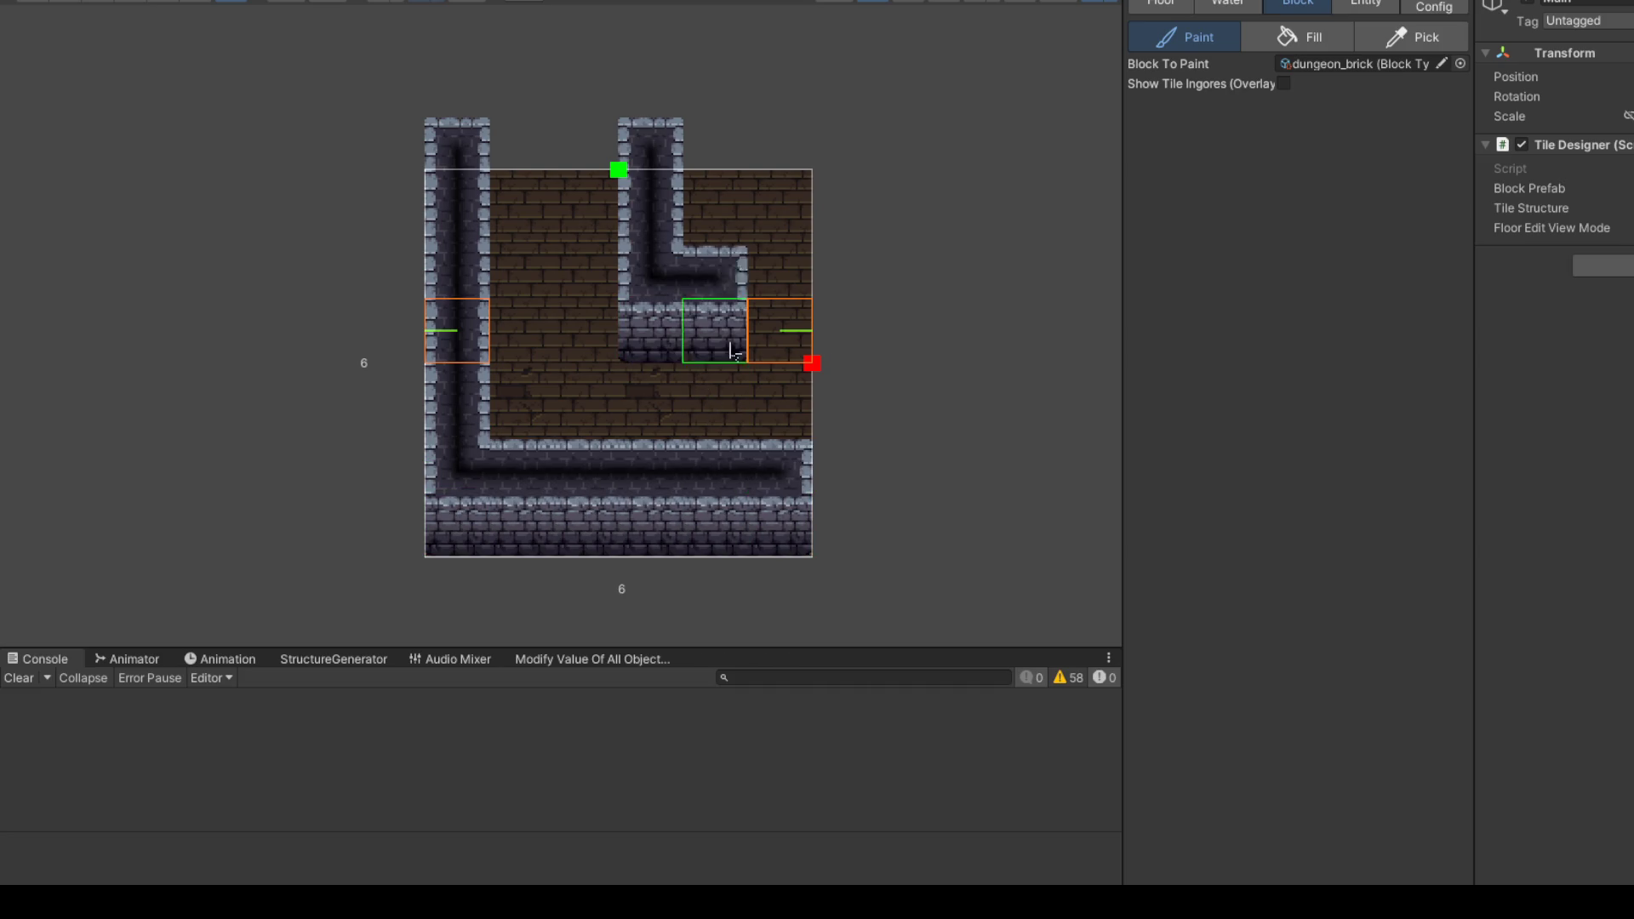
left_click_drag(719, 204, 789, 223)
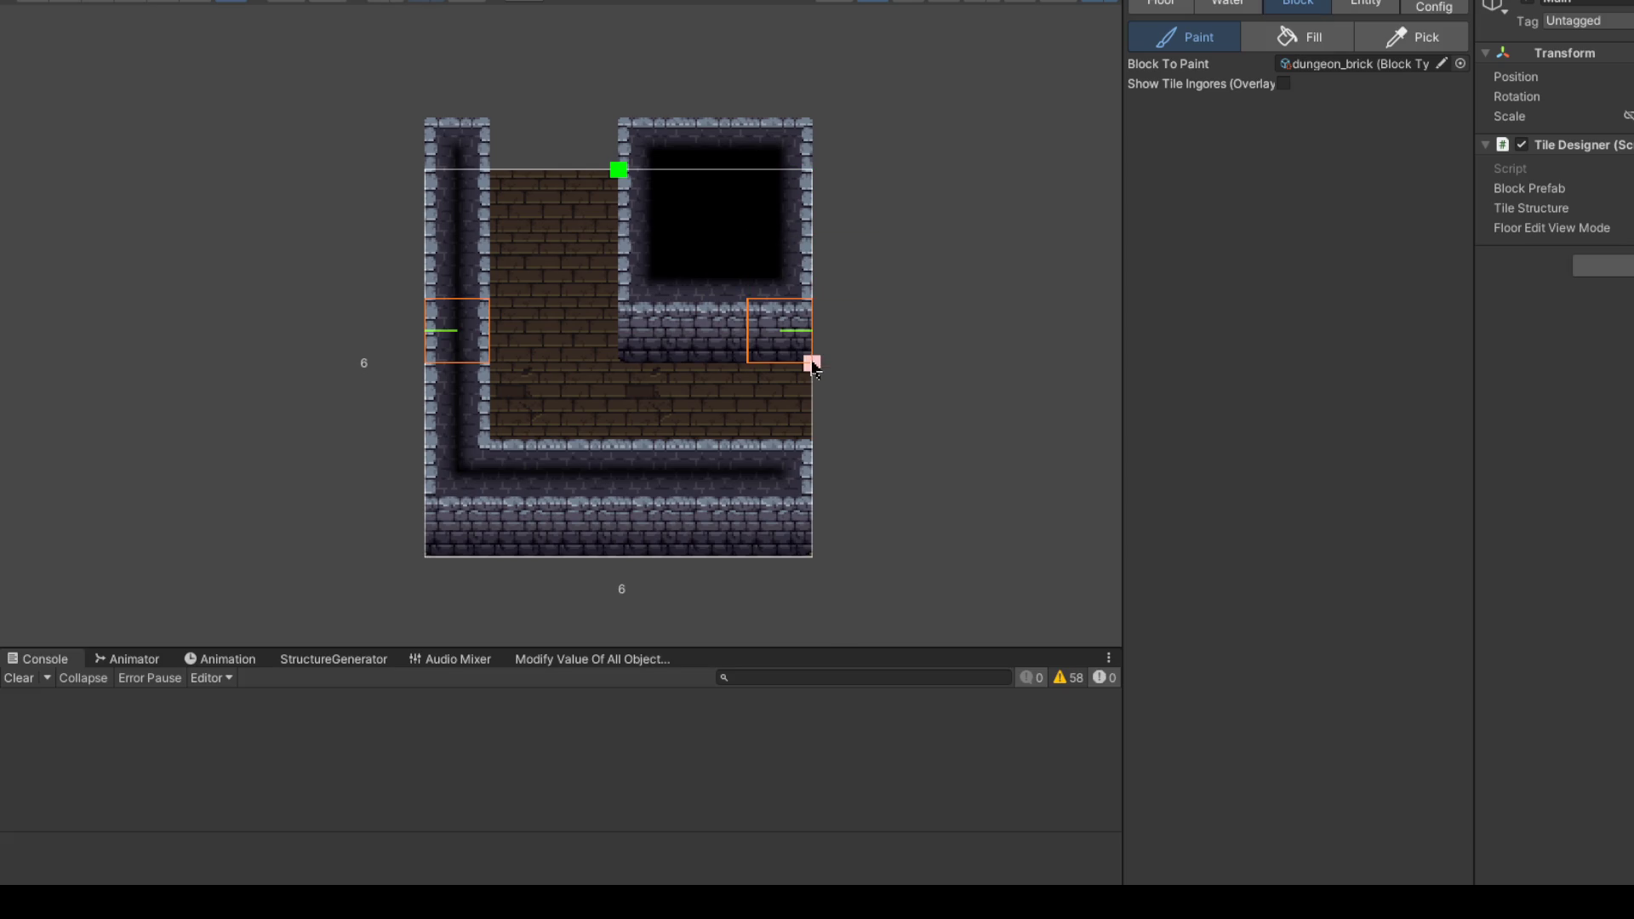
Step: Enlarge the grid to 7 by 7, wall the new edges, and switch to floor_kingdom_brick painting
left_click(894, 387)
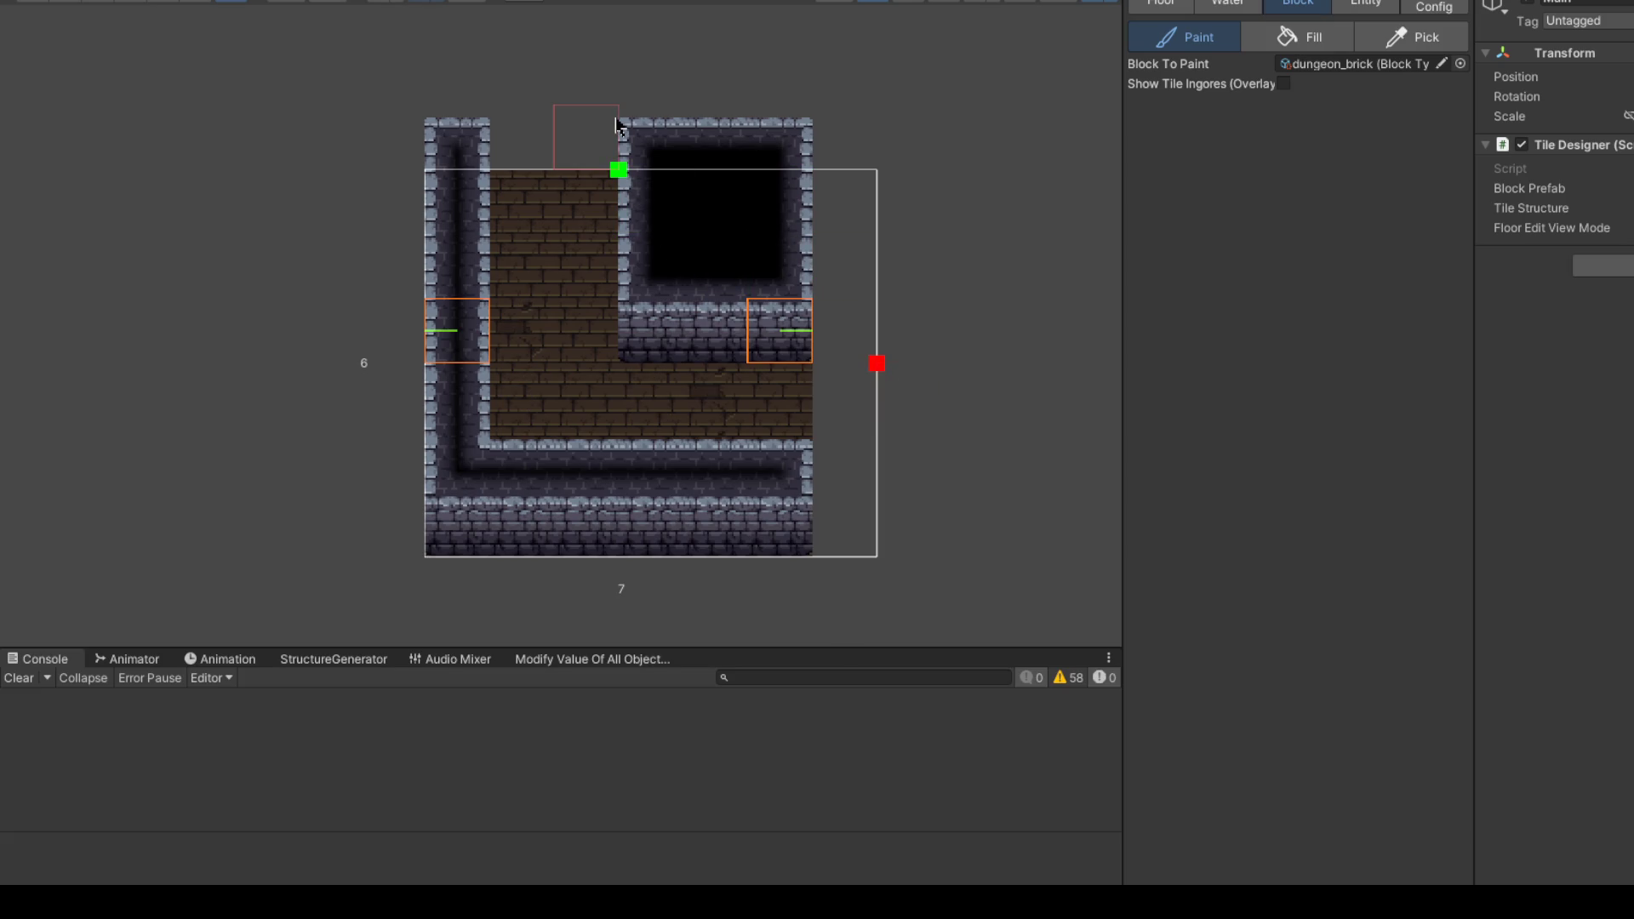
left_click(622, 168)
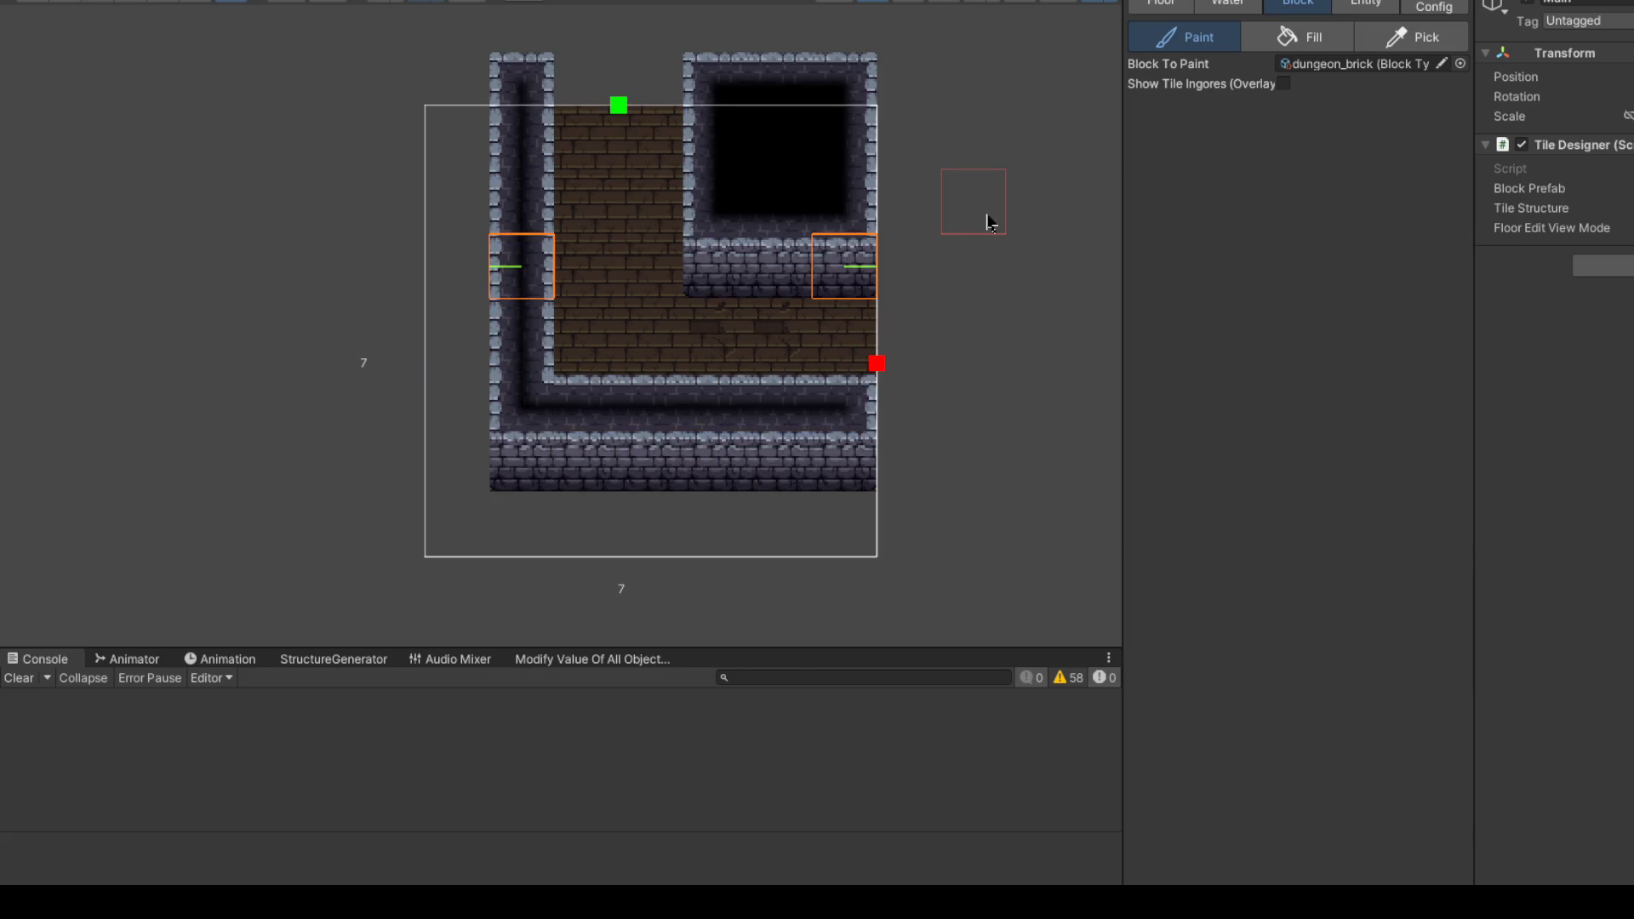
mouse_move(443, 136)
left_mouse_down()
mouse_move(449, 518)
mouse_move(911, 540)
left_mouse_up()
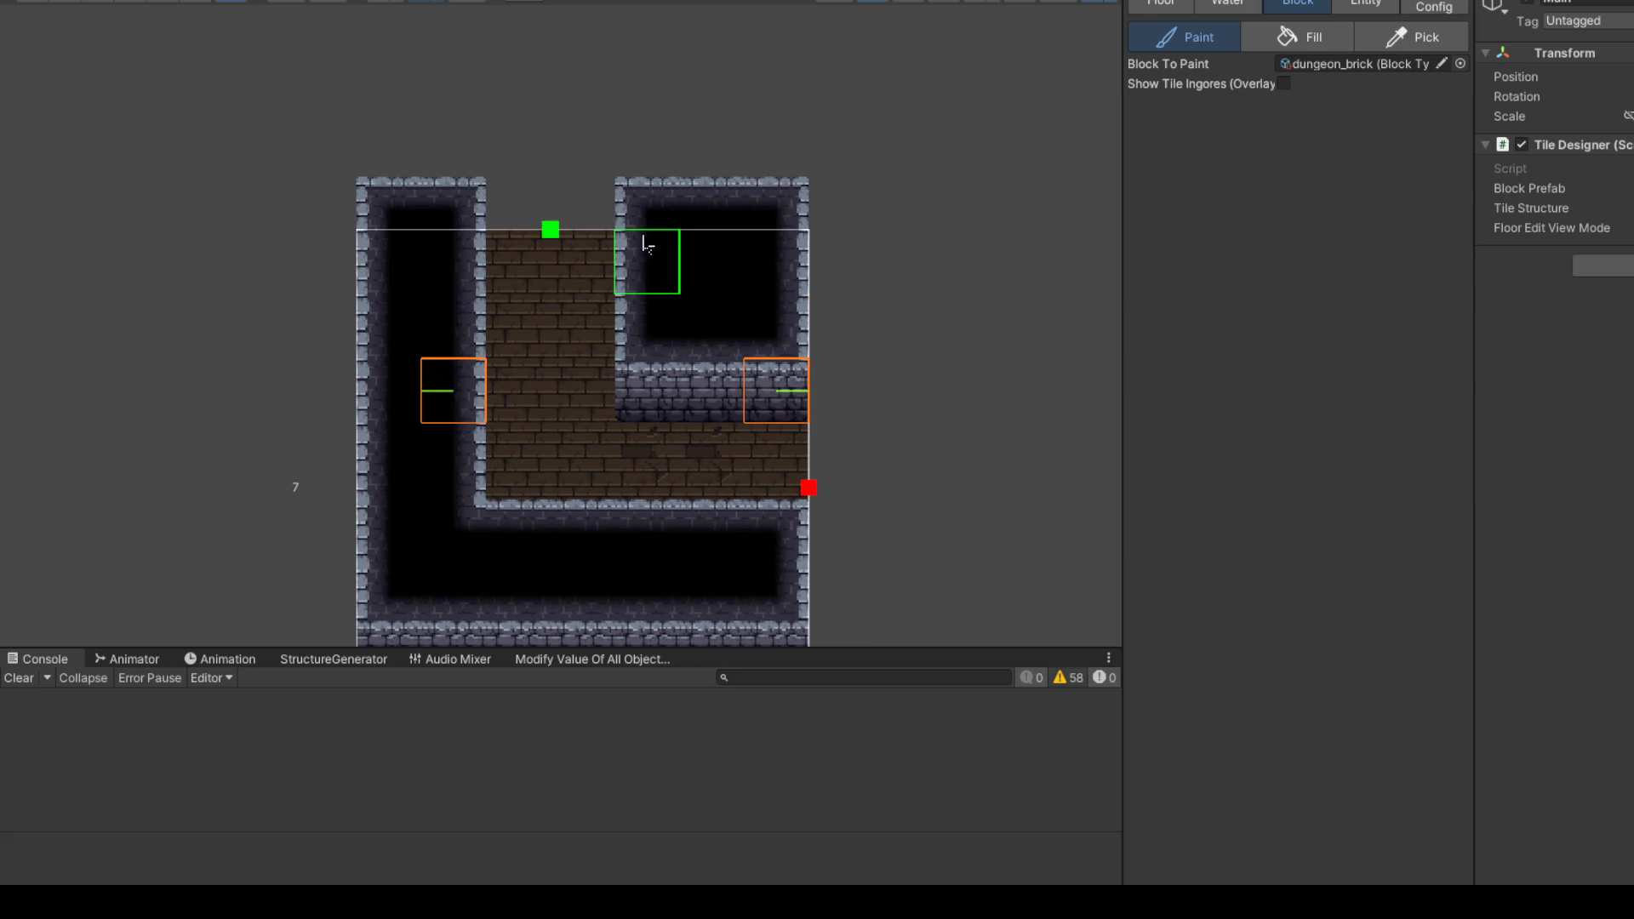
left_click(783, 236)
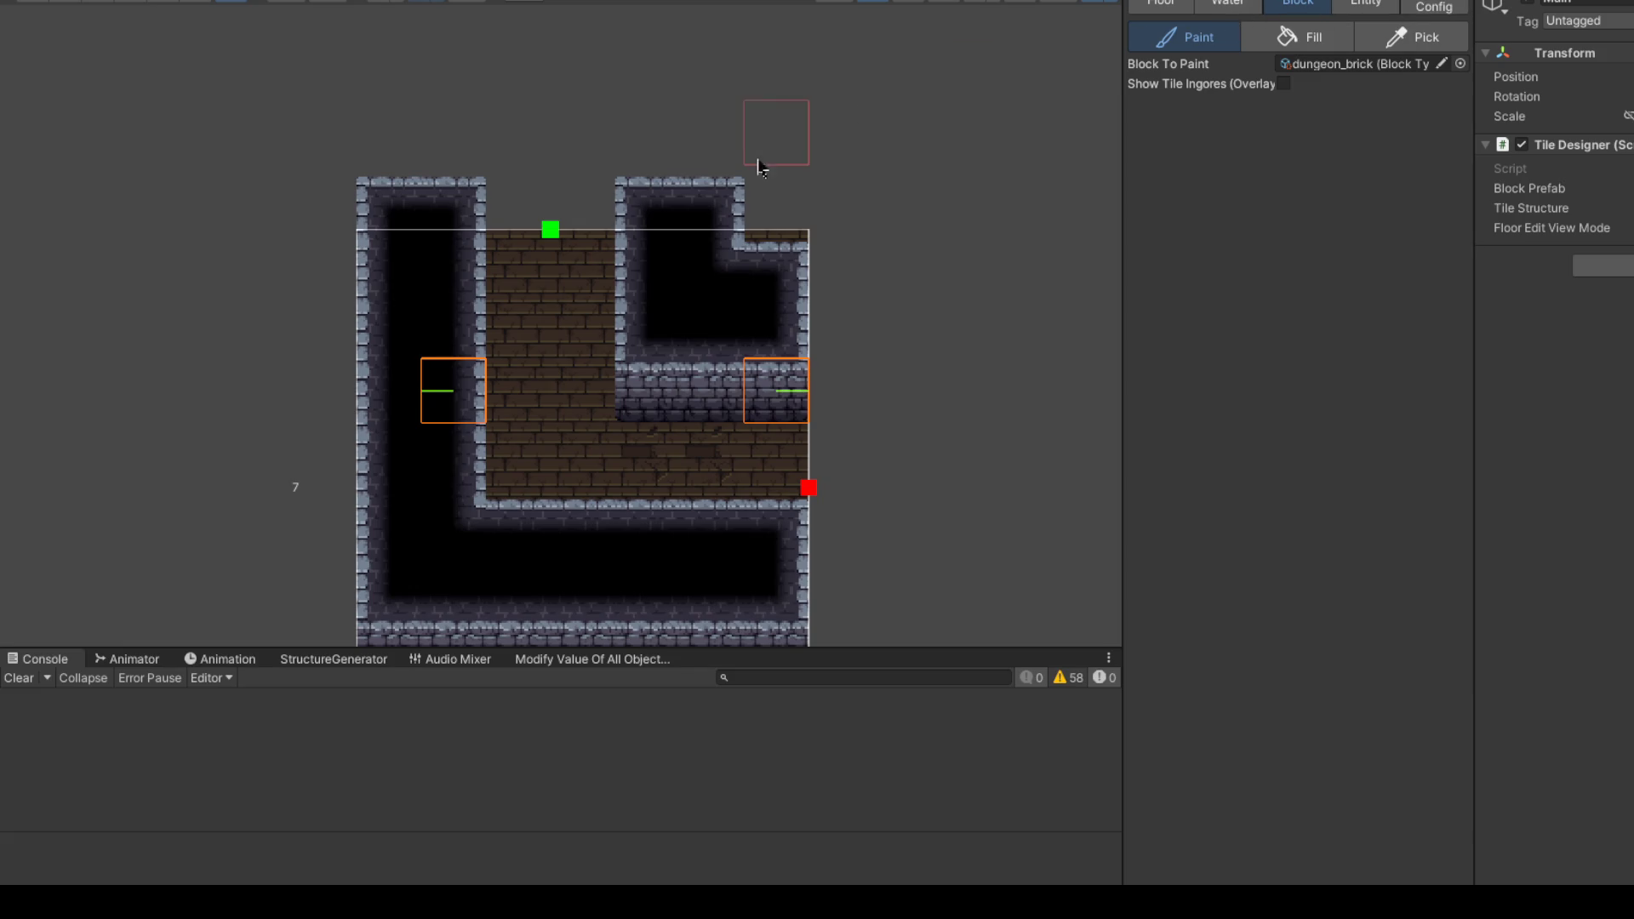
left_click(1161, 5)
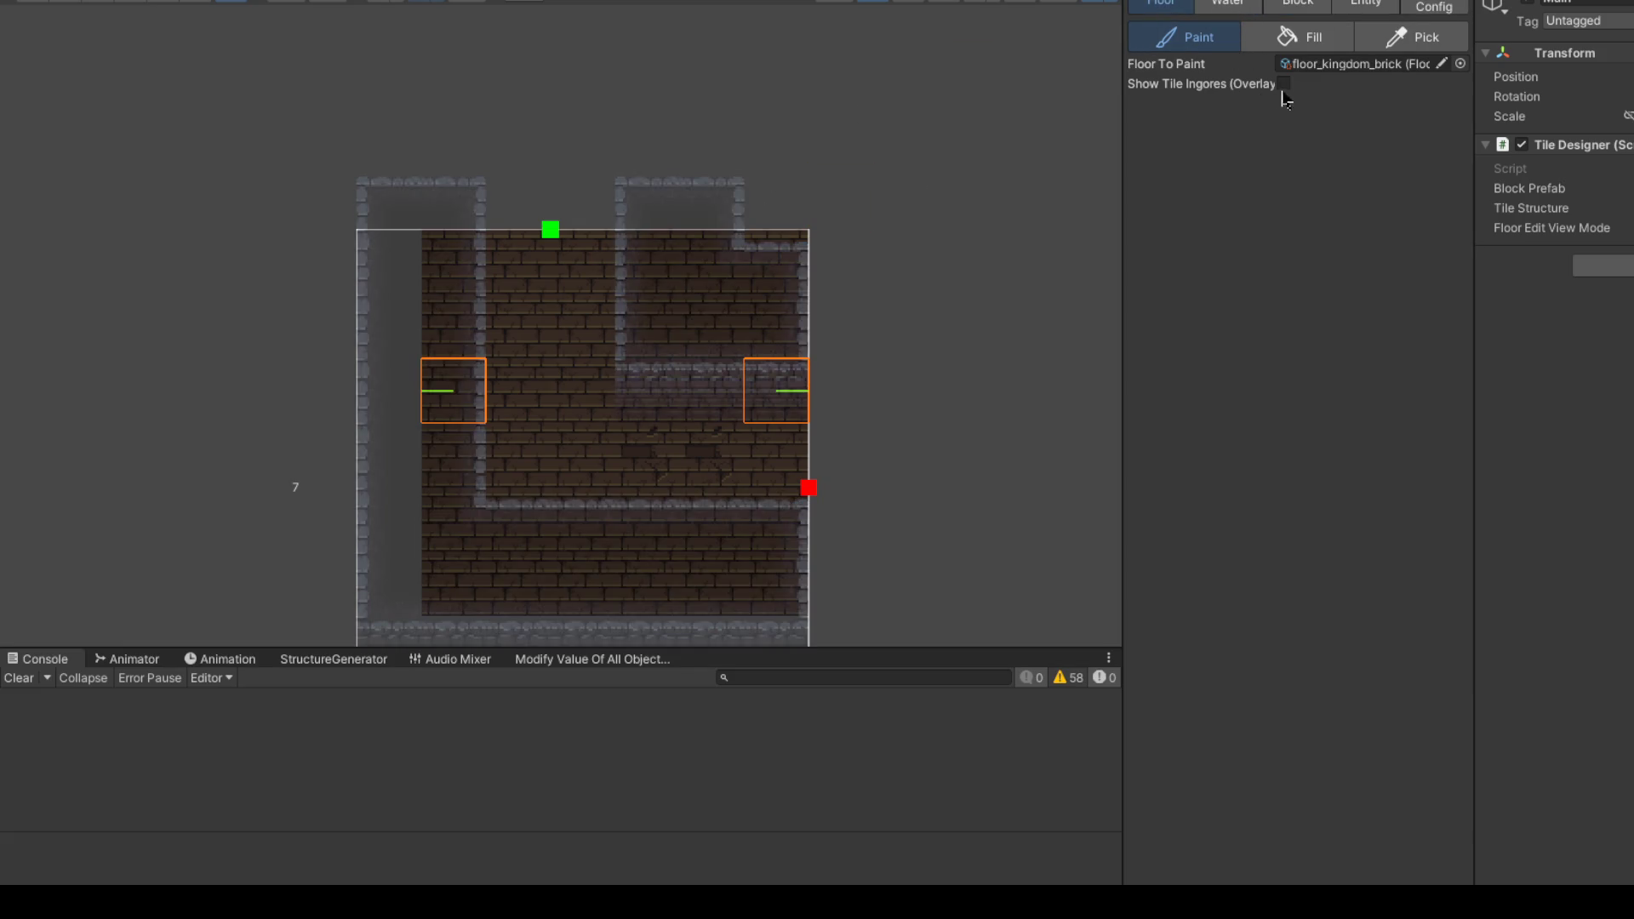
Step: Mark the room's top-right corner tile as an ignored tile
left_click(1284, 83)
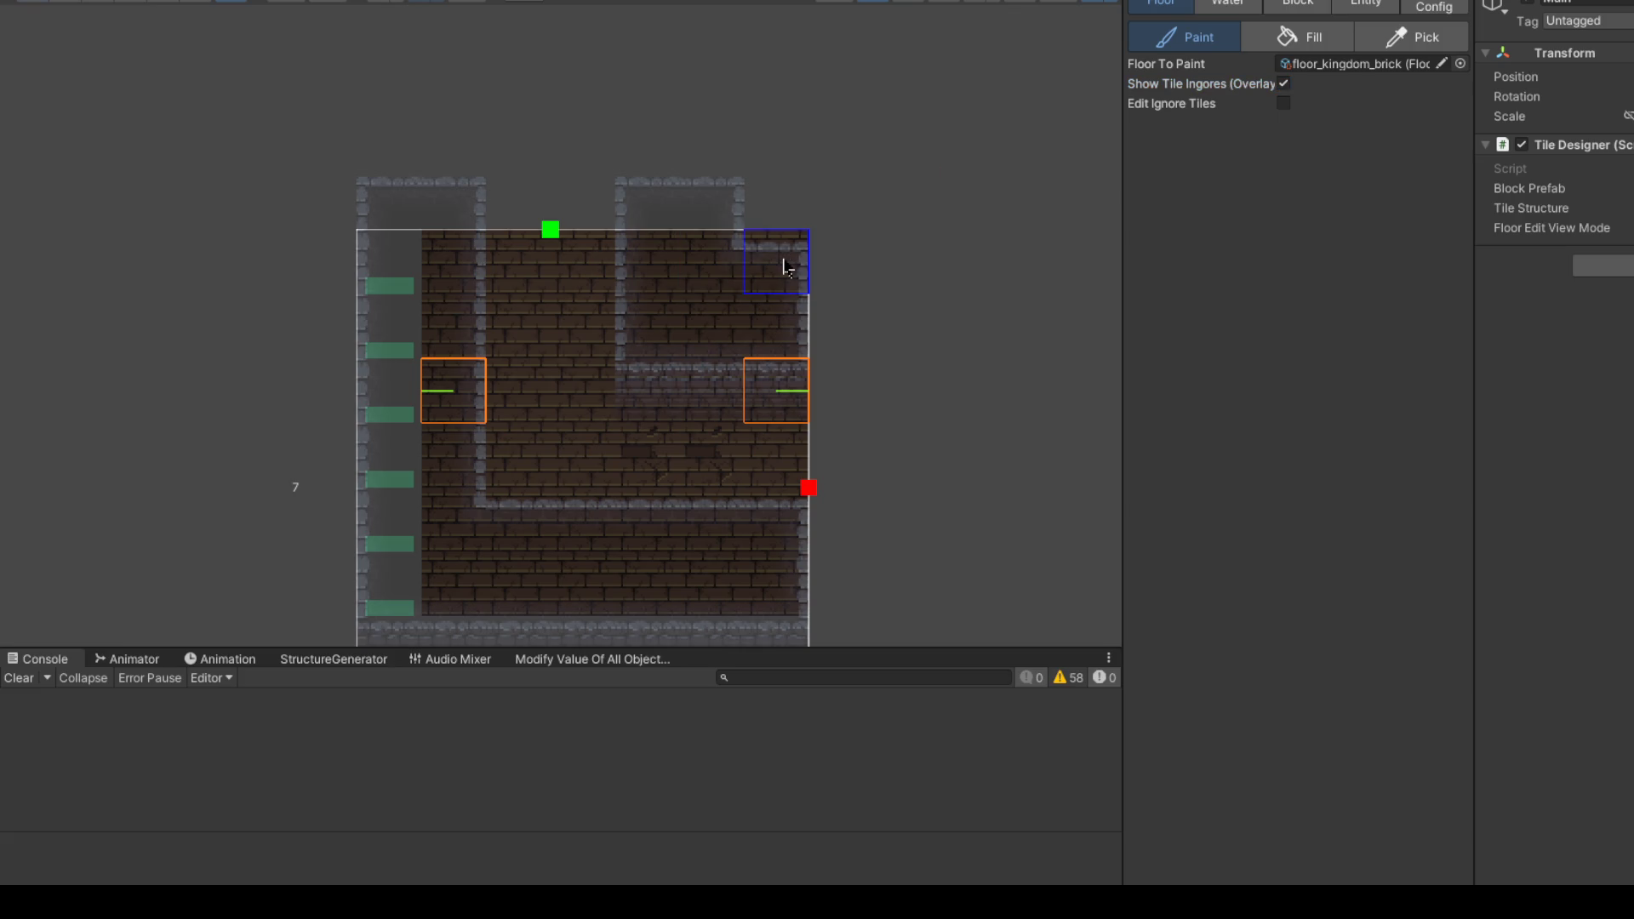
left_click(1284, 103)
left_click(784, 267)
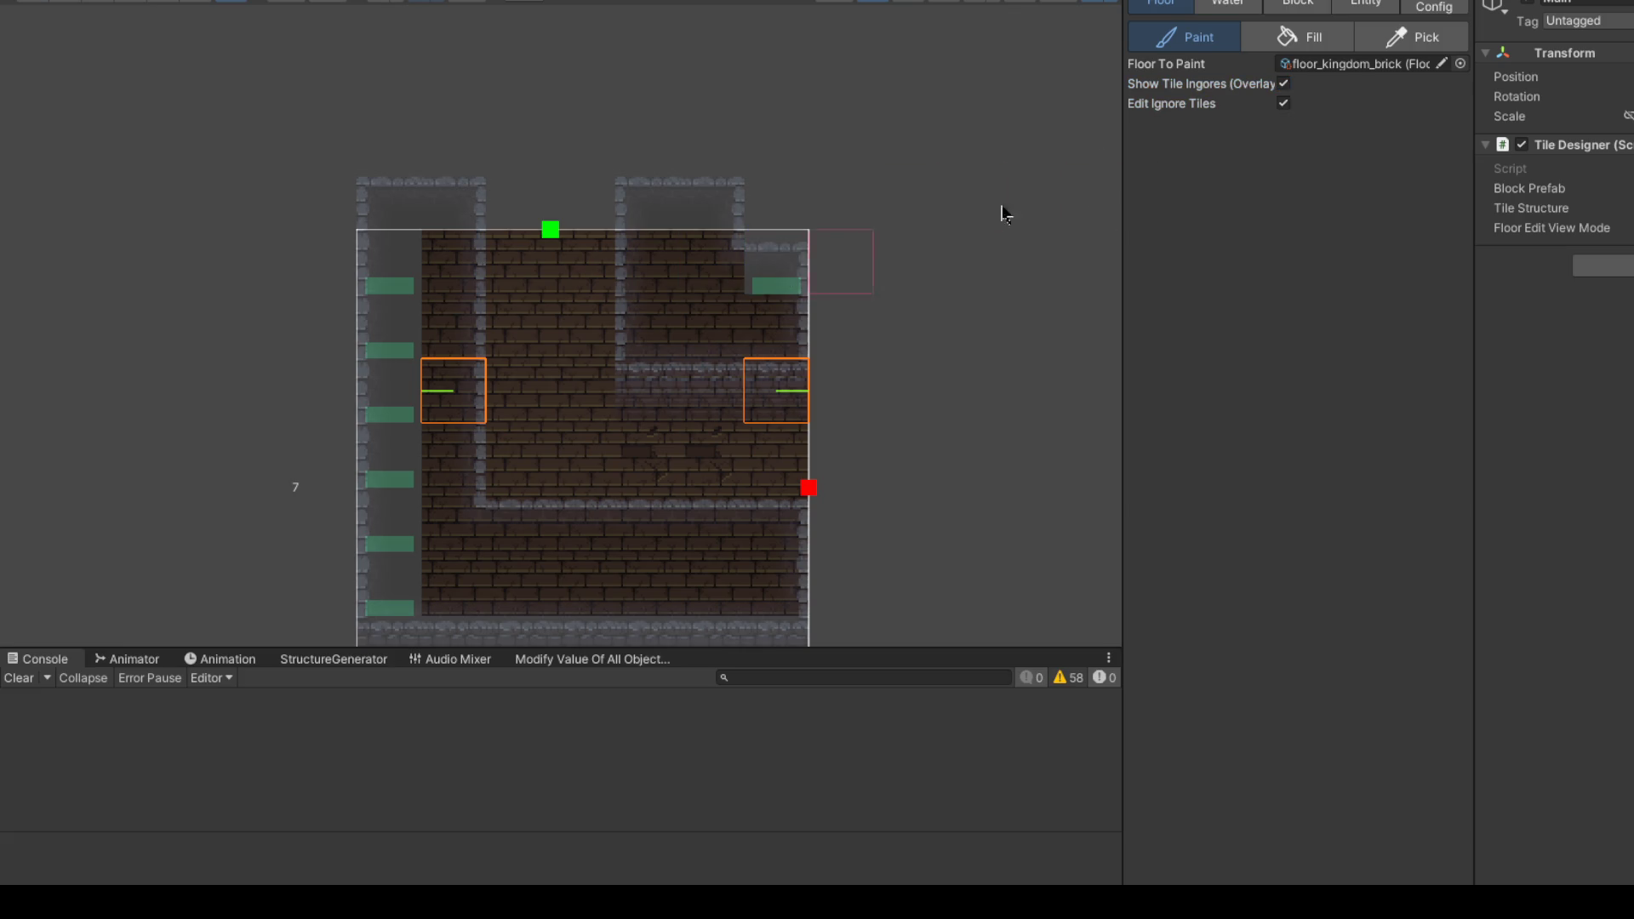
left_click(1284, 83)
Step: Paint brick floor down the left column, then return to Block painting with ignored tiles hidden
mouse_move(404, 259)
left_mouse_down()
mouse_move(387, 609)
mouse_move(851, 566)
left_mouse_up()
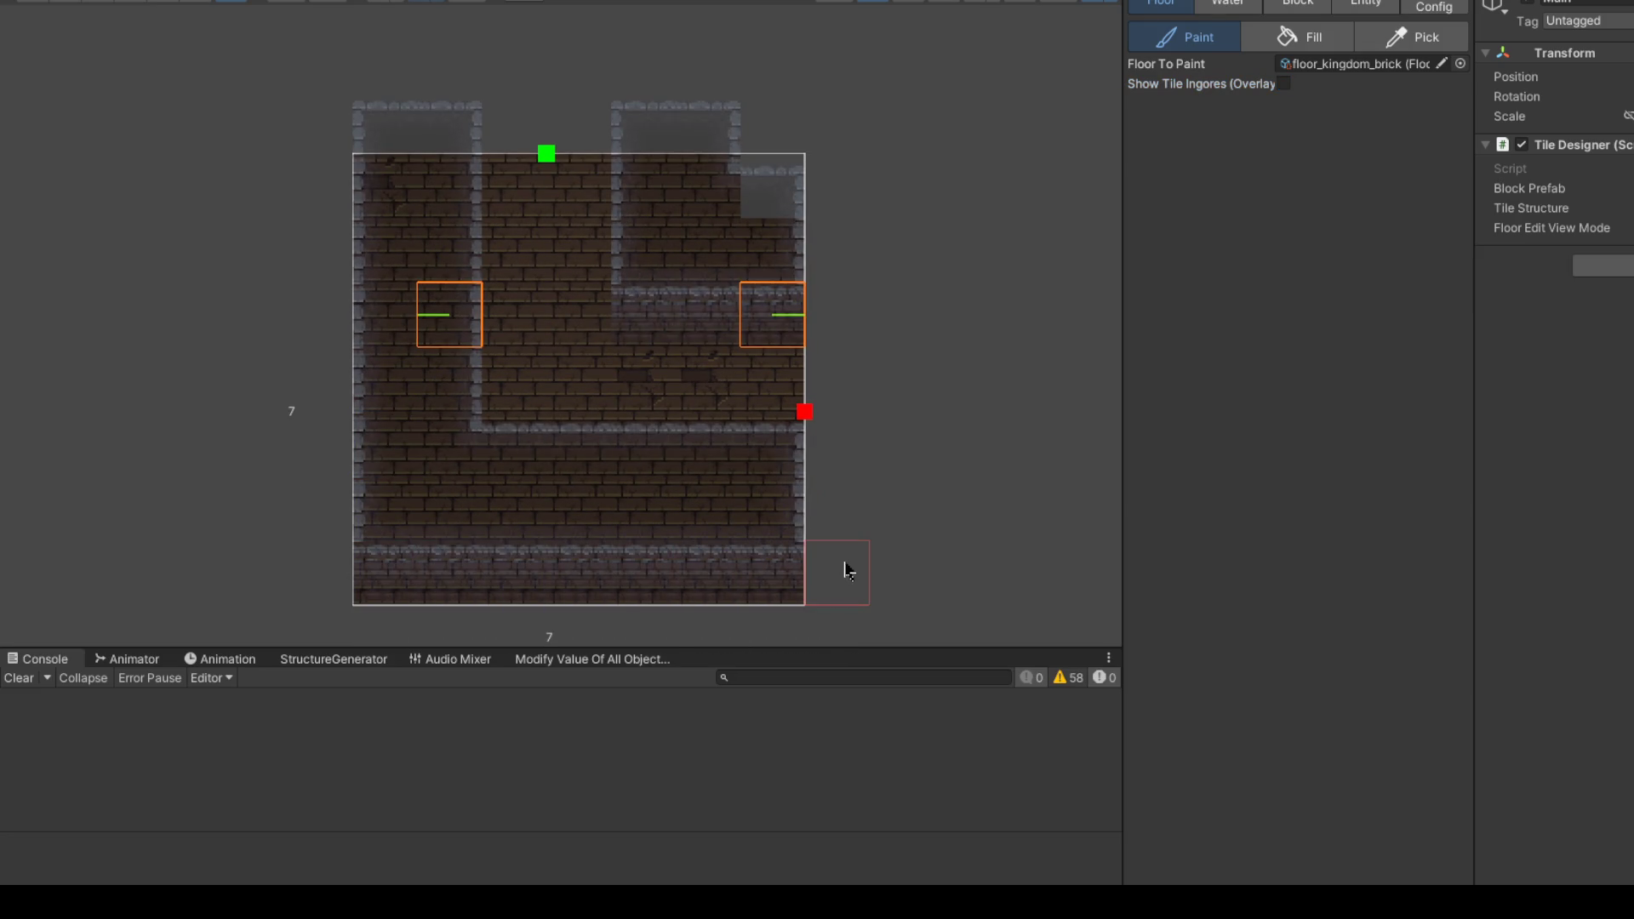
left_click(1284, 83)
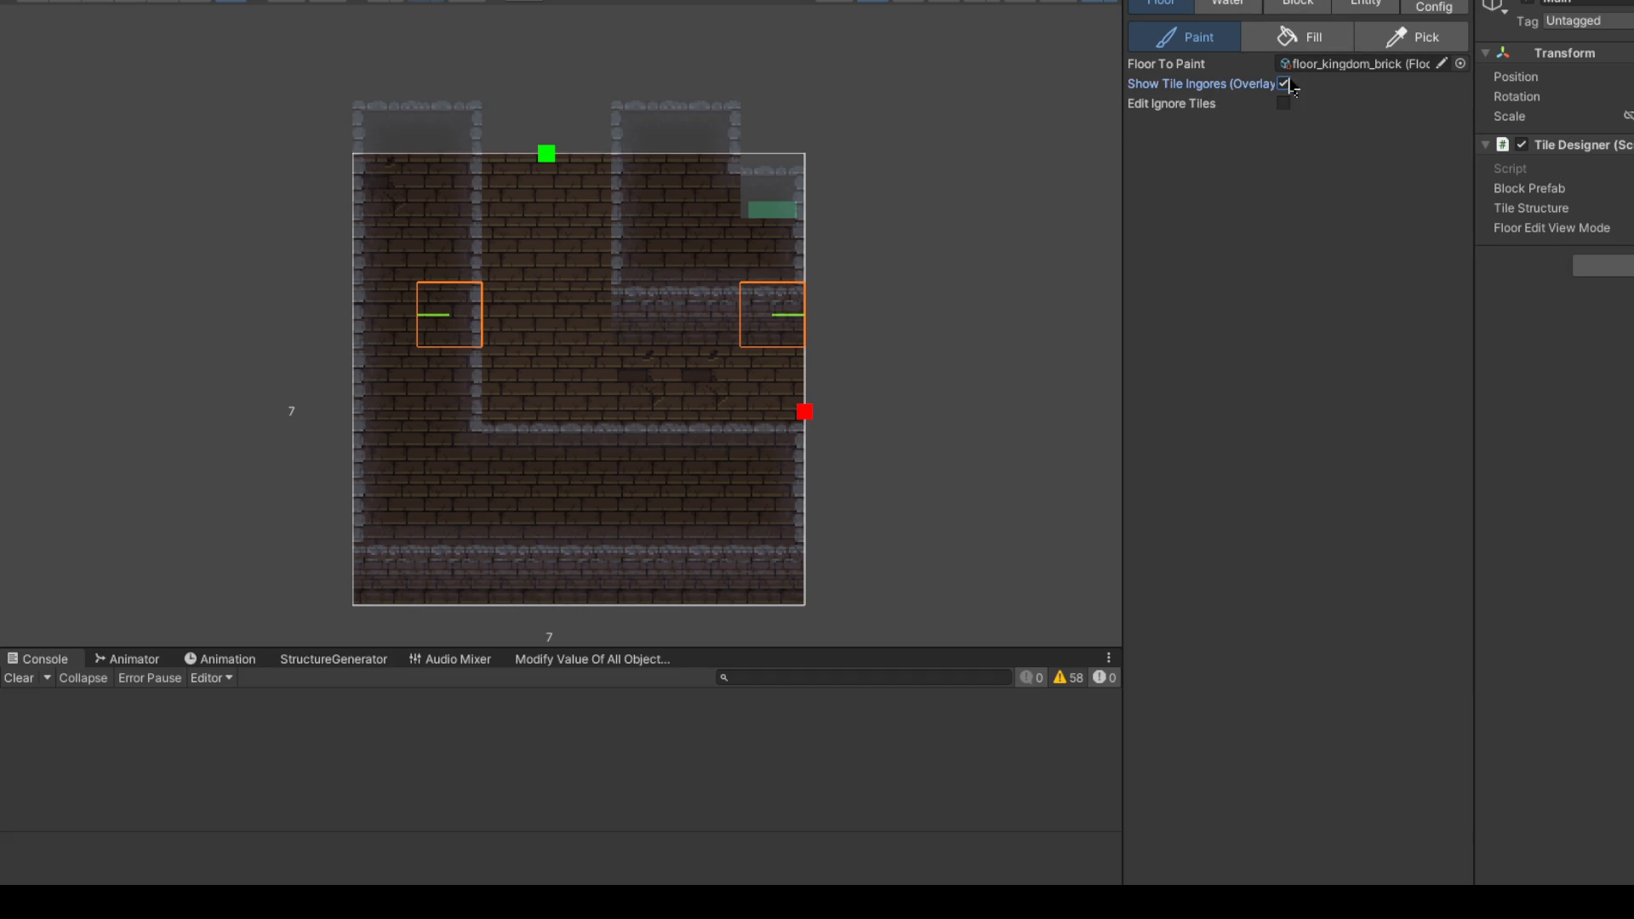
left_click(1298, 5)
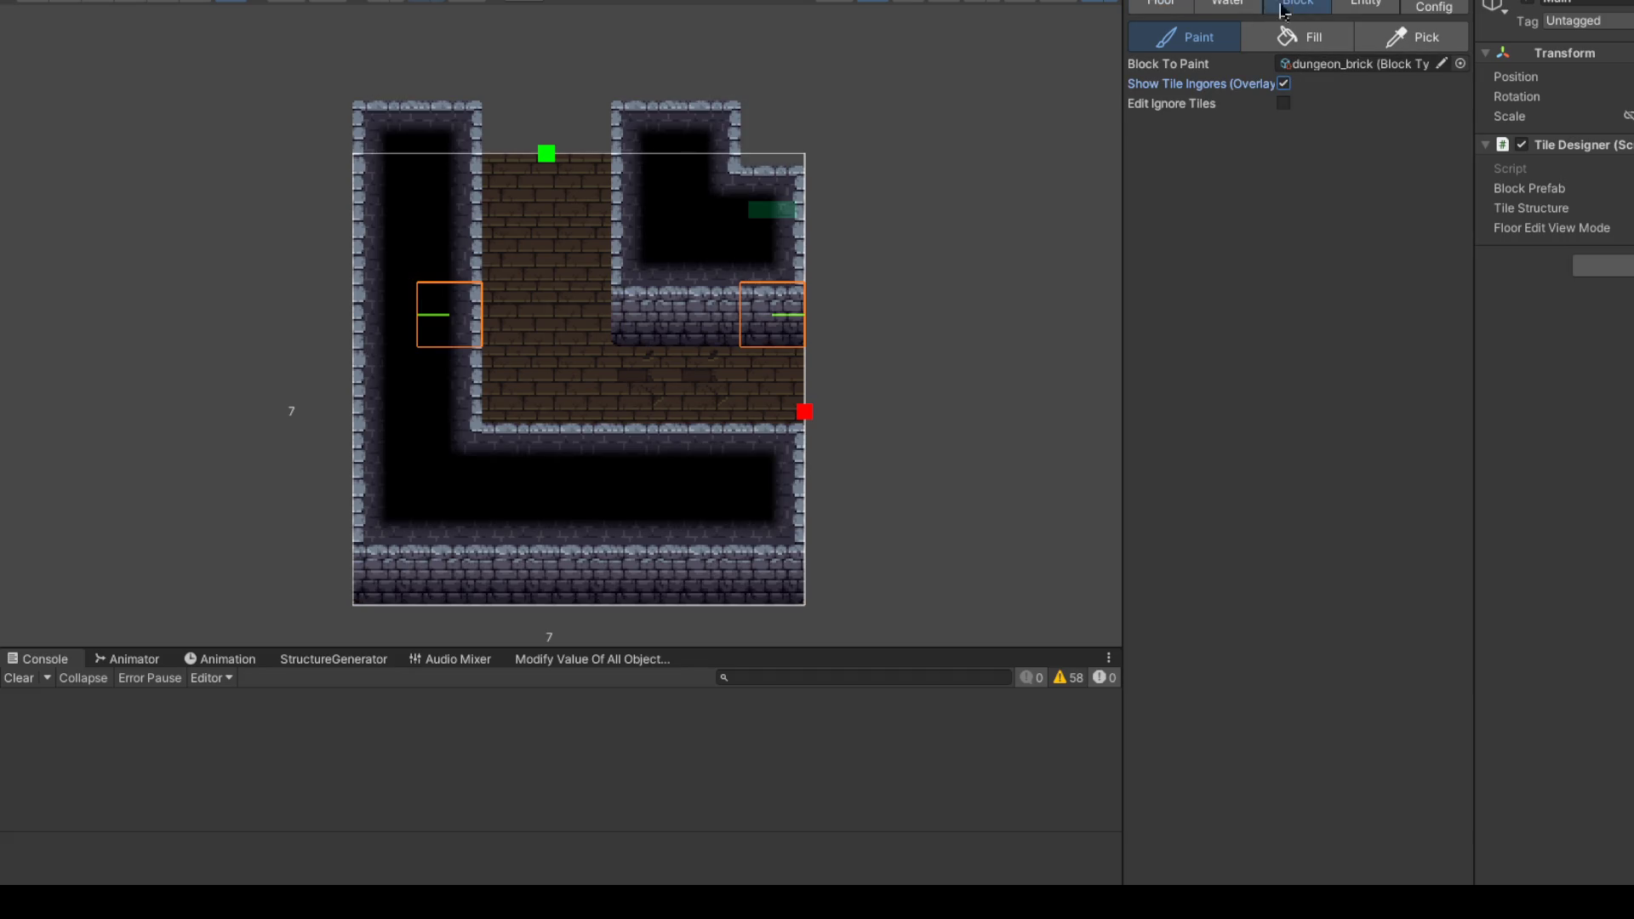
left_click(1284, 103)
left_click(1285, 84)
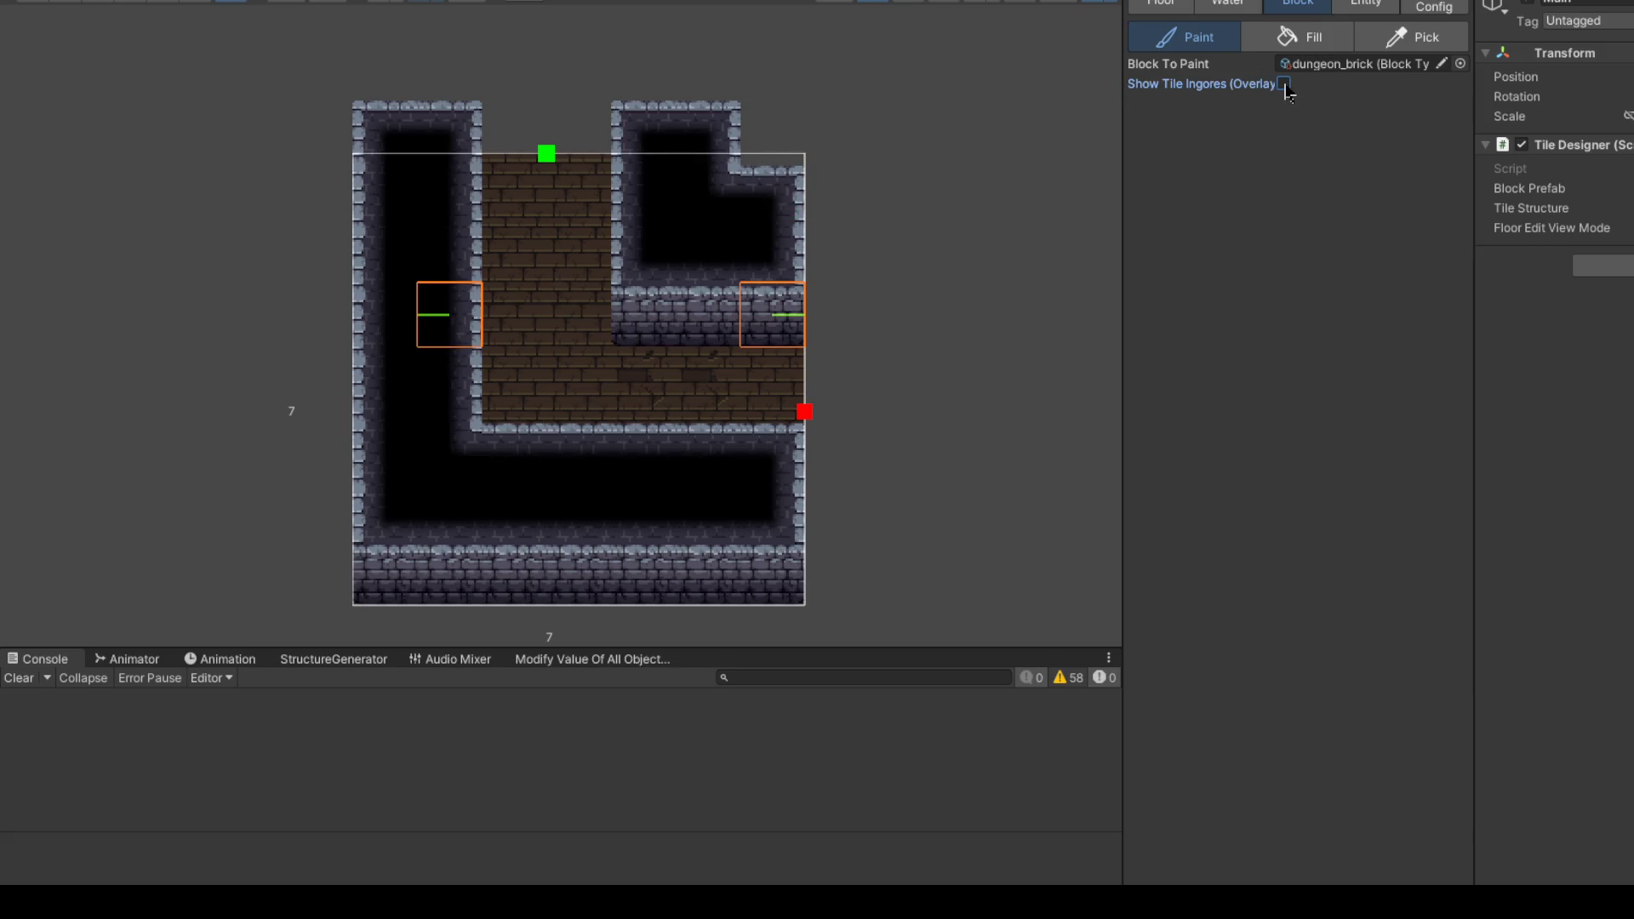
left_click(1285, 84)
left_click(1285, 84)
Step: Remove the old second connecting point and place a new one at the right doorway
left_click(1435, 6)
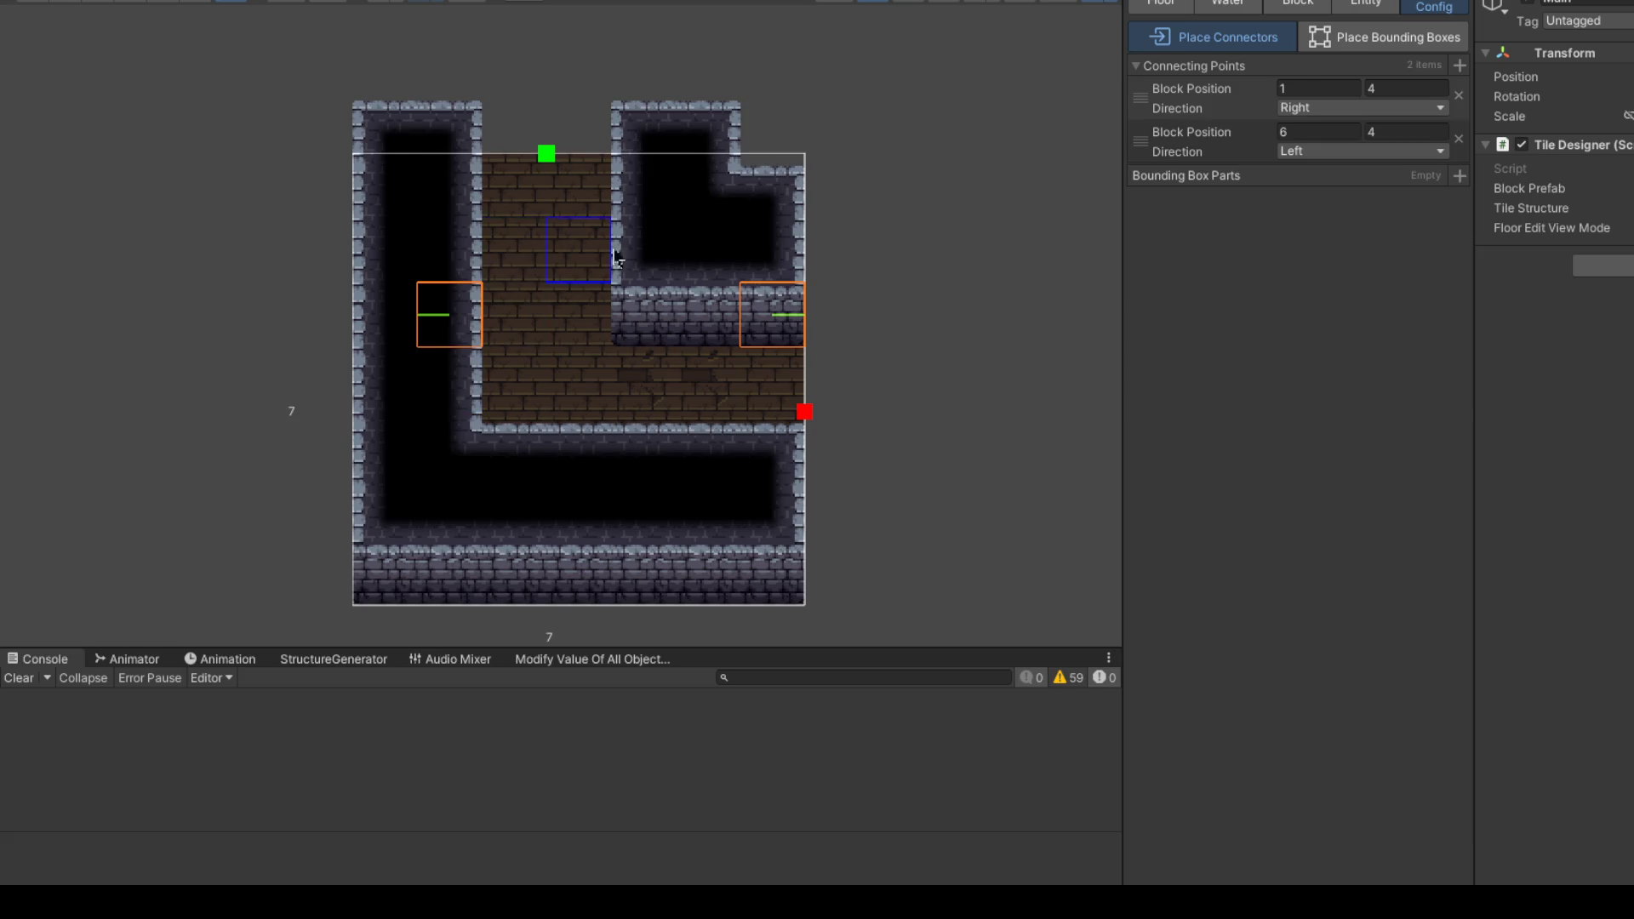
left_click(770, 379)
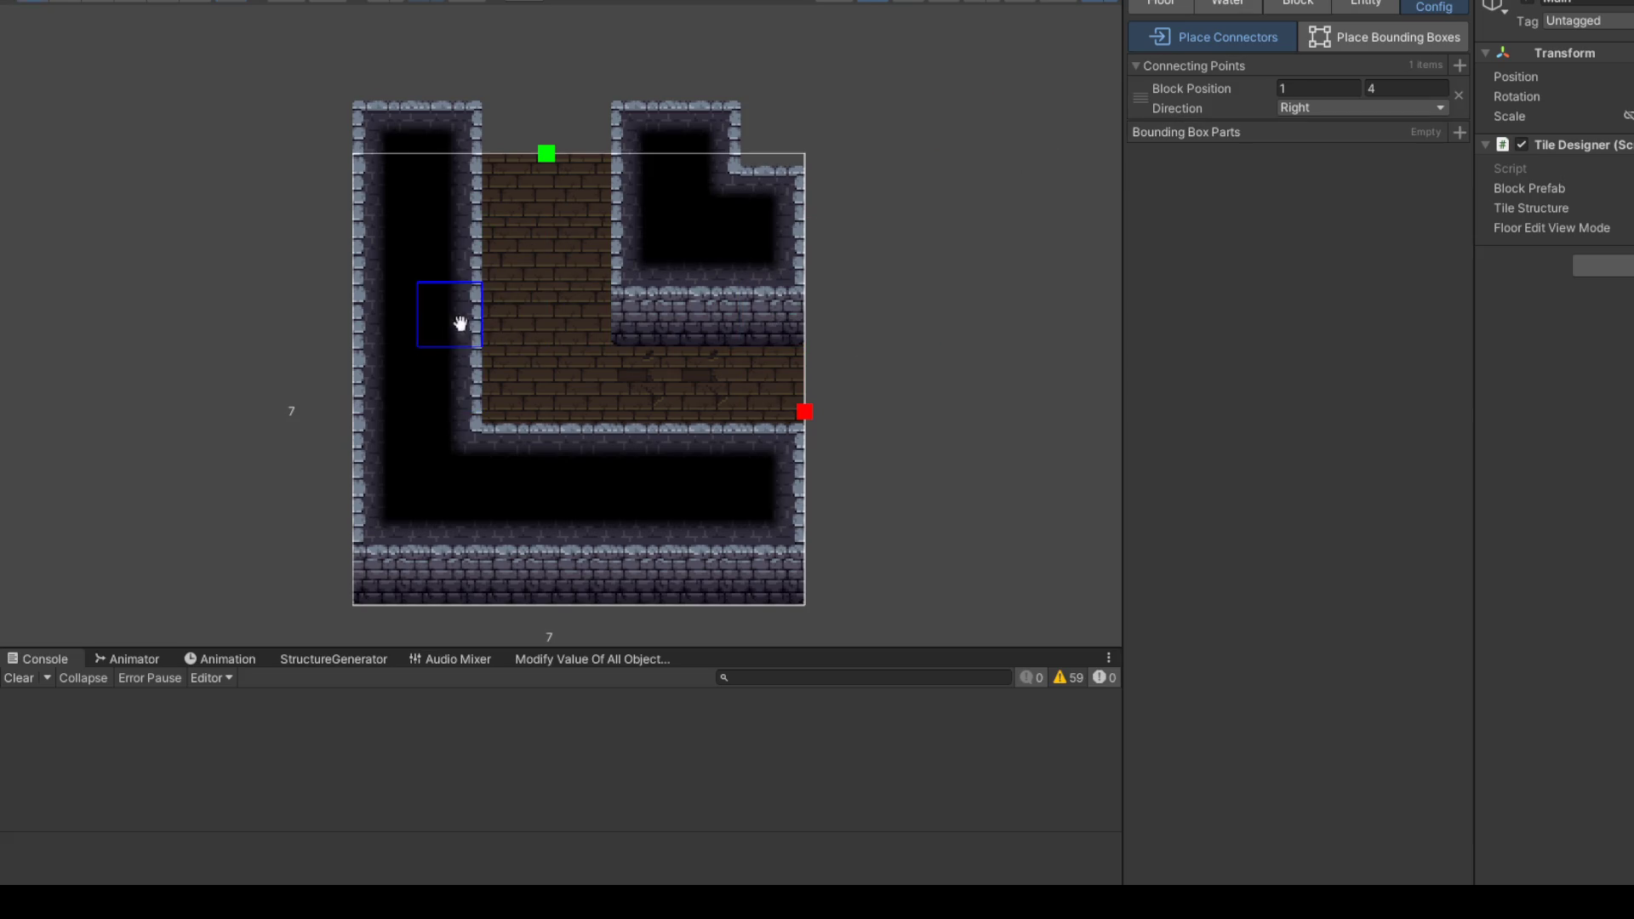
left_click(787, 394)
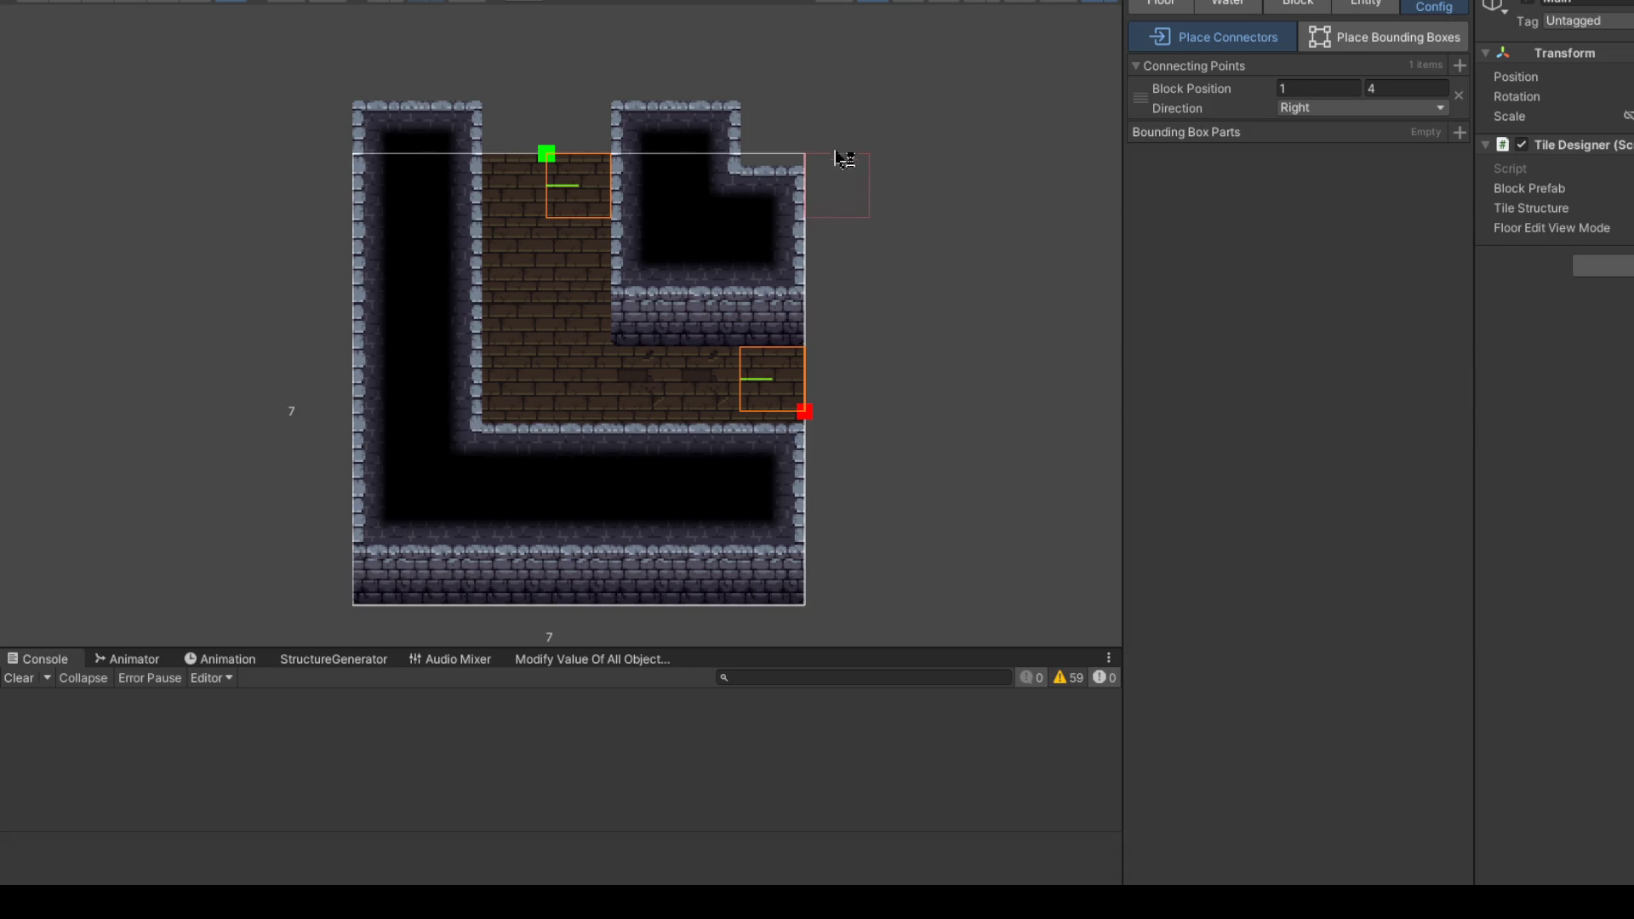
Step: Set the connectors to (3,6) facing Down and (6,3) facing Left, then resume painting
left_click(1316, 108)
left_click(1323, 187)
left_click(1334, 153)
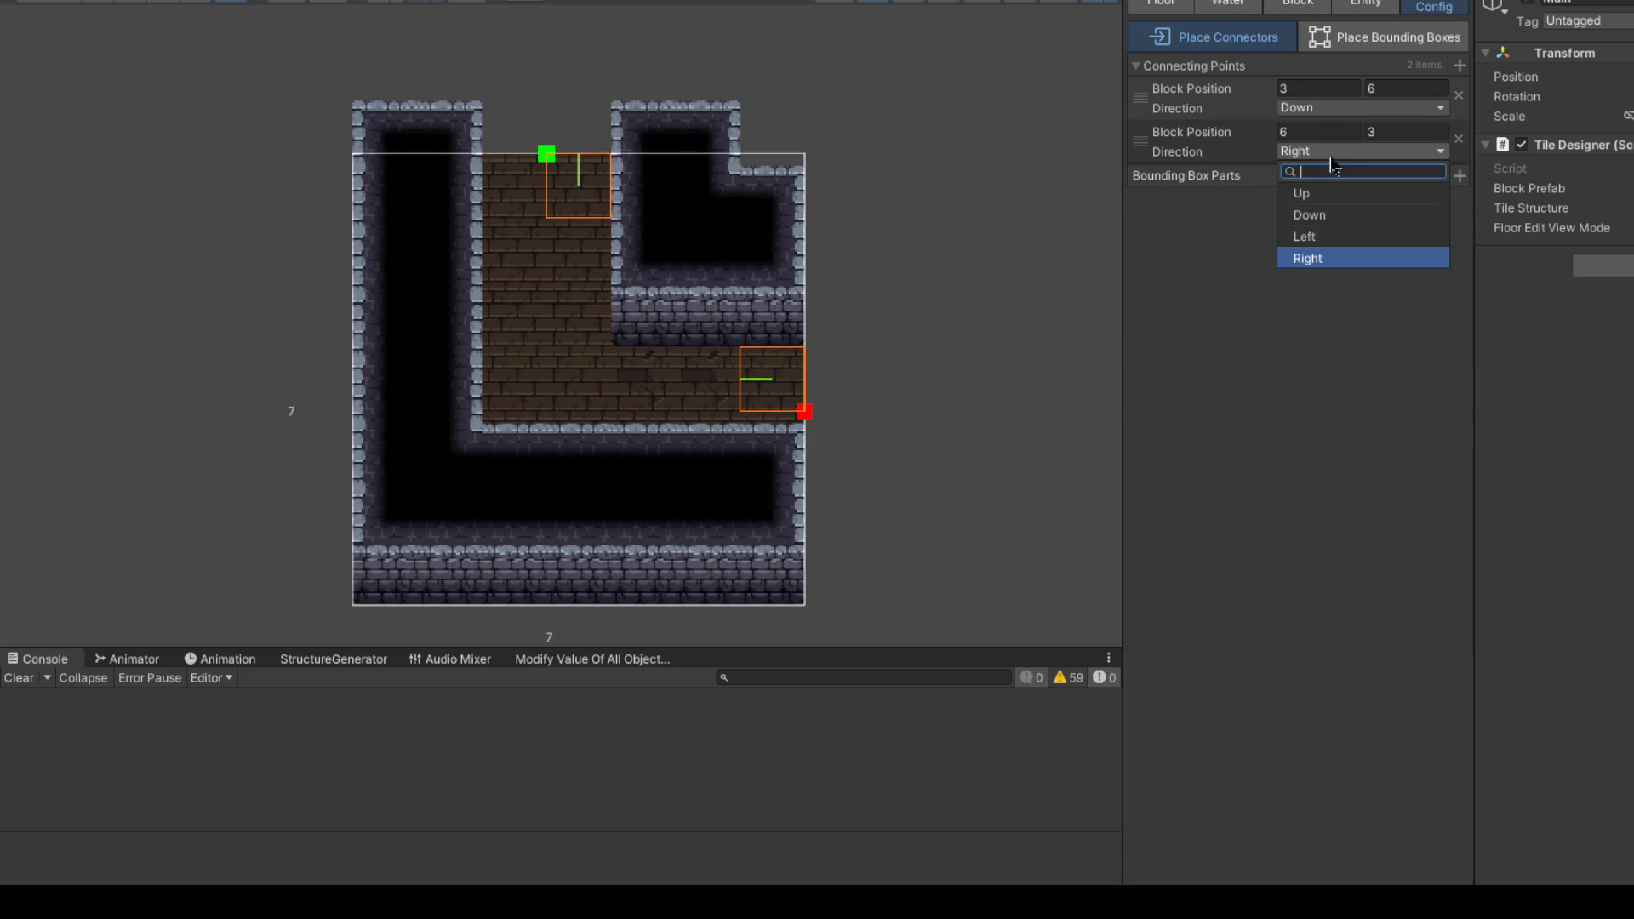
left_click(1328, 230)
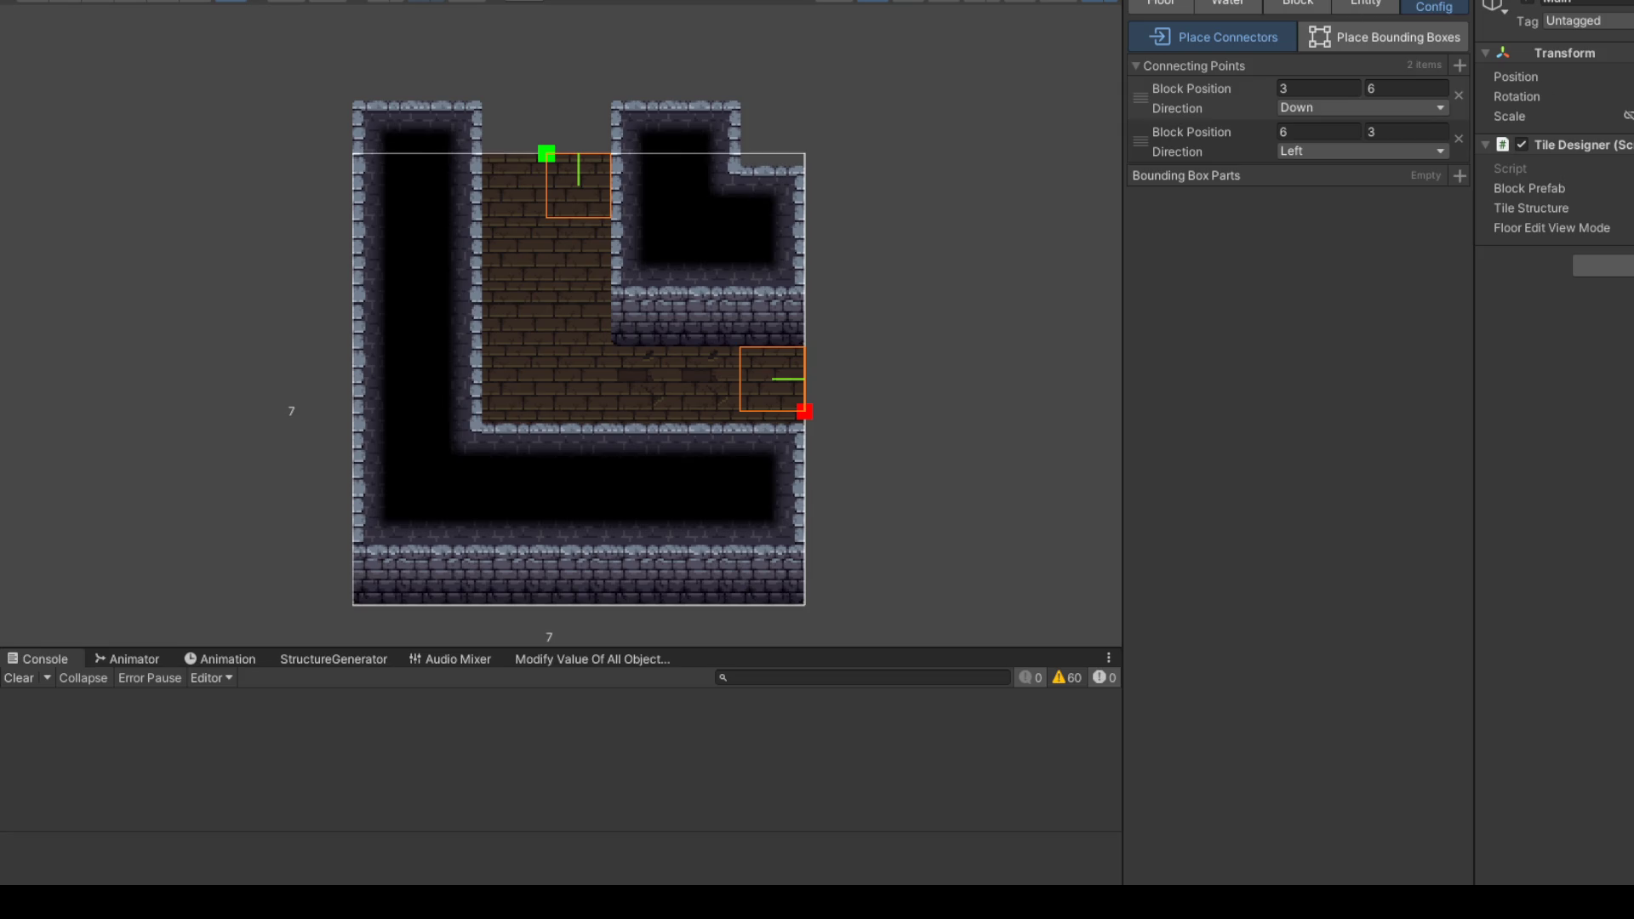
left_click(1228, 4)
left_click(1298, 4)
Step: Switch to the Floor layer, toggle the tile-ignore overlay on and off, then delete the structure asset
left_click(1366, 7)
left_click(1168, 5)
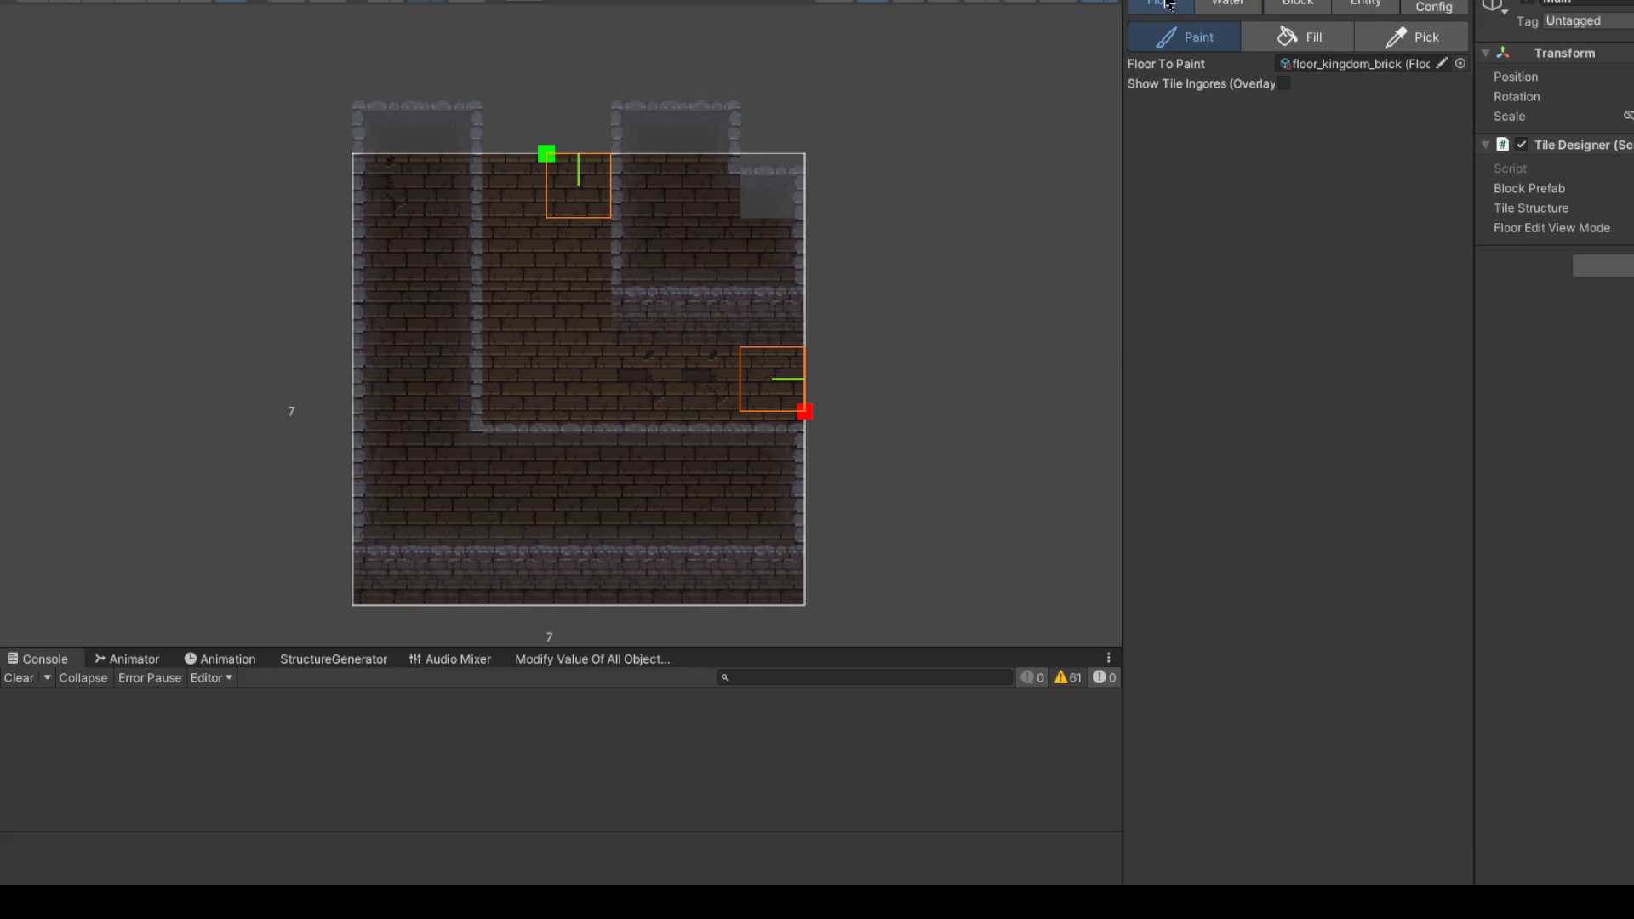
left_click(1283, 85)
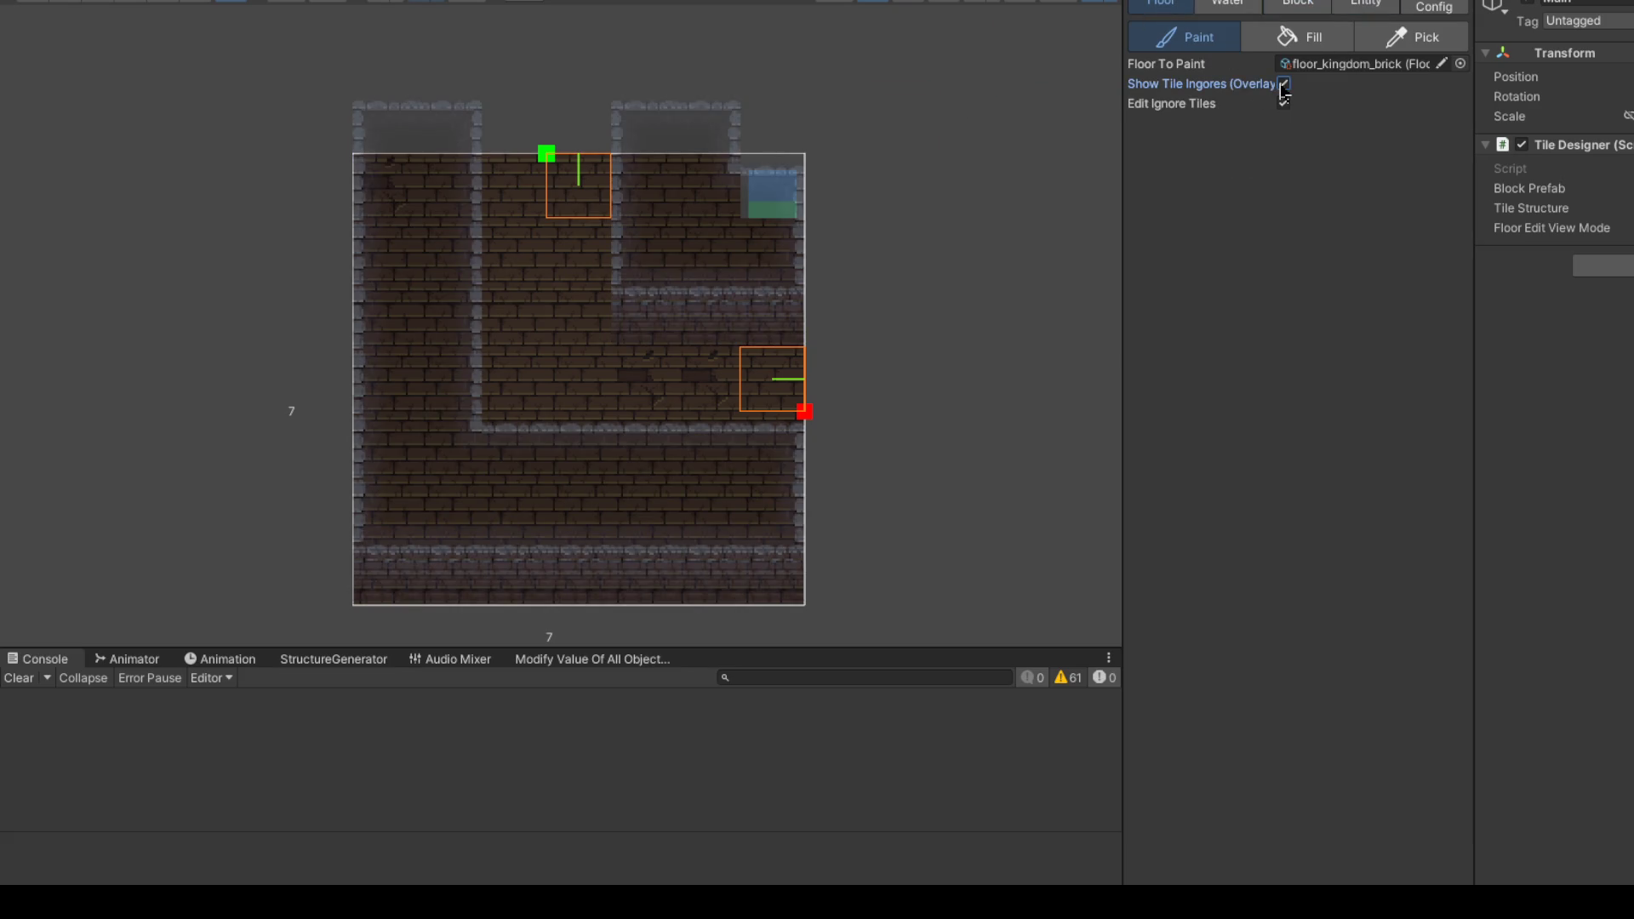
left_click(1284, 85)
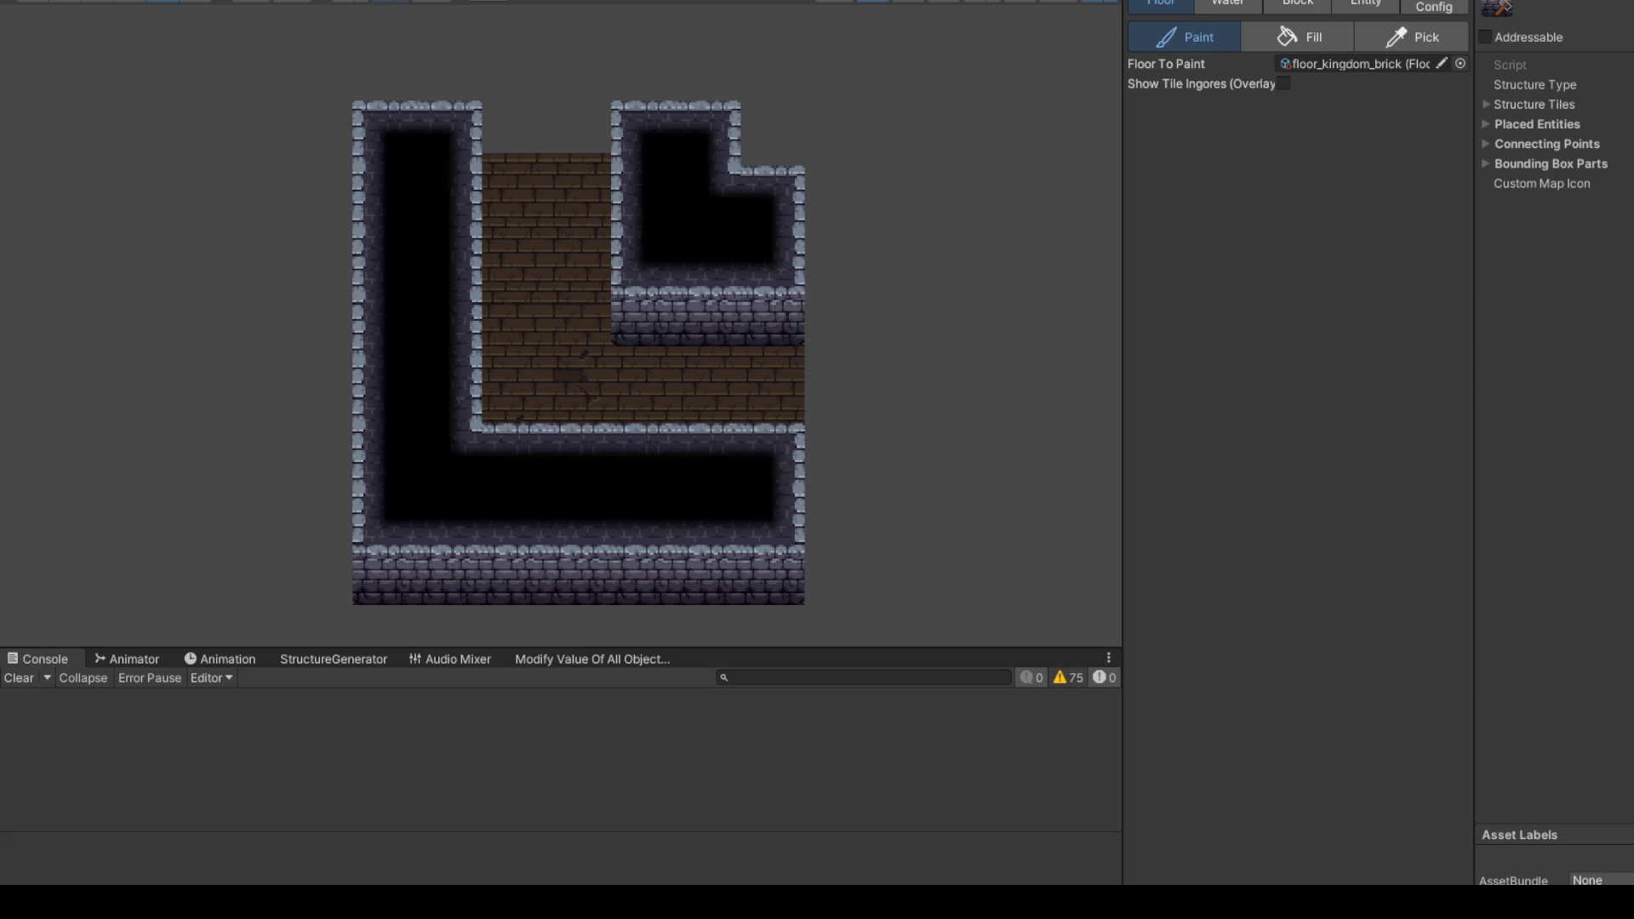
key("Delete")
Step: Confirm deleting the structure asset and clear the console messages
key("Return")
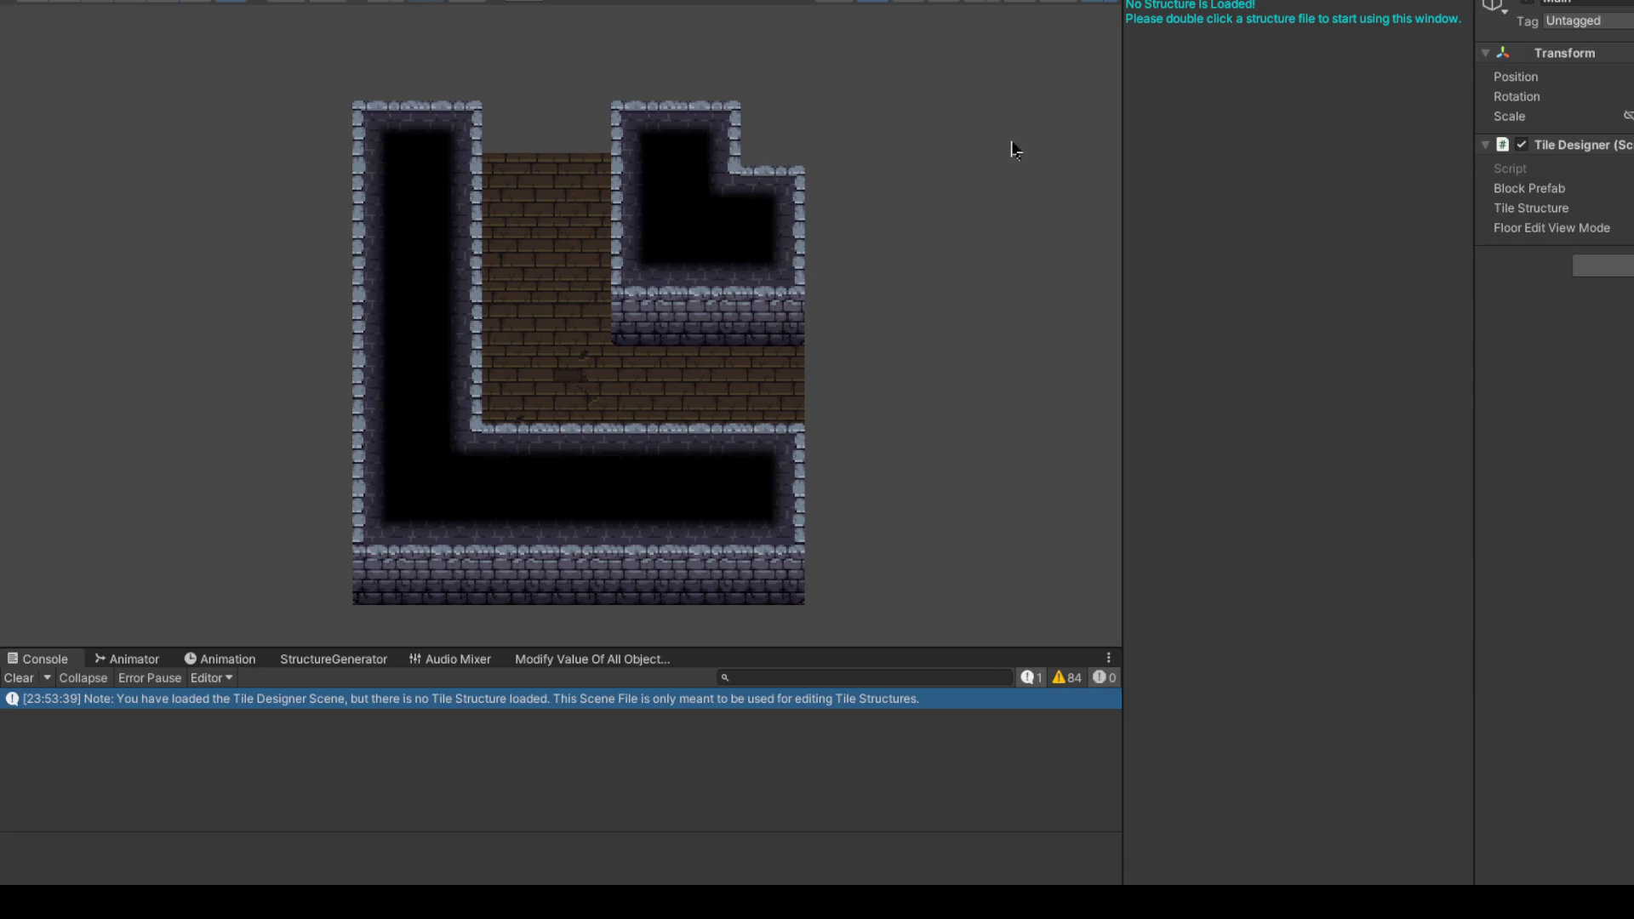
left_click(20, 678)
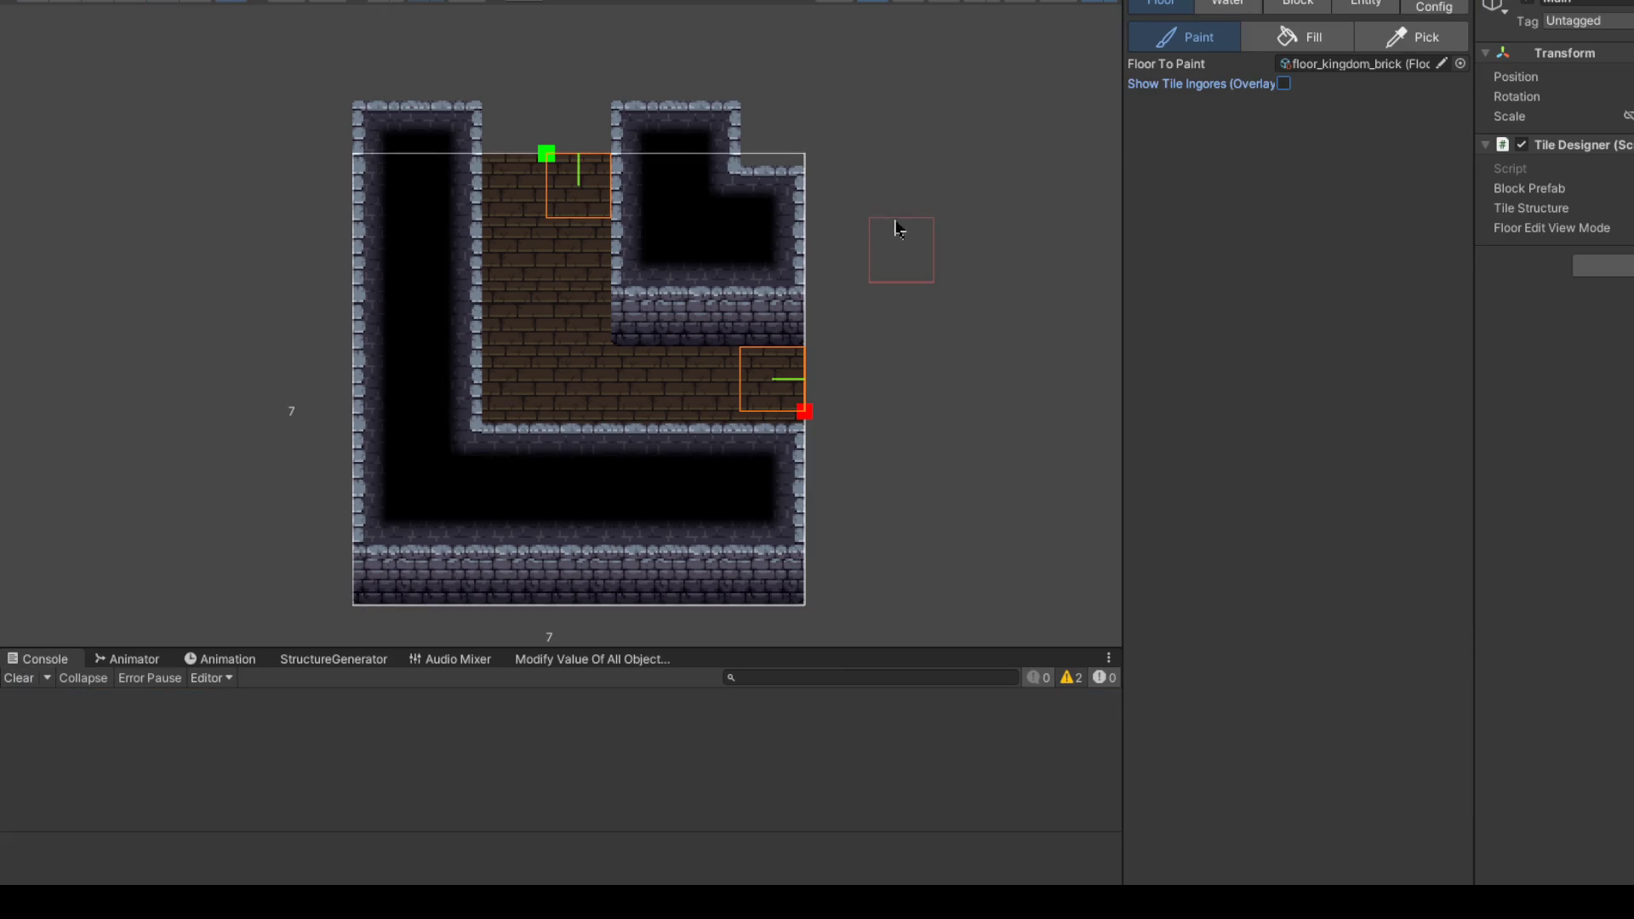
Step: On the Block layer, shift the layout right, wall the left column, add right-side pits, and clear the top-left wall
left_click_drag(897, 225, 892, 200)
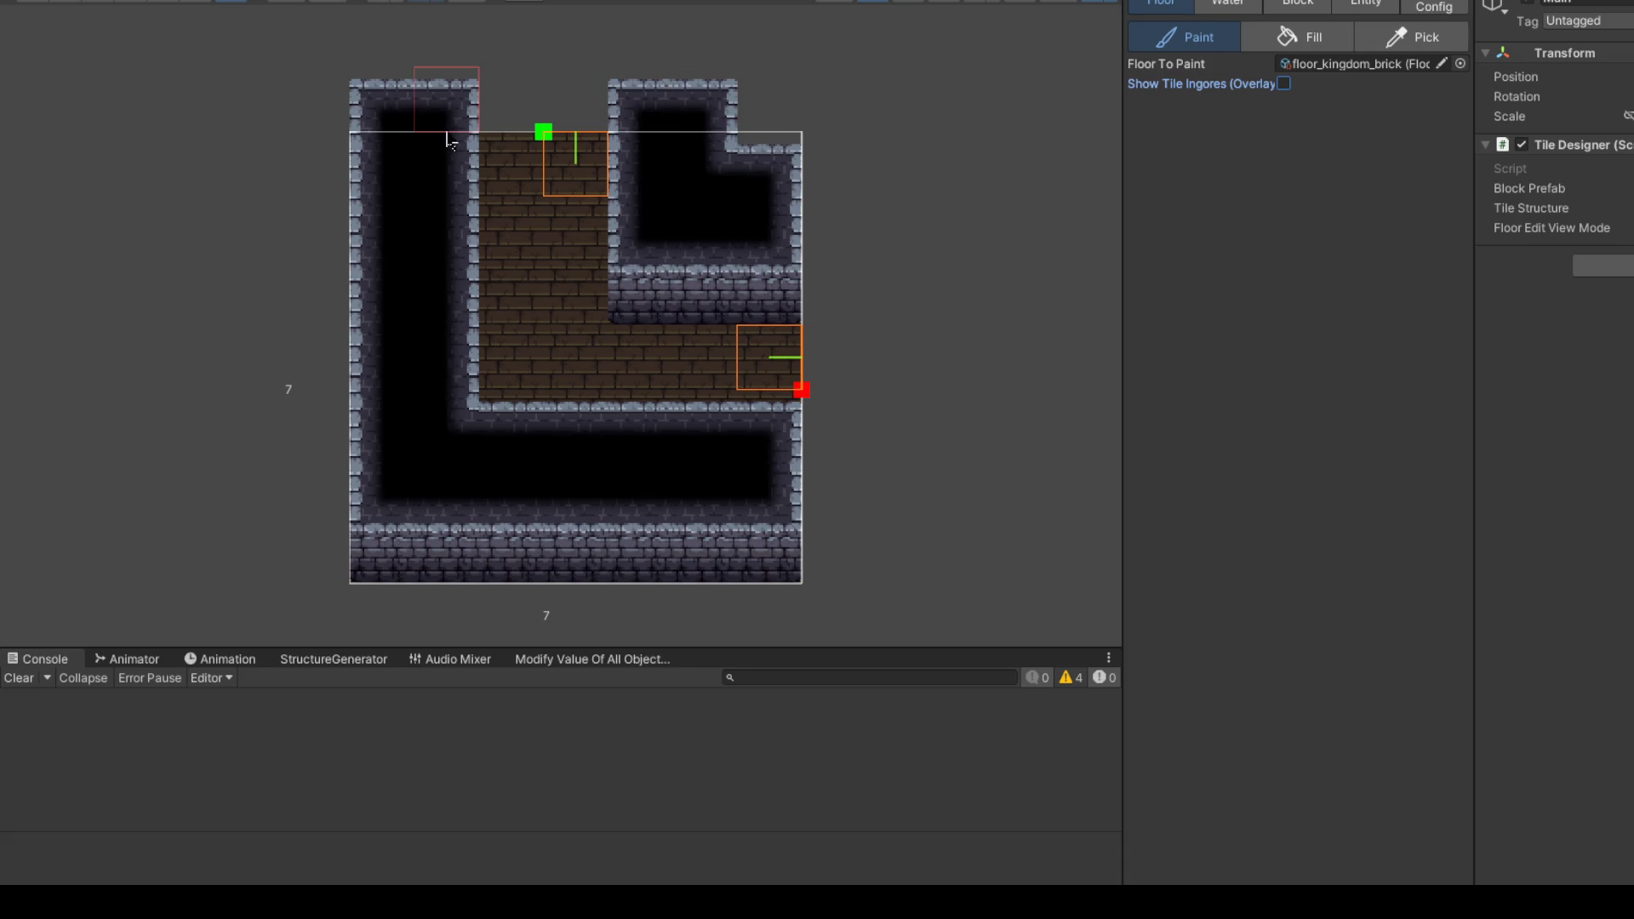
left_click(1298, 5)
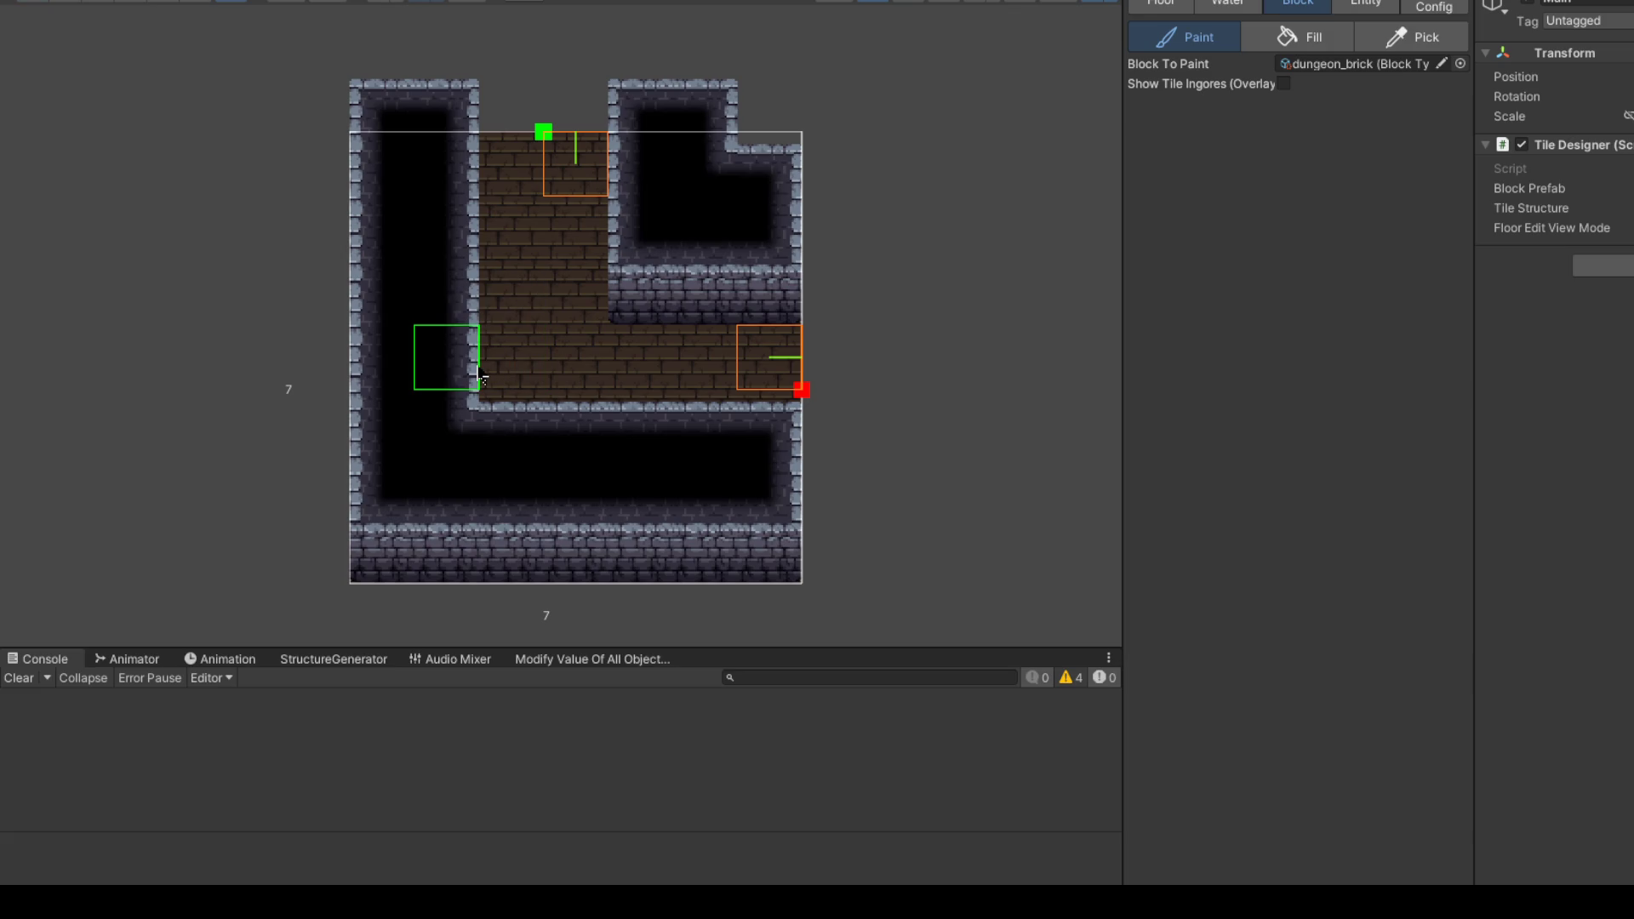
left_click_drag(439, 356, 357, 361)
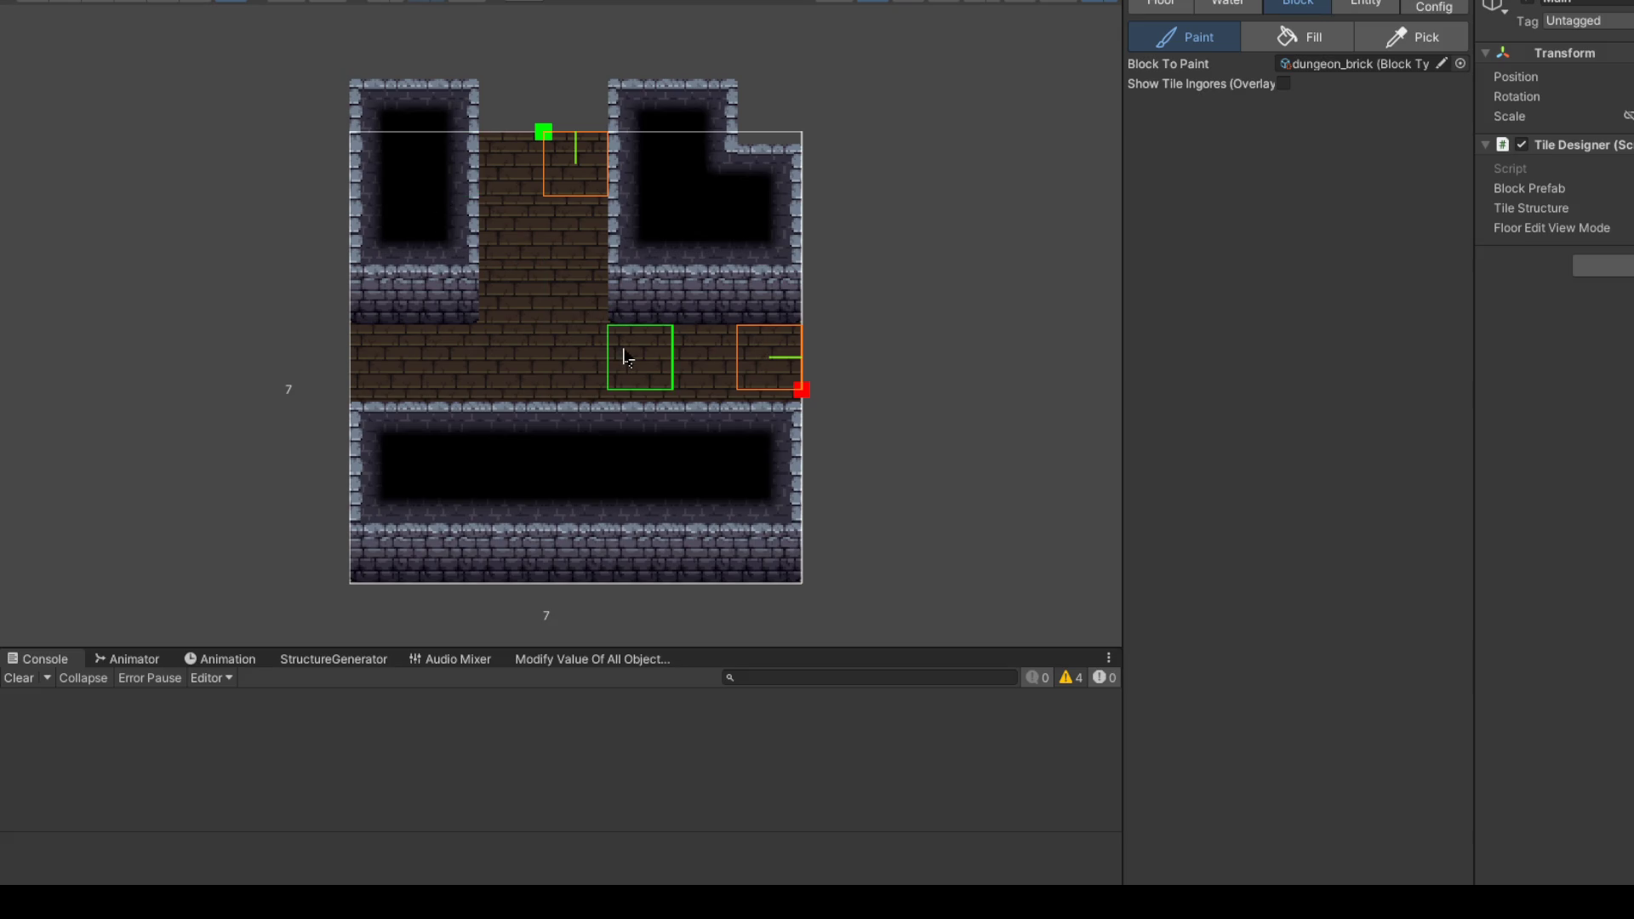
key("Right")
mouse_move(705, 357)
left_mouse_down()
mouse_move(766, 418)
mouse_move(718, 354)
left_mouse_up()
left_click_drag(401, 183, 400, 298)
left_click_drag(383, 430, 383, 586)
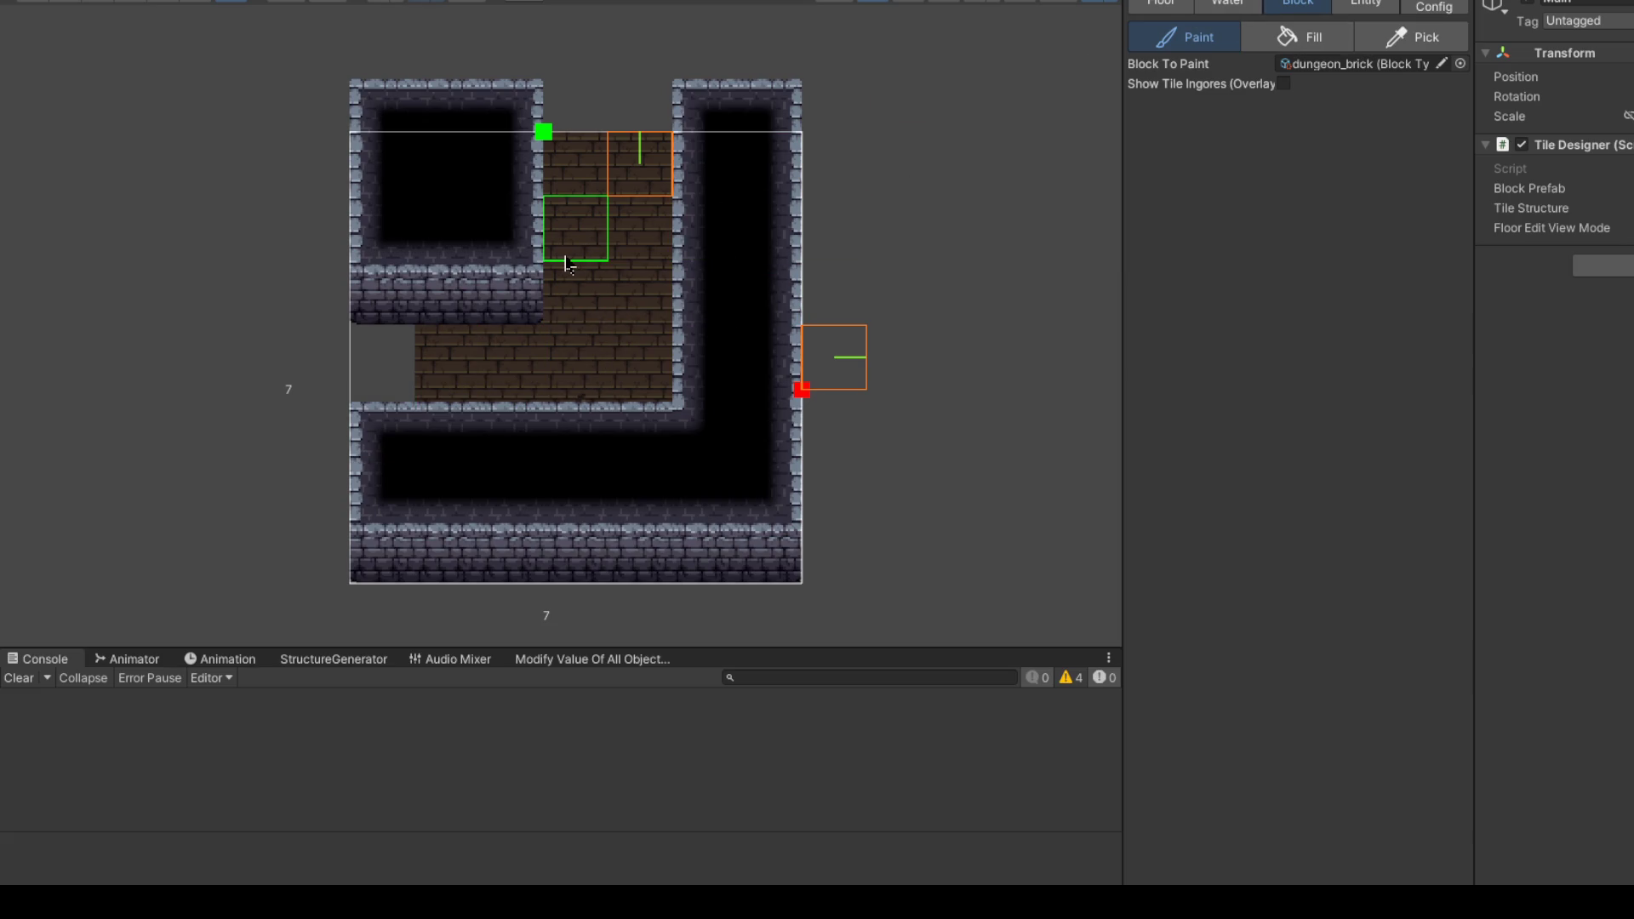
left_click(397, 155)
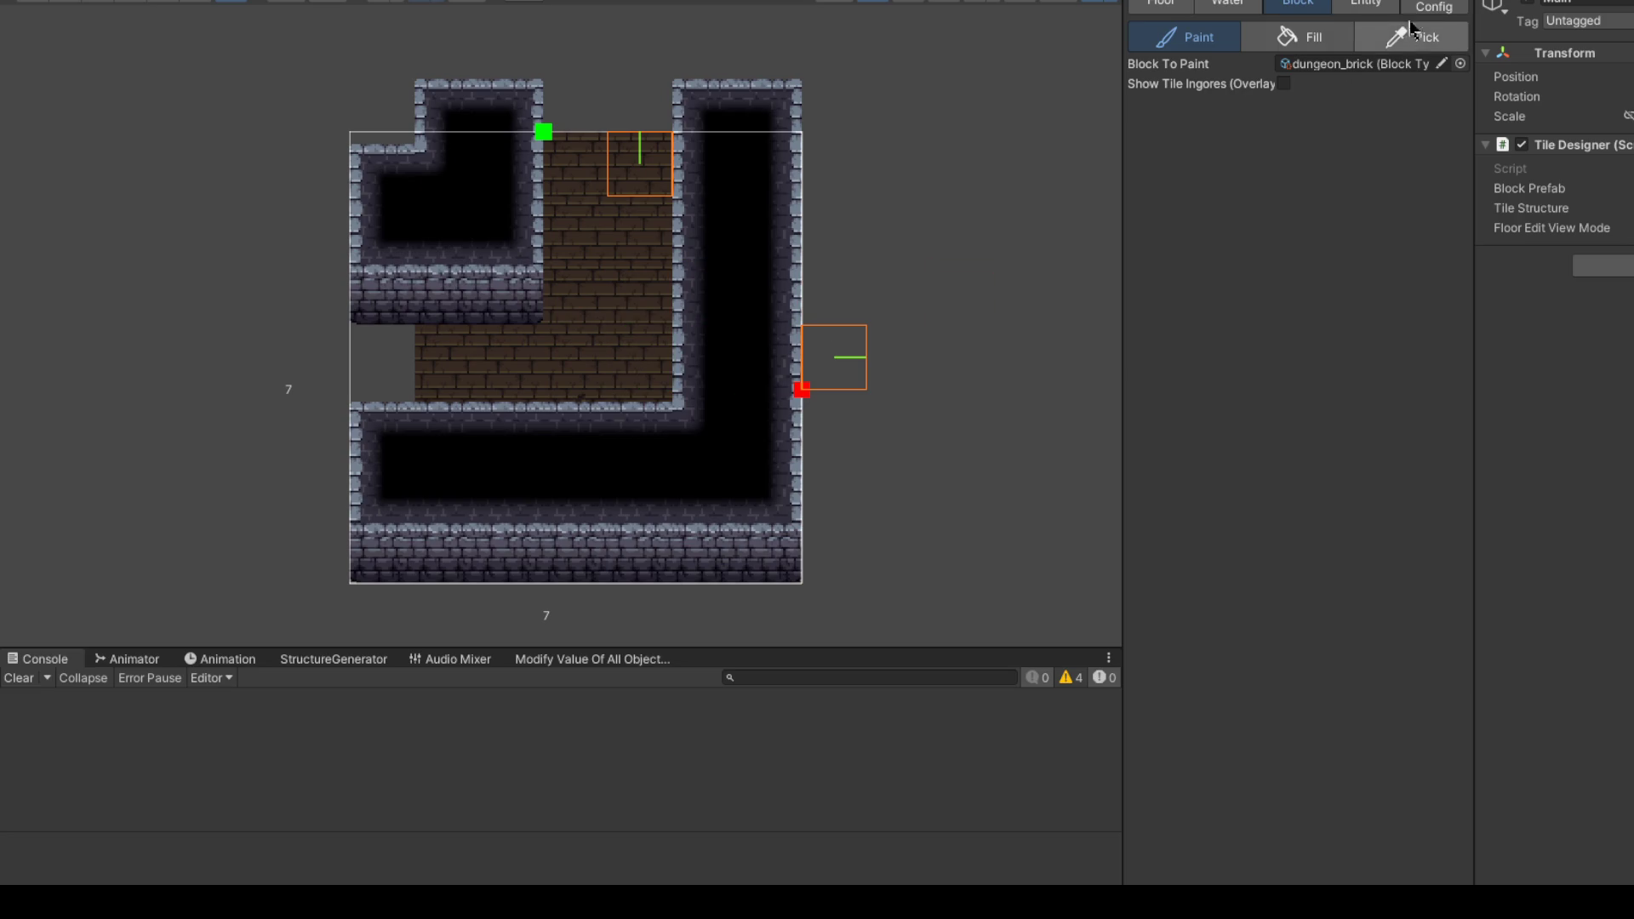
left_click(1437, 7)
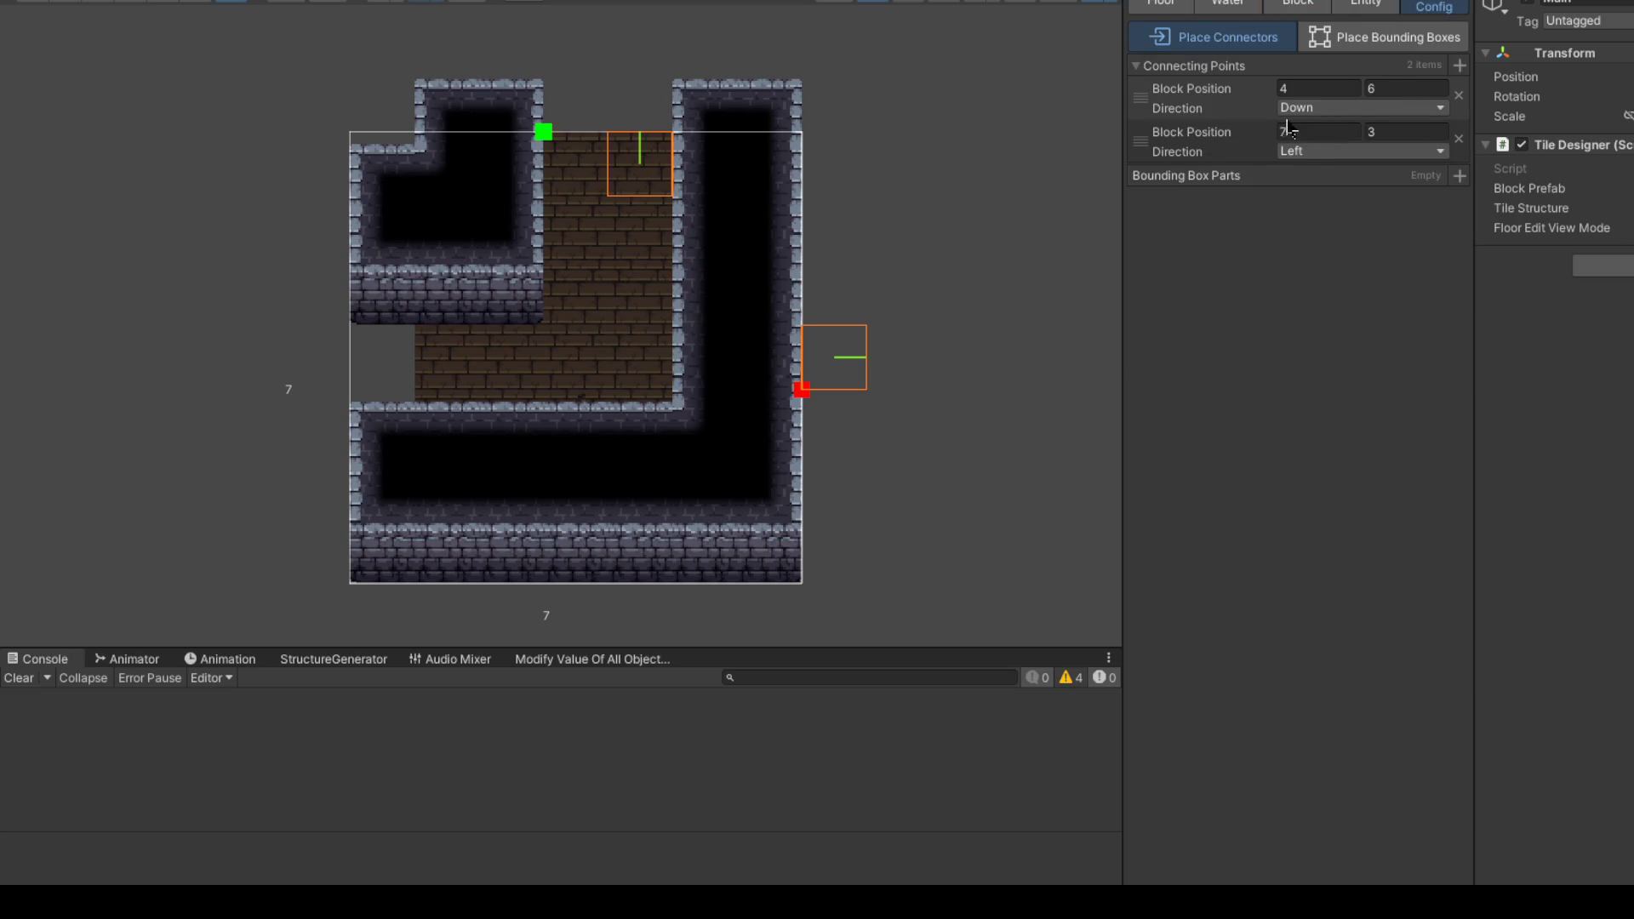
Step: Move the second connecting point's Block Position X from 7 to 0, at the left-edge opening
left_click_drag(1356, 141, 1345, 140)
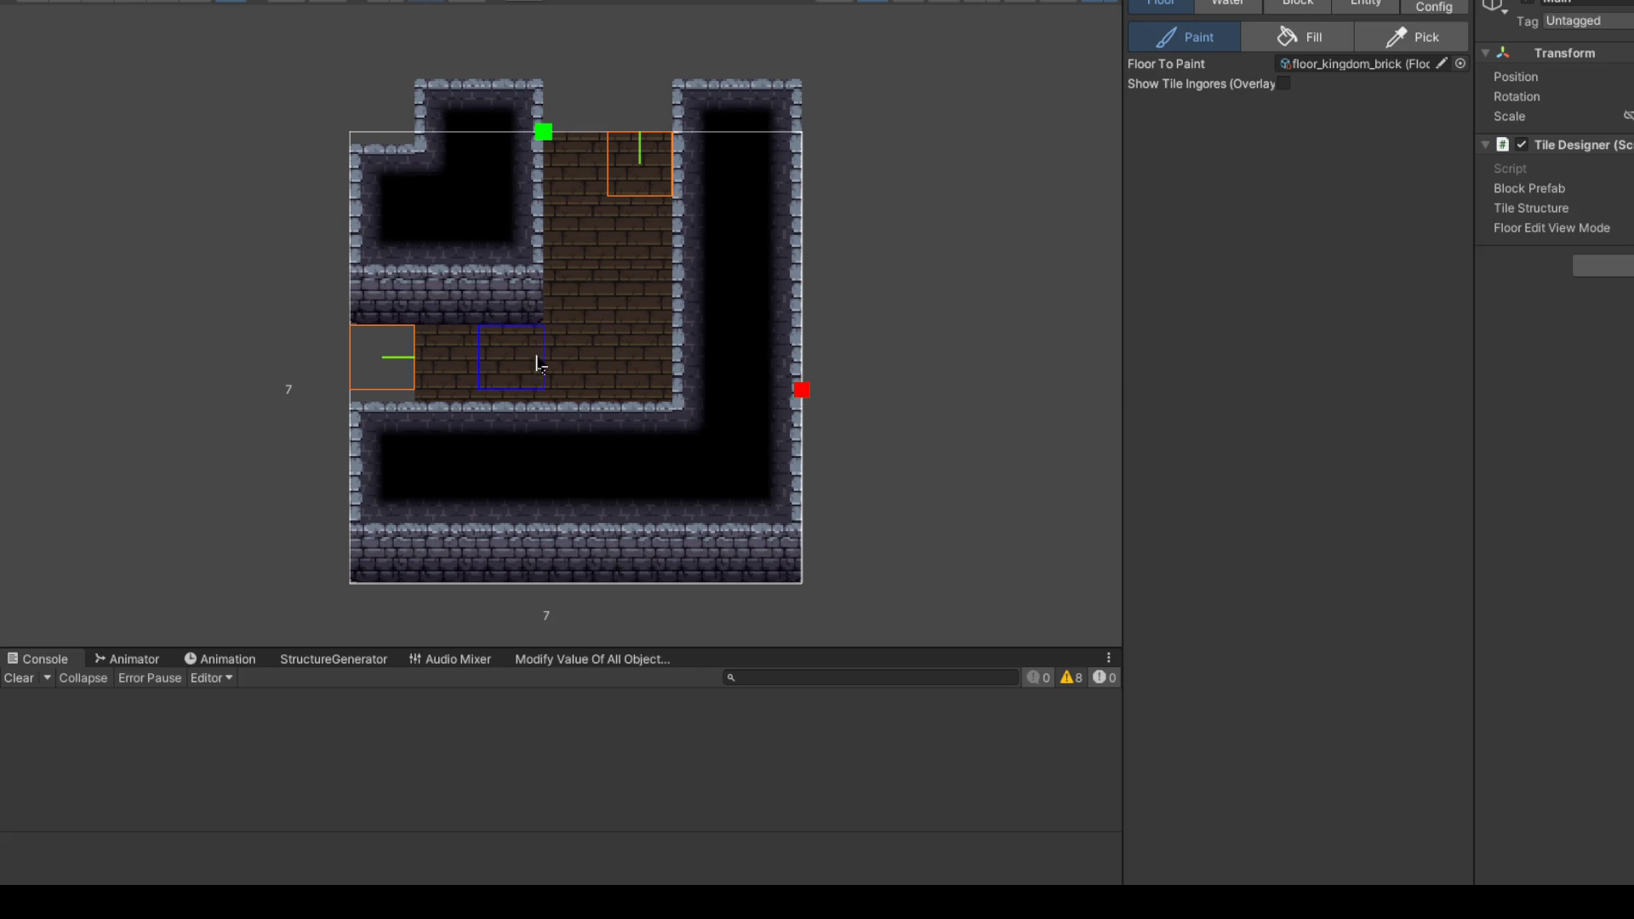
left_click(1228, 5)
Step: Paint brick floor down the left column and mark the top-left floor tile as ignored
left_click(1161, 4)
mouse_move(402, 203)
left_mouse_down()
mouse_move(383, 226)
mouse_move(383, 566)
left_mouse_up()
left_click(1285, 84)
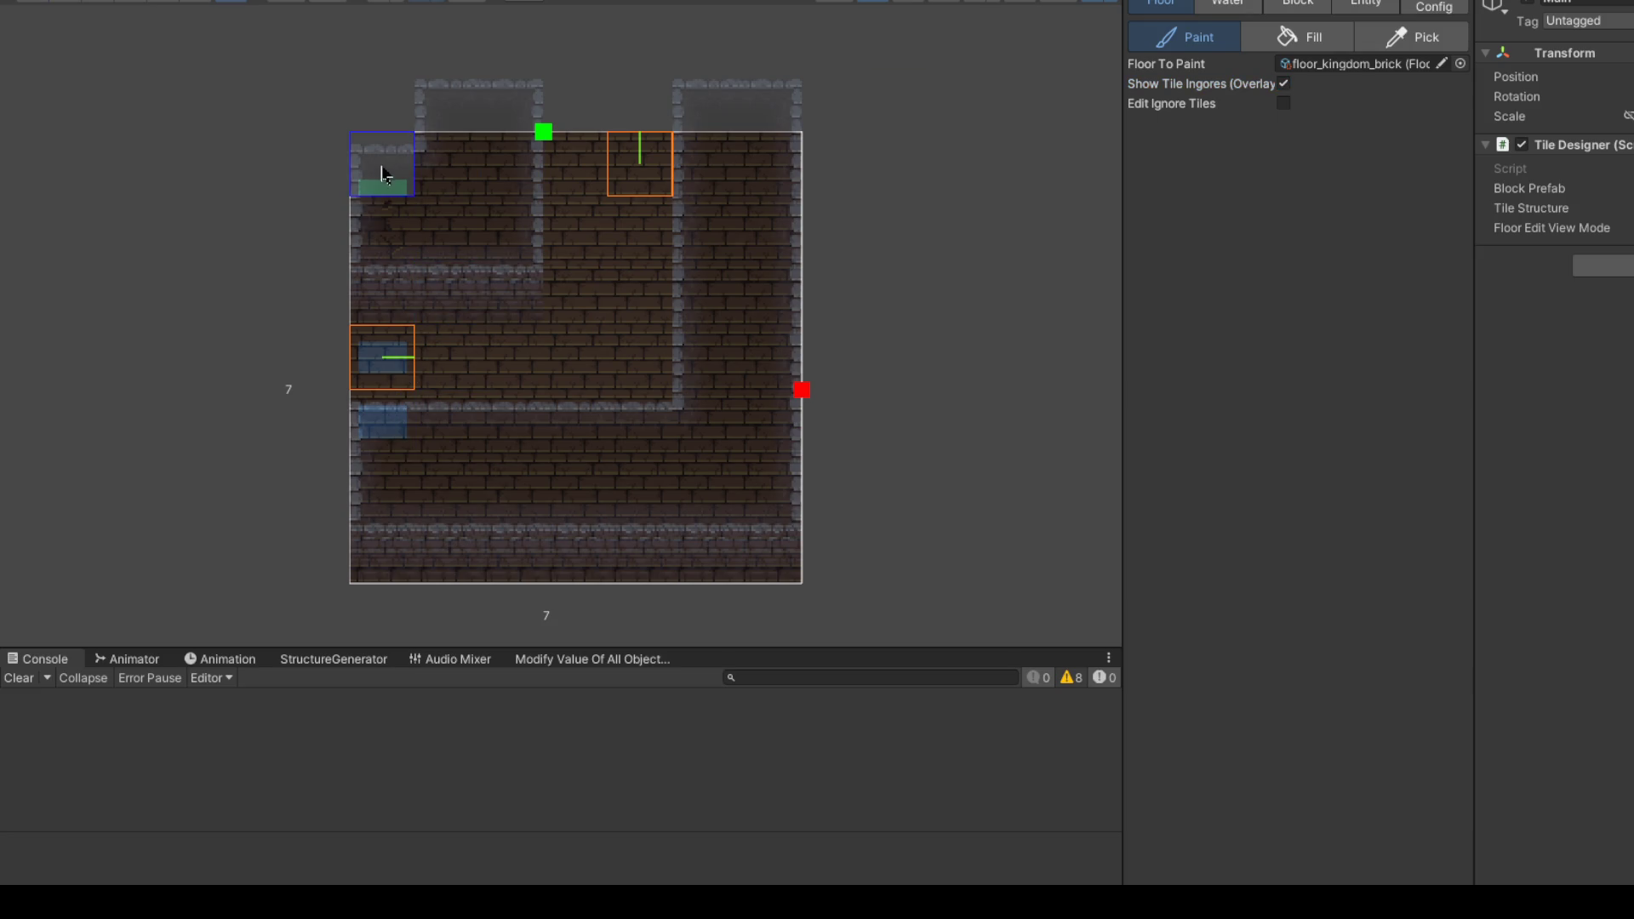
left_click(395, 173)
left_click(1283, 103)
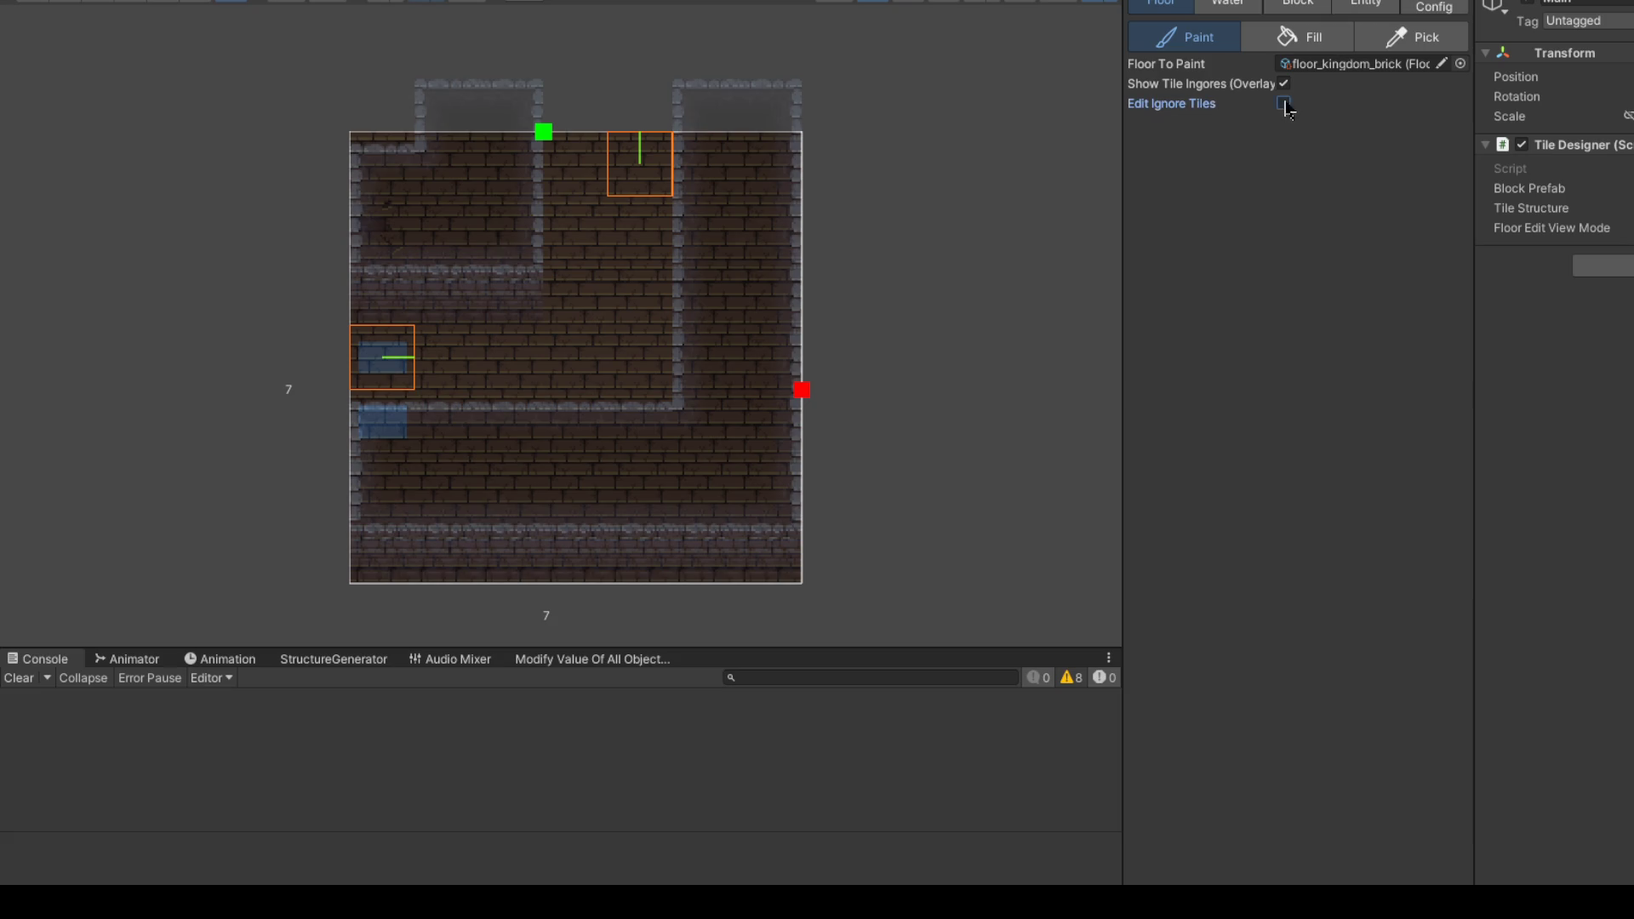
left_click(401, 173)
left_click(1285, 84)
Step: On the Block layer, mark the top-left tile ignored and unmark the left-middle tile
left_click(1297, 5)
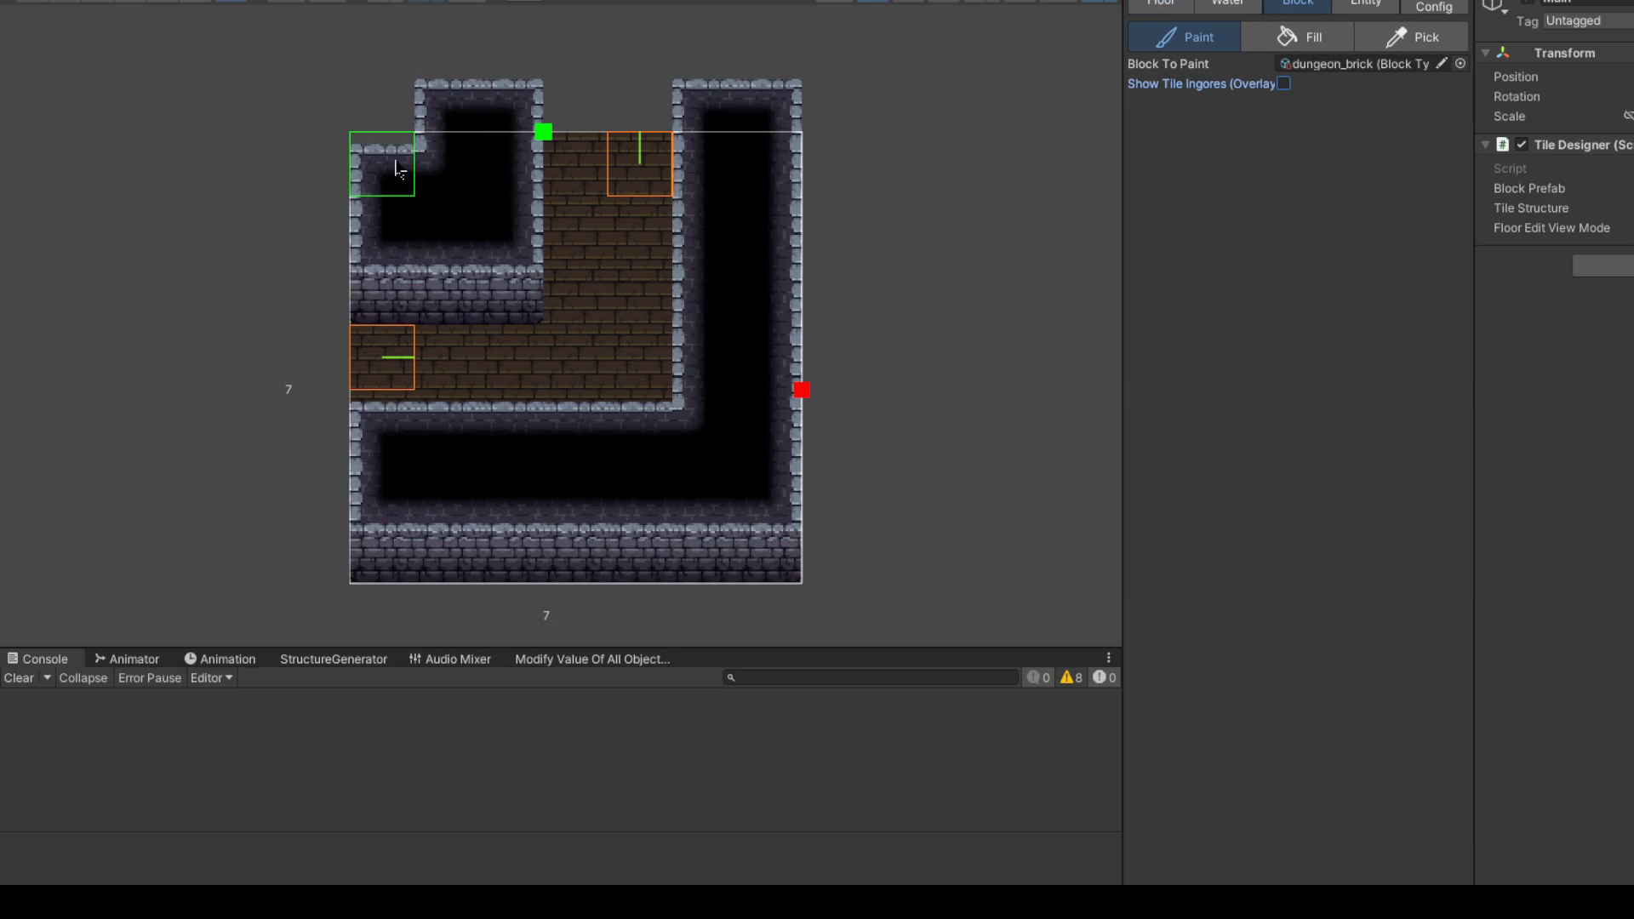
left_click(1283, 85)
left_click(1283, 103)
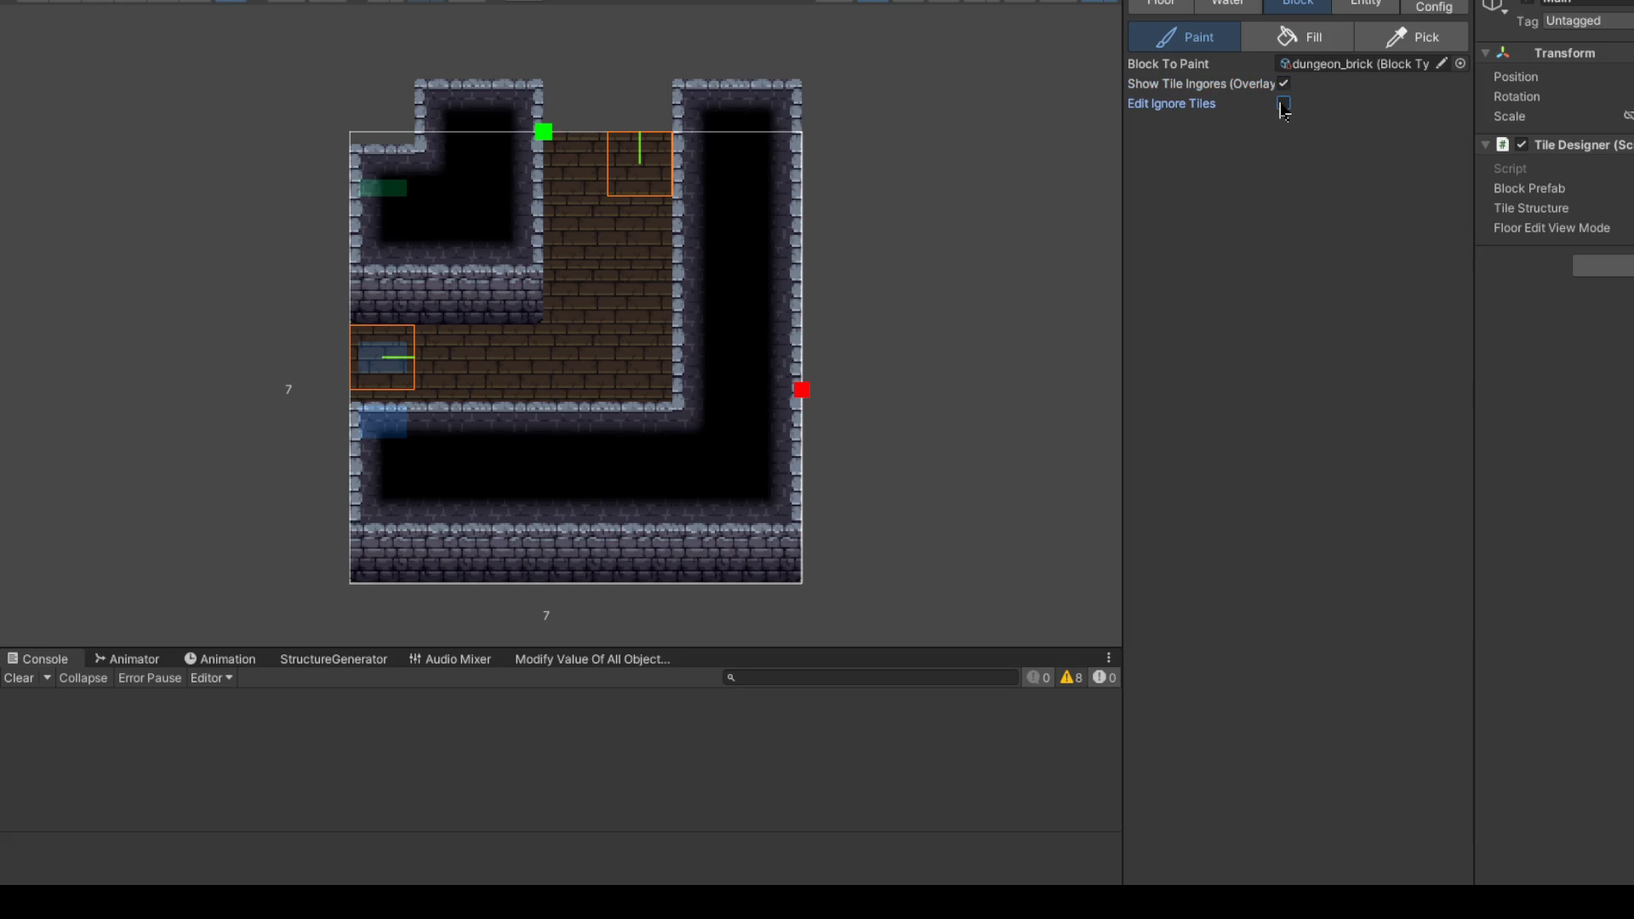
left_click(1283, 103)
left_click(395, 166)
left_click(390, 362)
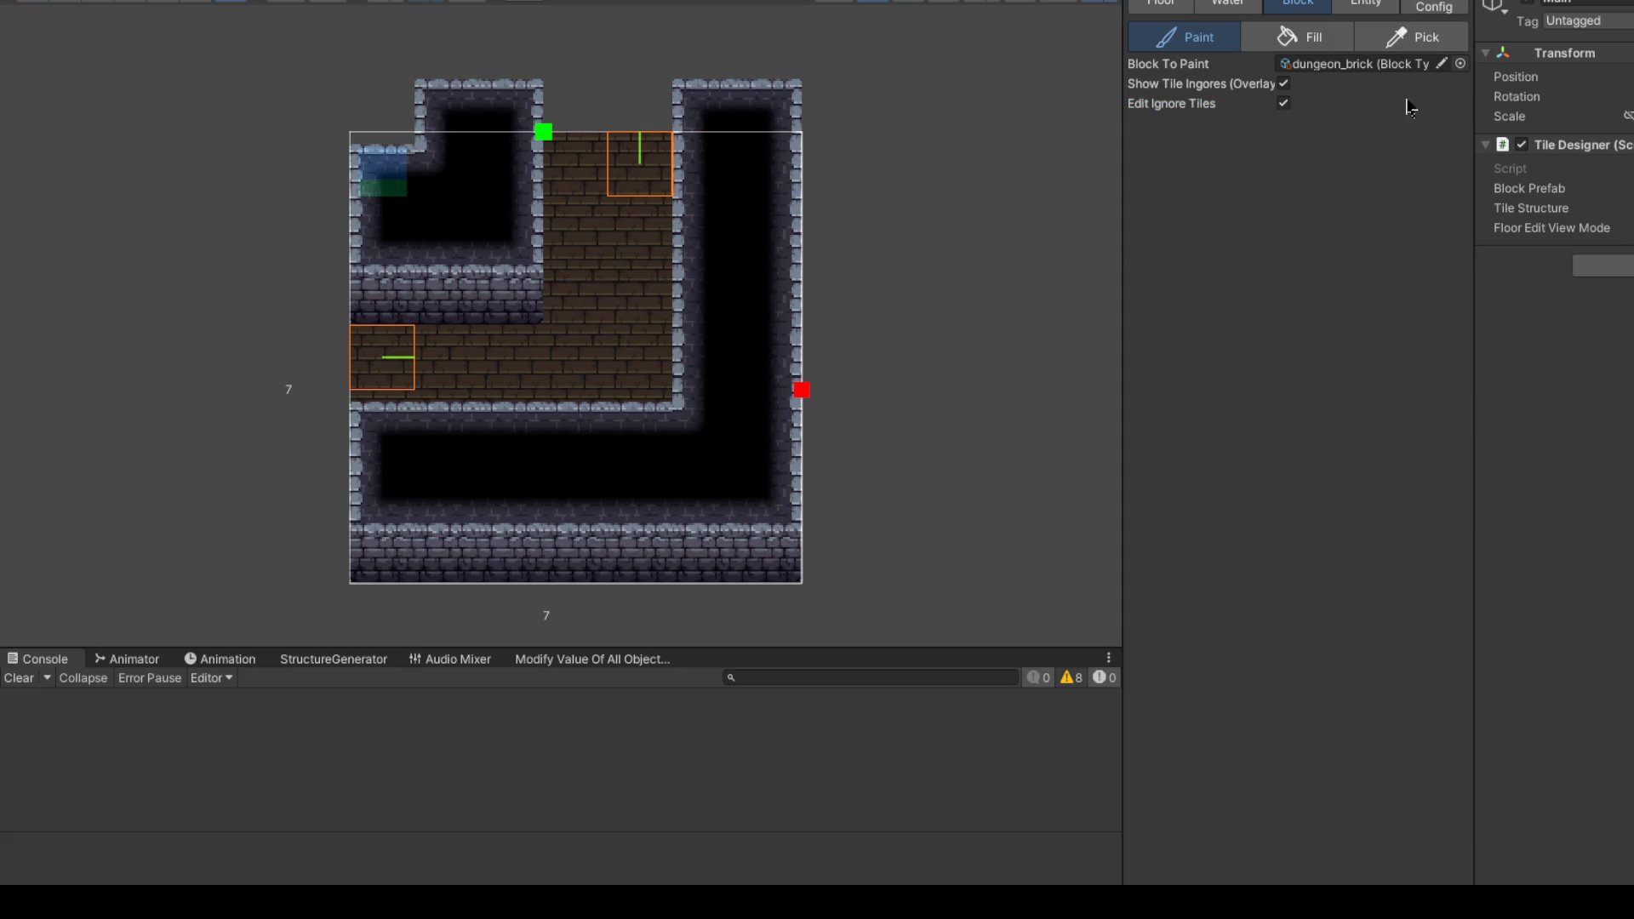
Step: Hide the tile-ignore overlay and bring up the connectors (4,6) Down and (0,3) Left
left_click(1284, 84)
left_click(1284, 83)
left_click(1293, 93)
left_click(1292, 93)
left_click(1292, 92)
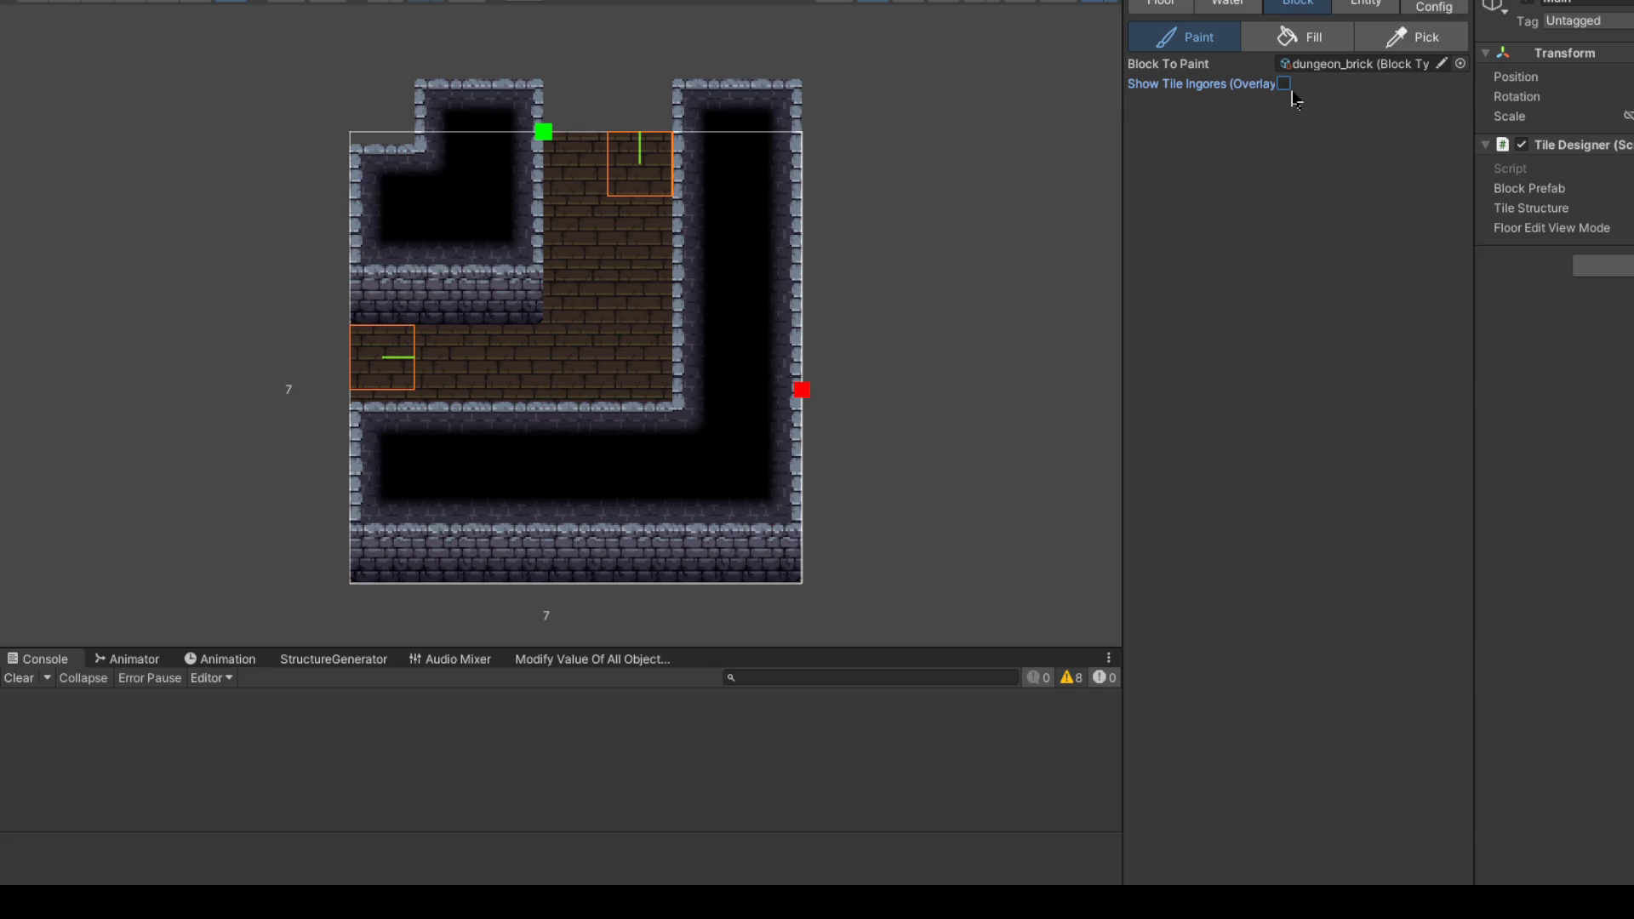
left_click(1426, 8)
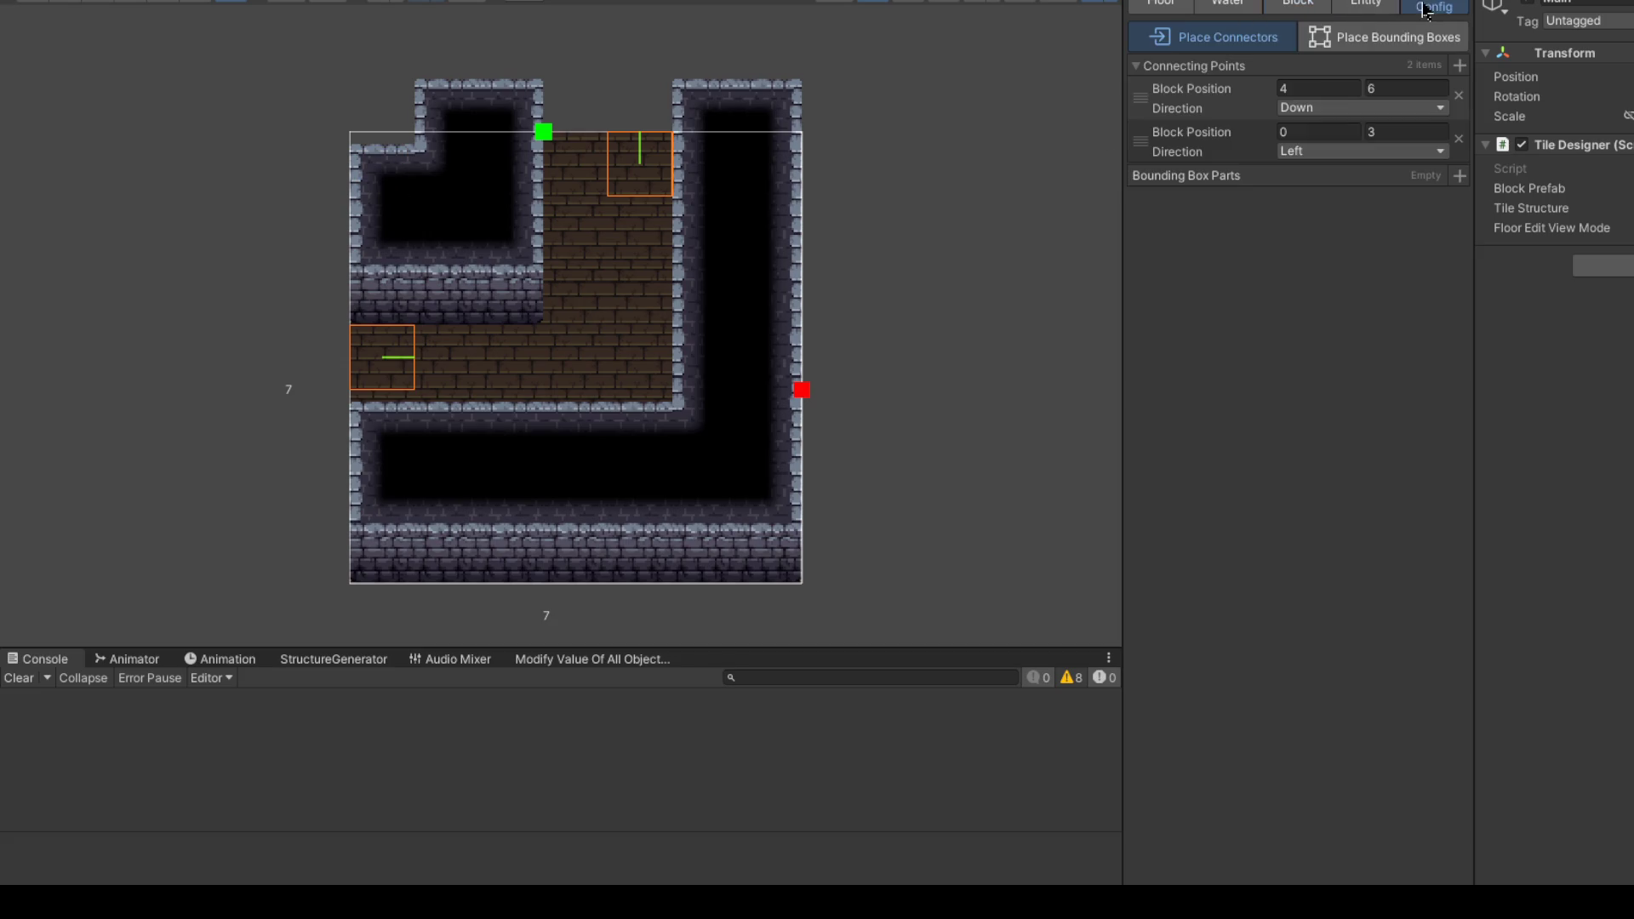
Step: Set the second connecting point's Direction to Right
left_click(1332, 154)
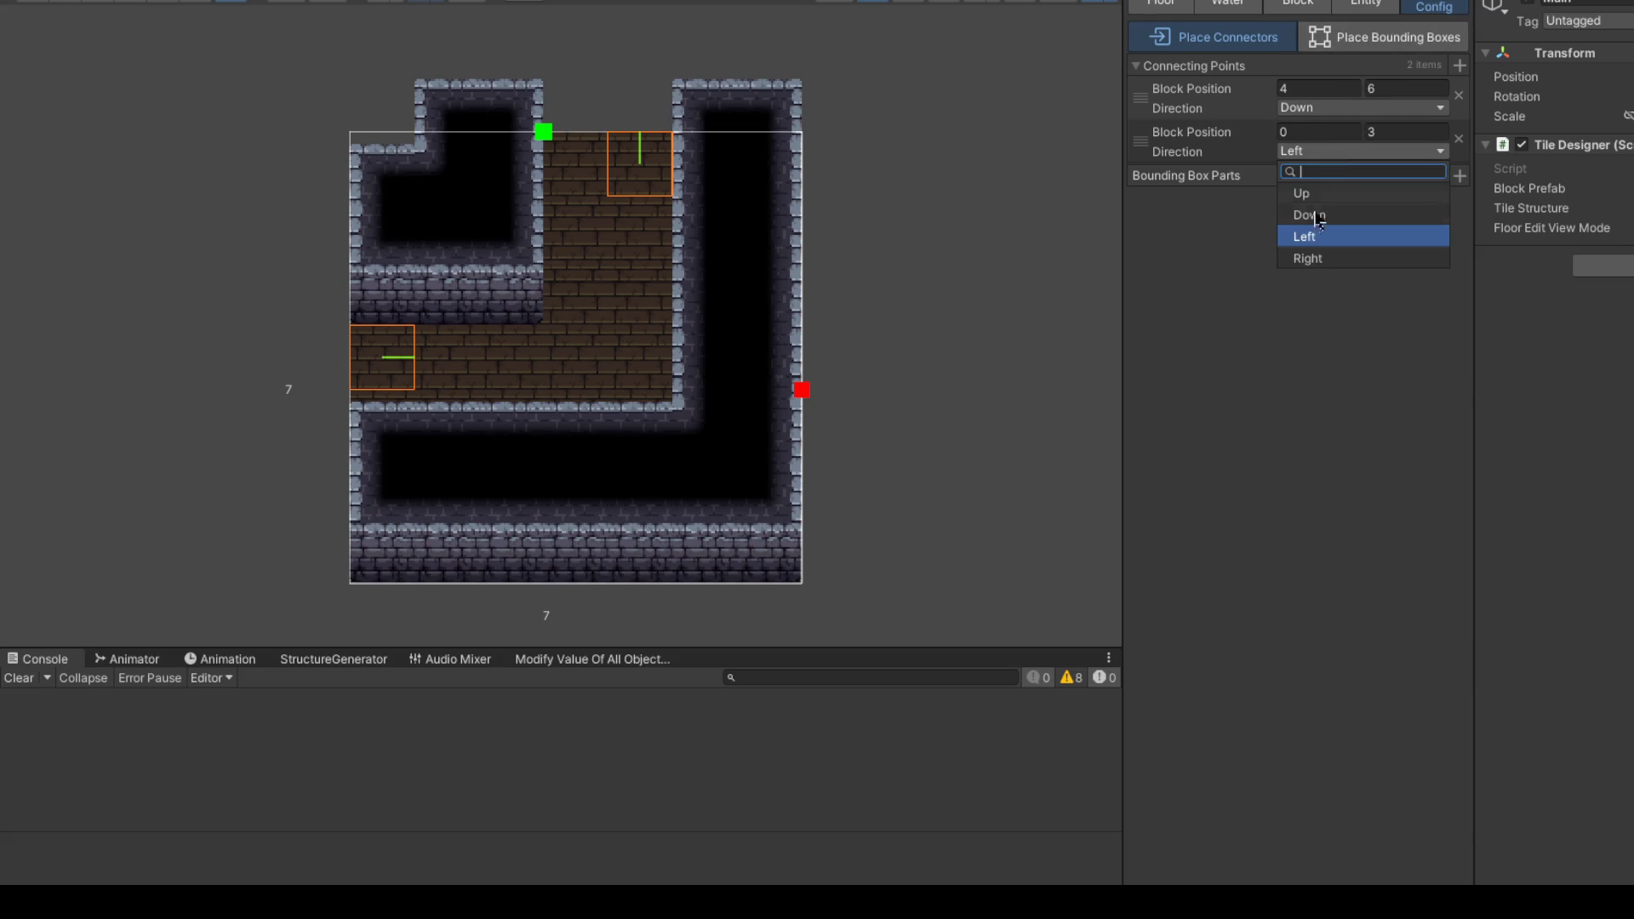
left_click(1324, 259)
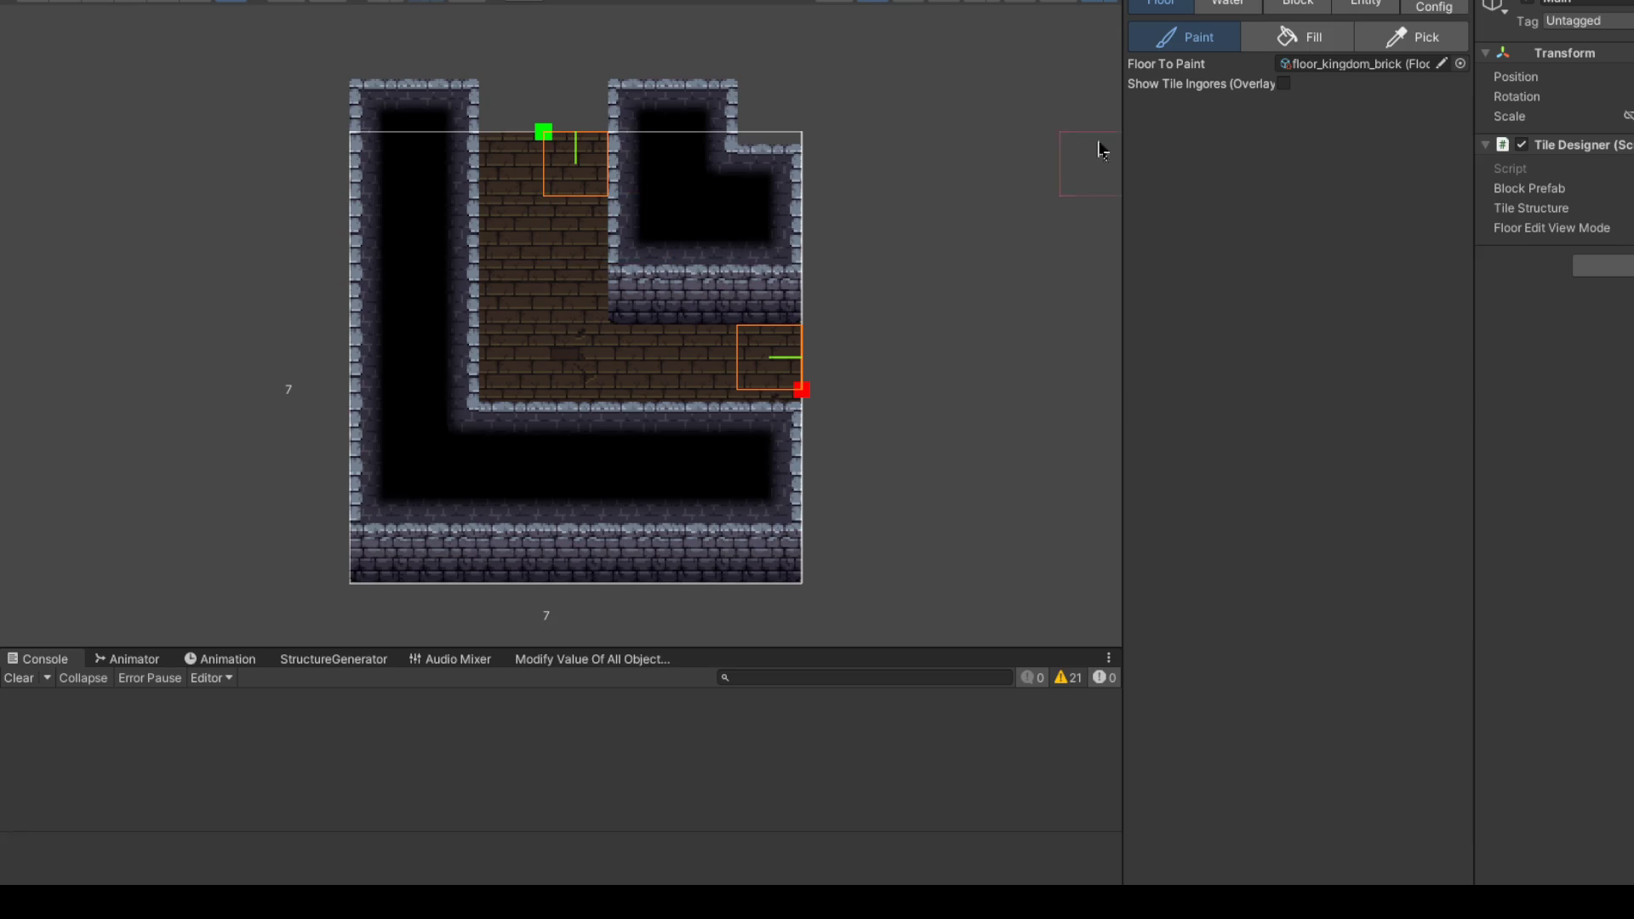
Step: Paint stone walls across the middle row, left column and bottom row around the doorway, opening brick corridors
left_click(1298, 5)
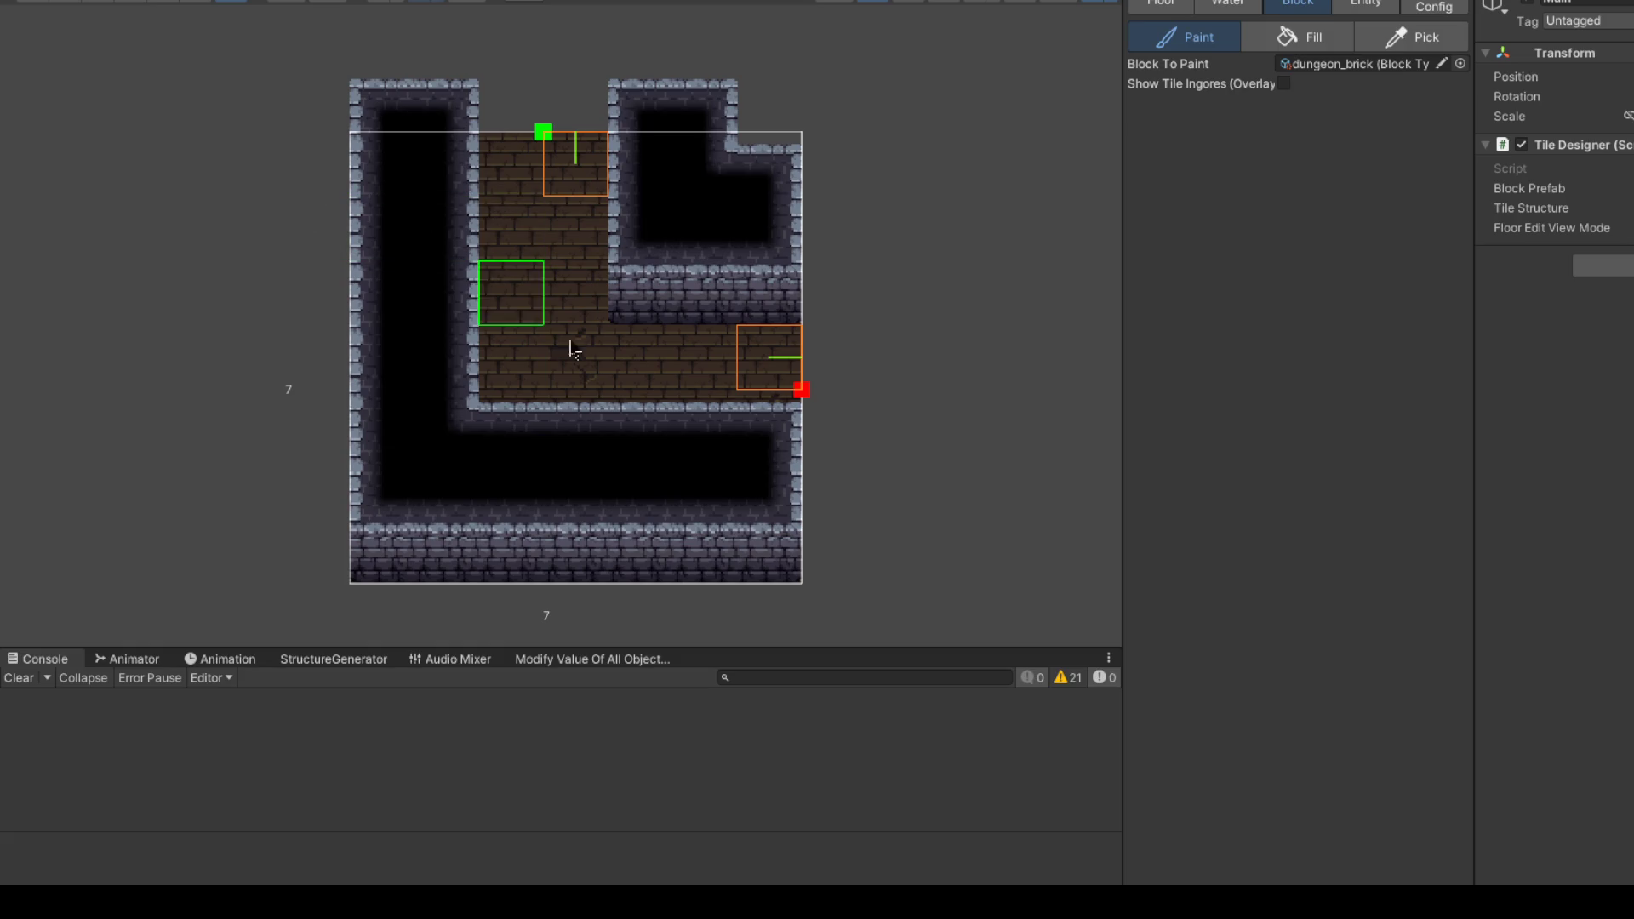
left_click_drag(573, 351, 409, 358)
mouse_move(542, 366)
left_mouse_down()
mouse_move(389, 365)
mouse_move(496, 416)
mouse_move(576, 423)
mouse_move(496, 560)
mouse_move(515, 482)
mouse_move(730, 347)
mouse_move(775, 431)
mouse_move(705, 328)
mouse_move(783, 151)
mouse_move(638, 230)
mouse_move(573, 240)
mouse_move(591, 289)
mouse_move(717, 281)
left_mouse_up()
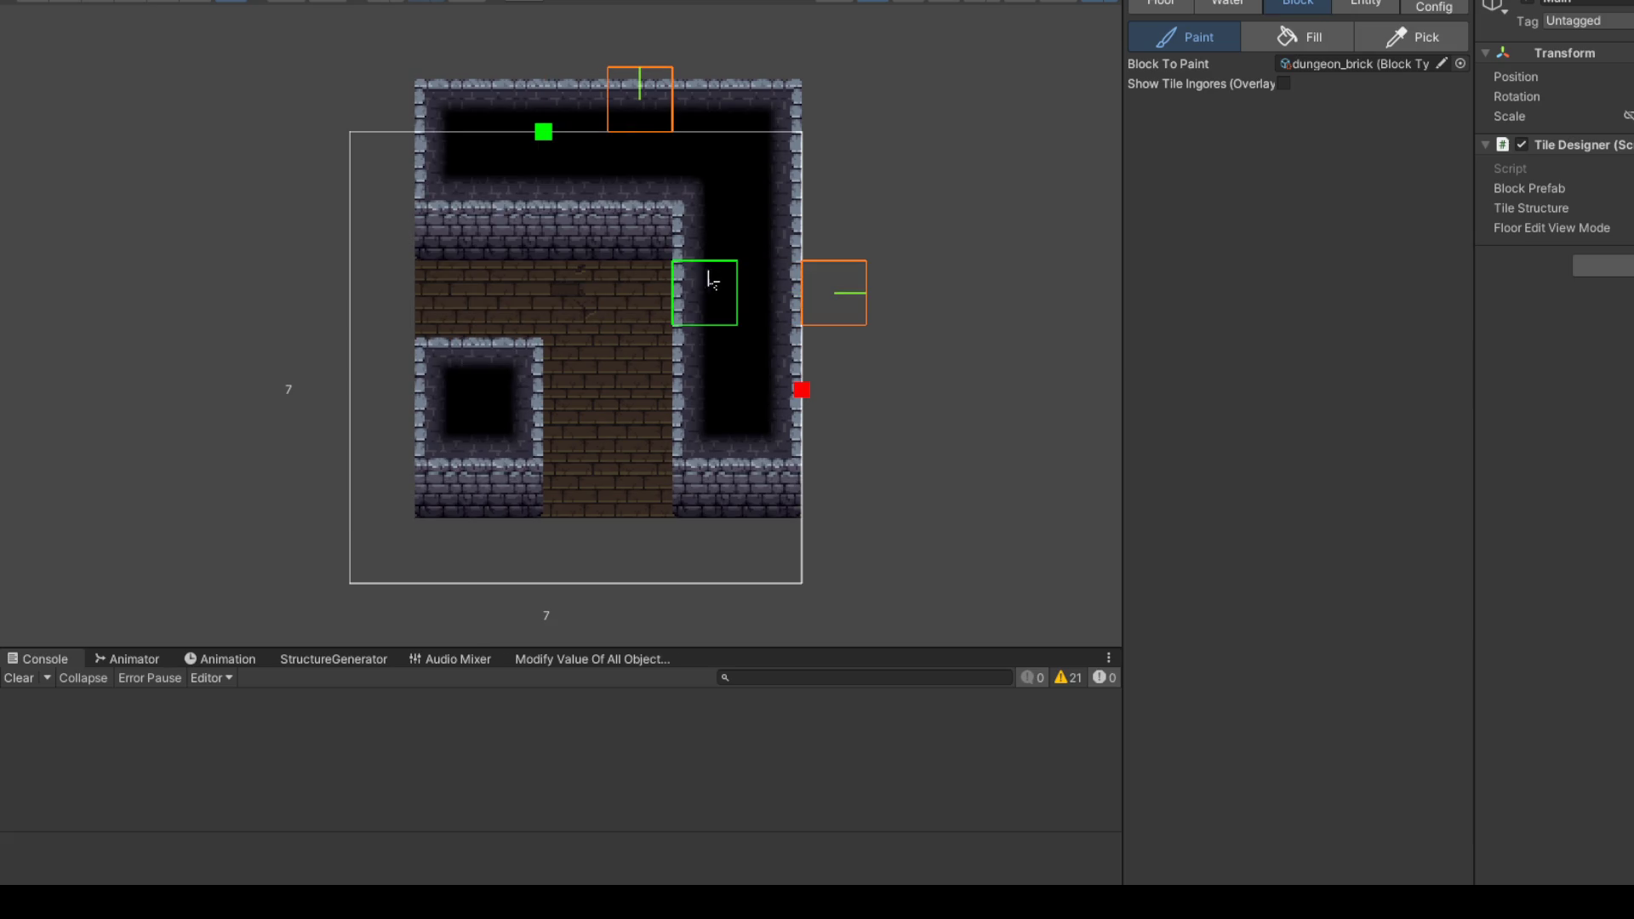
left_click_drag(400, 226, 375, 98)
left_click_drag(375, 420, 383, 498)
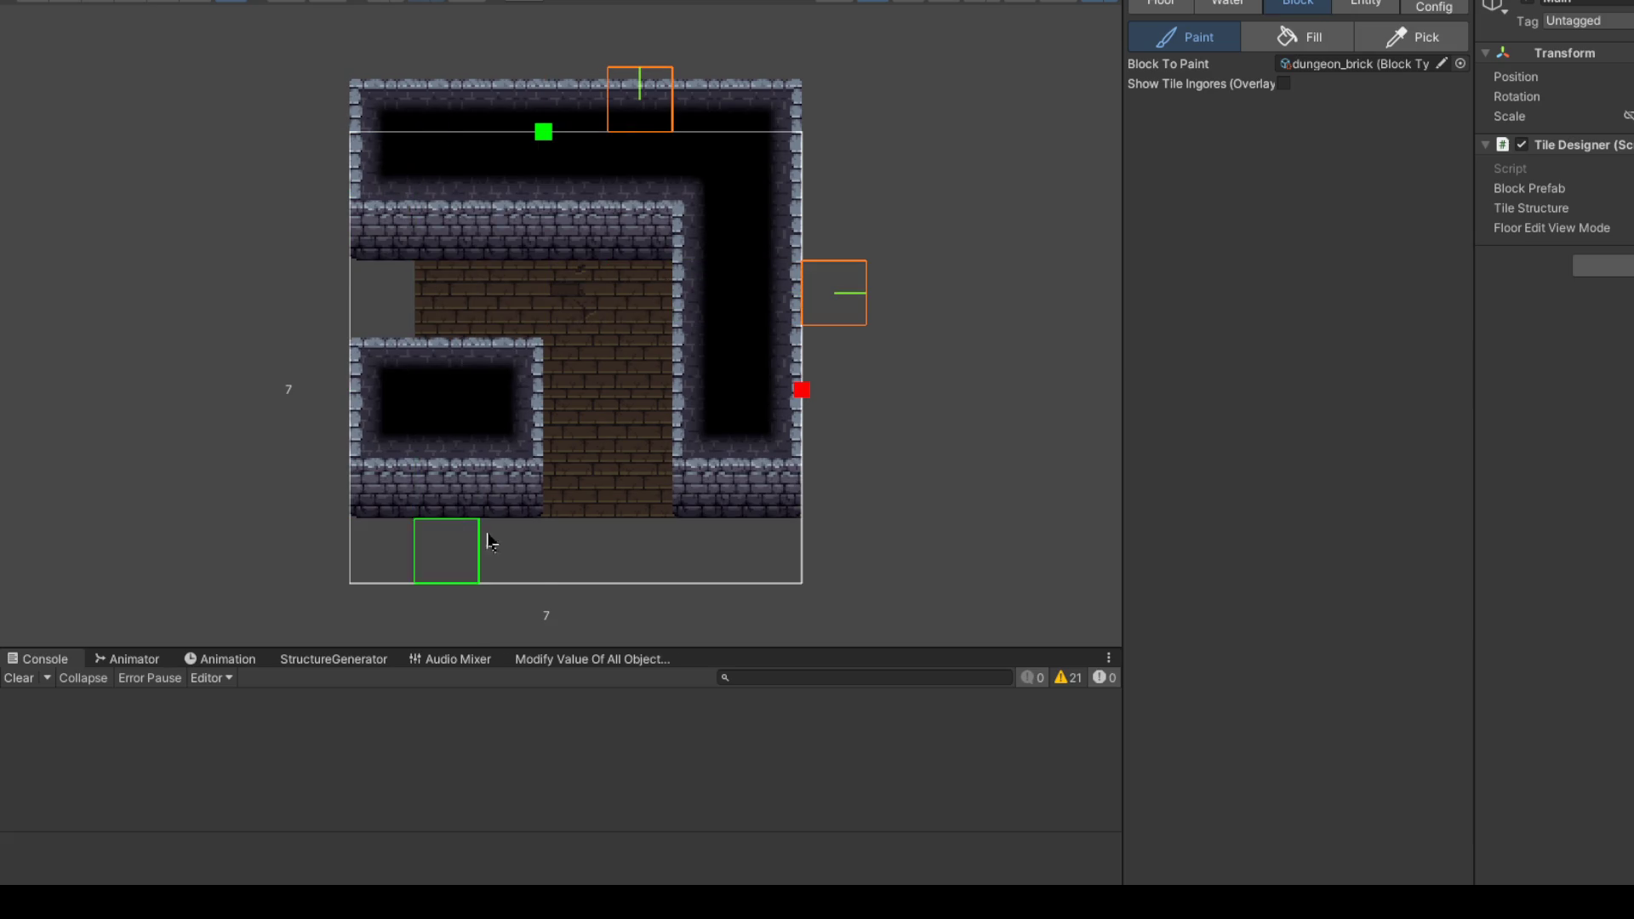
left_click_drag(490, 541, 528, 553)
left_click_drag(726, 565, 779, 553)
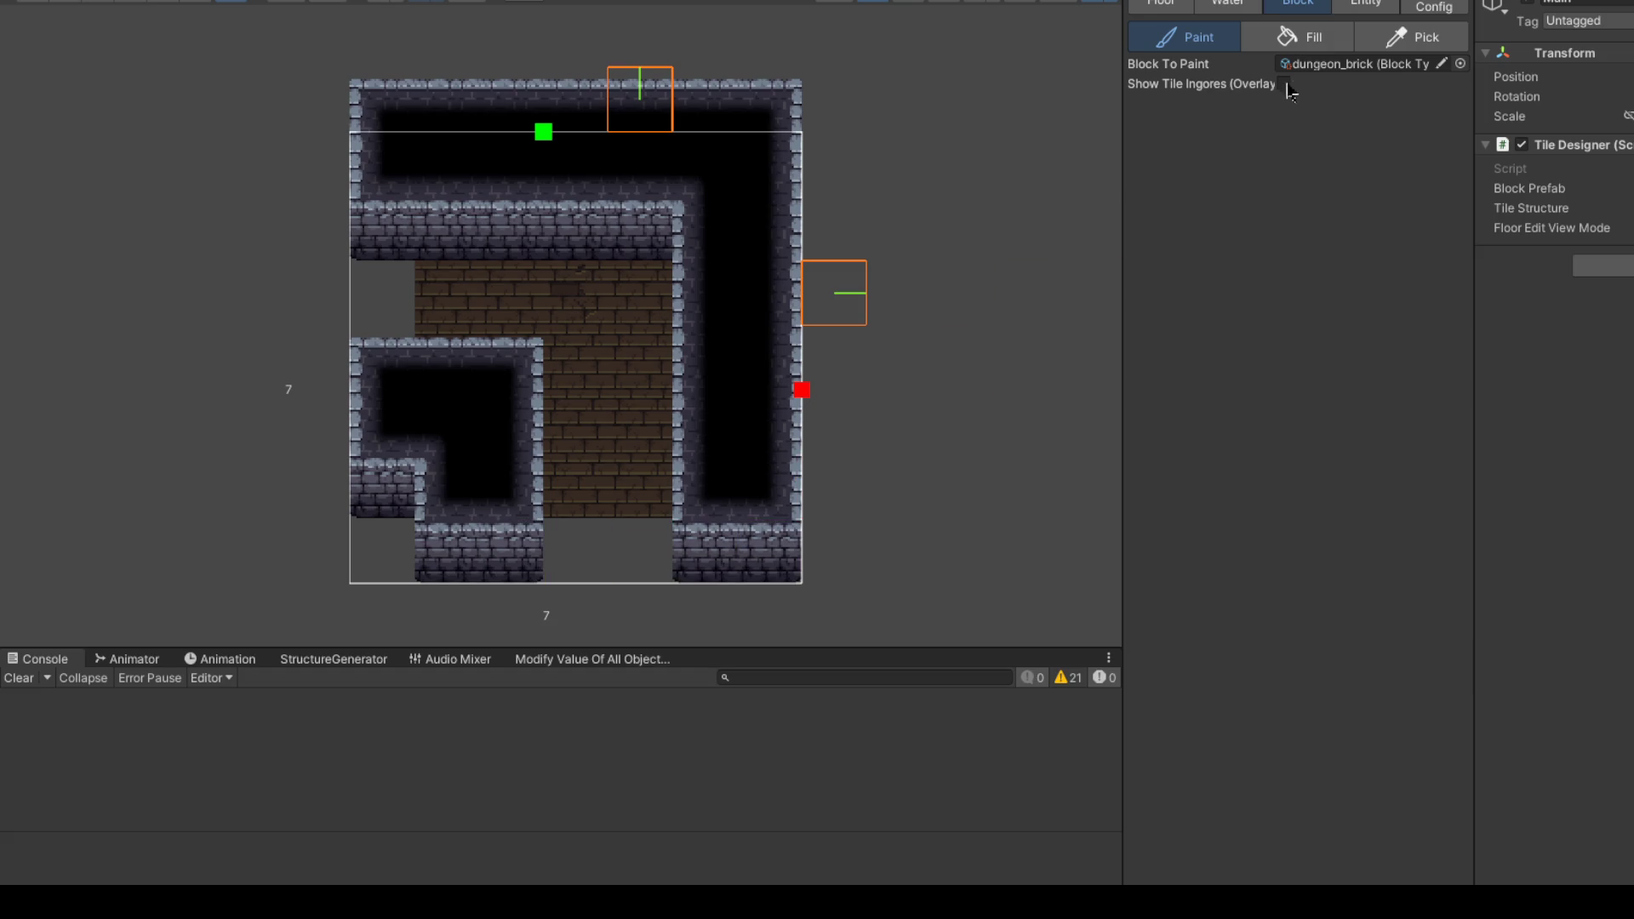
Step: Lay brick floor down the left column and bottom row, and turn on Show Tile Ignores (Overlay)
left_click(1161, 3)
mouse_move(416, 176)
left_mouse_down()
mouse_move(376, 457)
mouse_move(442, 540)
mouse_move(693, 547)
mouse_move(575, 552)
left_mouse_up()
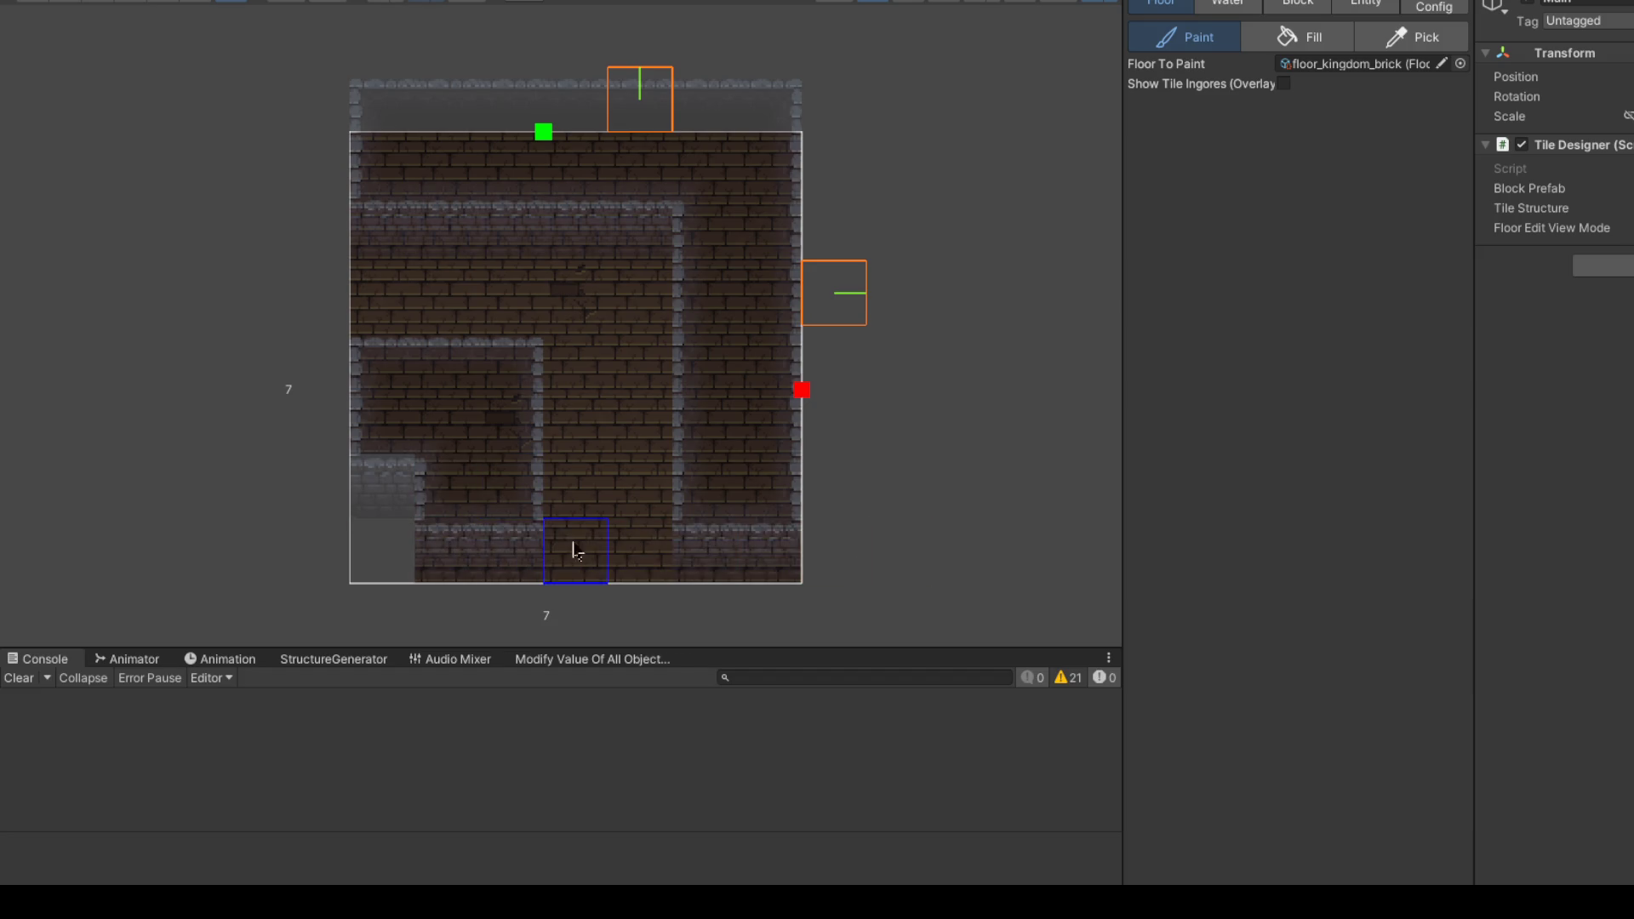
left_click(388, 485)
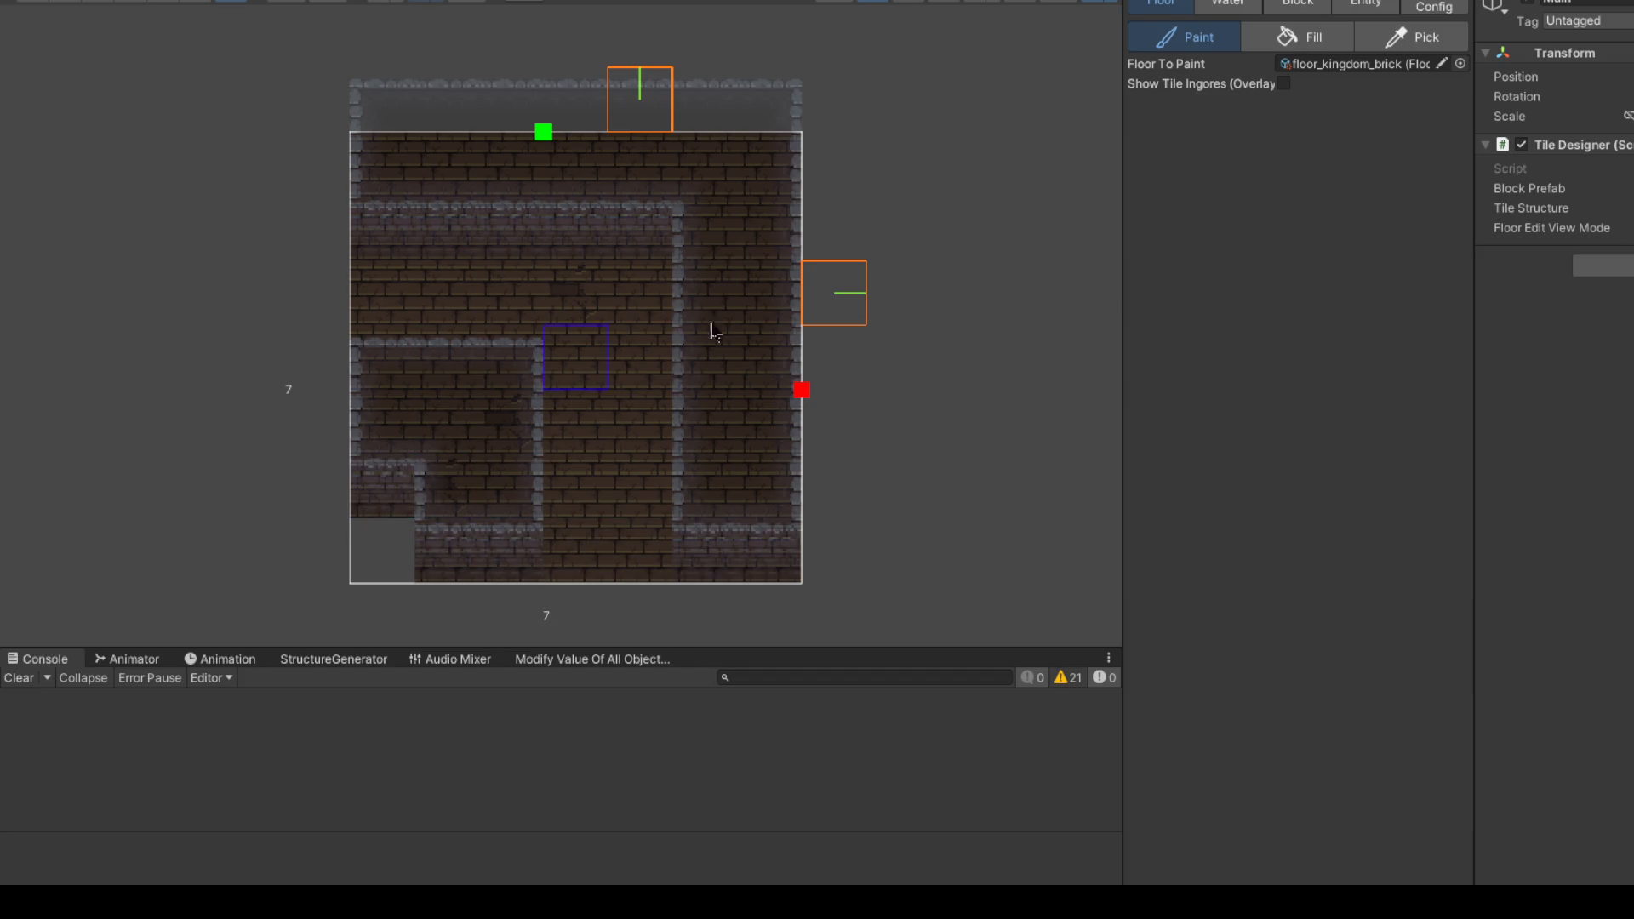
left_click(1284, 83)
key("3")
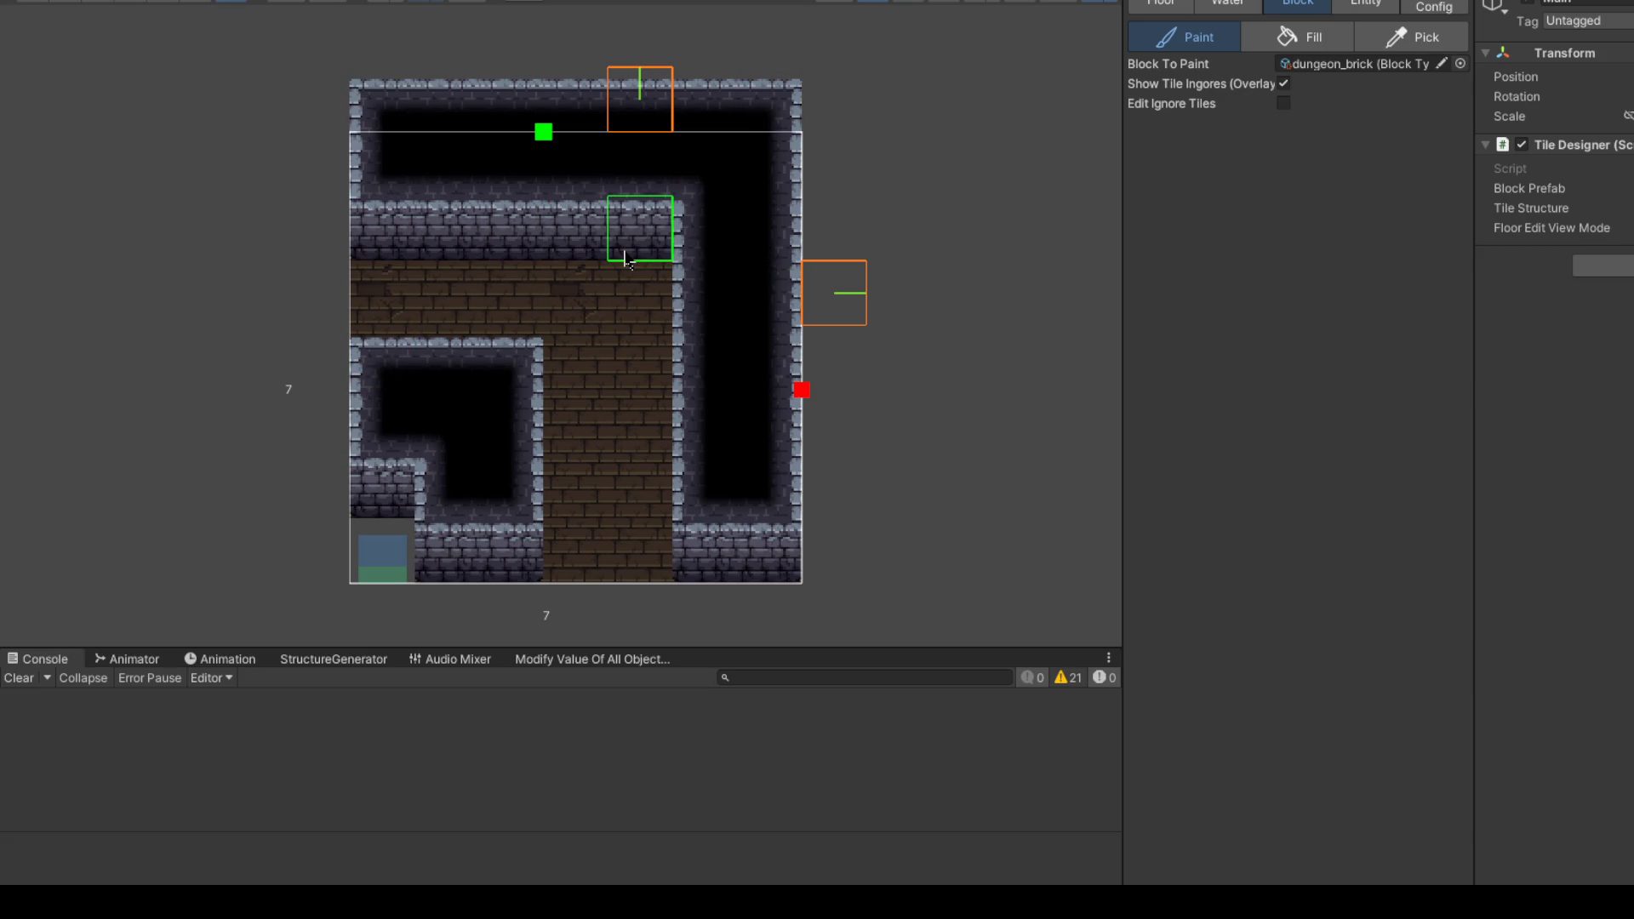
Step: Set the first connector's Block Position to 4,0 with Direction Up
left_click(1447, 8)
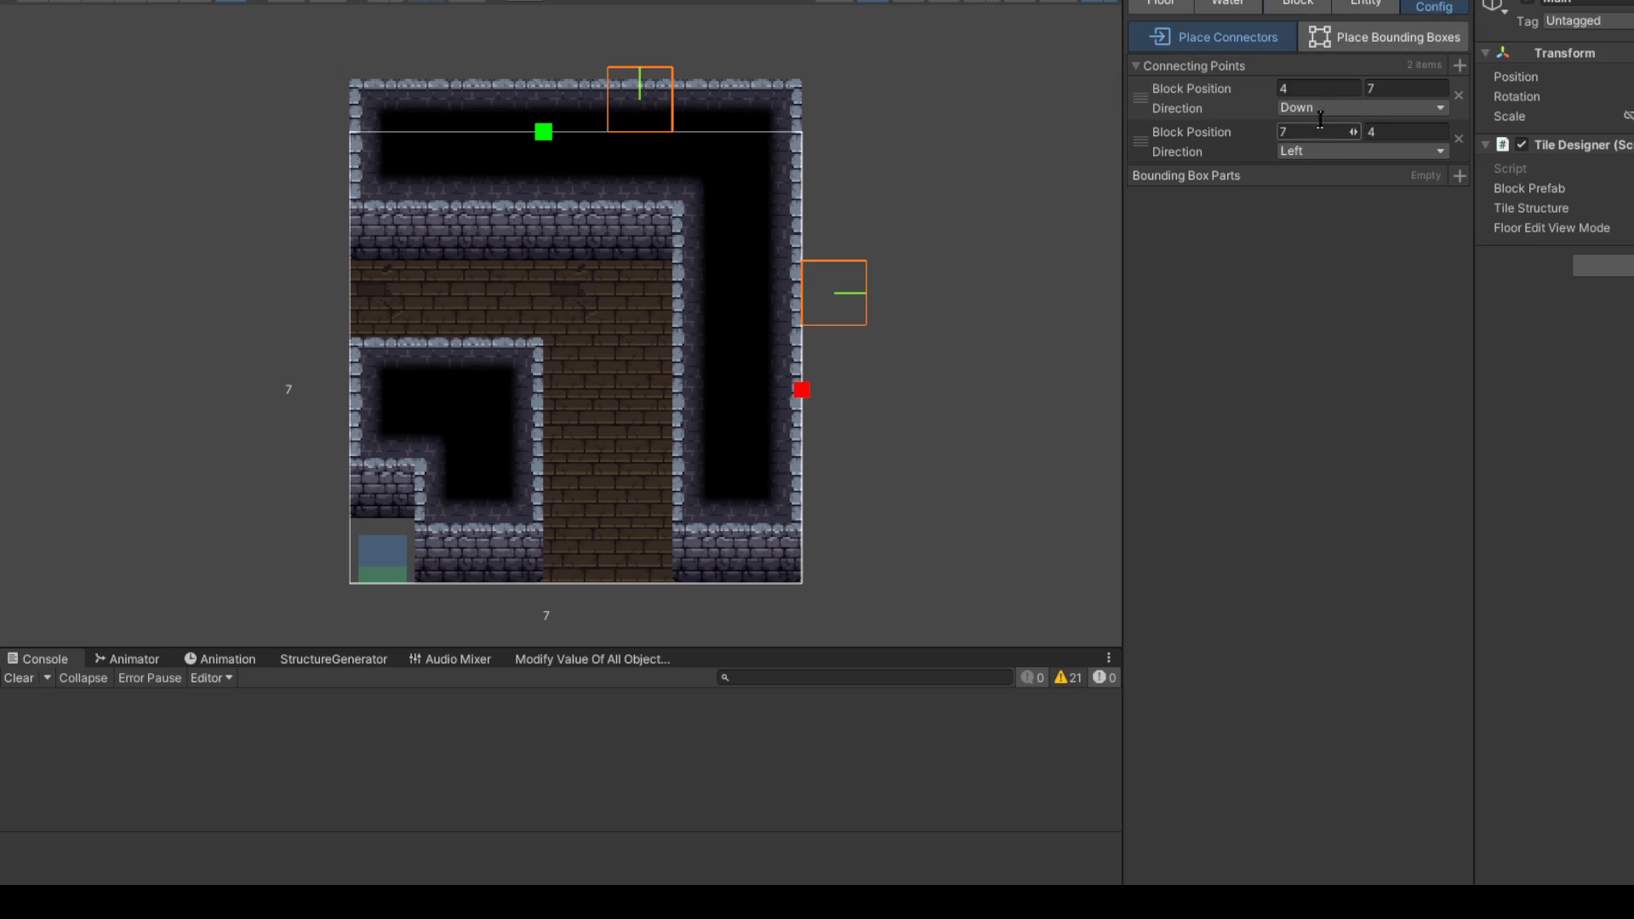
mouse_move(1348, 85)
left_mouse_down()
mouse_move(1328, 86)
mouse_move(1350, 94)
left_mouse_up()
left_click(1433, 90)
type("3")
key("BackSpace")
type("1")
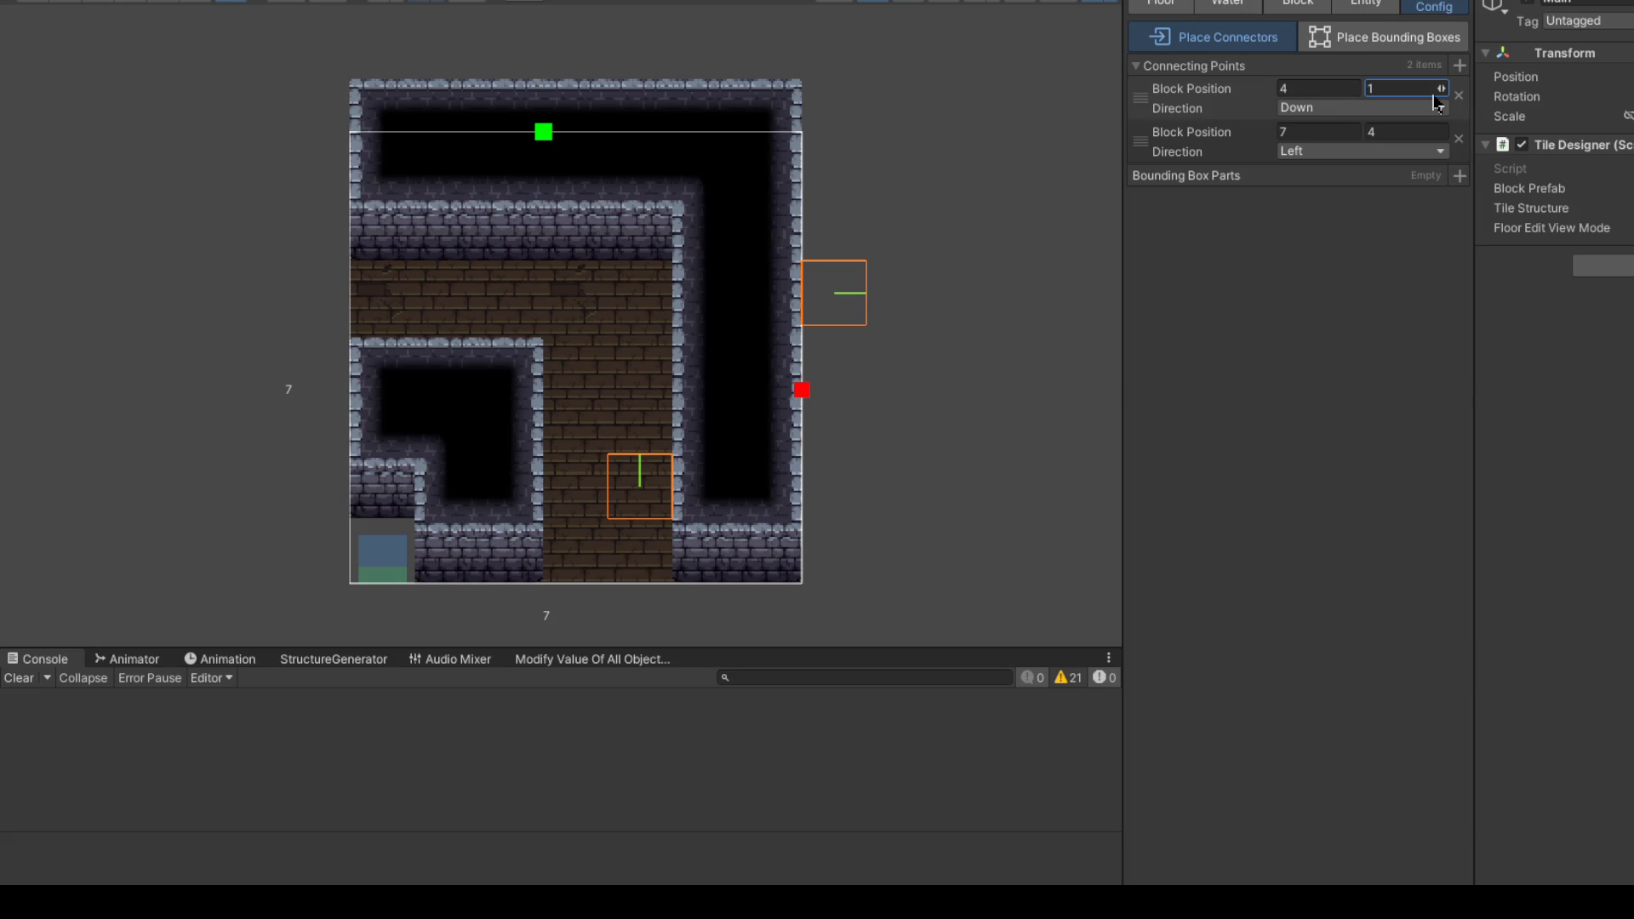
key("BackSpace")
type("0")
left_click(1370, 108)
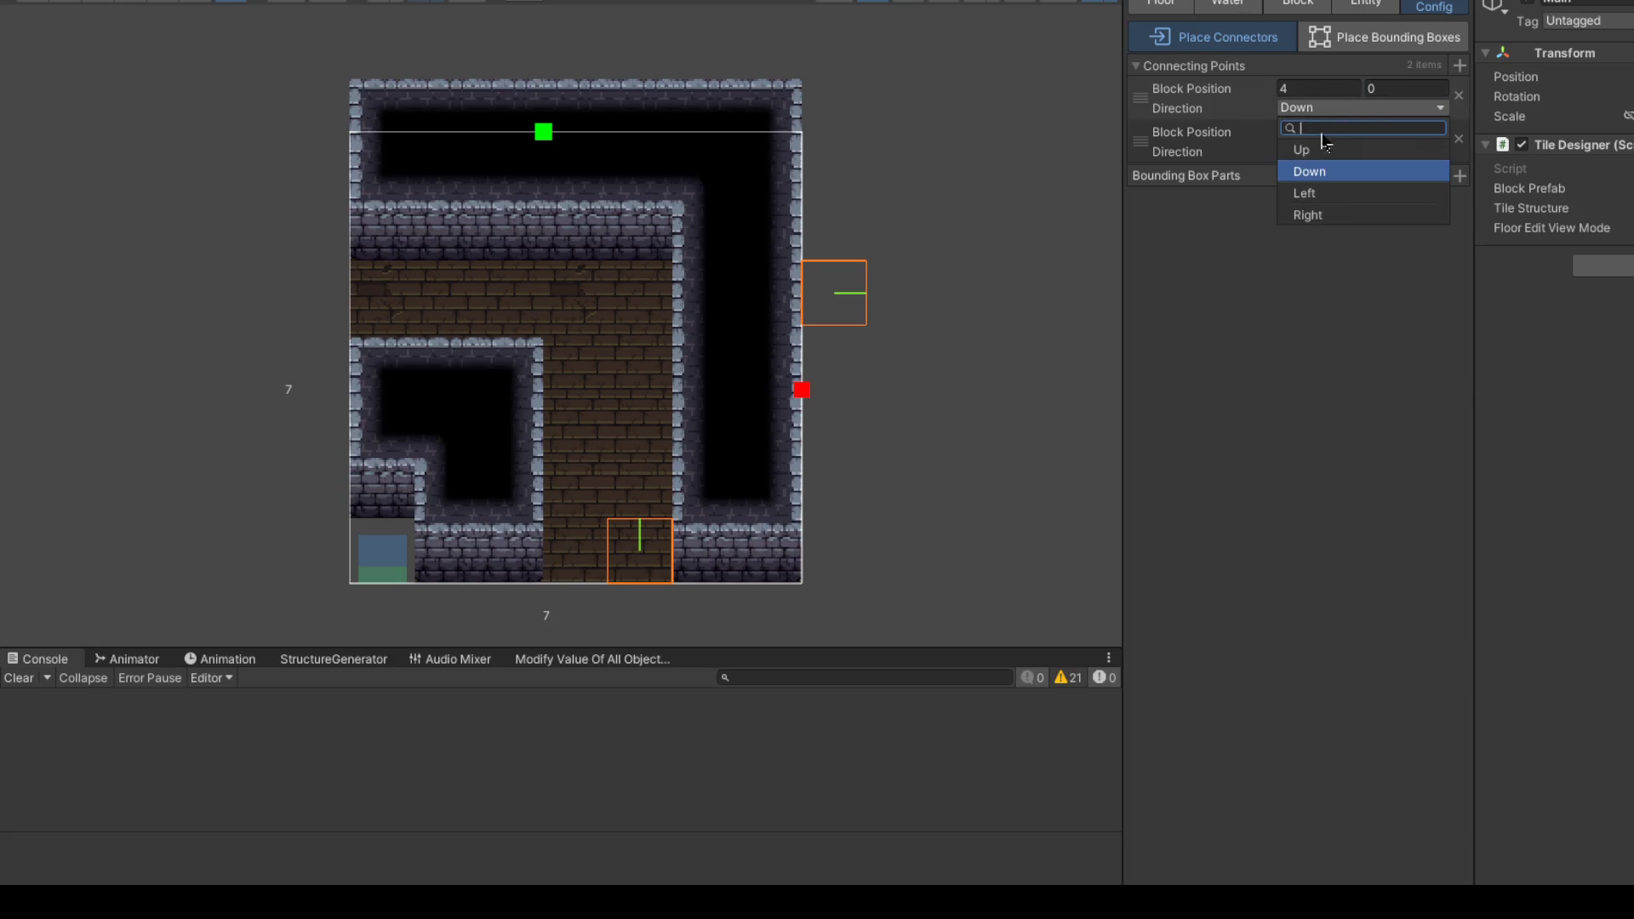
left_click(1333, 151)
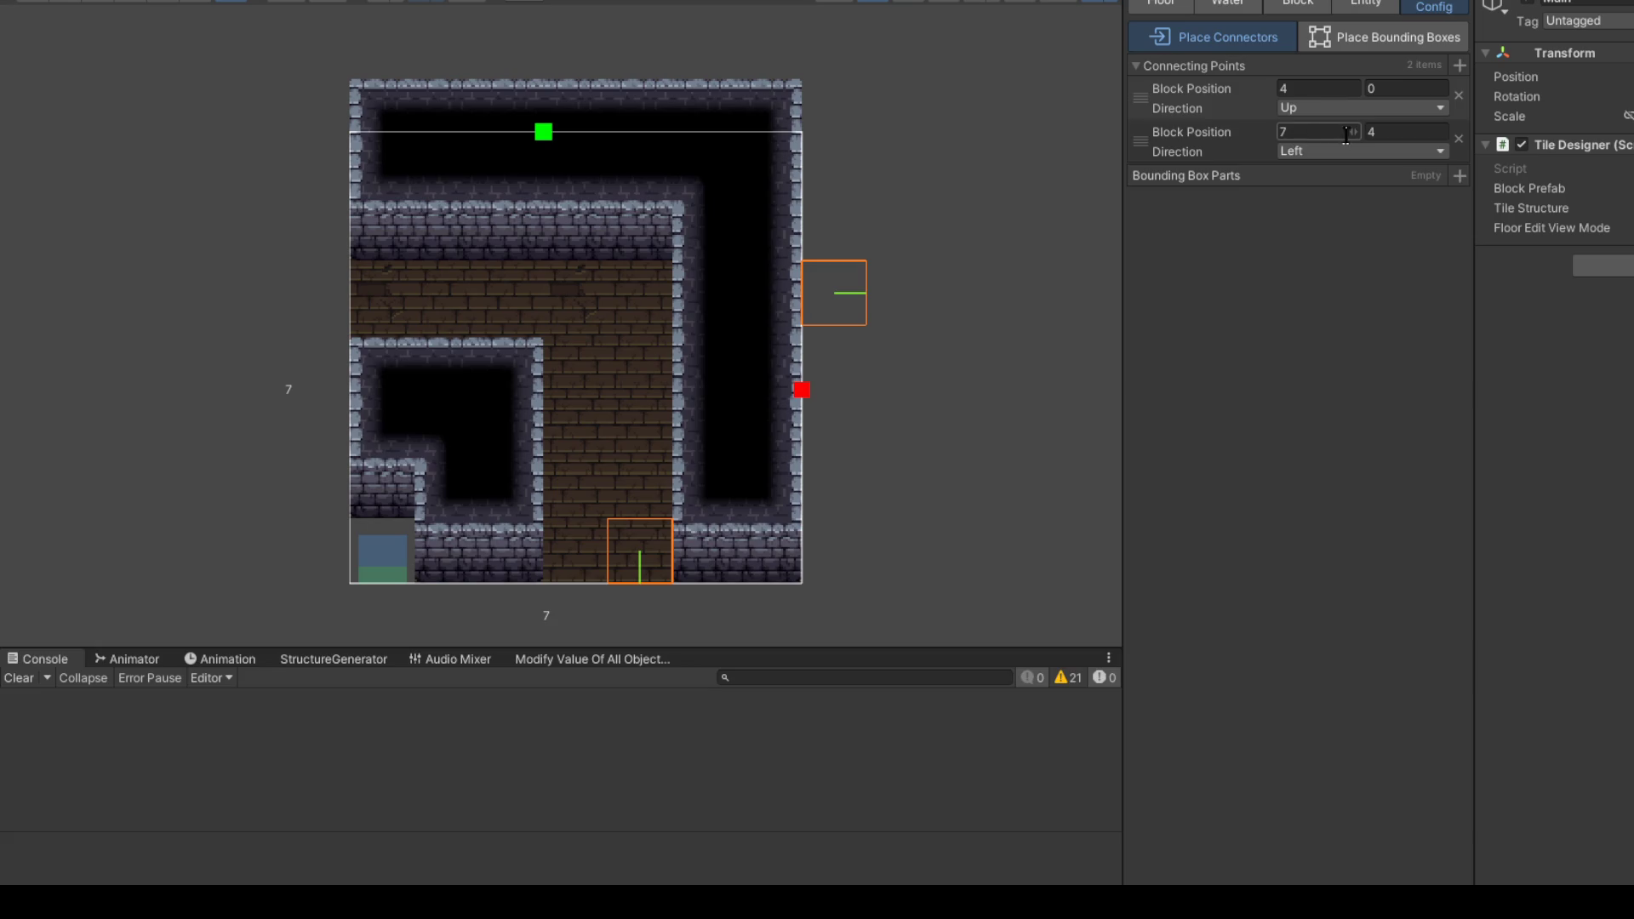
Step: Move the second connector to 0,4 on the left edge, facing Left
left_click_drag(1348, 143, 1342, 147)
type("0")
left_click(1334, 153)
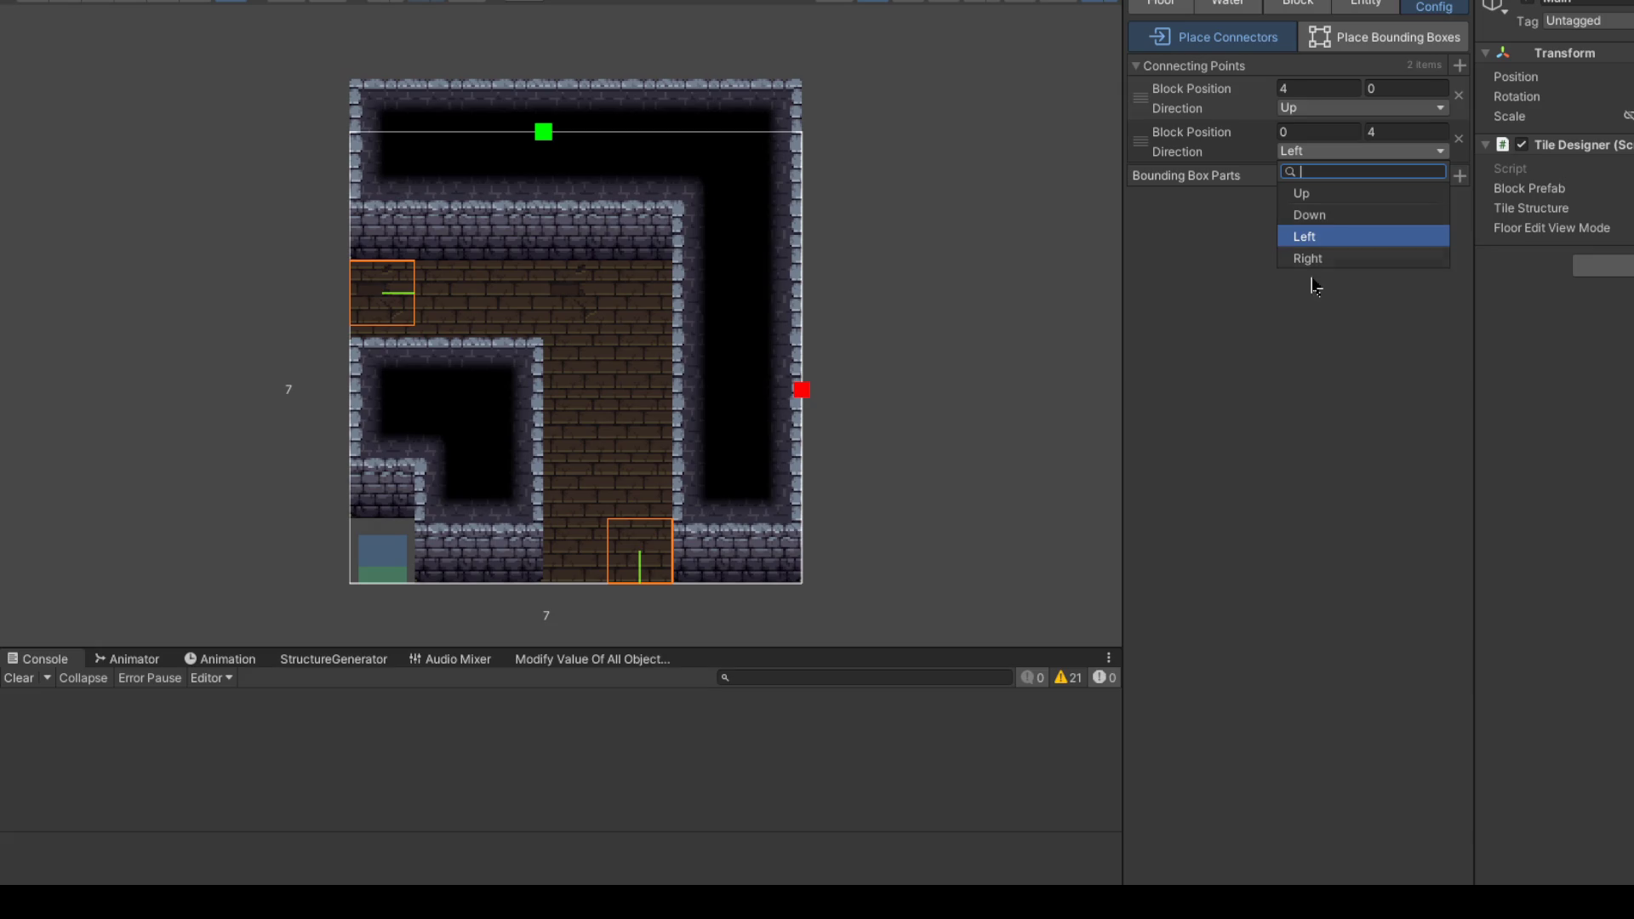
left_click(1328, 259)
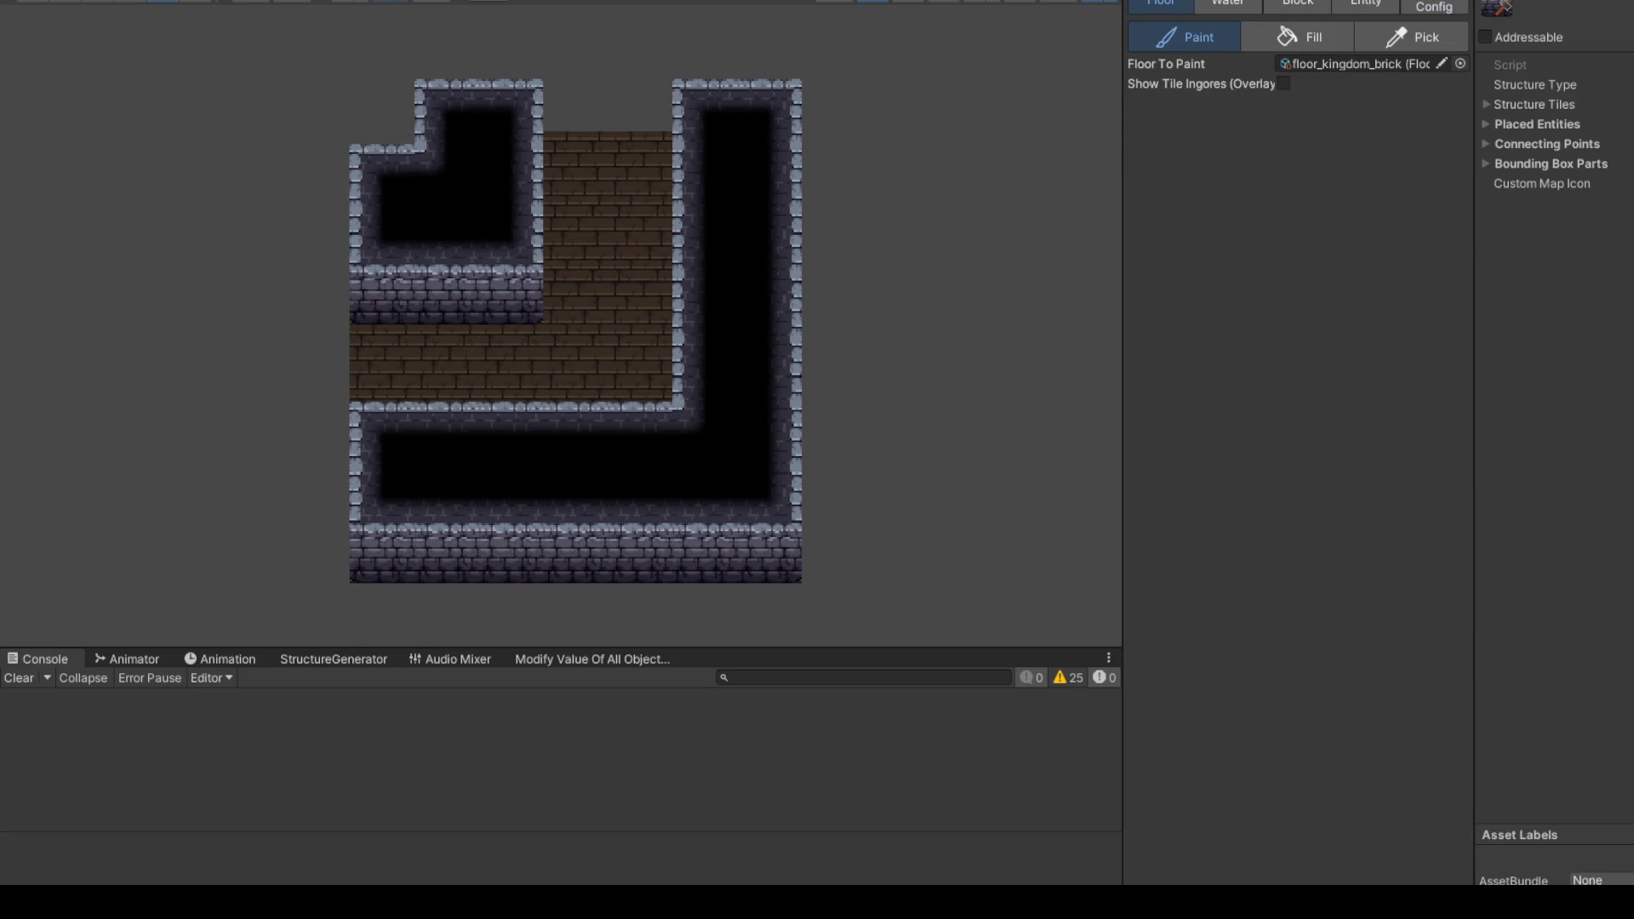
Step: Open a two-column brick corridor down the room, wall its upper part, then undo that wall stroke
left_click(1285, 84)
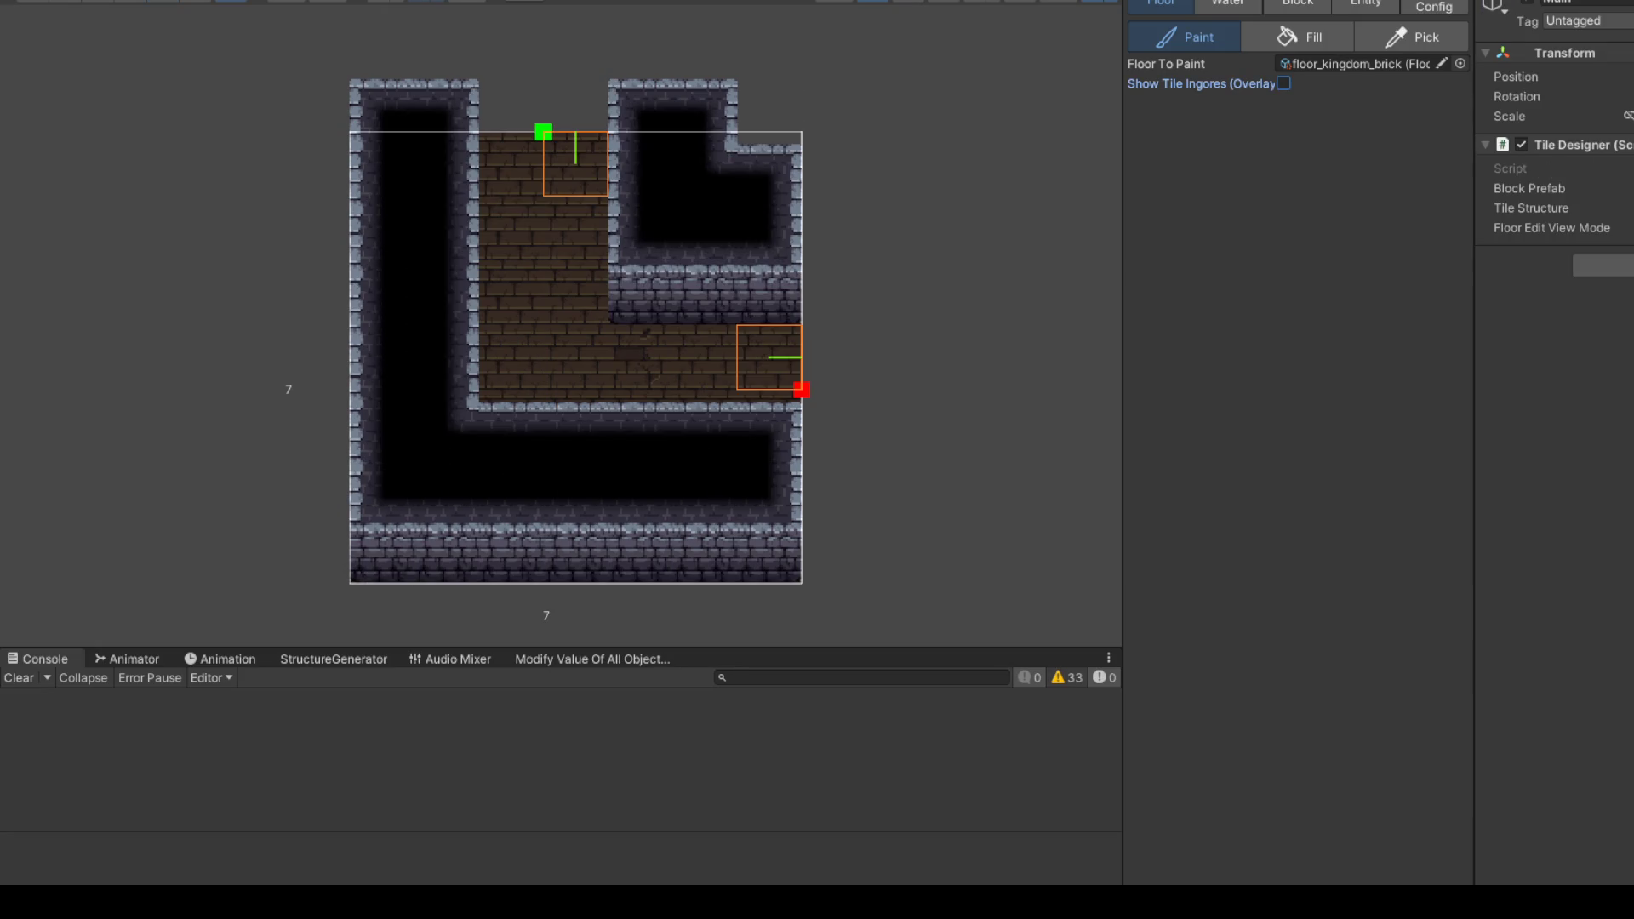
left_click(1298, 7)
mouse_move(518, 350)
left_mouse_down()
mouse_move(533, 551)
mouse_move(587, 469)
left_mouse_up()
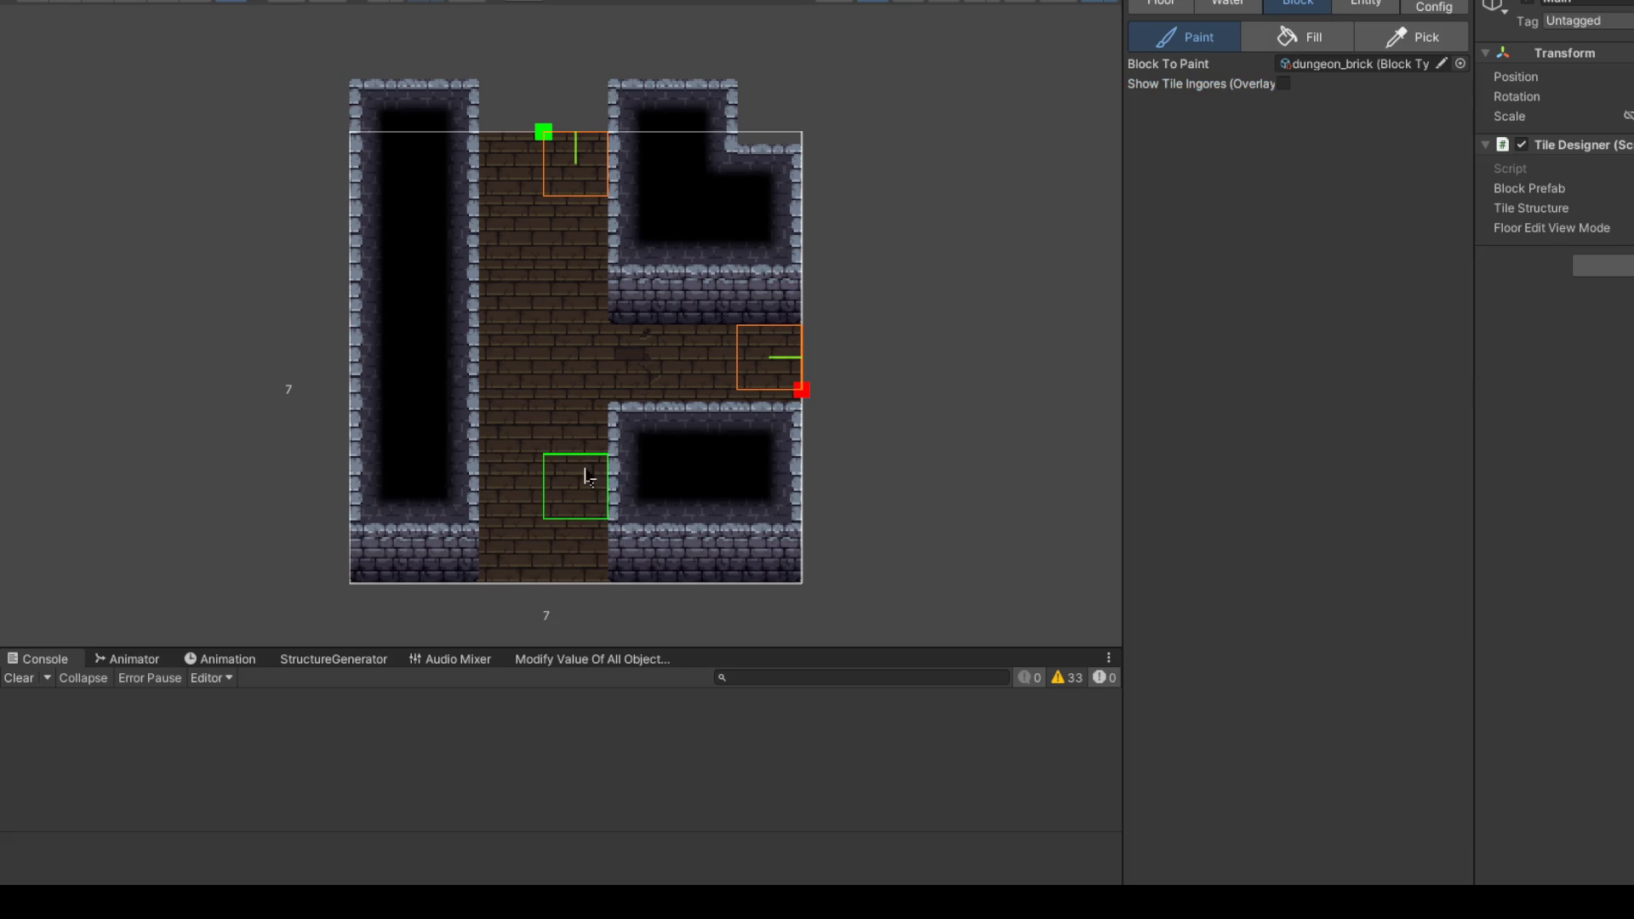
left_click(557, 300)
mouse_move(558, 299)
left_mouse_down()
mouse_move(443, 163)
mouse_move(728, 187)
mouse_move(729, 241)
left_mouse_up()
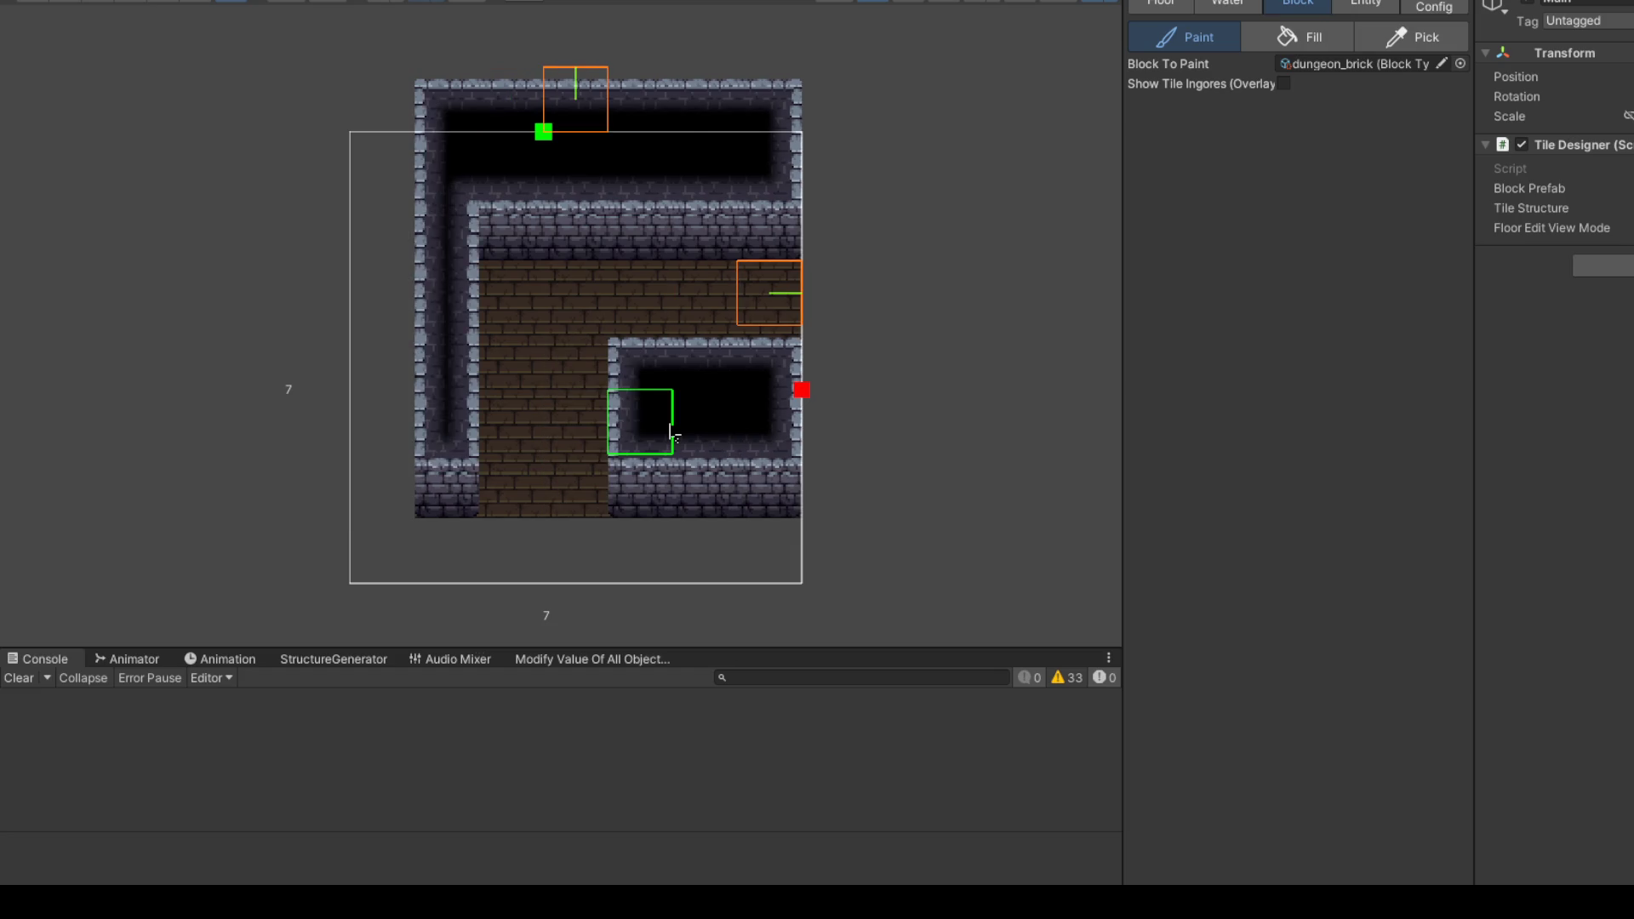
key("ctrl+z")
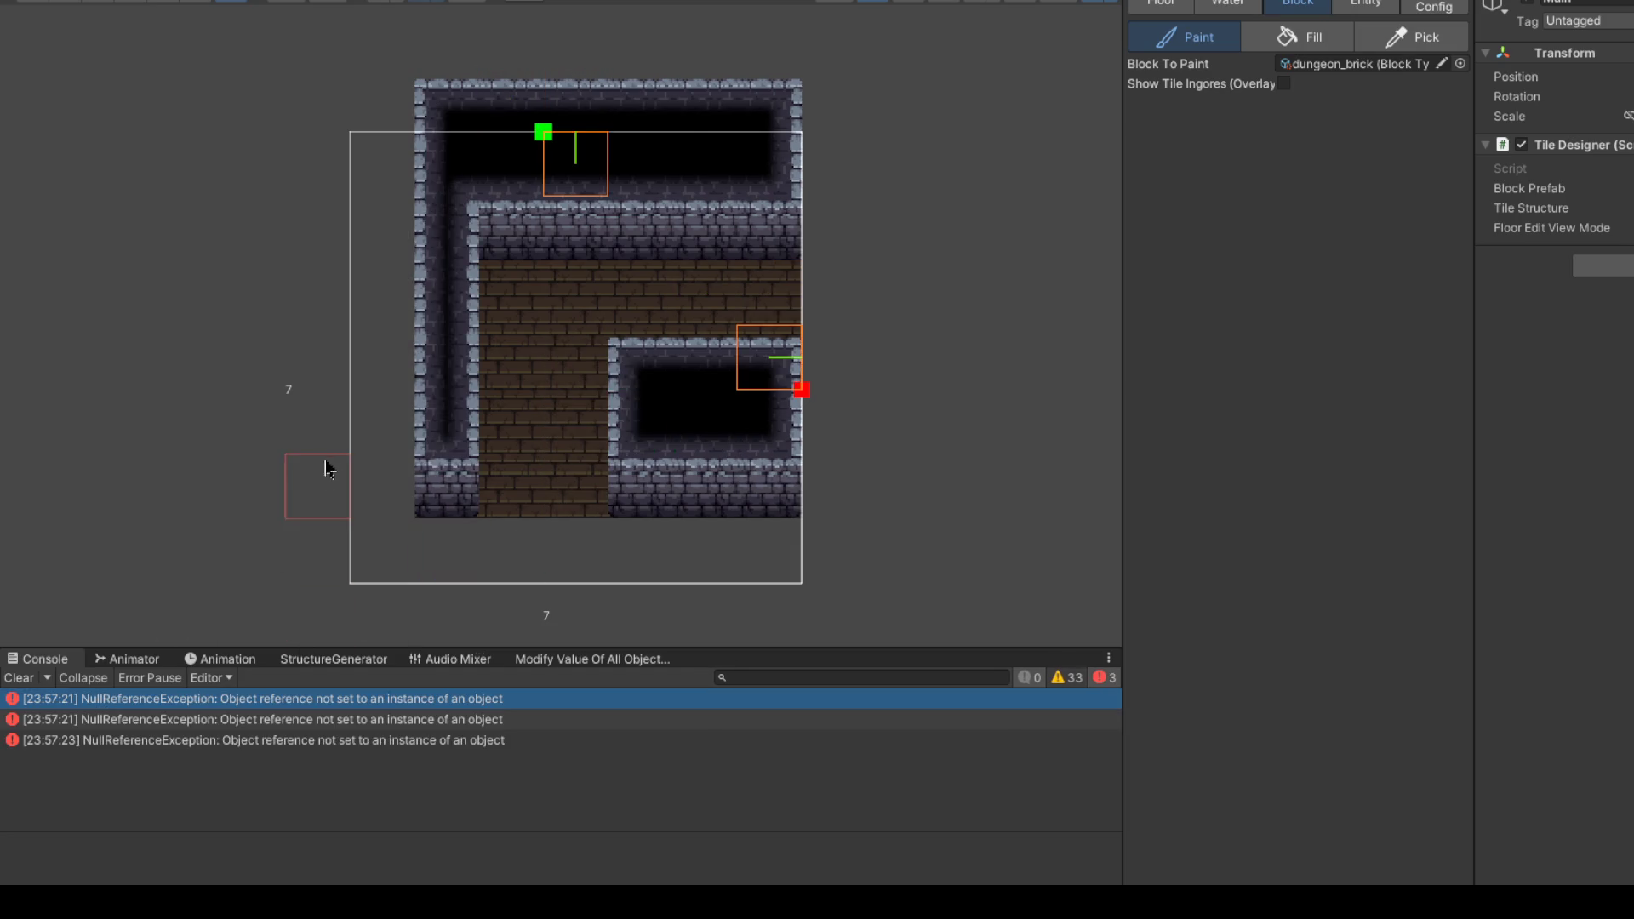
Step: Inspect and clear the console errors, then paint new wall blocks into the room
left_click(106, 700)
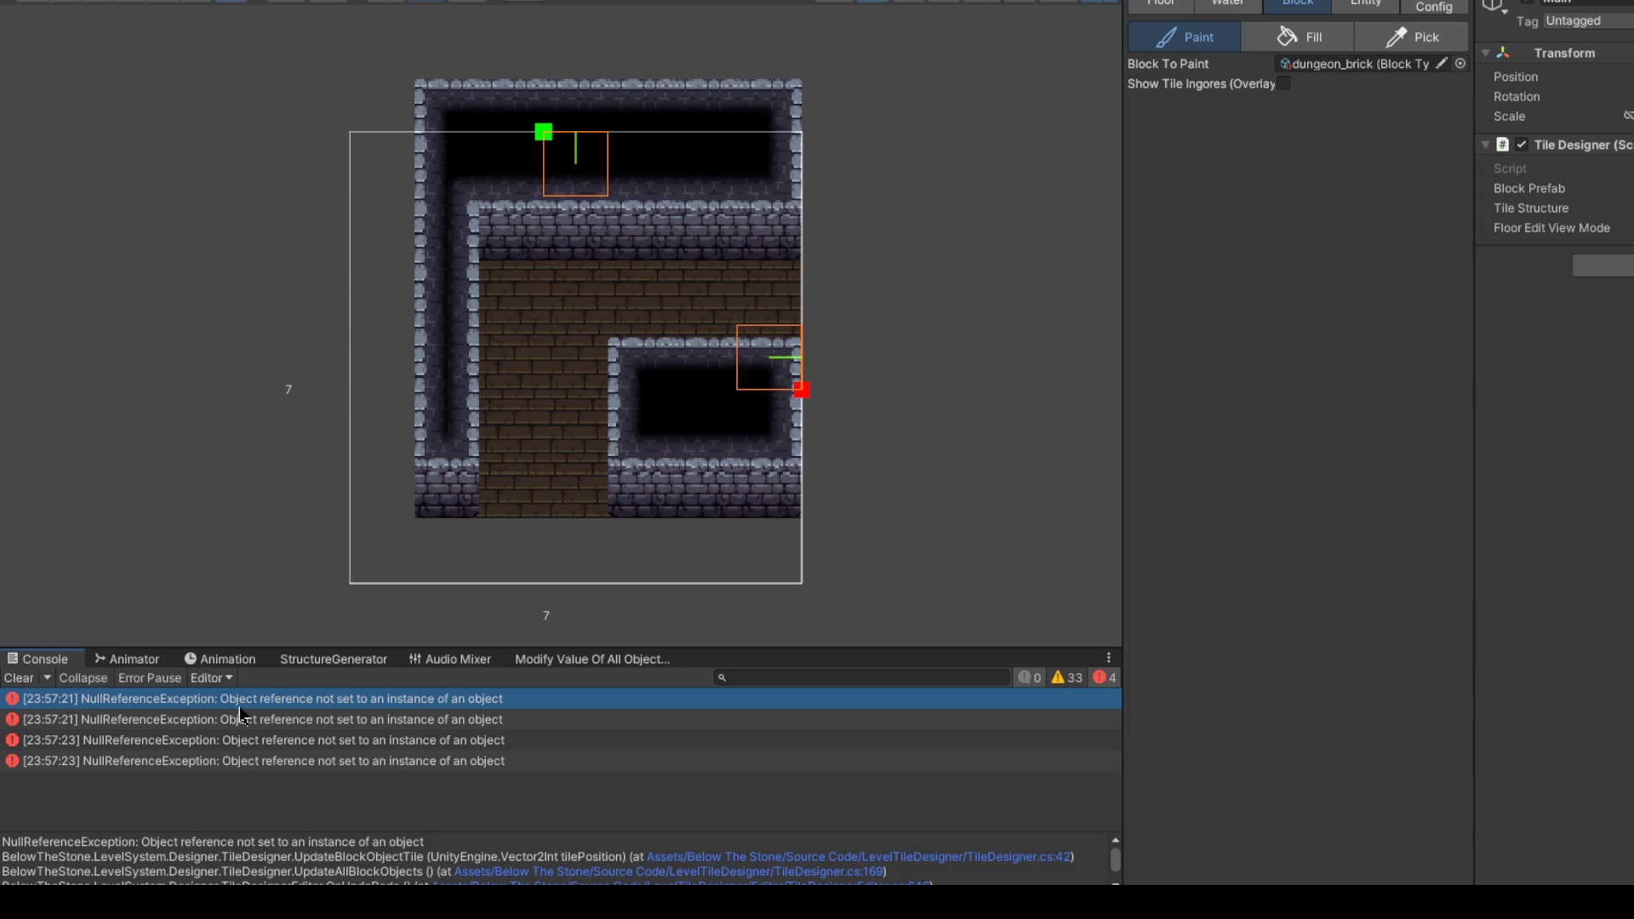
left_click(18, 678)
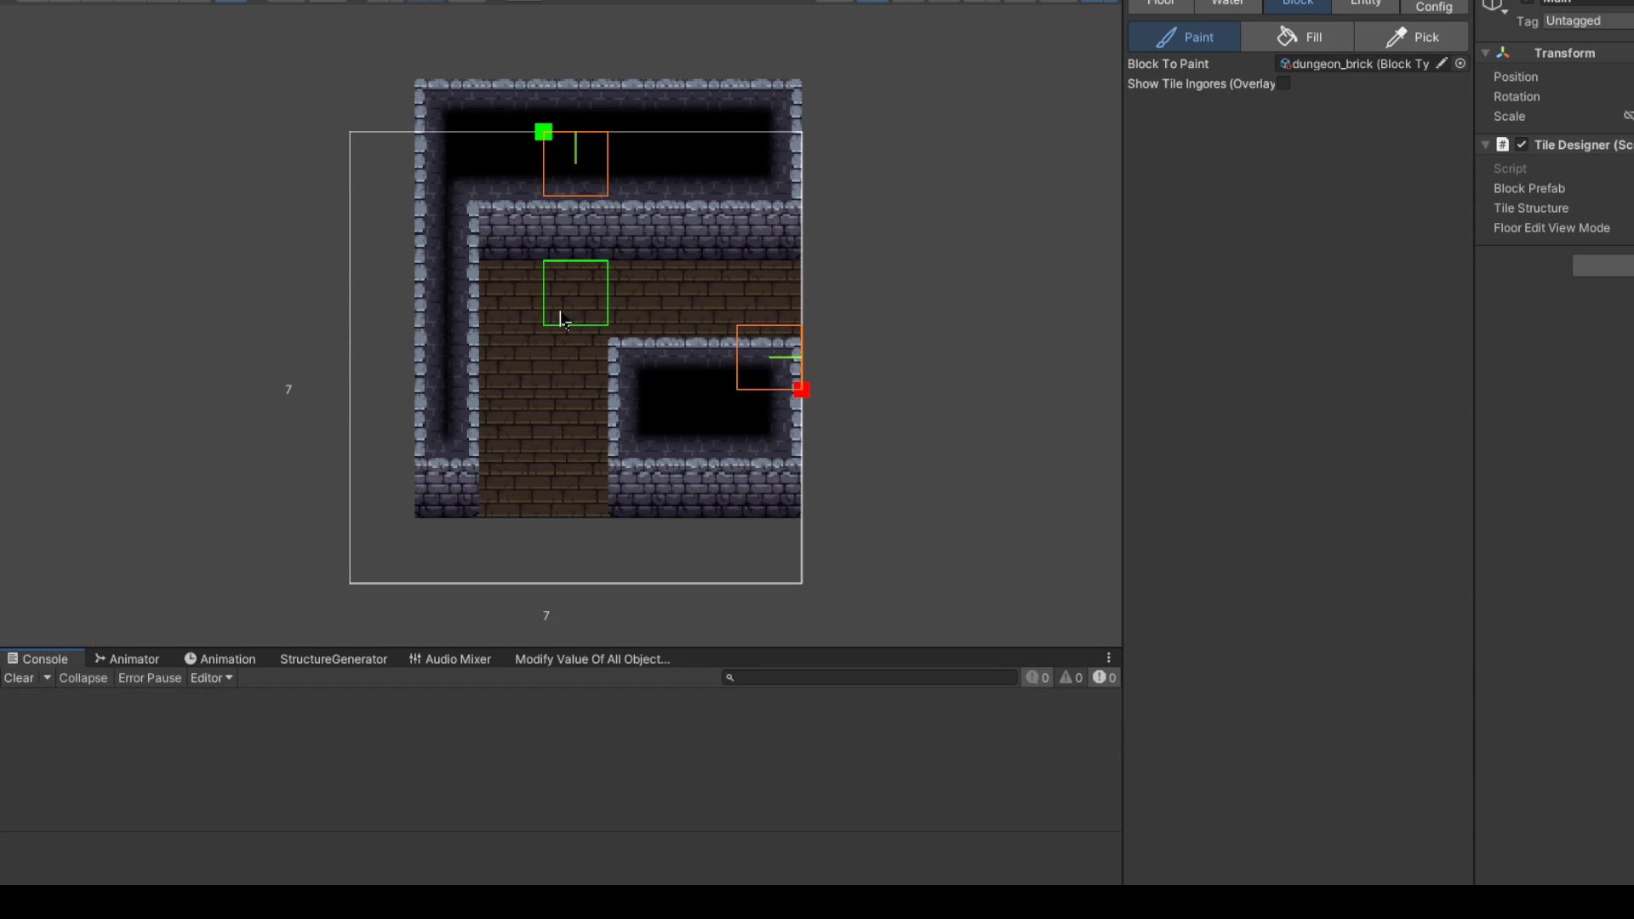
left_click(562, 321)
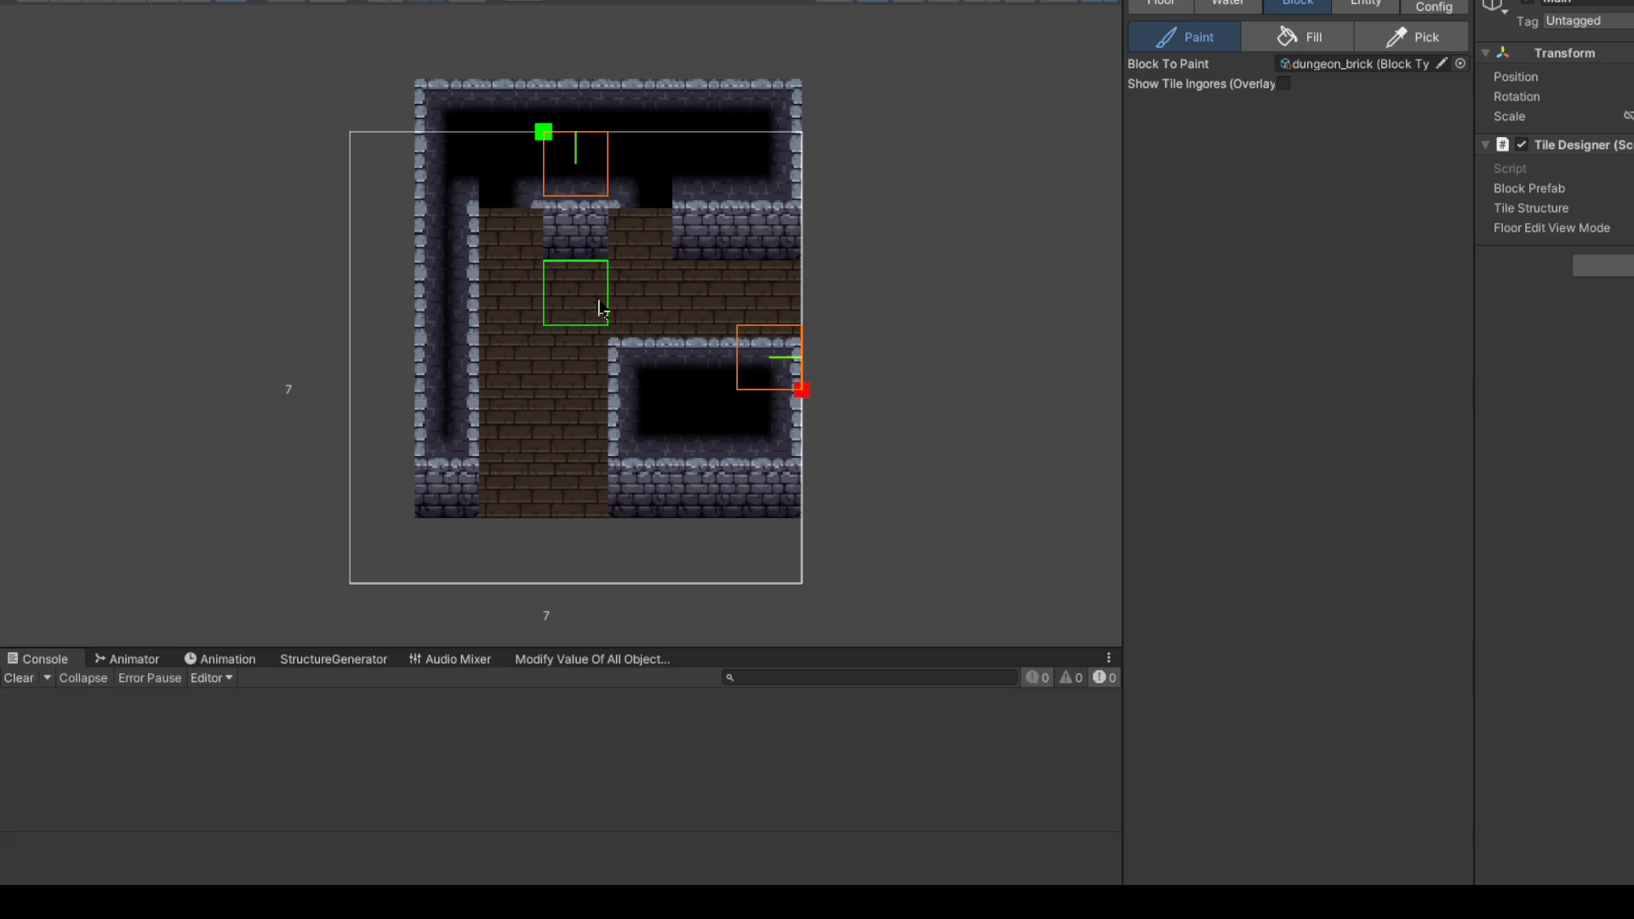
left_click(668, 315)
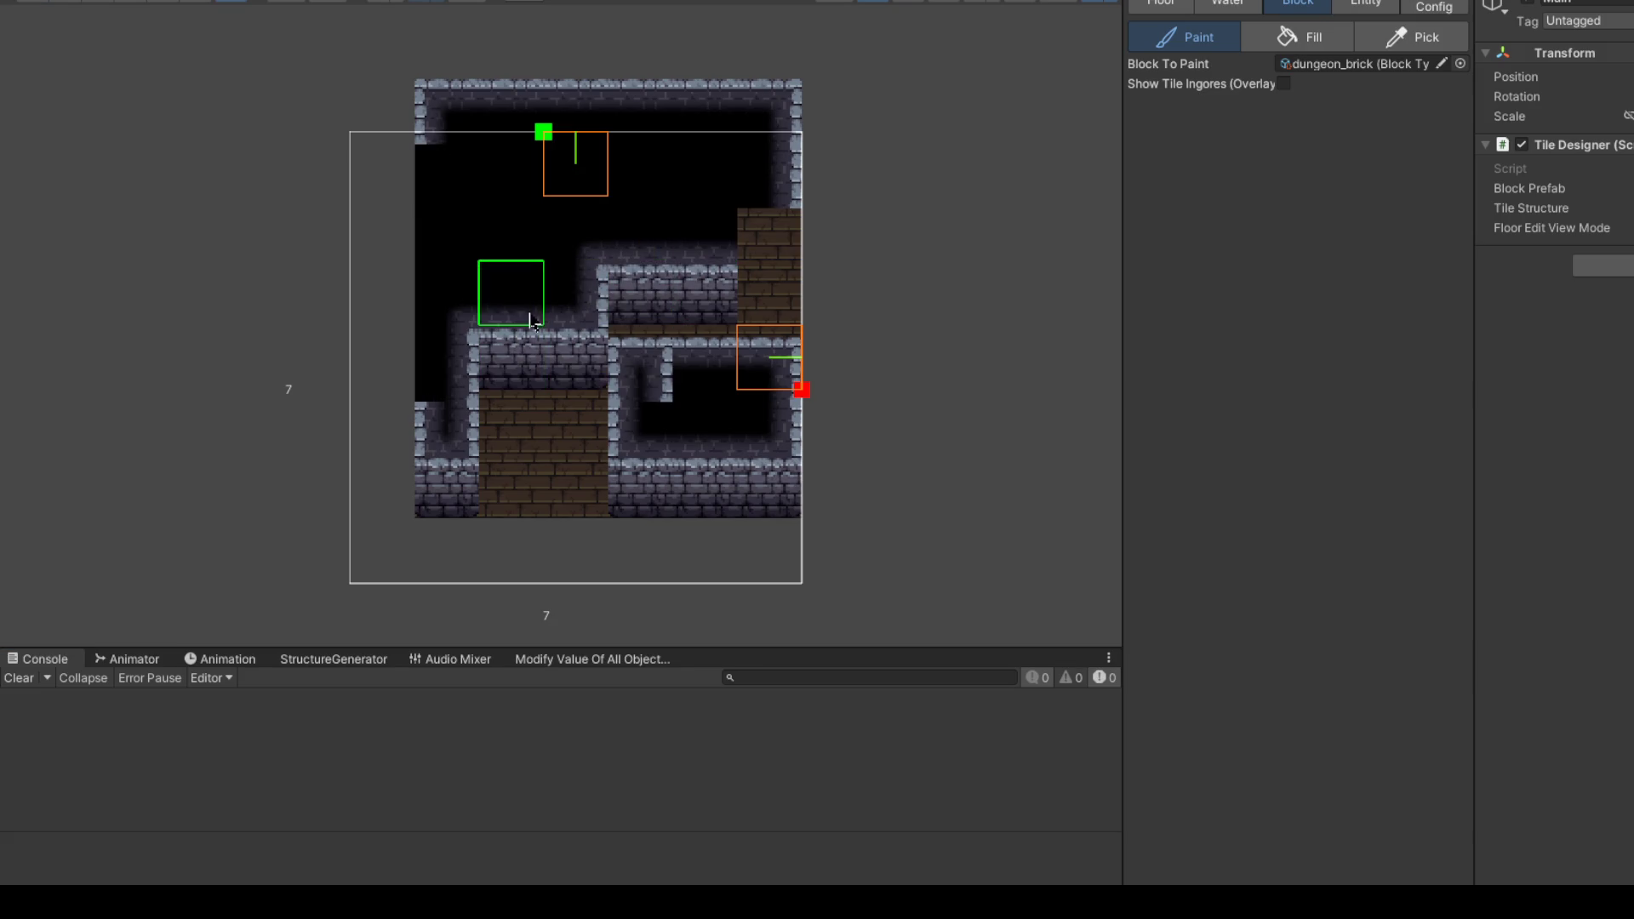
left_click(548, 324)
Step: Shift the layout up and right, rewall the left column and gapped bottom row, then open TileDesigner.cs:42
key("Right")
key("Left")
key("Up")
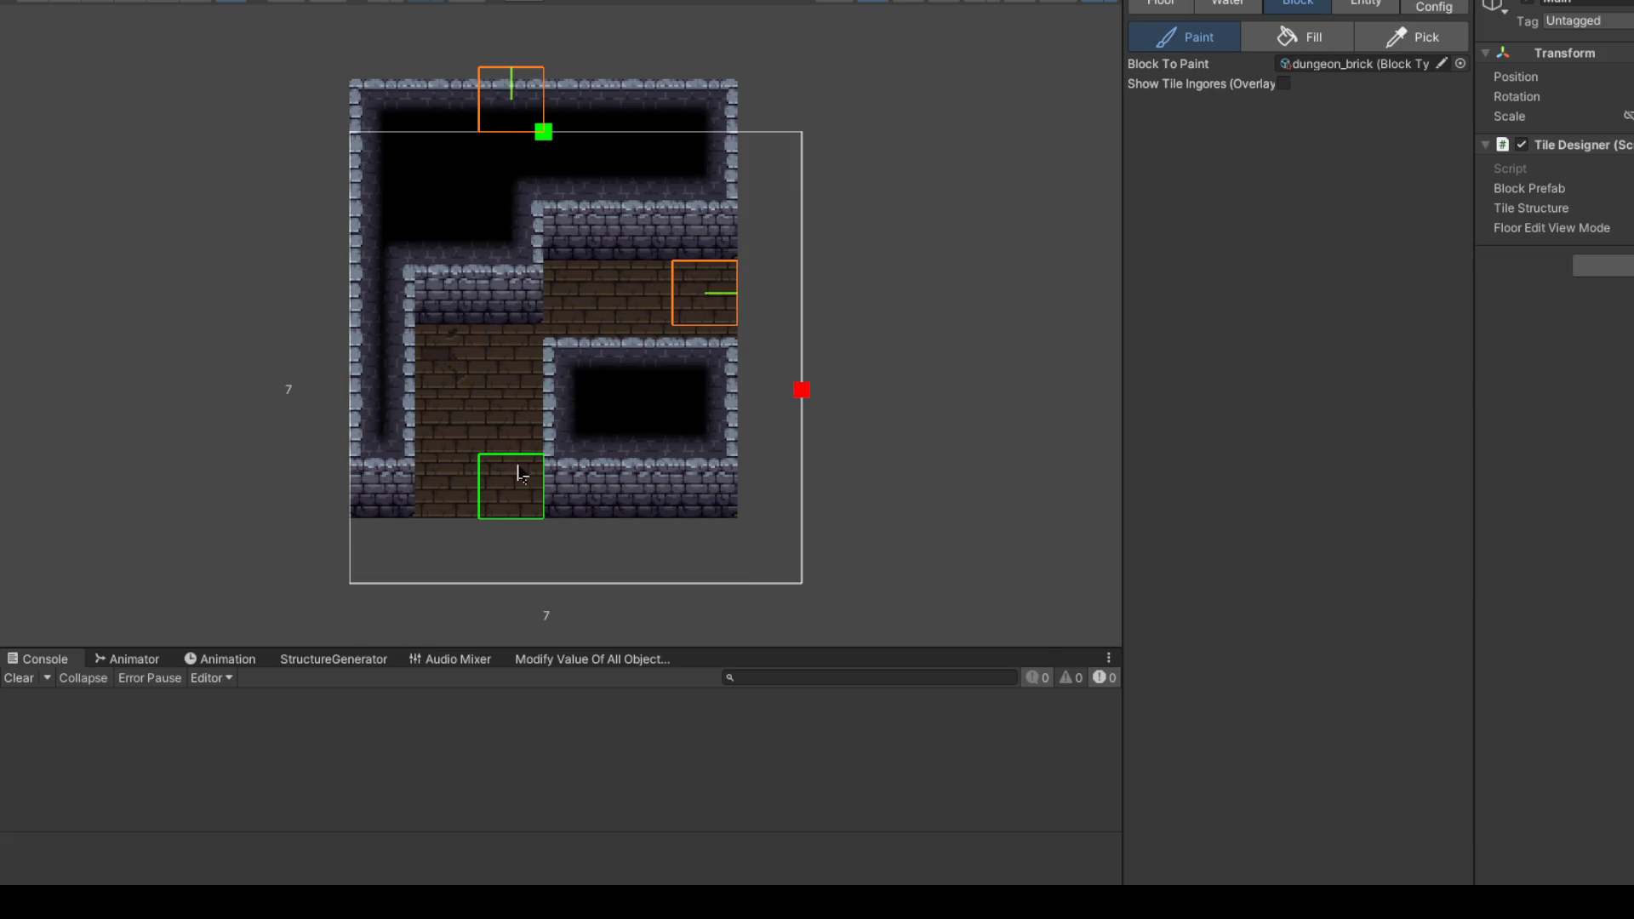
key("Right")
mouse_move(381, 485)
left_mouse_down()
mouse_move(340, 183)
mouse_move(387, 389)
left_mouse_up()
left_click_drag(388, 551, 451, 551)
left_click_drag(638, 549, 796, 549)
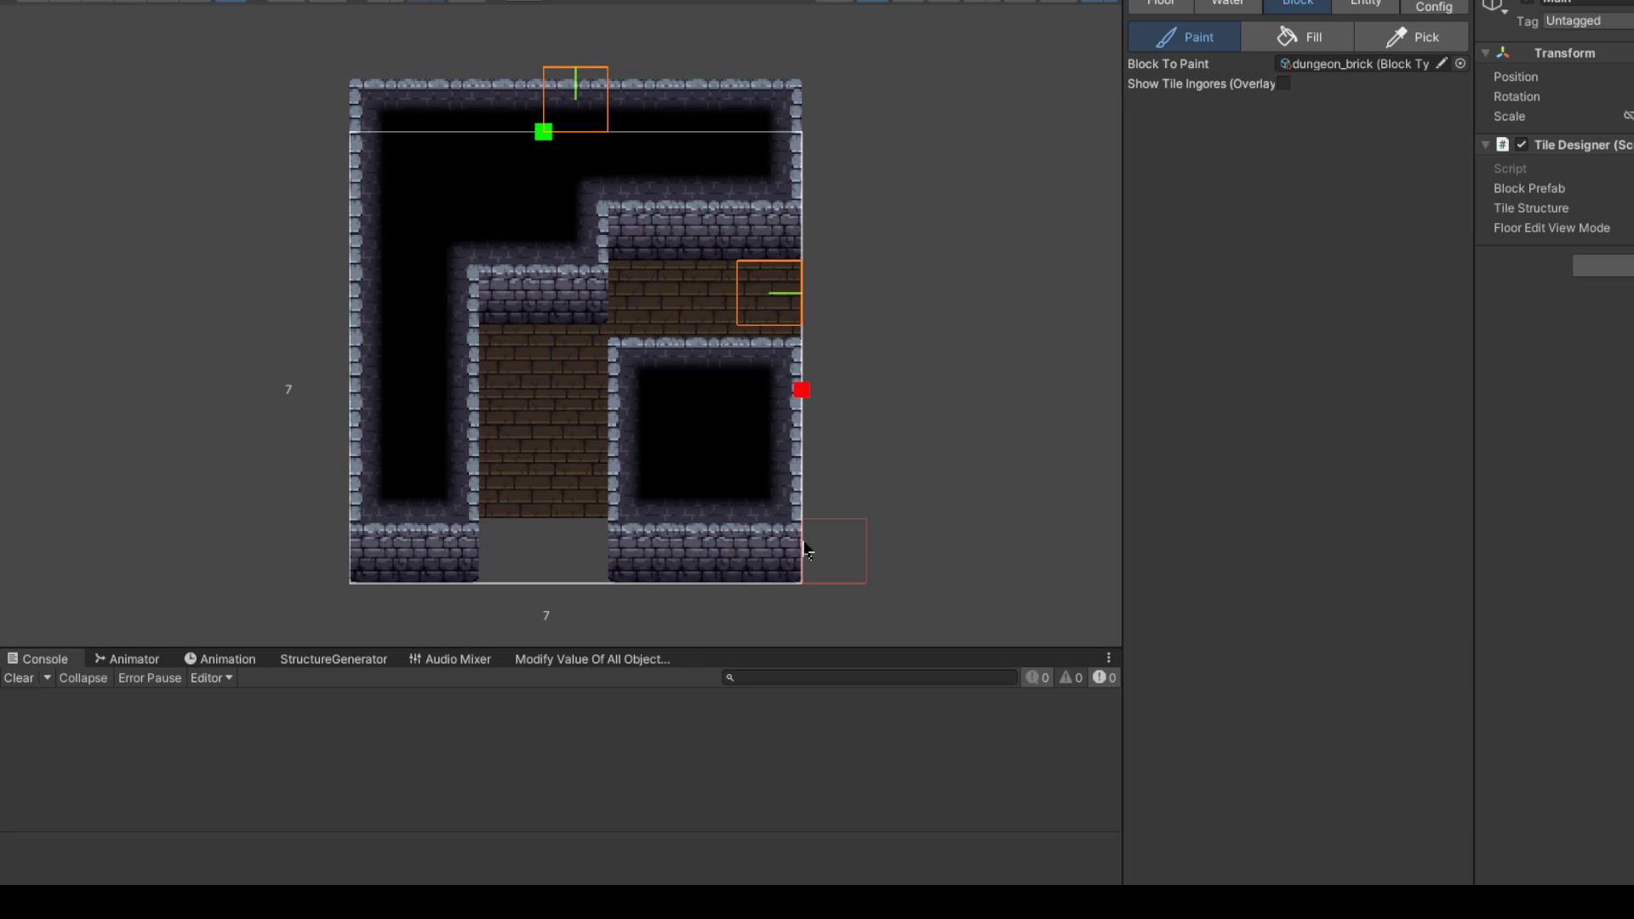
left_click(791, 496)
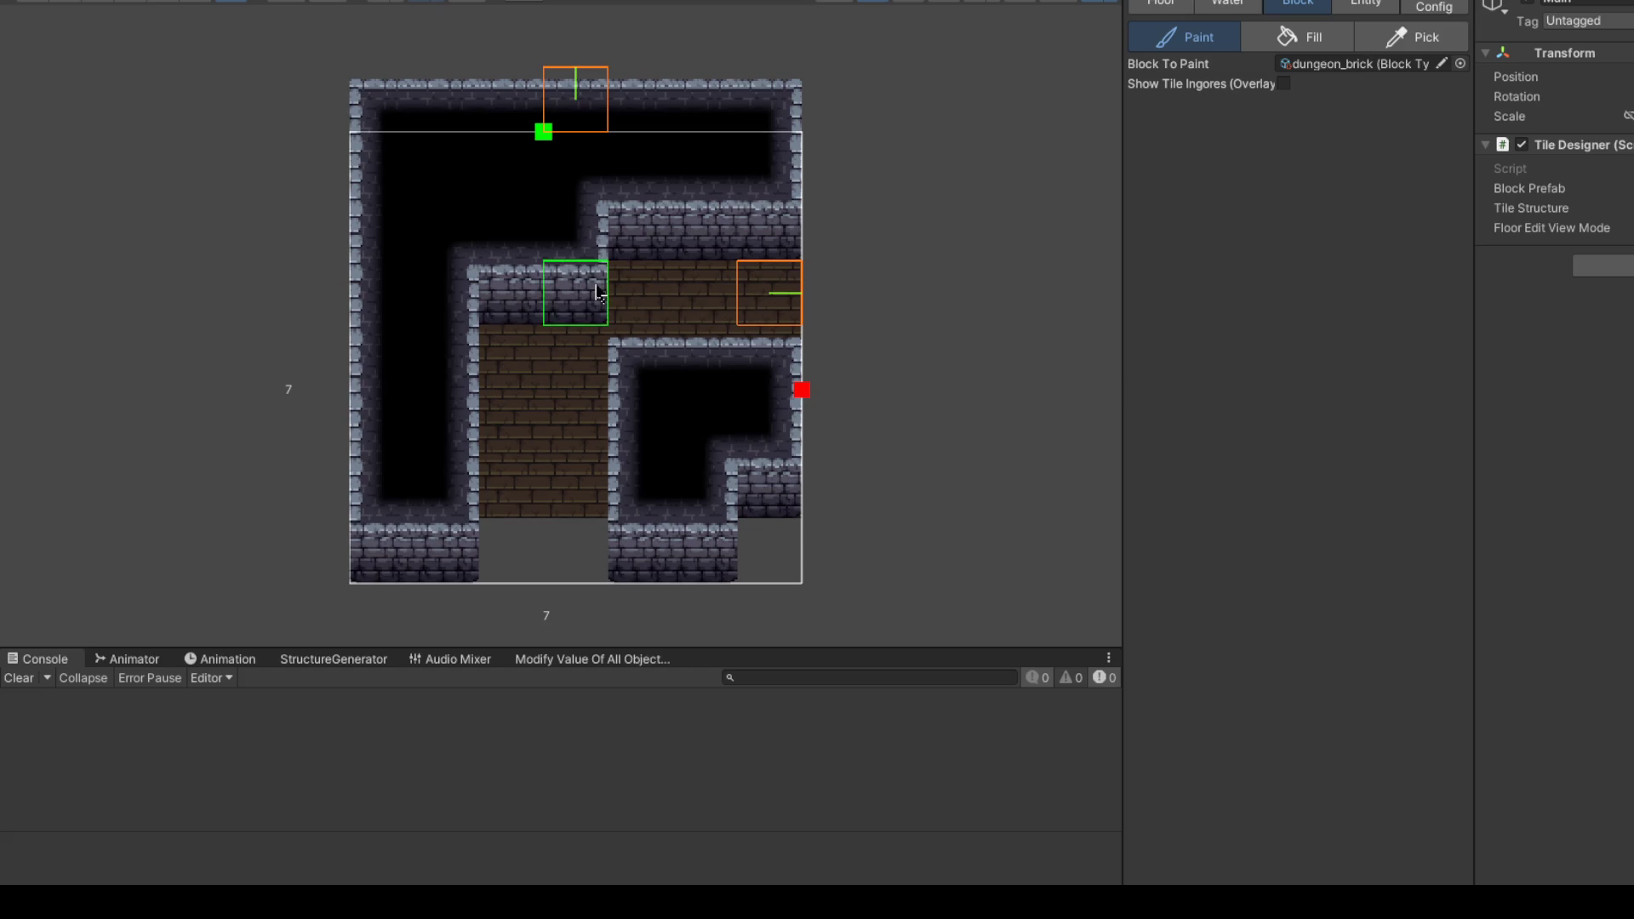
left_click_drag(578, 291, 513, 288)
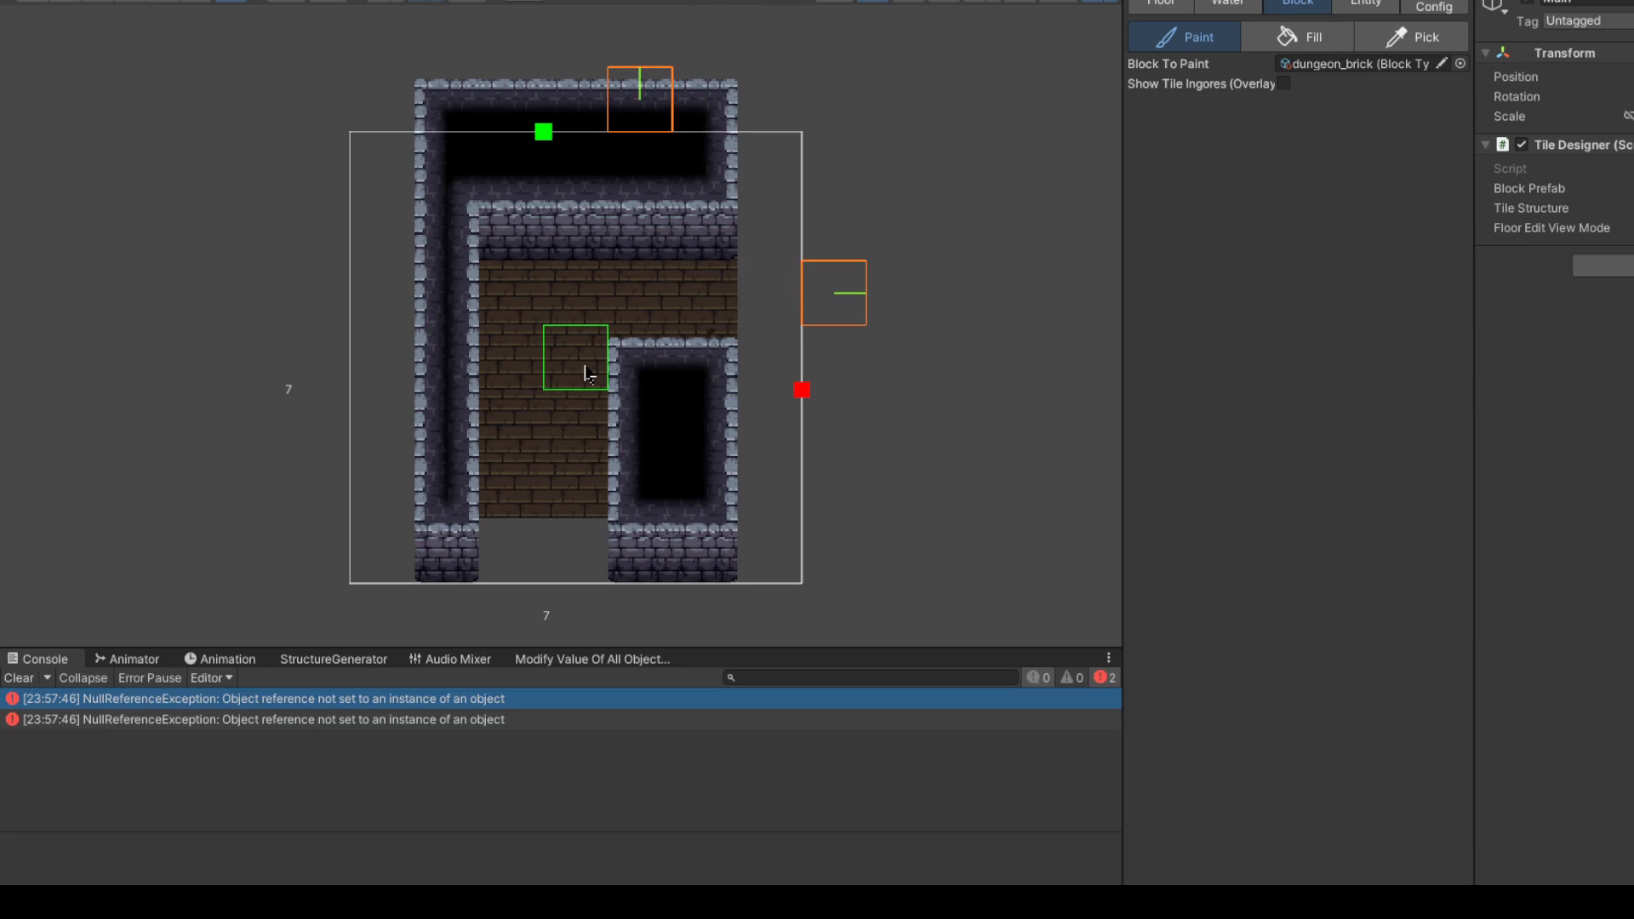
left_click(511, 722)
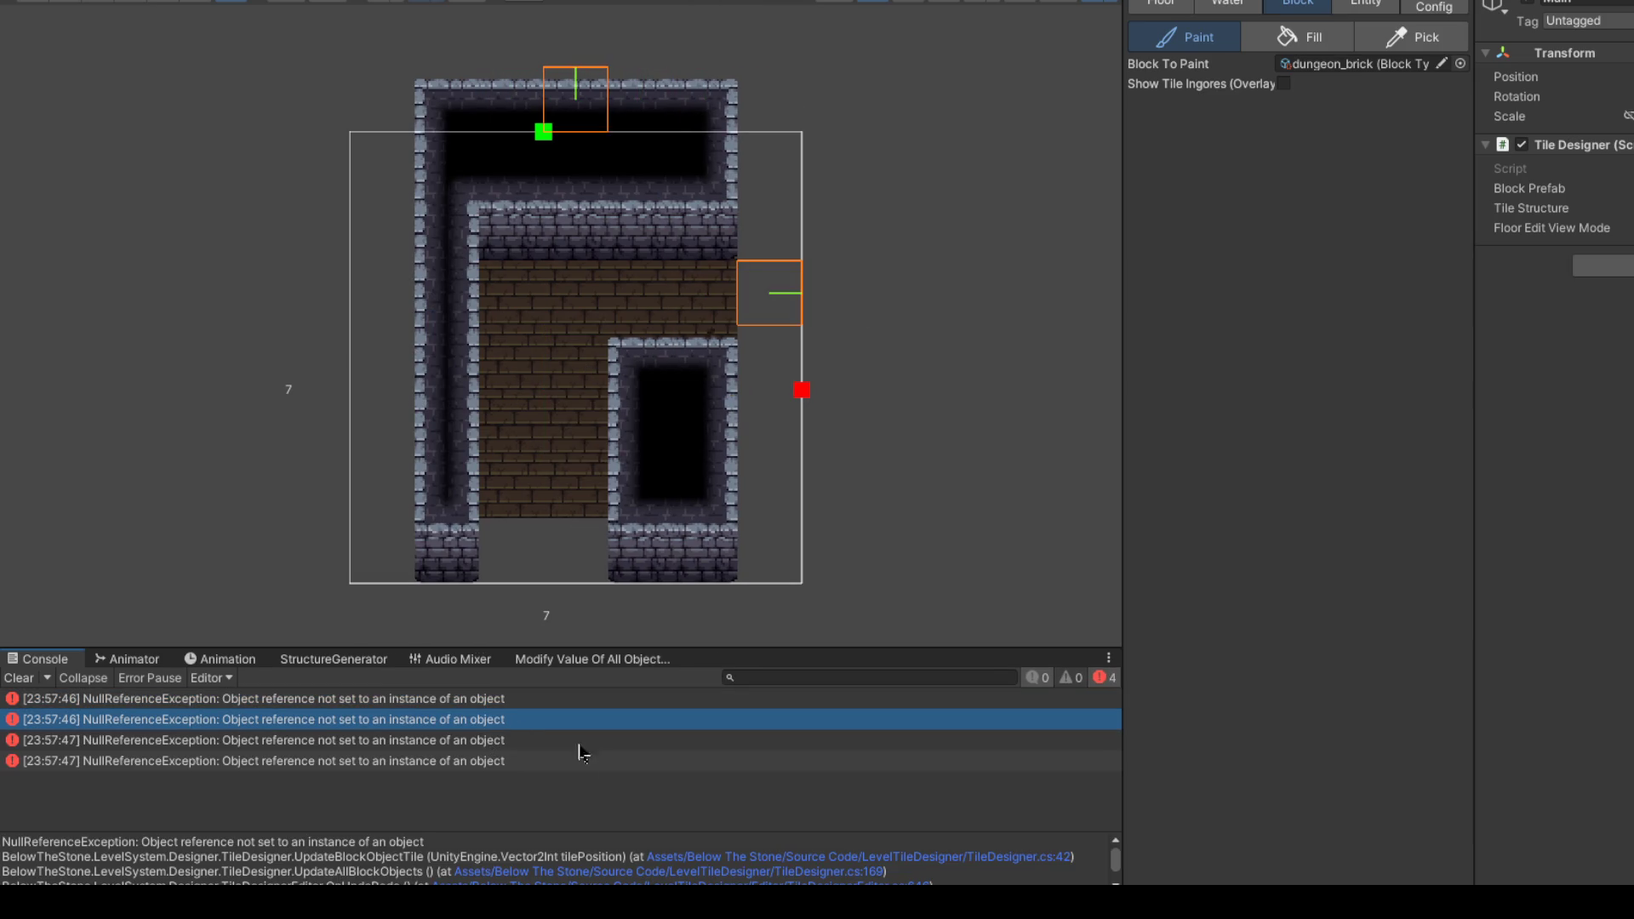
left_click(1008, 858)
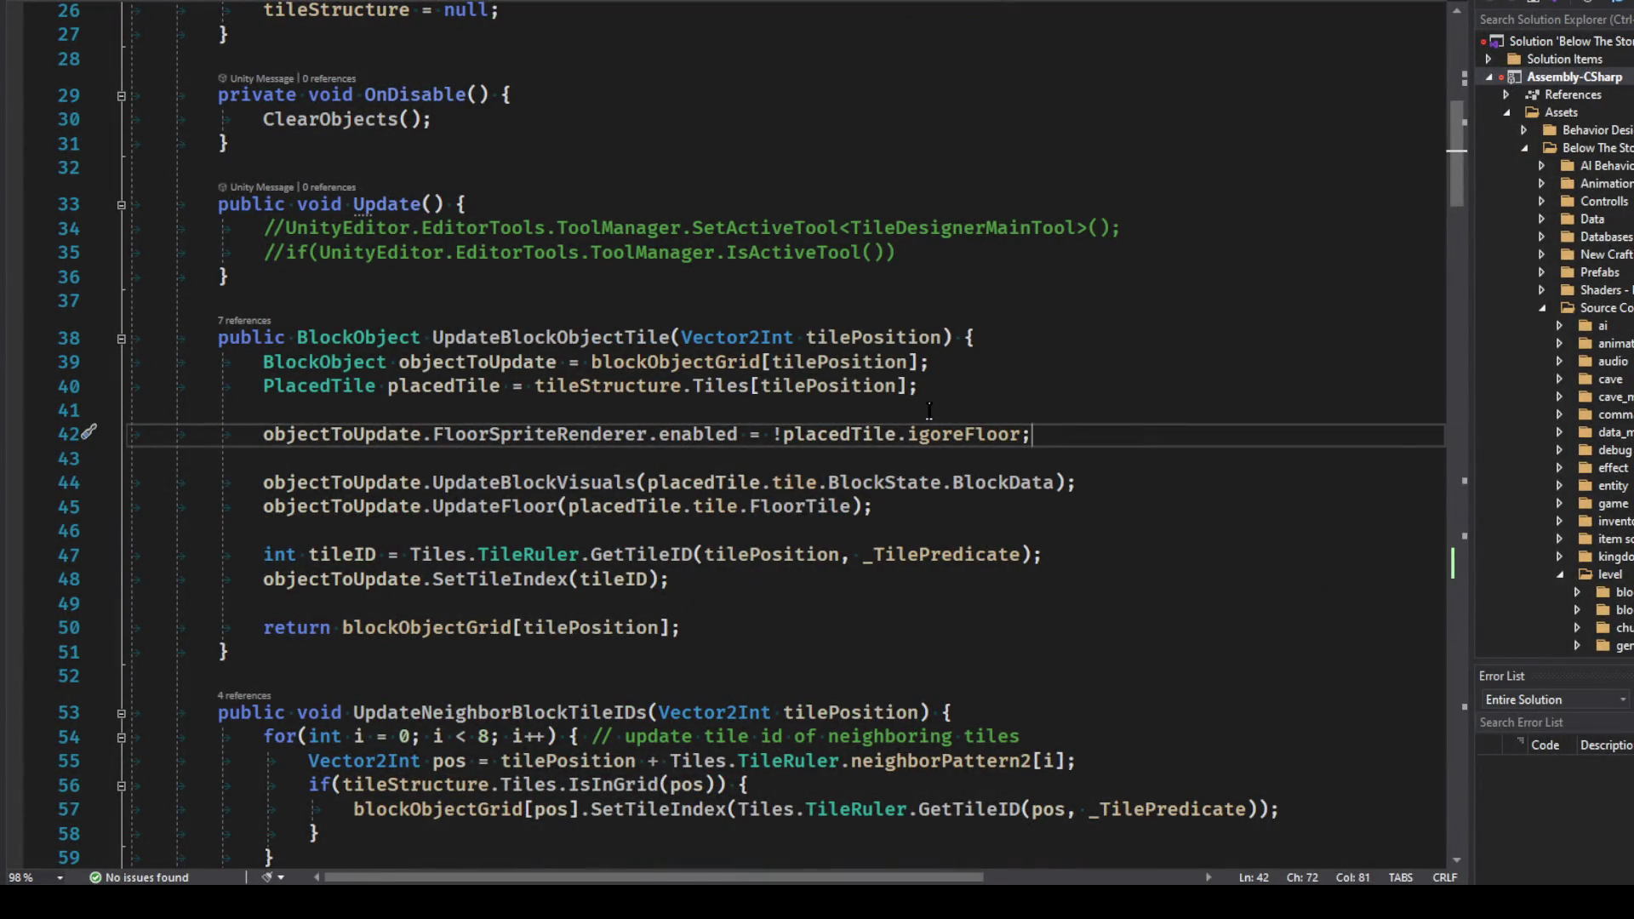
Step: Open TileDesigner.cs at the failing line 42 and highlight every use of objectToUpdate
key("alt+Tab")
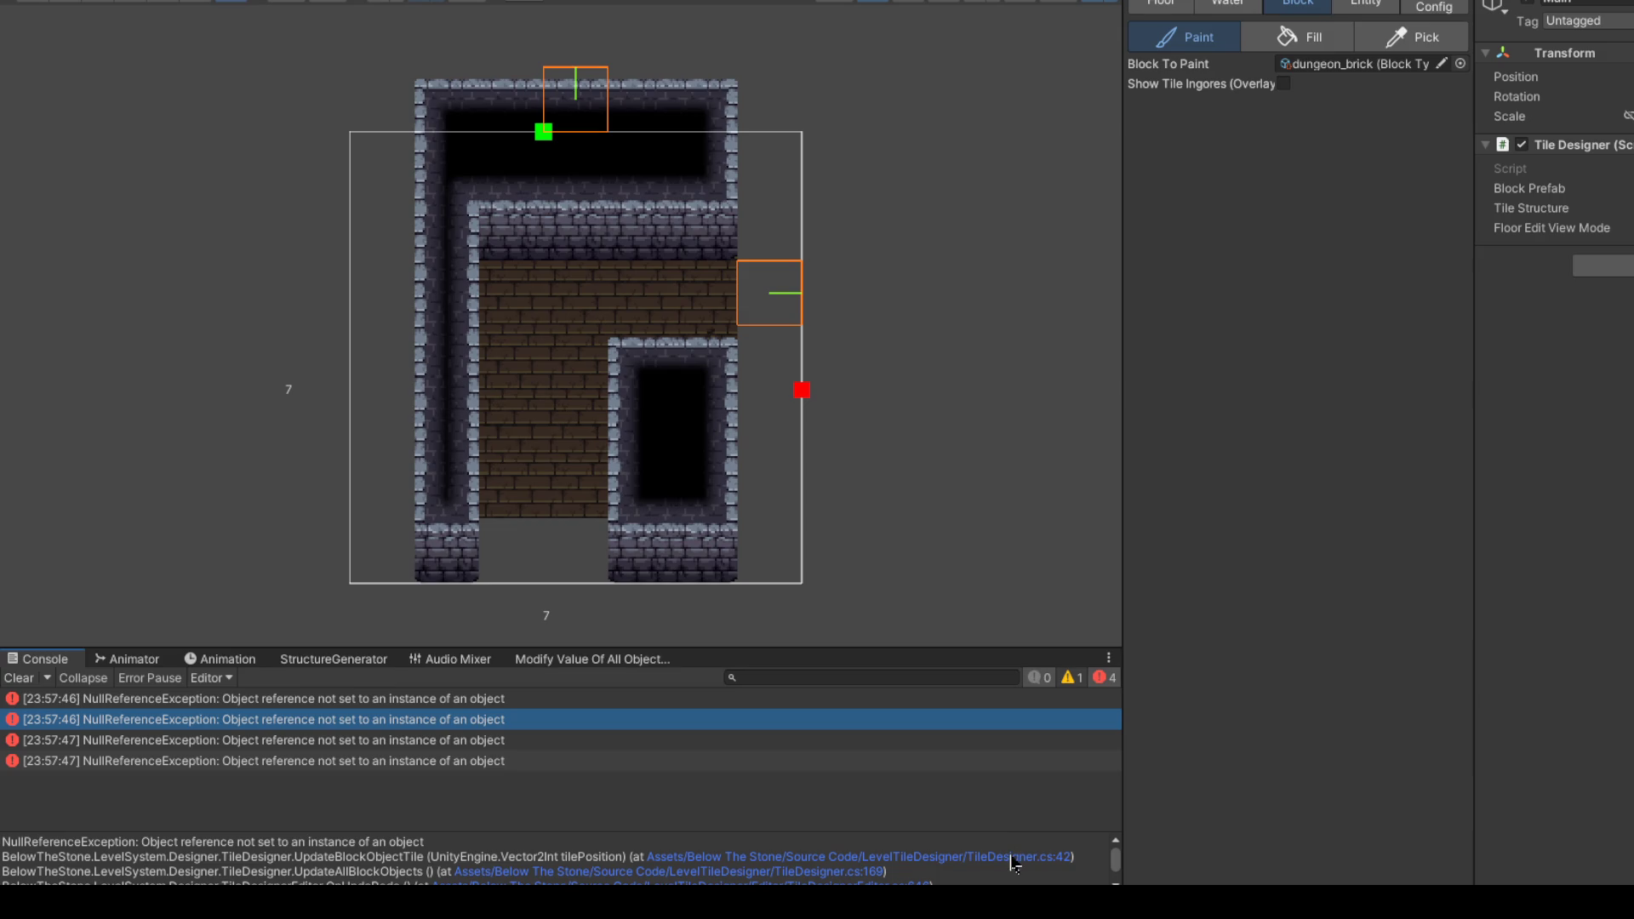
left_click(1013, 860)
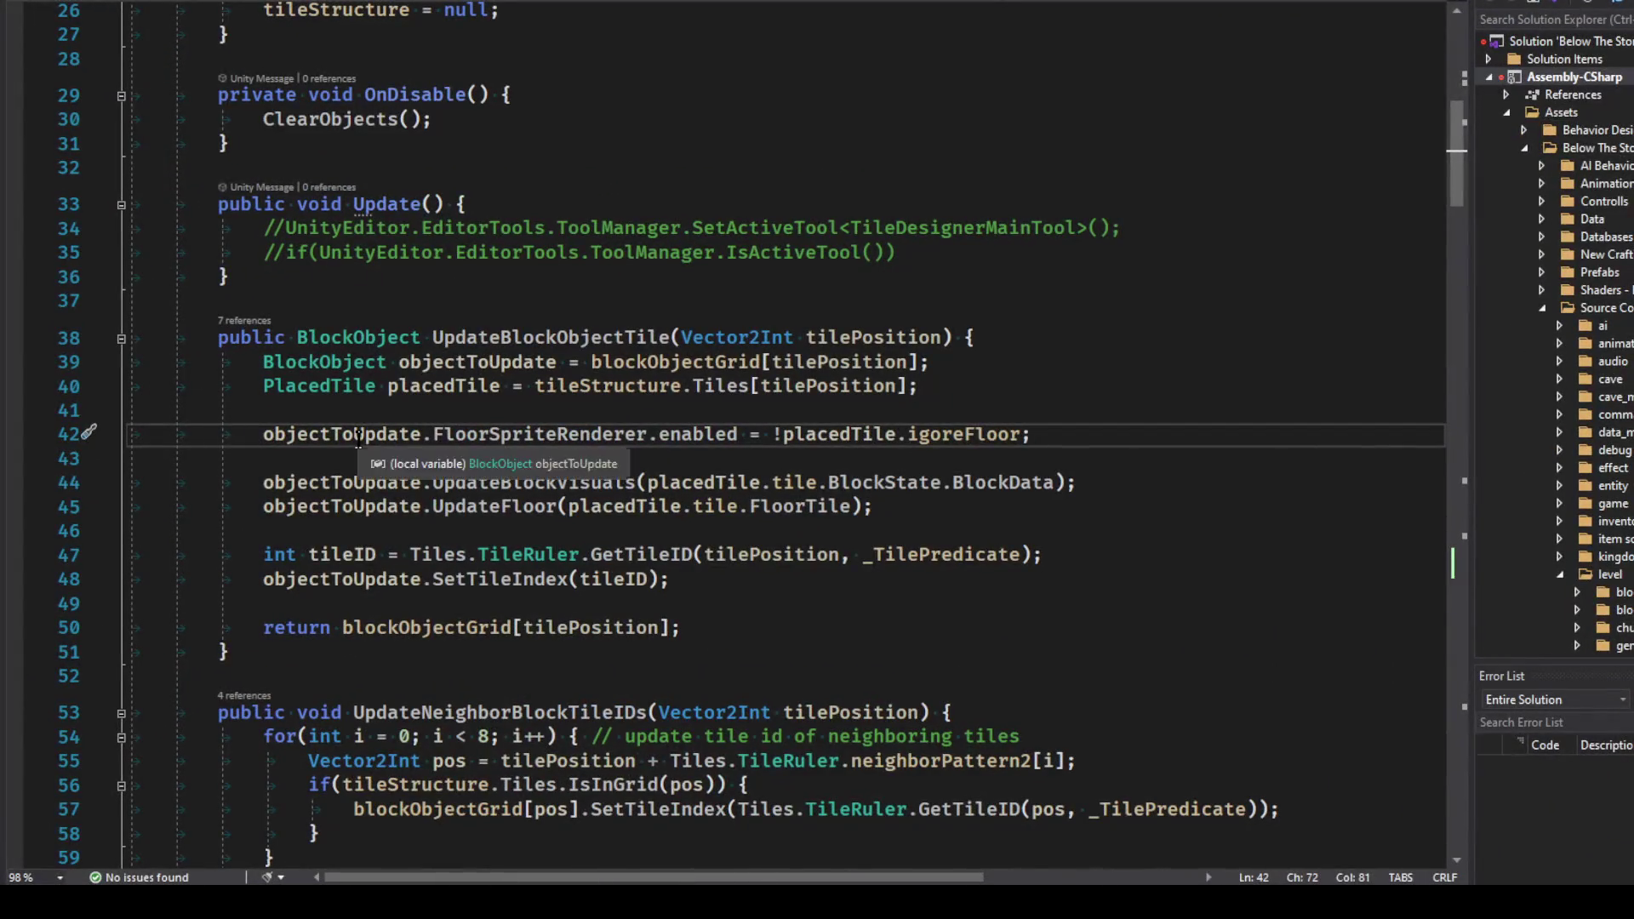
left_click(357, 436)
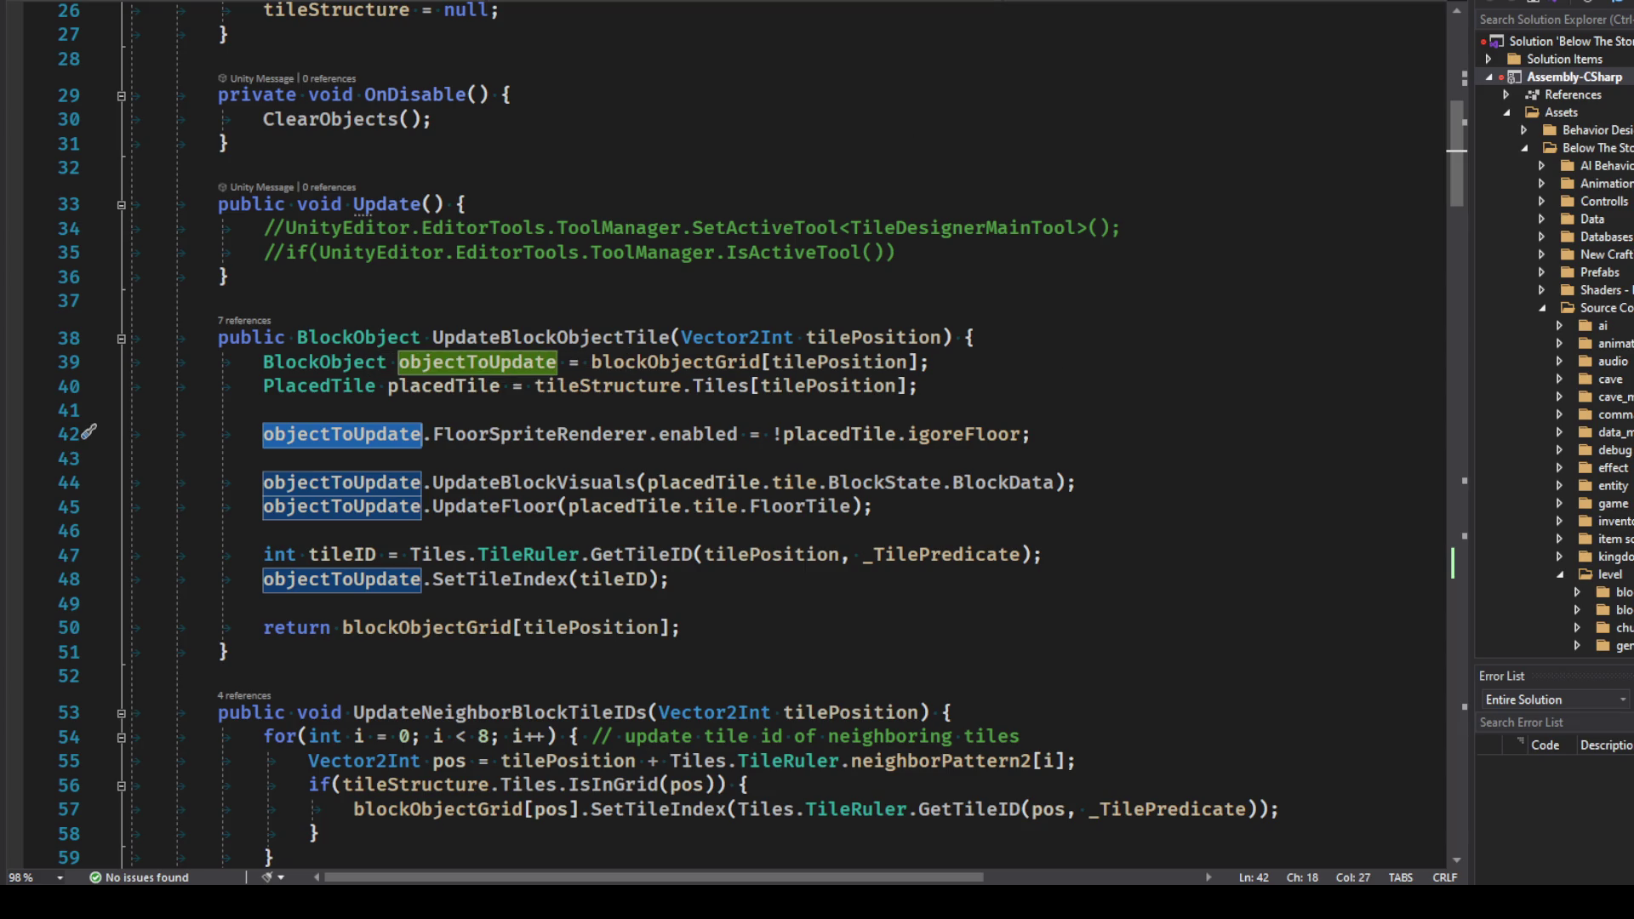
Step: Follow the UpdateAllBlockObjects caller to the UpdateBlockObjectTile definition, highlight placedTile, and return to Unity
key("alt+Tab")
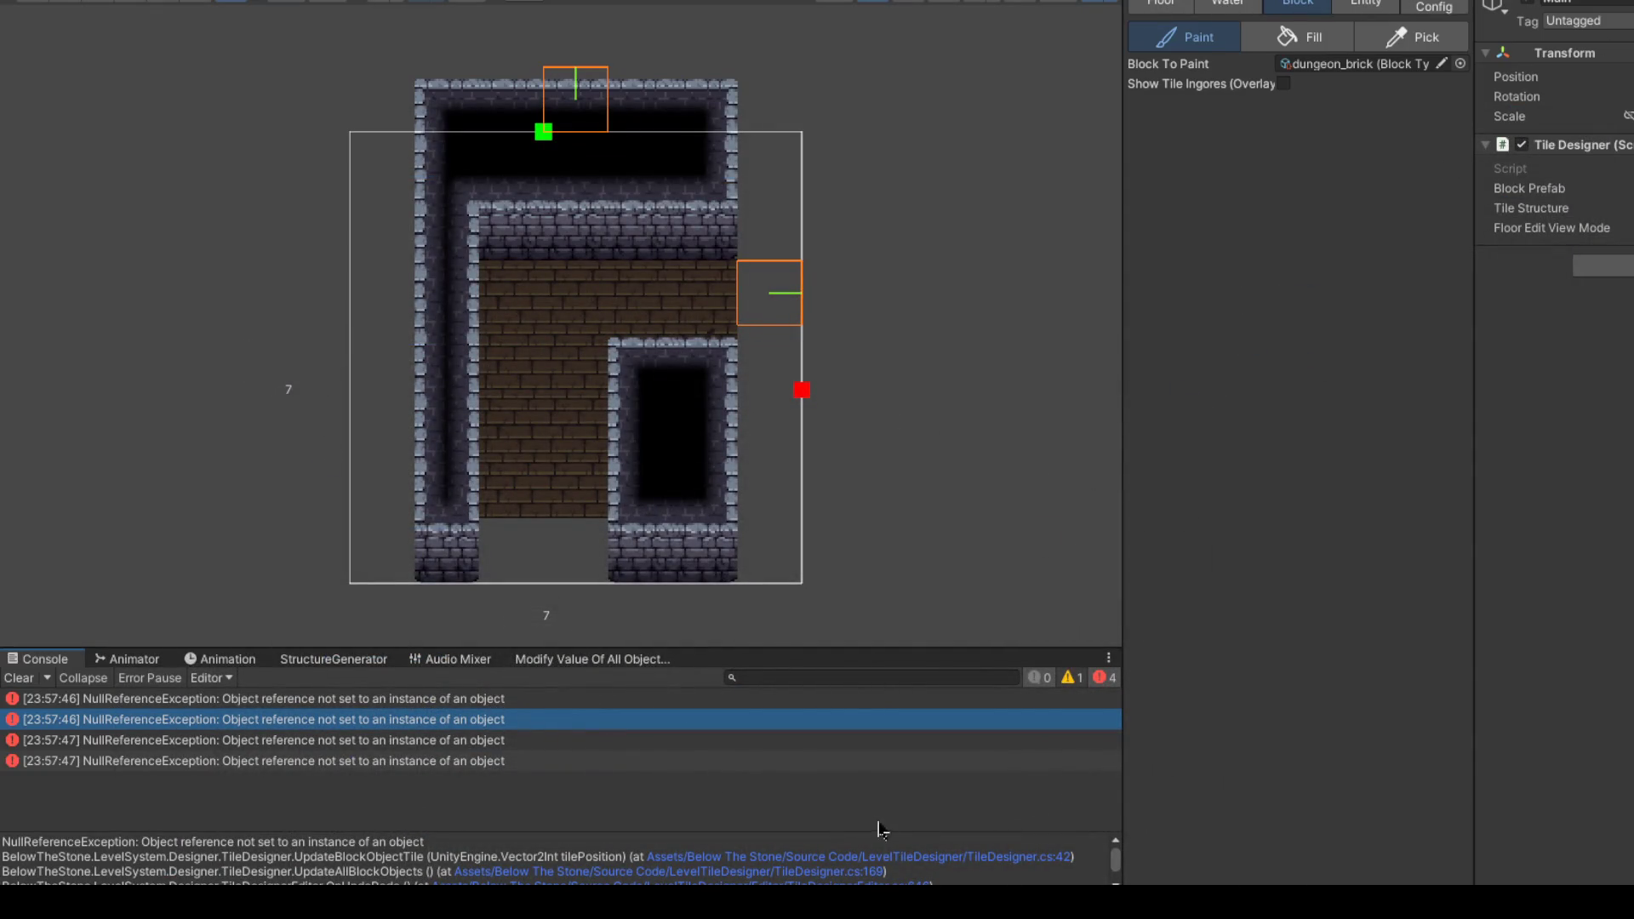
left_click(822, 873)
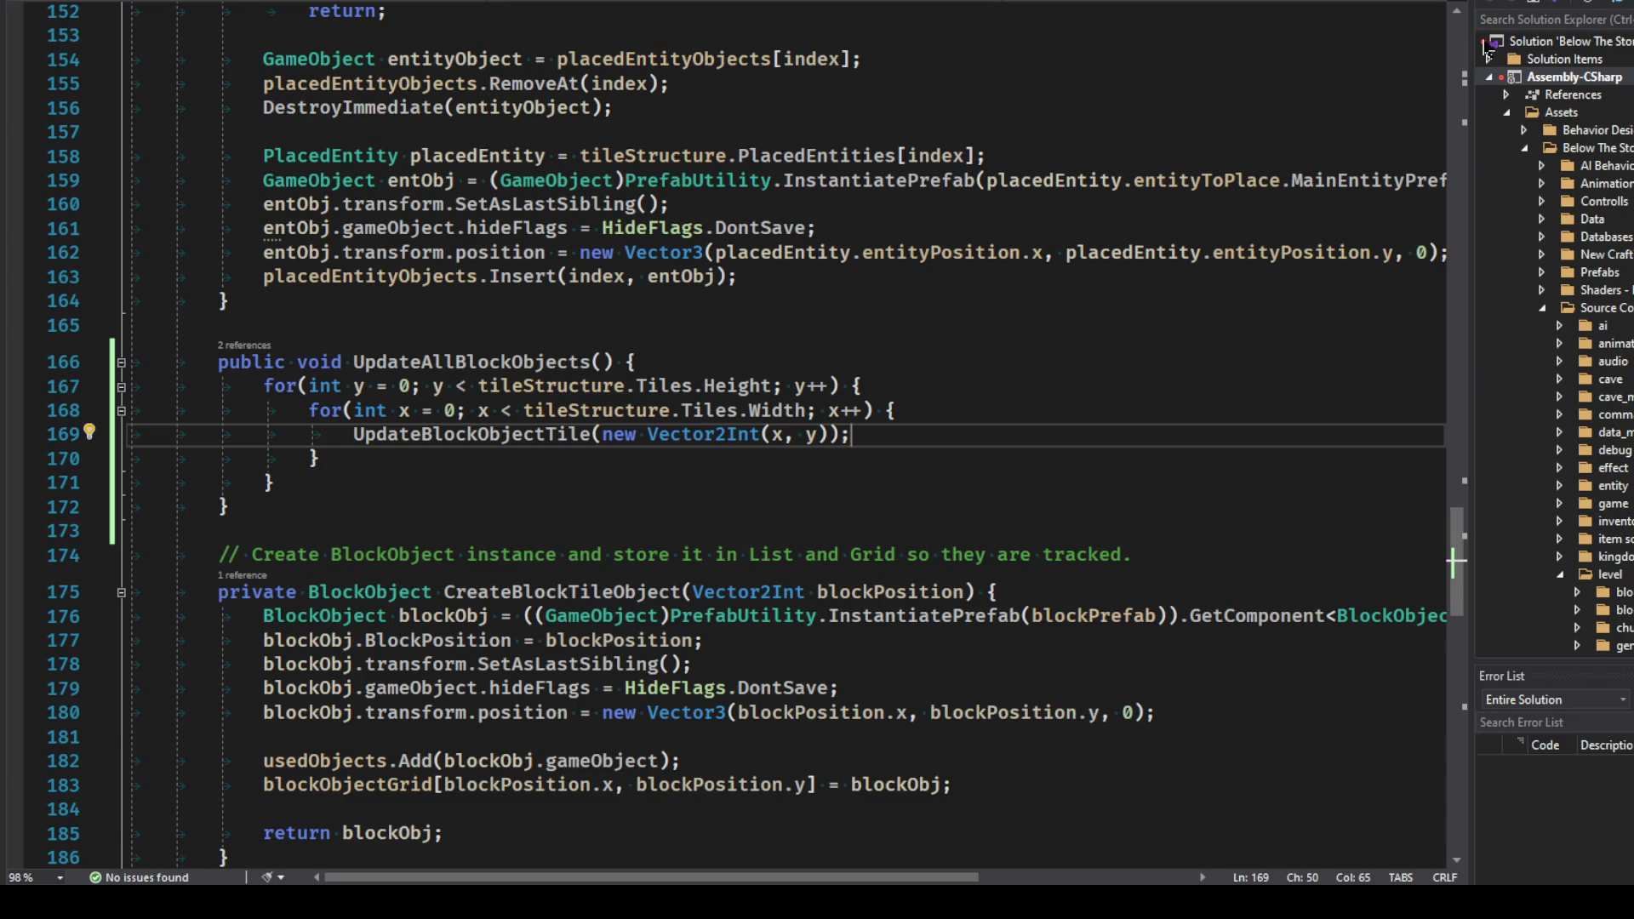
left_click(555, 440)
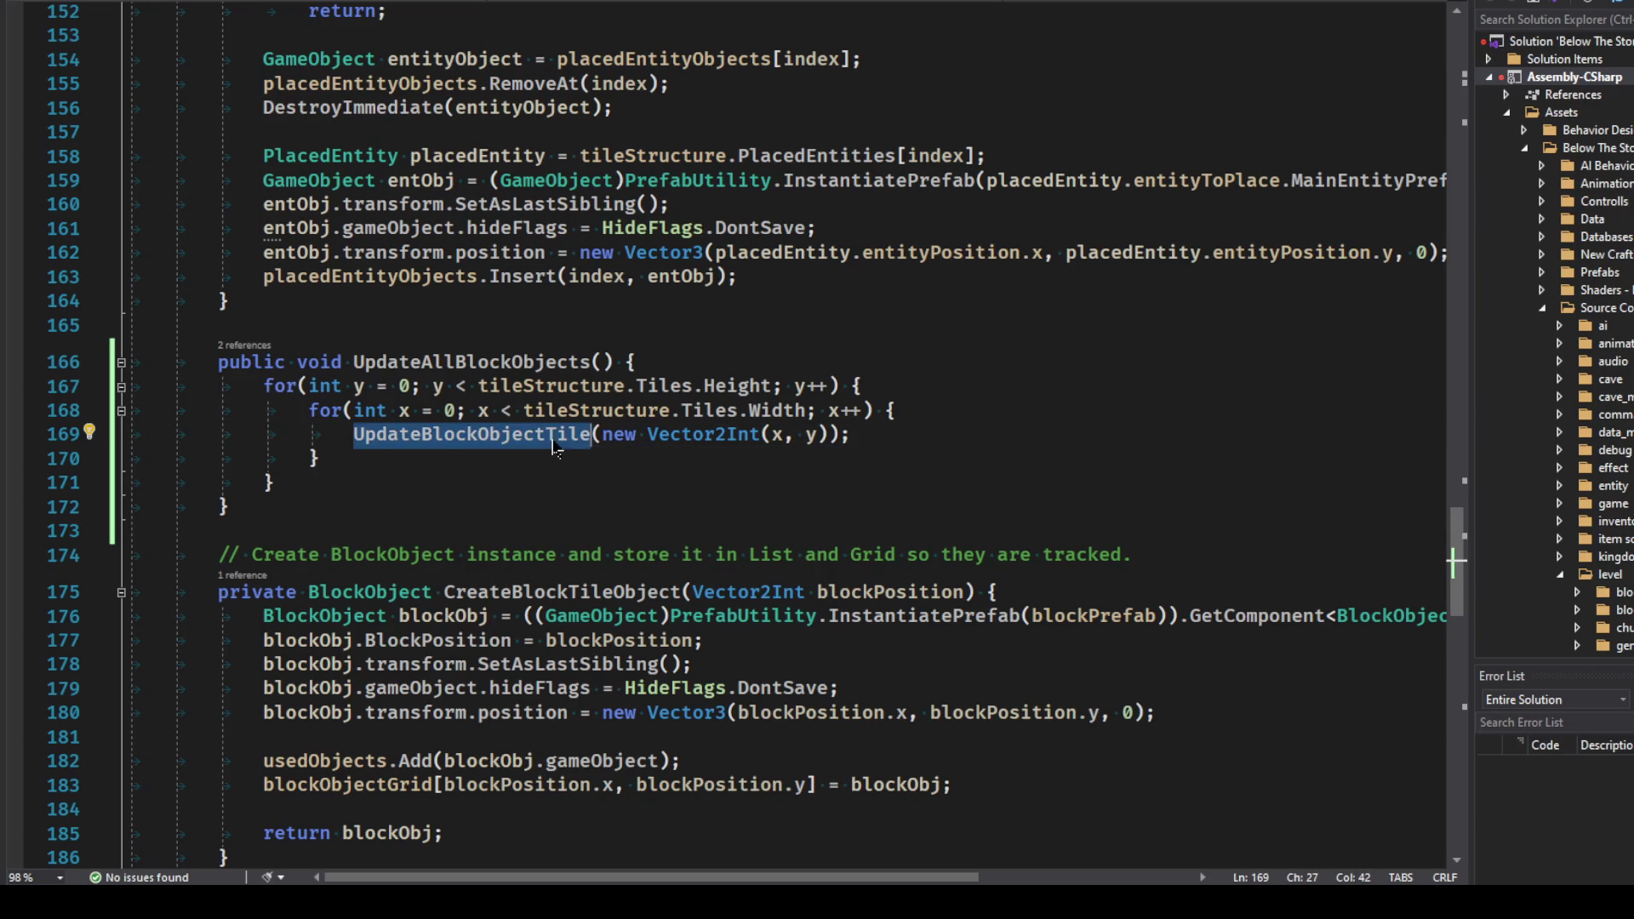
key("F12")
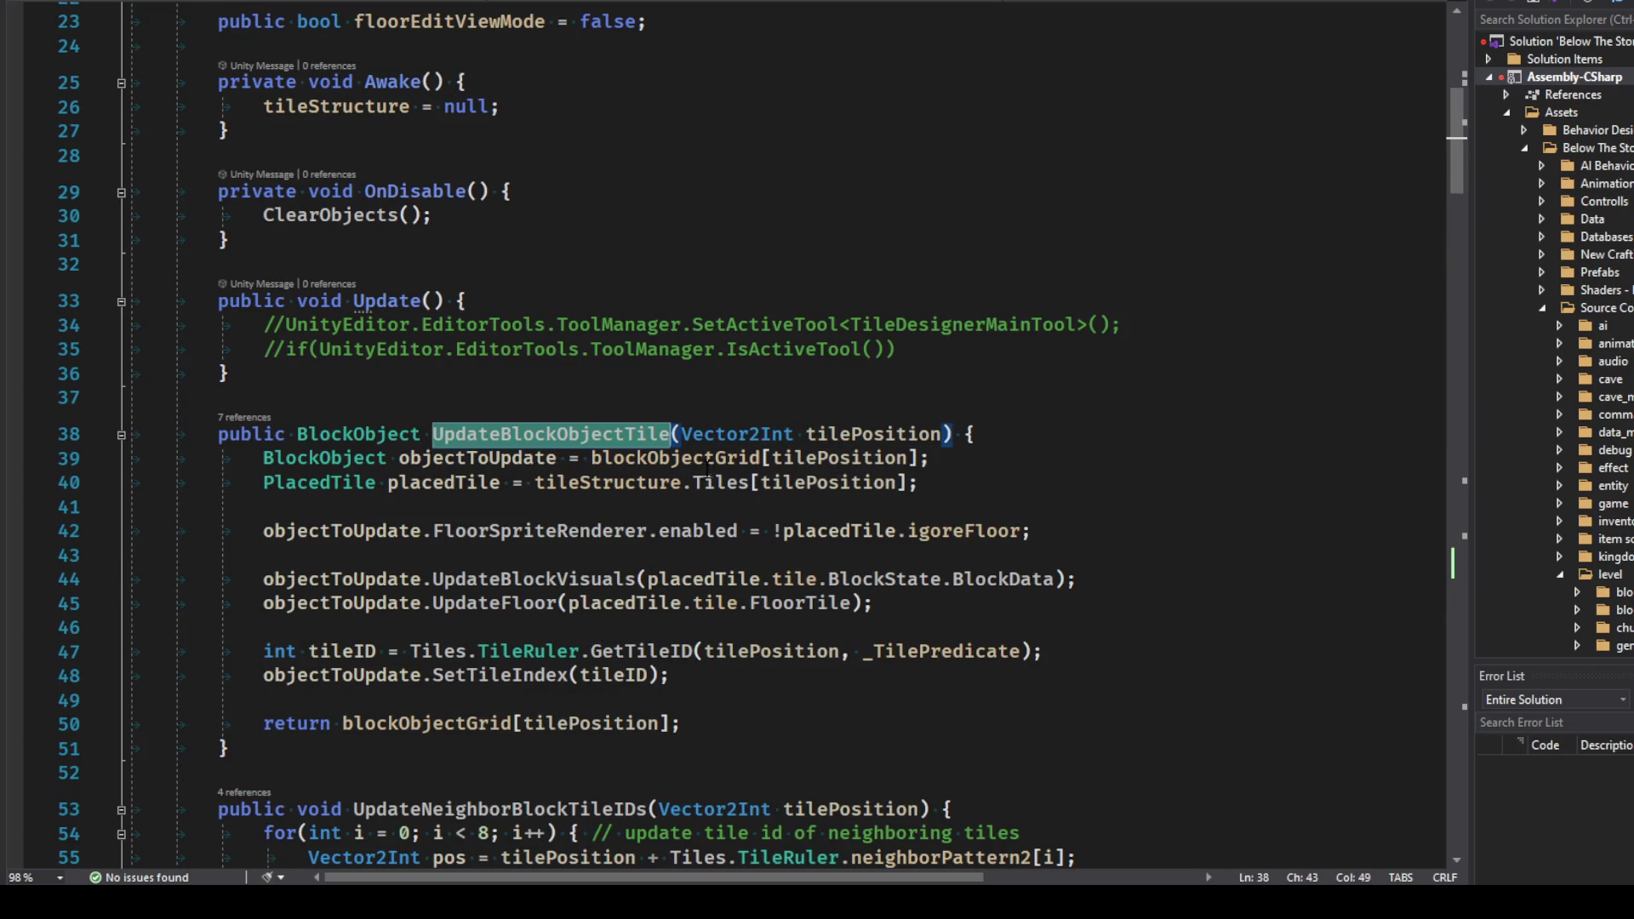
mouse_move(704, 462)
double_click(833, 533)
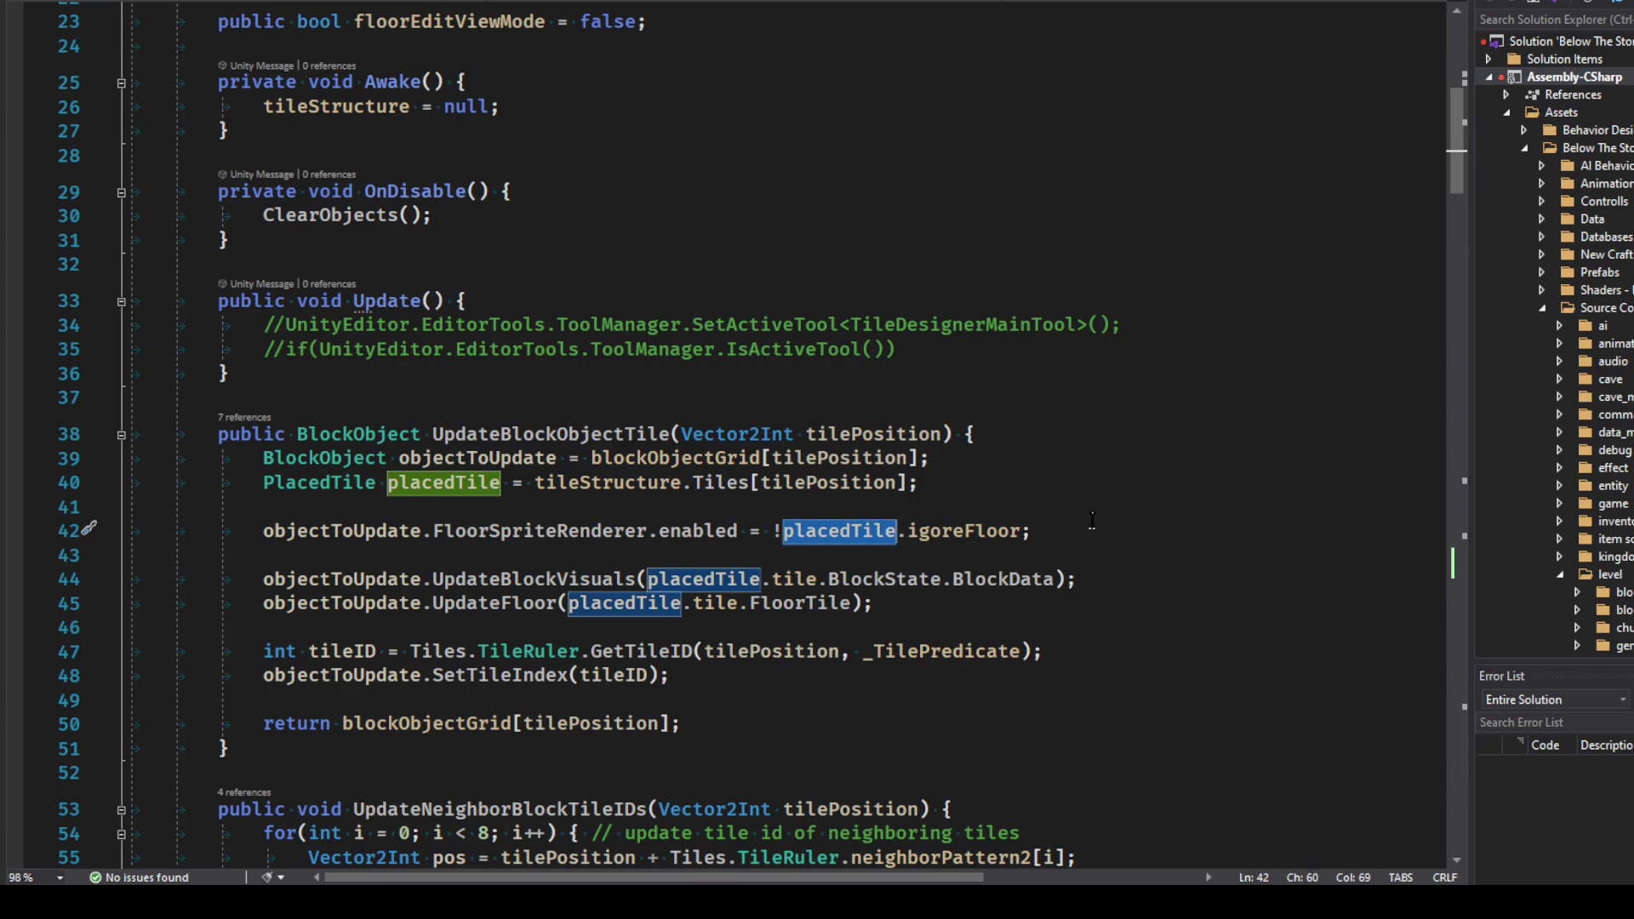
key("alt+Tab")
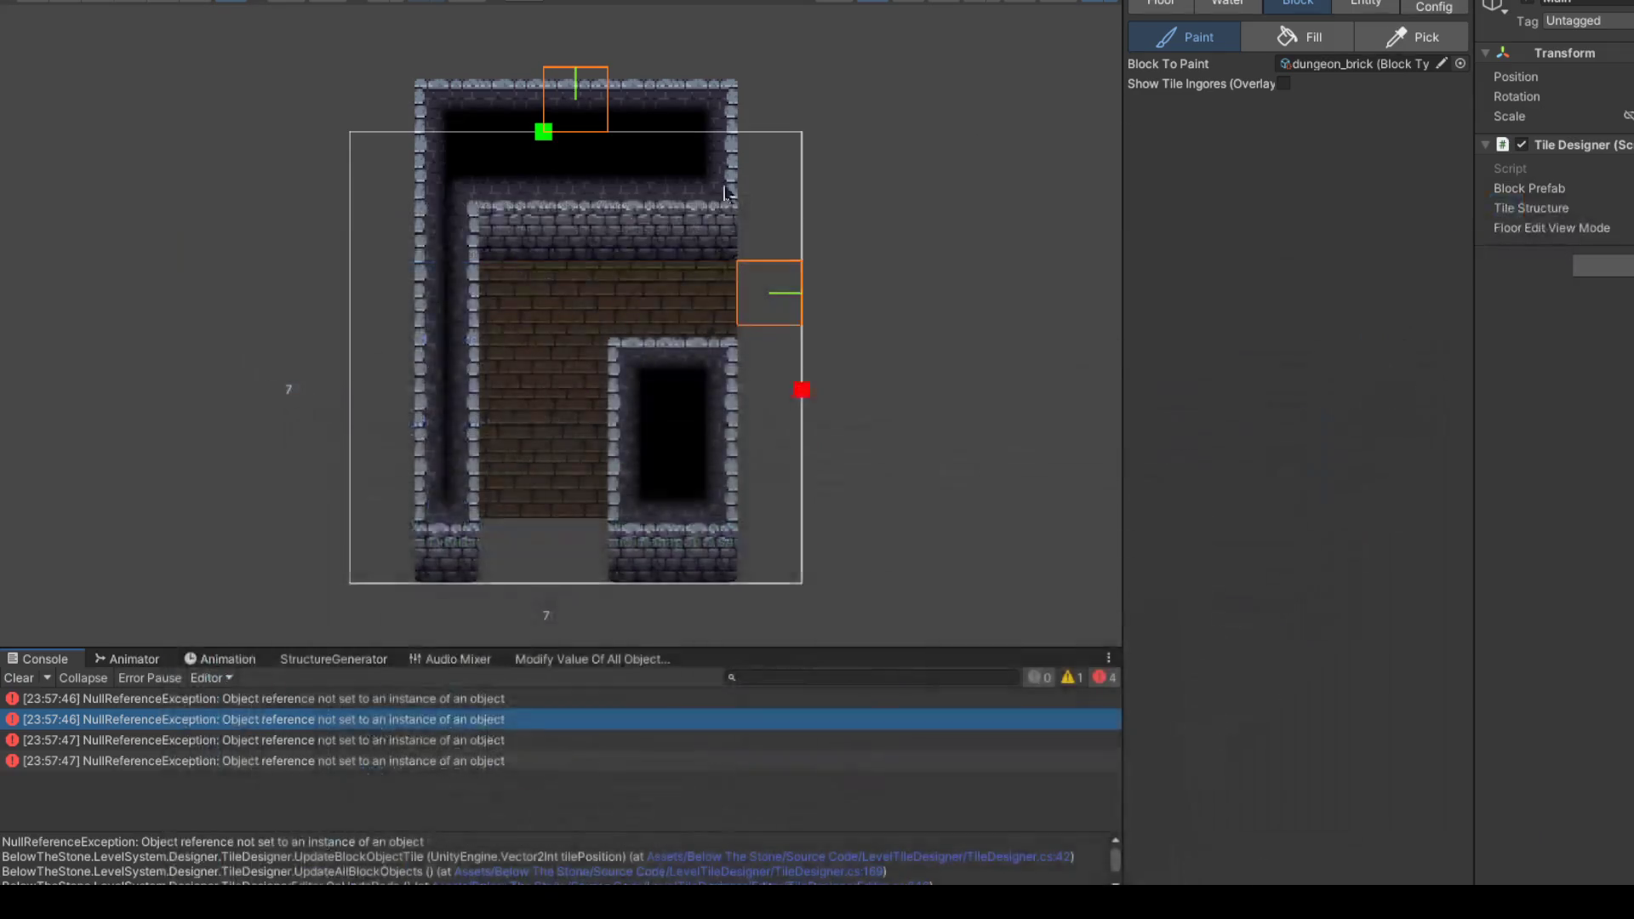
Step: Paint wall blocks down the room's left and right columns, then floor brick down the left column
mouse_move(394, 507)
left_mouse_down()
mouse_move(380, 154)
mouse_move(762, 208)
mouse_move(769, 251)
left_mouse_up()
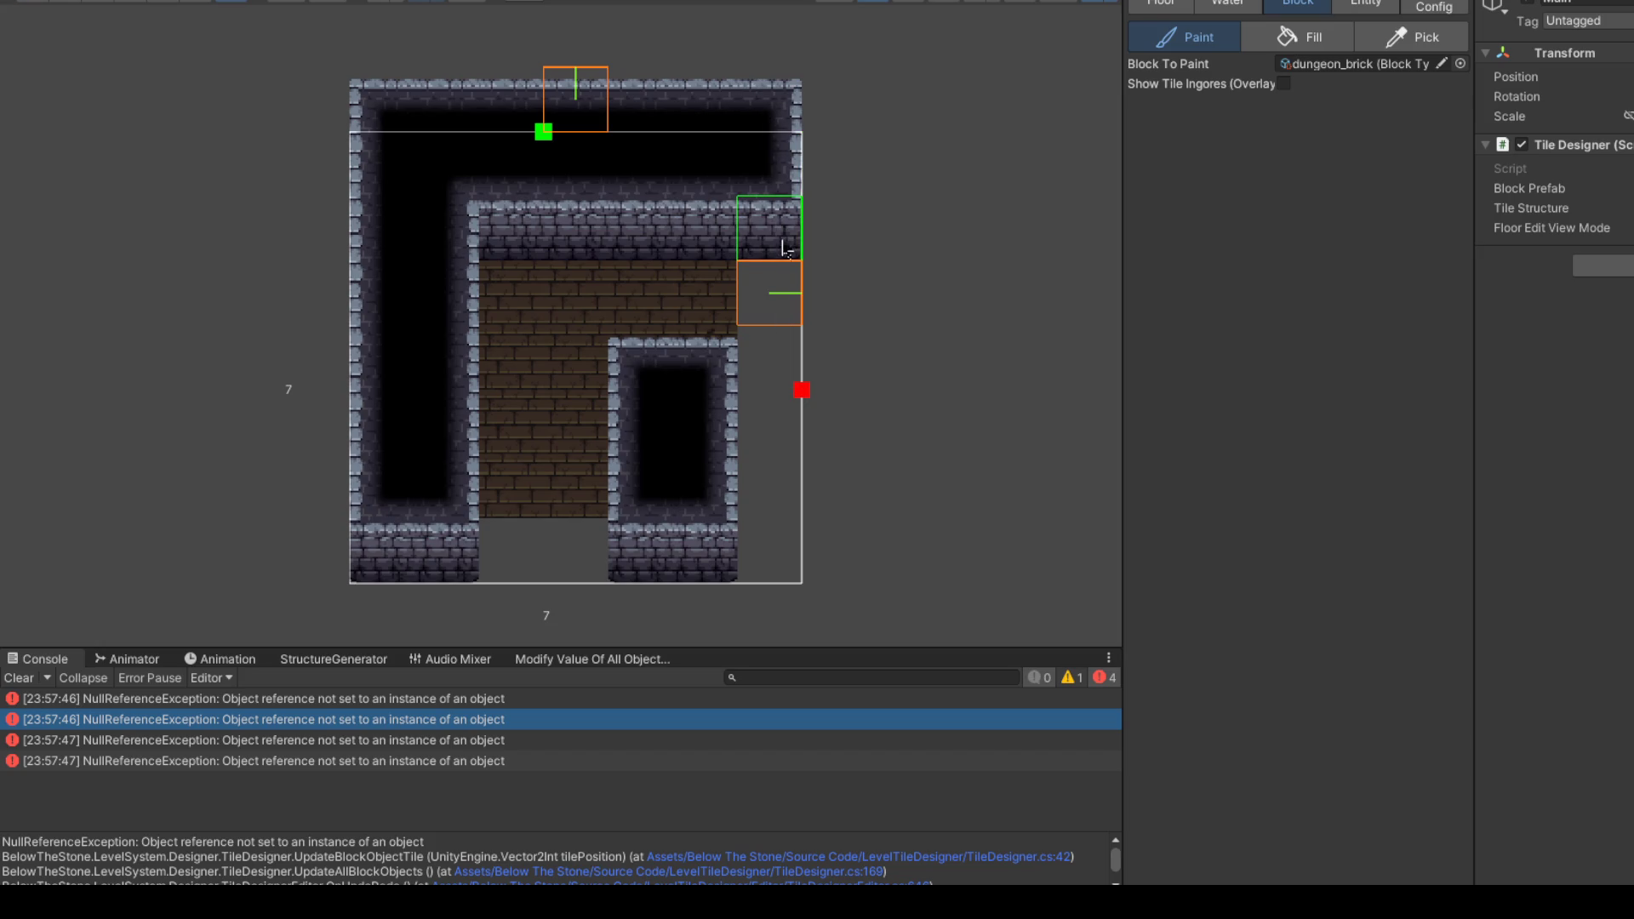
left_click_drag(777, 400, 766, 511)
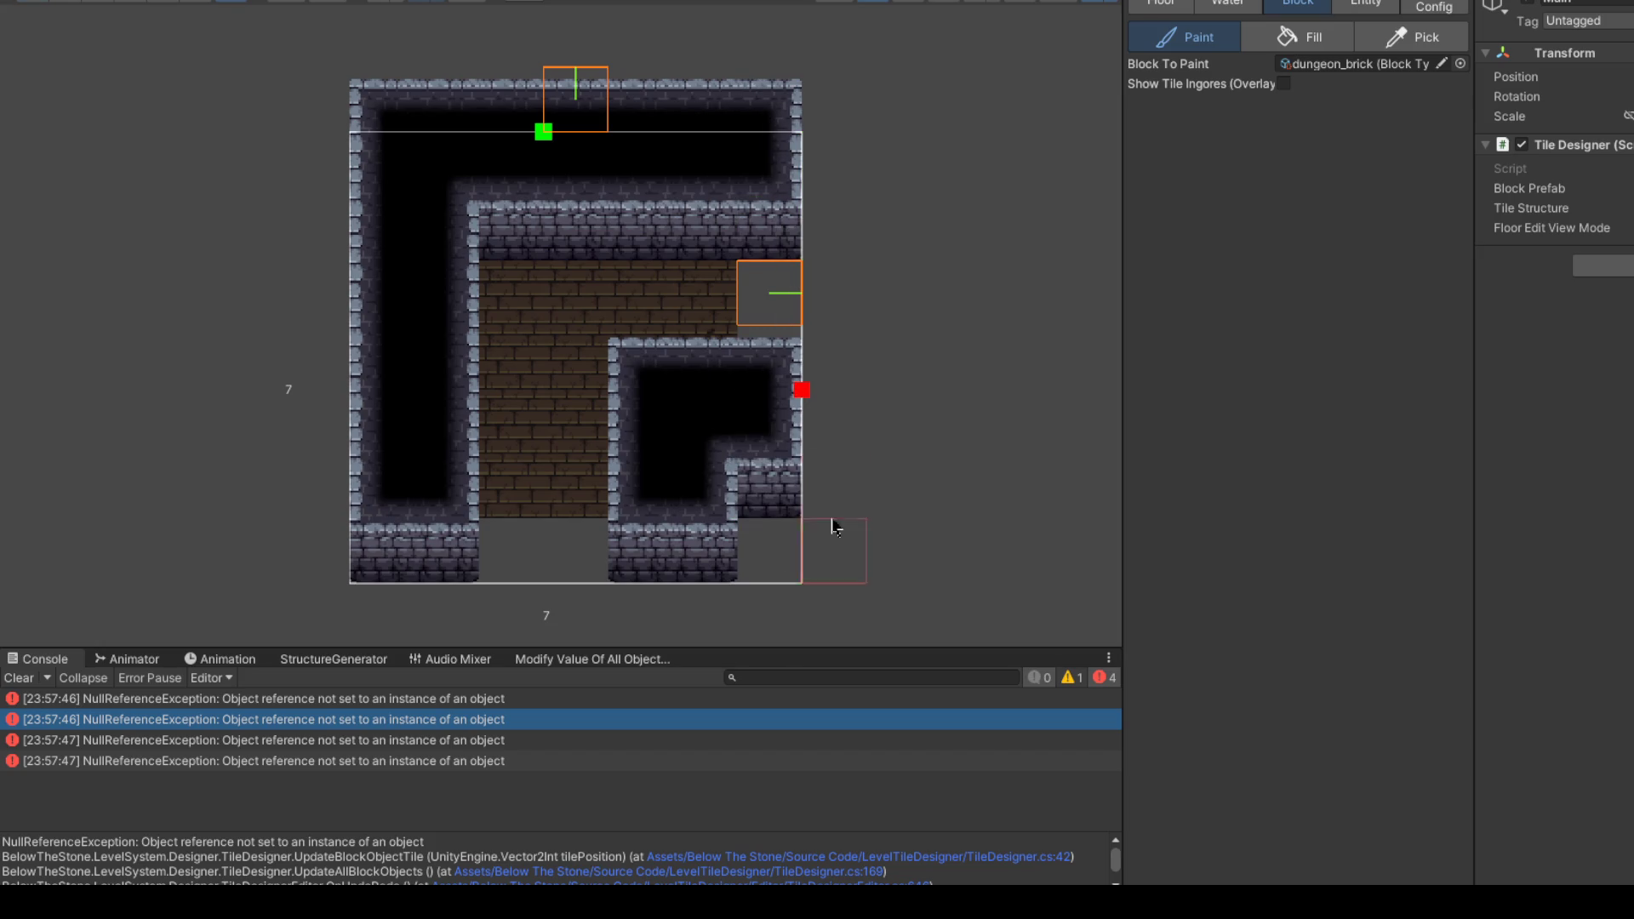
left_click(1160, 5)
left_click_drag(380, 552, 364, 149)
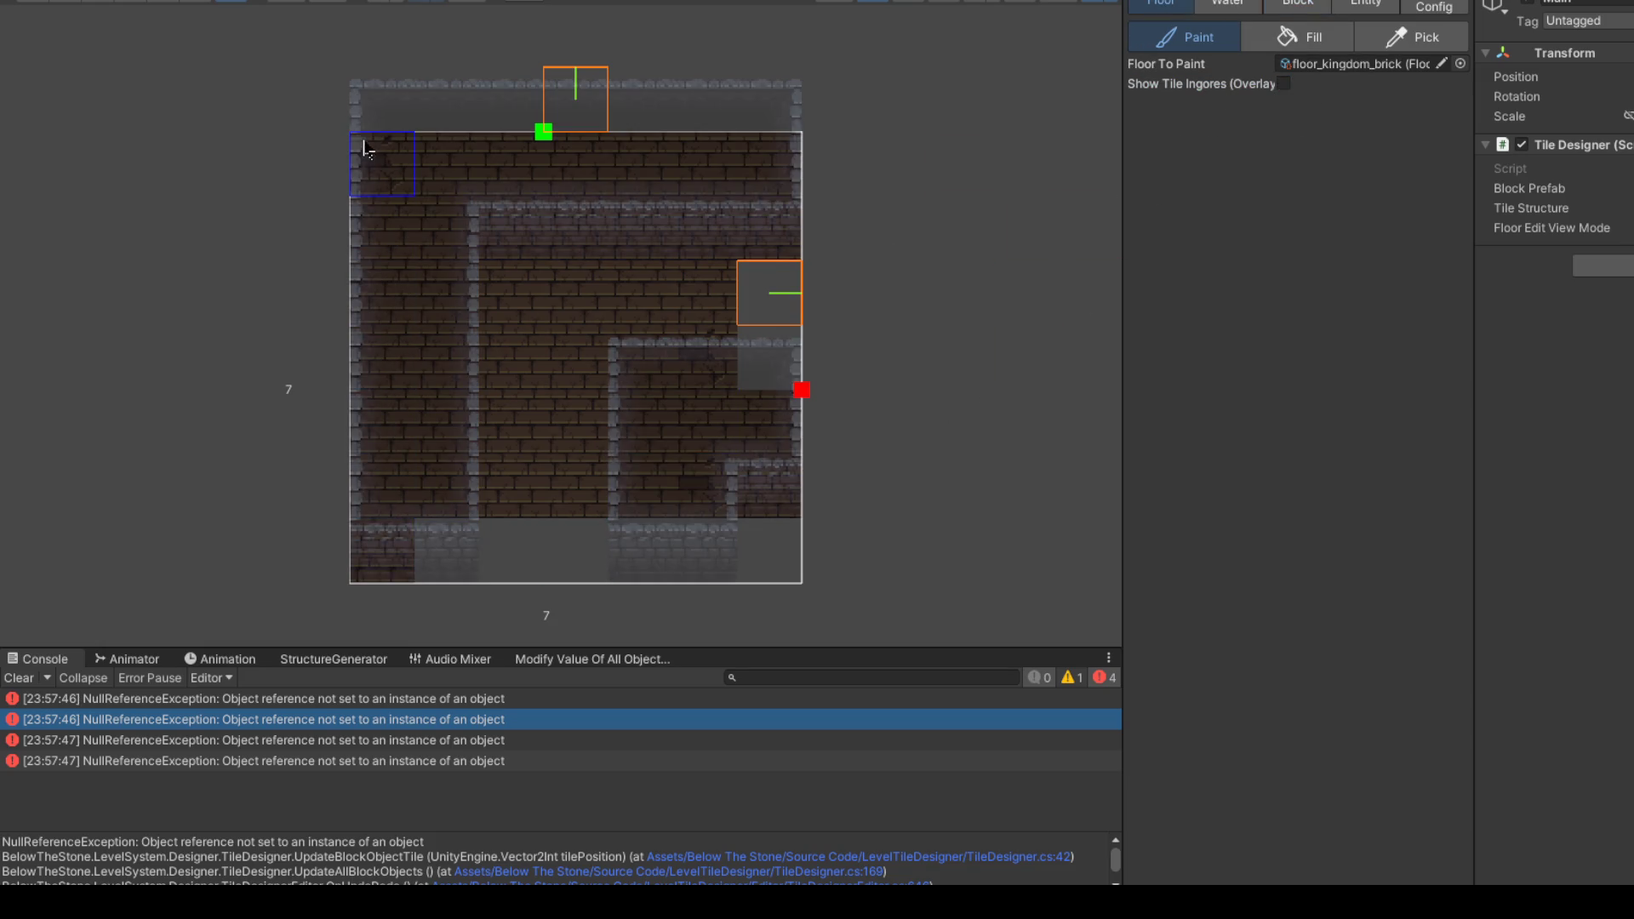
Step: Floor the right-column cells and bottom row with brick, and mark the bottom-right corner cell ignored
left_click_drag(757, 302, 766, 366)
mouse_move(688, 456)
left_mouse_down()
mouse_move(693, 549)
mouse_move(424, 557)
left_mouse_up()
left_click(1283, 84)
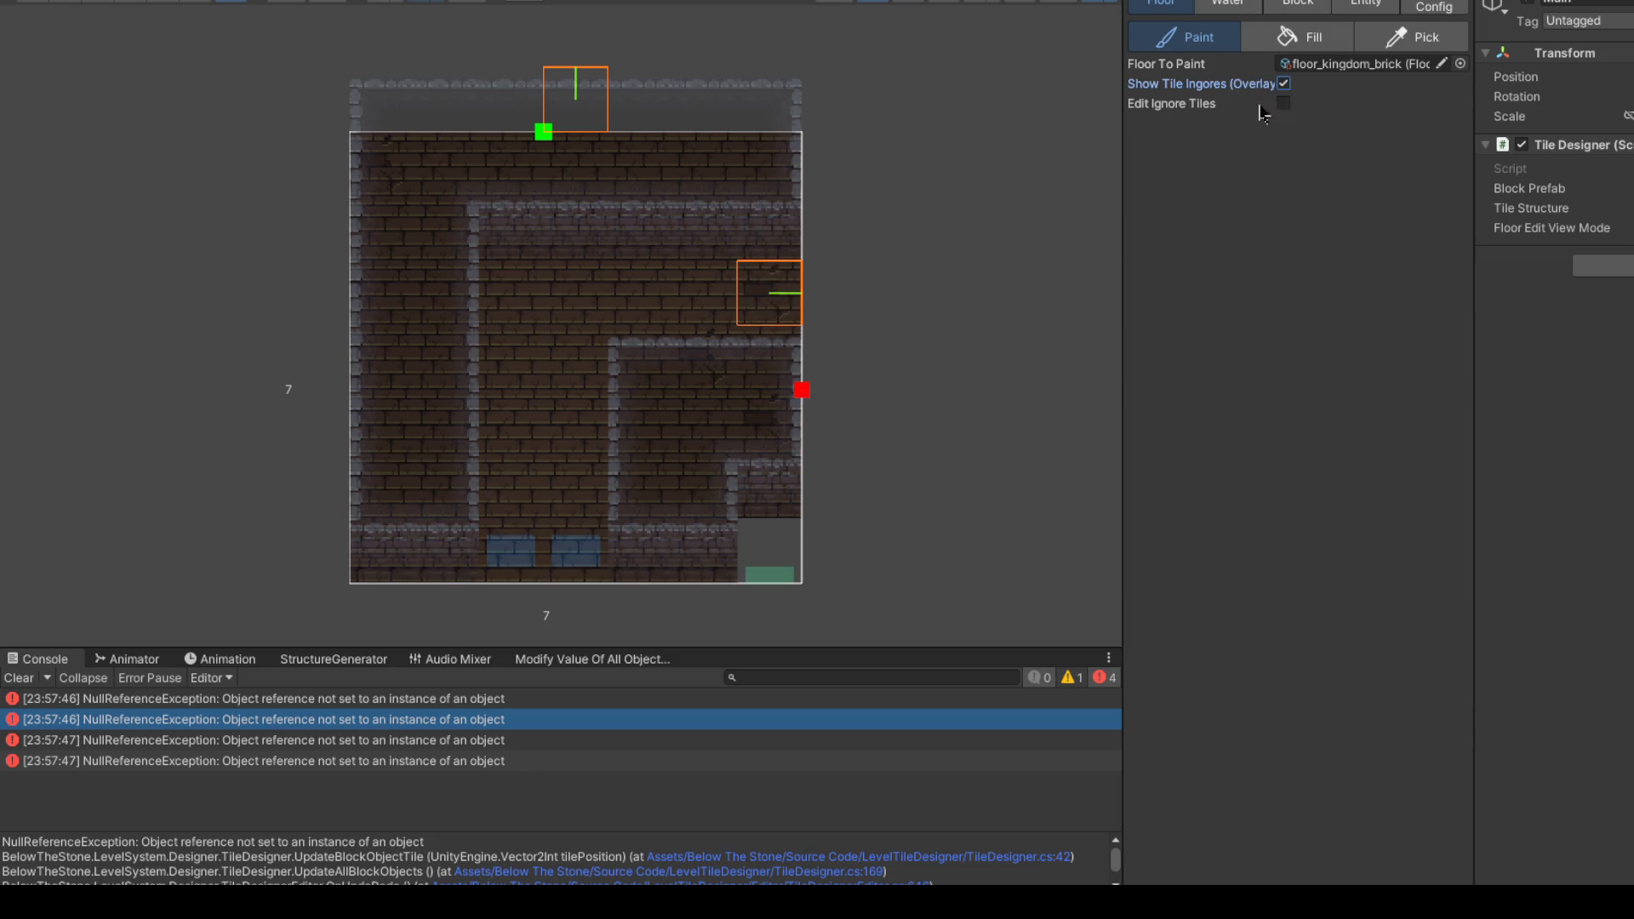
left_click(766, 573)
left_click(1283, 103)
left_click(766, 566)
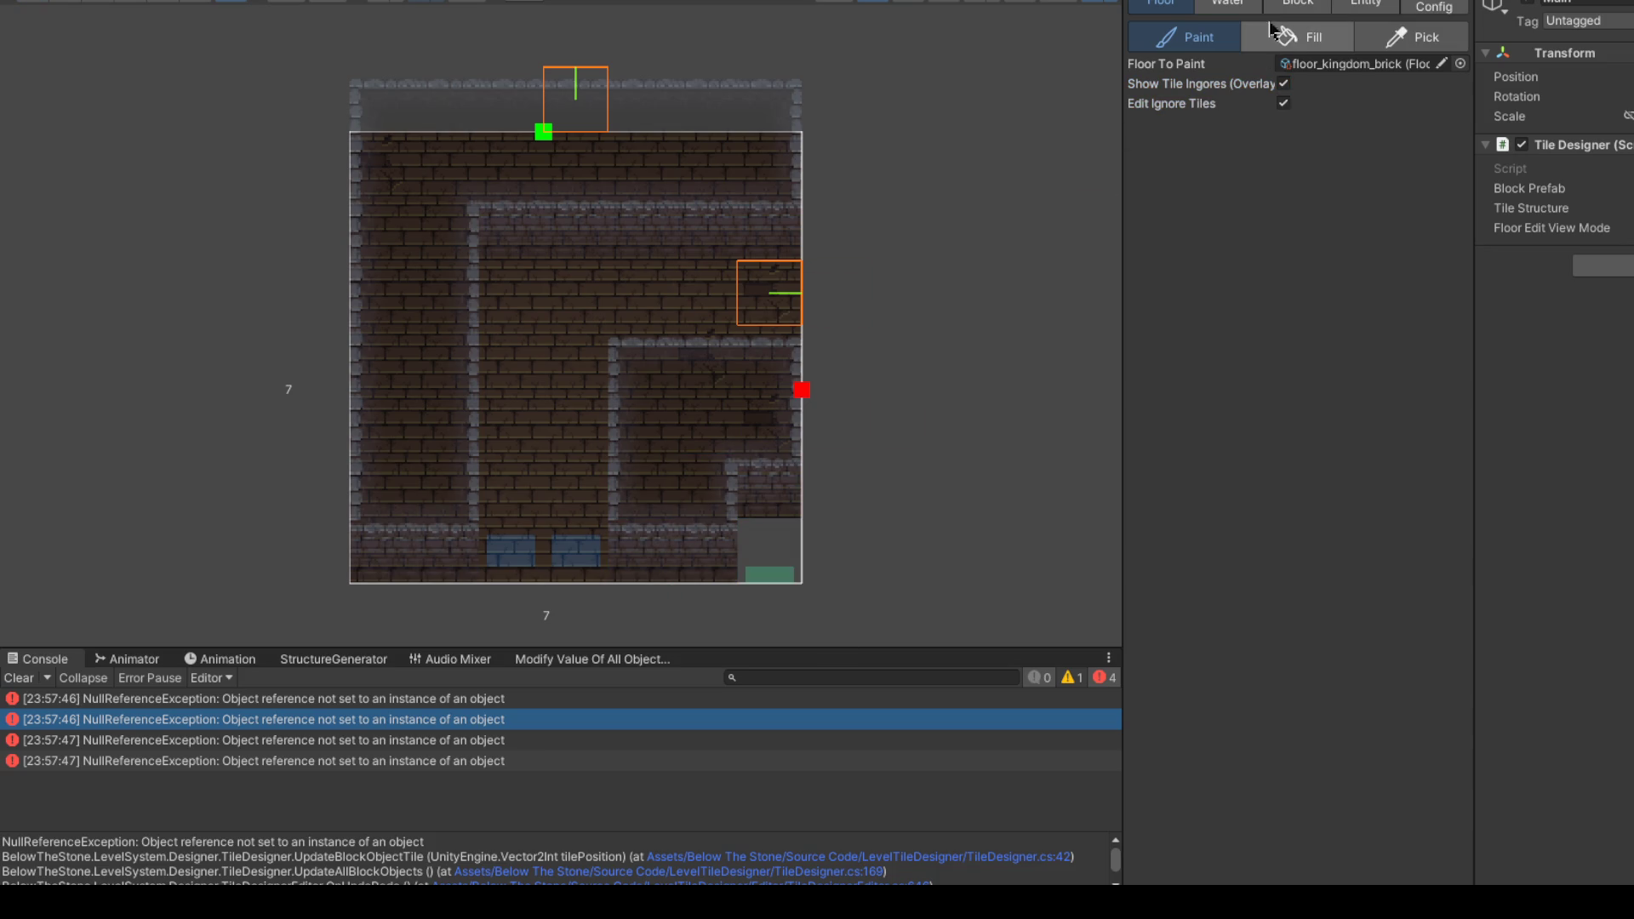
Step: Clear the console errors and bring up the connecting-point configuration
left_click(1298, 3)
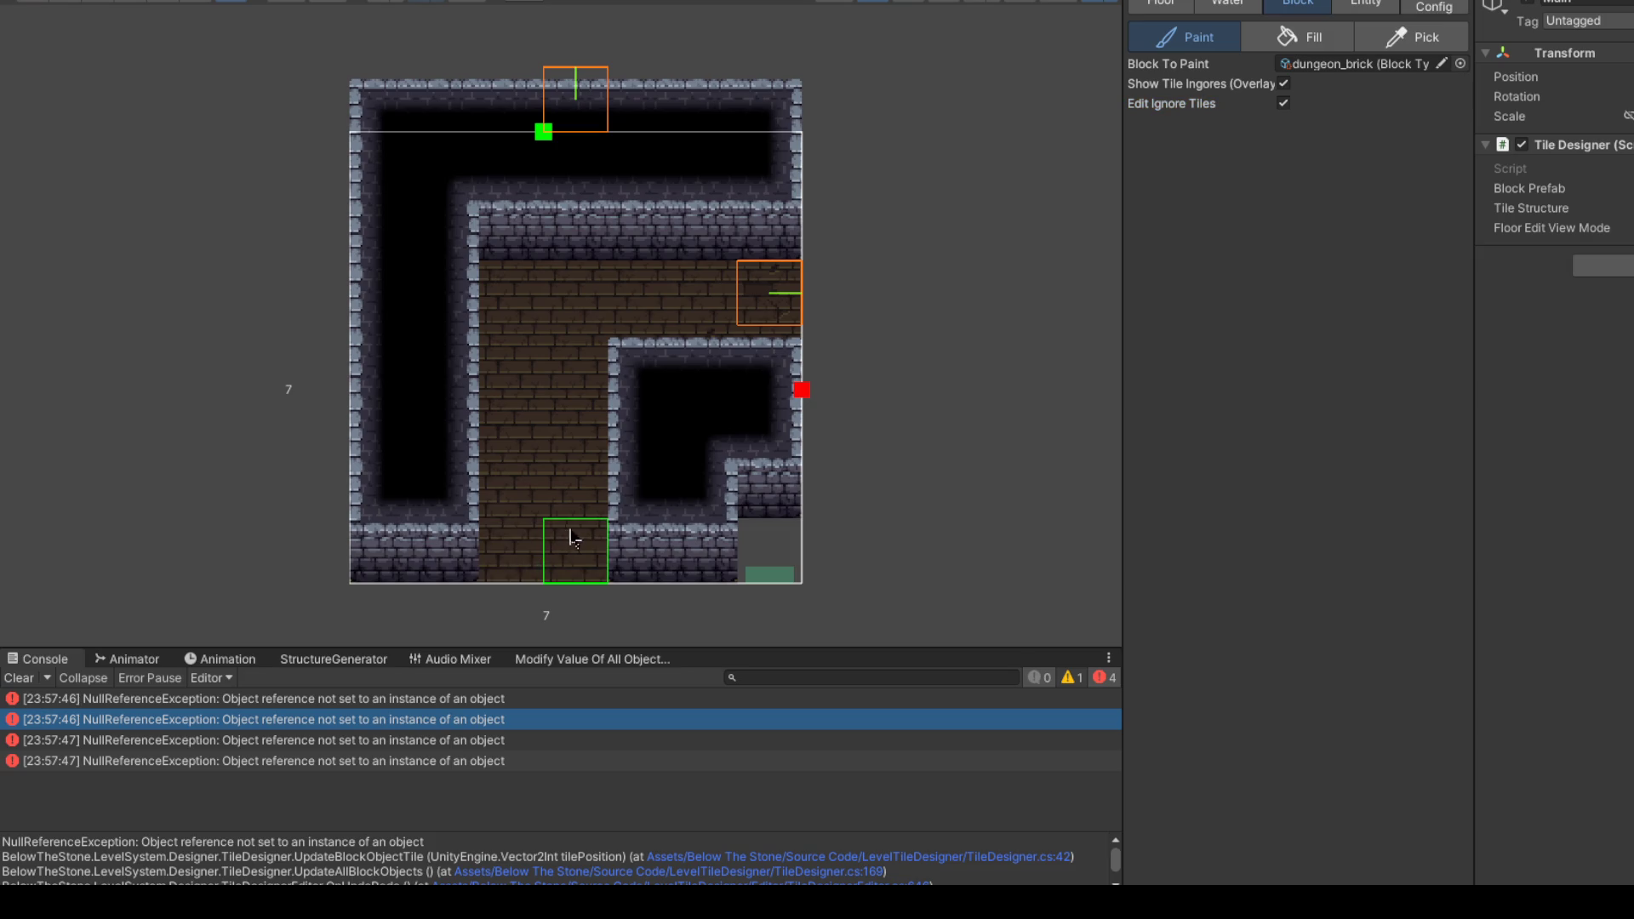
left_click(1175, 5)
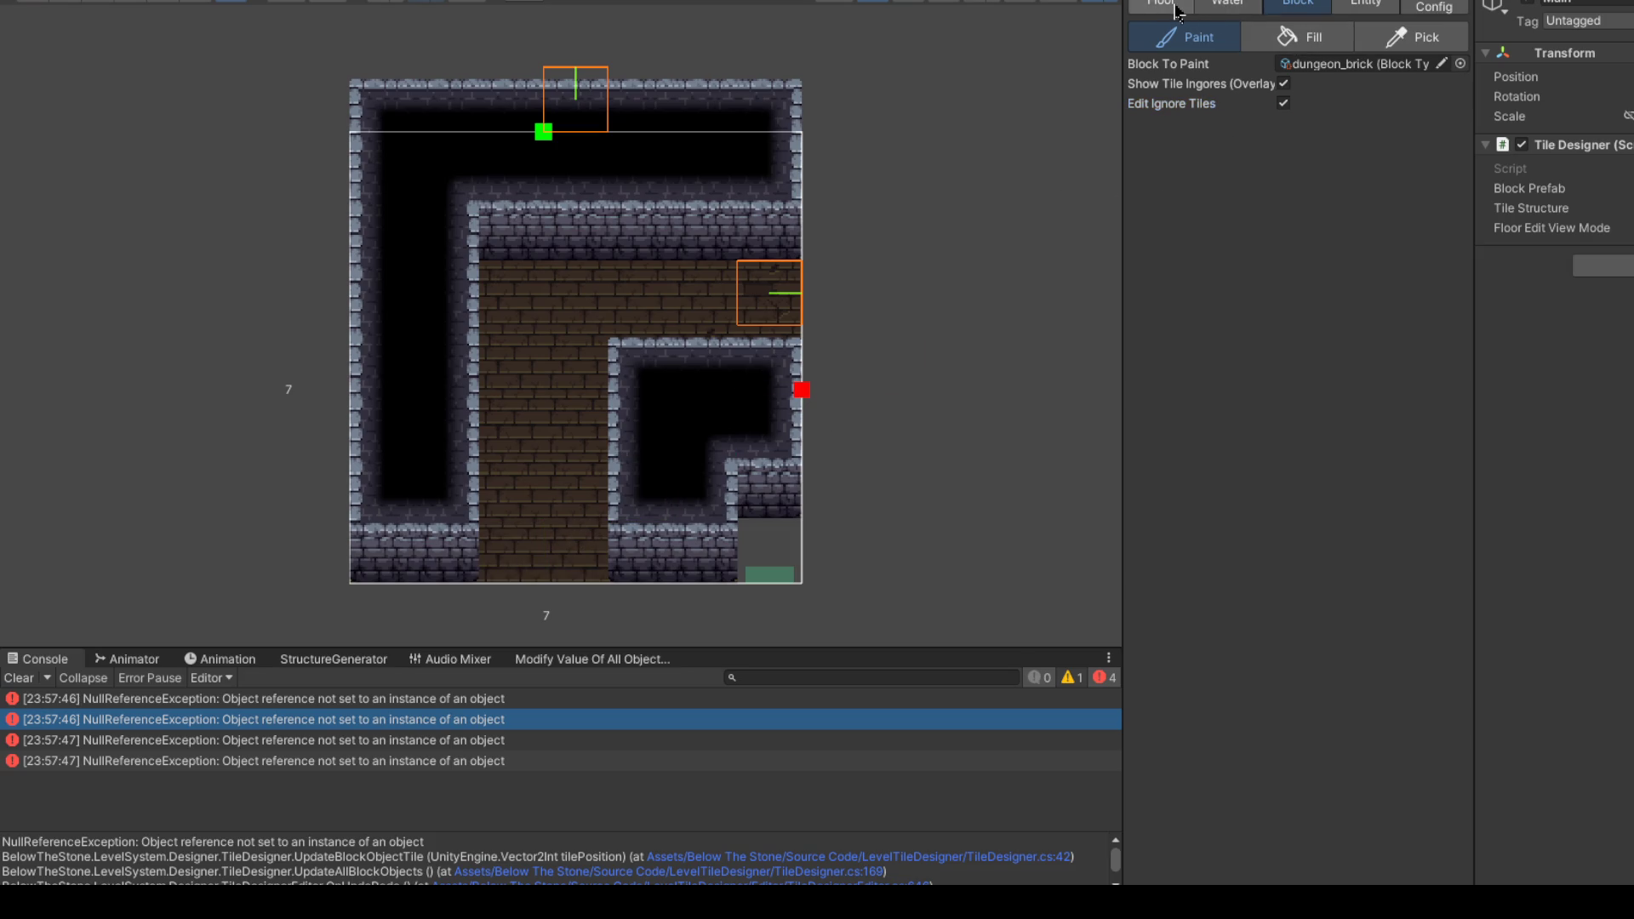
left_click(1296, 4)
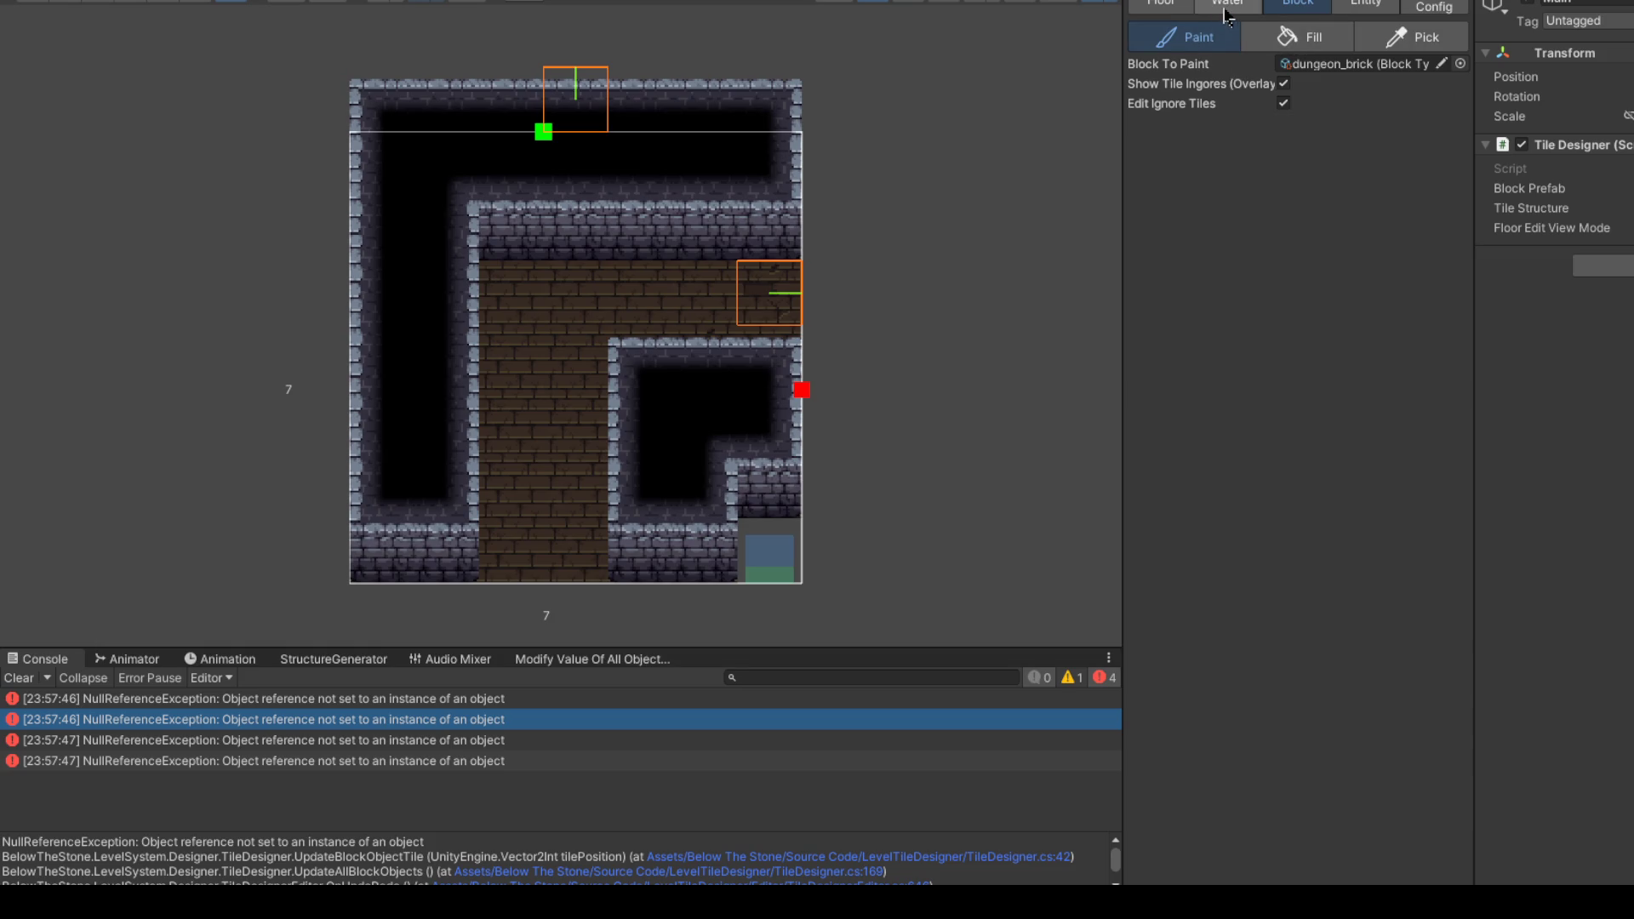
left_click(19, 678)
left_click(1435, 6)
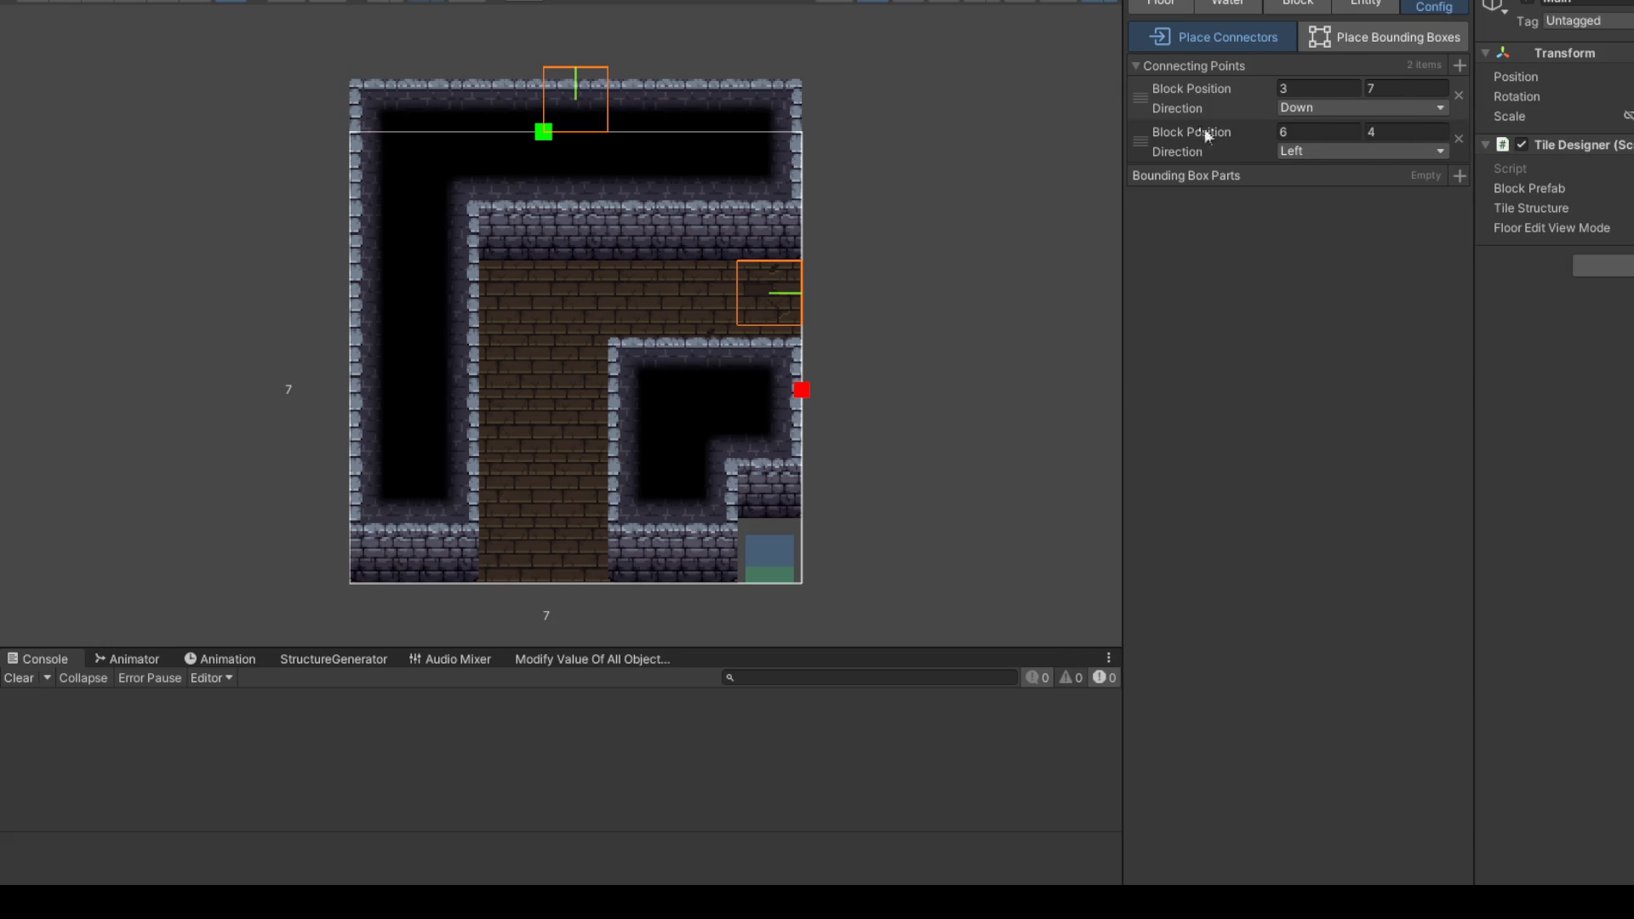
Step: Set the first connecting point to Y 0 facing Up, keeping the second point facing Left
mouse_move(1444, 135)
left_mouse_down()
mouse_move(1460, 149)
mouse_move(1447, 157)
left_mouse_up()
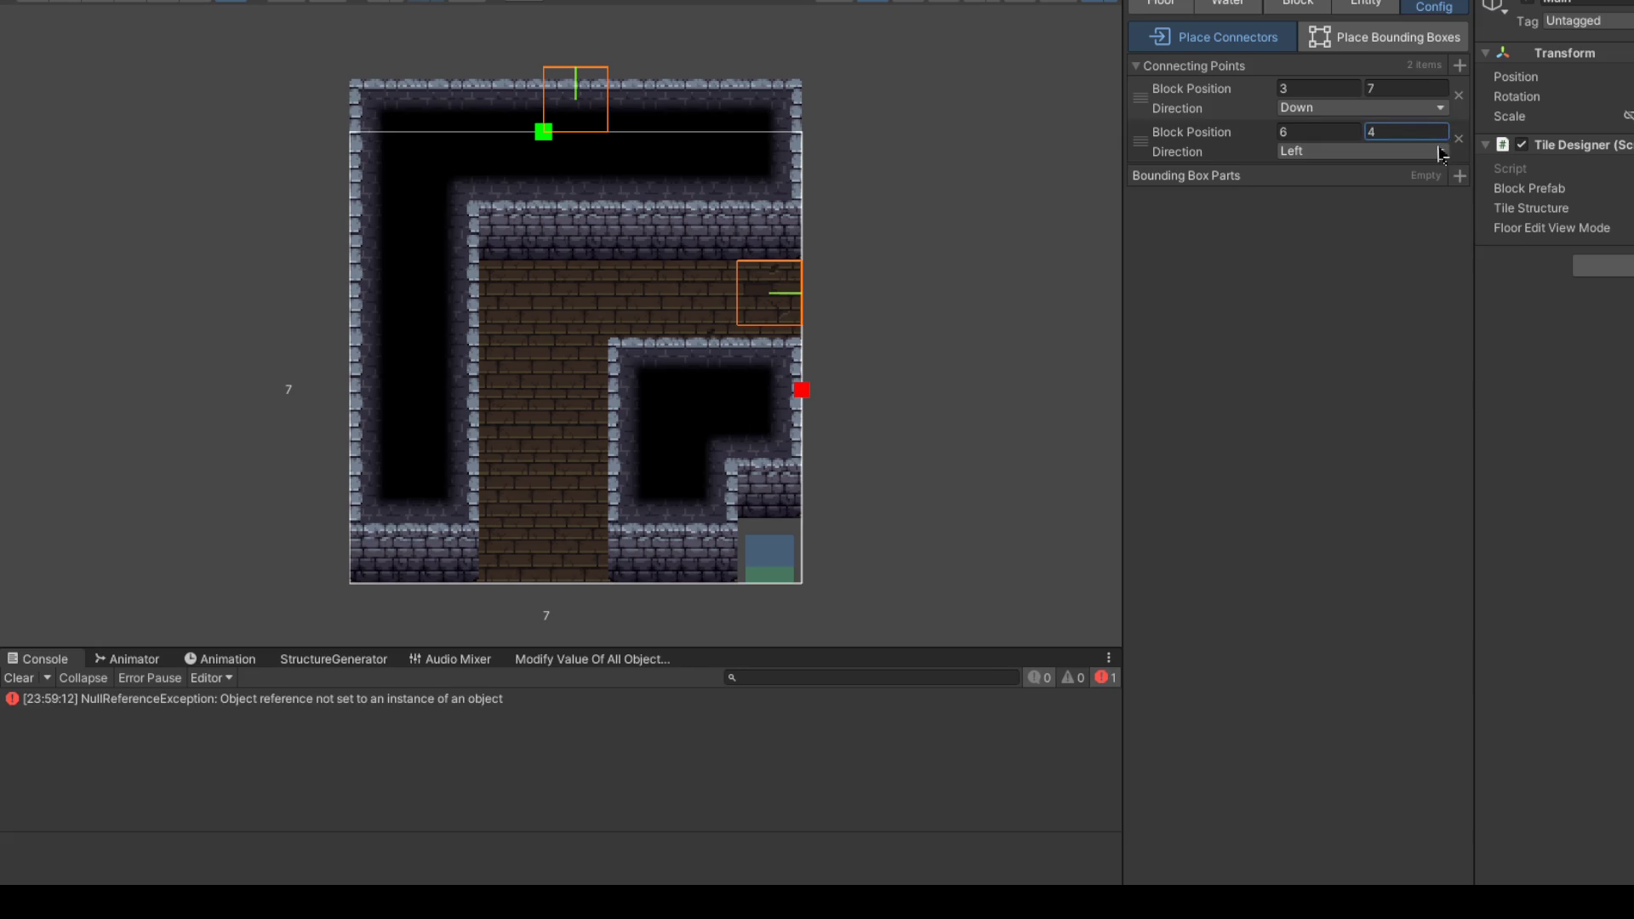
left_click_drag(1442, 90, 1435, 100)
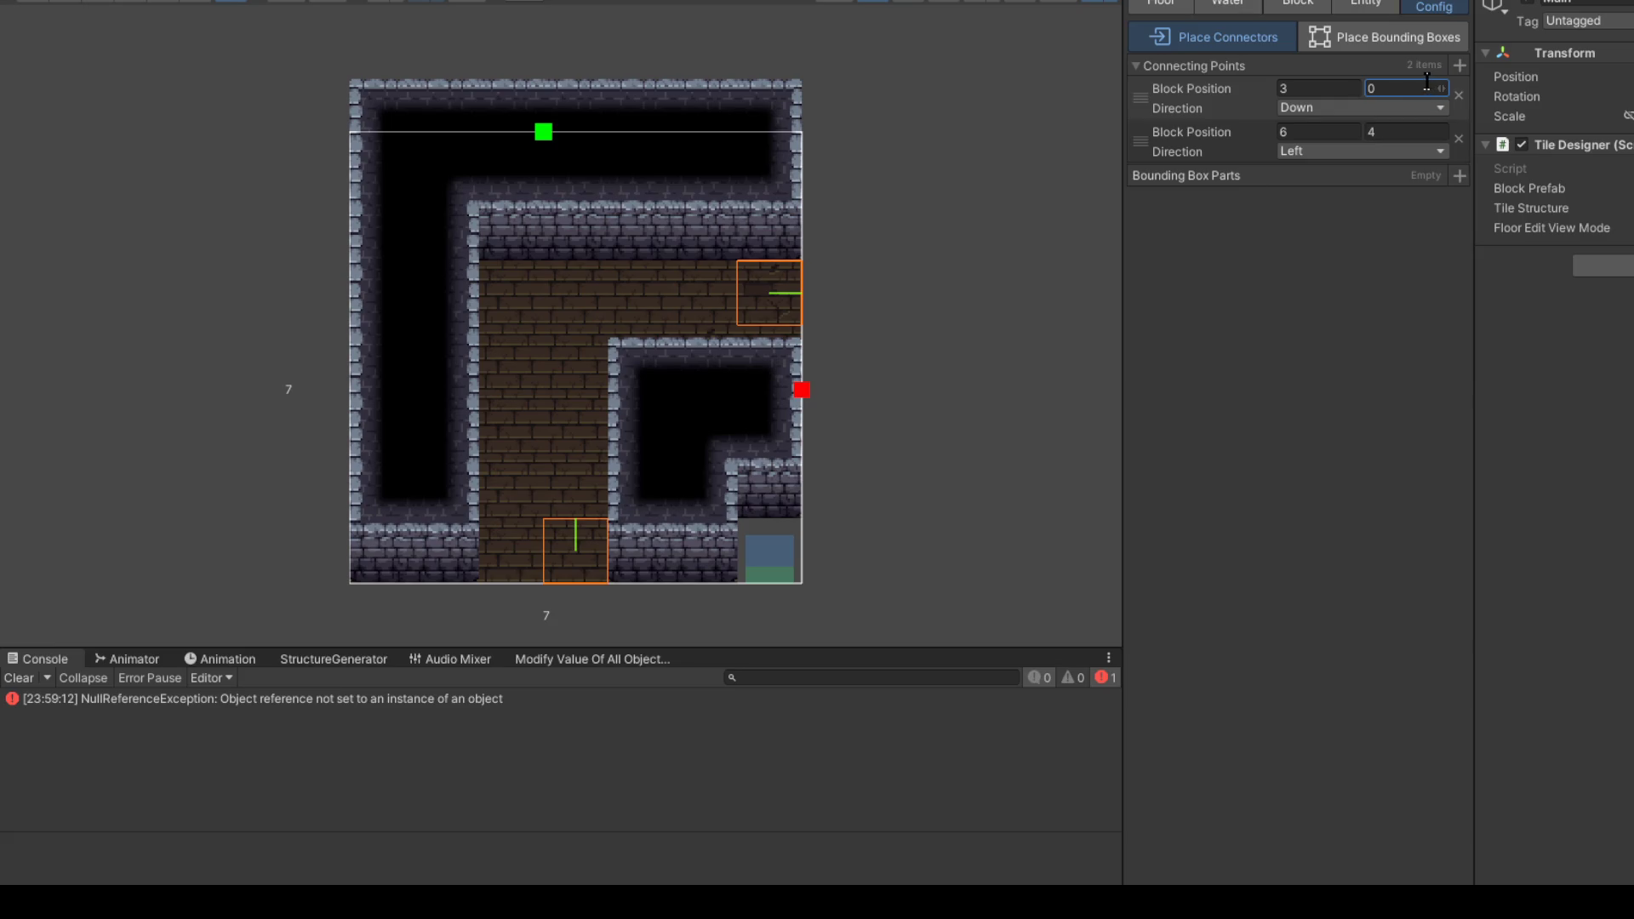
left_click(21, 677)
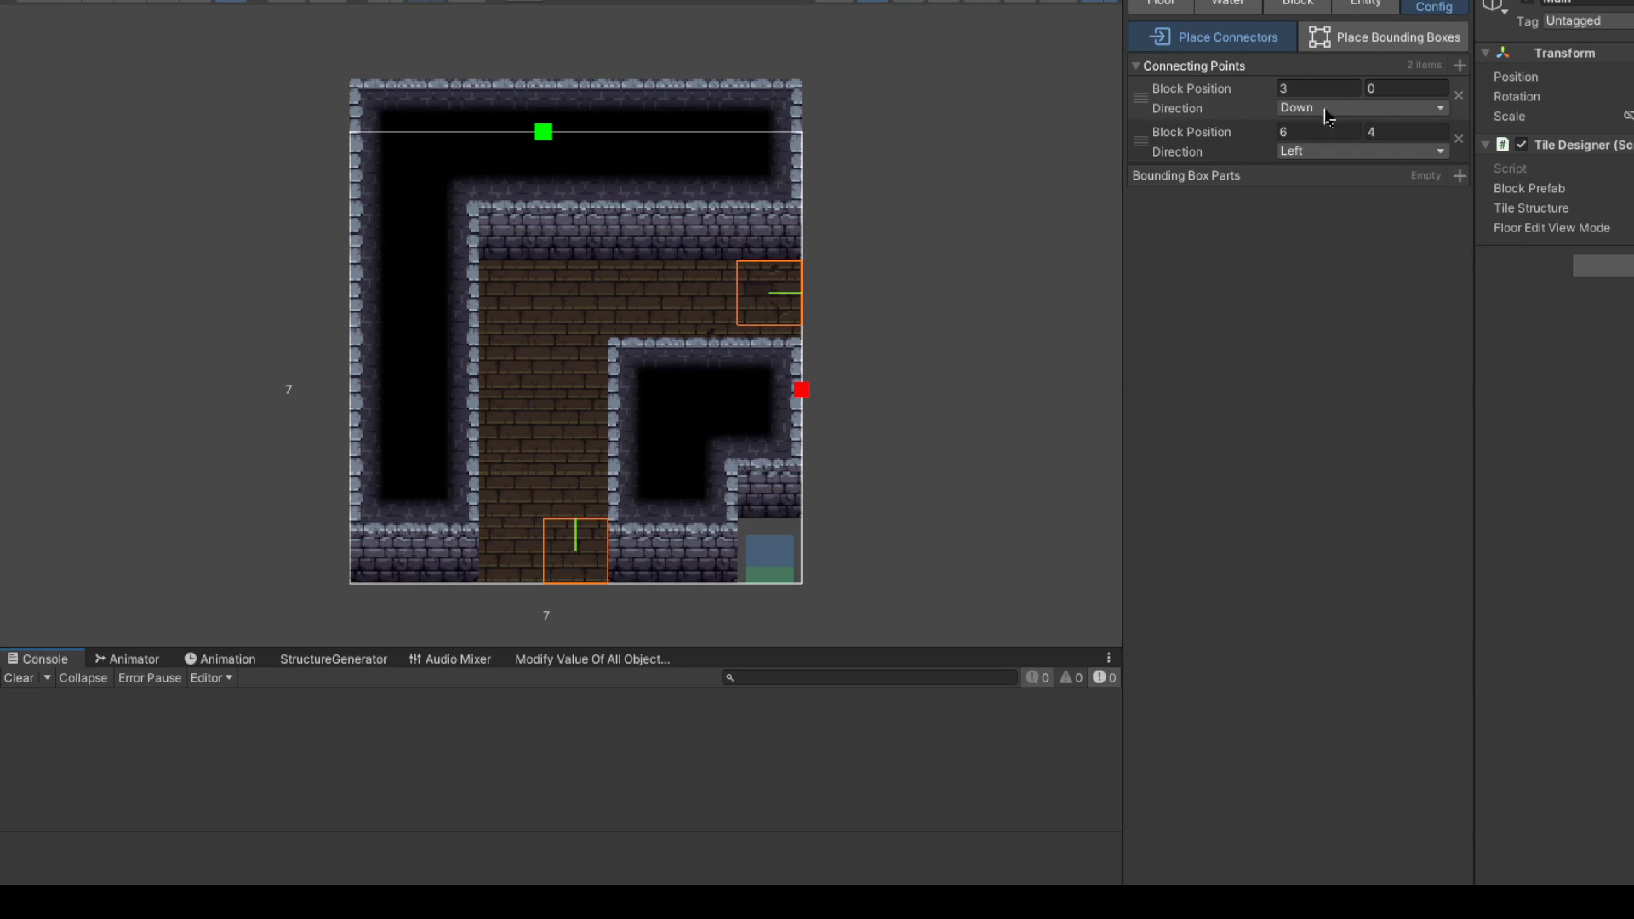
left_click(1351, 108)
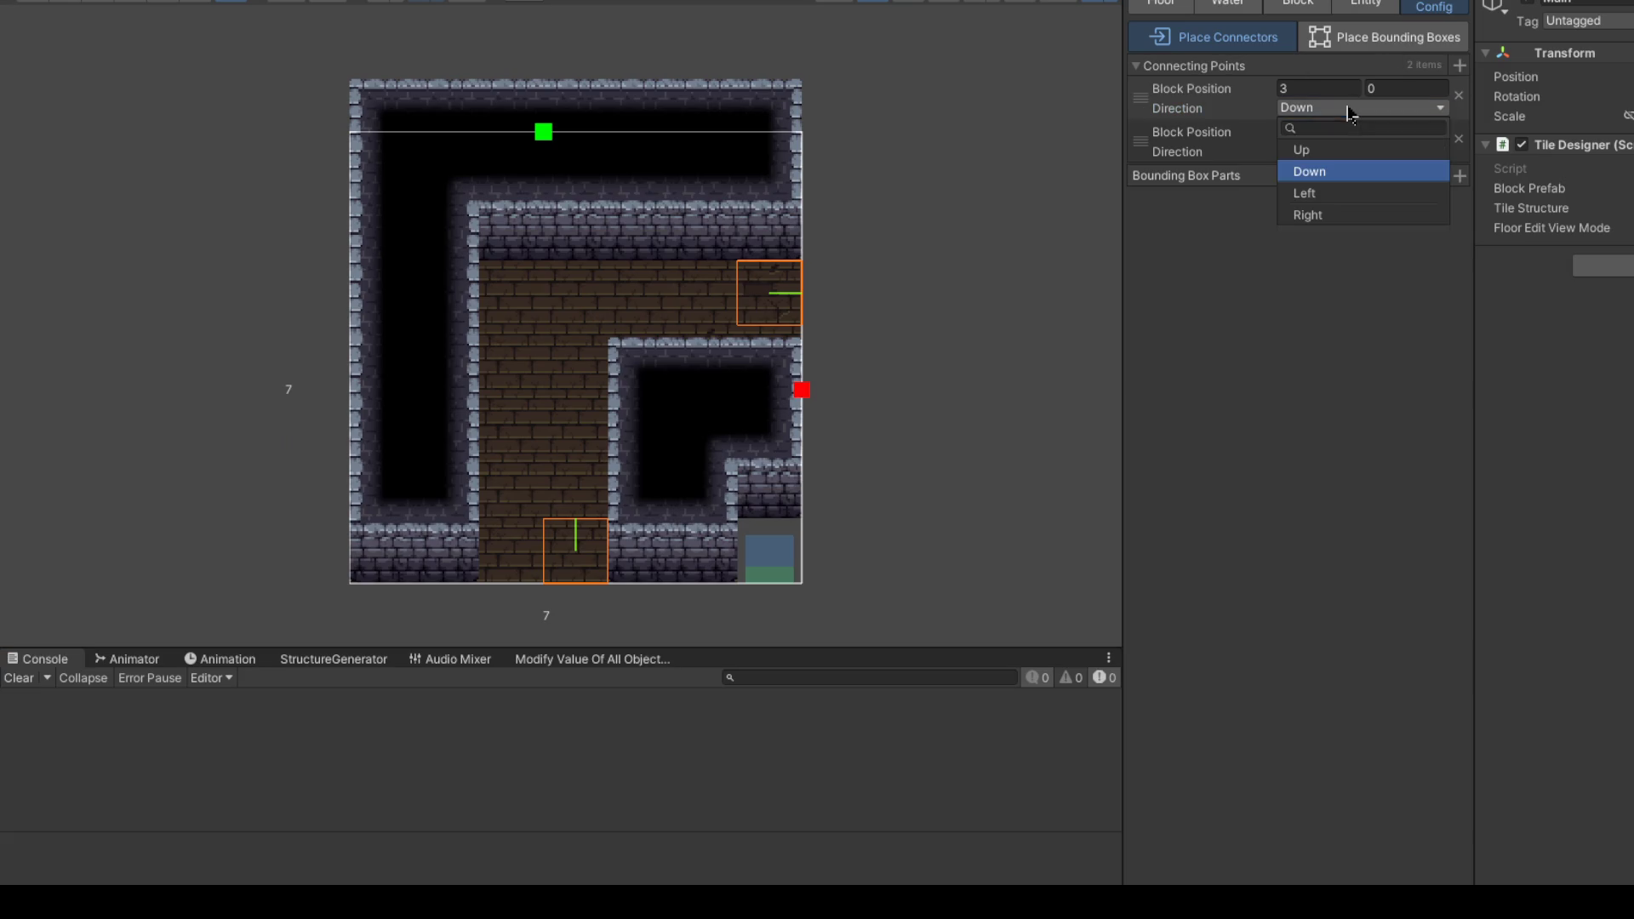
left_click(1328, 155)
left_click(880, 193)
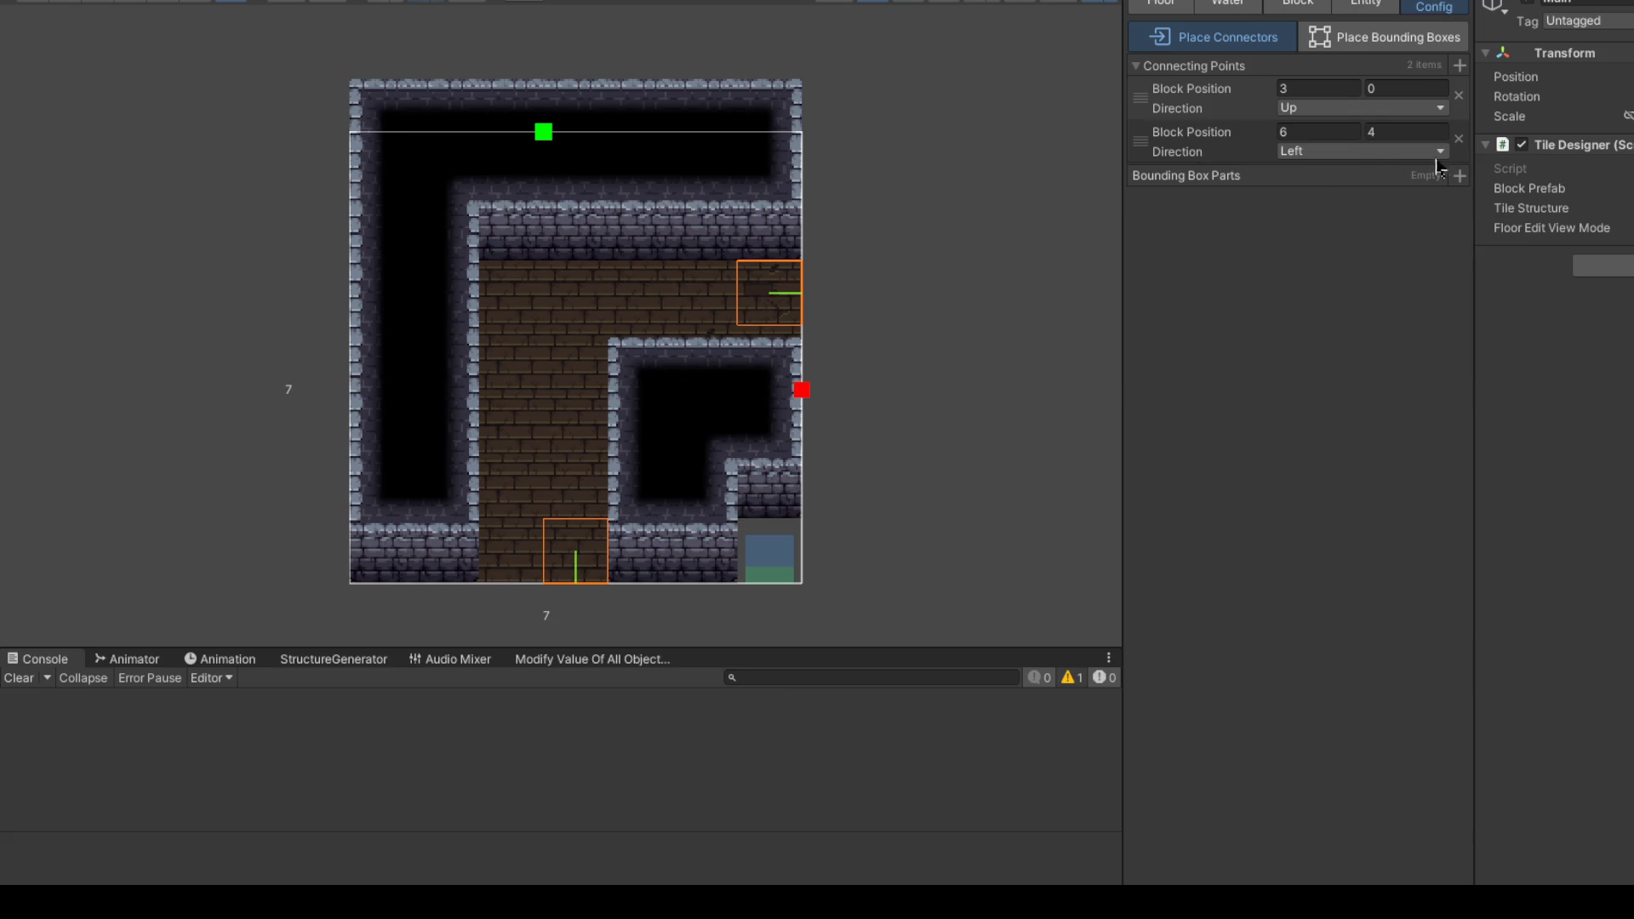
left_click(1333, 157)
left_click(1309, 360)
left_click(1335, 109)
left_click(1349, 292)
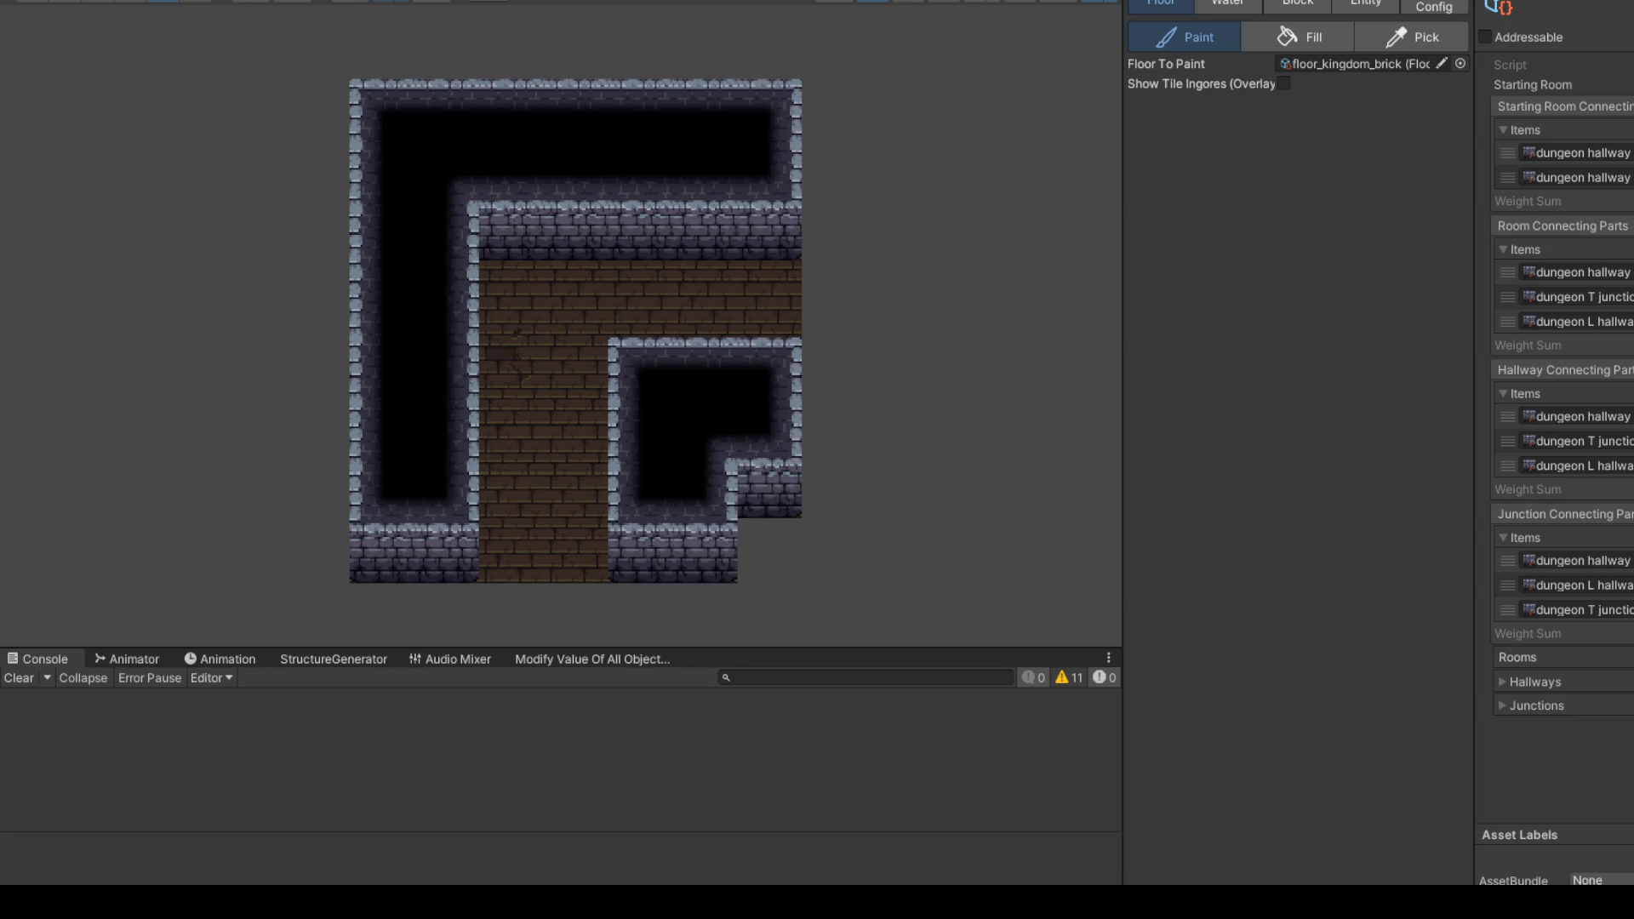
Step: Review the Starting Room connecting items and assign an L hallway piece to the third slot
left_click(1546, 157)
left_click(1523, 132)
left_click(1524, 132)
left_click(1600, 177)
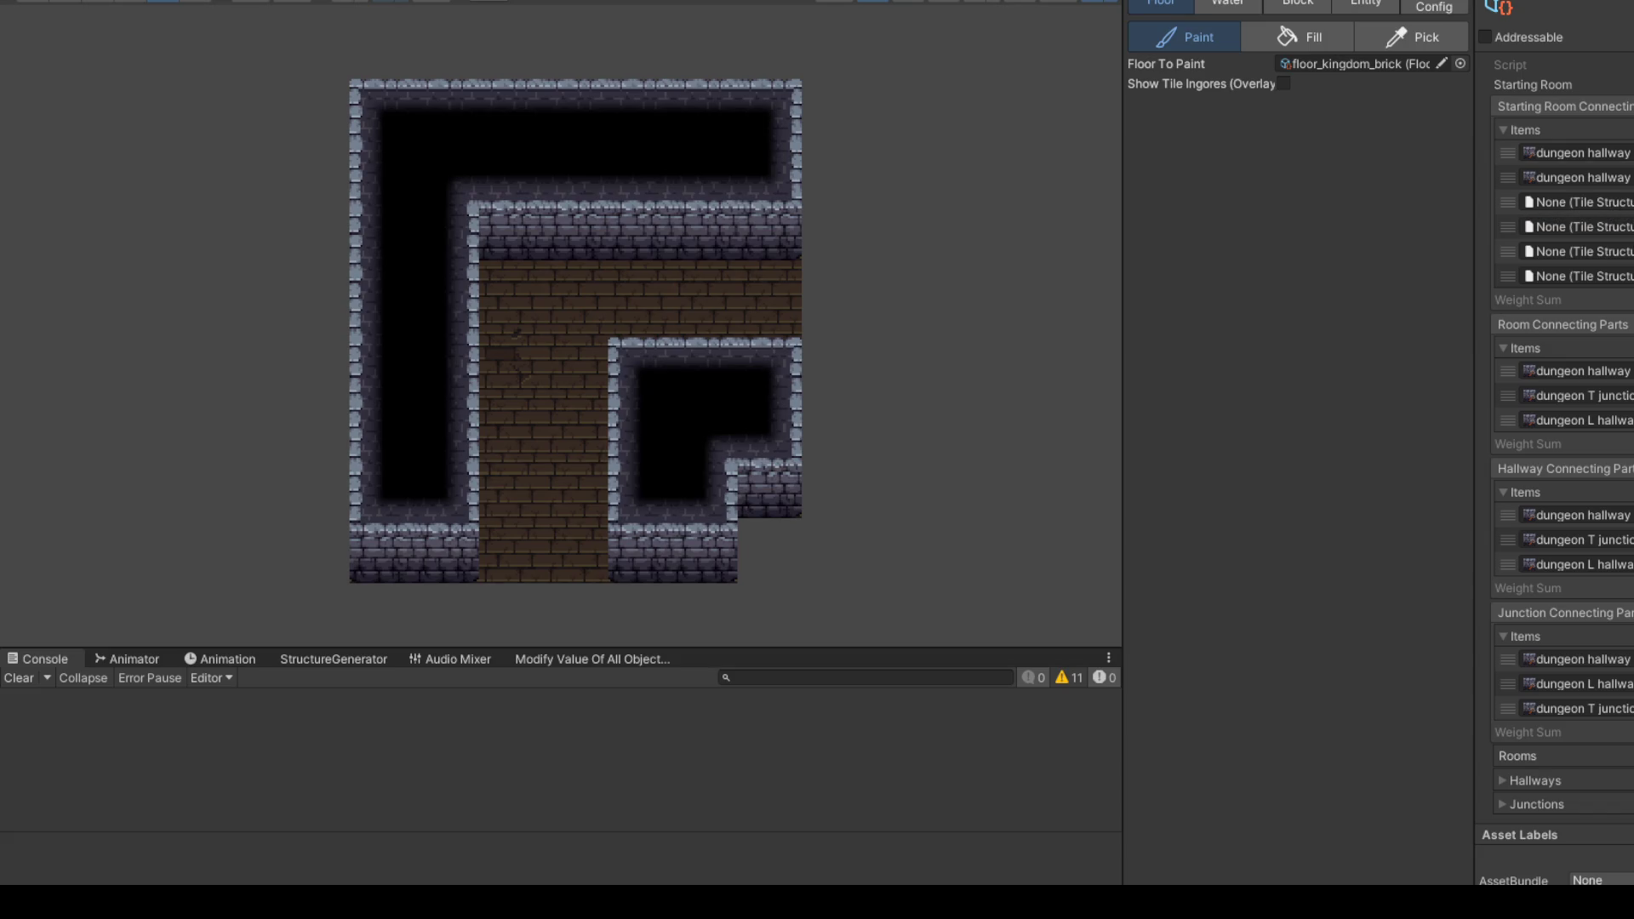
mouse_move(1633, 205)
left_mouse_down()
mouse_move(1592, 202)
mouse_move(1591, 251)
mouse_move(1622, 283)
mouse_move(1600, 277)
left_mouse_up()
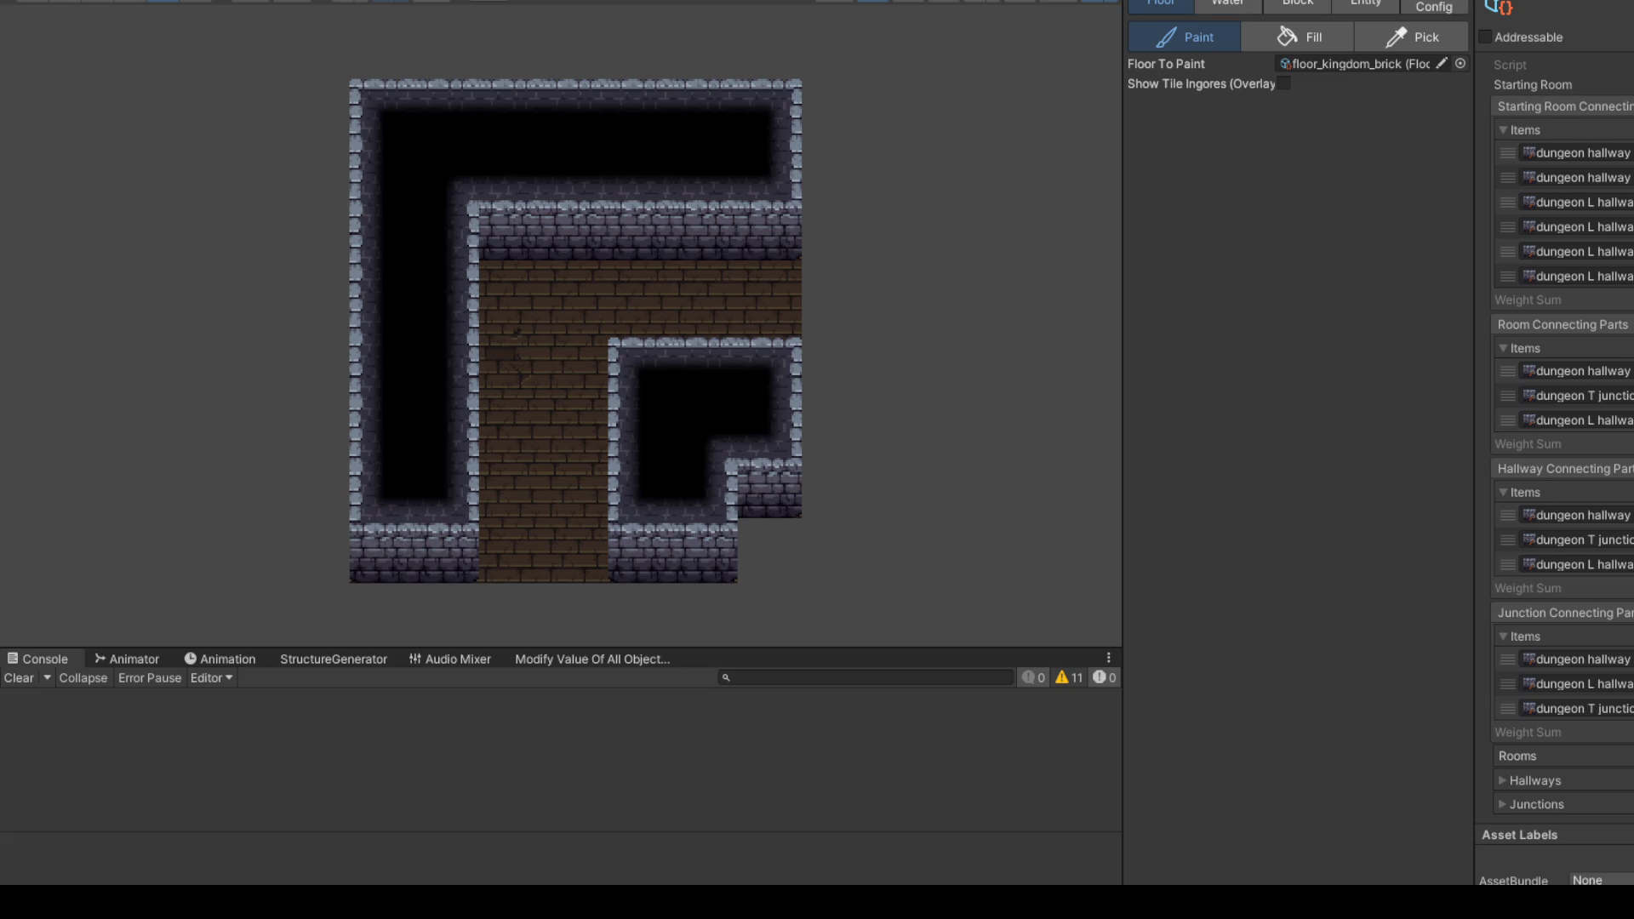
left_click_drag(1475, 191, 1455, 192)
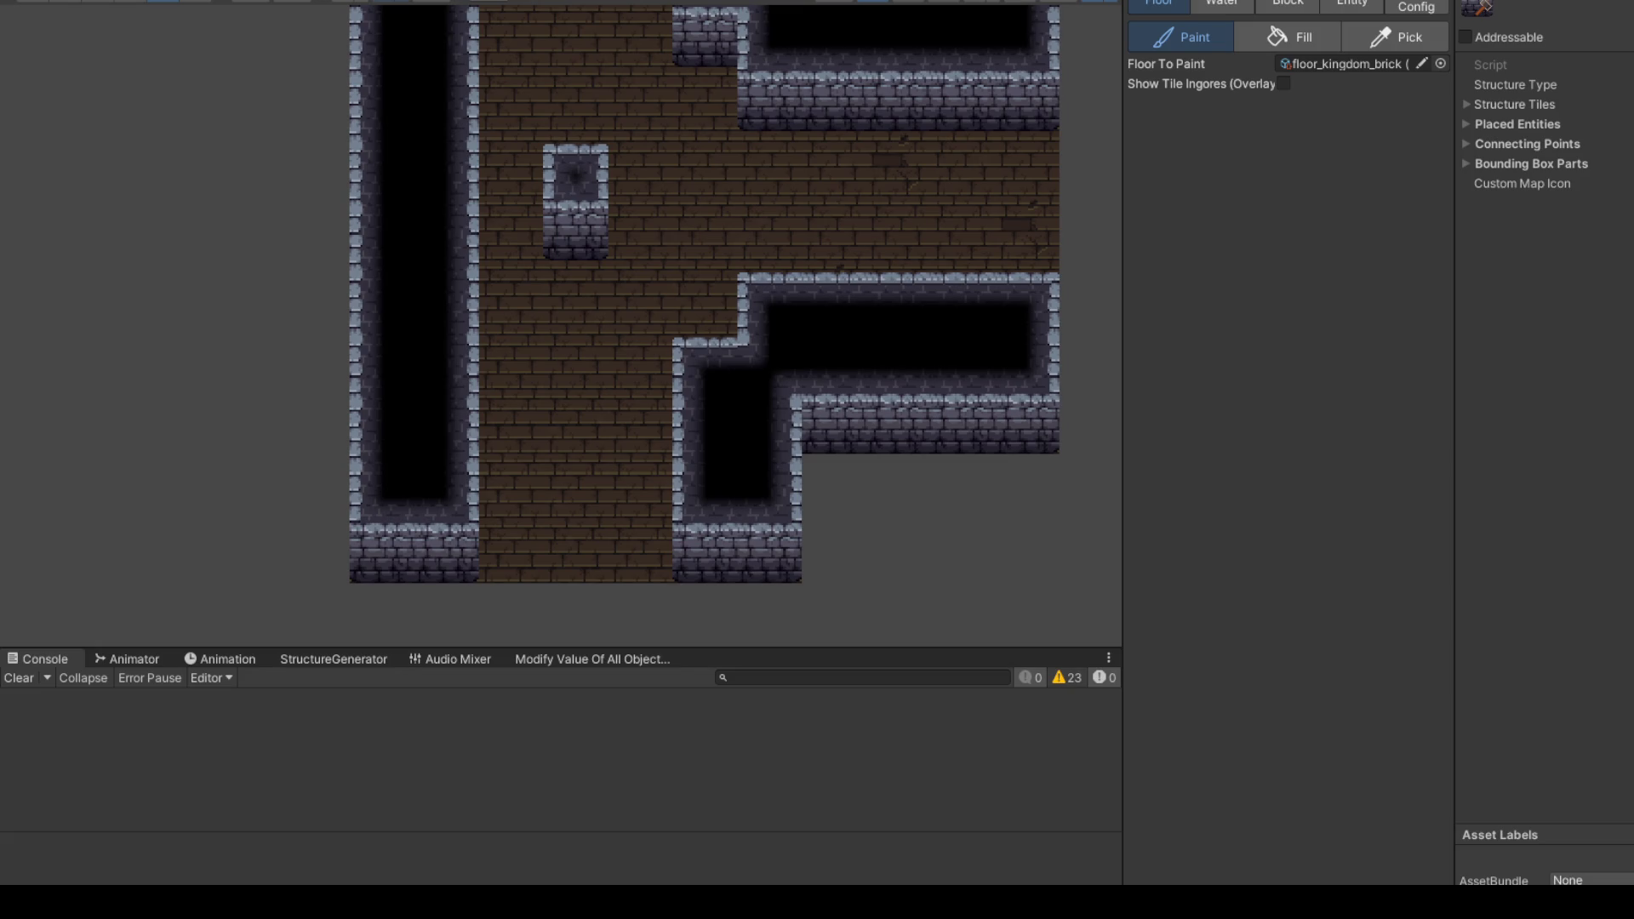
Step: Select the tile map, frame it with F, and widen the room grid to 13 columns
left_click(857, 43)
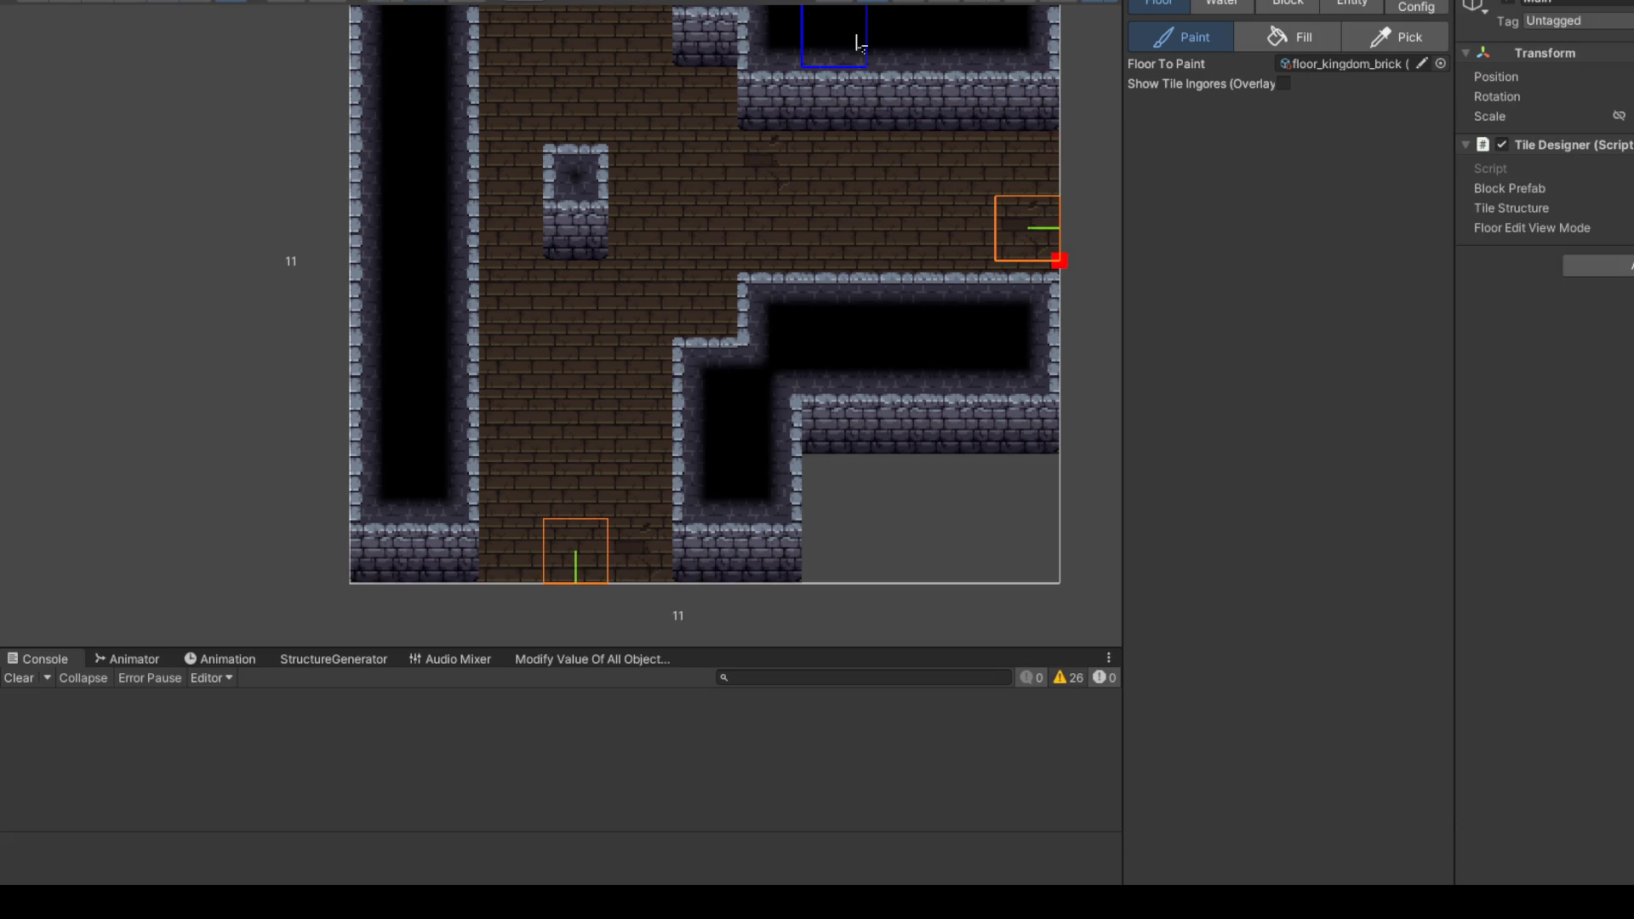
key("f")
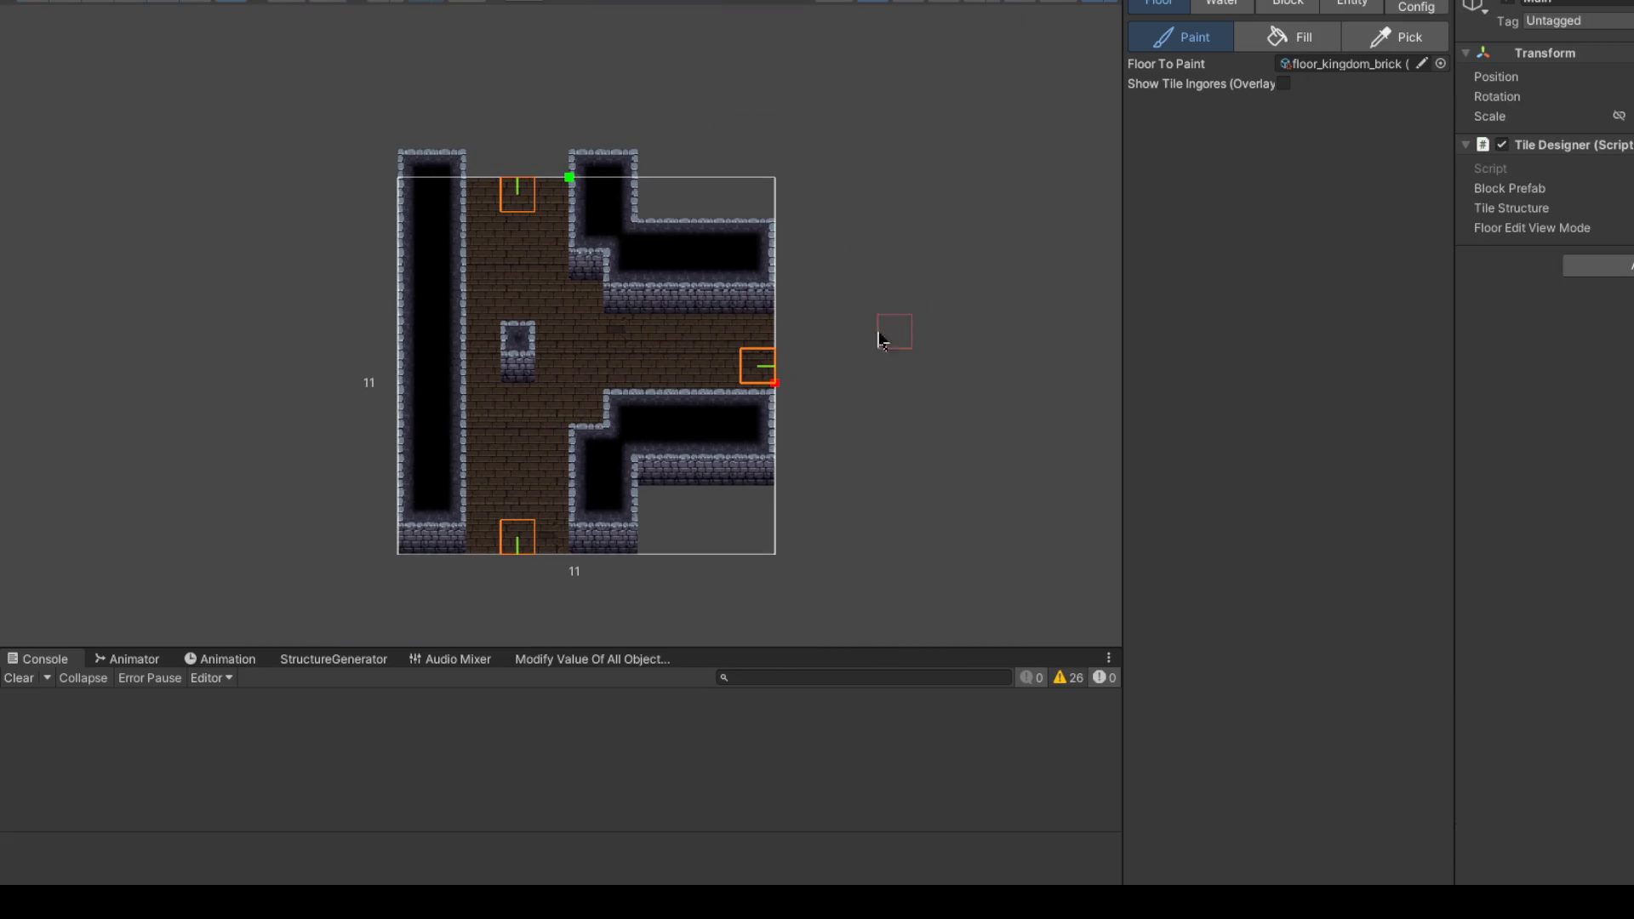
left_click_drag(773, 389, 861, 394)
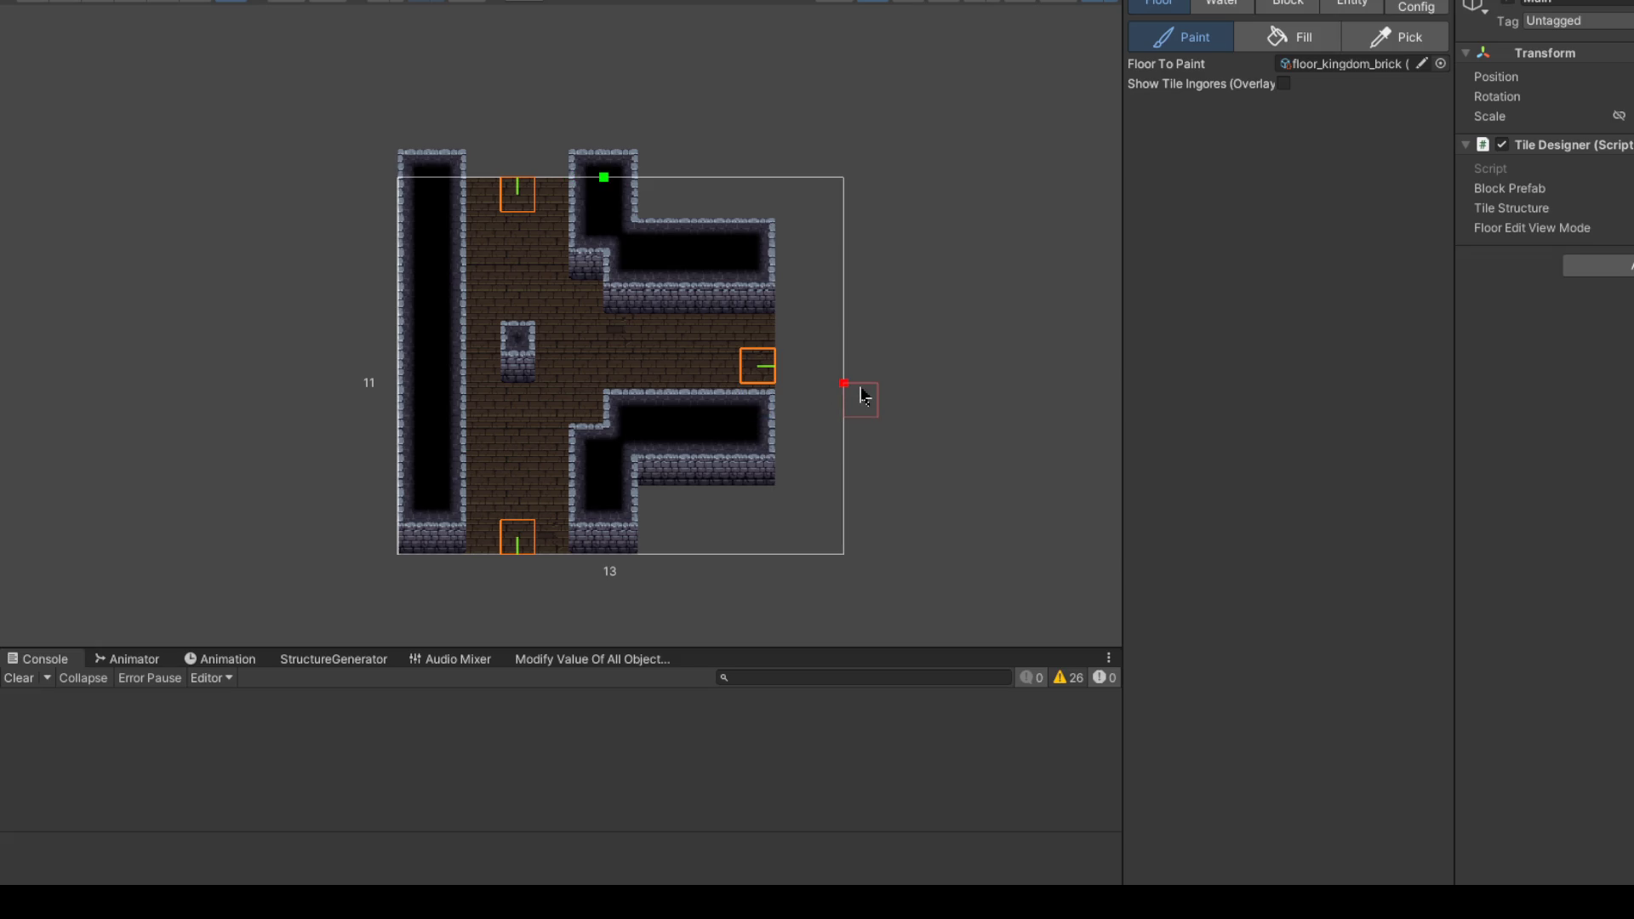
Step: Grow the room grid to 13 rows and paint dungeon_brick walls along the right side
left_click_drag(605, 177, 606, 108)
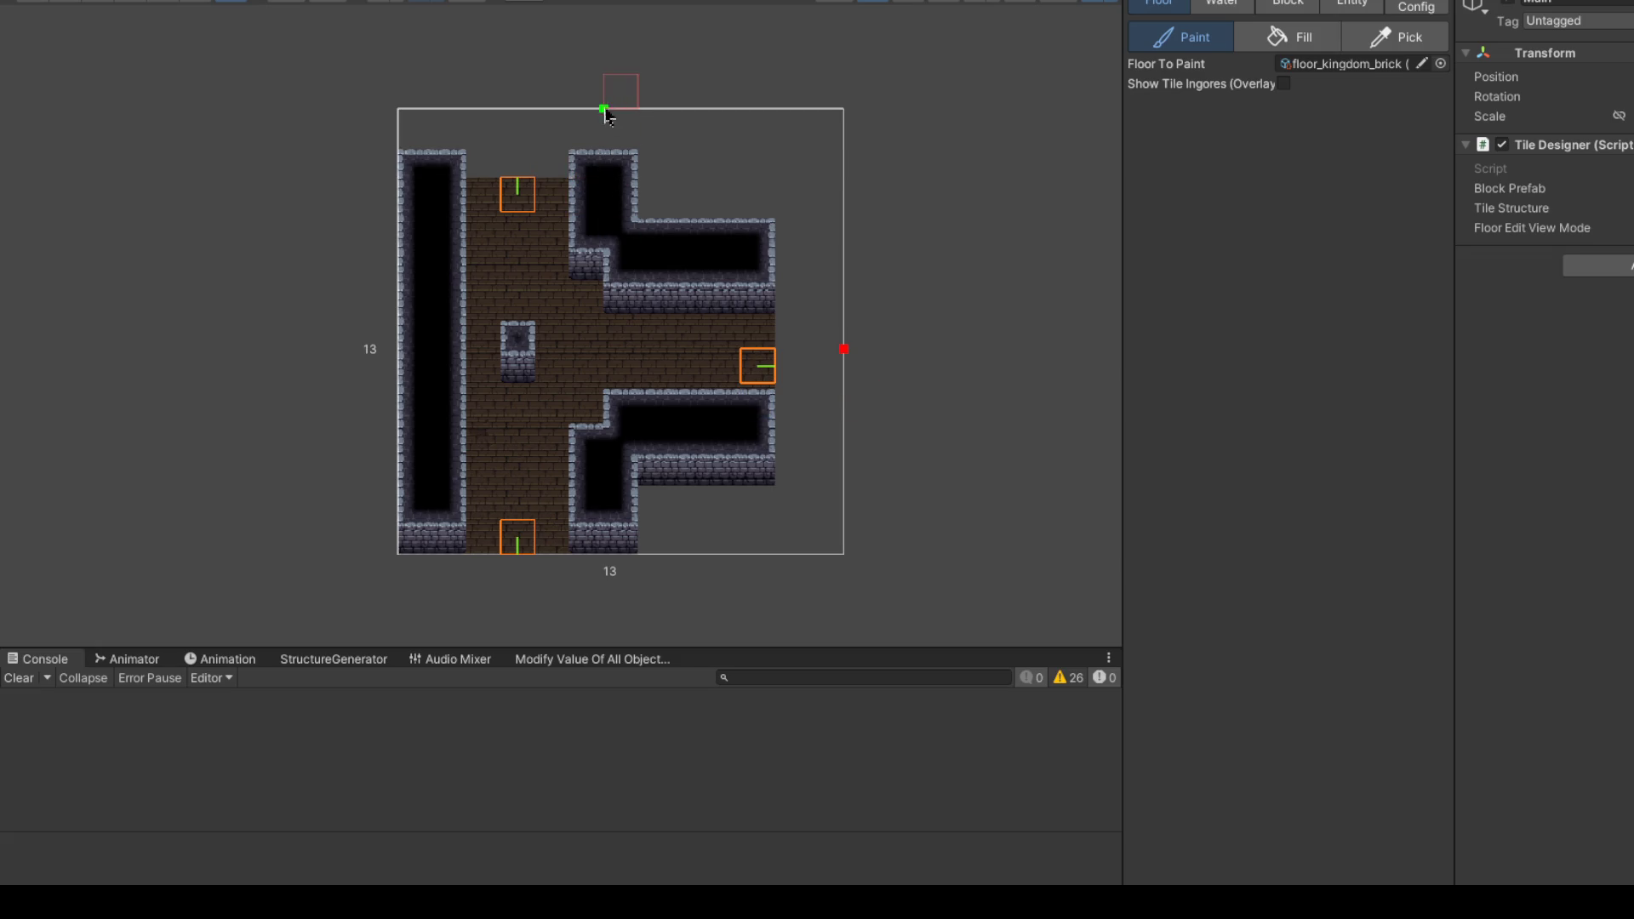
left_click(1277, 8)
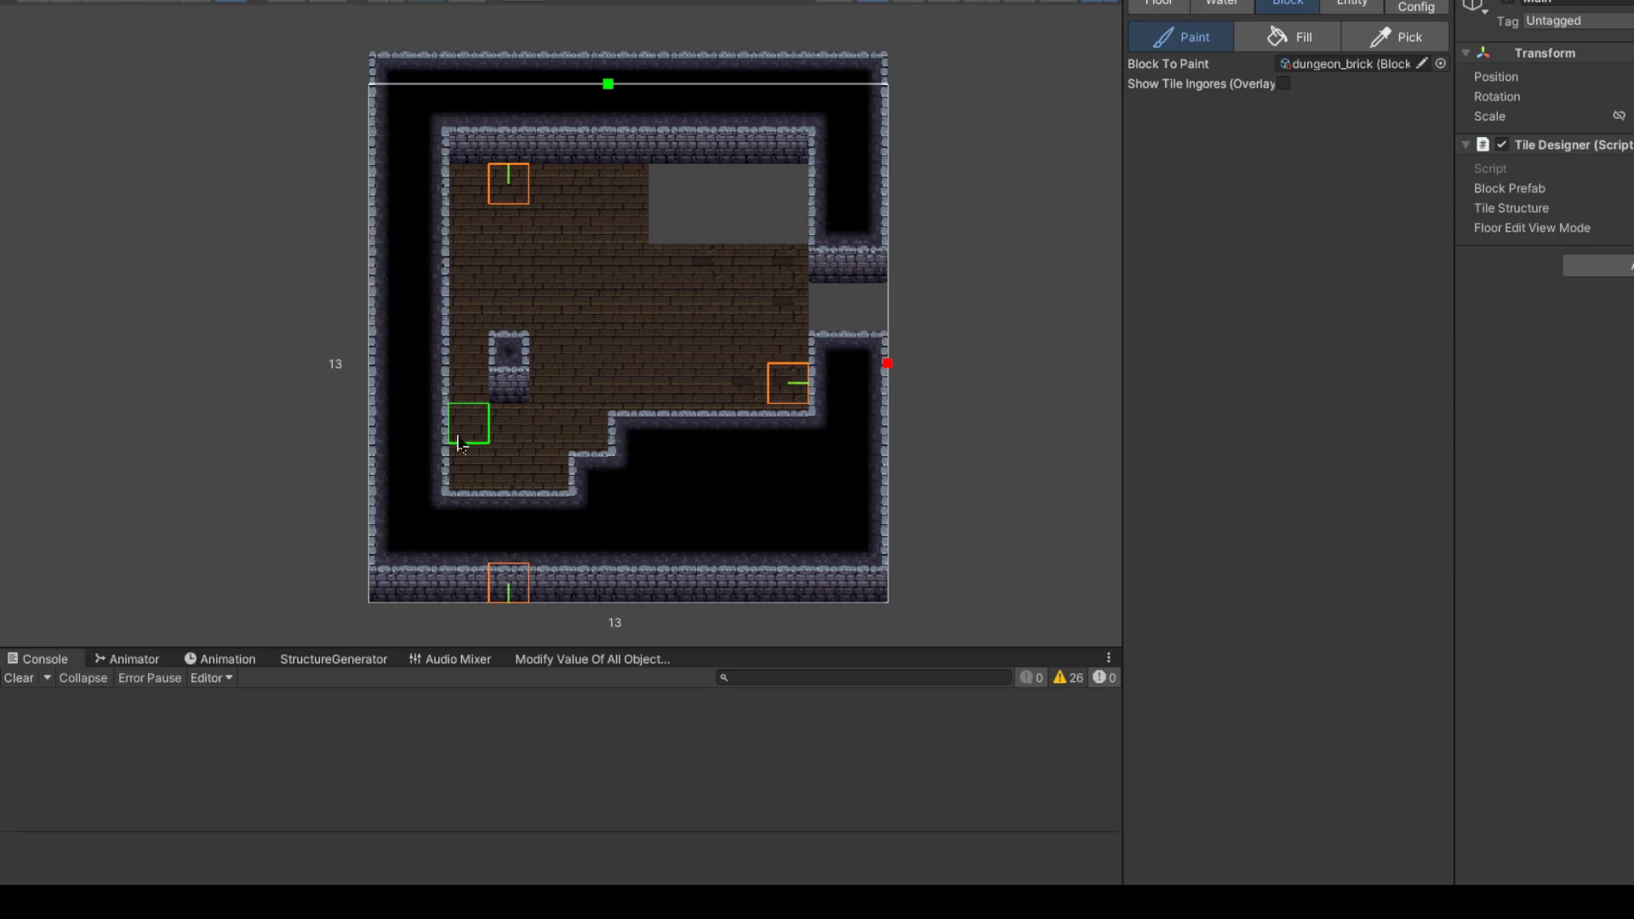
scroll(494, 451, "down", 2)
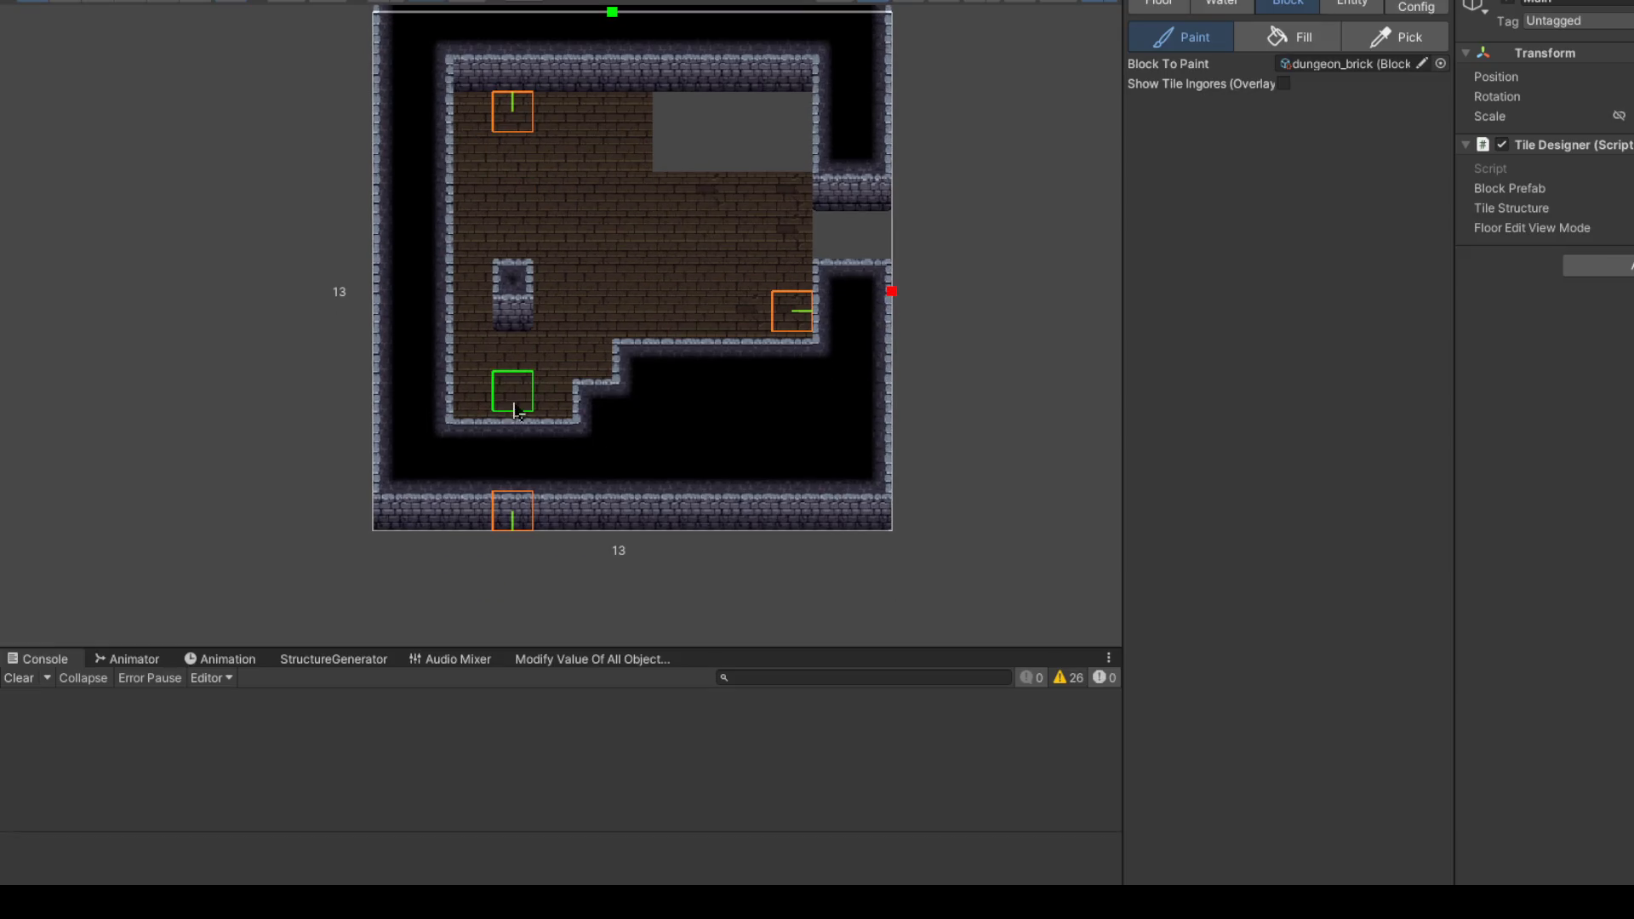
scroll(788, 326, "up", 2)
mouse_move(793, 304)
left_mouse_down()
mouse_move(681, 307)
mouse_move(795, 420)
mouse_move(752, 463)
mouse_move(774, 463)
mouse_move(558, 421)
left_mouse_up()
left_click(791, 131)
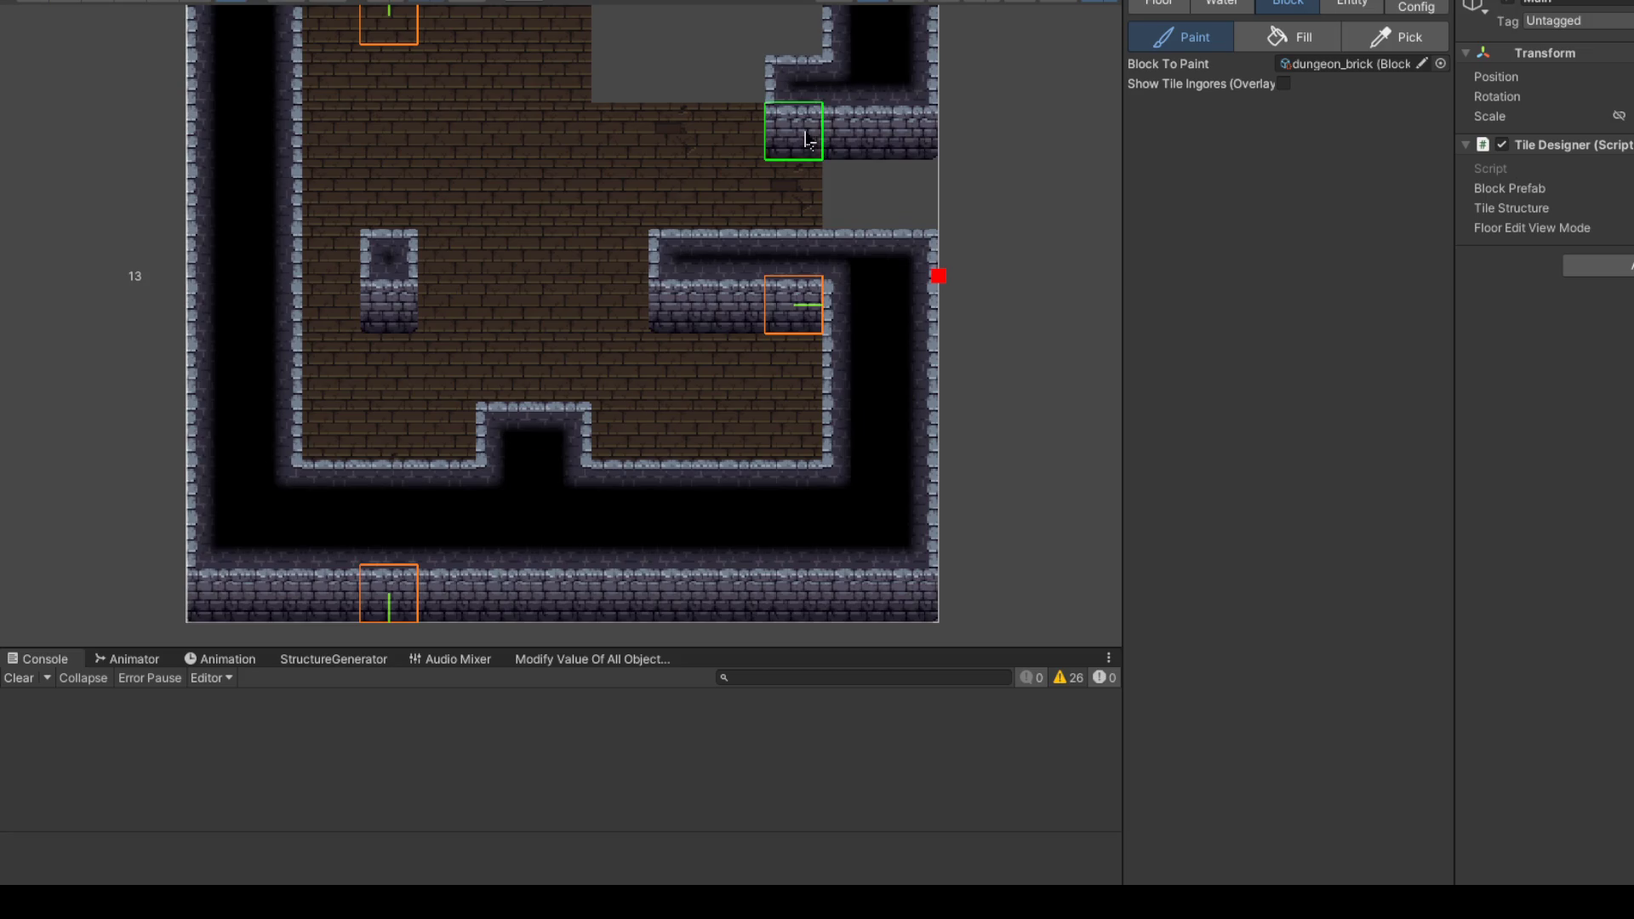
scroll(792, 131, "up", 7)
left_click(743, 315)
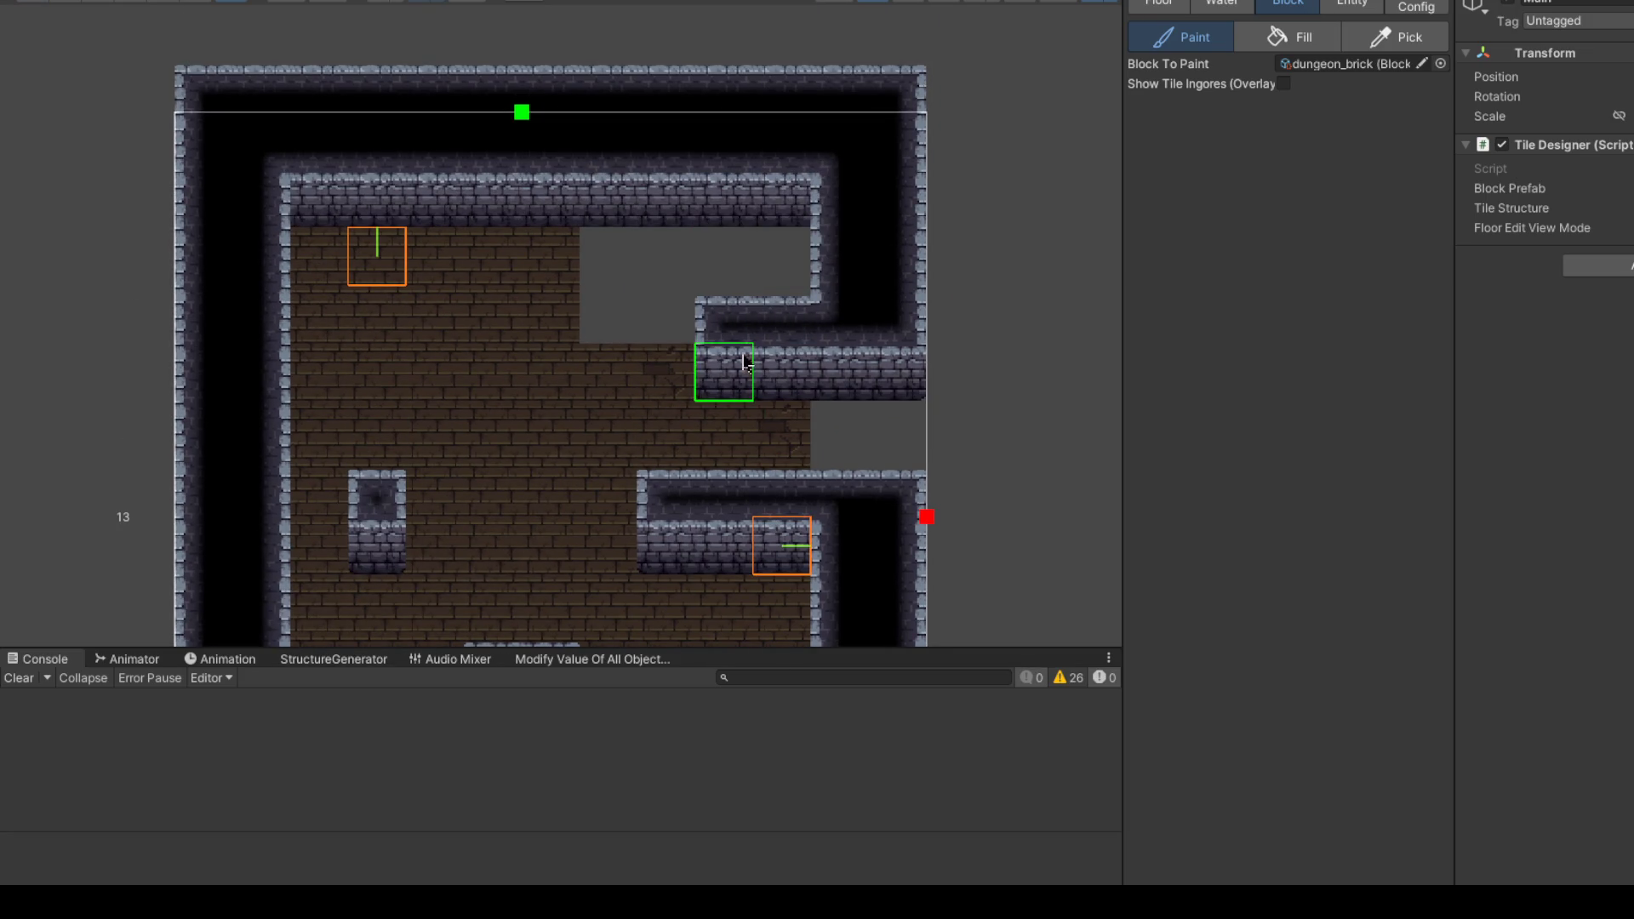
Step: Trim the right walls, widen the bottom notch two cells, and carve a one-tile top opening
scroll(751, 183, "down", 2)
mouse_move(741, 299)
left_mouse_down()
mouse_move(689, 439)
mouse_move(713, 270)
left_mouse_up()
scroll(613, 528, "up", 1)
mouse_move(646, 553)
left_mouse_down()
mouse_move(707, 554)
mouse_move(646, 515)
mouse_move(496, 520)
mouse_move(540, 549)
left_mouse_up()
scroll(525, 485, "up", 1)
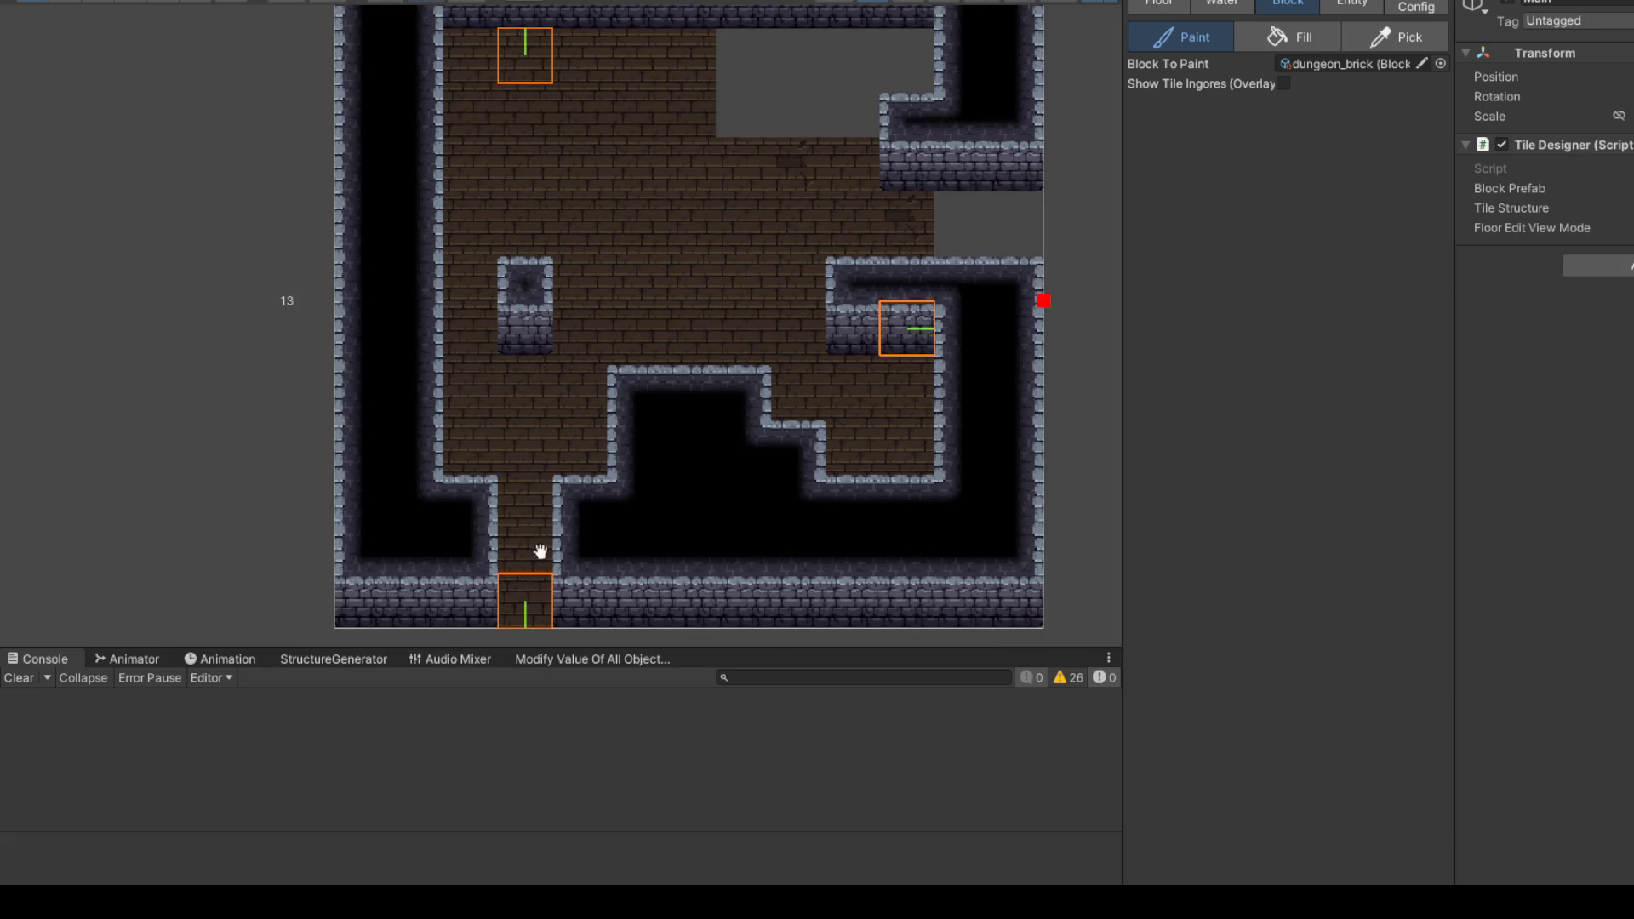
scroll(537, 384, "down", 1)
scroll(558, 401, "up", 1)
scroll(603, 294, "up", 3)
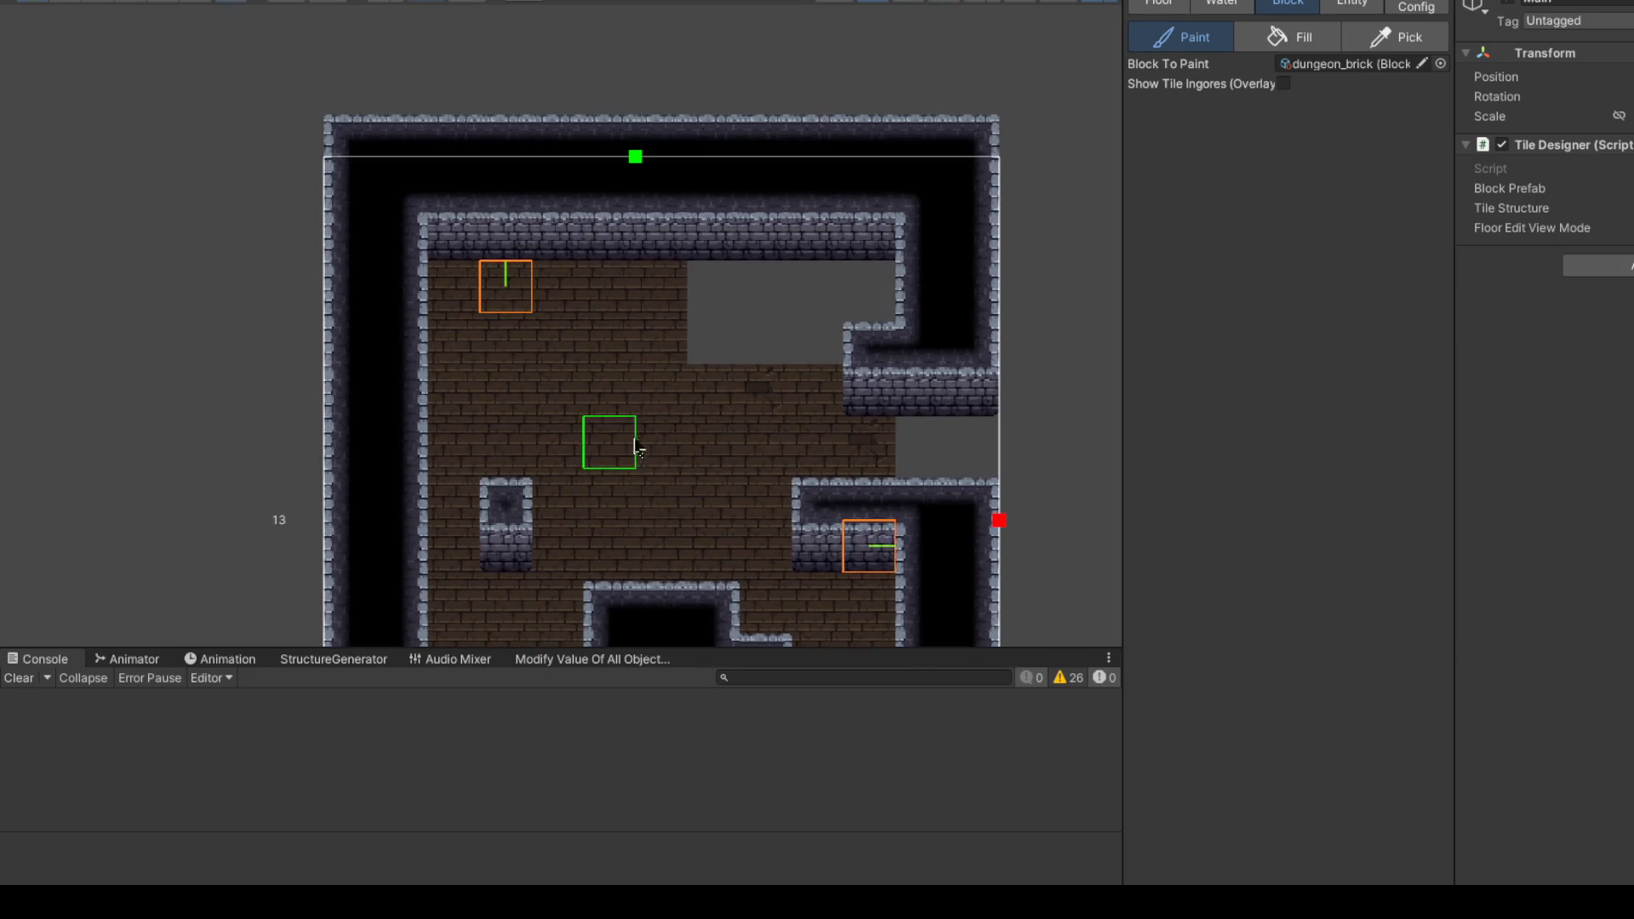
scroll(656, 234, "down", 1)
scroll(620, 269, "up", 1)
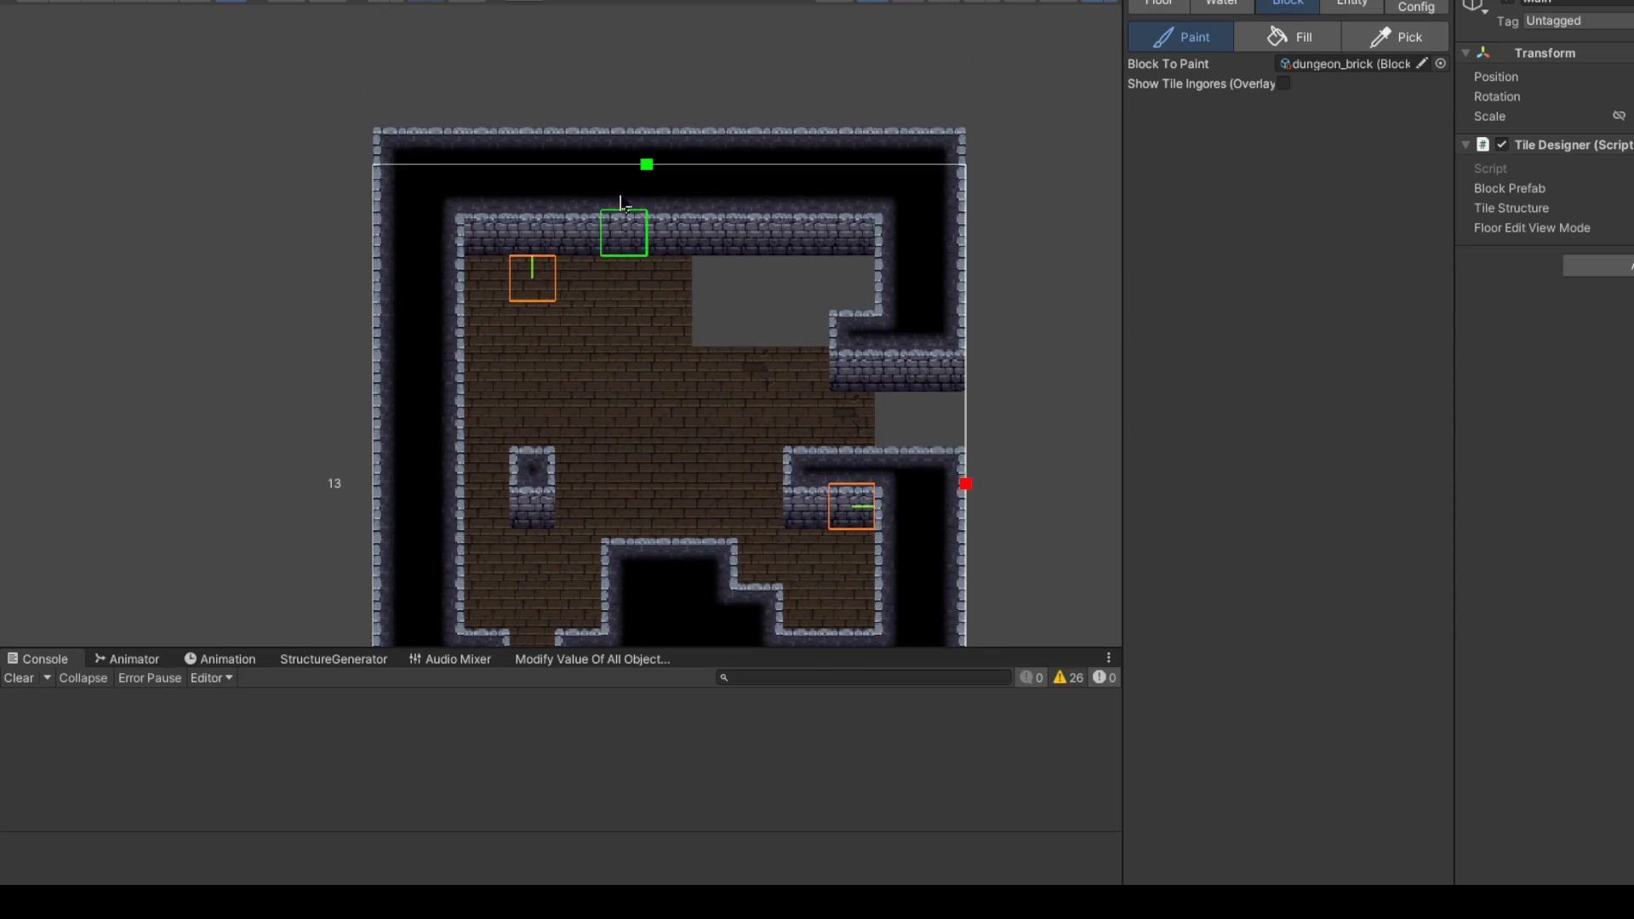
left_click_drag(579, 234, 596, 181)
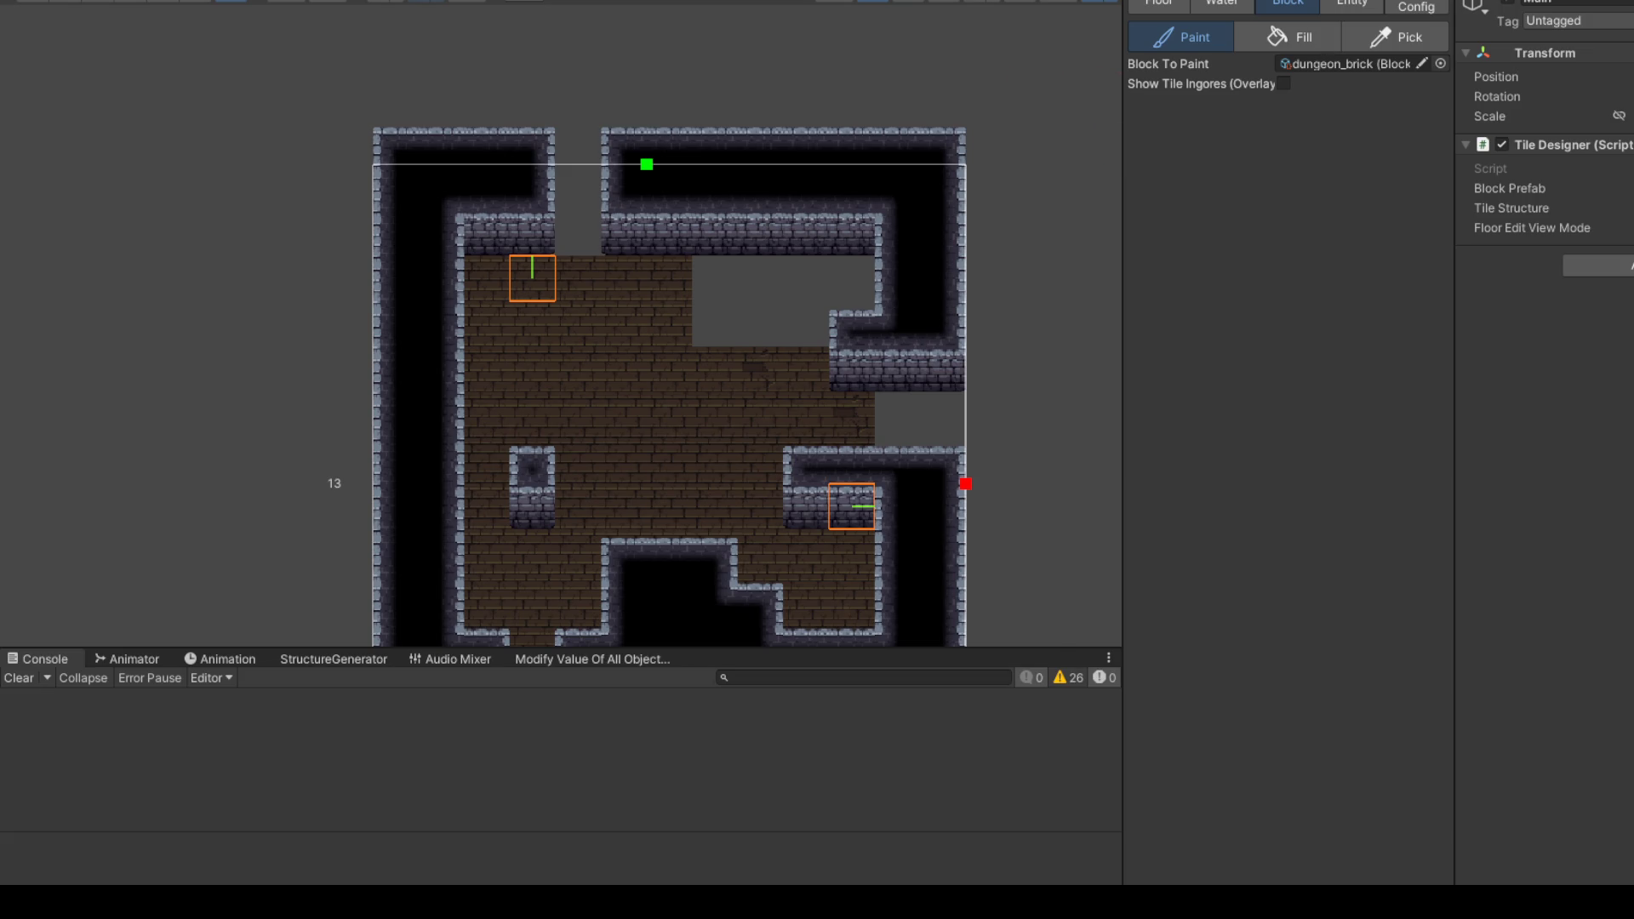
left_click(1417, 7)
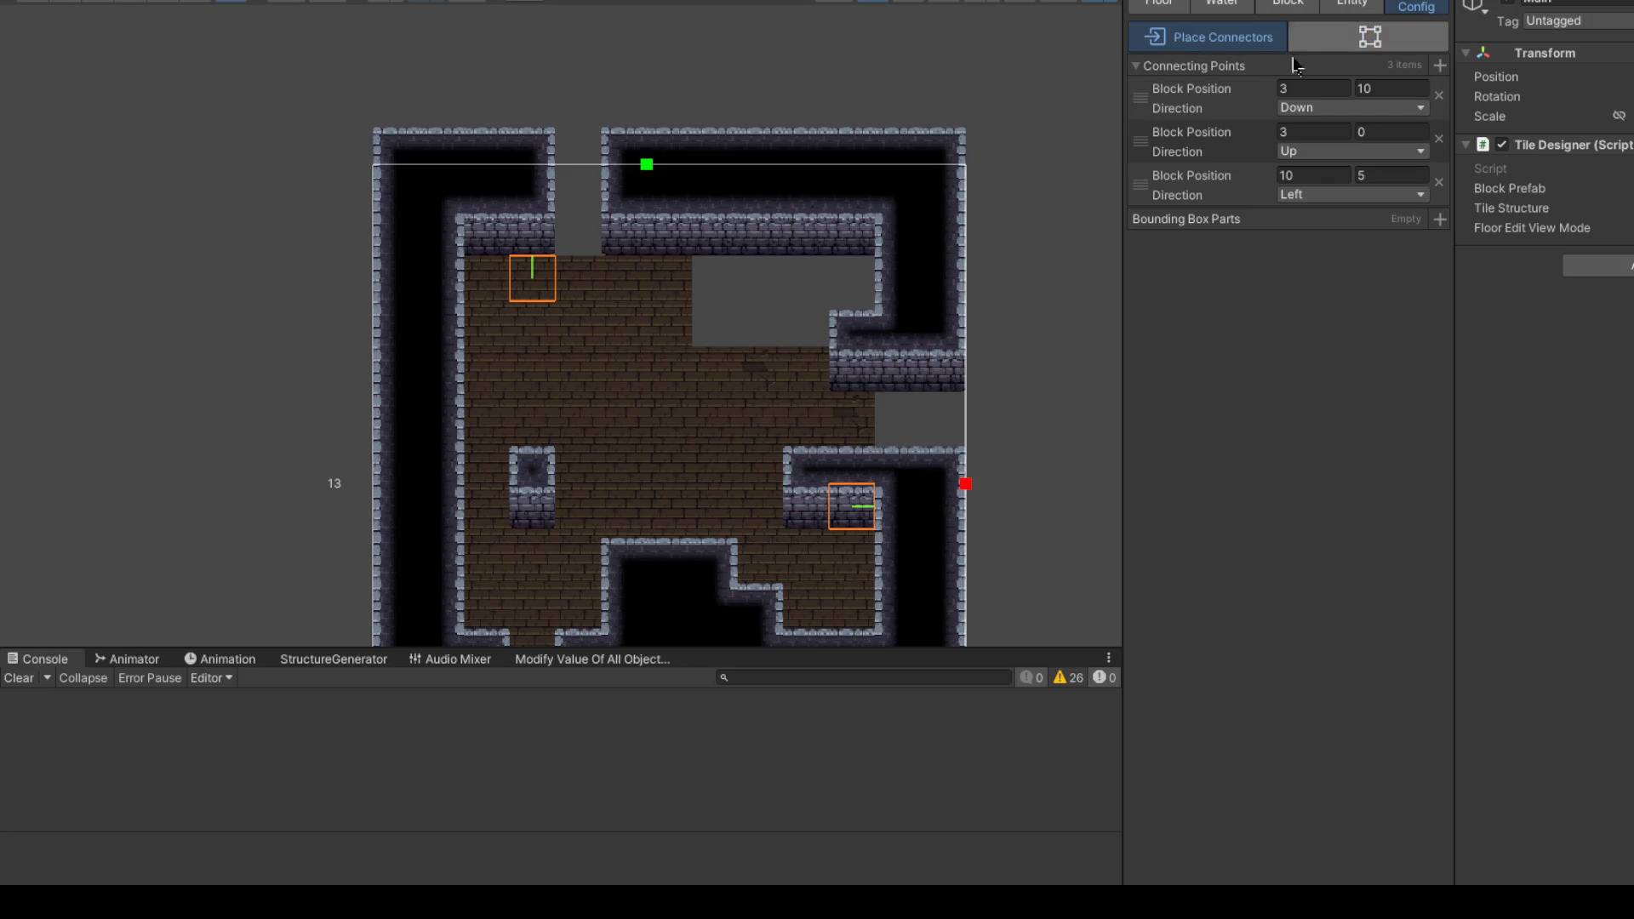
Step: Widen the settings panel to review connectors (3,10) Down, (3,0) Up and (10,5) Left
left_click_drag(1122, 163, 1100, 164)
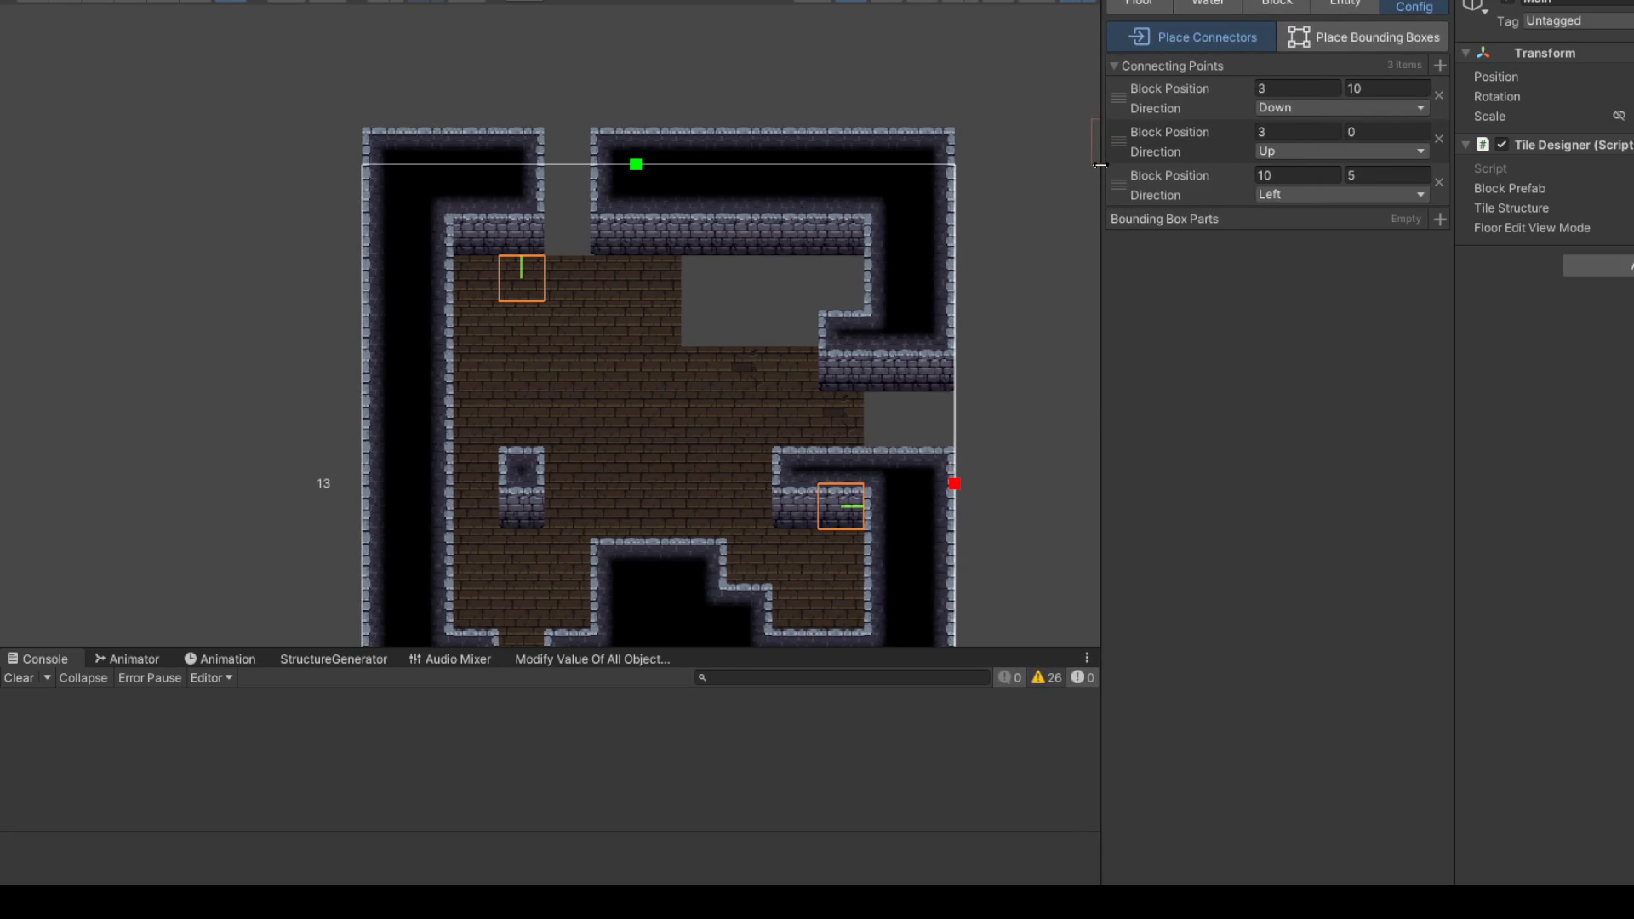
scroll(650, 219, "down", 2)
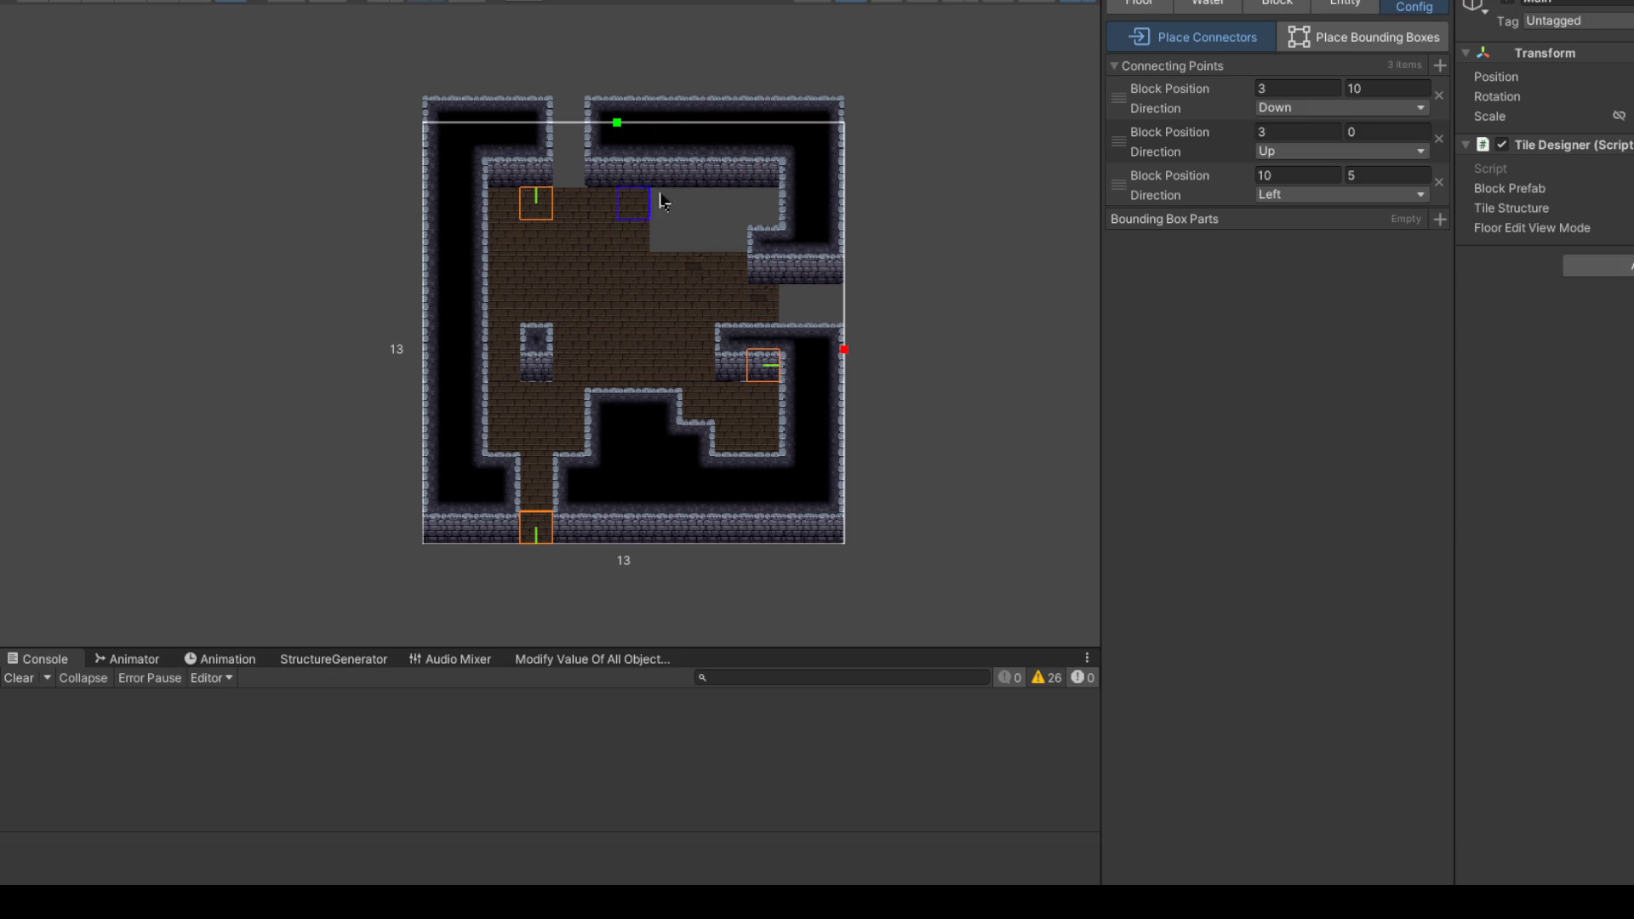
scroll(562, 179, "up", 2)
scroll(538, 145, "down", 2)
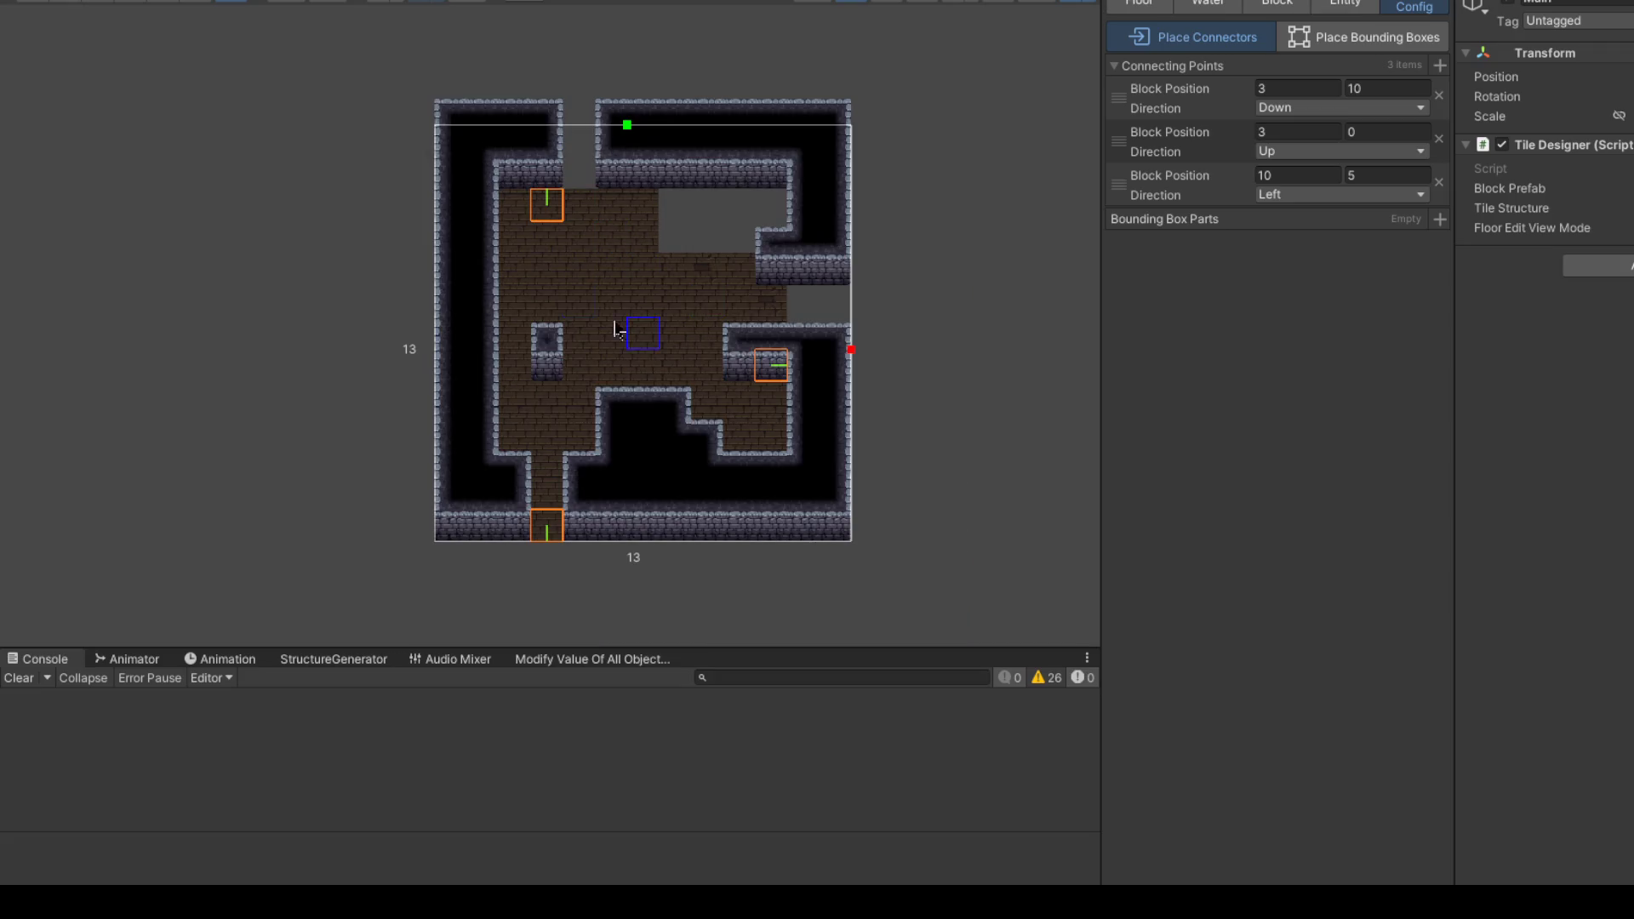
scroll(549, 273, "up", 2)
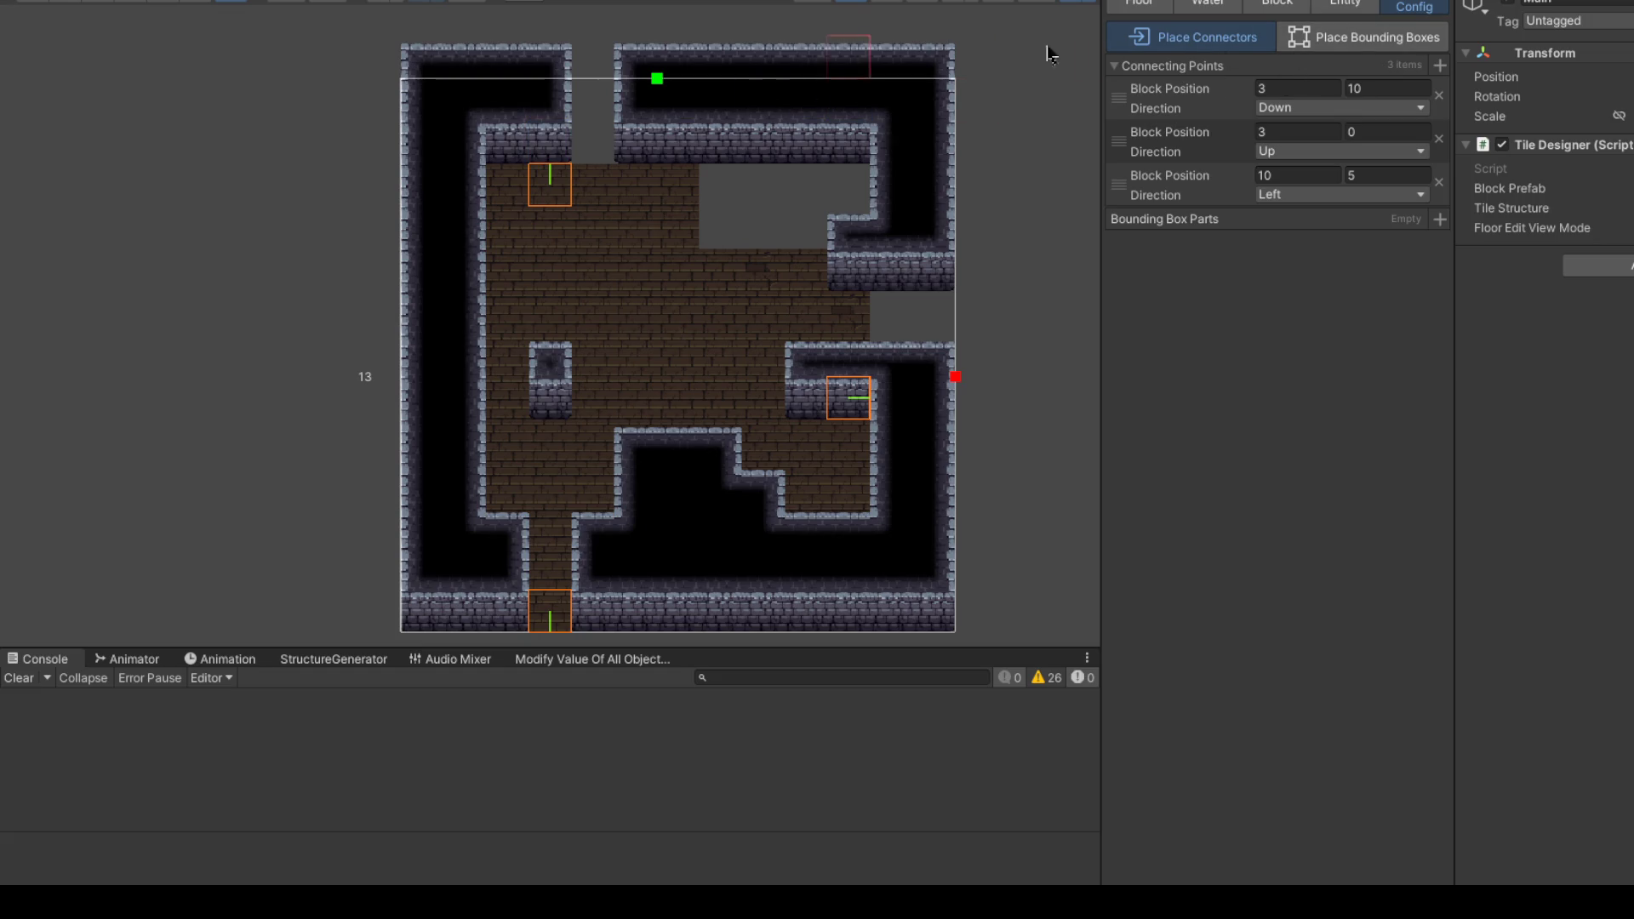
left_click(1275, 4)
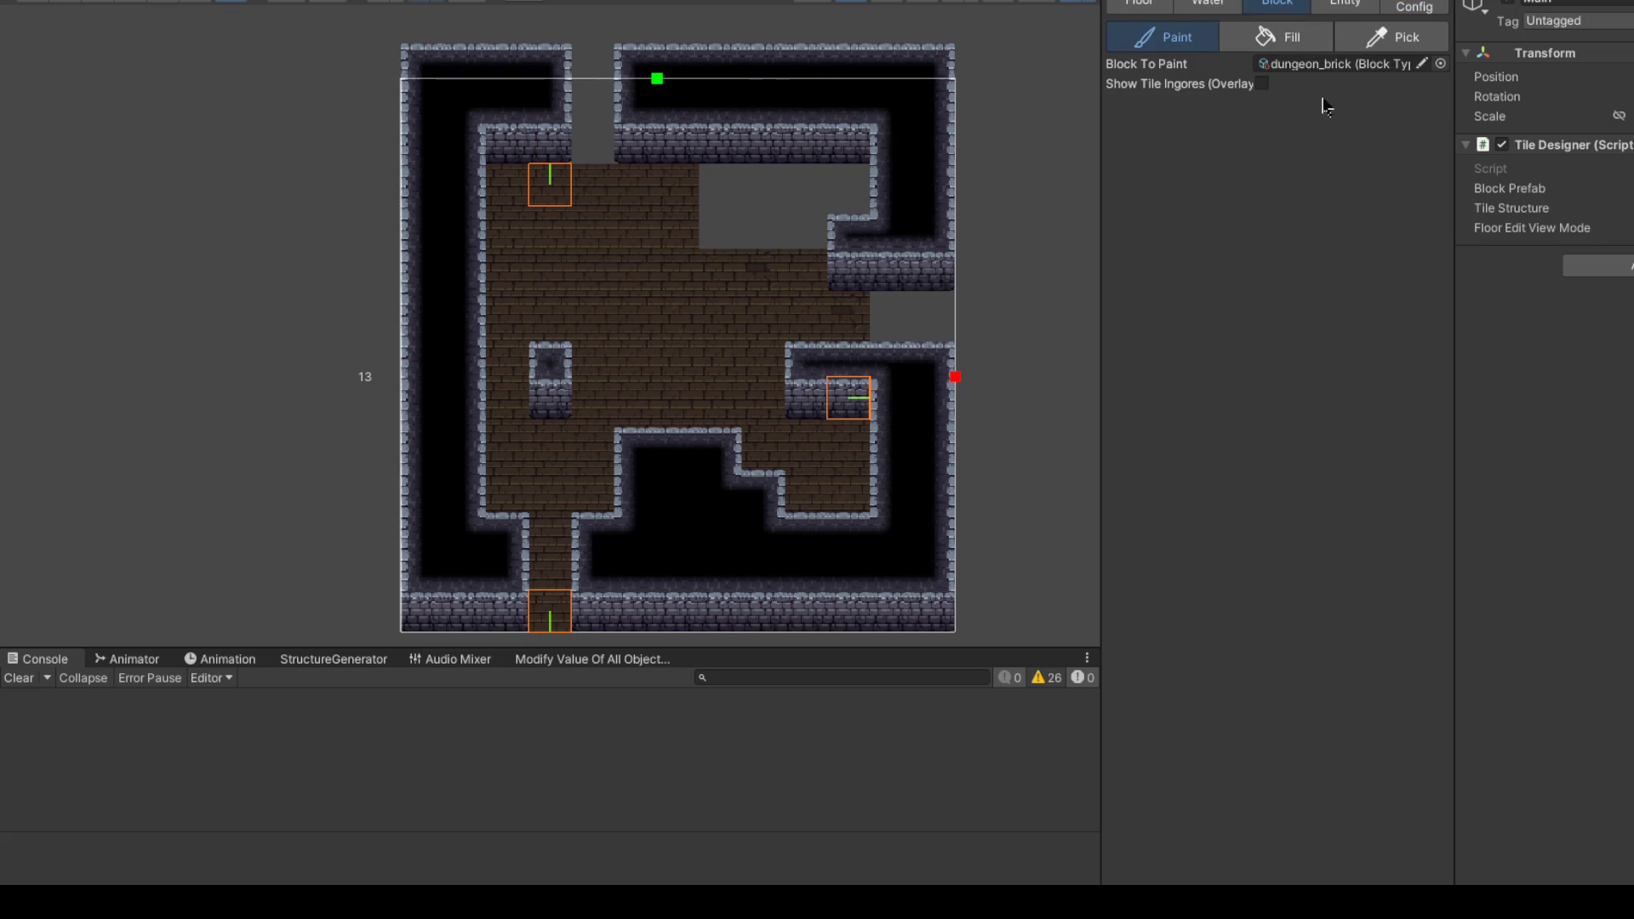
Step: Plug the two top wall gaps with dirt blocks
left_click(1440, 64)
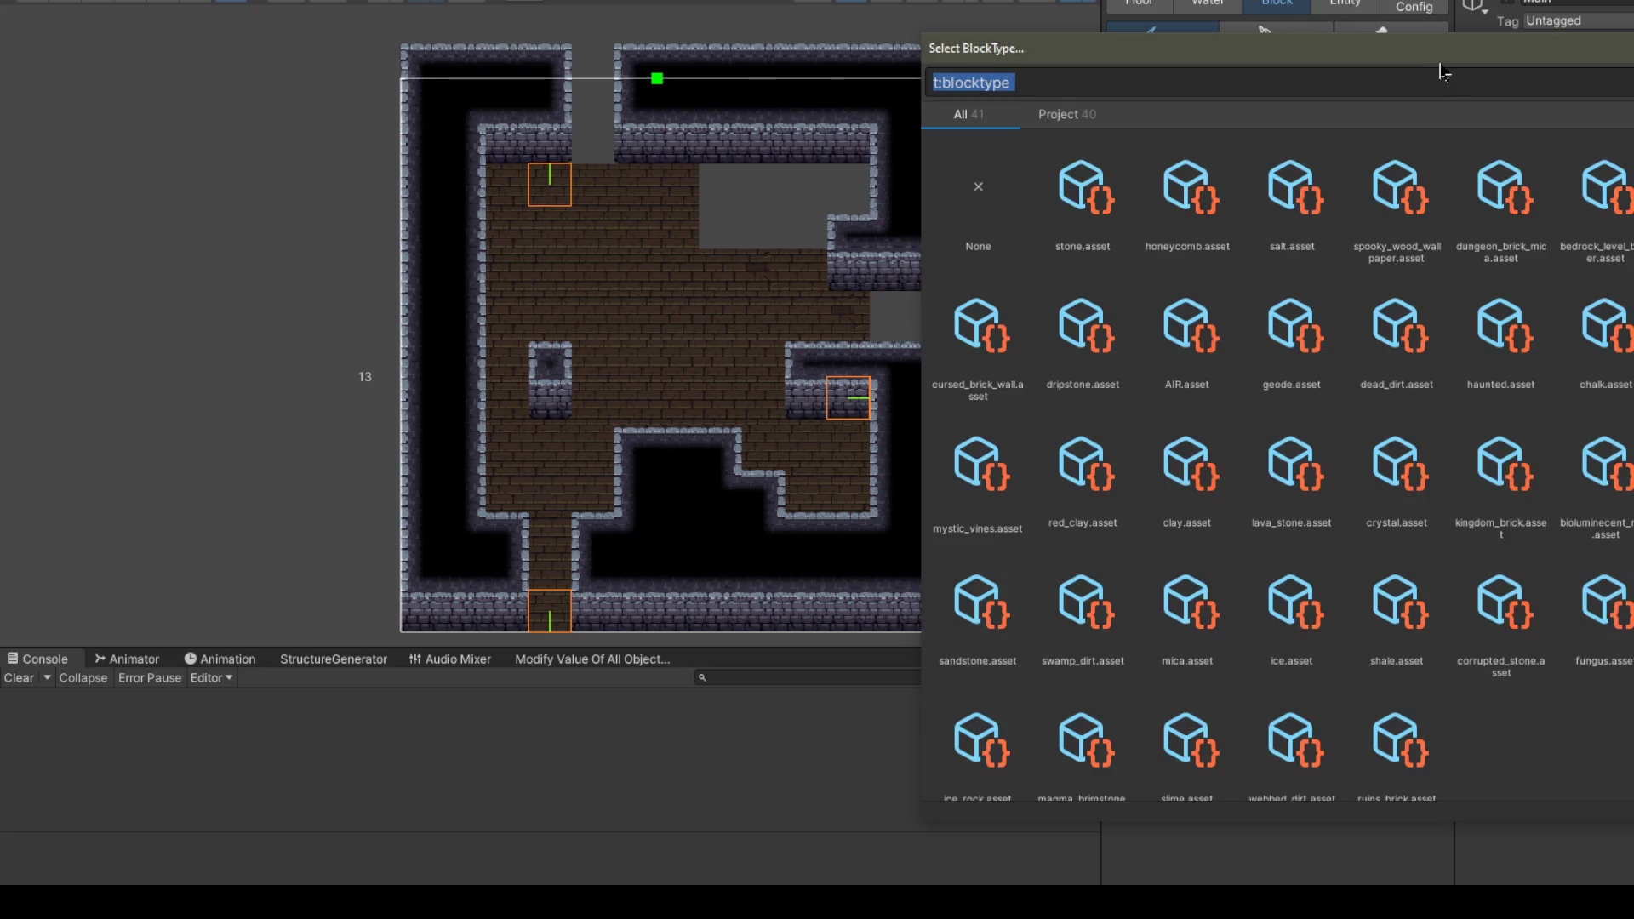
type("dirt")
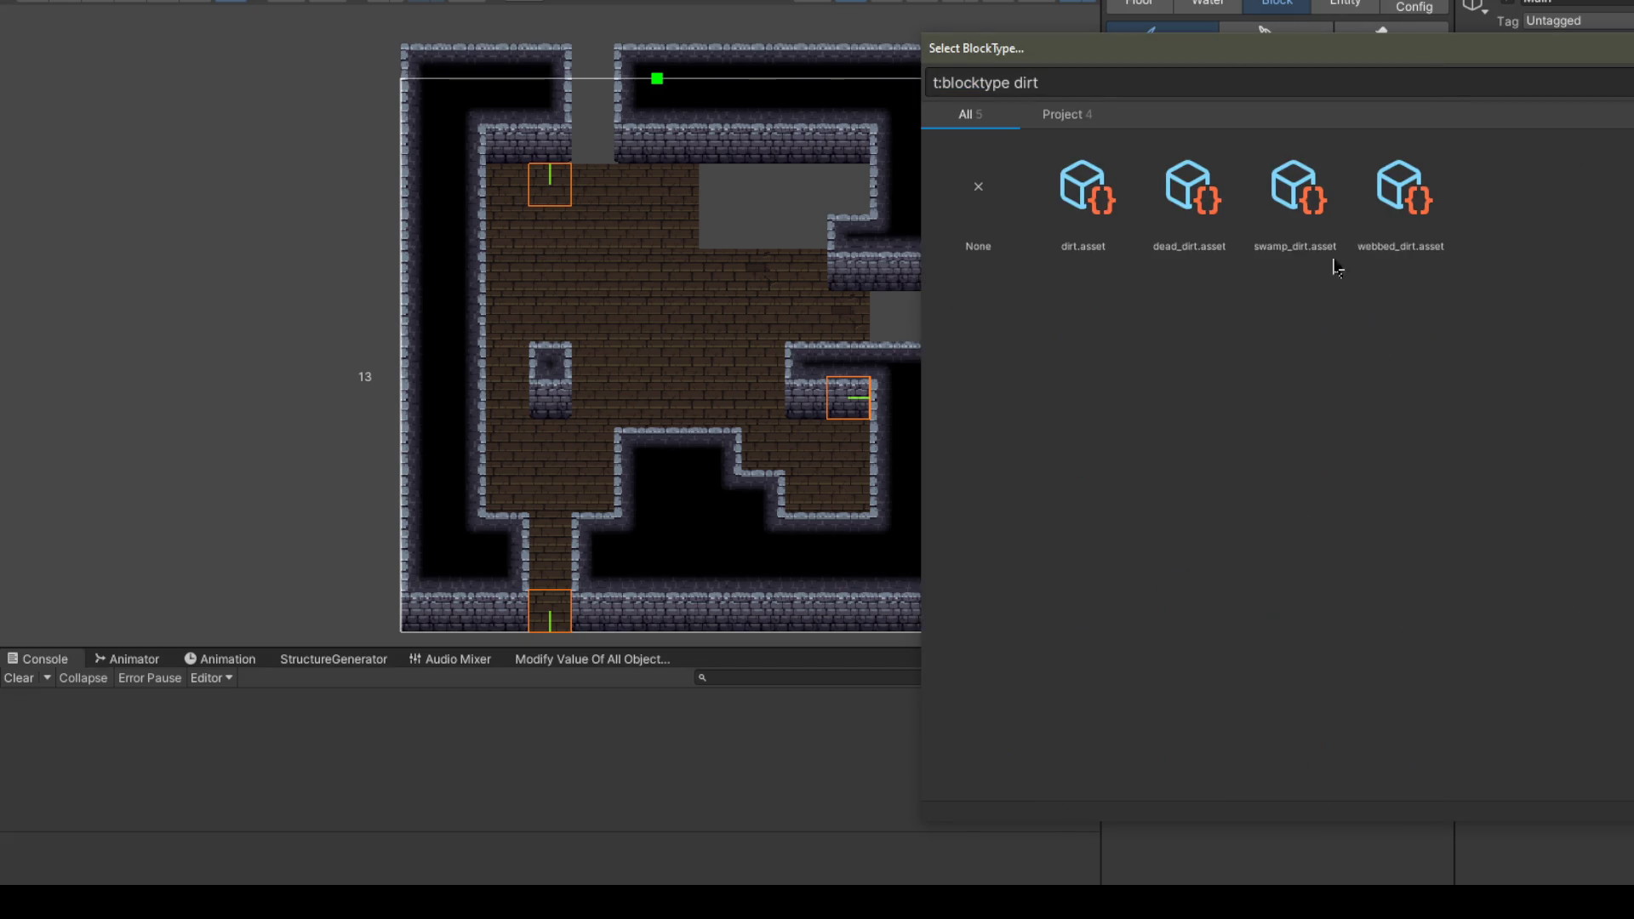
double_click(1083, 192)
left_click(593, 61)
left_click(593, 141)
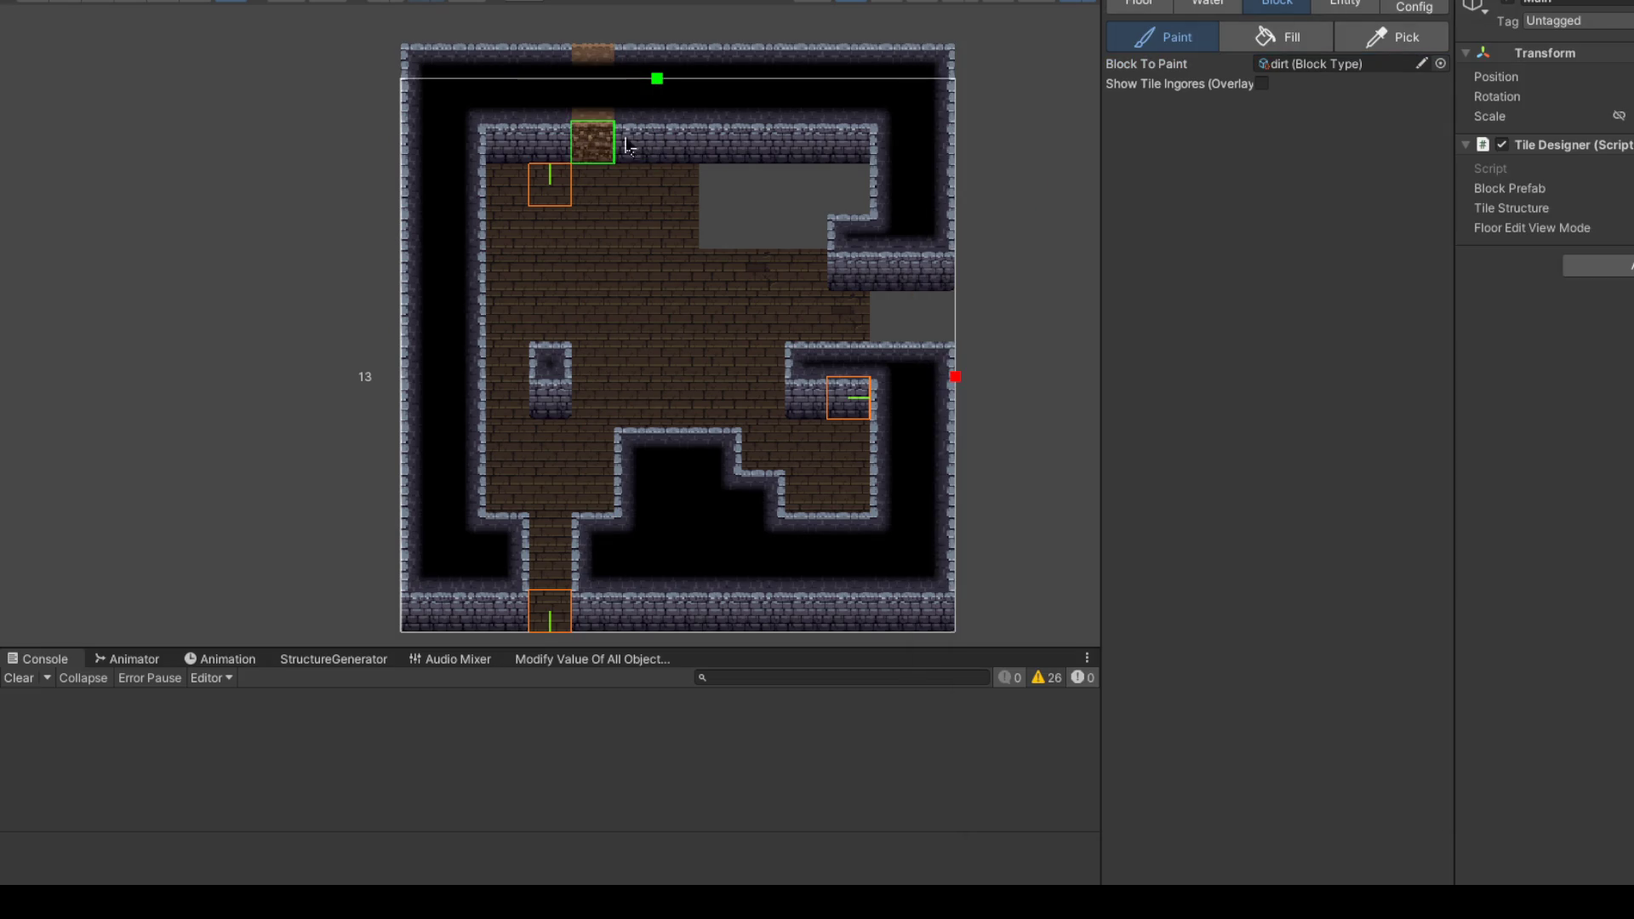
scroll(691, 249, "up", 2)
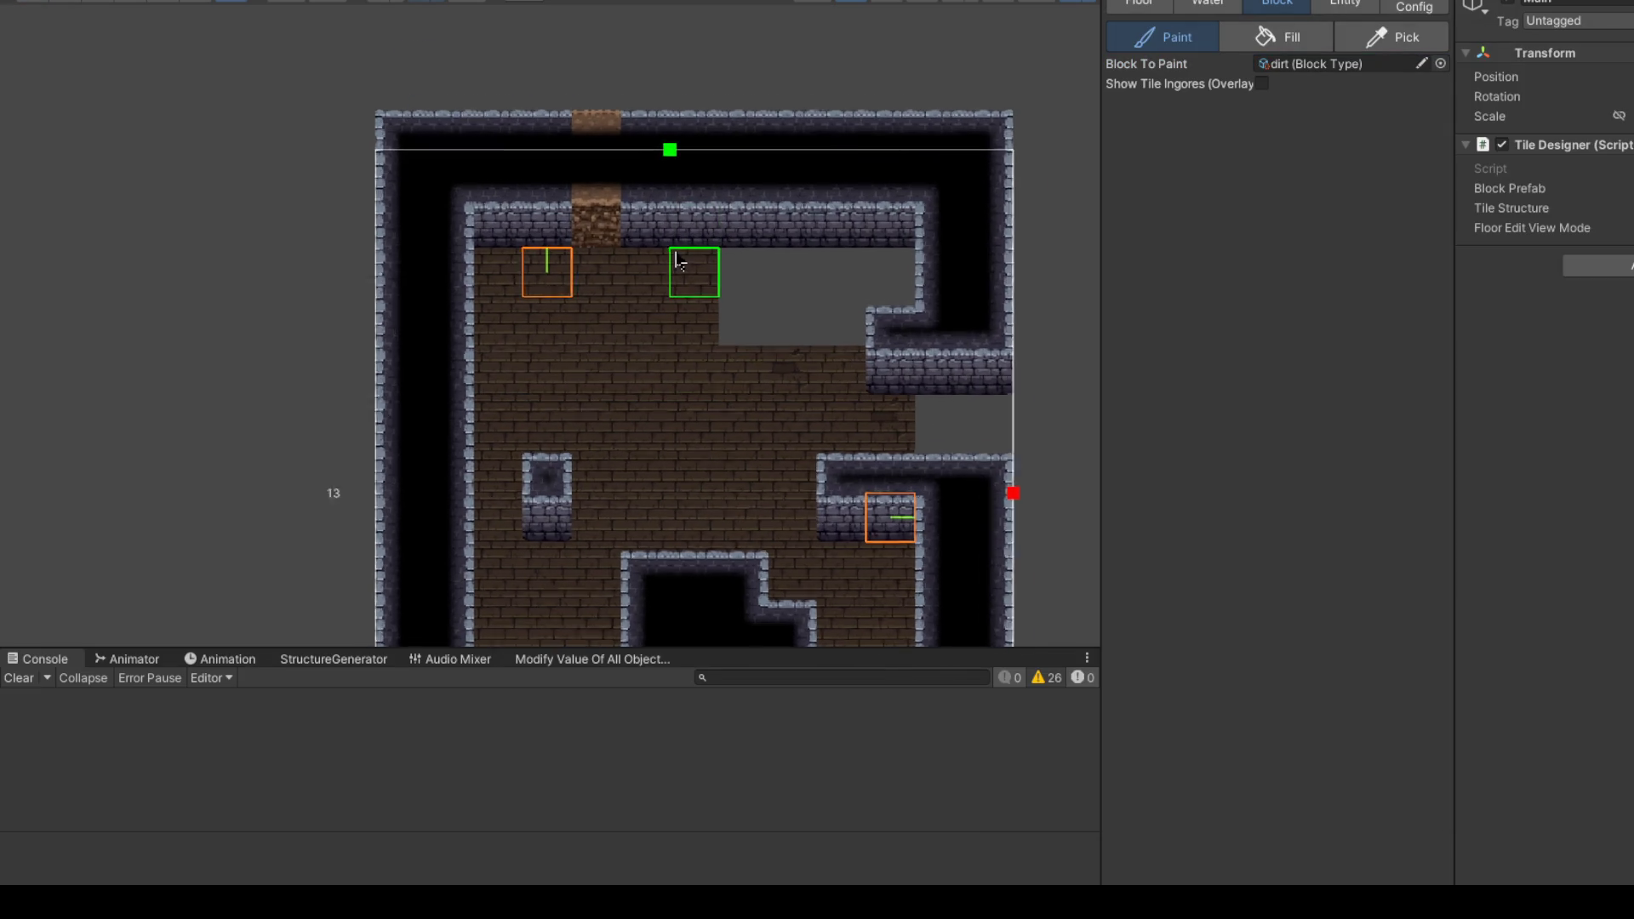
scroll(694, 273, "down", 3)
scroll(740, 357, "up", 2)
scroll(779, 384, "down", 2)
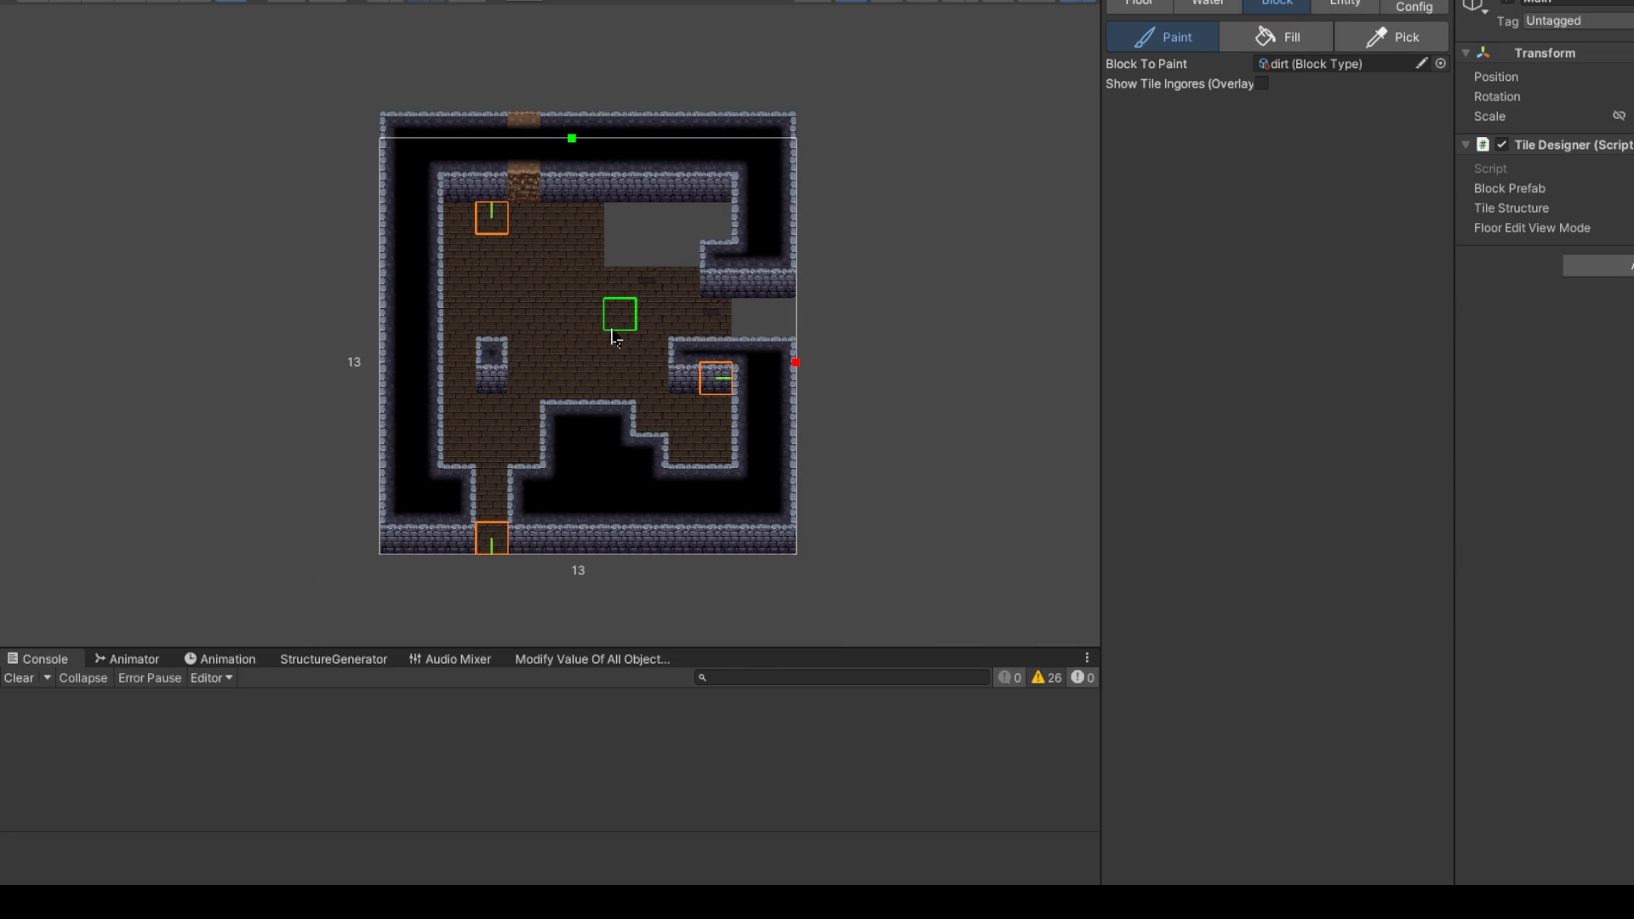
scroll(562, 238, "up", 3)
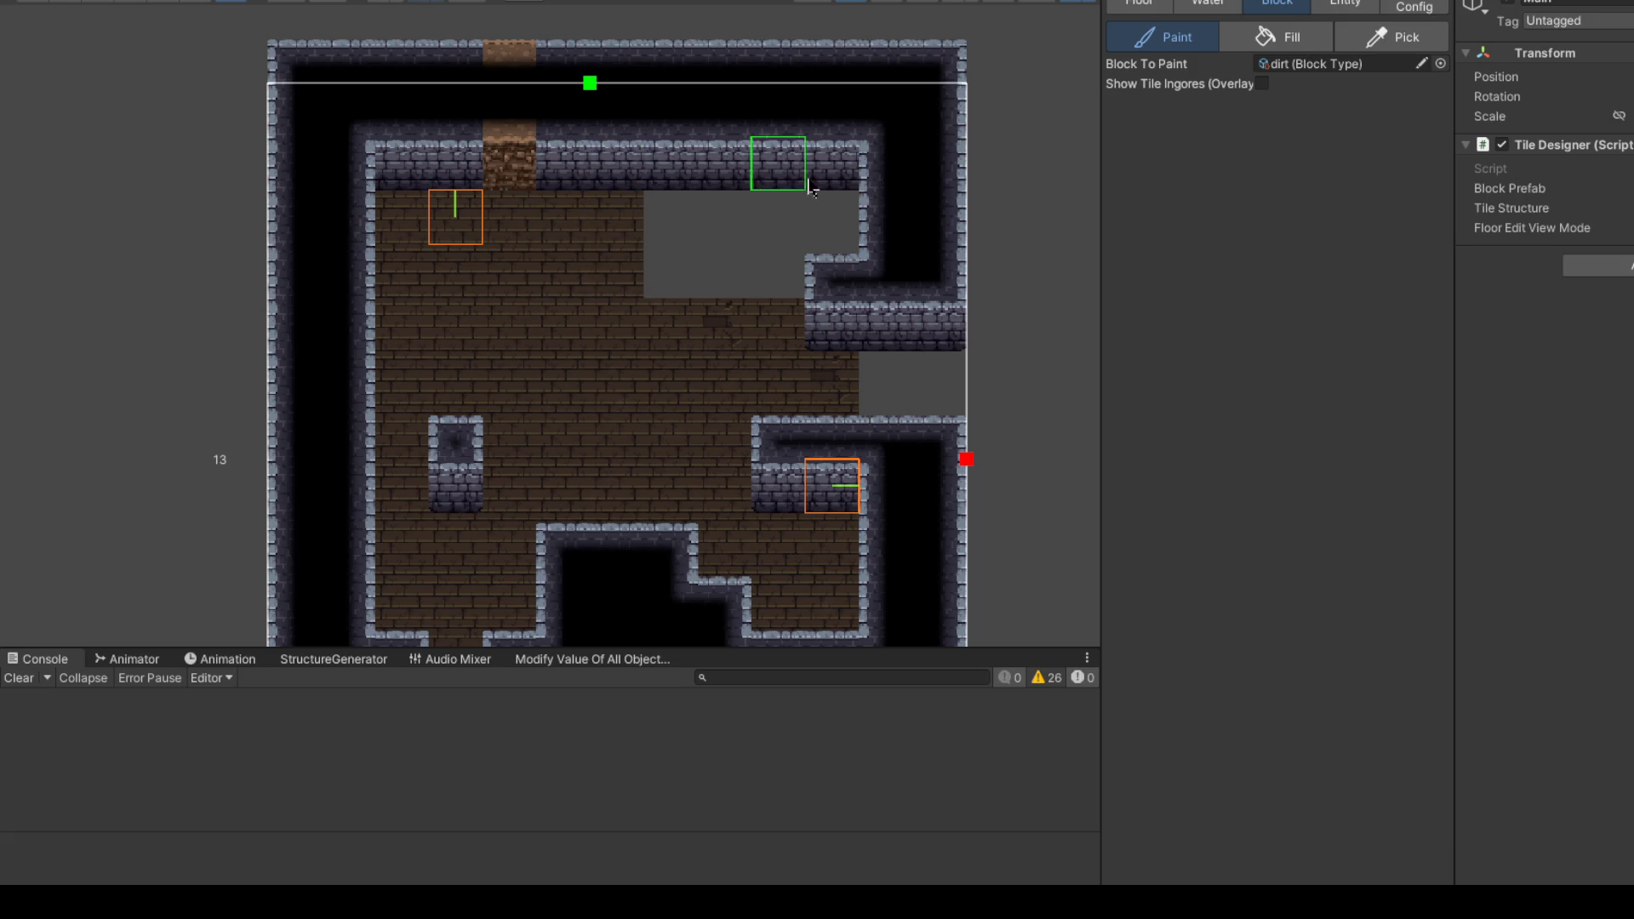
Step: Paint floor_kingdom_brick over the empty cells and down the right two columns
left_click(1139, 3)
mouse_move(771, 213)
left_mouse_down()
mouse_move(685, 217)
mouse_move(764, 279)
mouse_move(937, 321)
mouse_move(946, 365)
mouse_move(941, 106)
mouse_move(342, 113)
mouse_move(366, 158)
mouse_move(876, 201)
mouse_move(846, 193)
mouse_move(886, 170)
left_mouse_up()
scroll(675, 105, "down", 2)
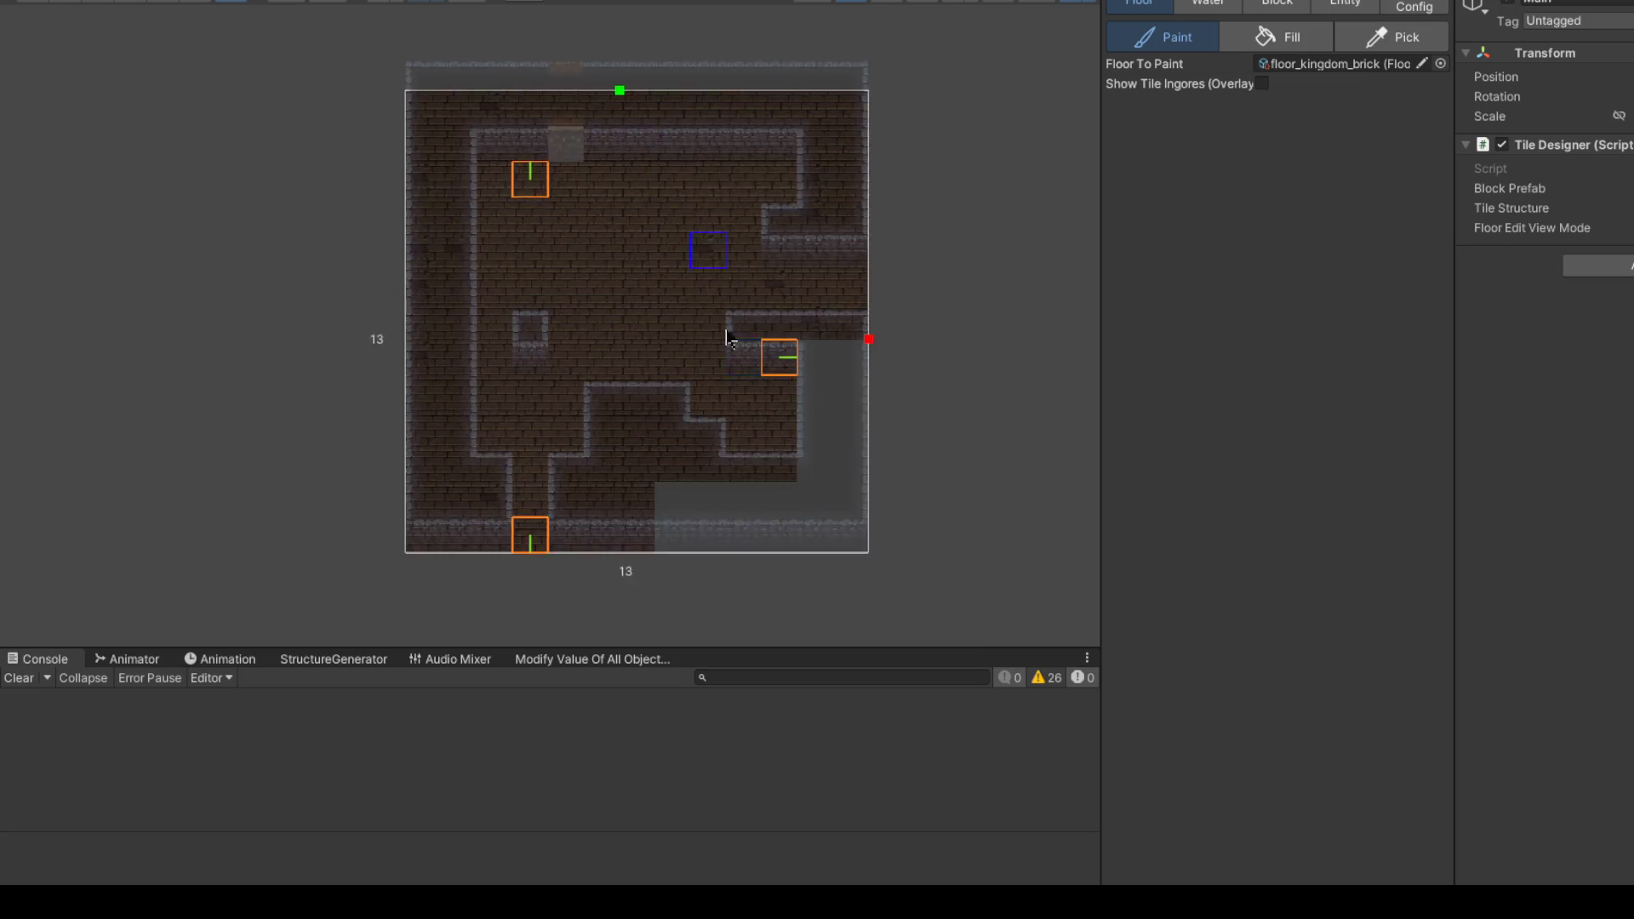
scroll(728, 338, "up", 1)
mouse_move(784, 340)
left_mouse_down()
mouse_move(875, 383)
mouse_move(850, 540)
mouse_move(815, 579)
mouse_move(780, 528)
mouse_move(539, 536)
left_mouse_up()
scroll(632, 425, "down", 1)
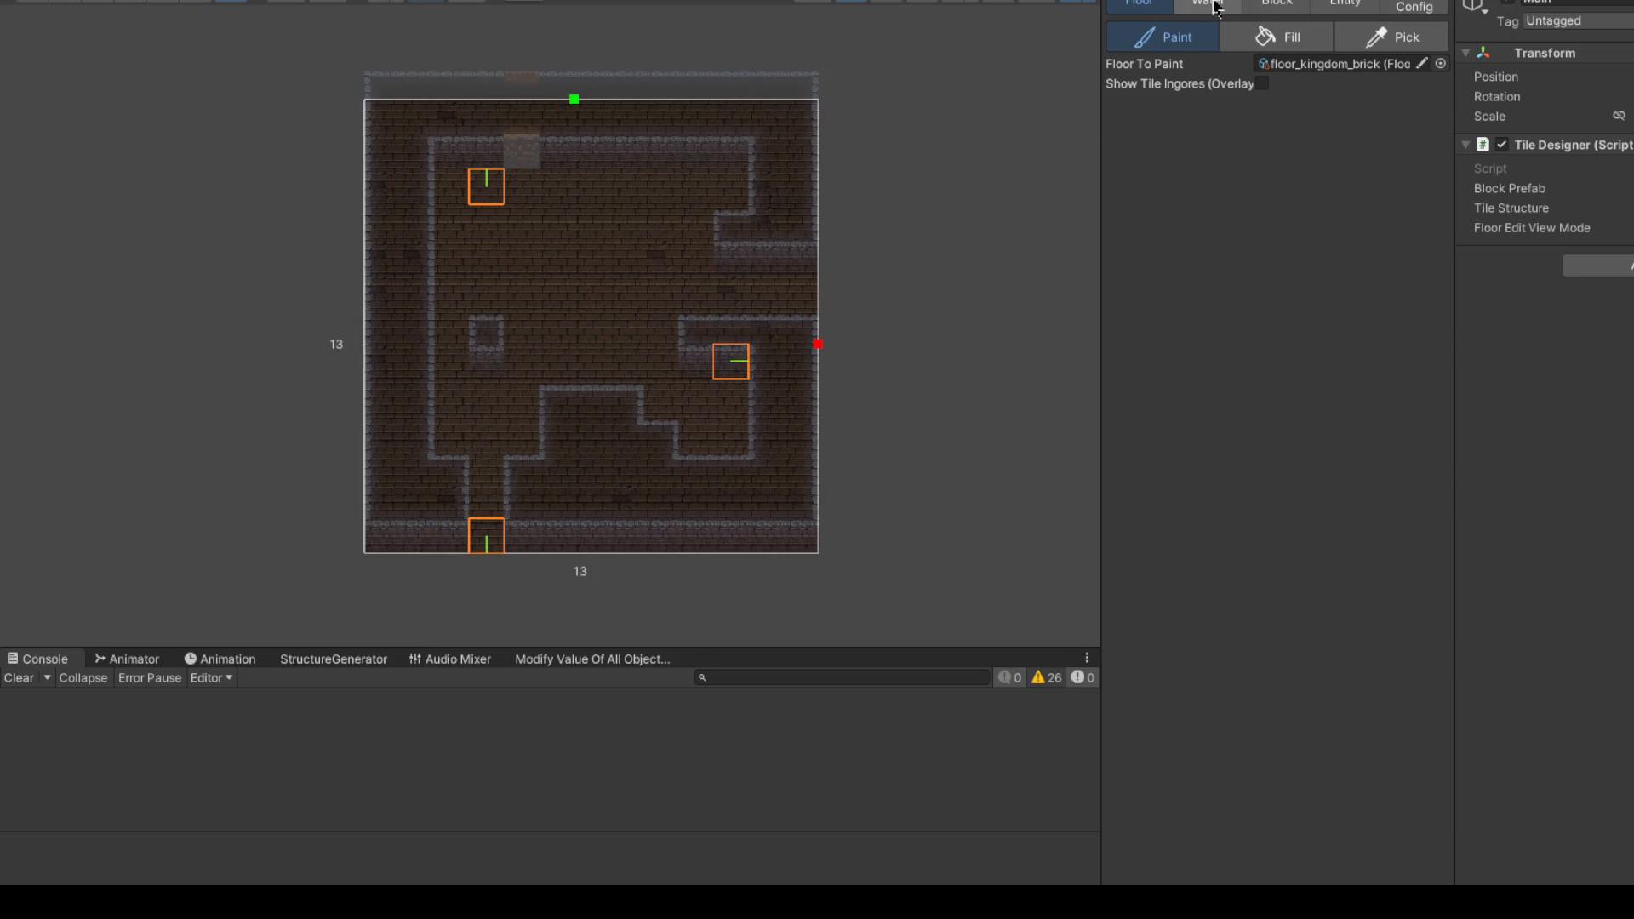
Step: Sample dungeon_brick from the map and repaint the stray lower-right cells as brick walls
left_click(1276, 4)
scroll(728, 432, "up", 1)
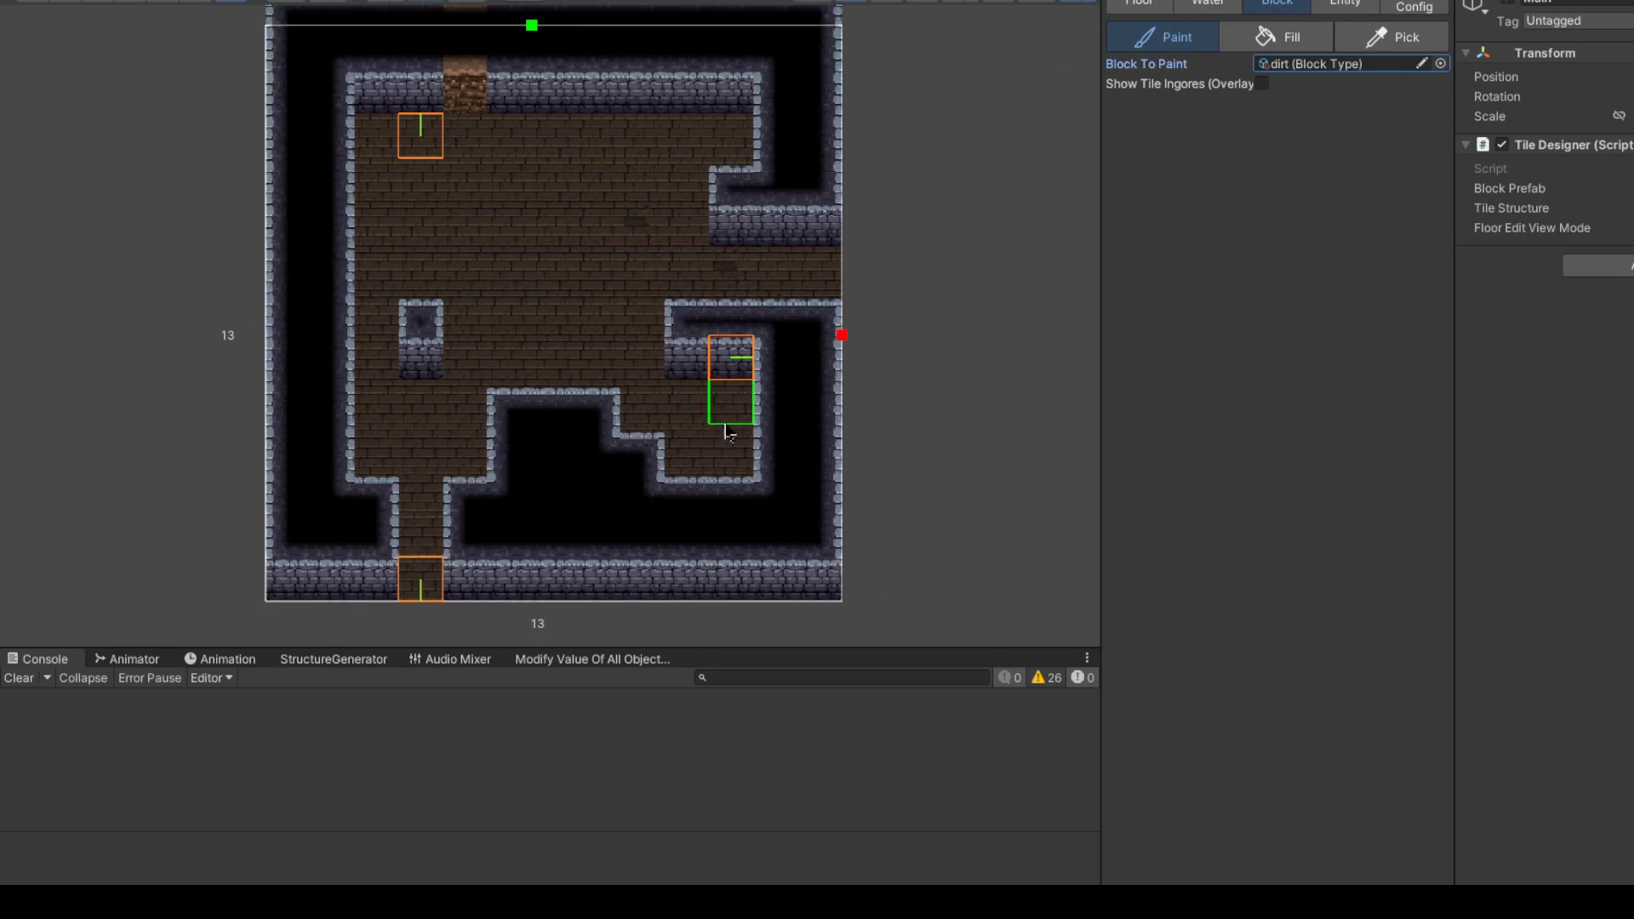
scroll(725, 510, "up", 1)
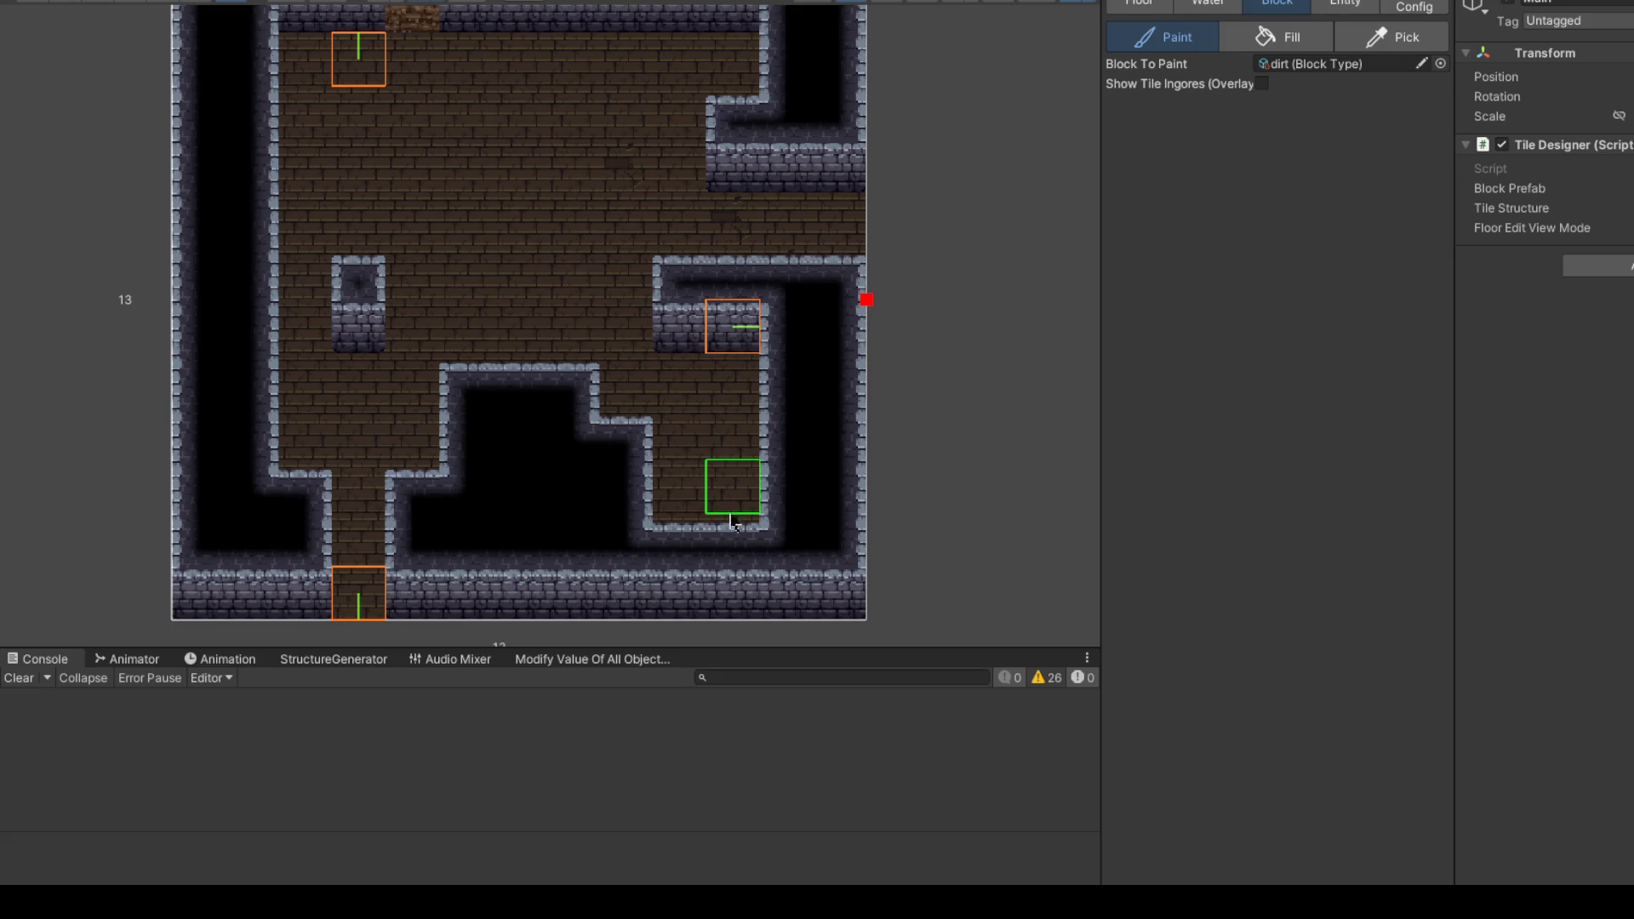
left_click_drag(730, 539, 691, 540)
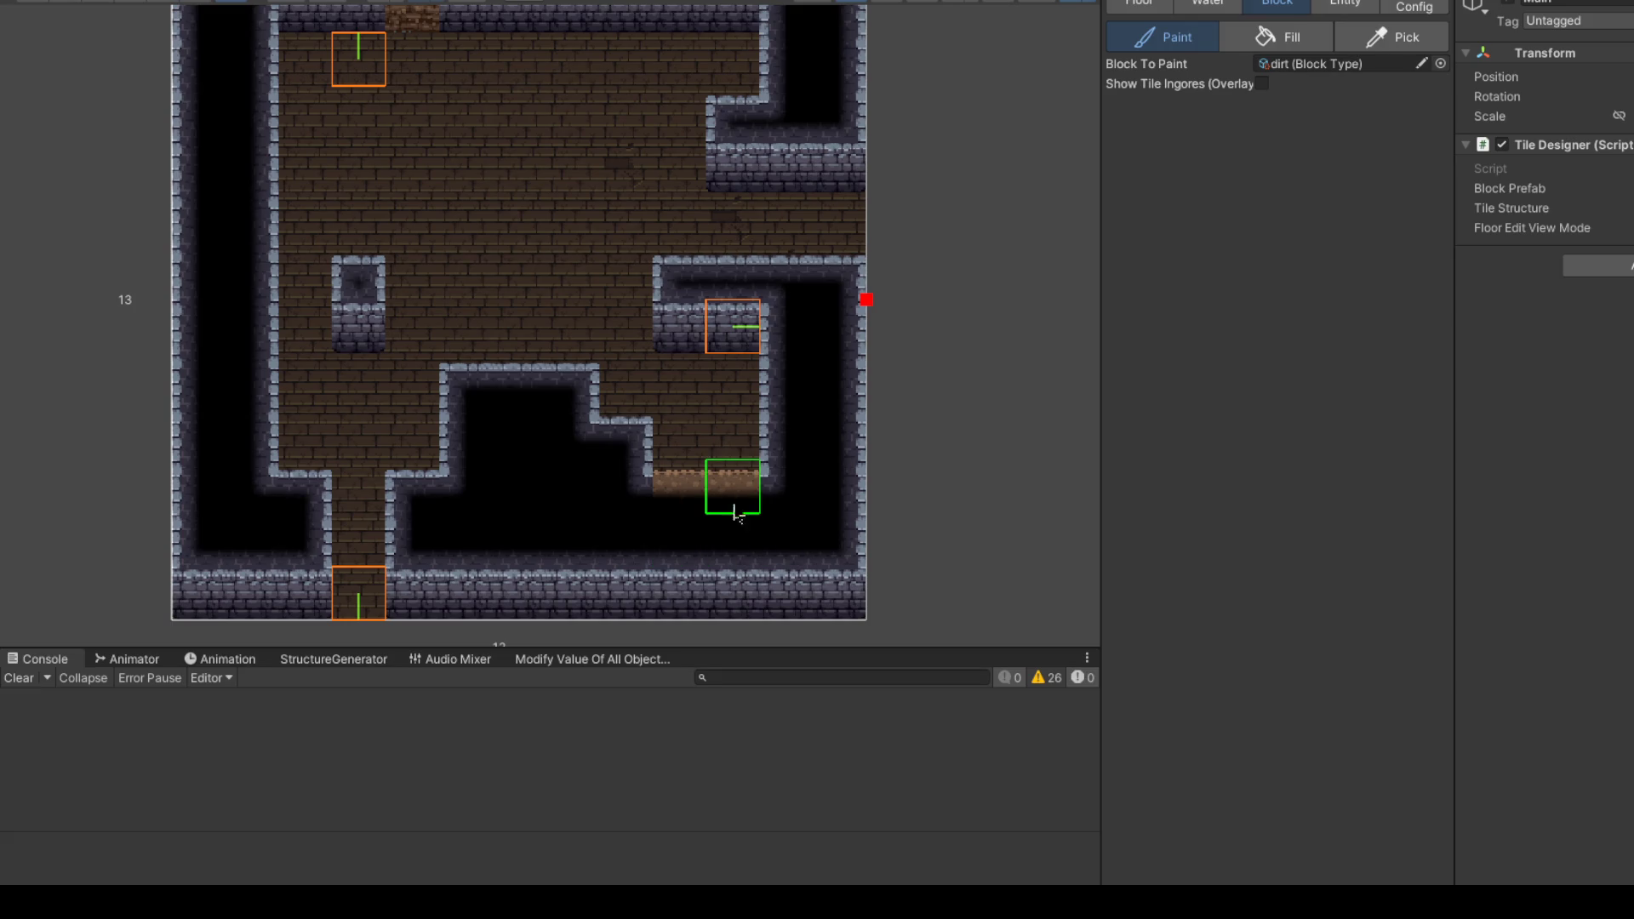
left_click(1384, 39)
left_click(807, 320)
left_click_drag(730, 538, 678, 539)
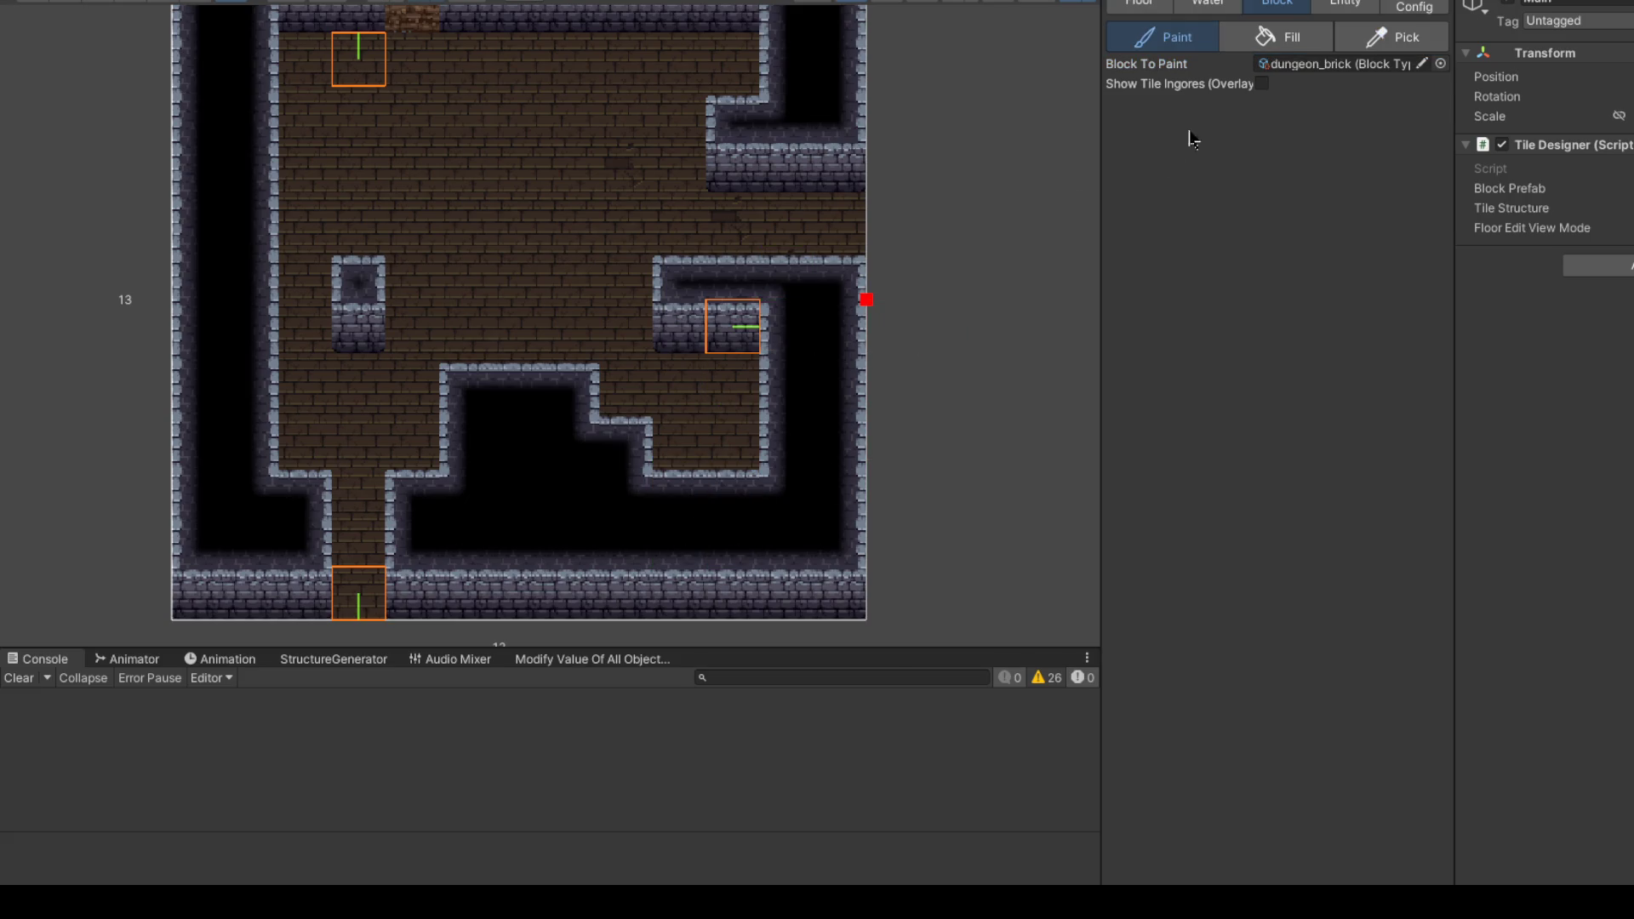
Step: Place a loot_chest_better entity in the right alcove
left_click(1345, 4)
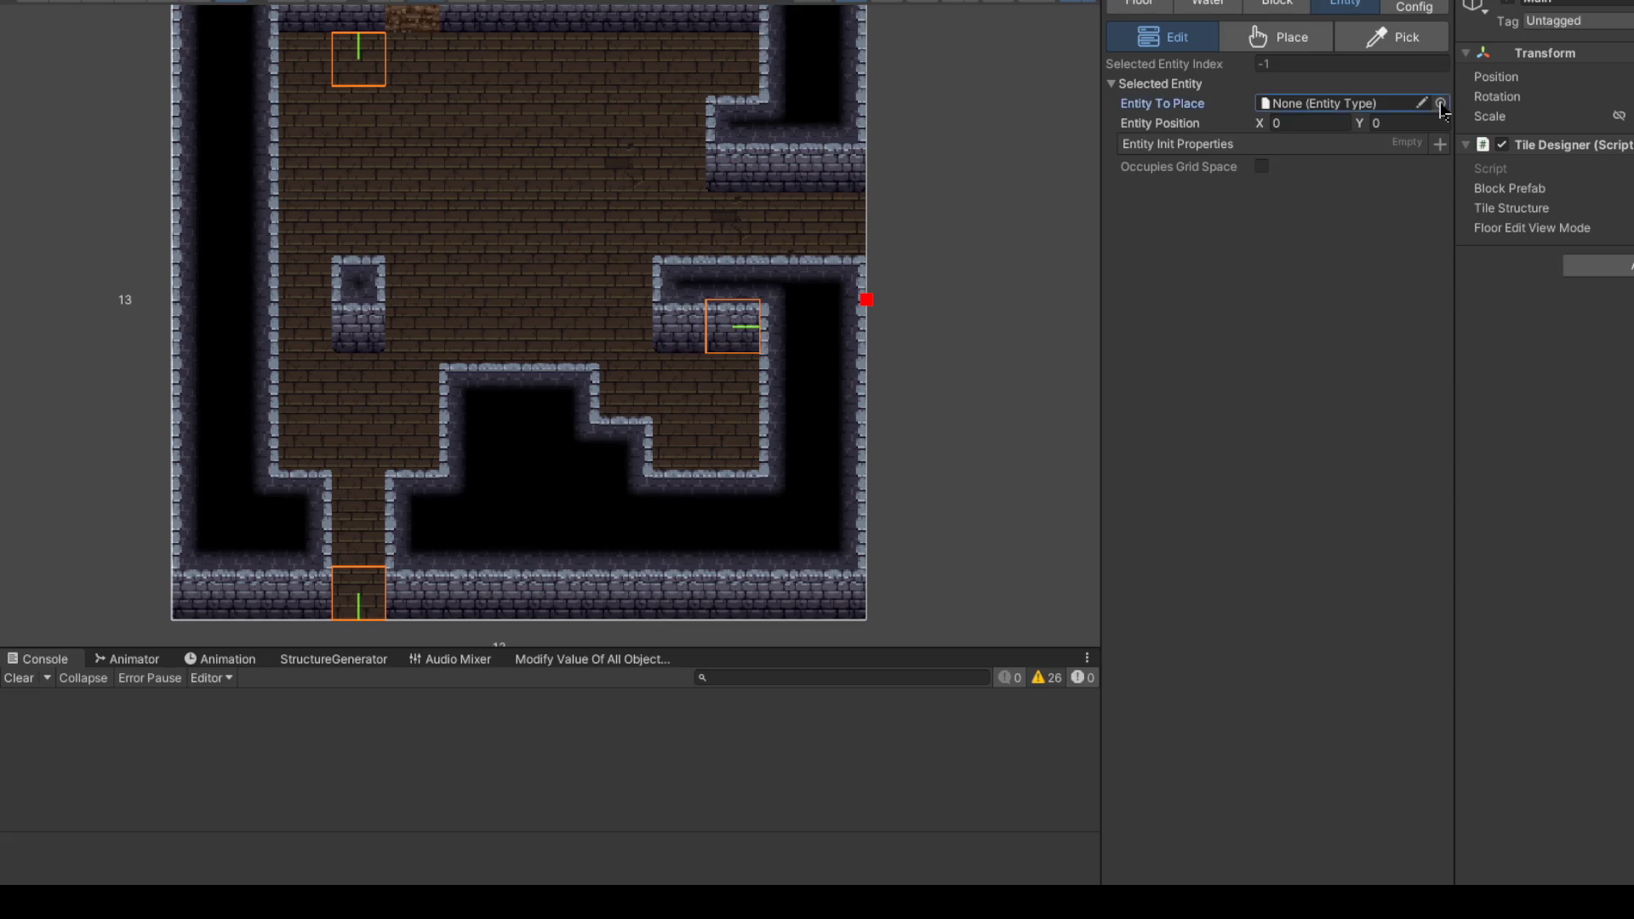
left_click(1440, 103)
type("oot")
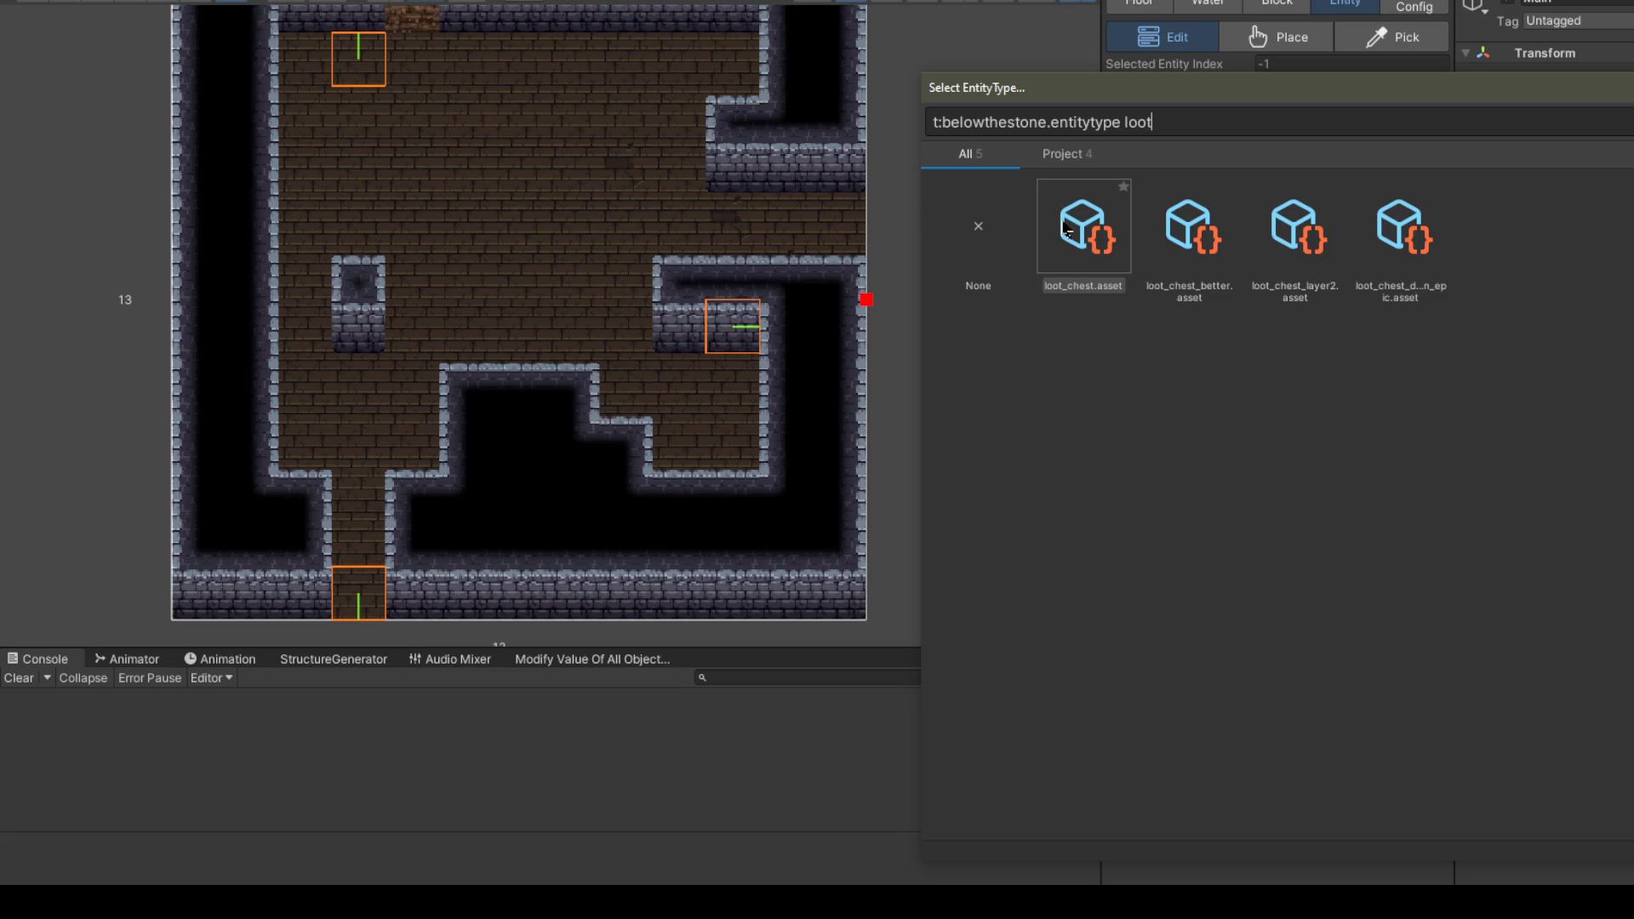
left_click(1173, 238)
double_click(1179, 240)
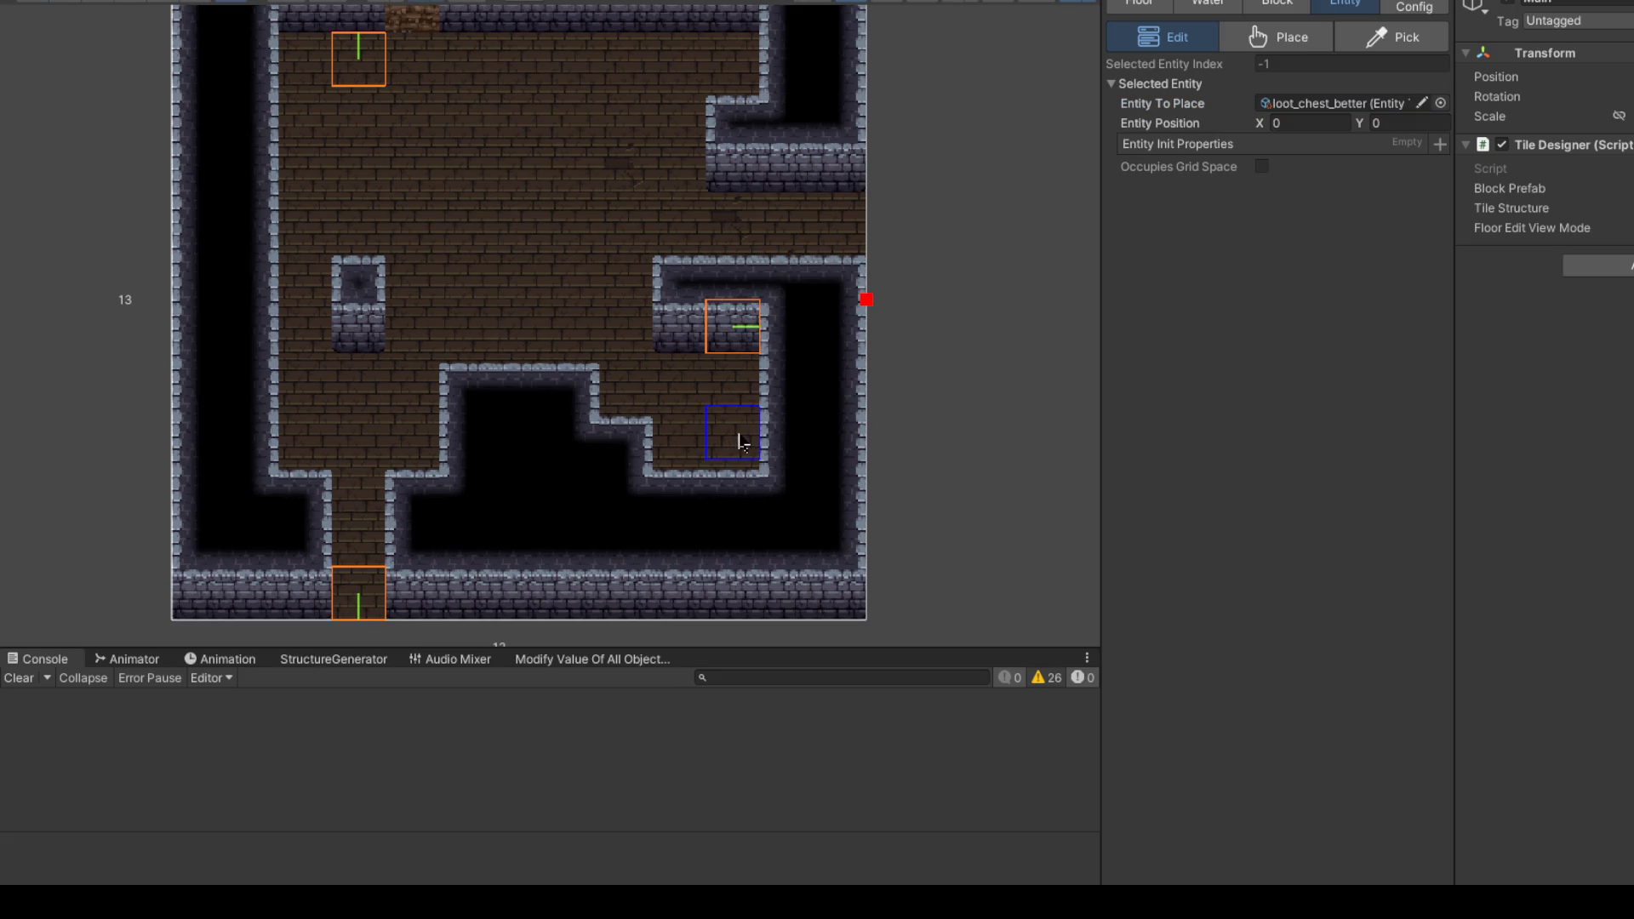
left_click(1277, 37)
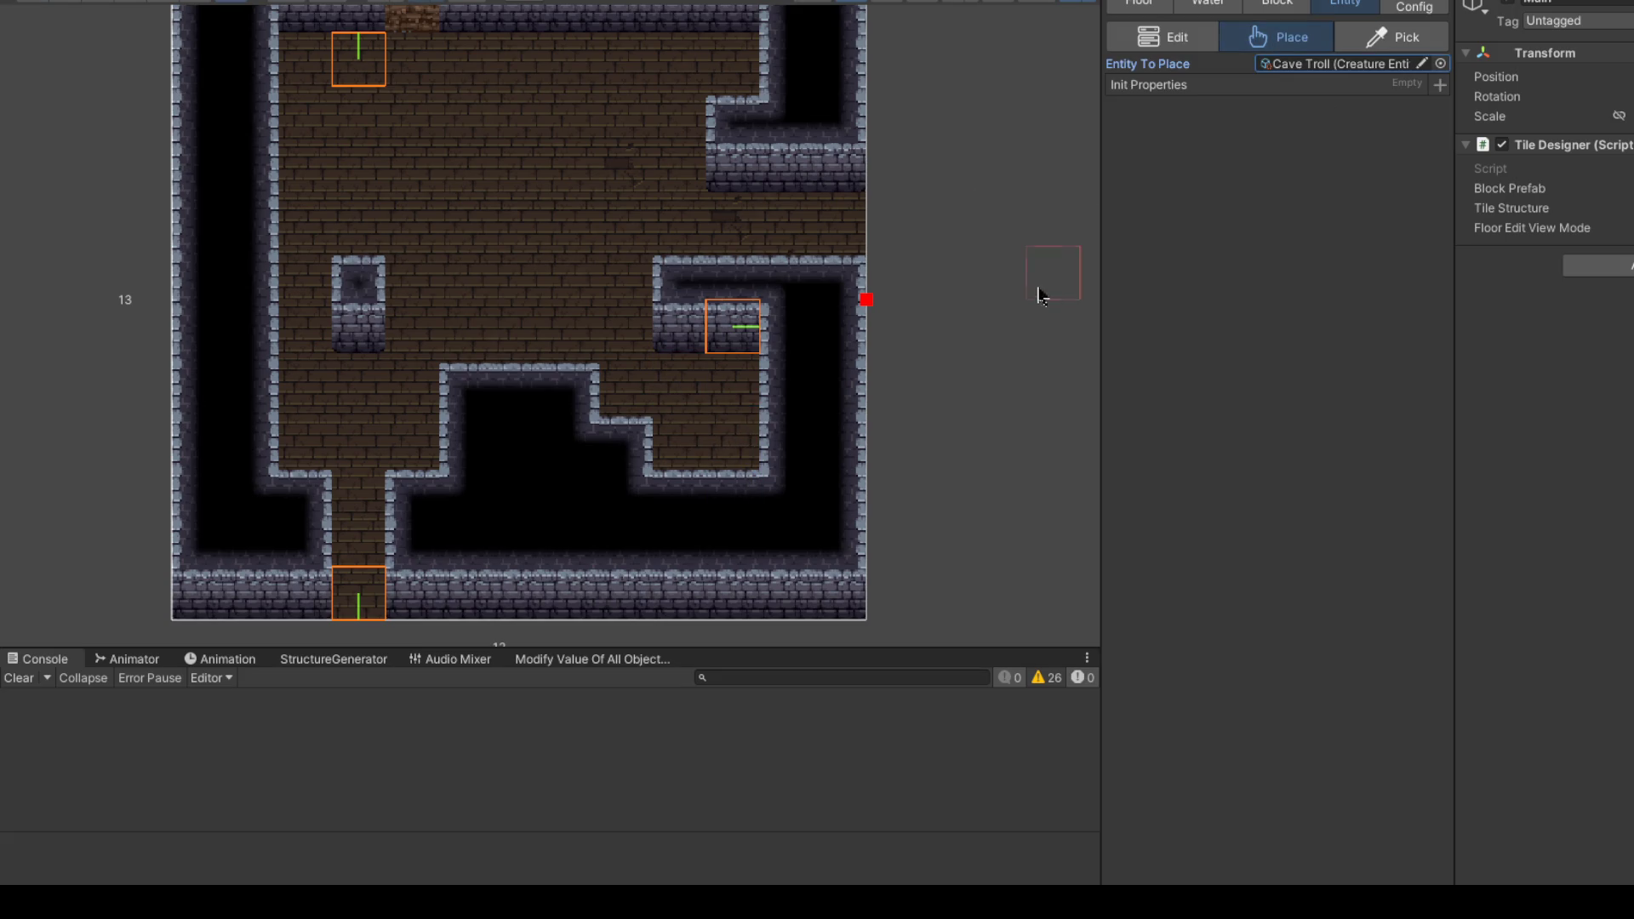
left_click(1440, 65)
type("loot")
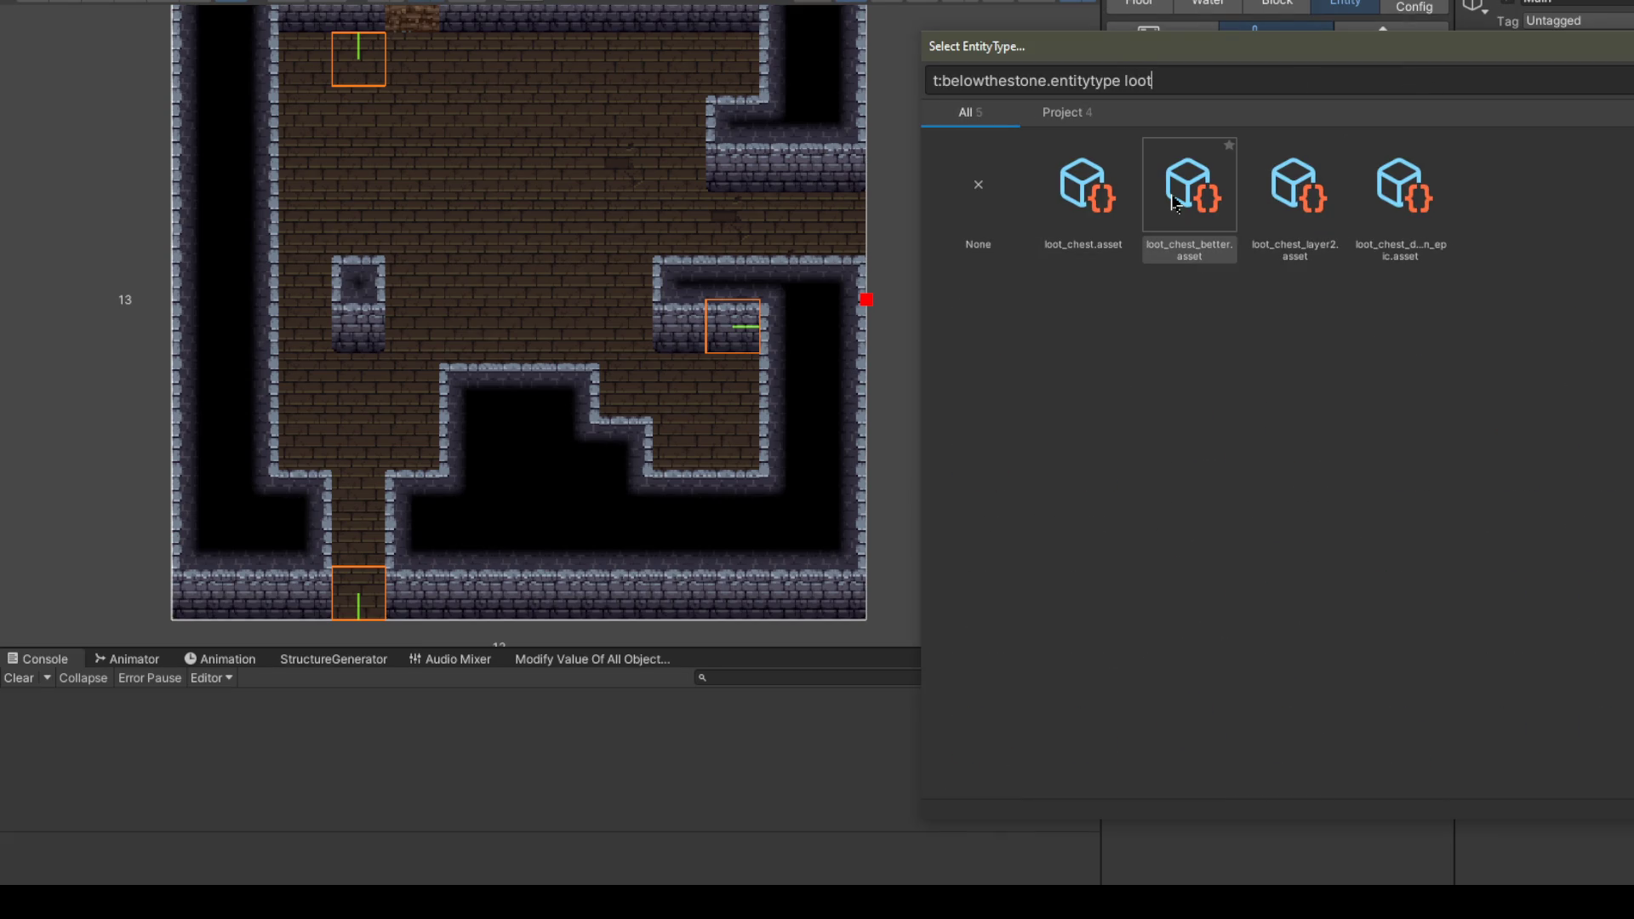
double_click(1173, 202)
left_click(746, 385)
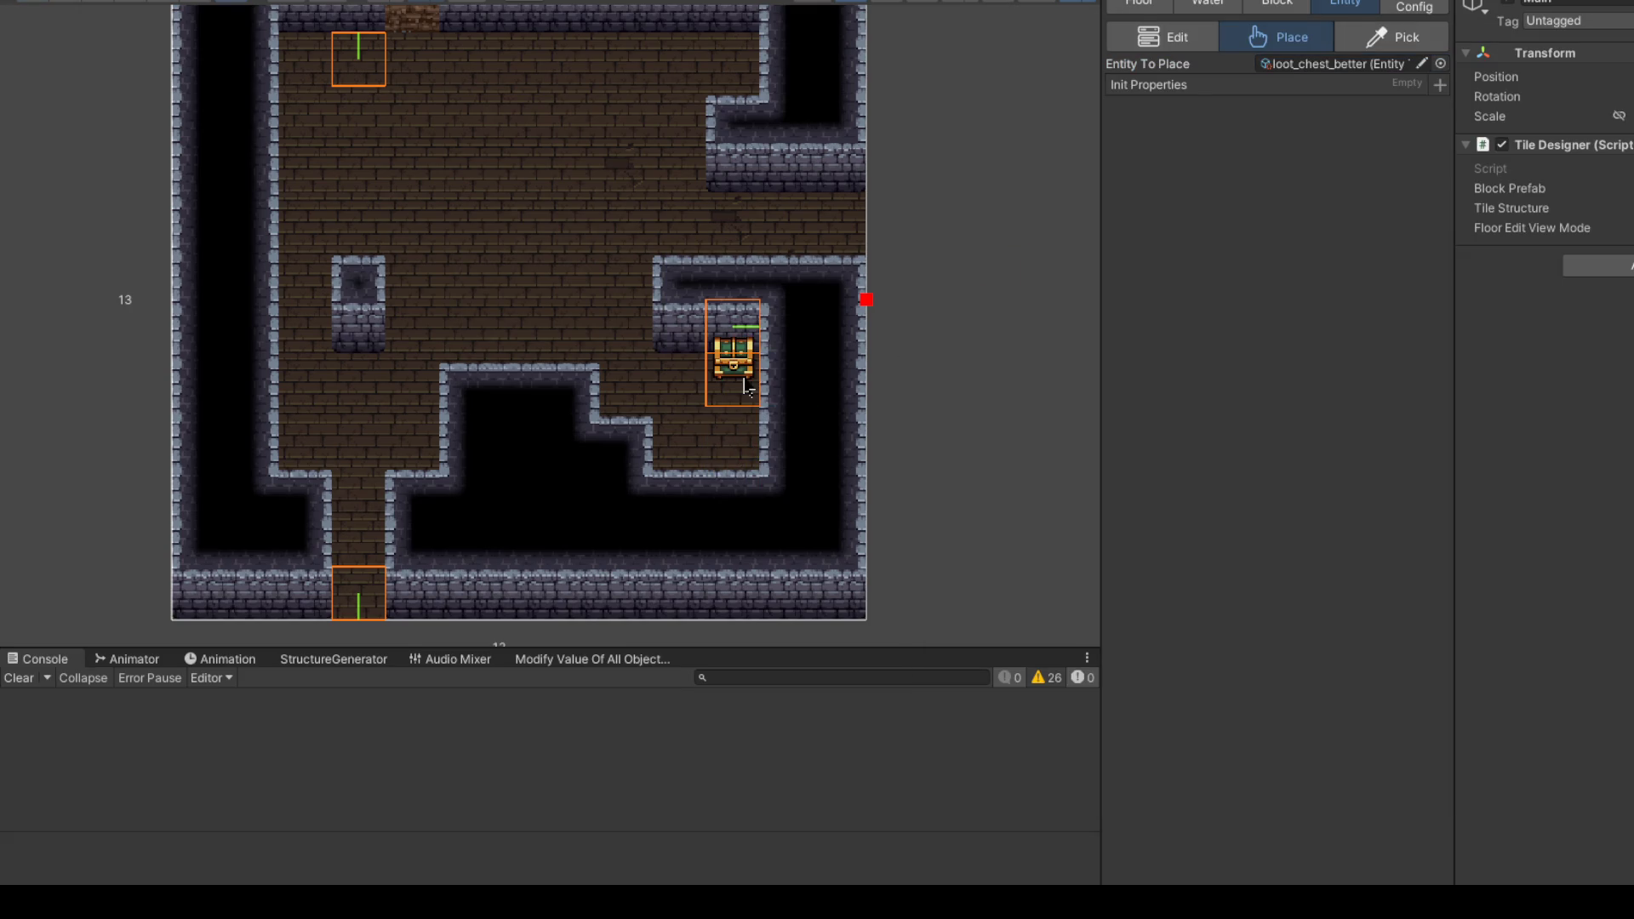
Step: Place three bones skeletons below and left of the chest
left_click(1441, 65)
type("bones")
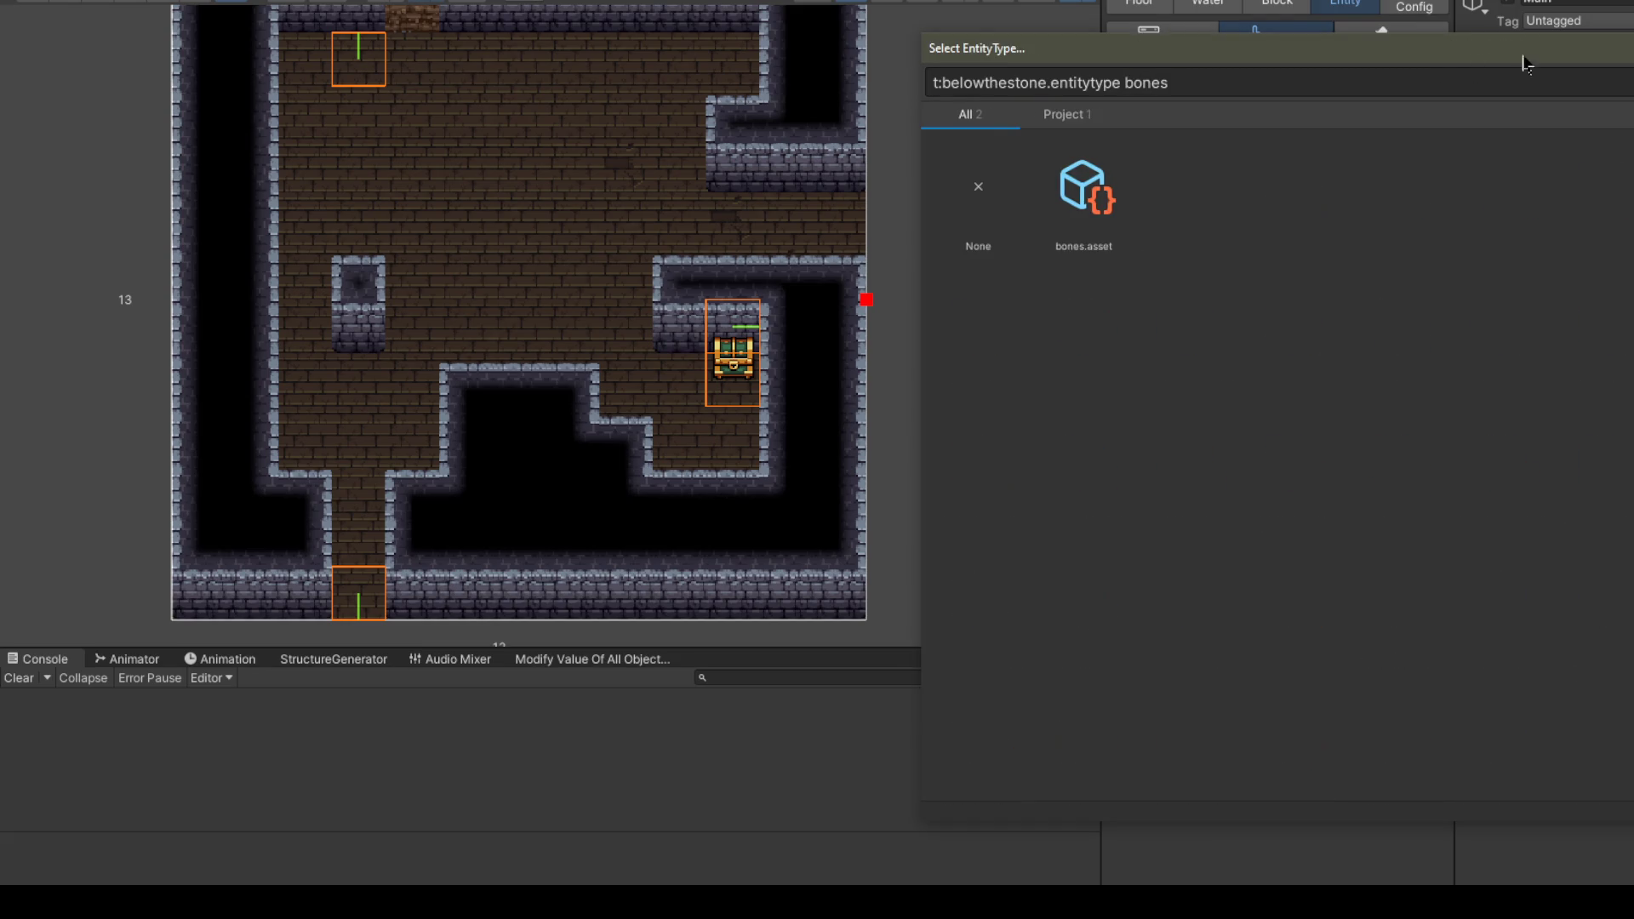
double_click(1085, 189)
scroll(732, 400, "up", 1)
left_click(739, 429)
left_click(670, 429)
left_click(670, 378)
scroll(708, 250, "up", 1)
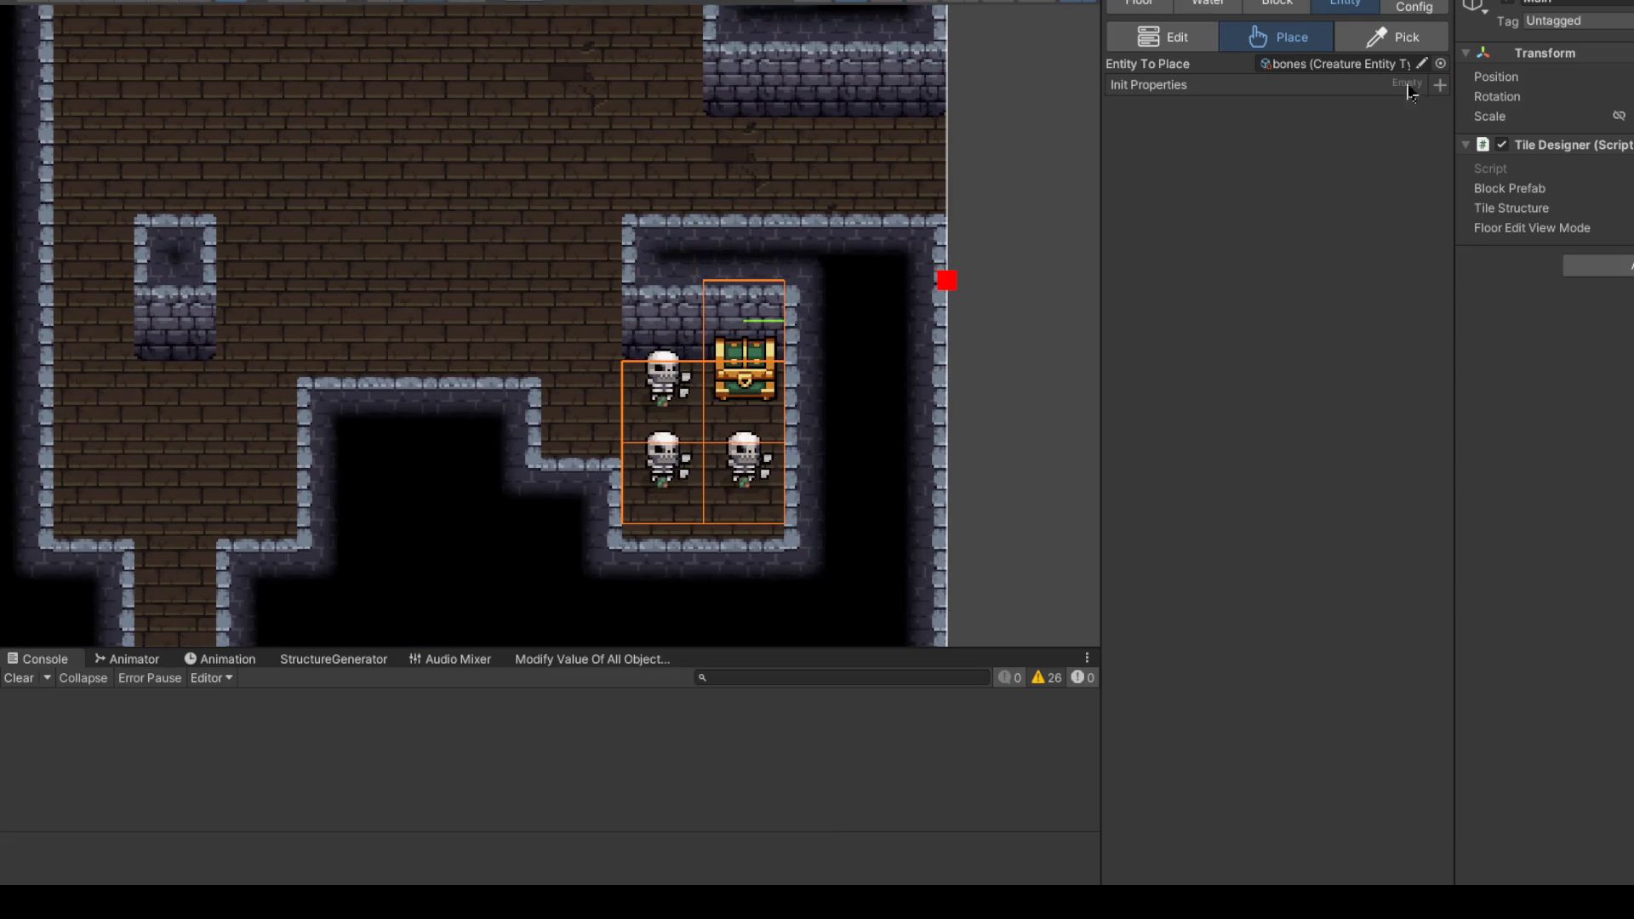
Step: Place four mica_boulder entities left of the skeletons
left_click(1441, 65)
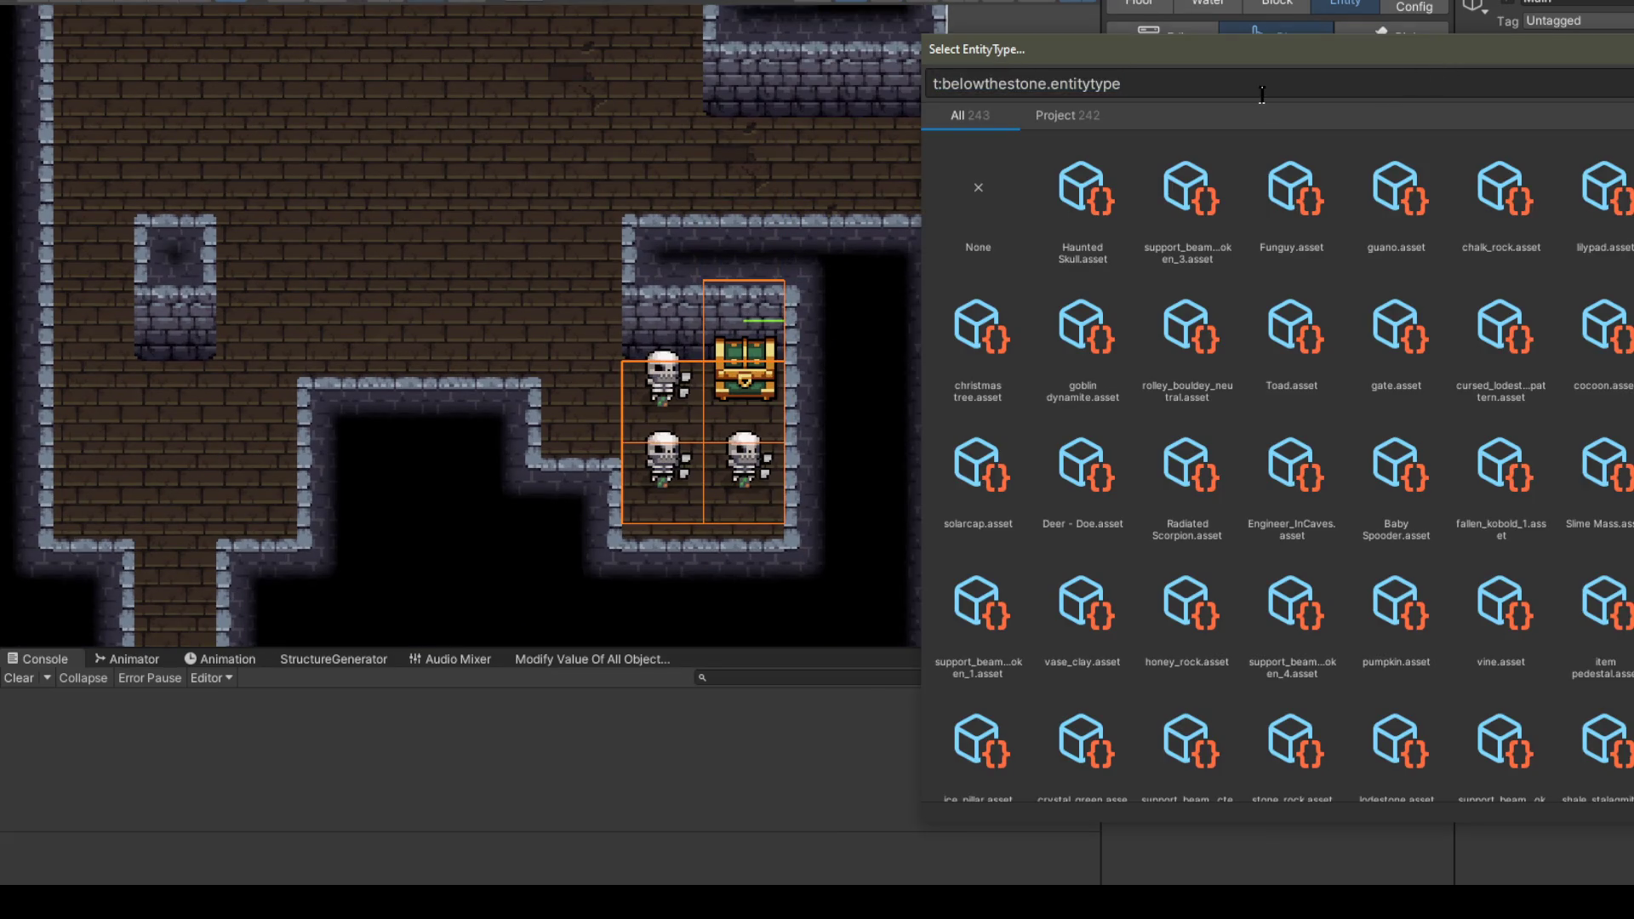
type(" rock")
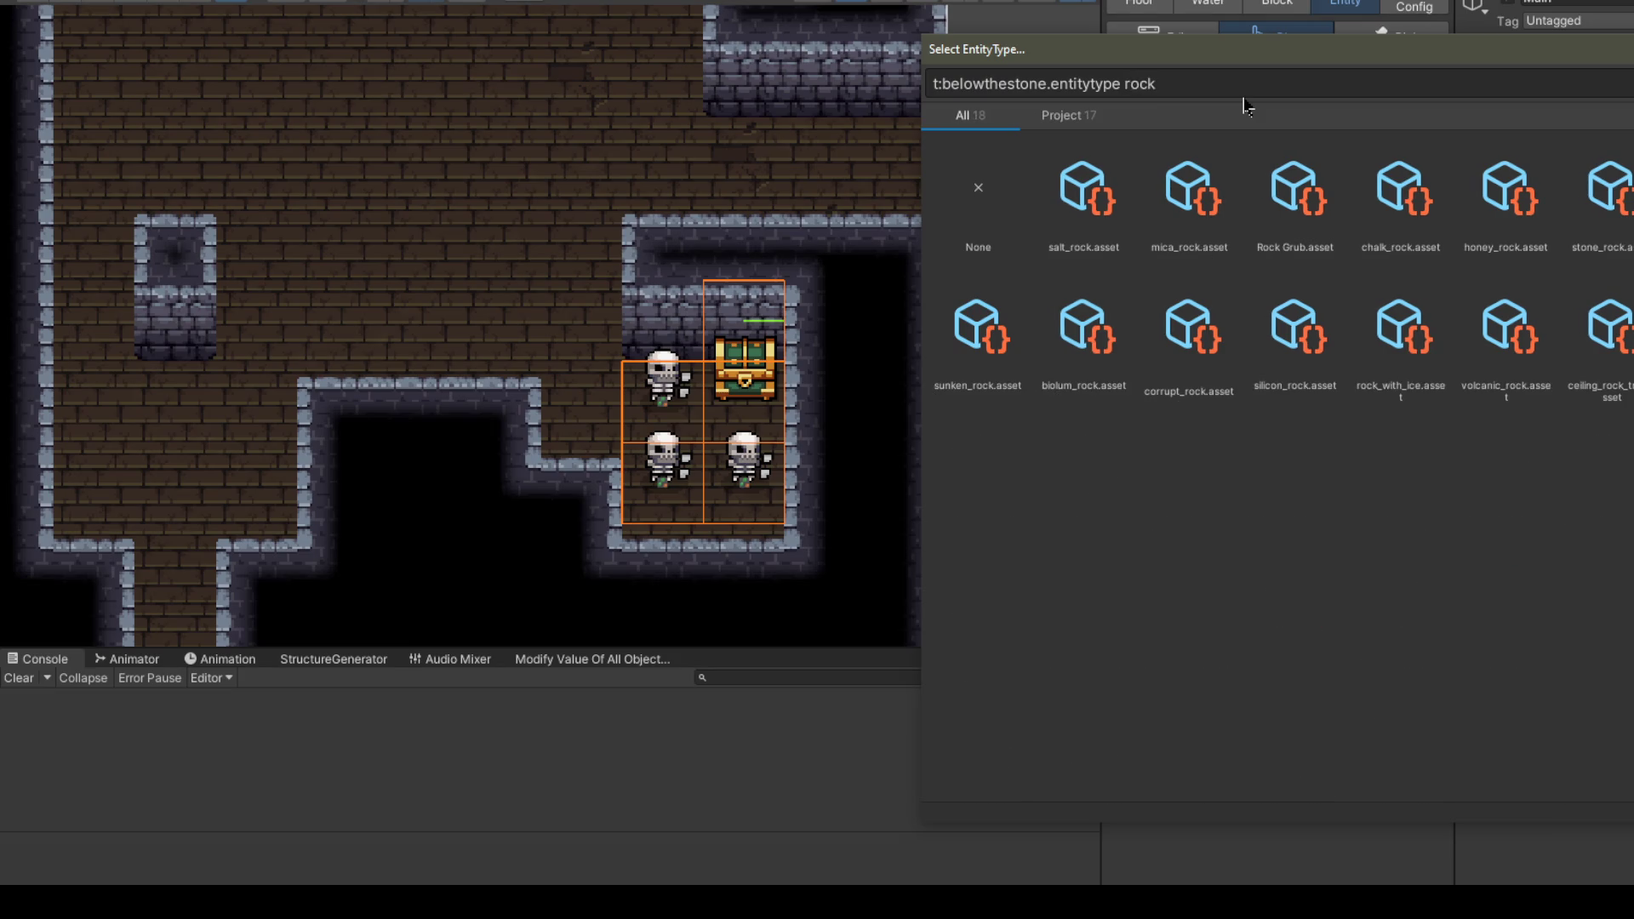
left_click(1188, 197)
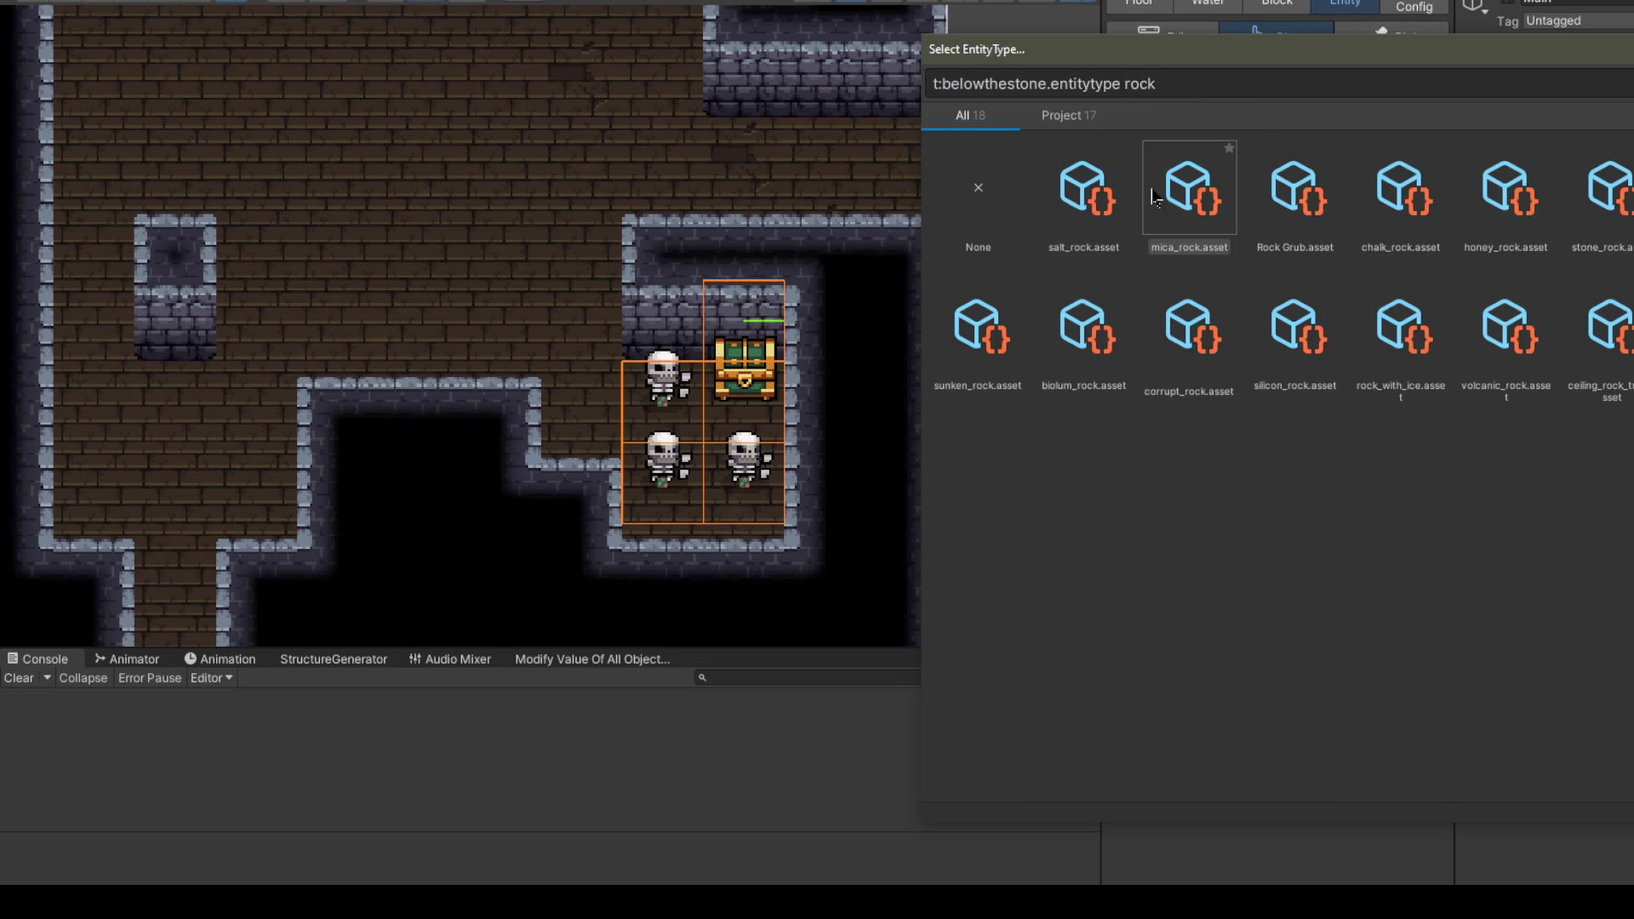
double_click(1188, 198)
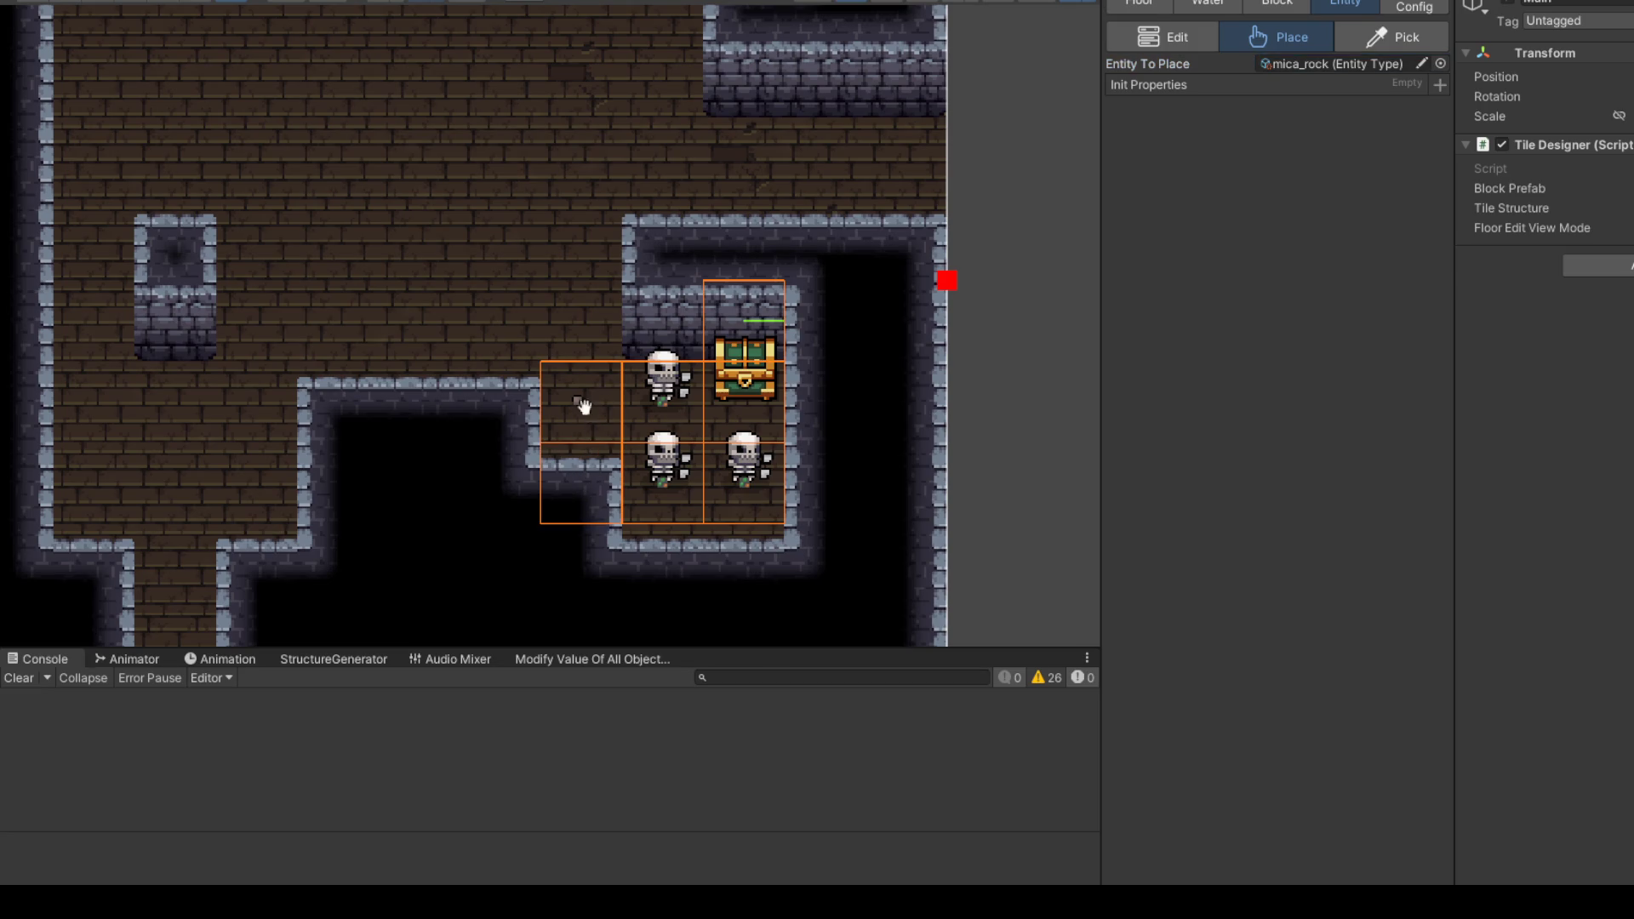
left_click(1440, 63)
type("boulder")
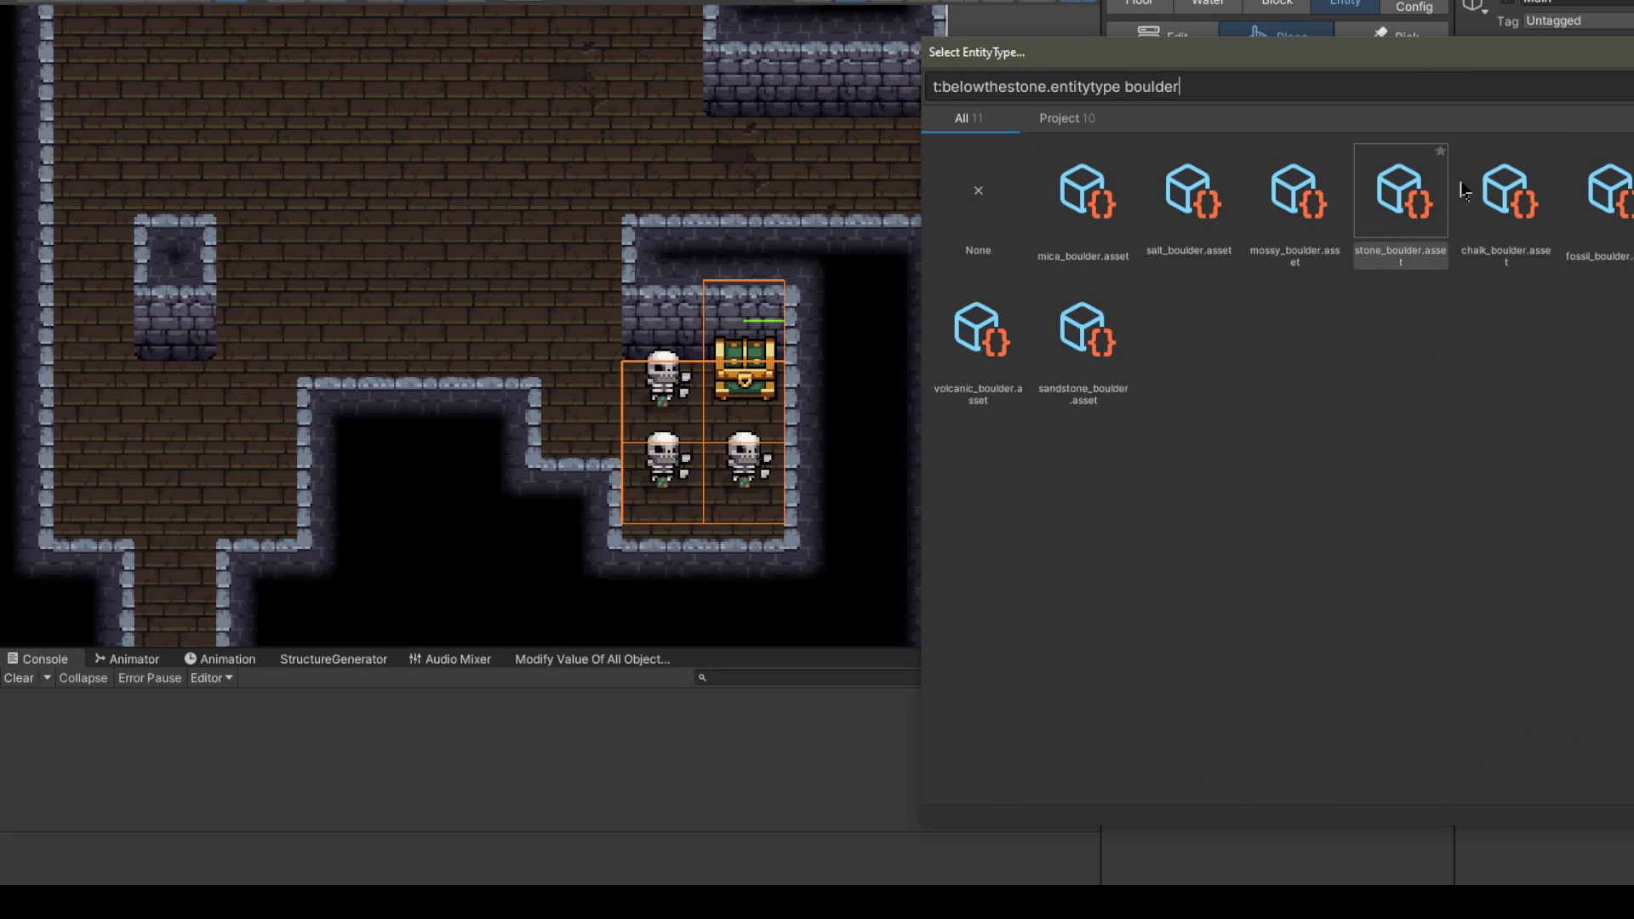
double_click(1084, 204)
left_click(572, 420)
left_click(582, 320)
left_click(501, 401)
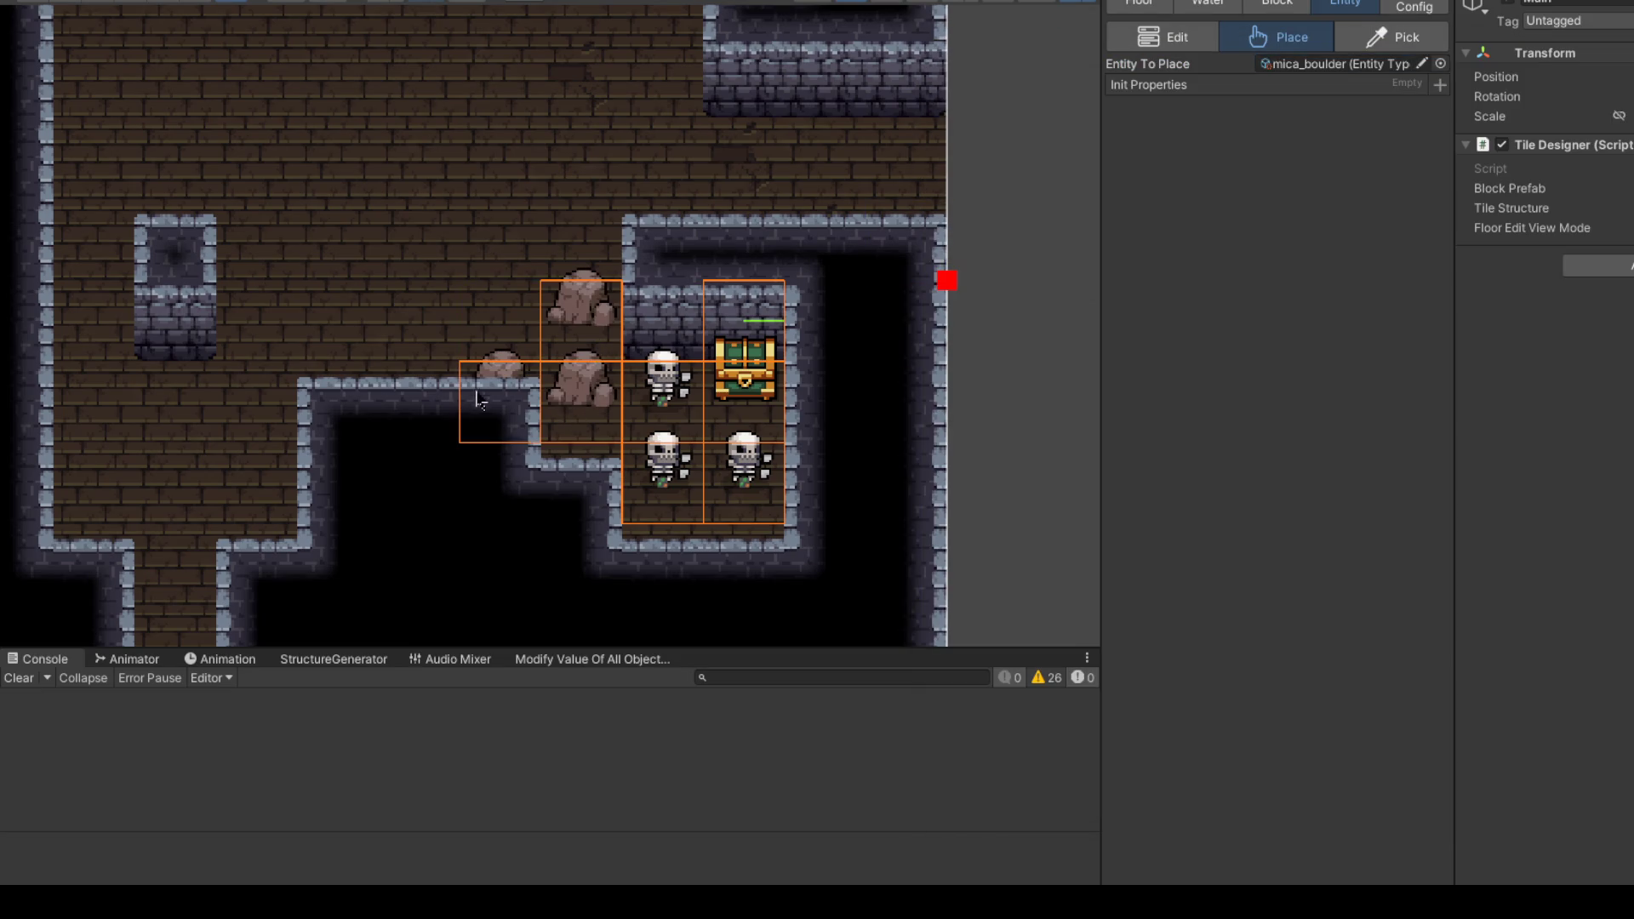
left_click(575, 490)
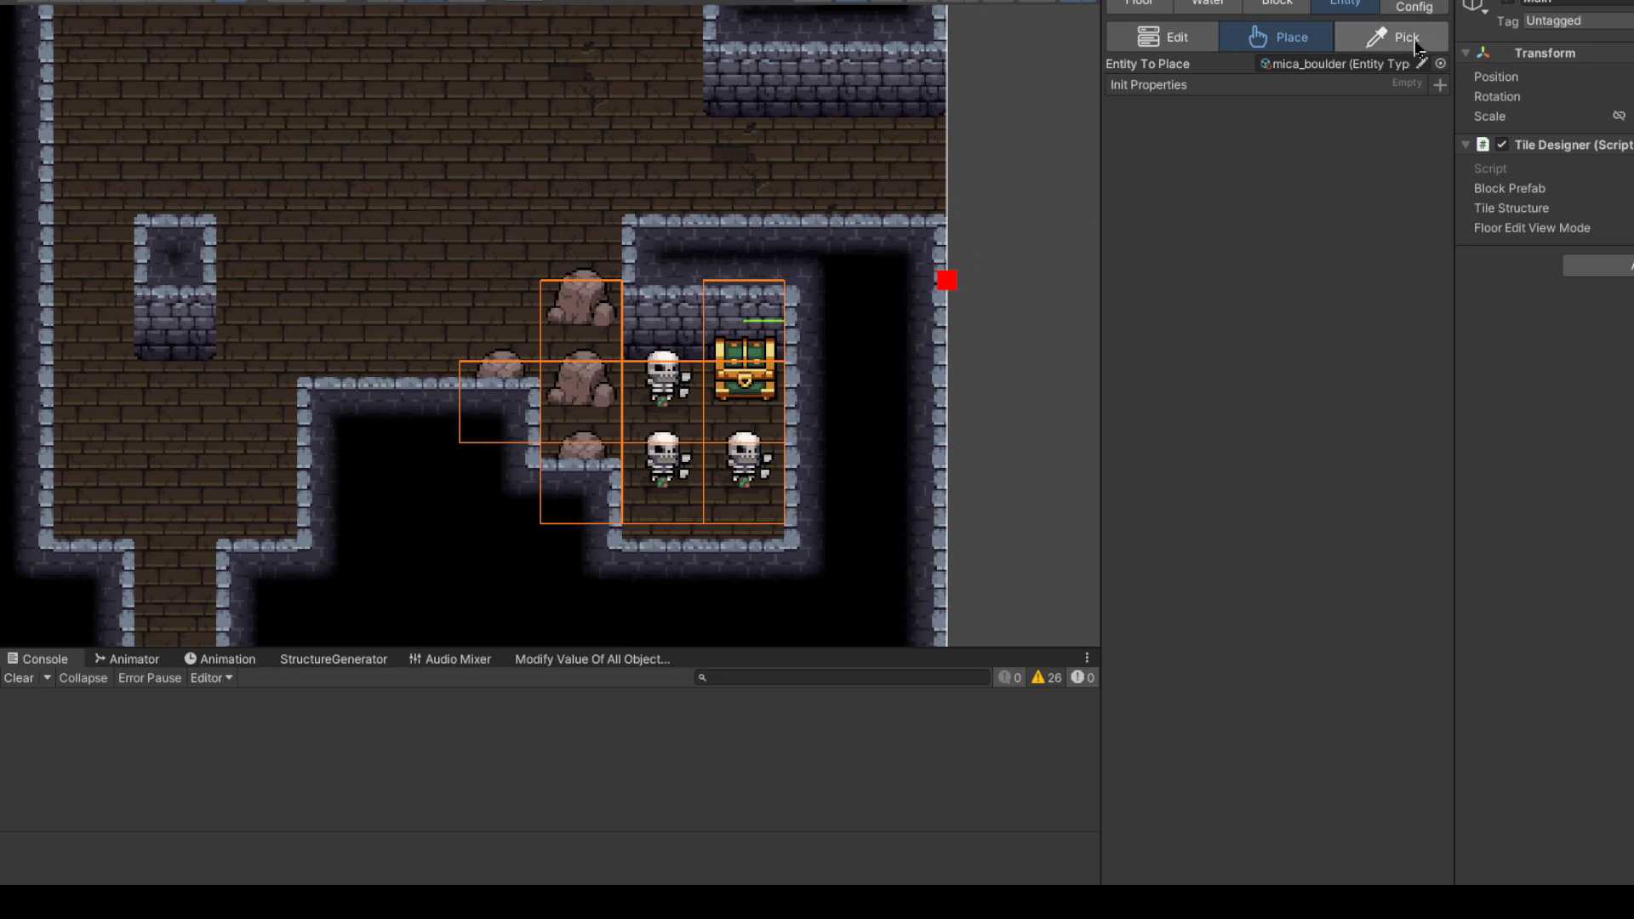
Step: Copy the bones entity from the map and place two more skeletons below the others
left_click(1418, 47)
left_click(762, 562)
left_click(1281, 47)
left_click(778, 572)
left_click(664, 566)
scroll(862, 321, "down", 2)
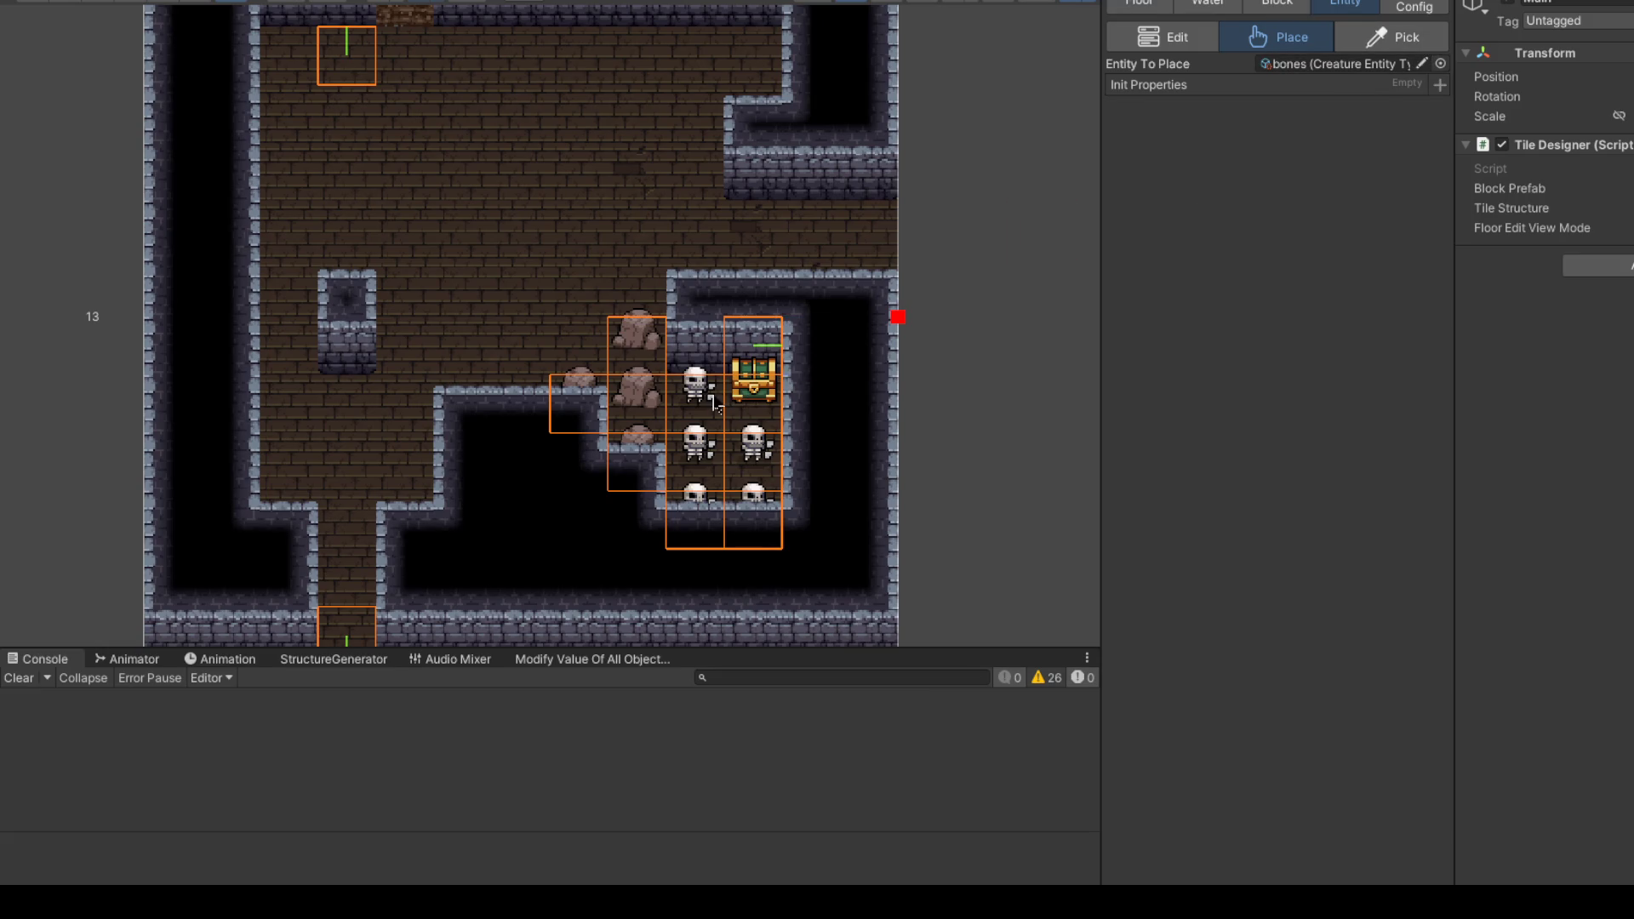
Step: Set goblin as the entity to place and put goblins on the room's upper floor tiles
left_click(1441, 63)
type("kobold")
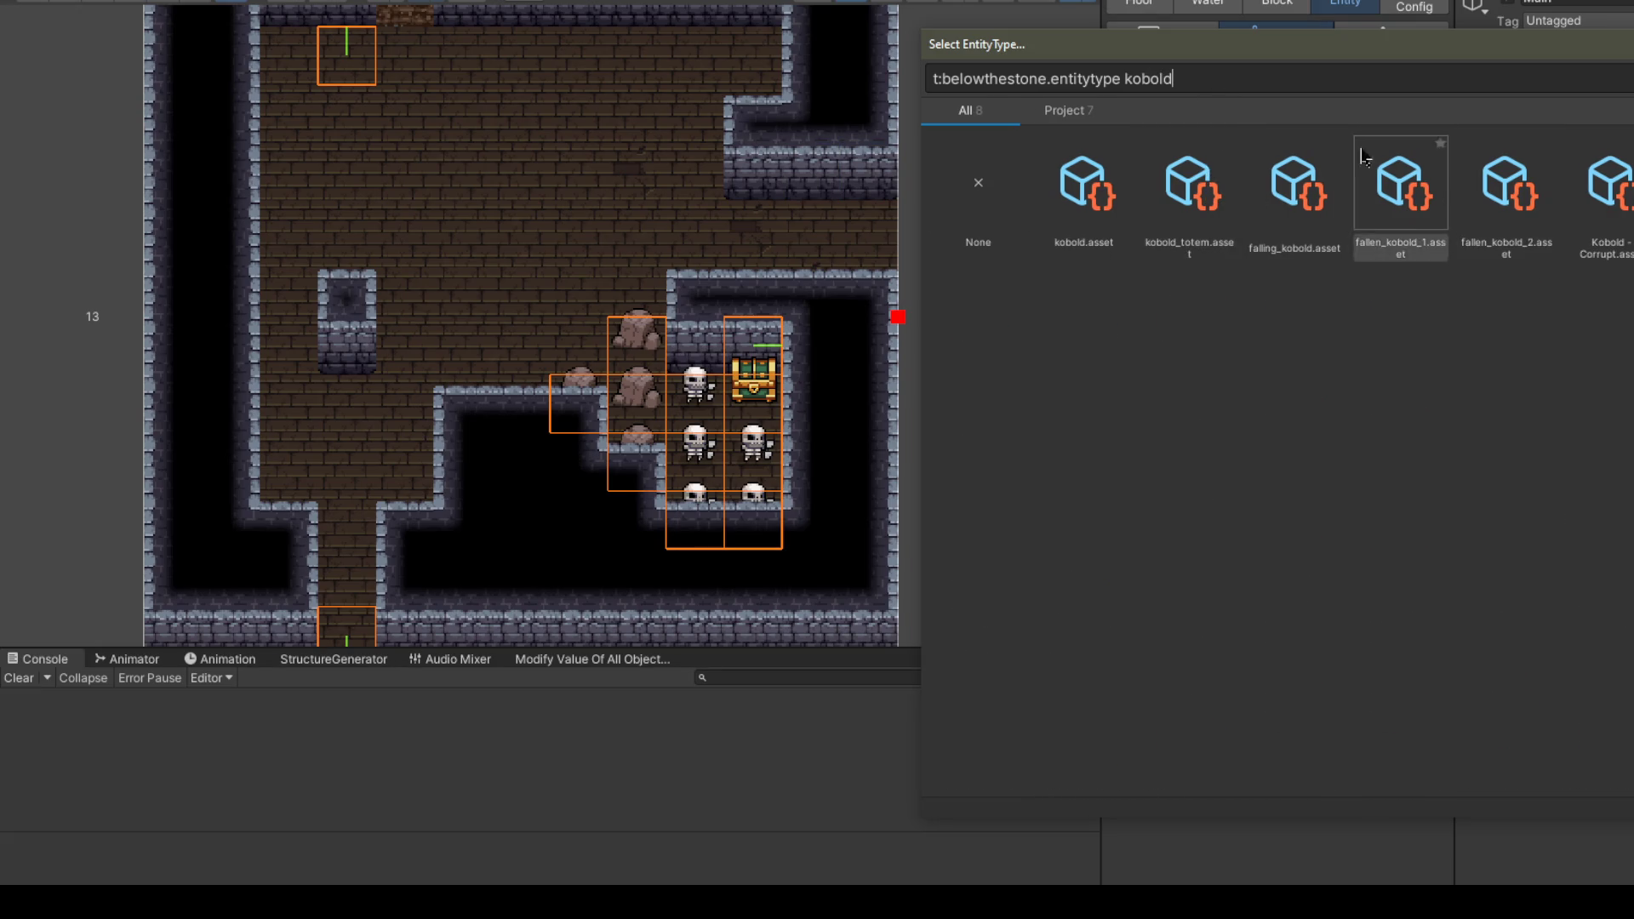
key("BackSpace")
key("BackSpace")
key("BackSpace")
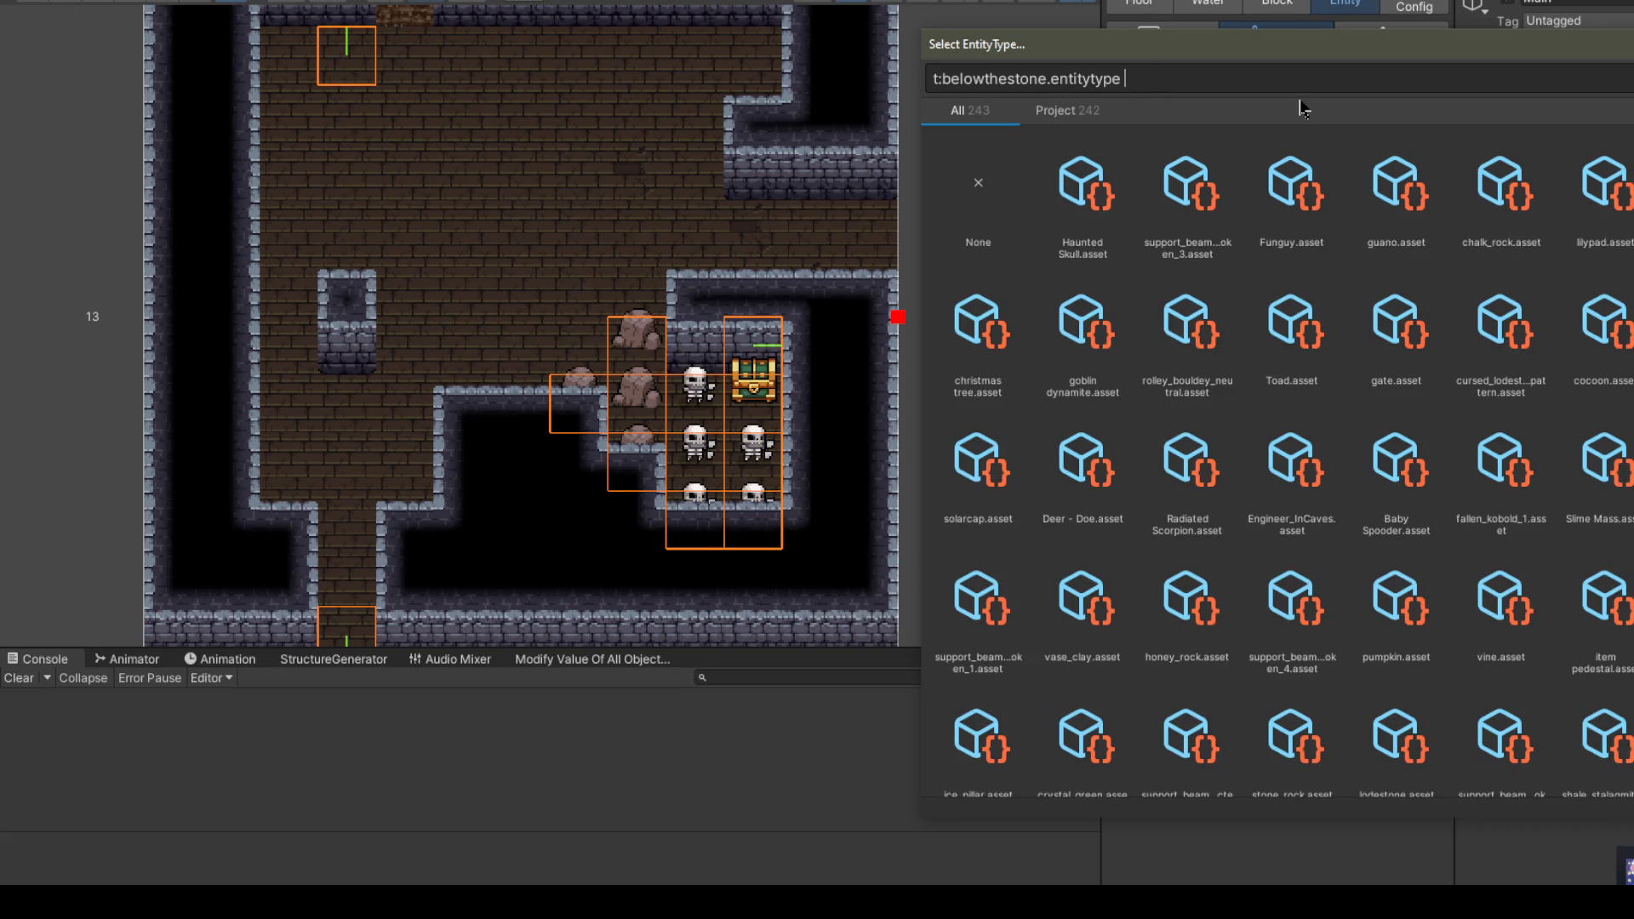
type("goblin")
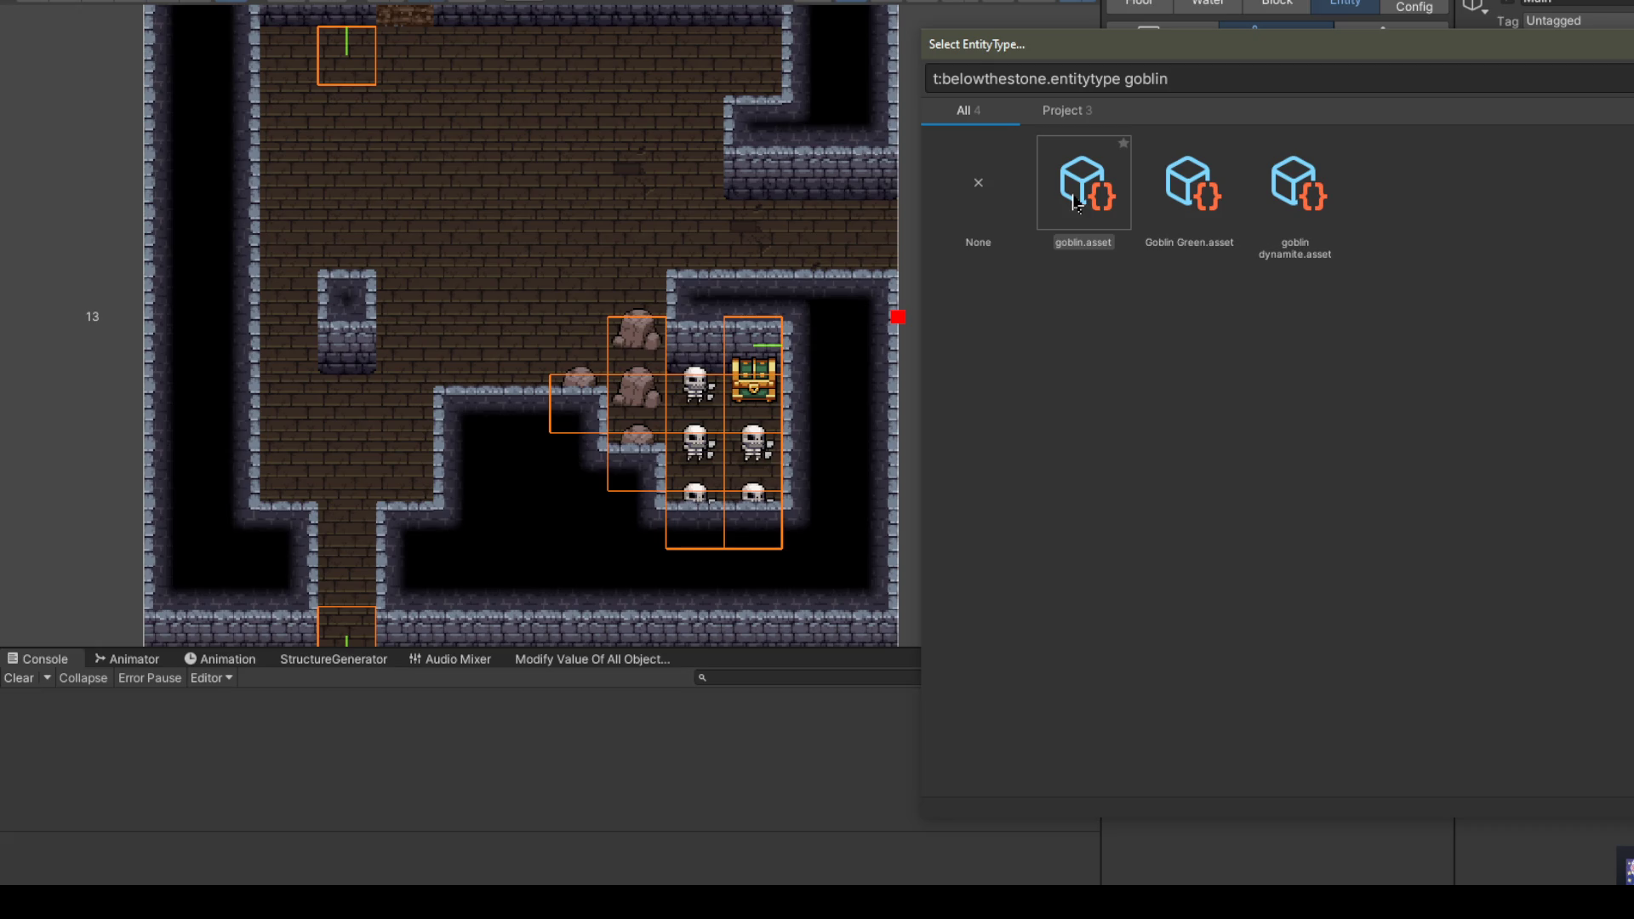
double_click(1075, 202)
left_click(372, 279)
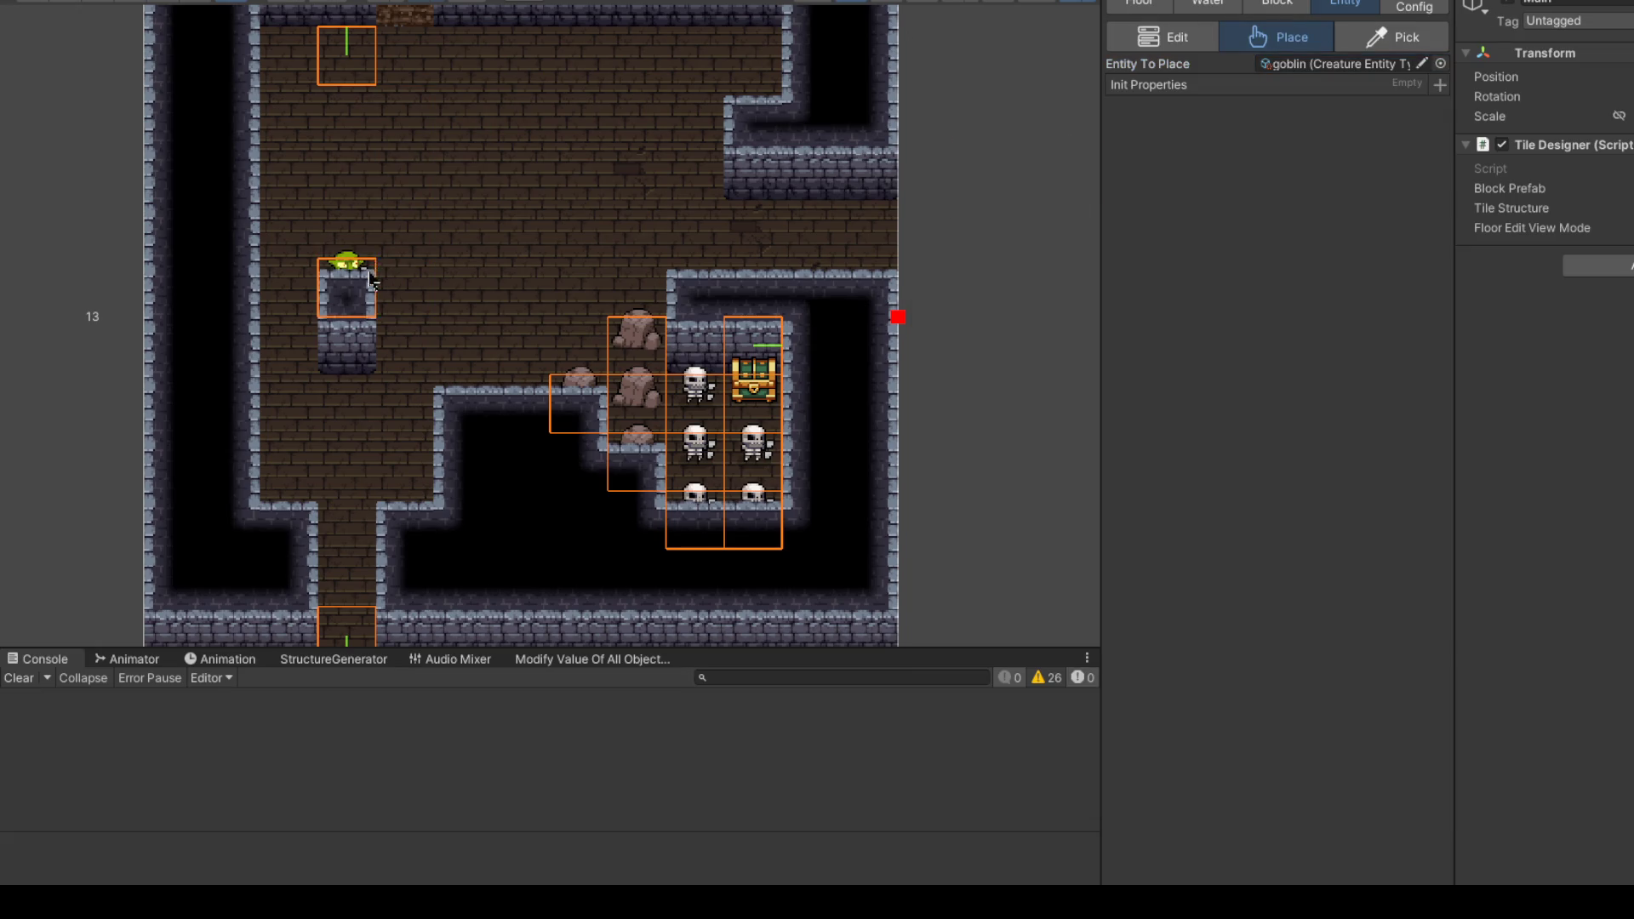
left_click(359, 223)
left_click(652, 98)
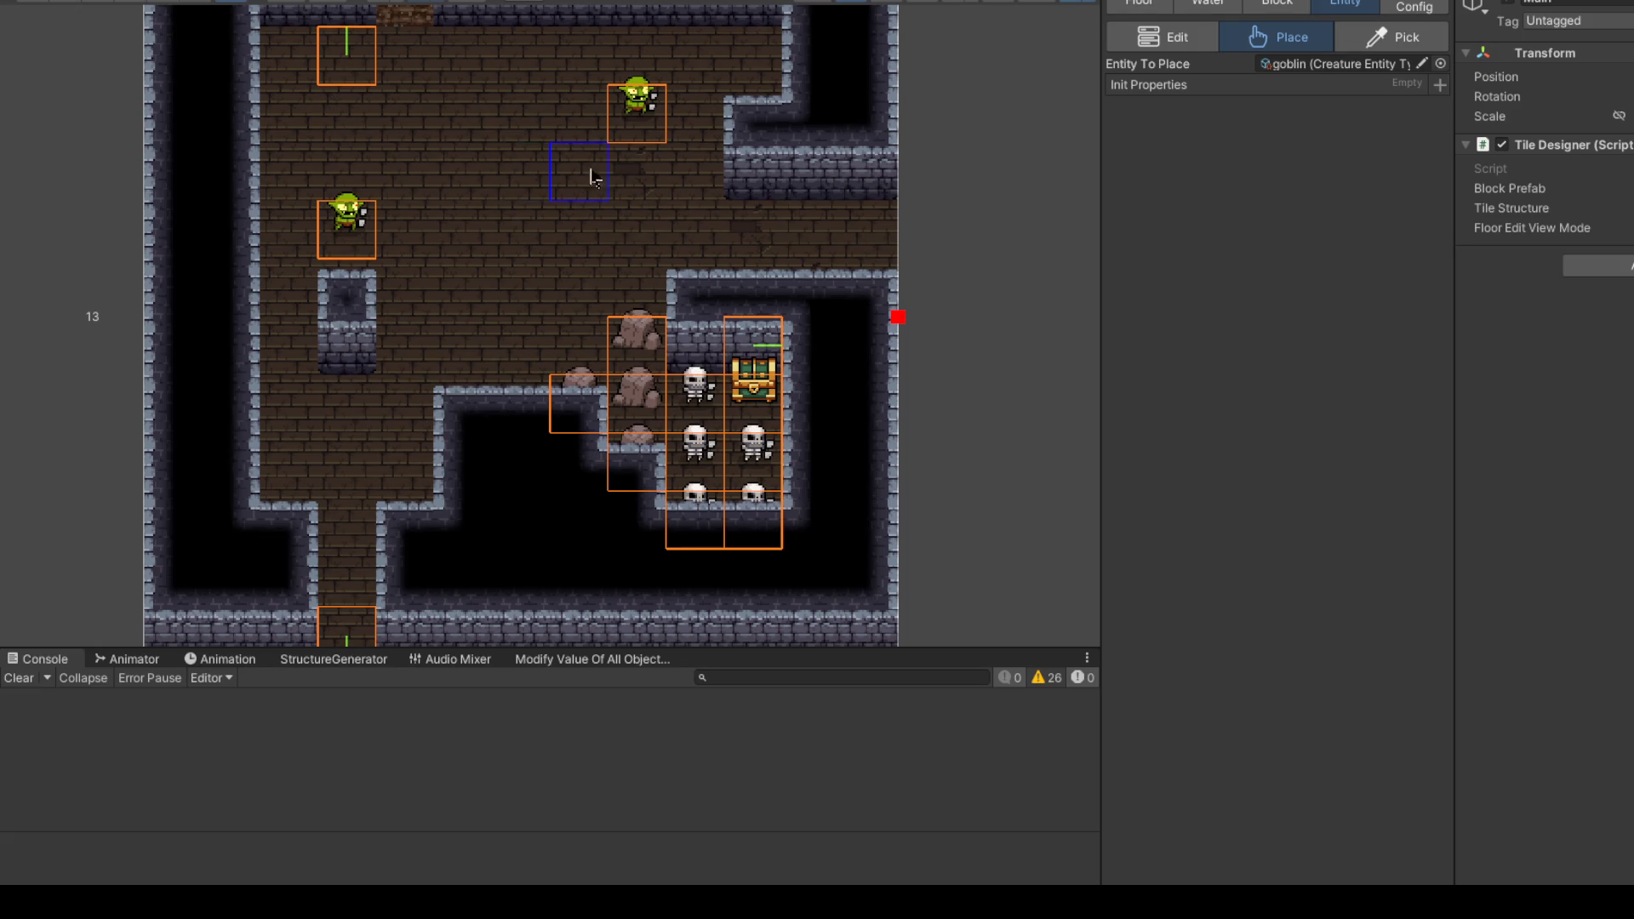
scroll(594, 177, "down", 3)
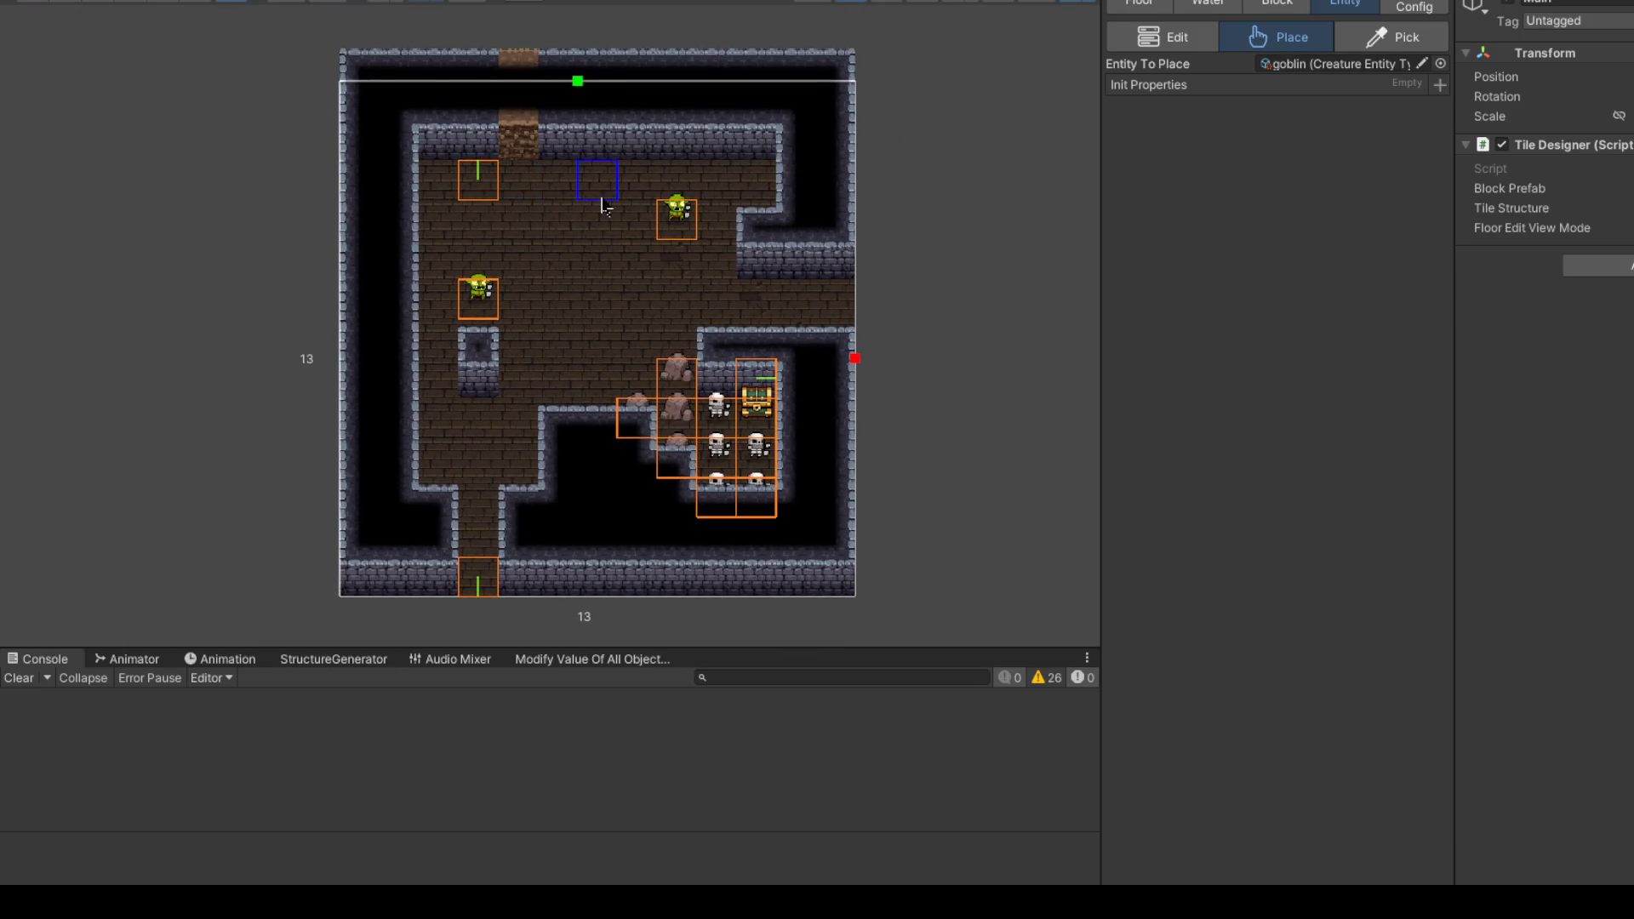
Step: Replace the 3,10 Down and 10,5 Left connectors with points at the top doorway and right opening
left_click(1413, 7)
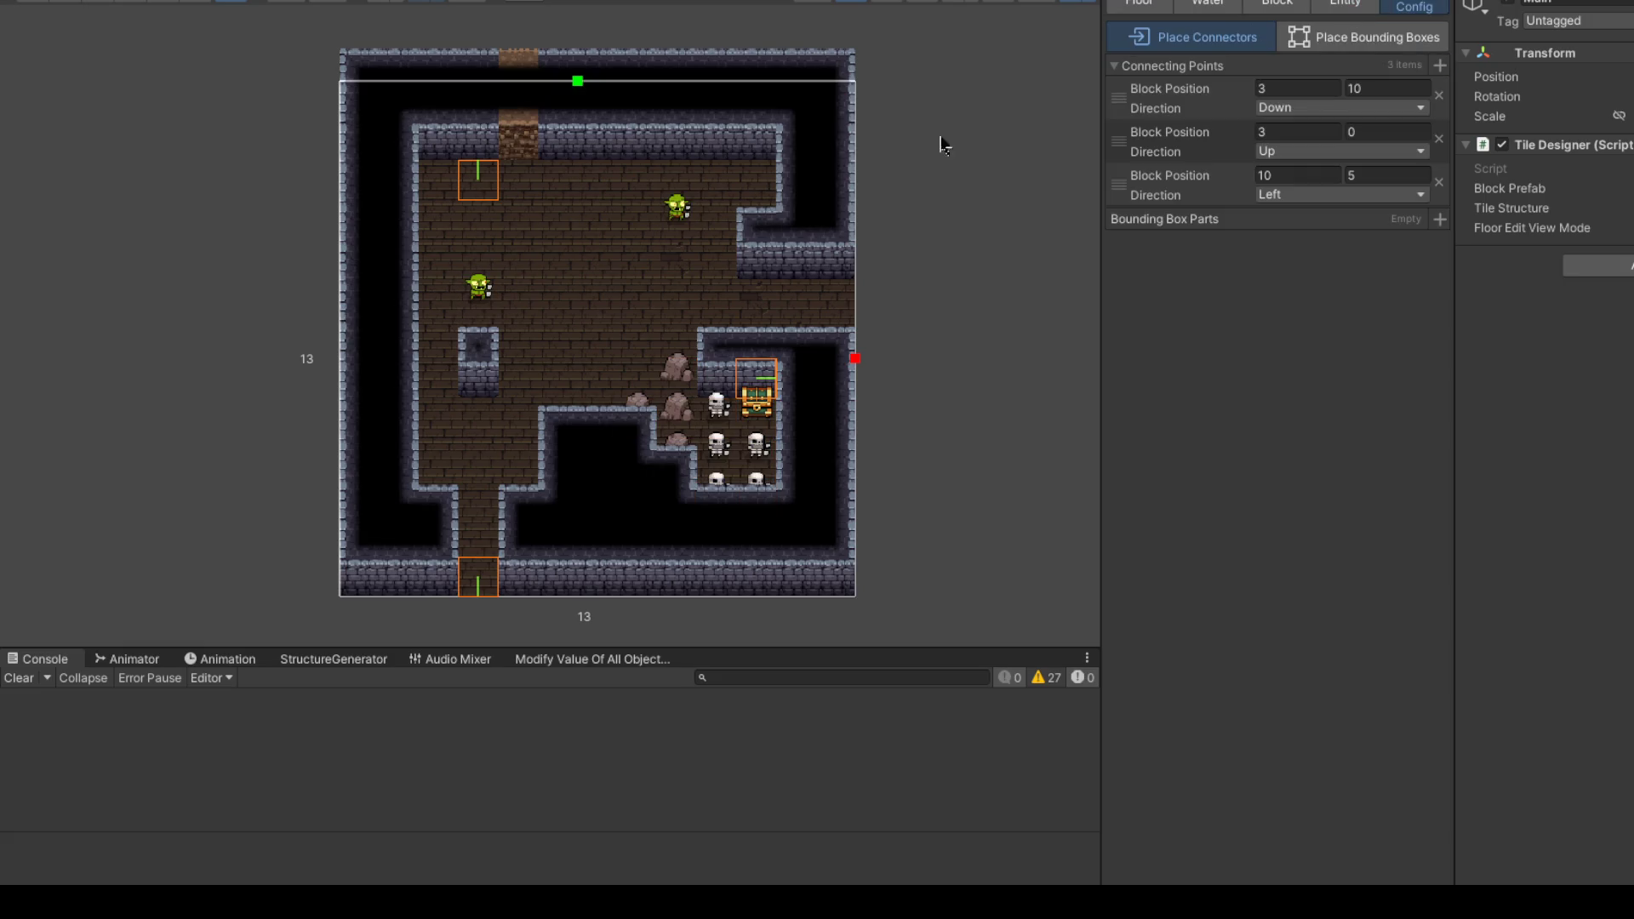
scroll(438, 189, "up", 2)
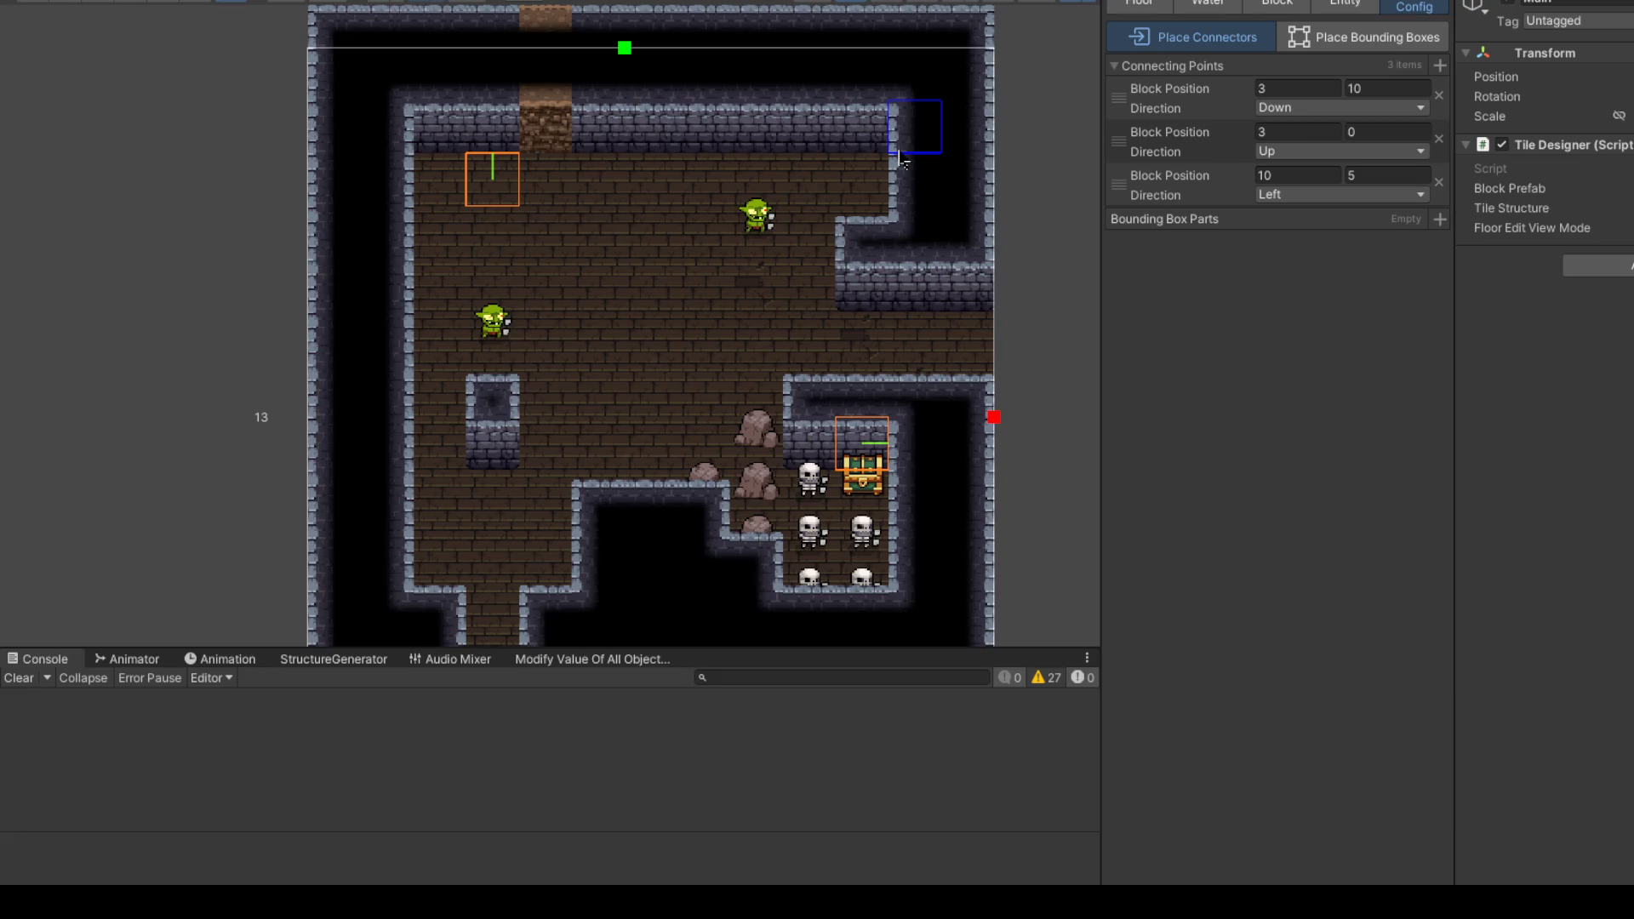
scroll(793, 313, "down", 2)
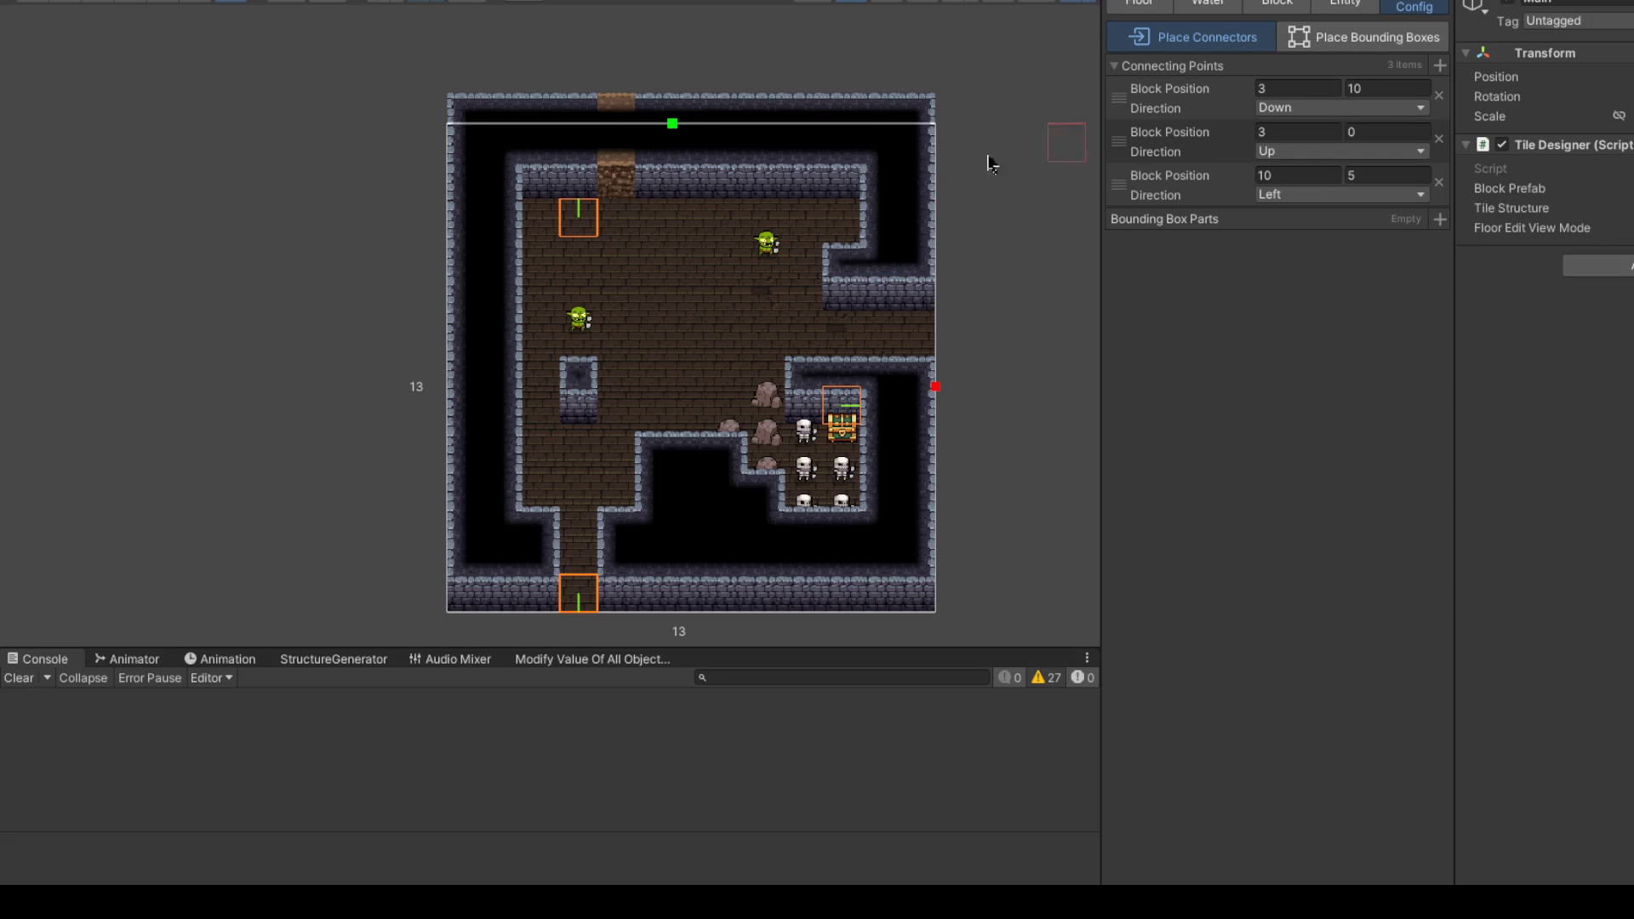
left_click(592, 229)
scroll(732, 215, "up", 2)
left_click(616, 130)
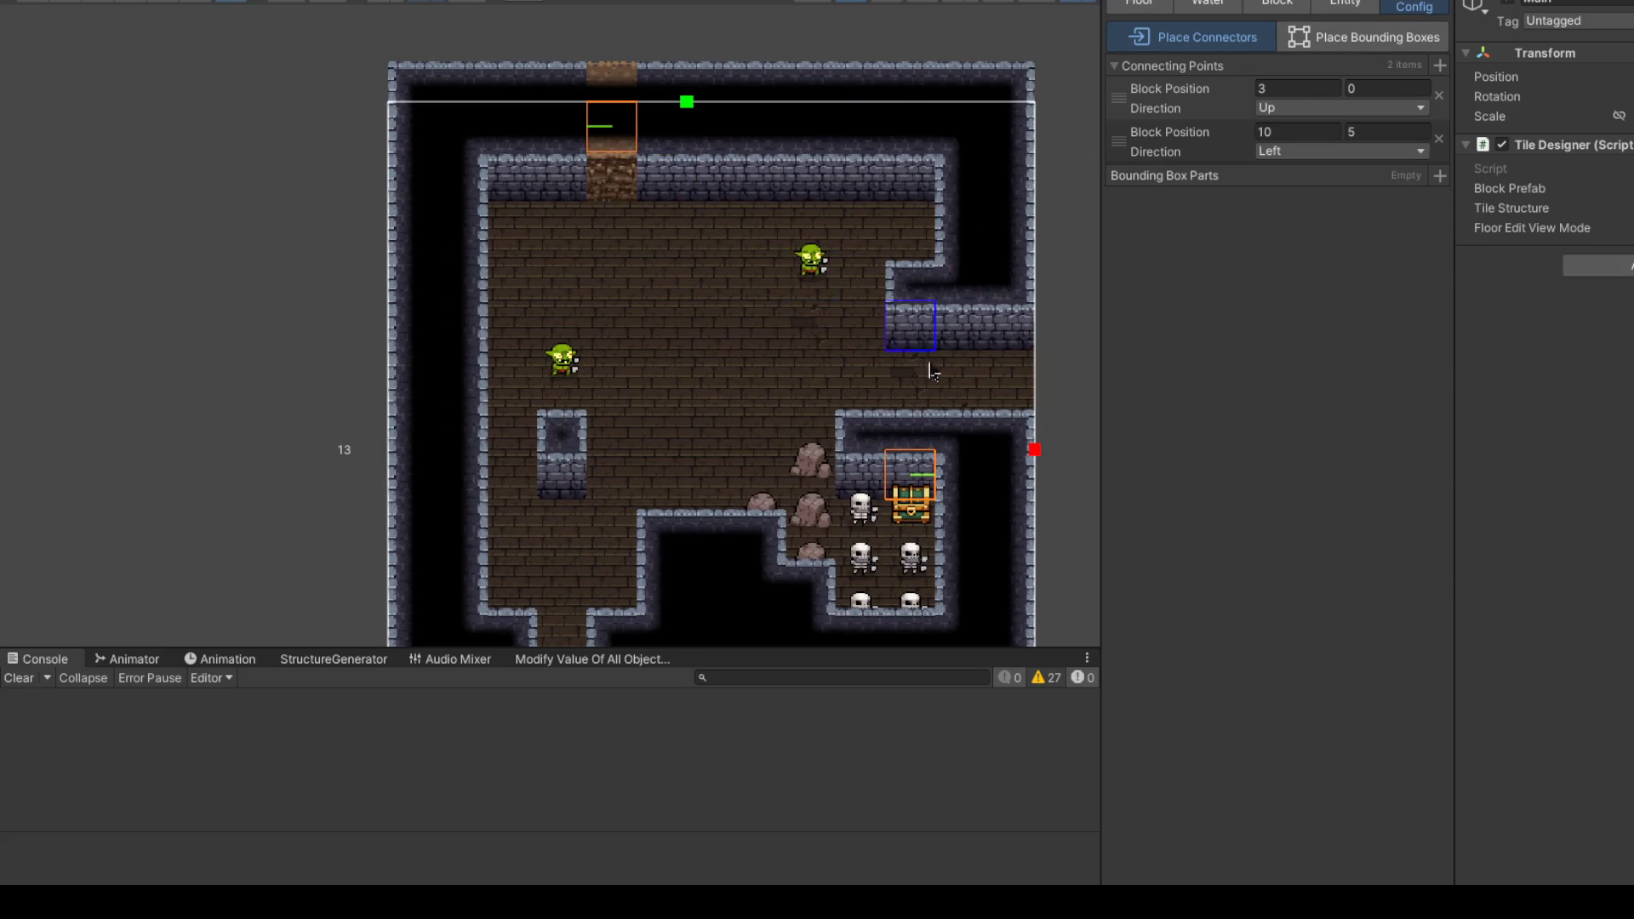
left_click(996, 368)
scroll(694, 245, "down", 1)
scroll(694, 244, "down", 1)
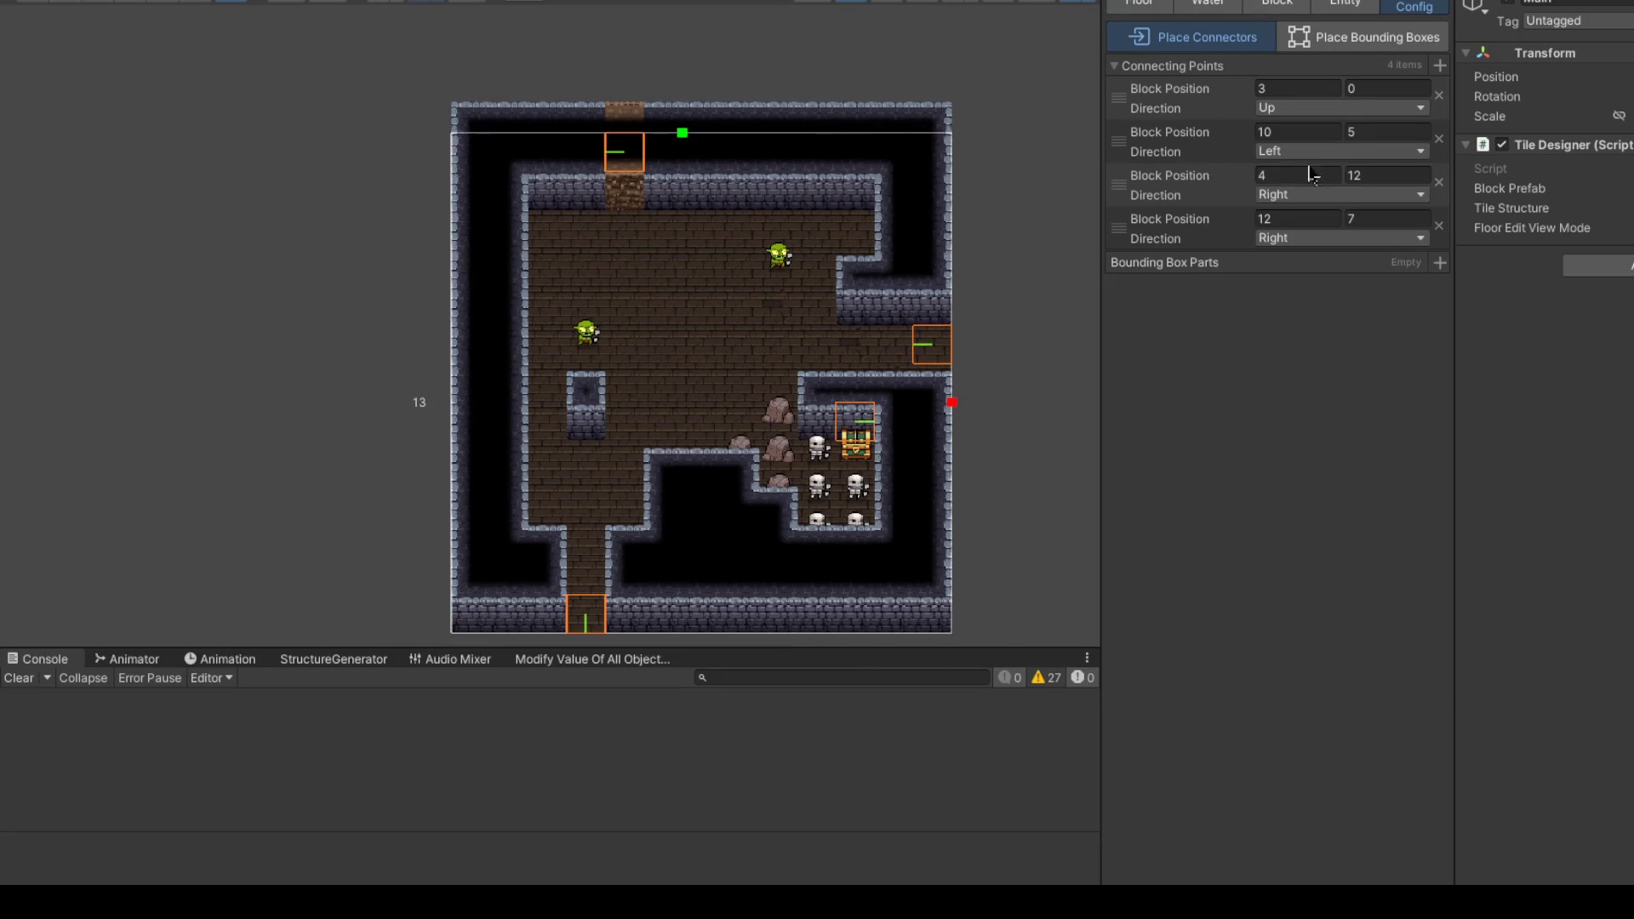
scroll(506, 170, "down", 1)
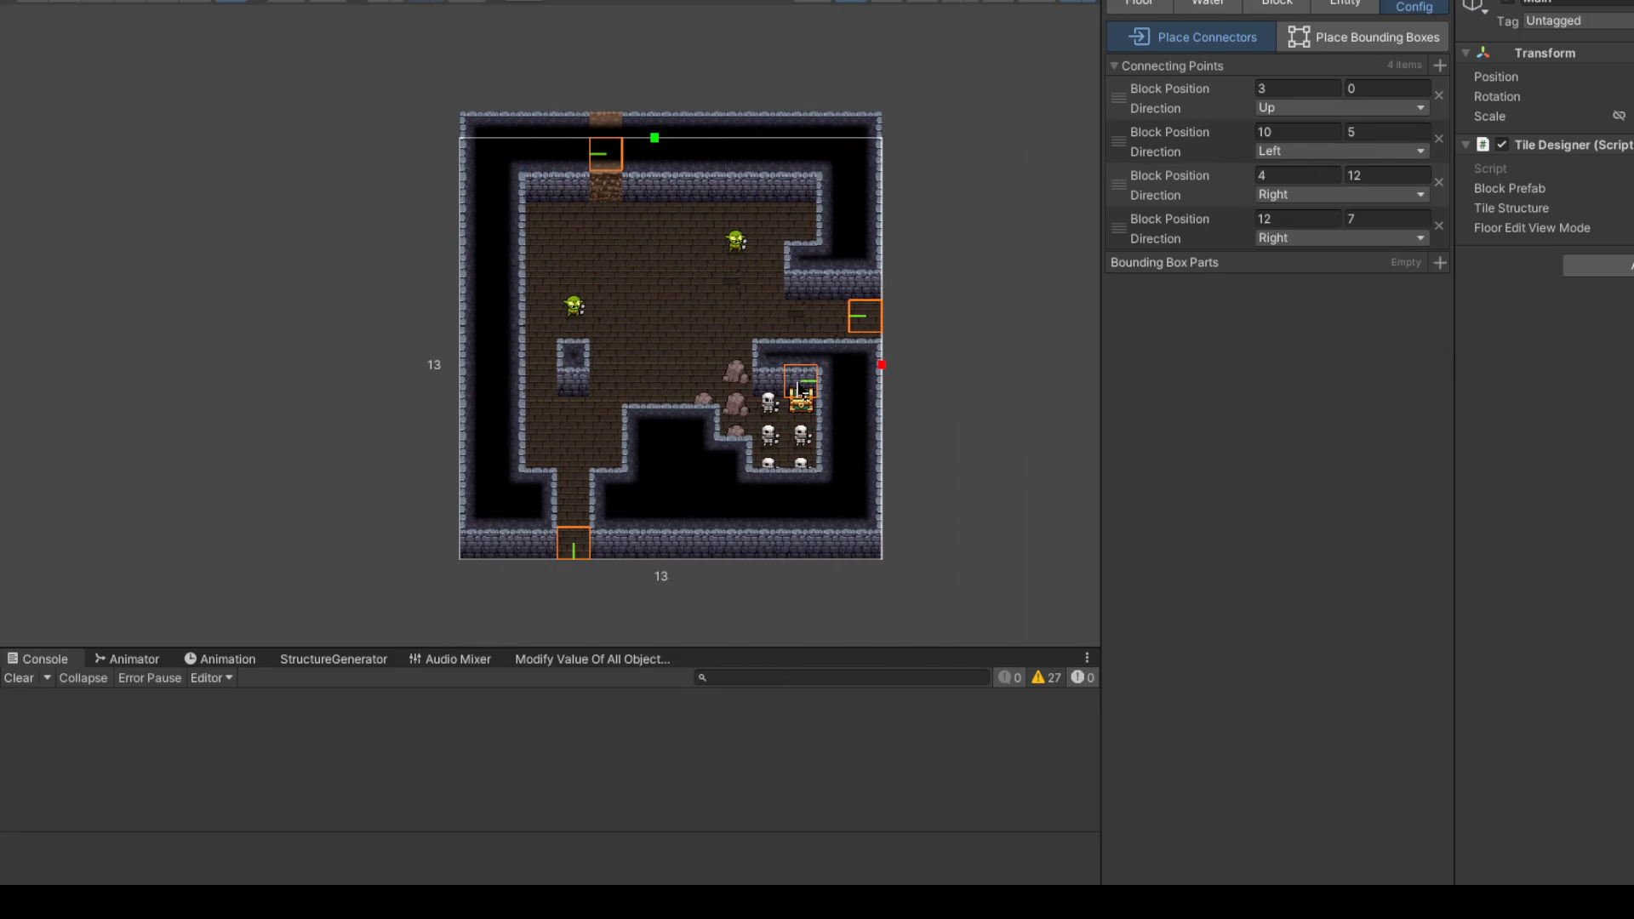
left_click(800, 381)
scroll(764, 226, "up", 1)
left_click(906, 344)
scroll(572, 392, "down", 1)
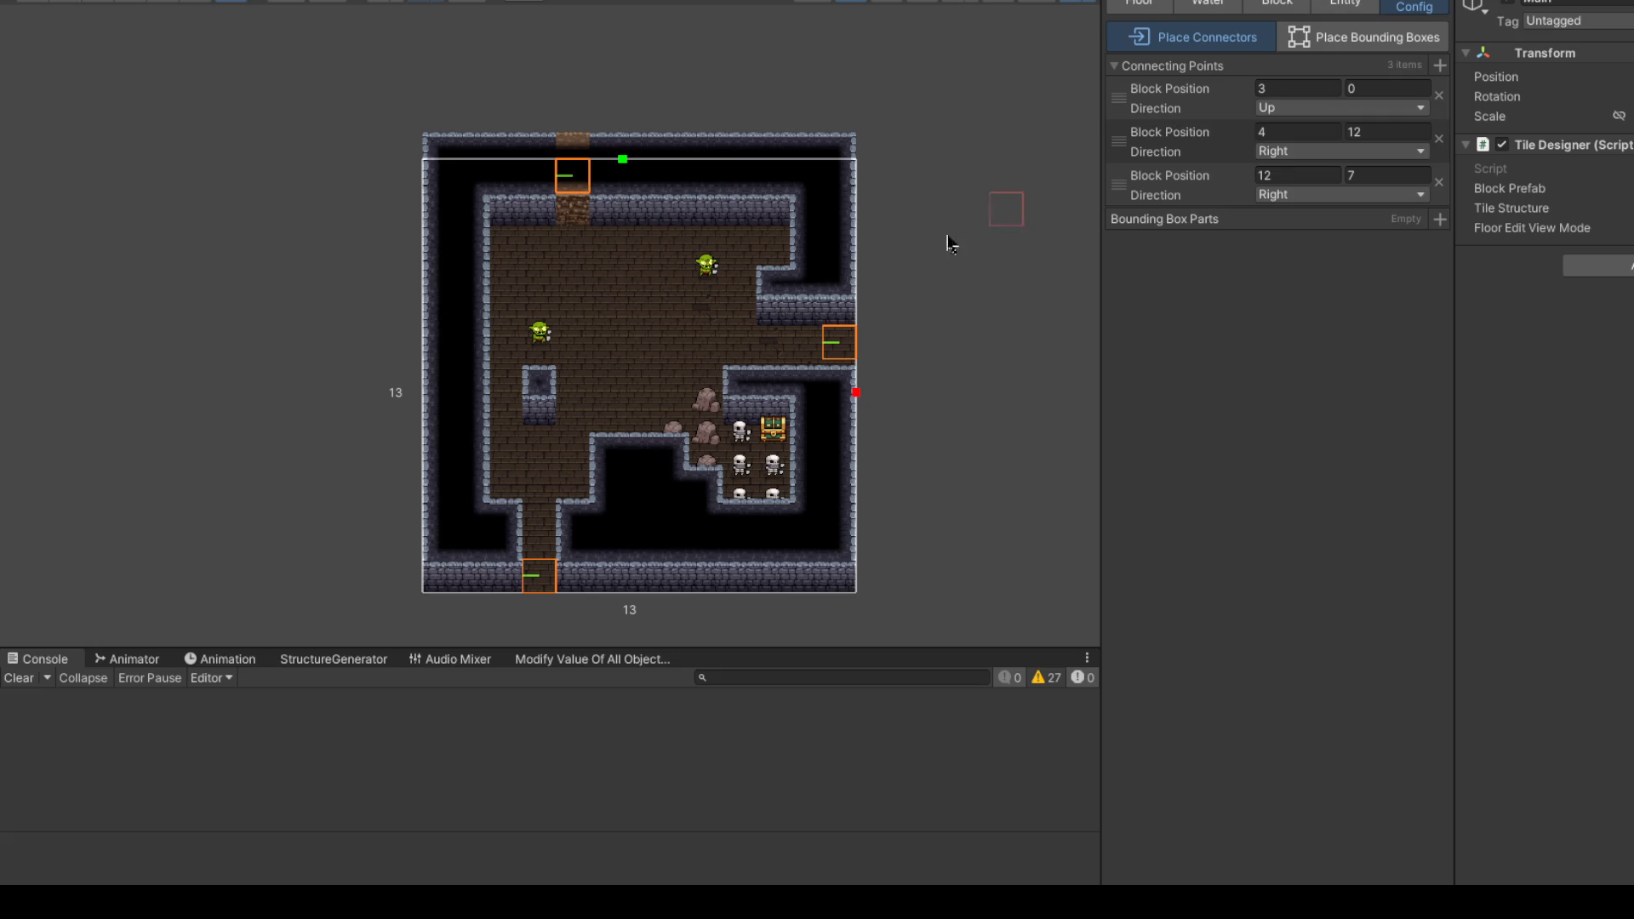
Step: Set the three connectors' directions to Up, Left and Down, then return to block painting
left_click(548, 589)
left_click(1286, 195)
left_click(1324, 208)
left_click(1305, 110)
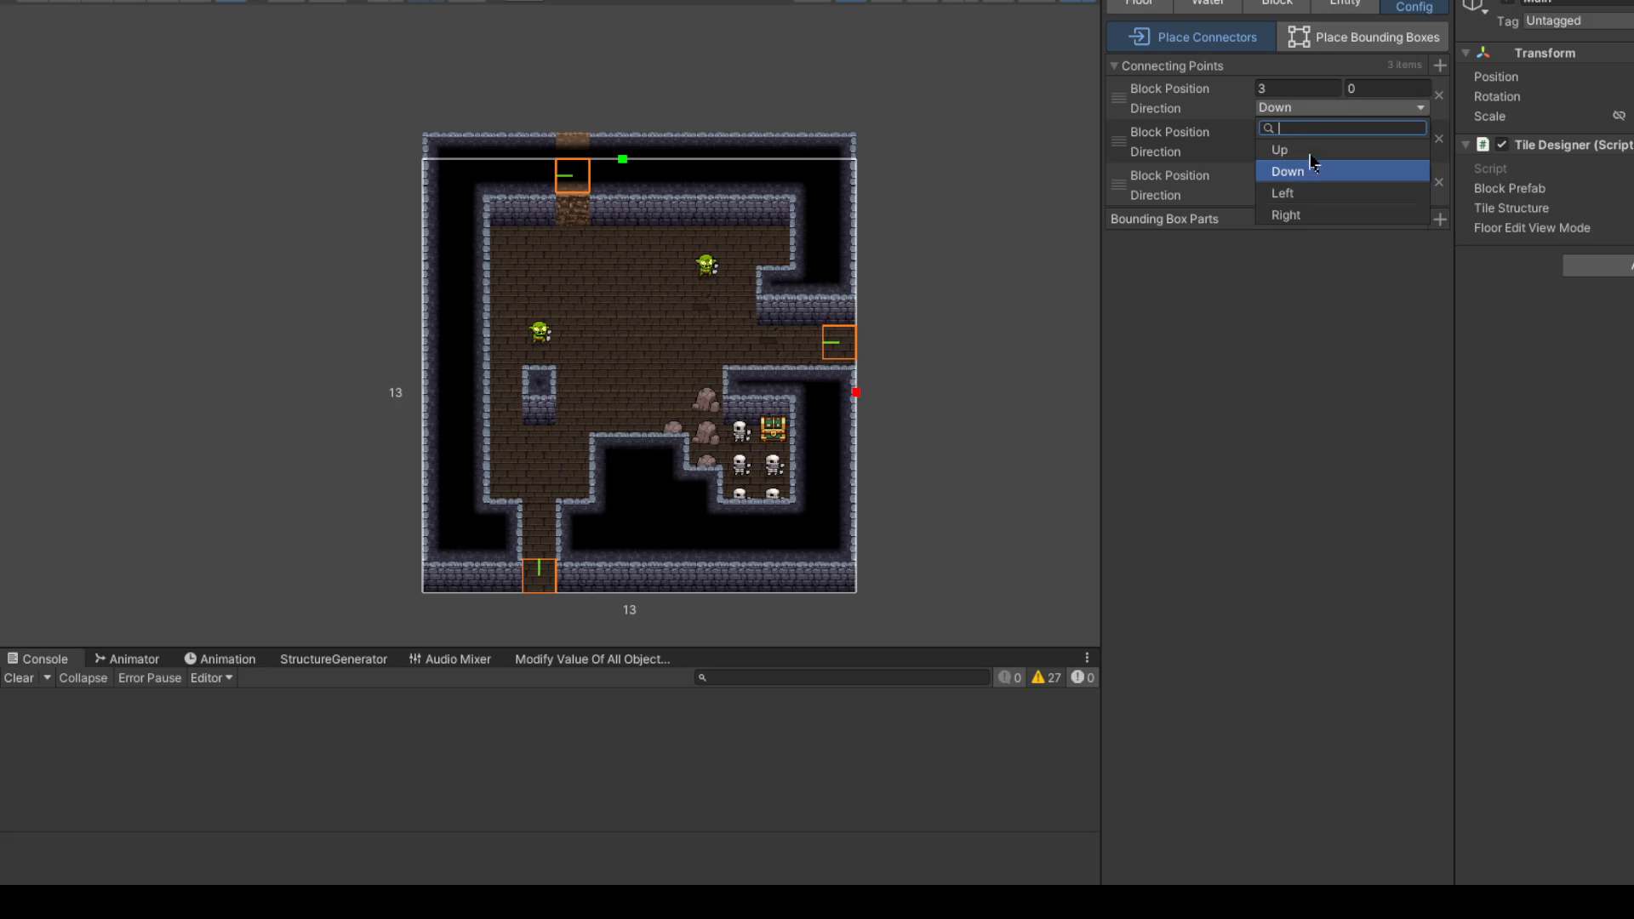
left_click(1308, 151)
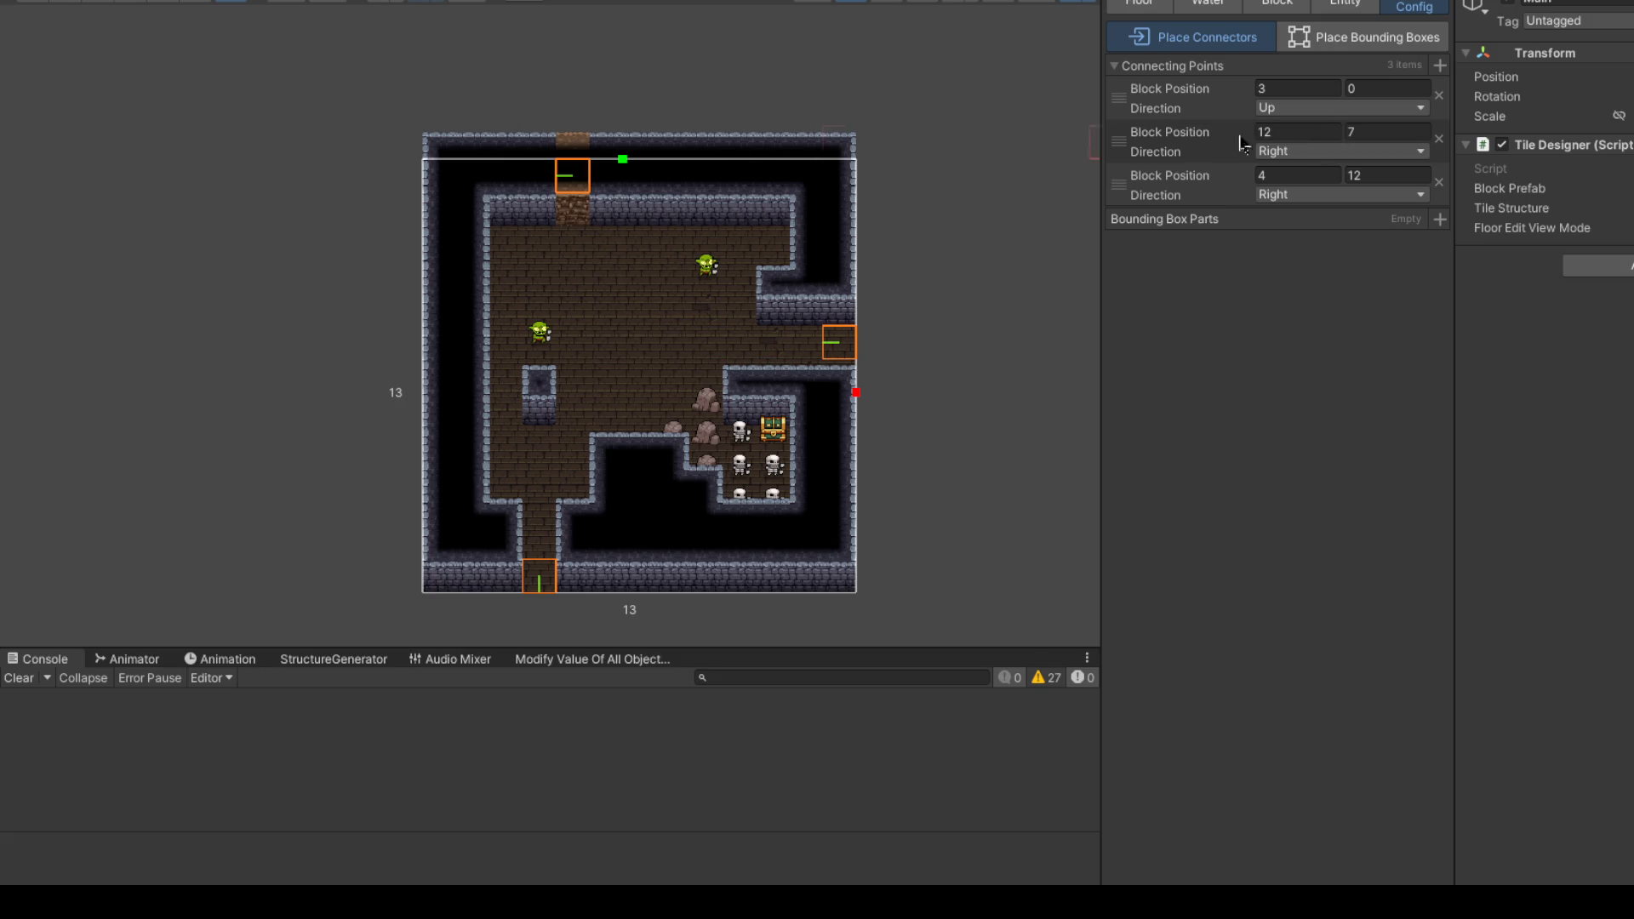
left_click(1303, 152)
left_click(1308, 238)
left_click(1309, 197)
left_click(1302, 259)
mouse_move(766, 345)
left_mouse_down()
mouse_move(719, 325)
mouse_move(797, 316)
left_mouse_up()
scroll(778, 339, "up", 1)
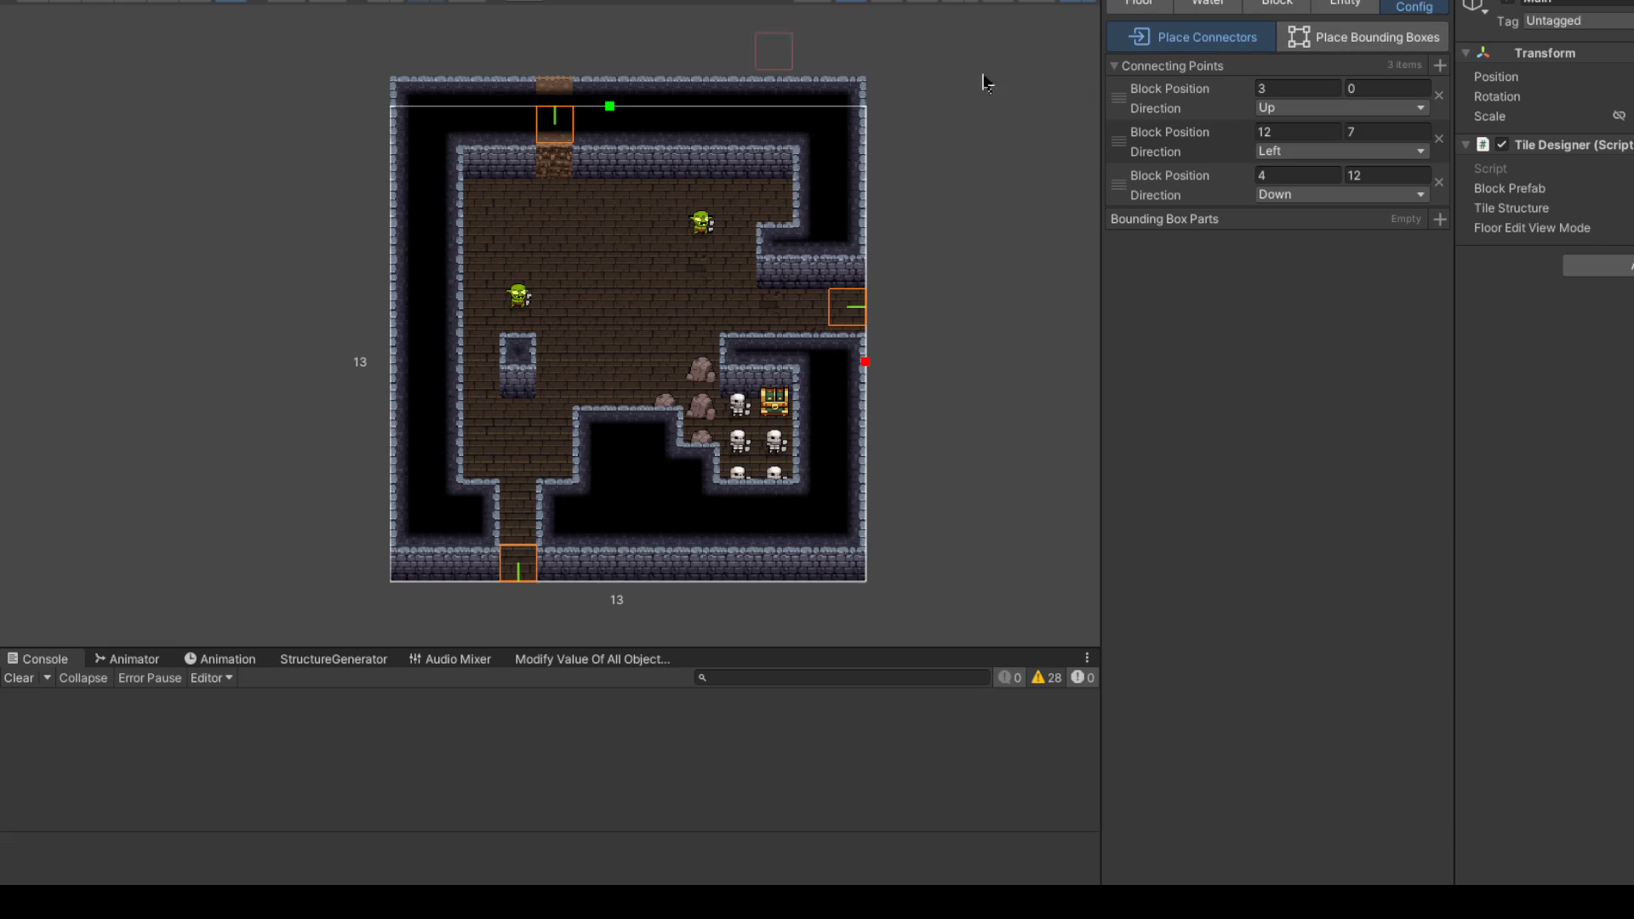
left_click(1277, 4)
scroll(650, 264, "up", 3)
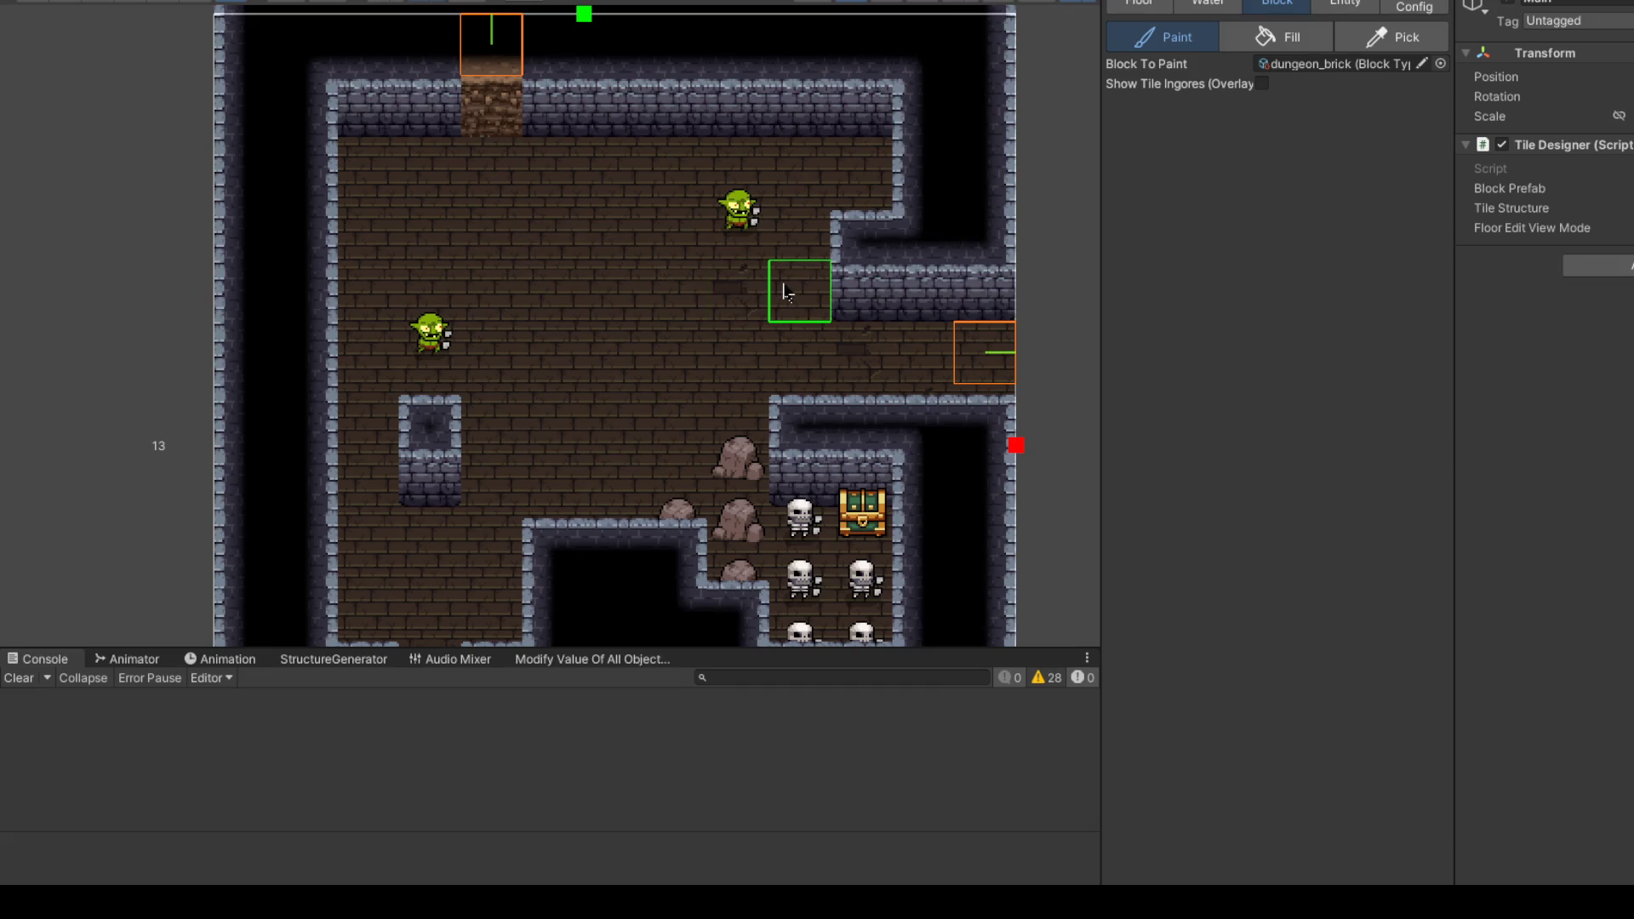
Step: Paint one more dungeon_brick block onto a floor tile in the room
left_click(605, 246)
scroll(651, 306, "down", 3)
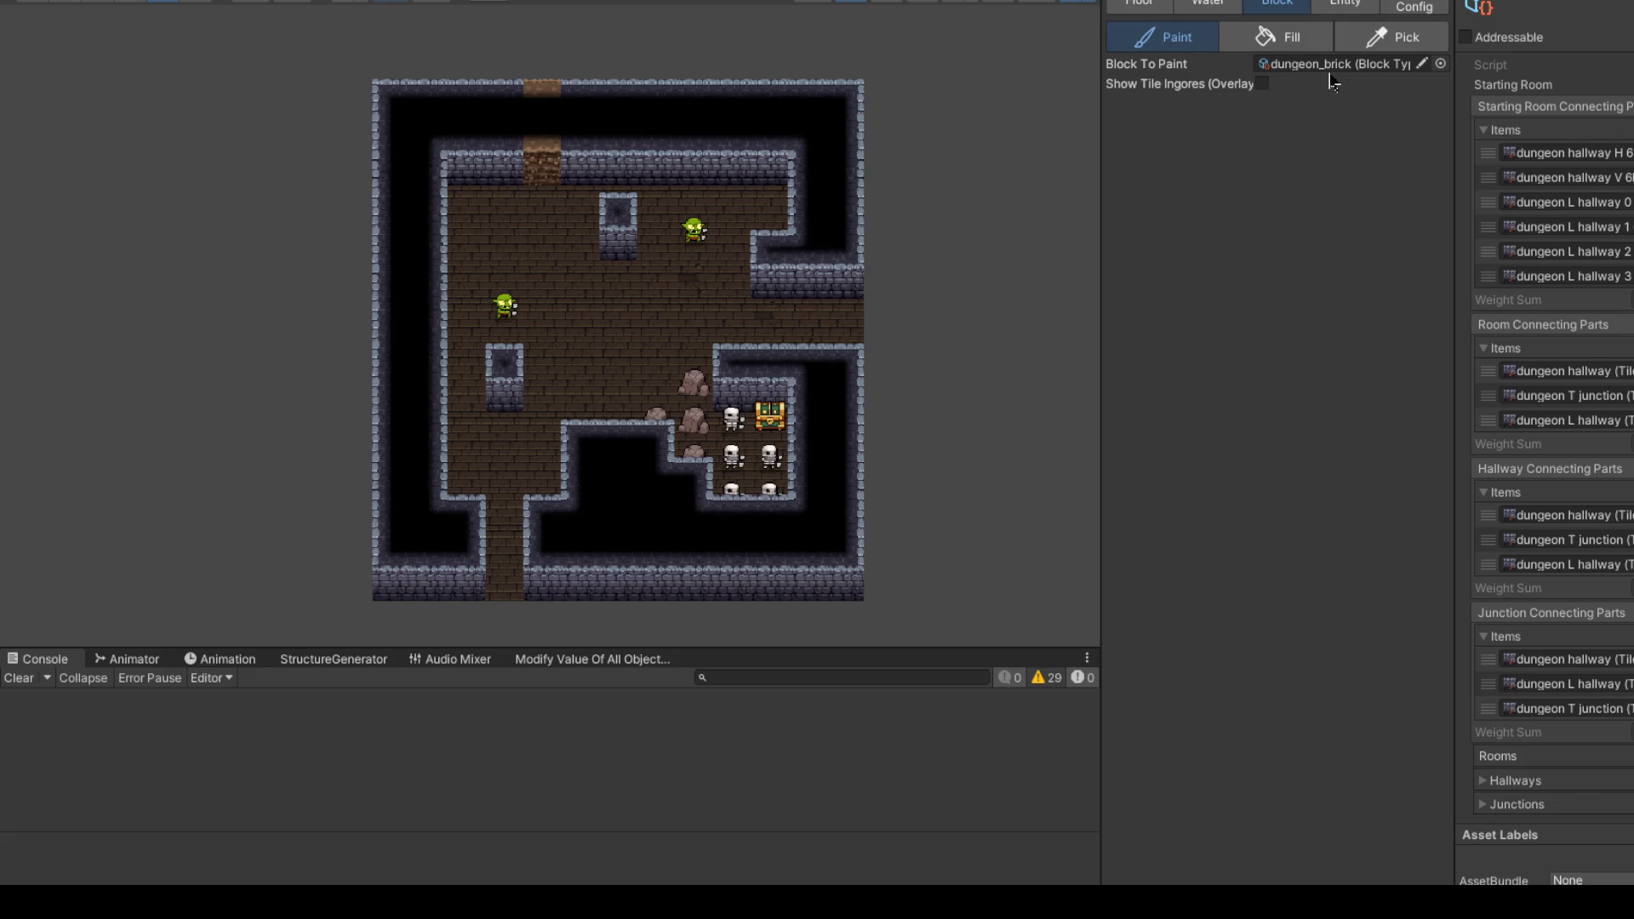
Step: Choose Wooden Crate as the entity to place
left_click(1355, 5)
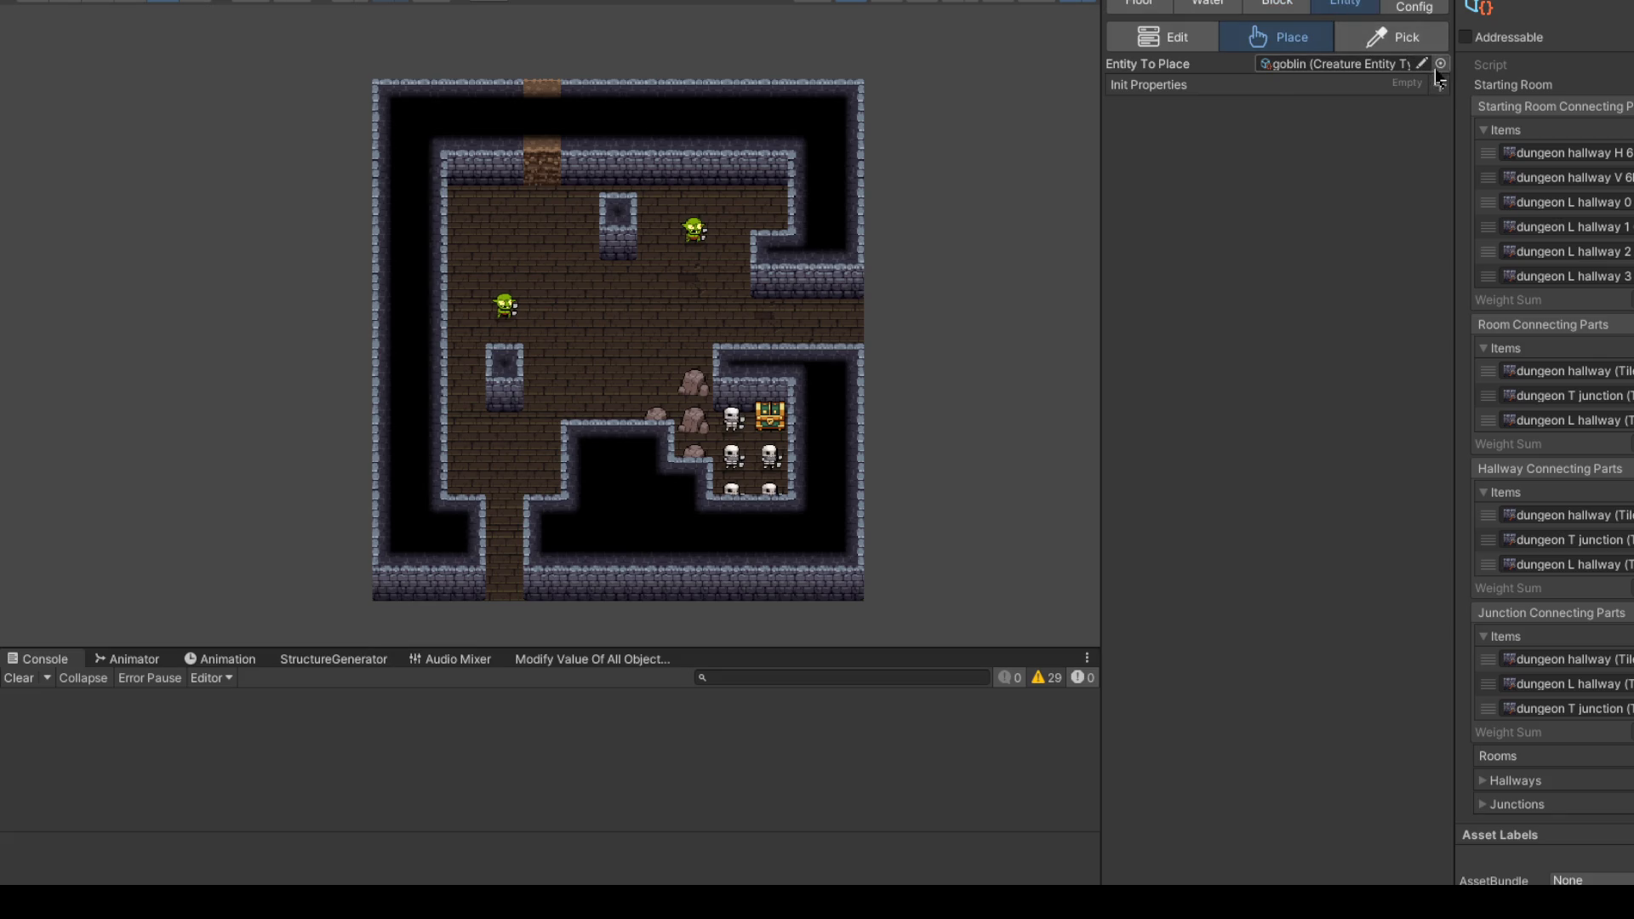
left_click(1441, 64)
type("ooden")
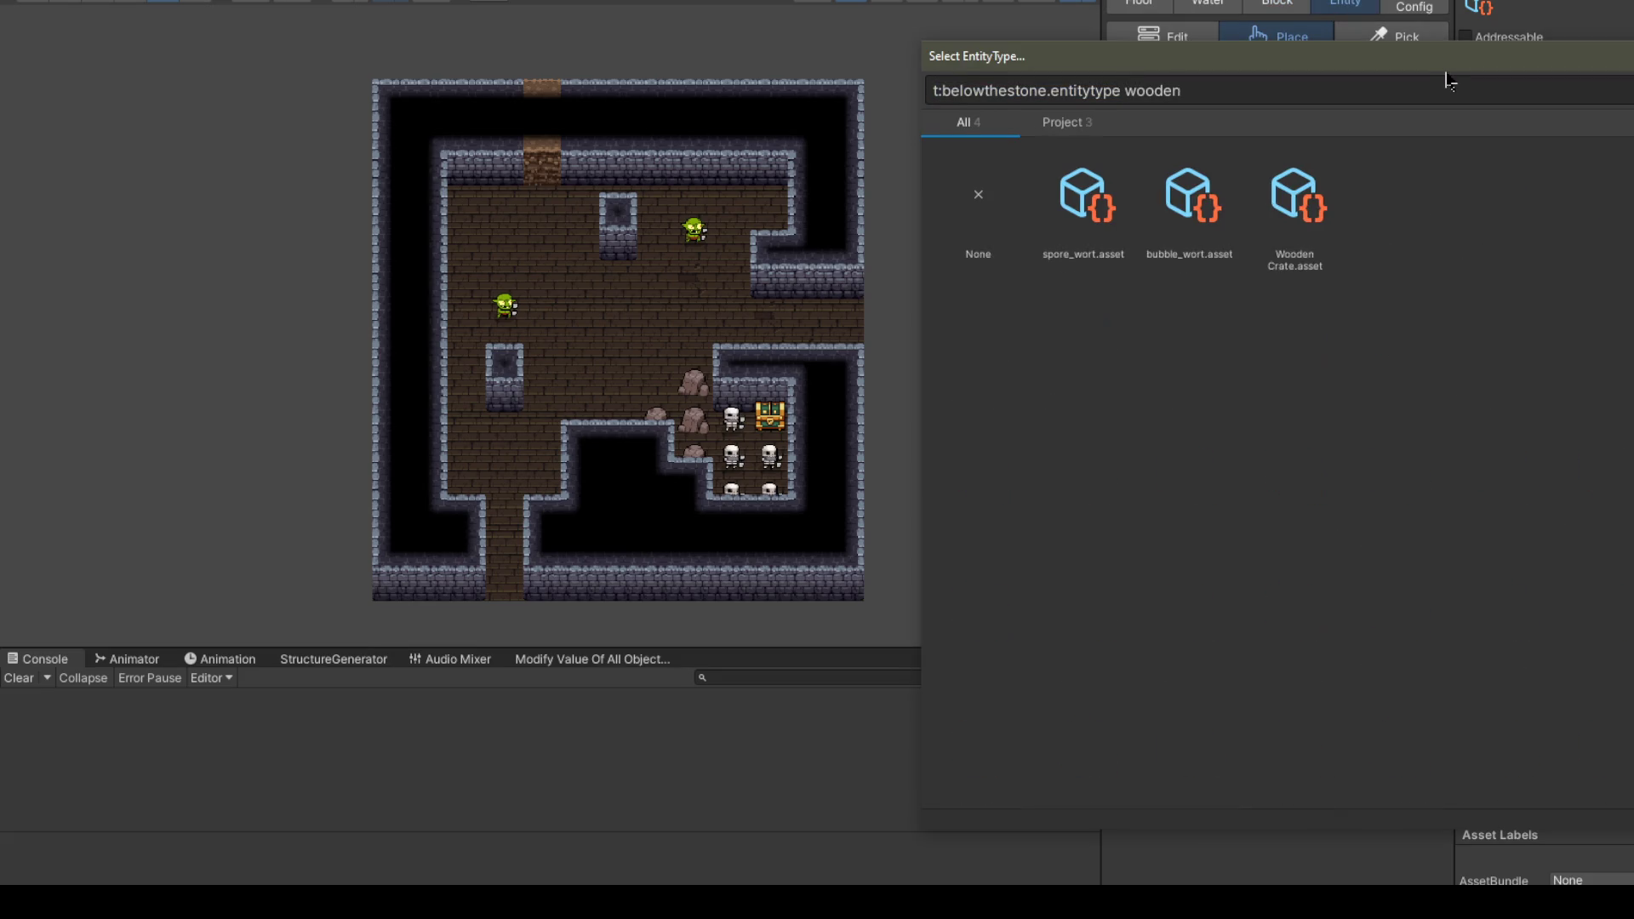
double_click(1081, 196)
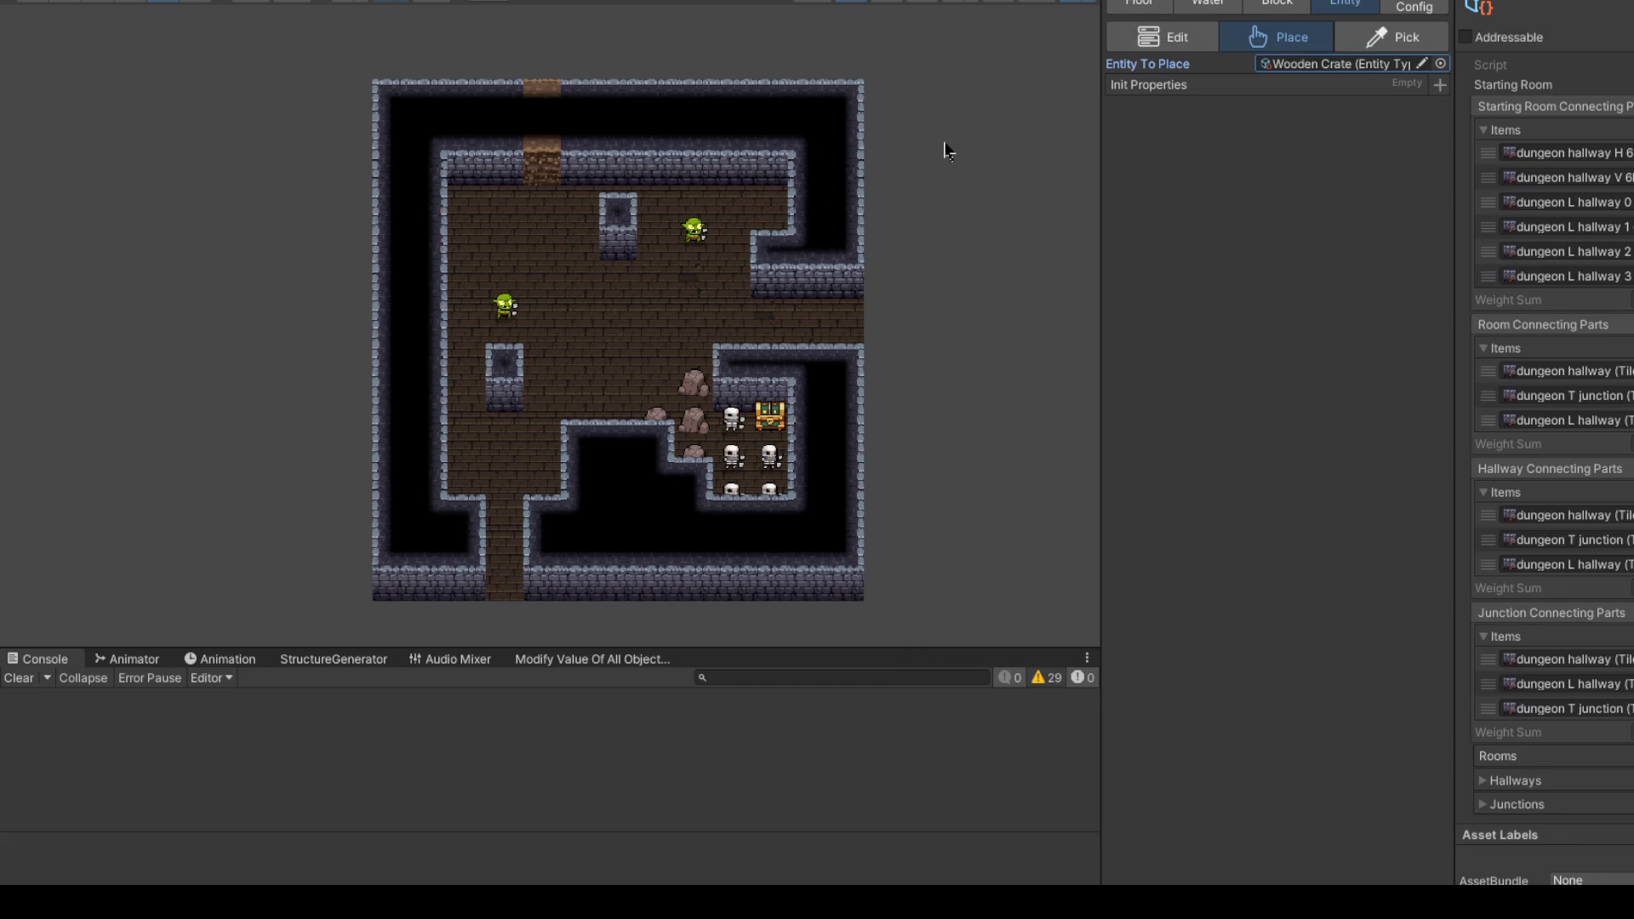
scroll(753, 184, "up", 2)
left_click(1440, 64)
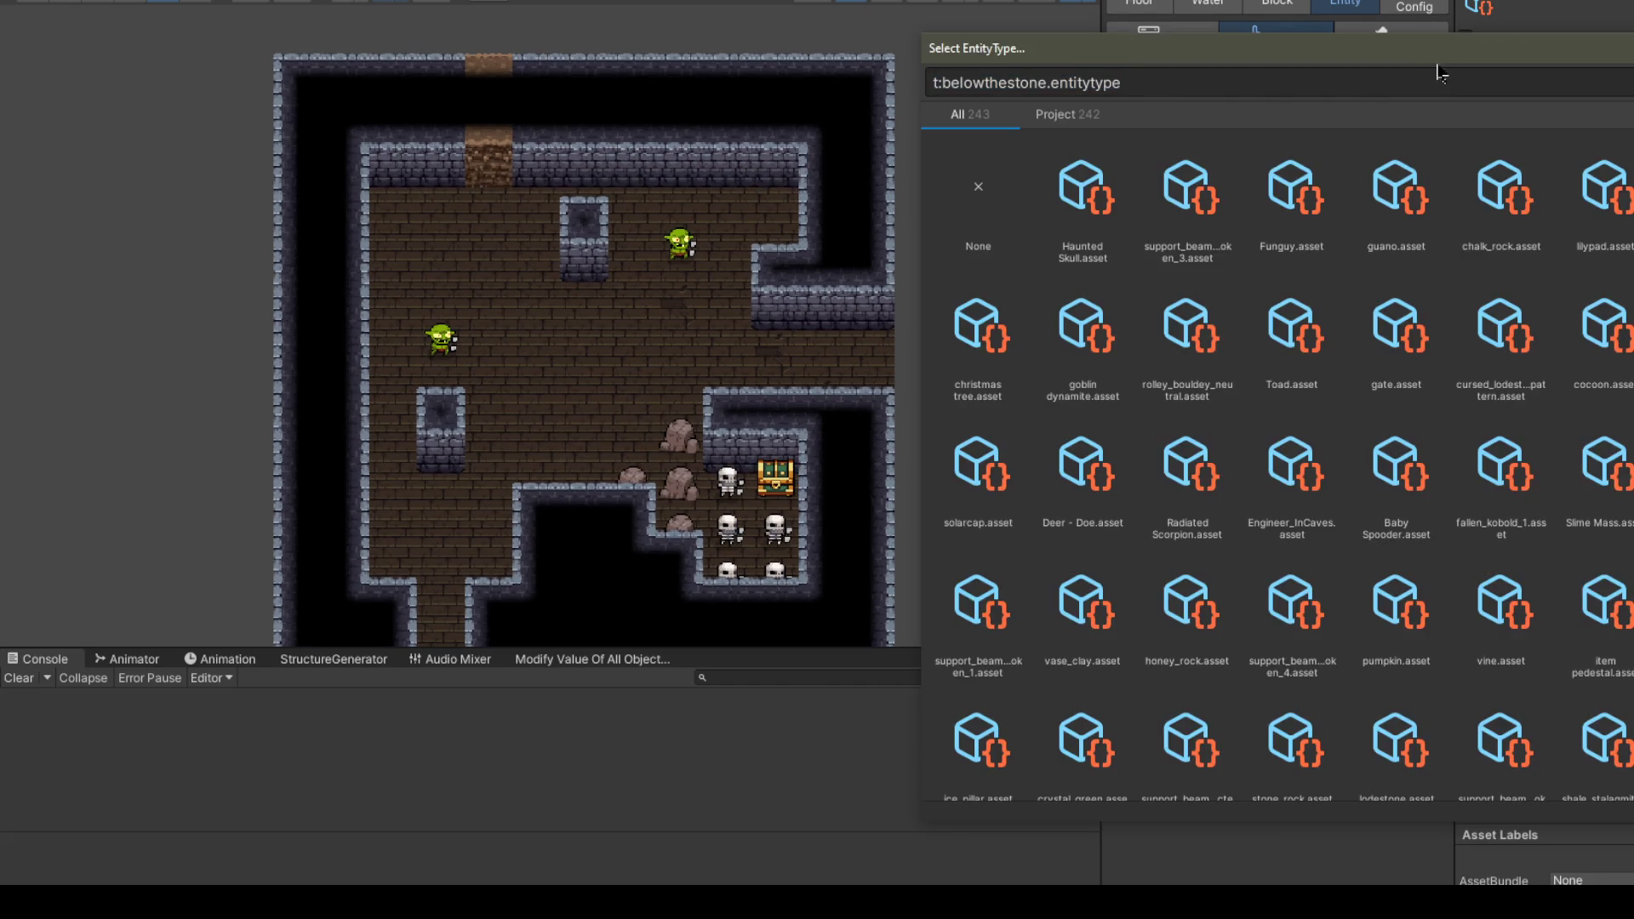
type("wooden")
double_click(1083, 191)
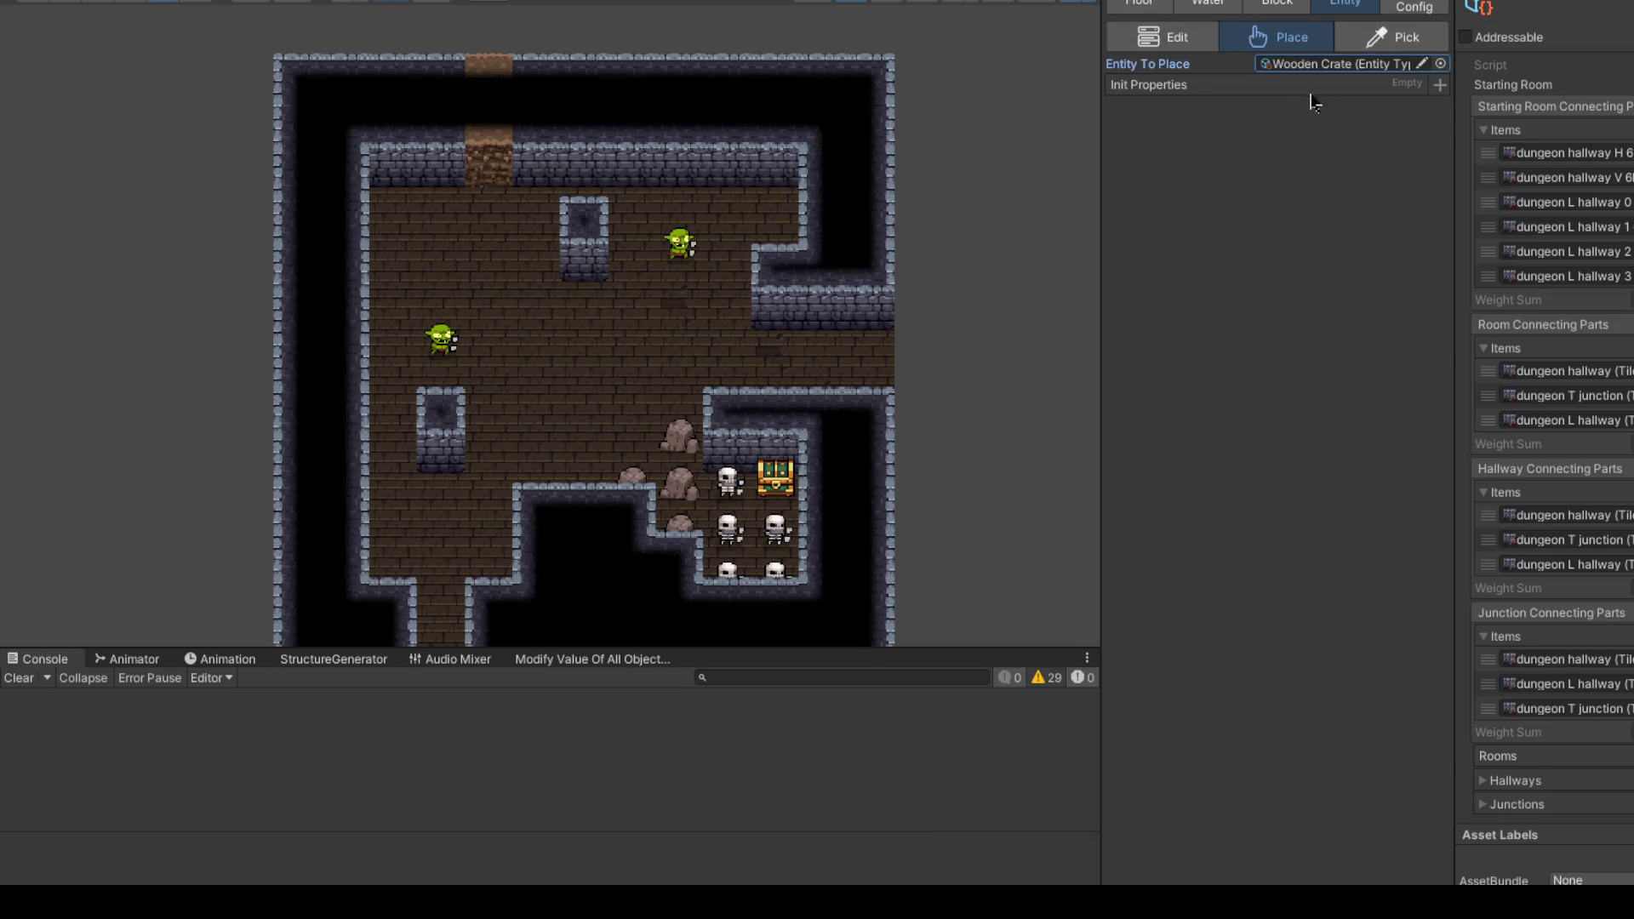
Step: Place wooden crates in the room's corners and beside the top and left pillars
left_click(775, 208)
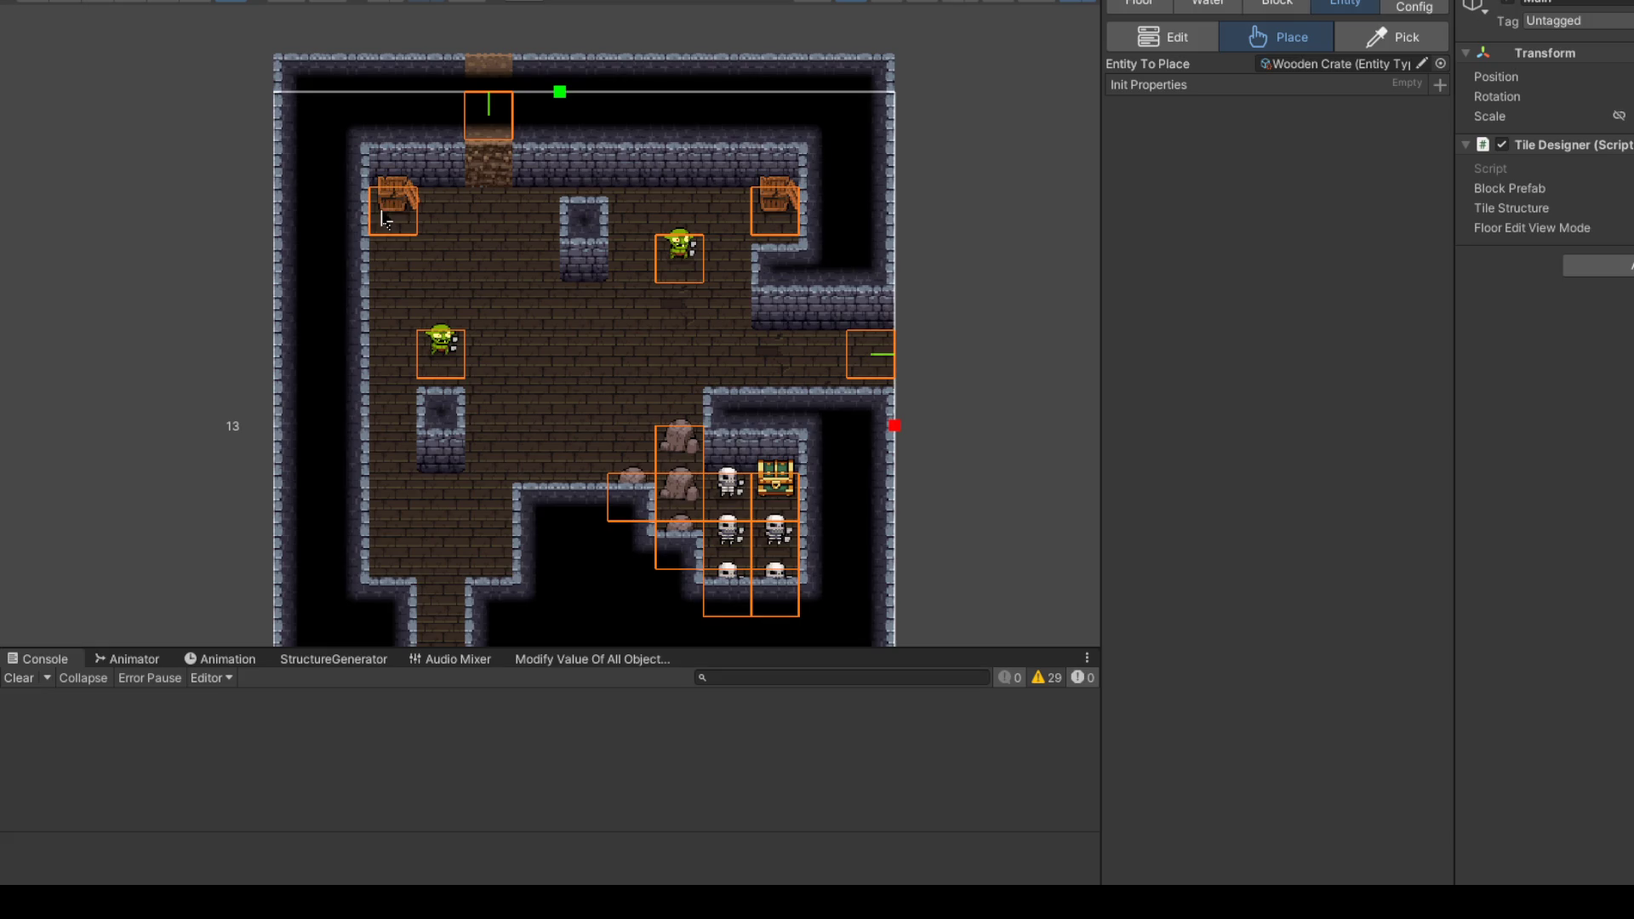
scroll(575, 219, "up", 3)
scroll(673, 226, "down", 2)
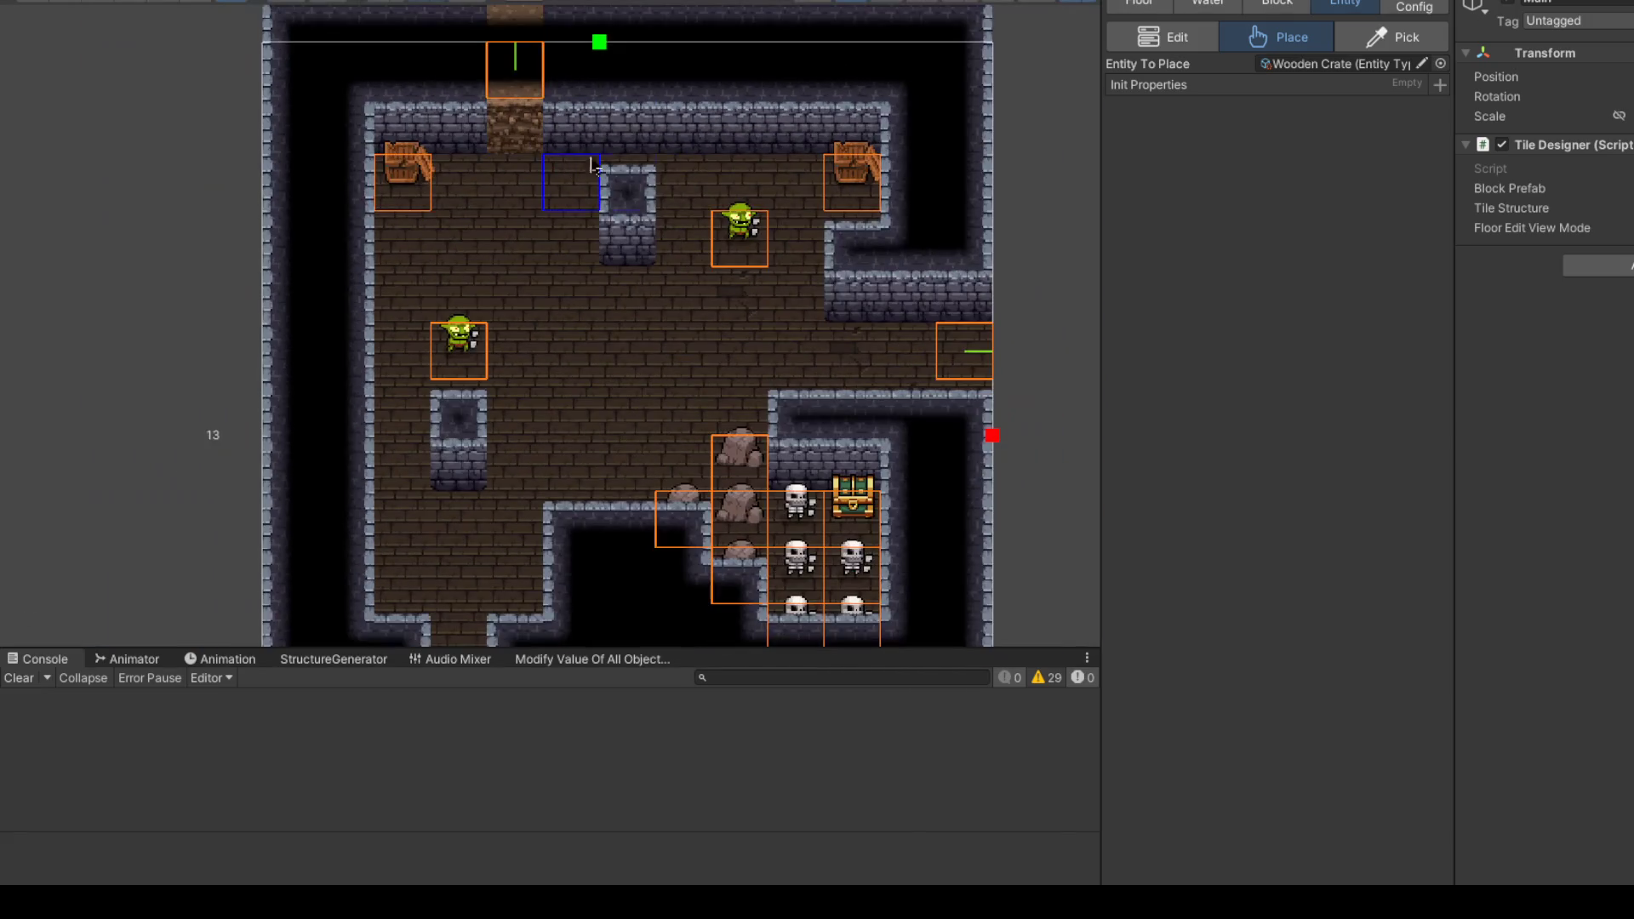
scroll(588, 166, "down", 2)
left_click(501, 485)
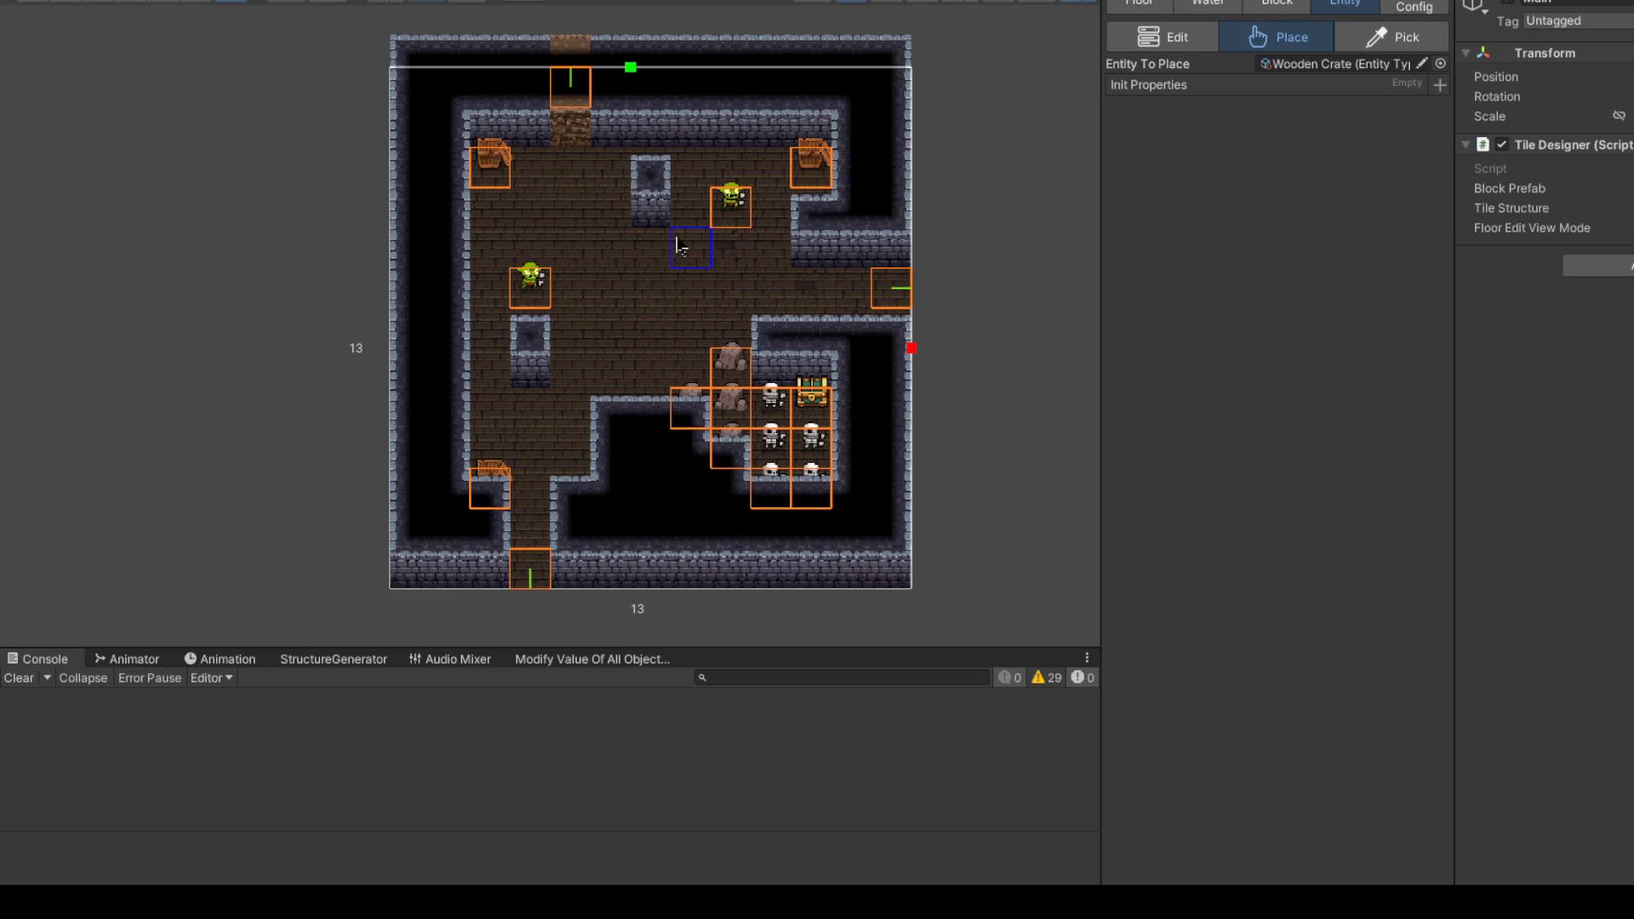
left_click(657, 255)
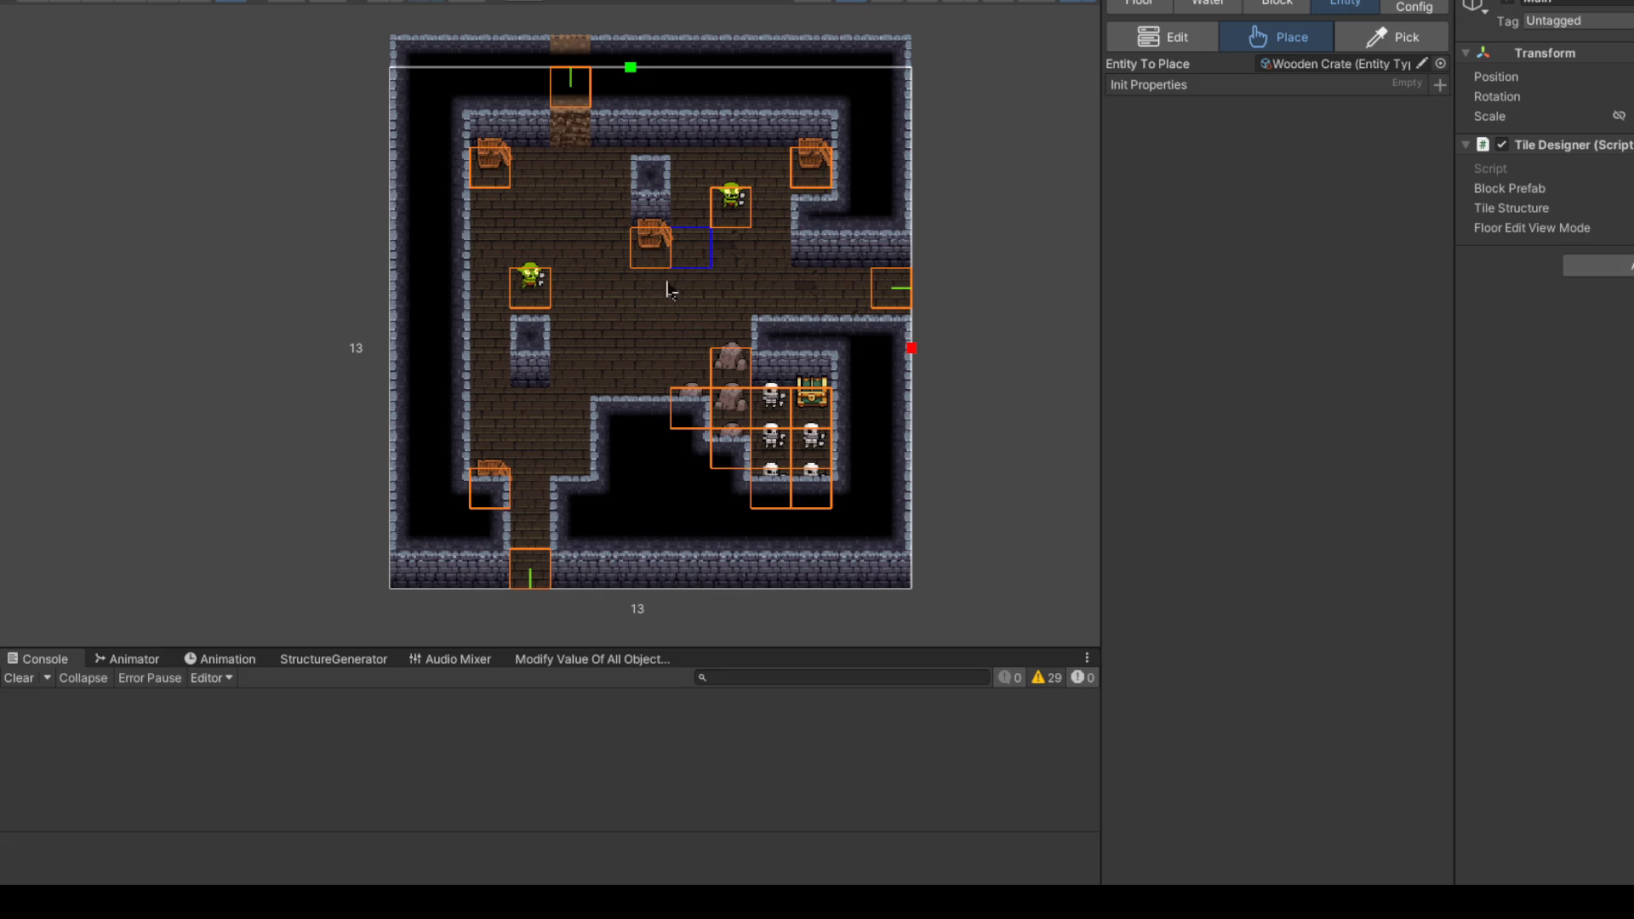
left_click(562, 367)
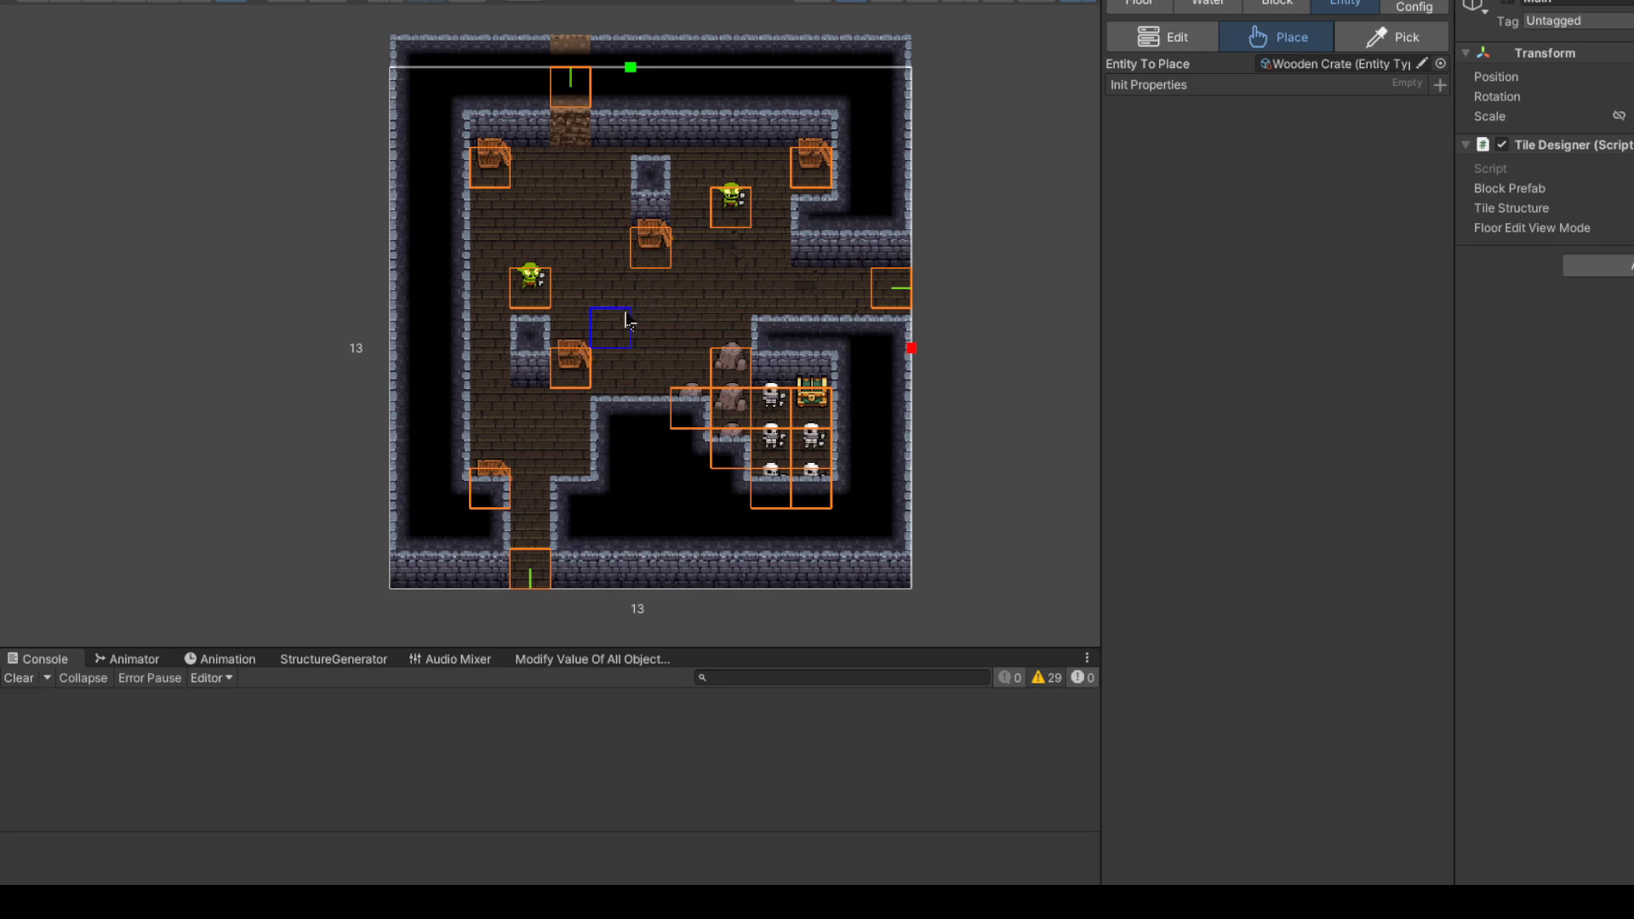
scroll(664, 255, "up", 1)
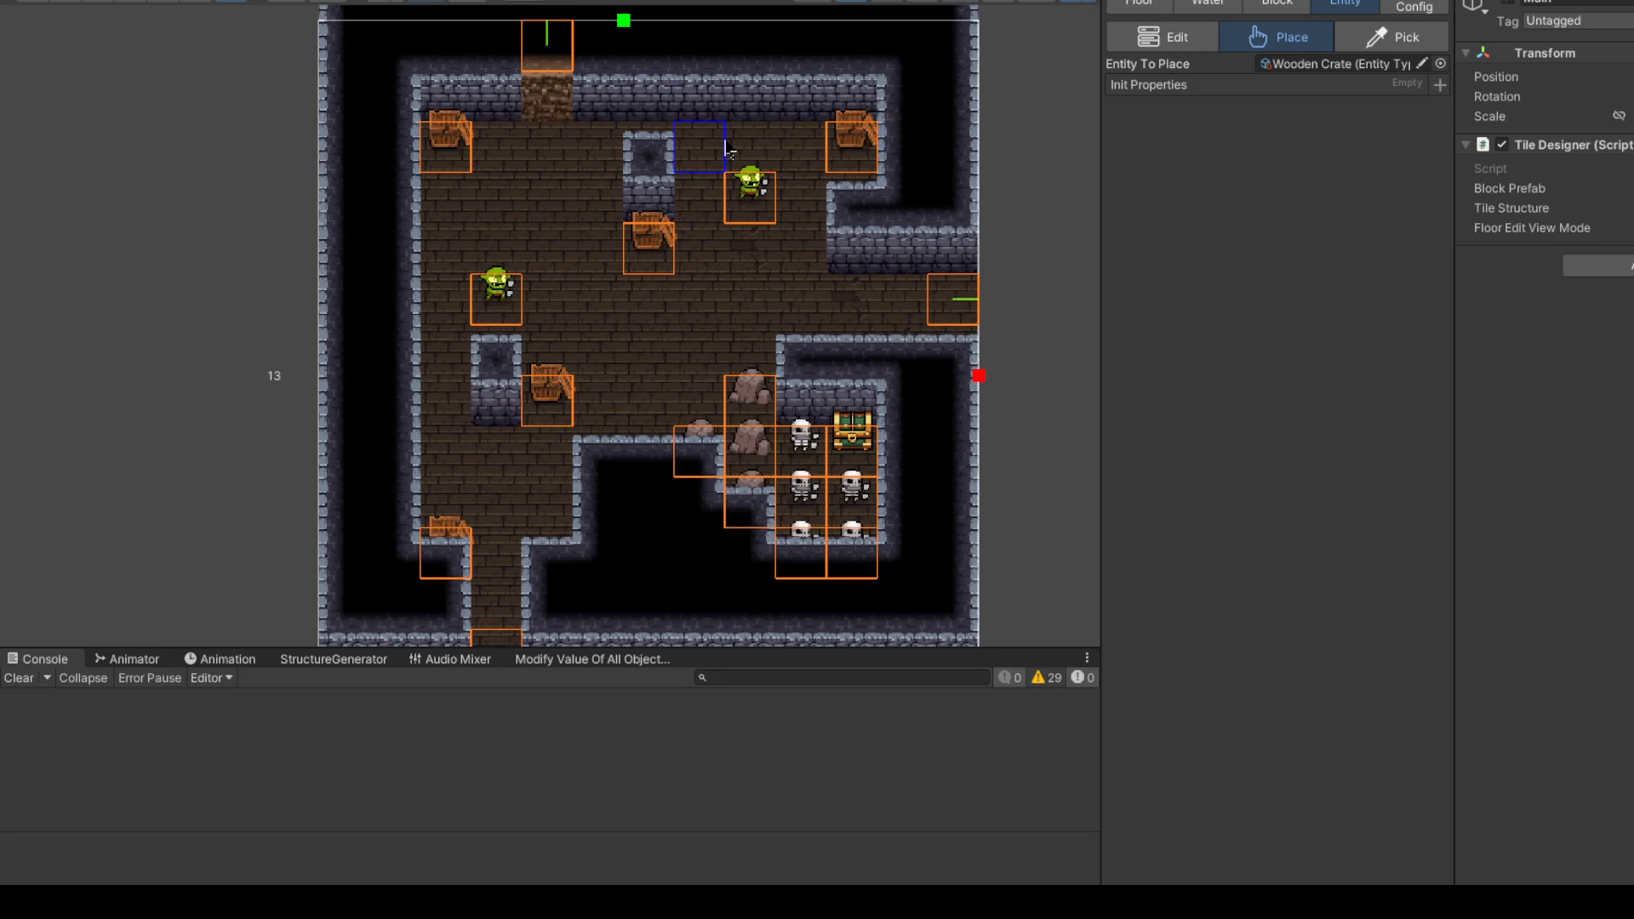
left_click(728, 208)
left_click_drag(693, 126, 660, 207)
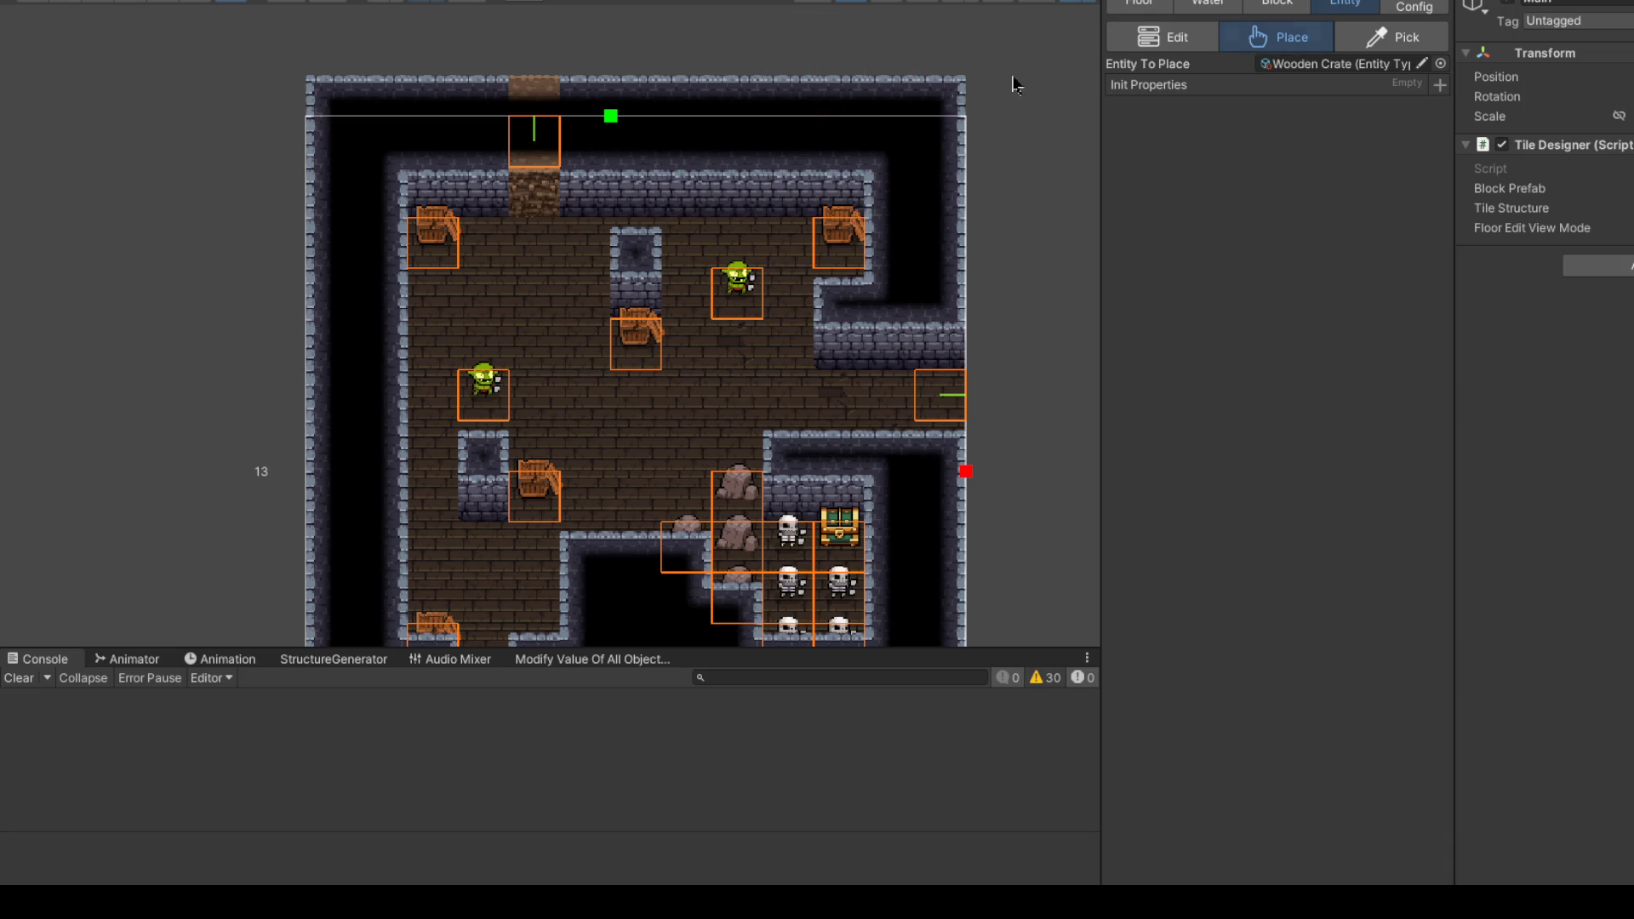
left_click(1403, 8)
left_click(1336, 6)
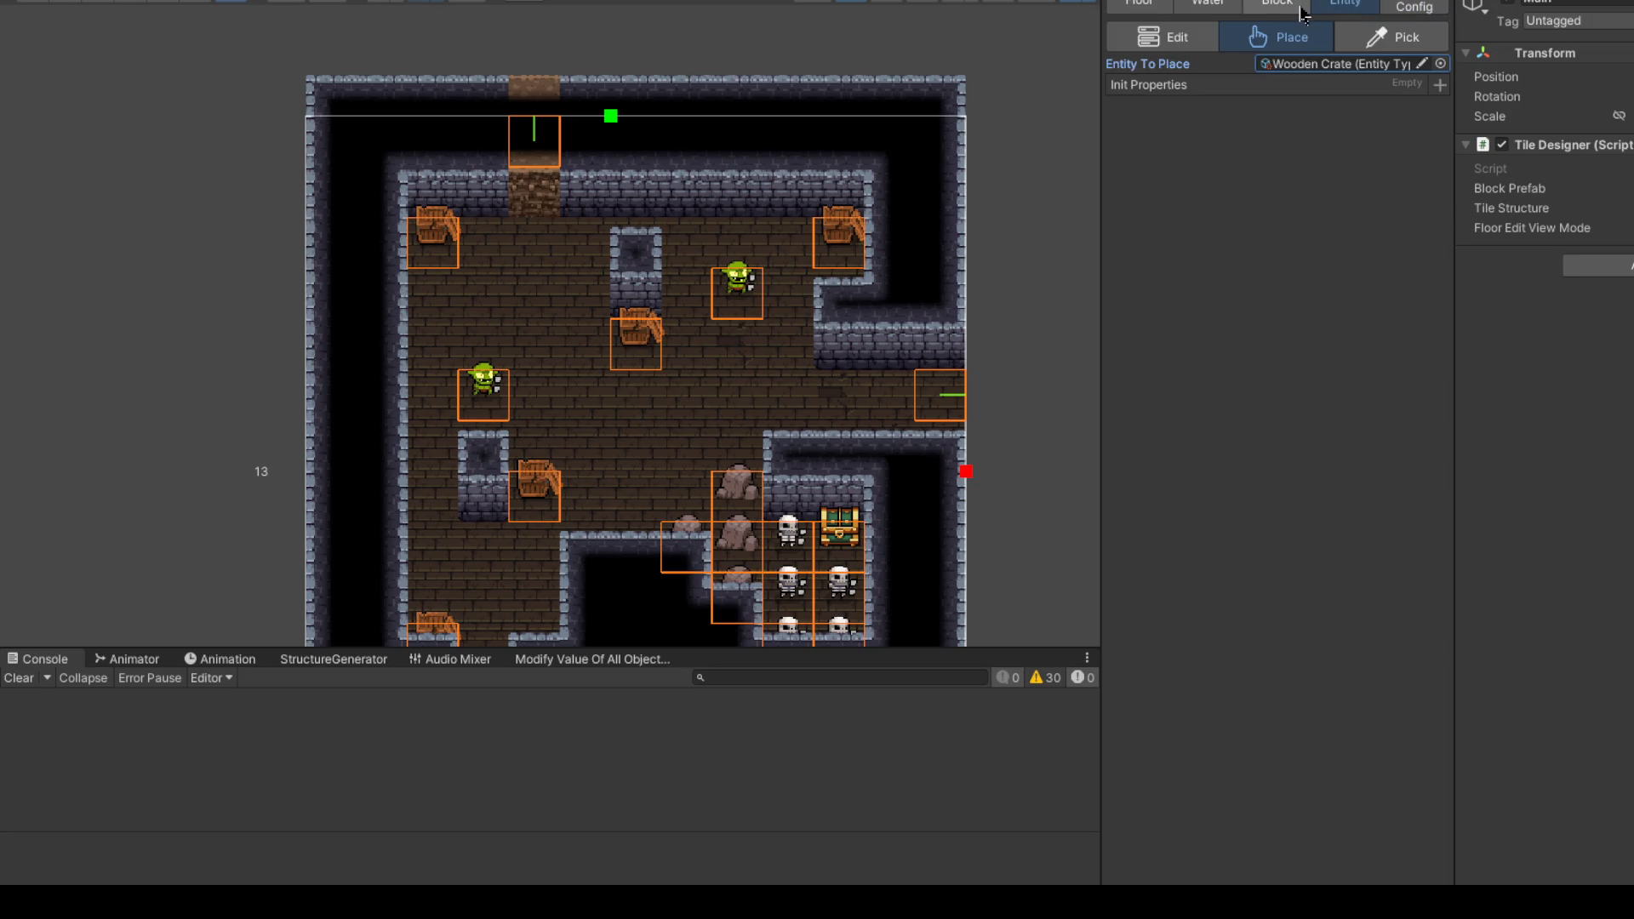
Step: Search for vase and choose vase_gold as the entity to place
left_click(1440, 63)
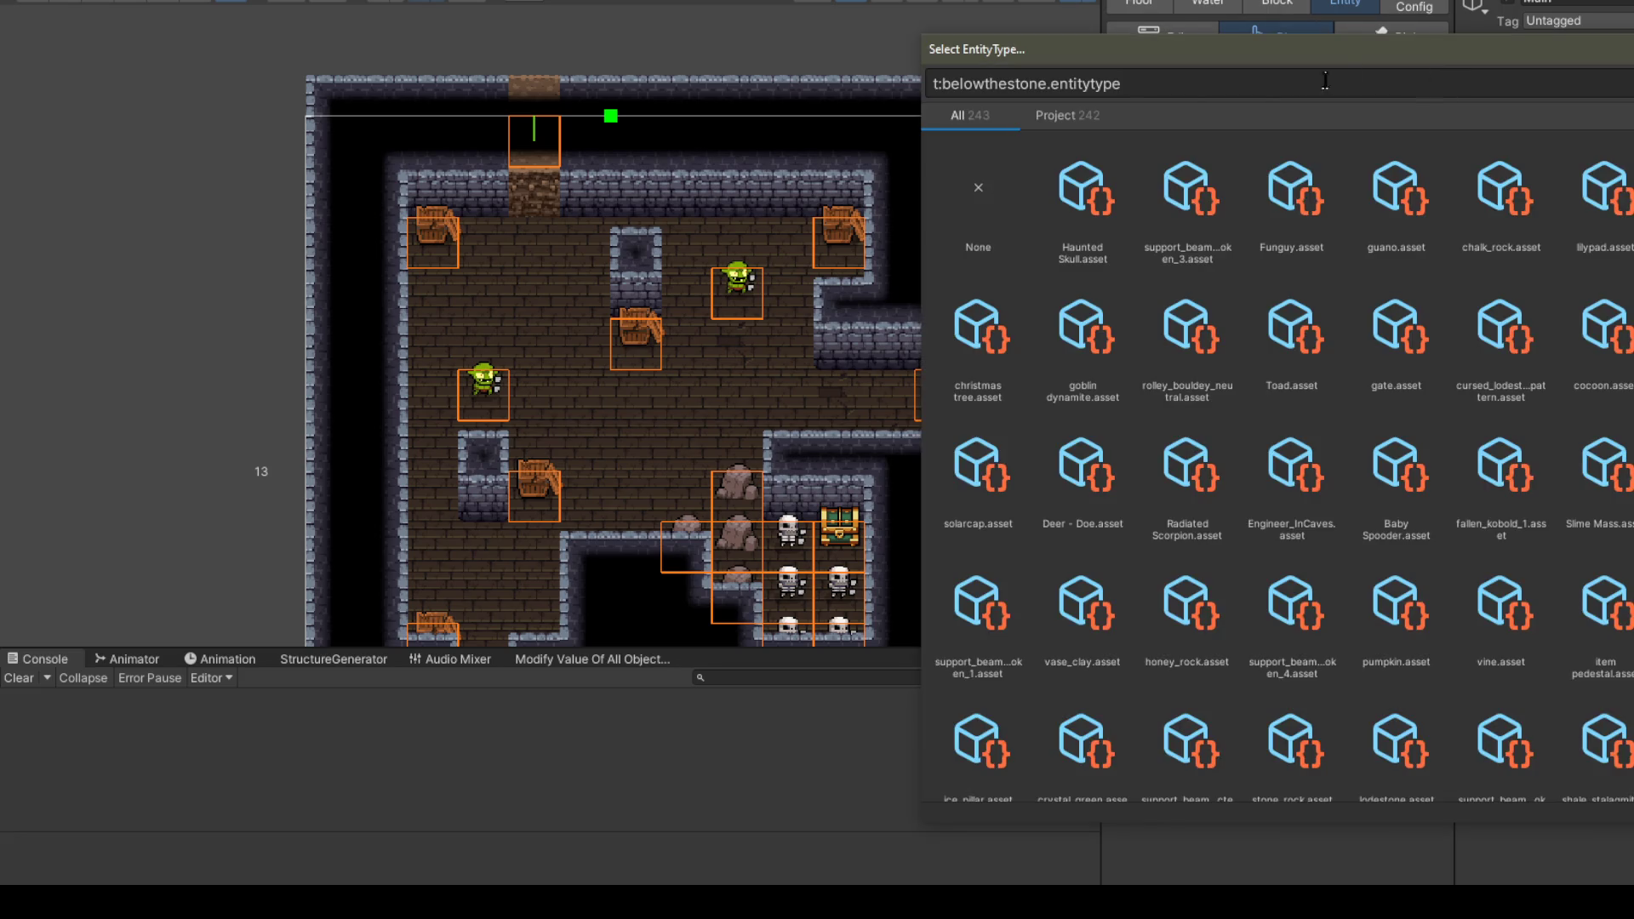
type(" vase")
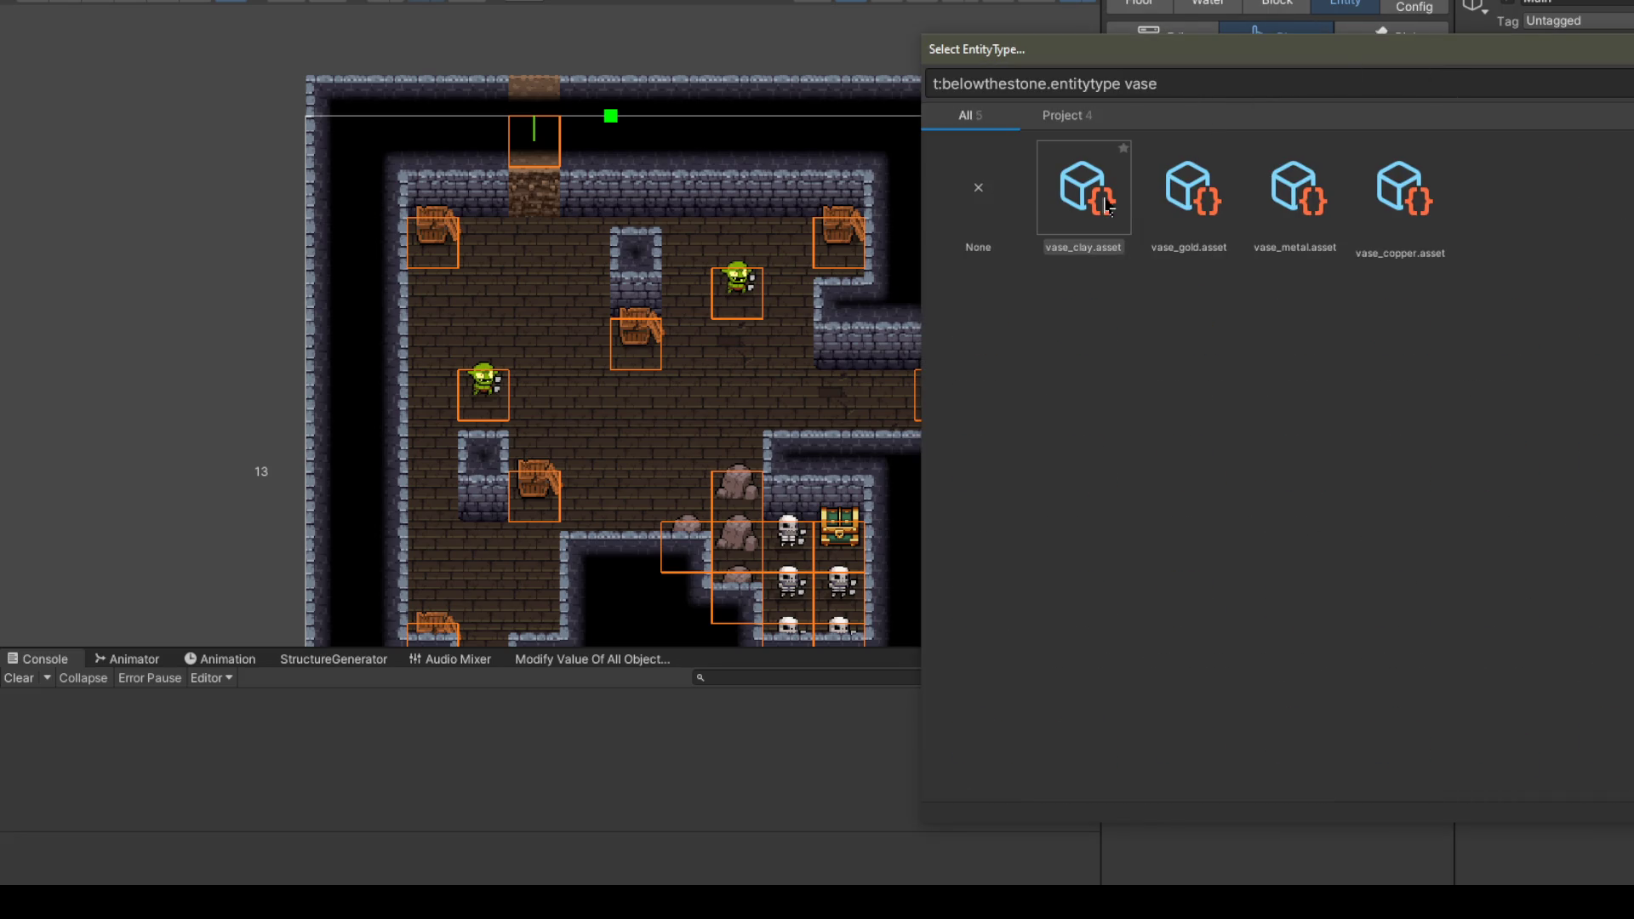
left_click(1204, 201)
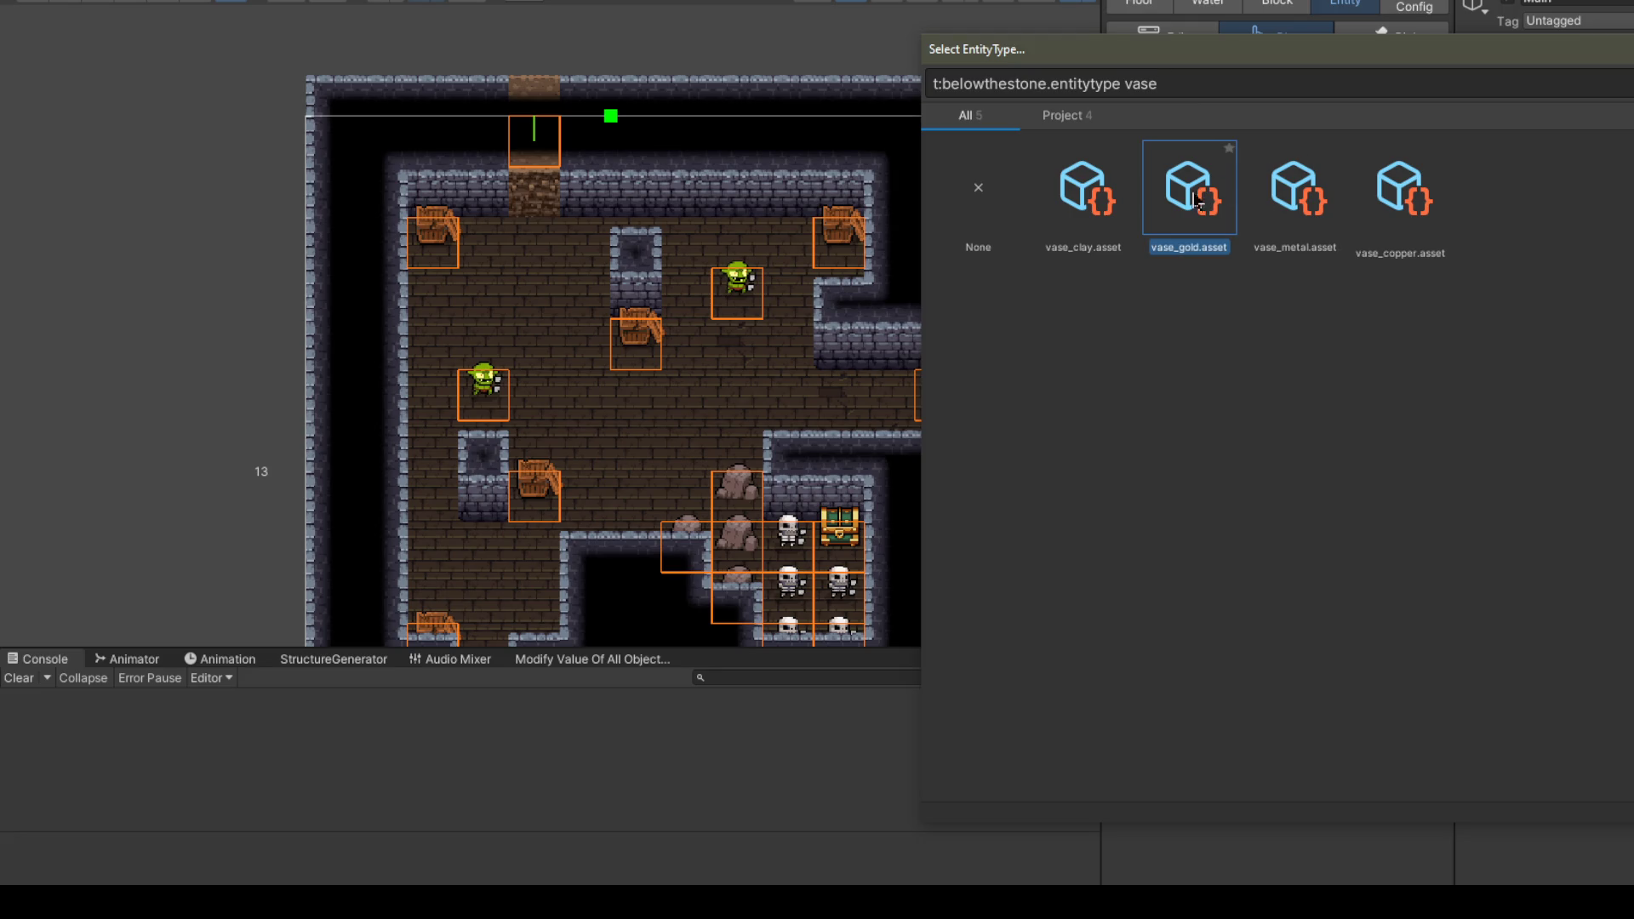
double_click(1195, 200)
Step: Place gold vases by the top-right crate, in the lower left and beside the top pillar
left_click(787, 243)
scroll(724, 162, "down", 2)
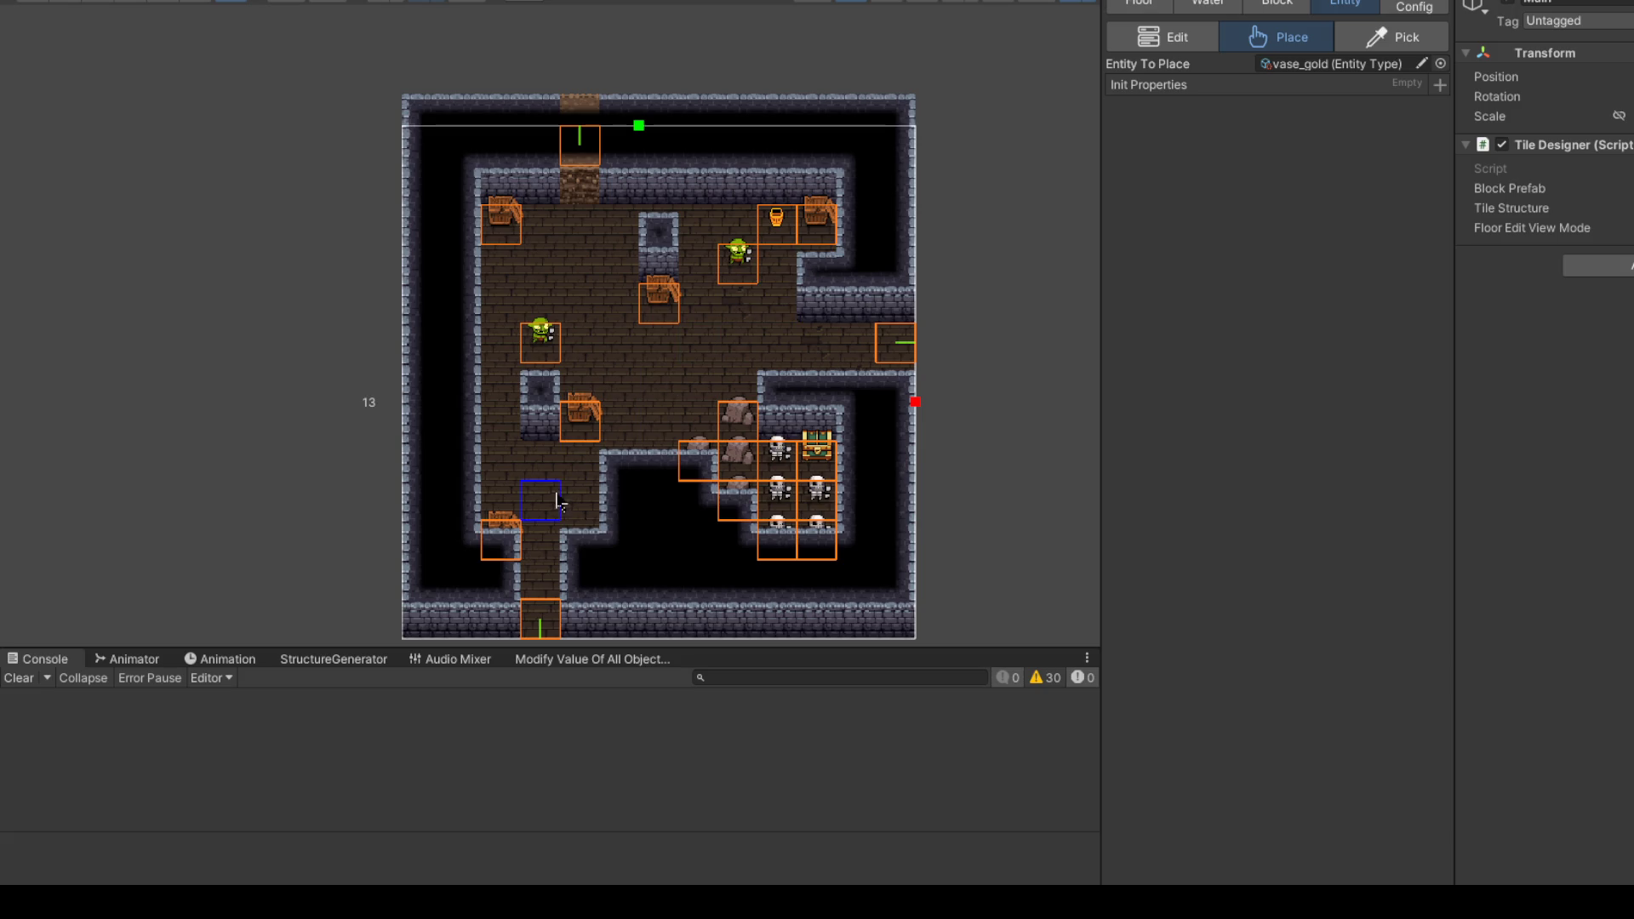
left_click(553, 466)
left_click(732, 340)
left_click(634, 281)
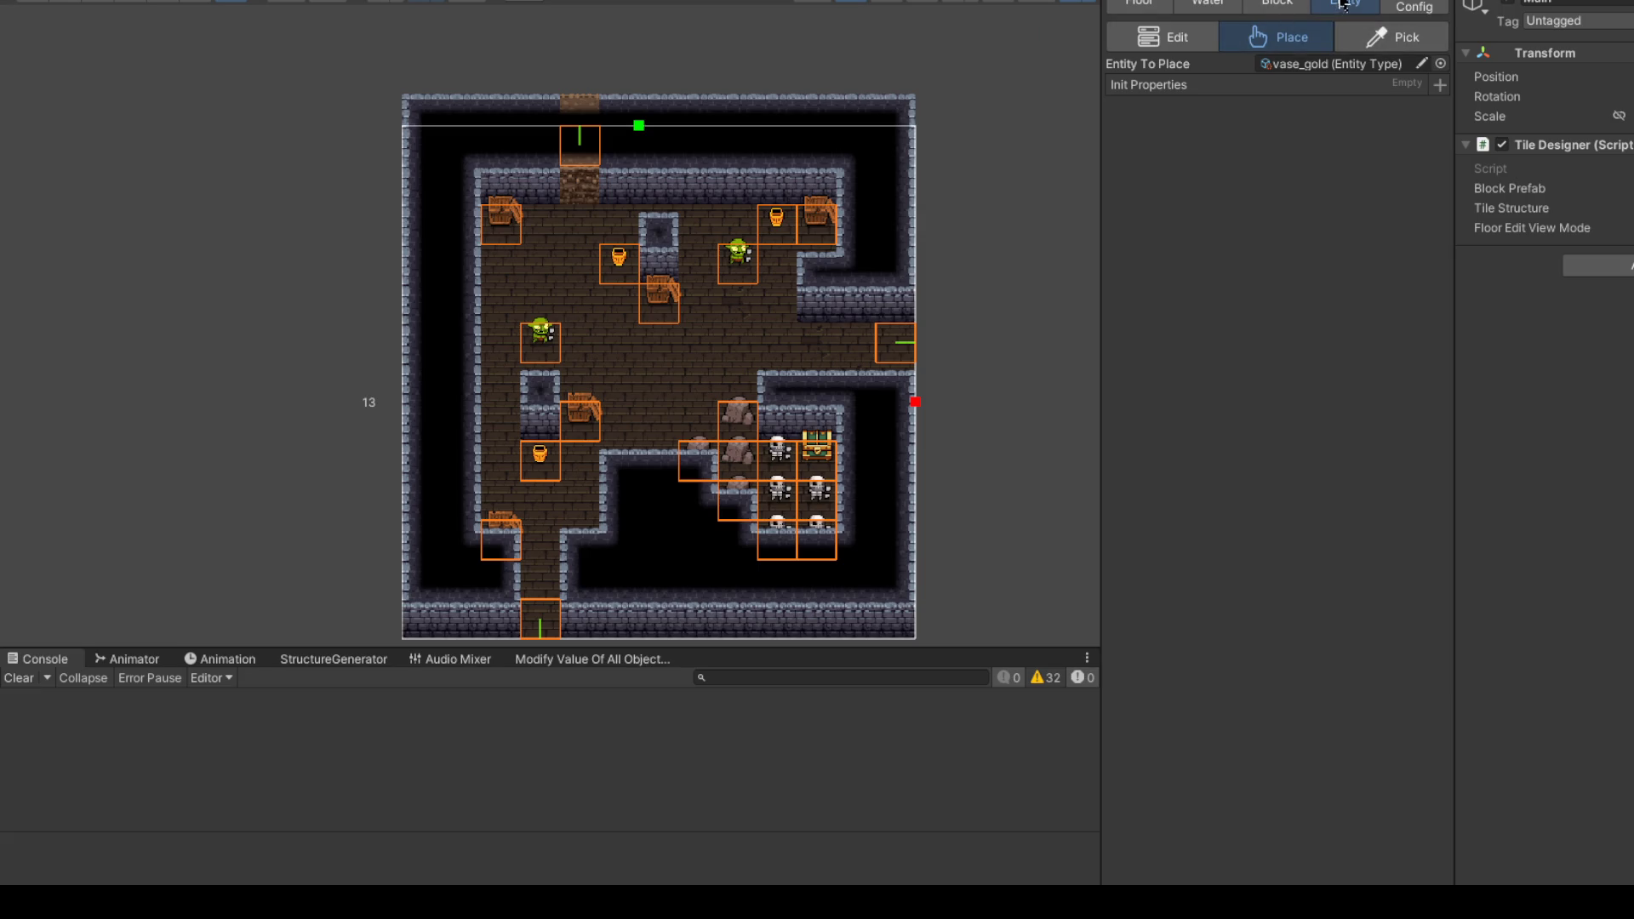
left_click(1138, 4)
left_click(1208, 4)
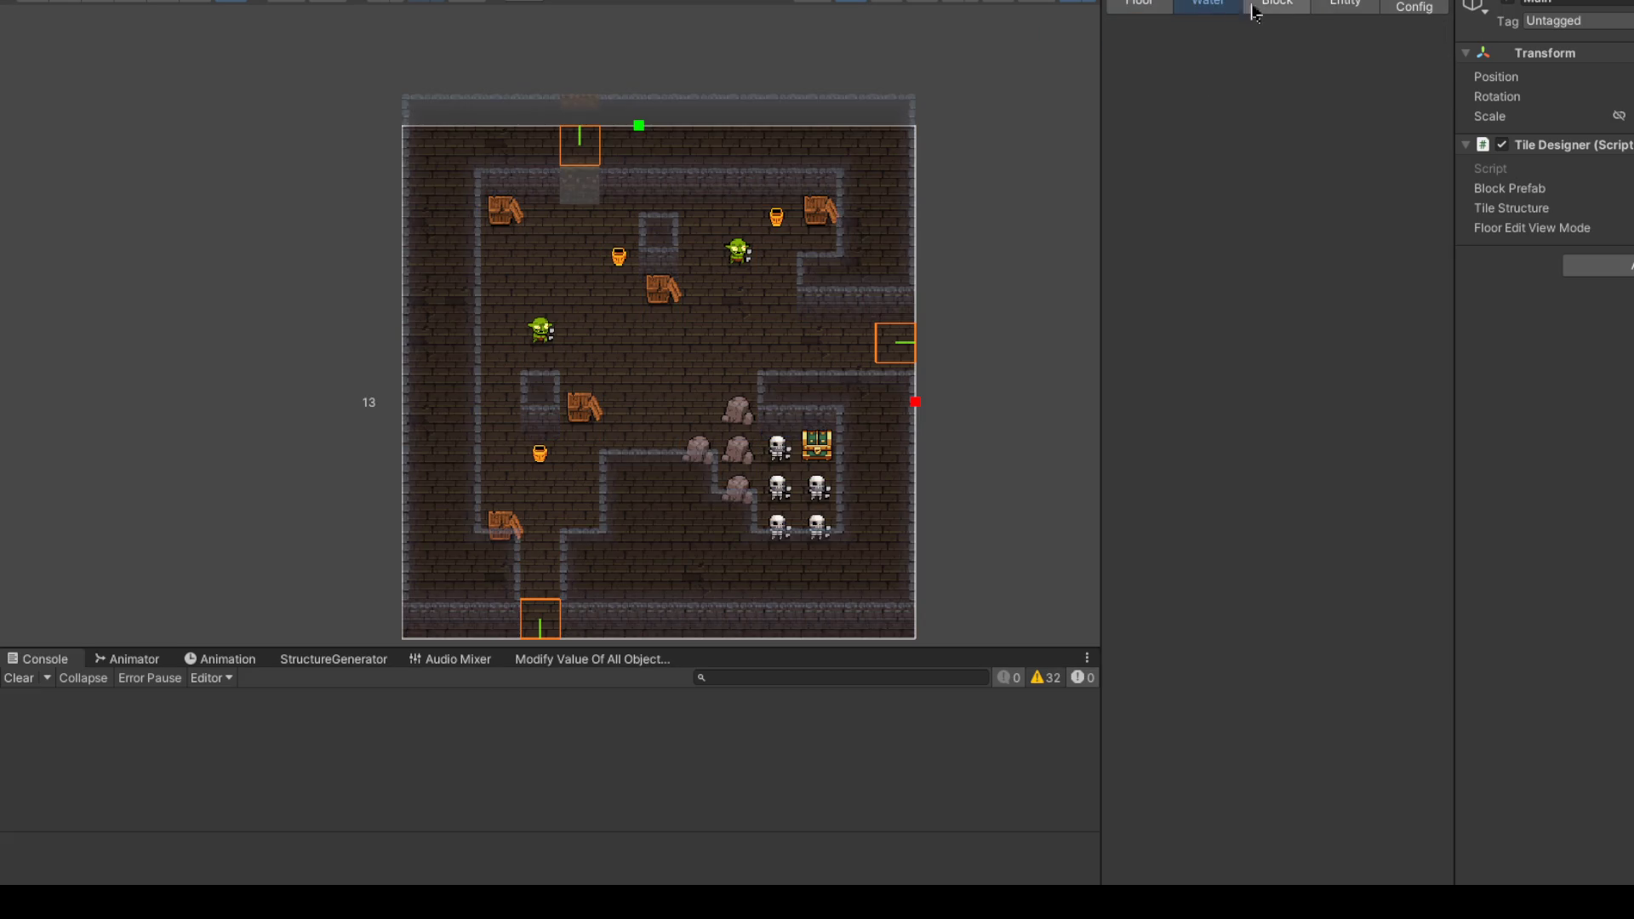
Step: Turn on Show Tile Ignores from the floor tiles layer
left_click(1277, 5)
left_click(1138, 4)
left_click(1209, 4)
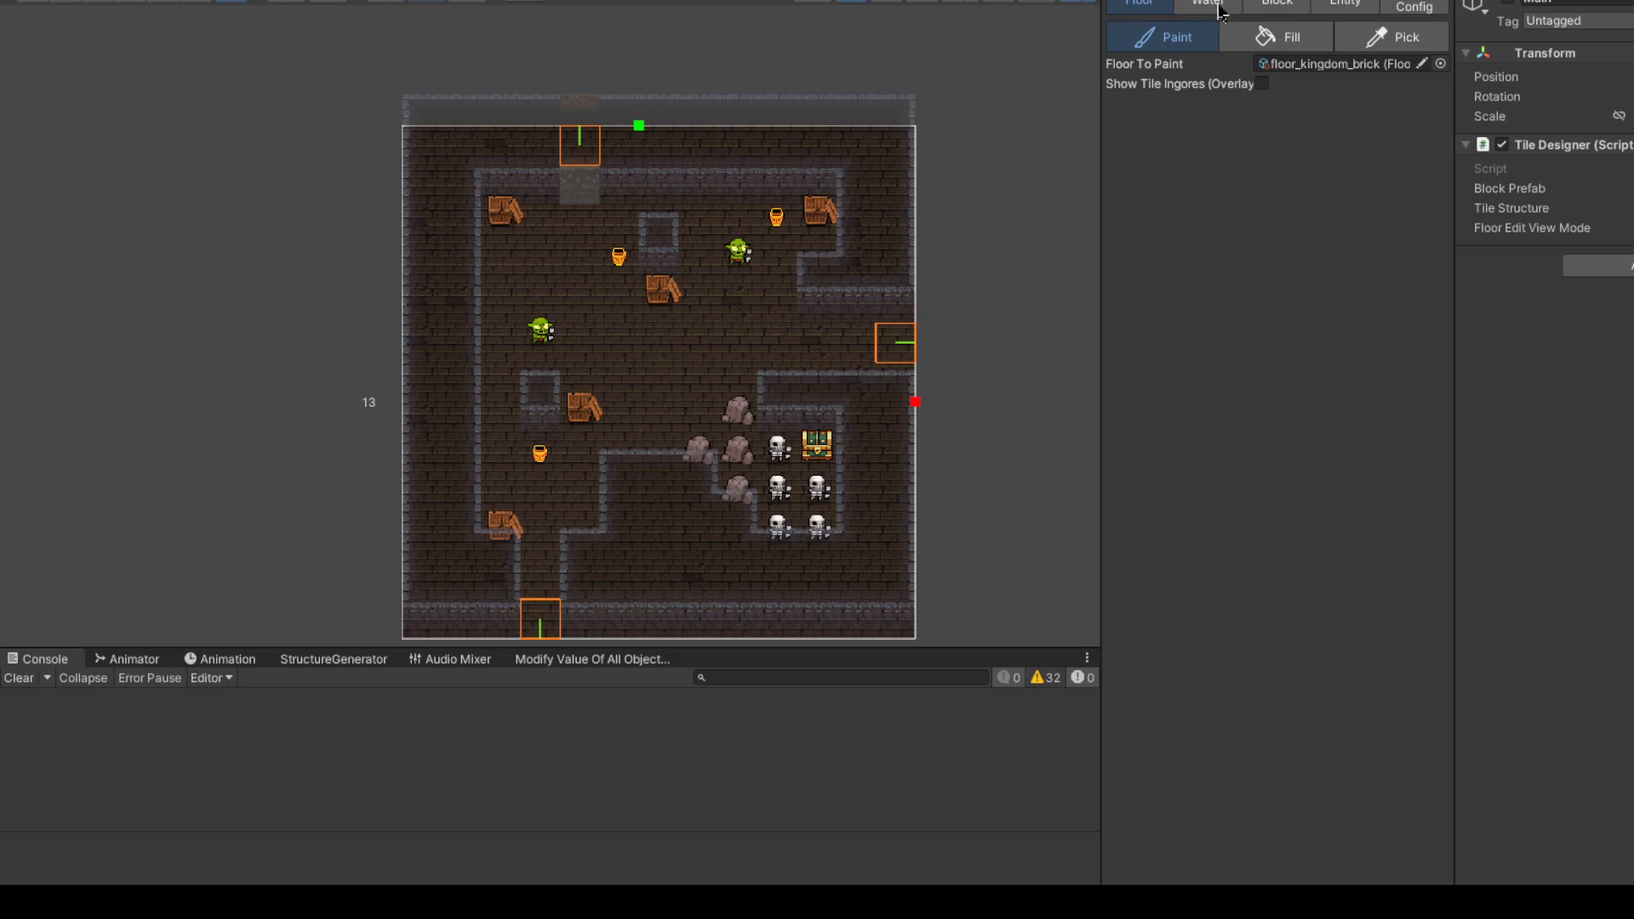
left_click(1140, 5)
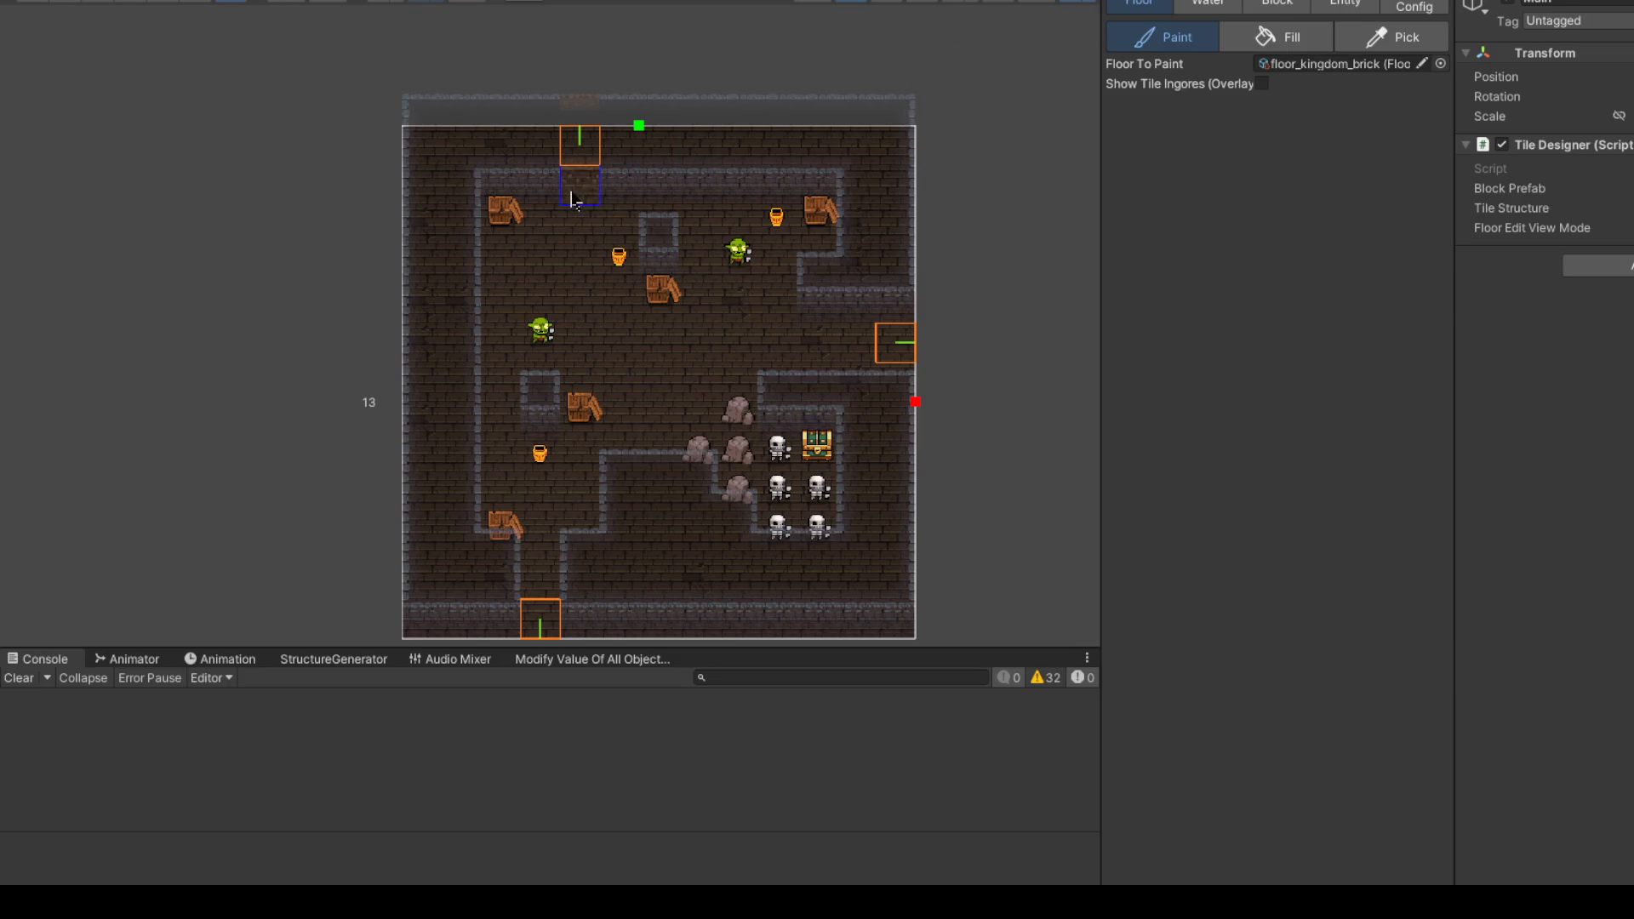
scroll(600, 180, "down", 2)
left_click(1263, 84)
scroll(755, 211, "up", 2)
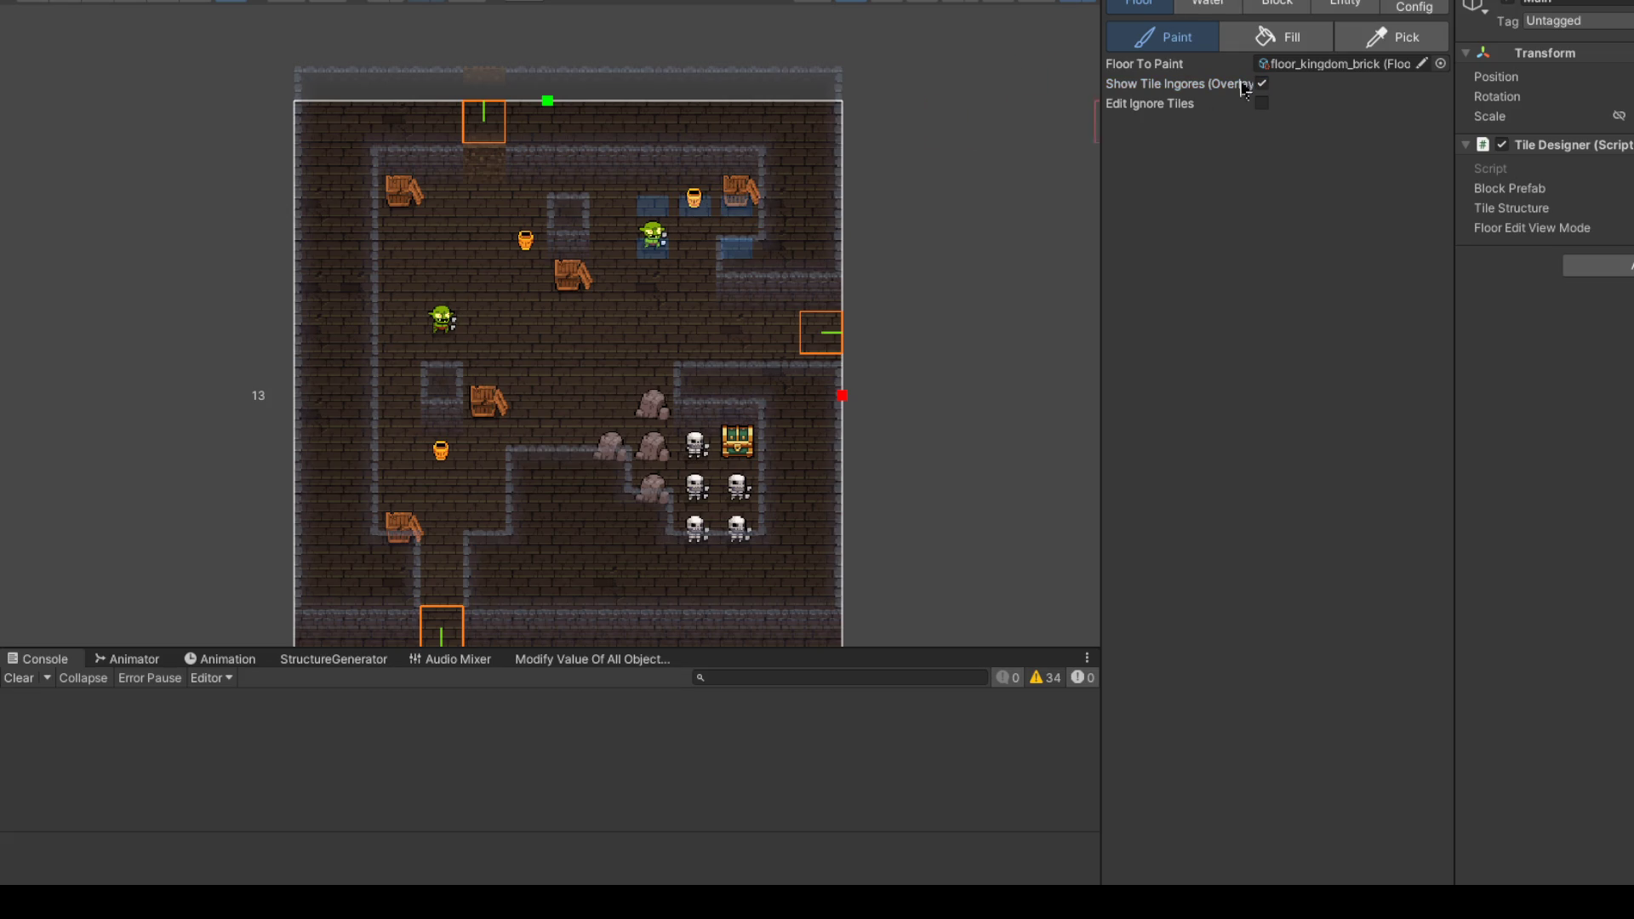
Step: Return to the Block tab and open the dungeon structure asset's connecting-part lists
left_click(1277, 3)
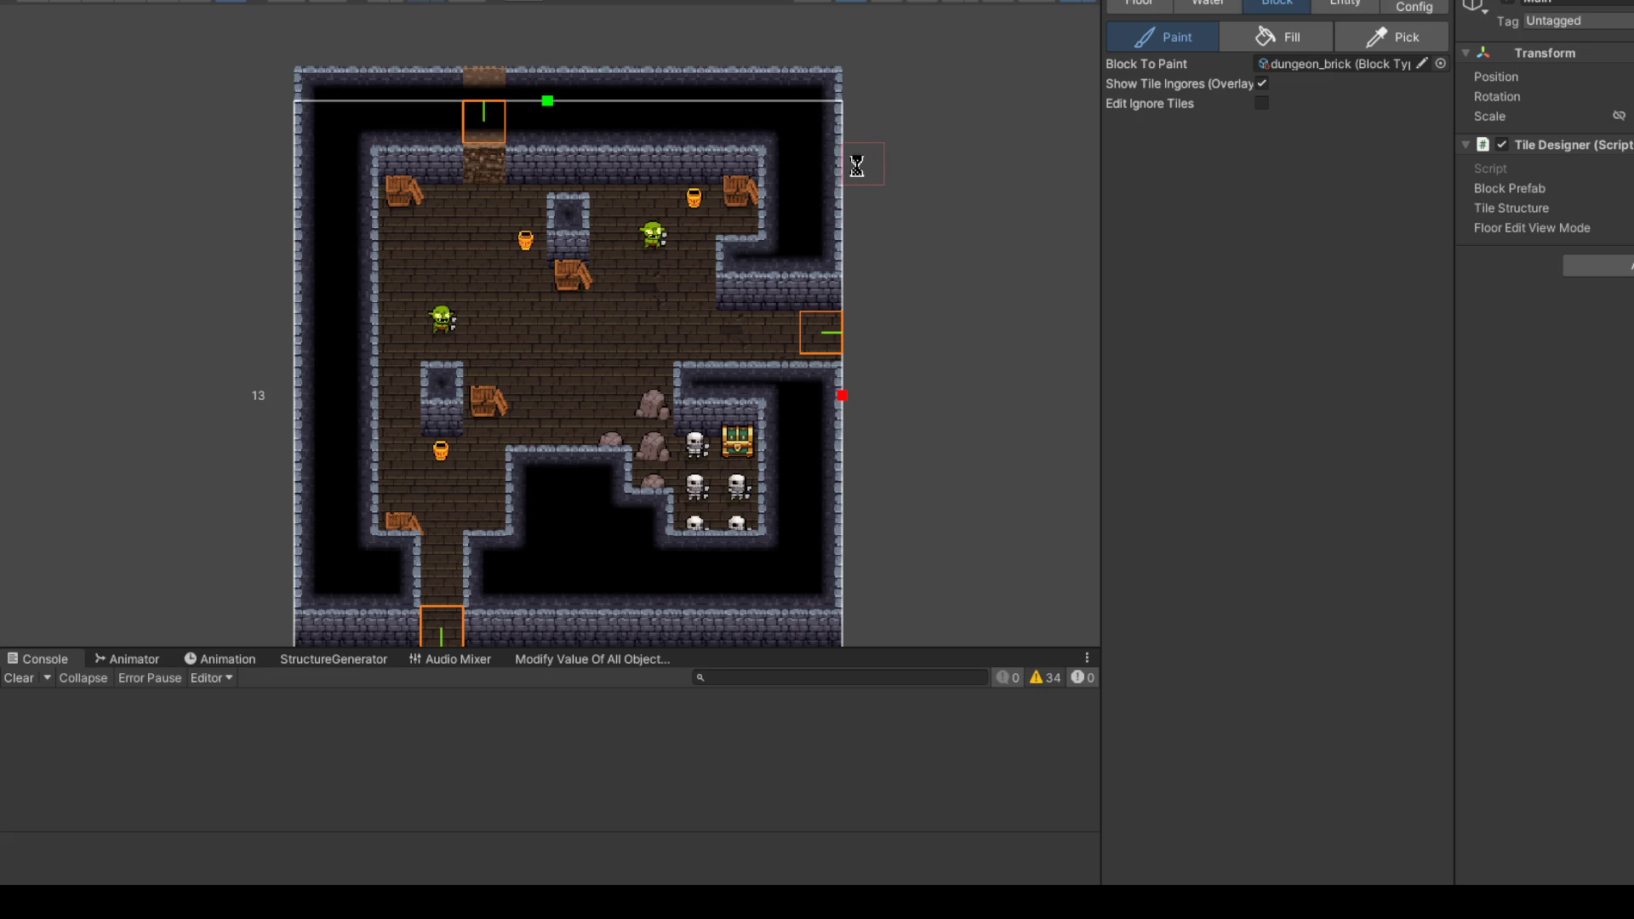
scroll(877, 145, "down", 2)
scroll(944, 140, "up", 1)
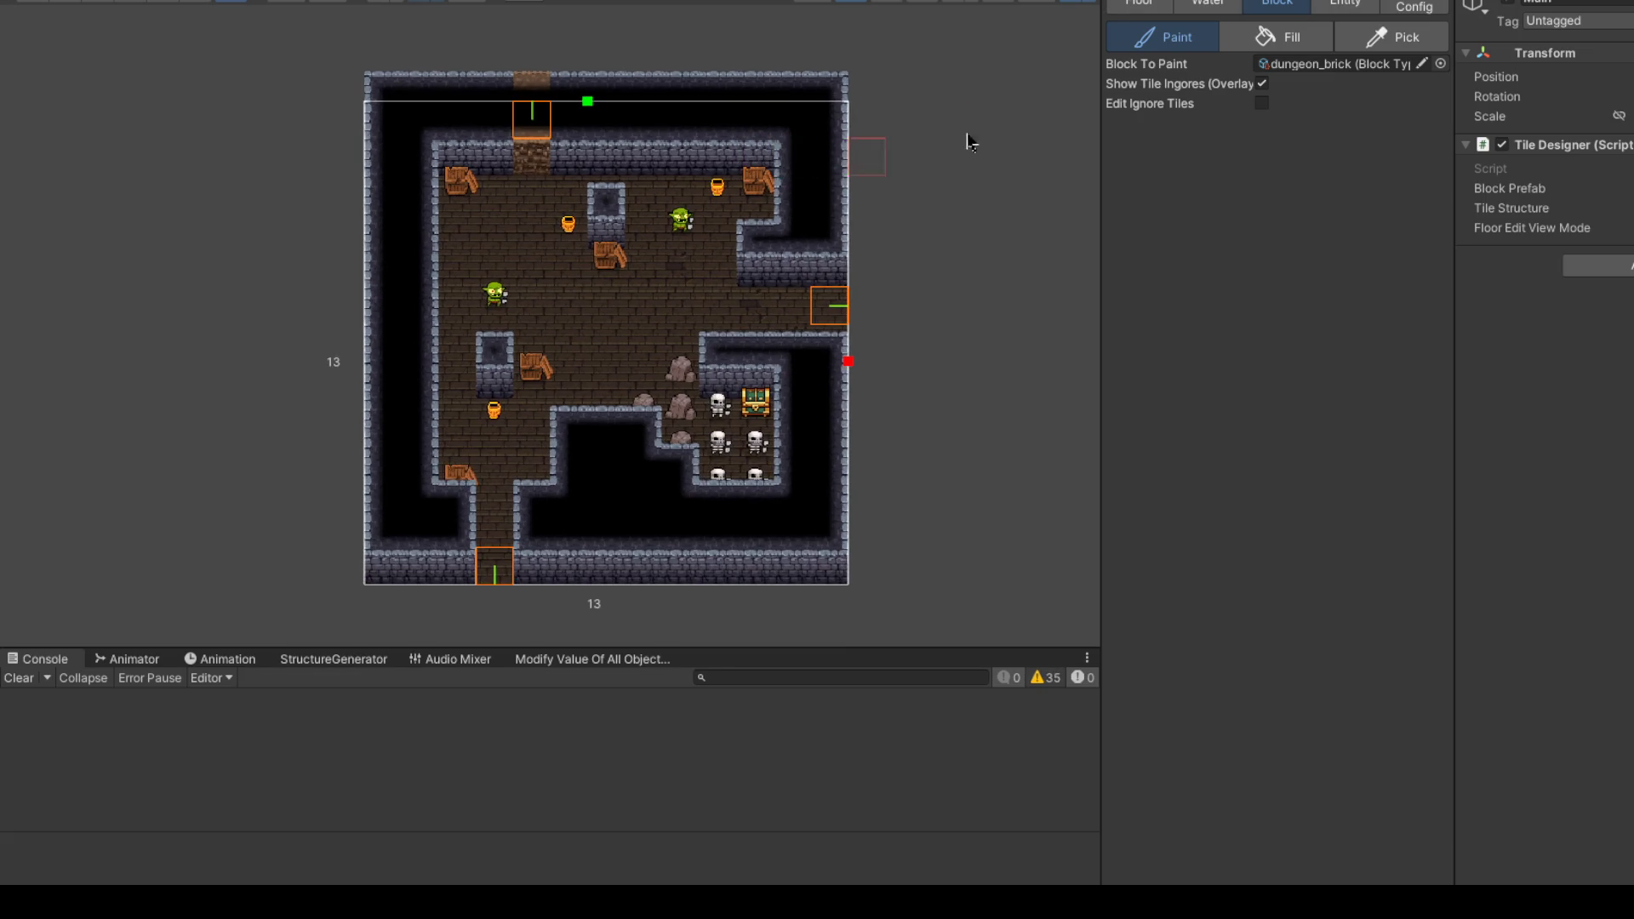
double_click(1626, 208)
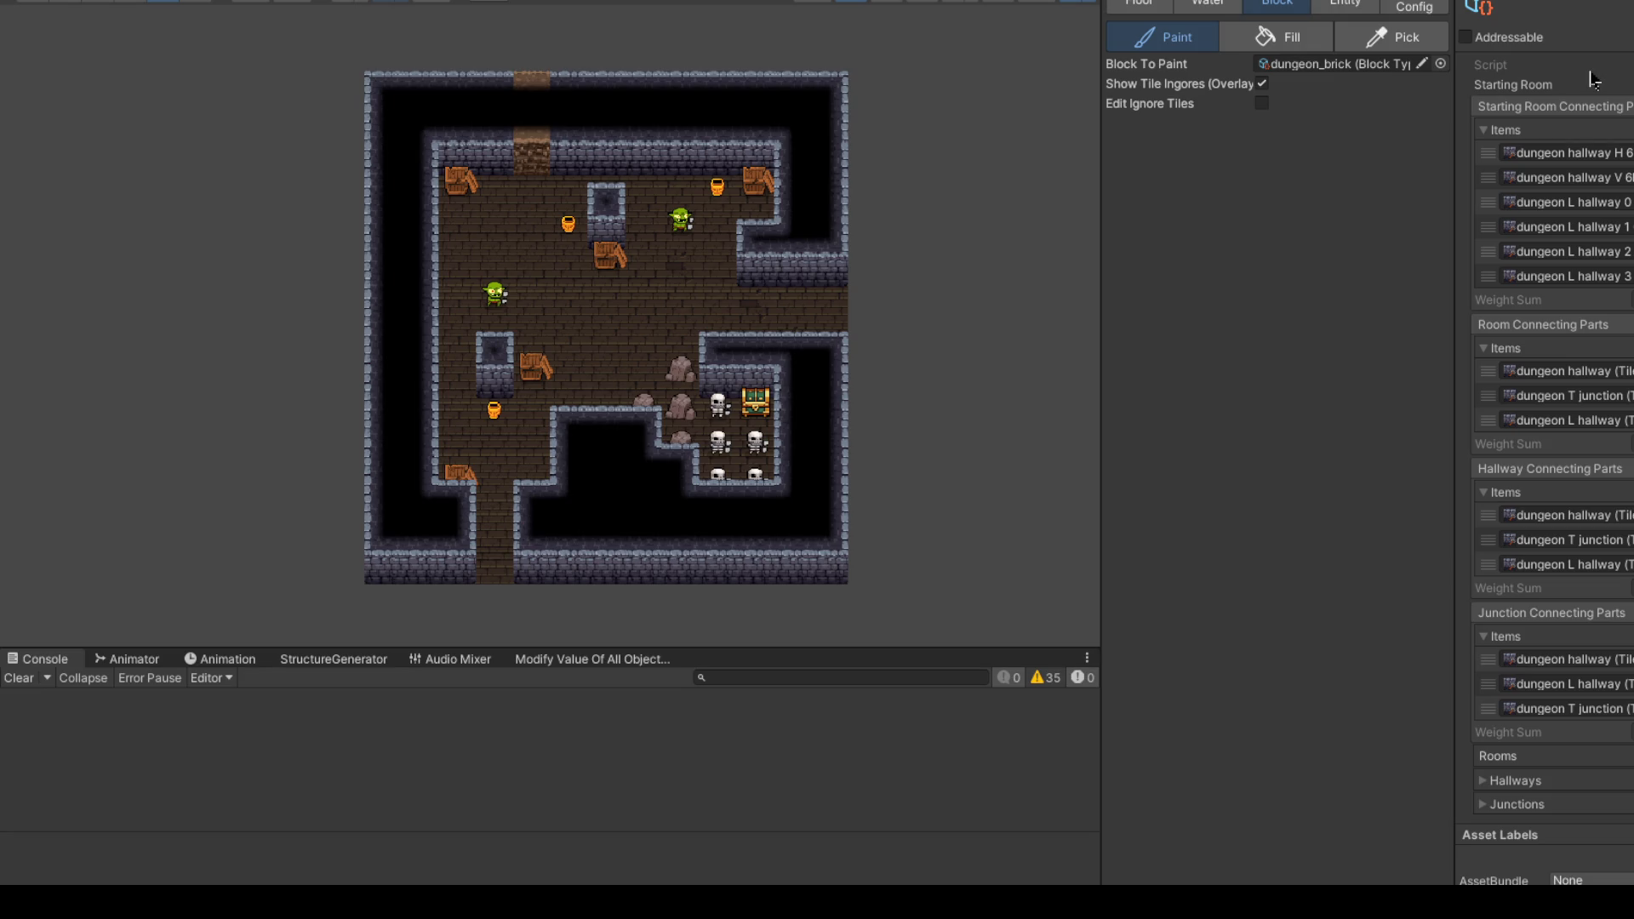
Step: Preview the cave troll main room and the 6L hallway, H and V hallway pieces
left_click(1596, 153)
left_click(1597, 153)
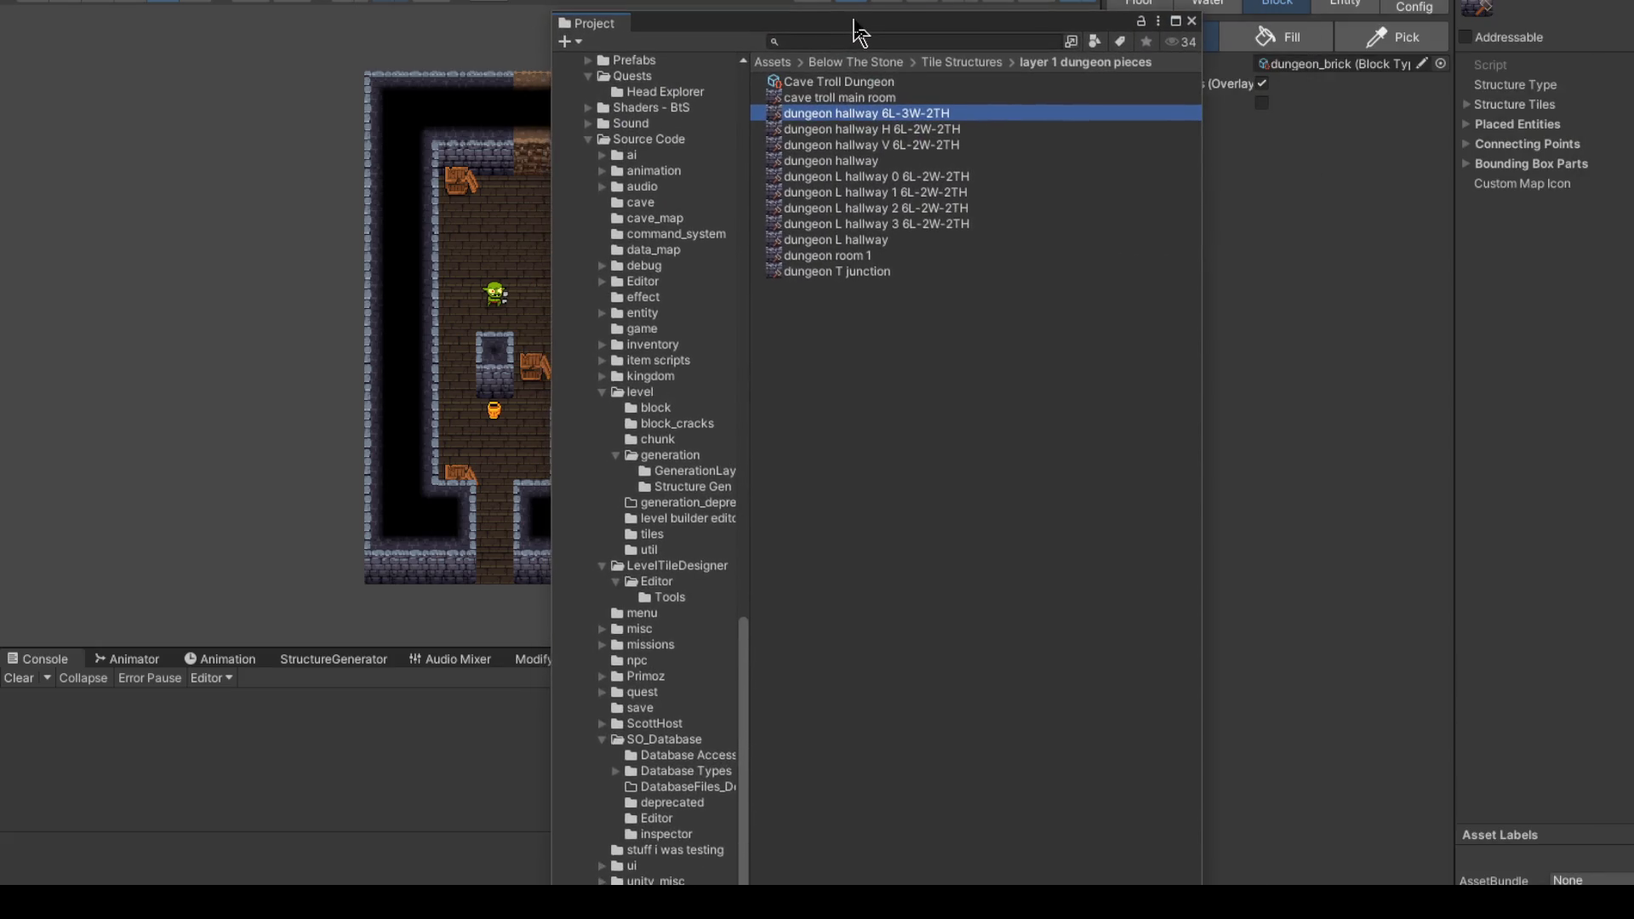
left_click(860, 92)
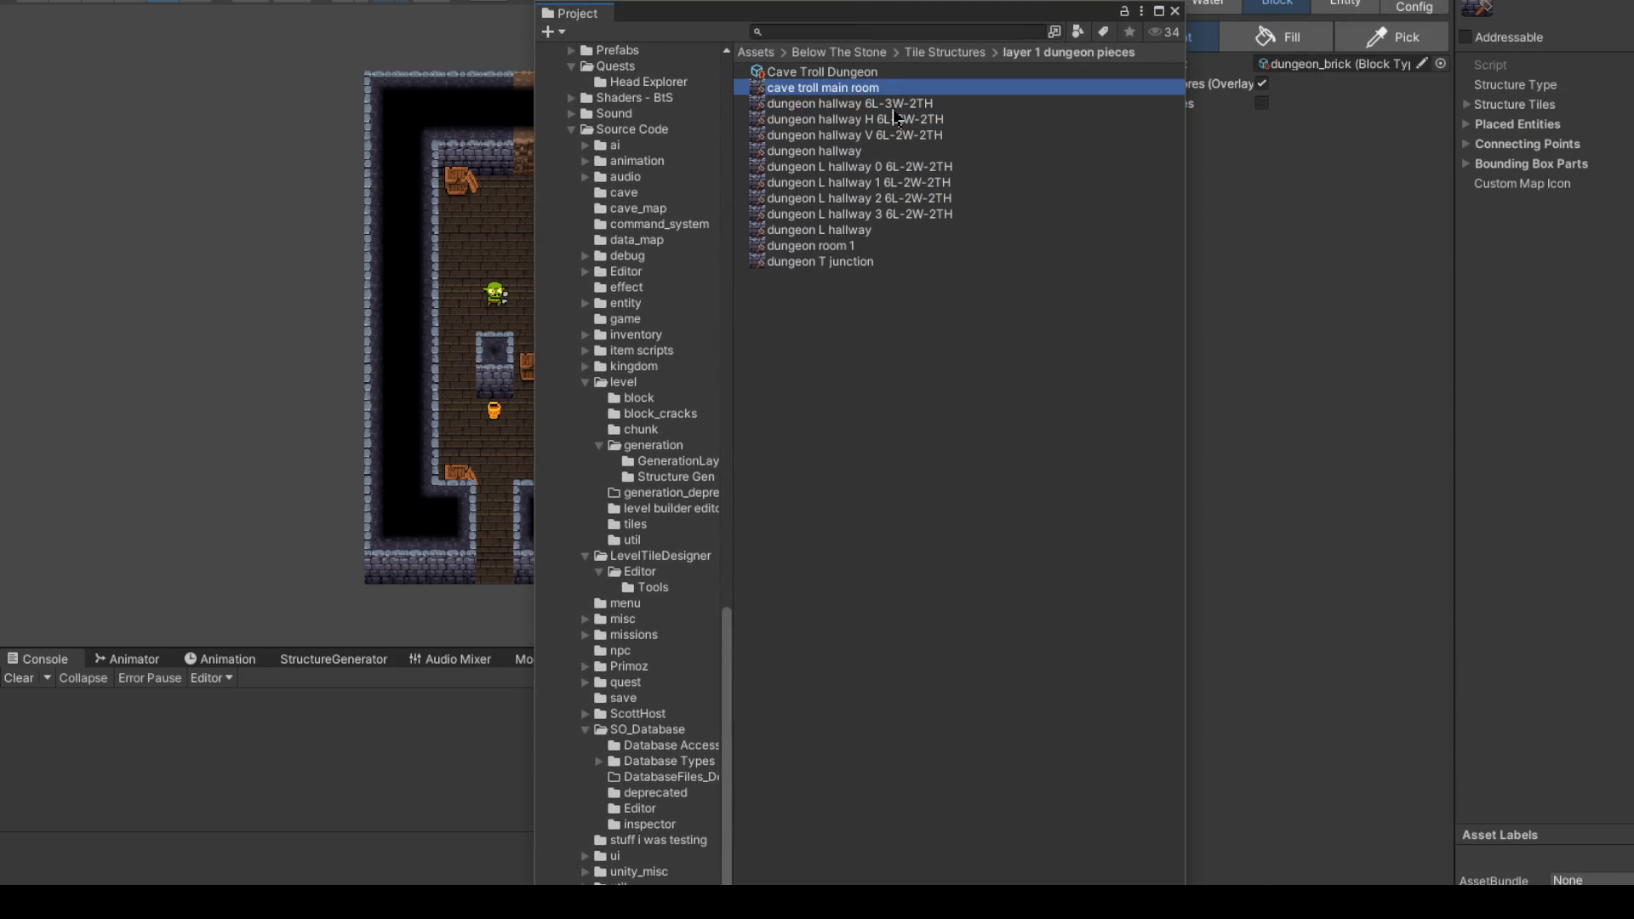
left_click(894, 108)
left_click(907, 121)
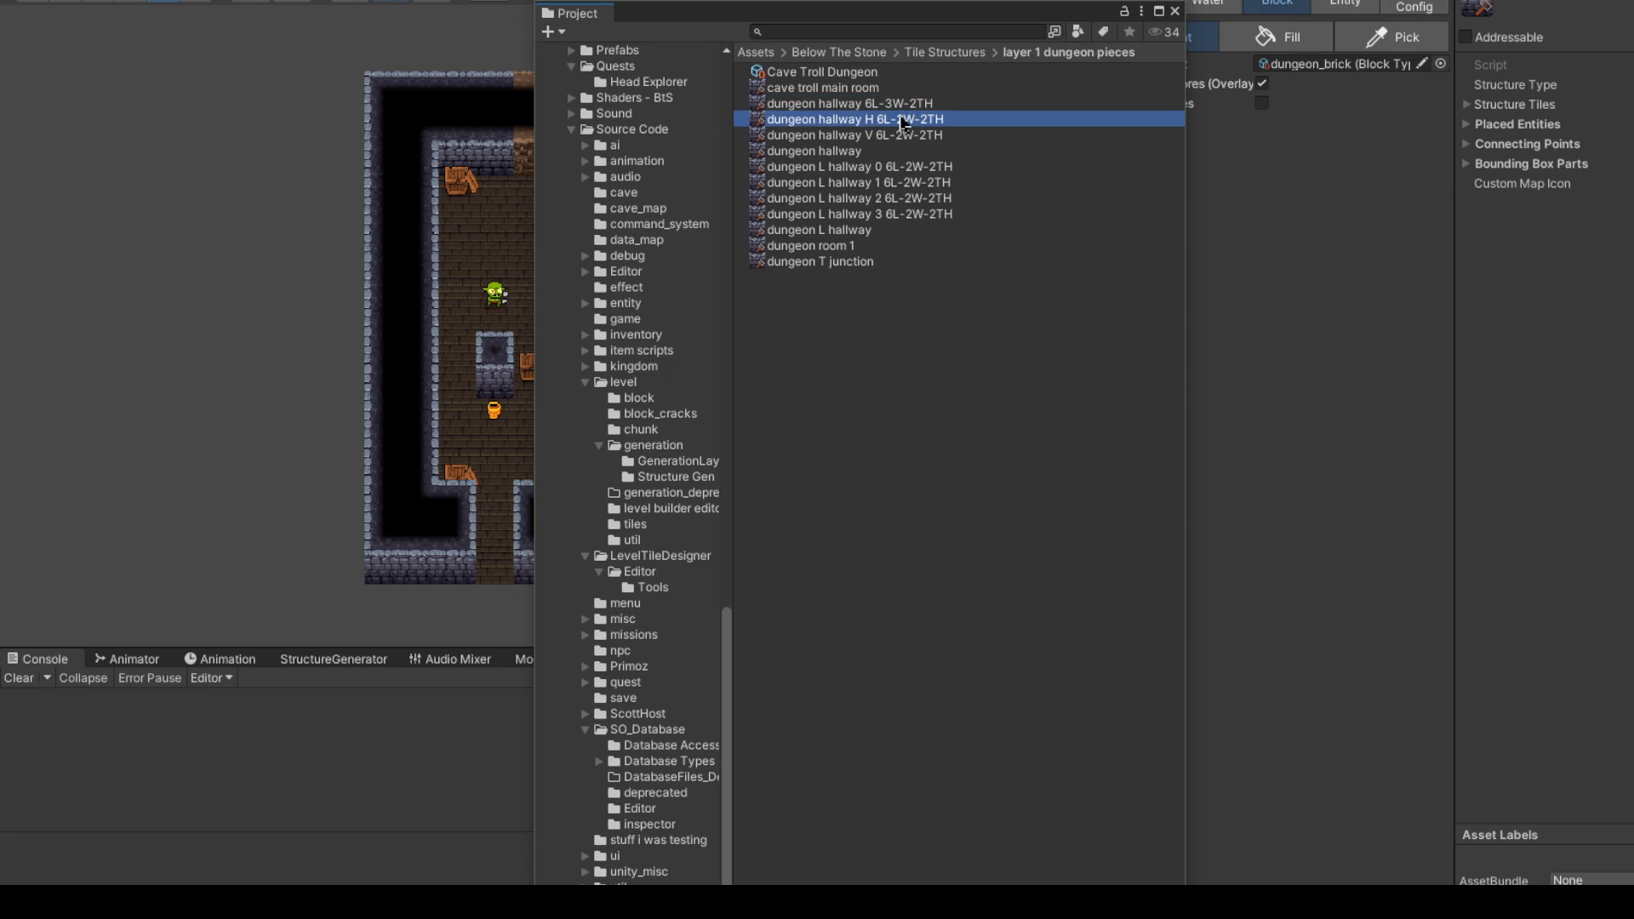
left_click(916, 106)
left_click(939, 123)
left_click(910, 108)
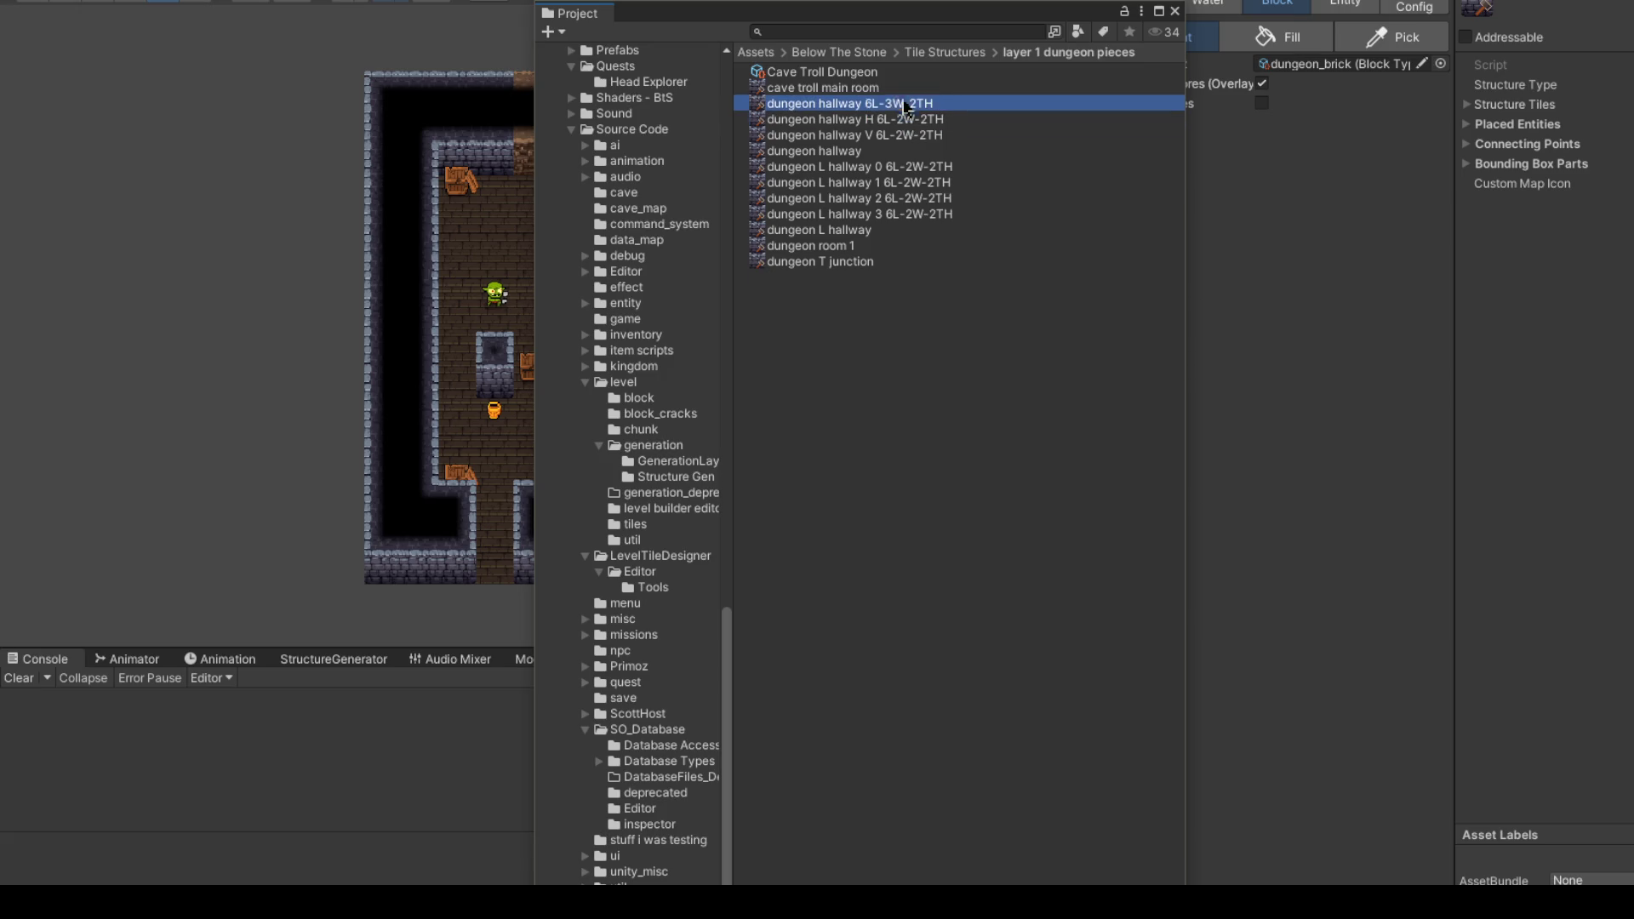
left_click(874, 90)
left_click(917, 108)
left_click(927, 123)
left_click(913, 138)
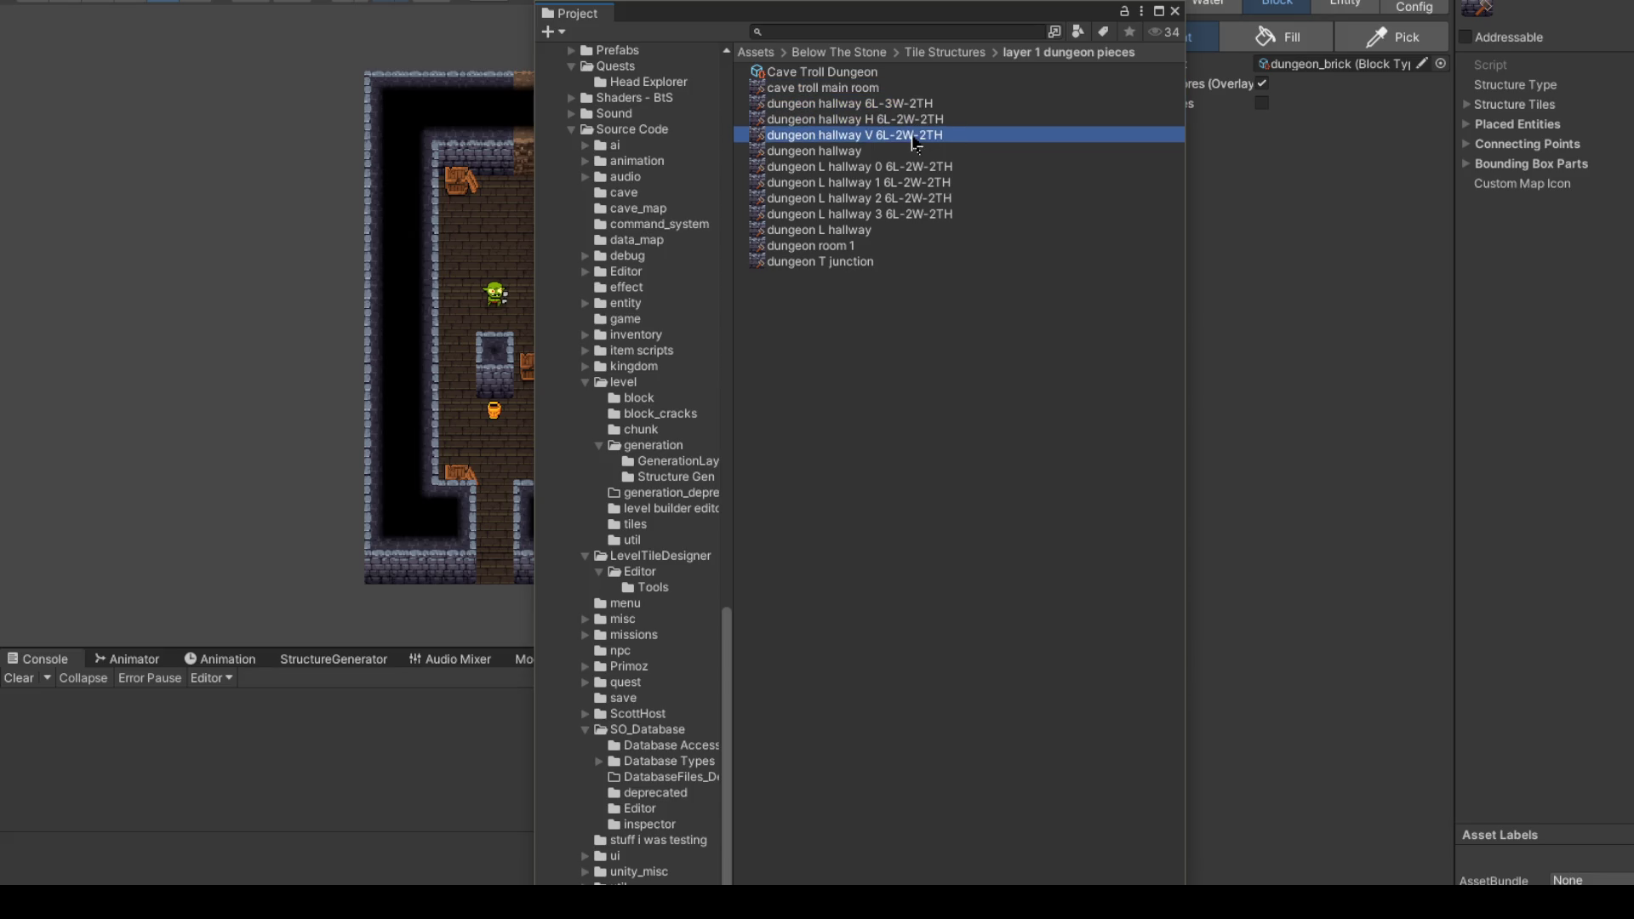
Step: Preview L hallways 0–3, dungeon room 1 and the T junction, then close the asset browser
left_click(864, 152)
left_click(887, 168)
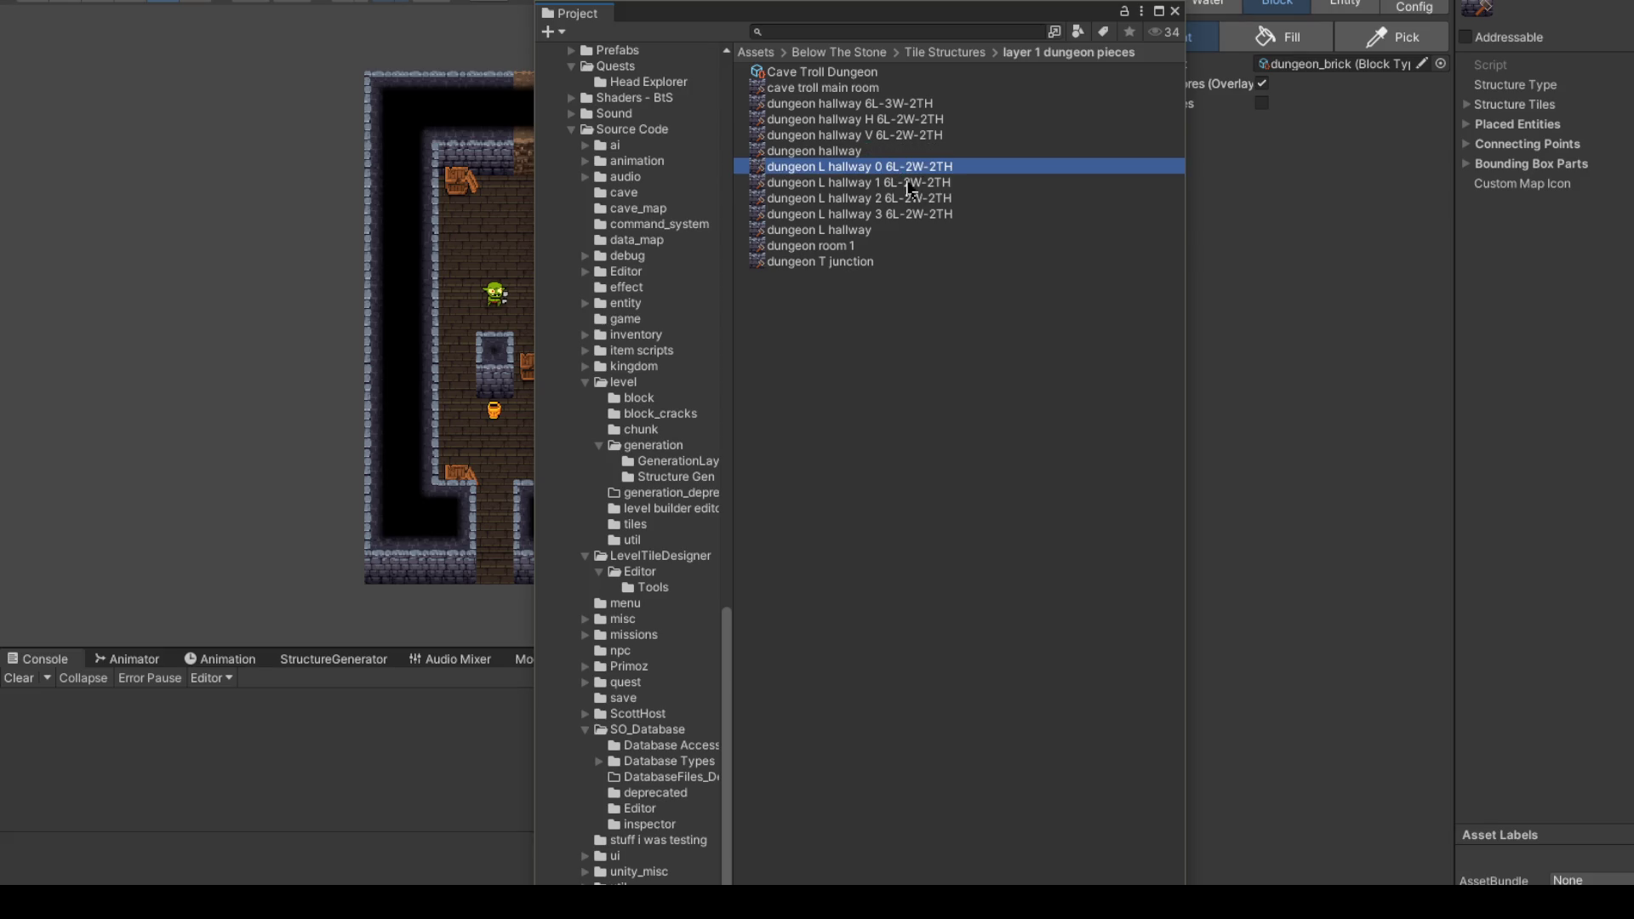
left_click(911, 184)
left_click(910, 199)
left_click(912, 214)
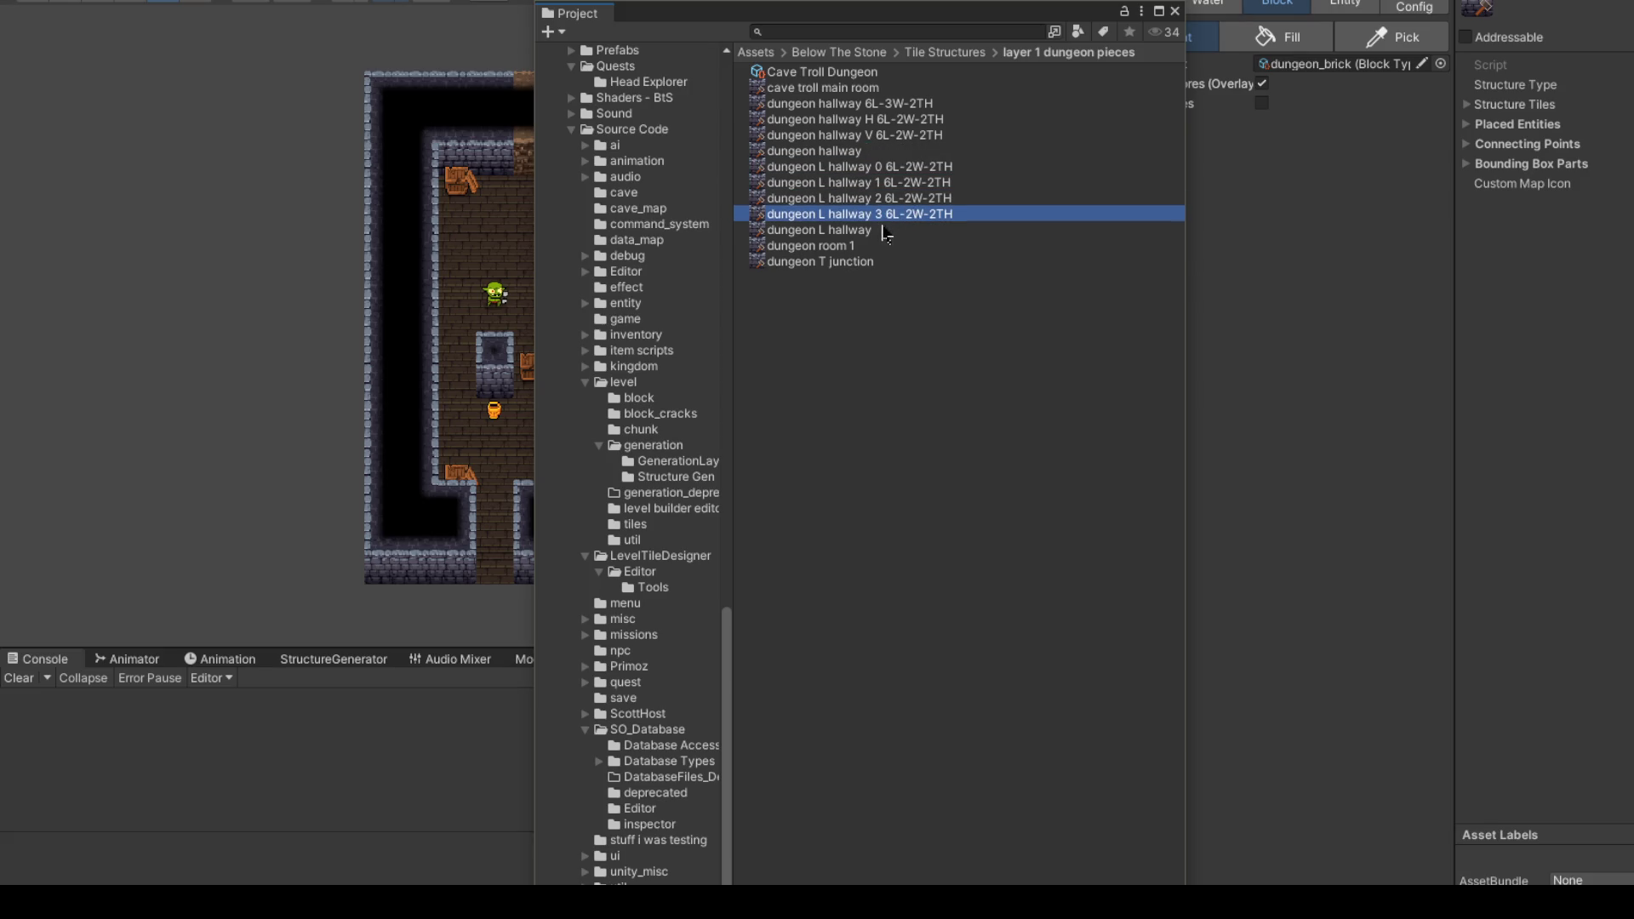
left_click(884, 232)
left_click(860, 246)
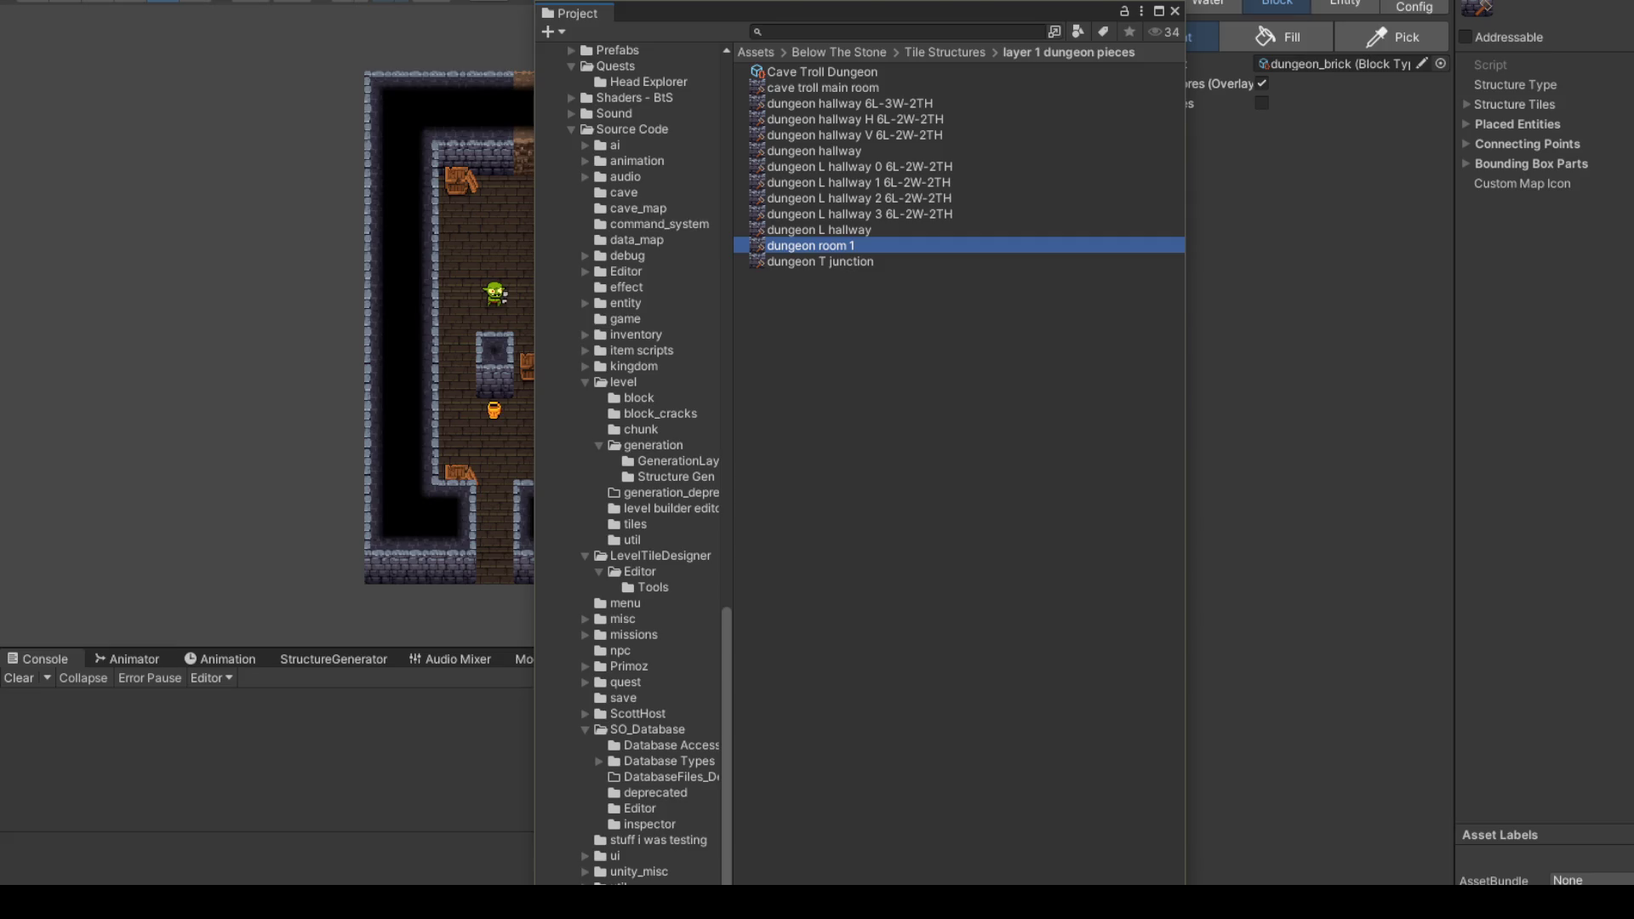
left_click(1515, 84)
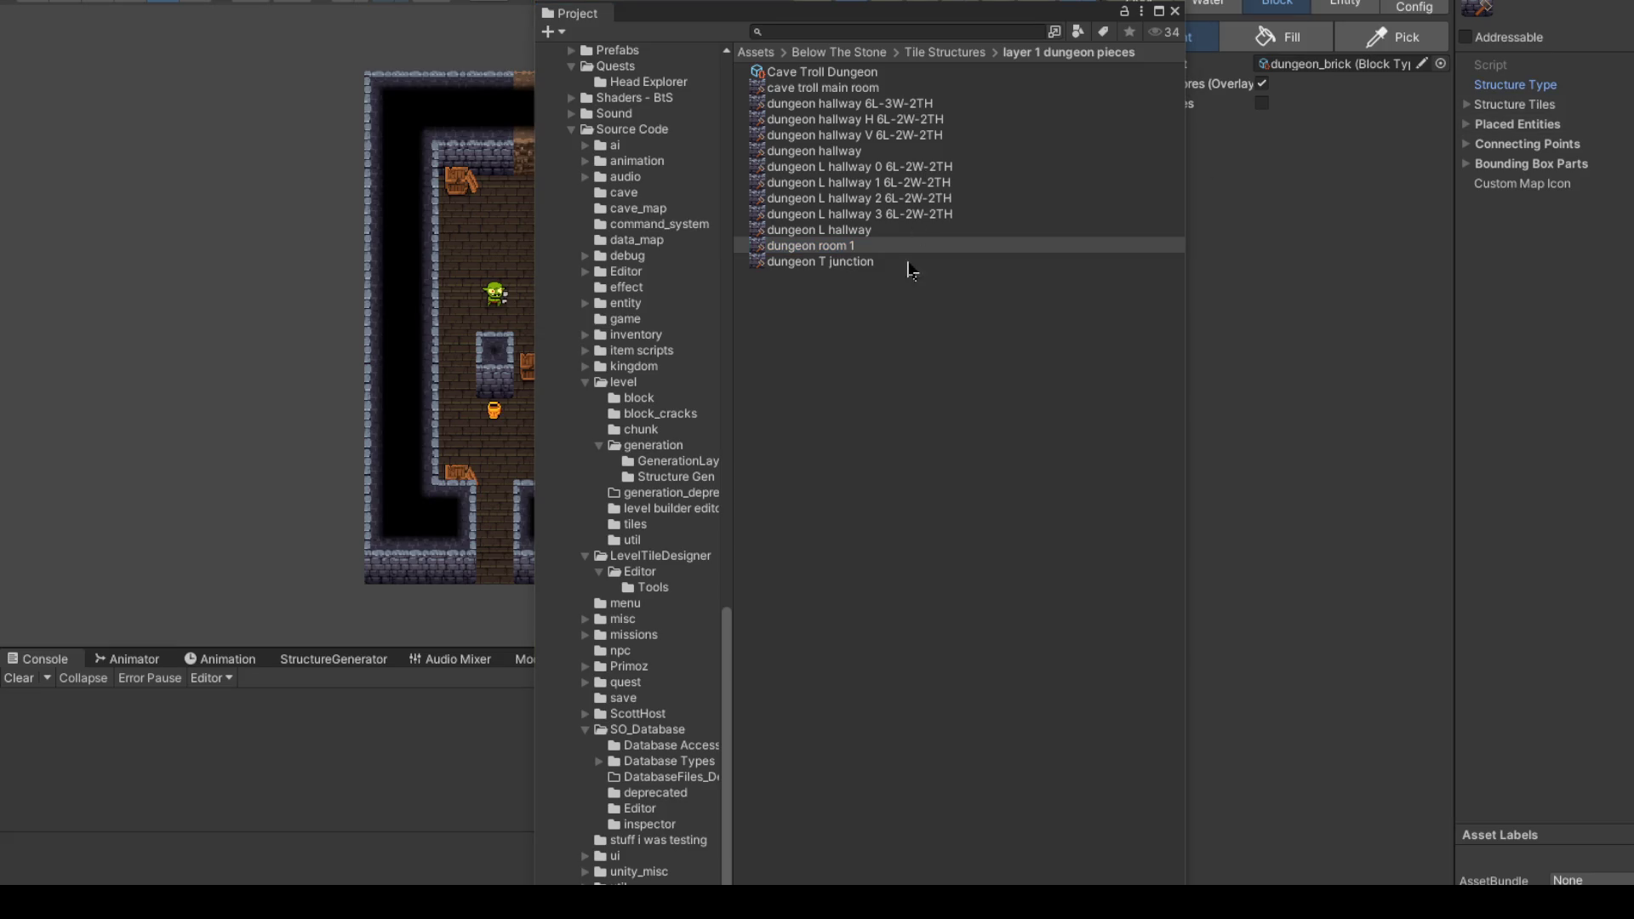
left_click(849, 263)
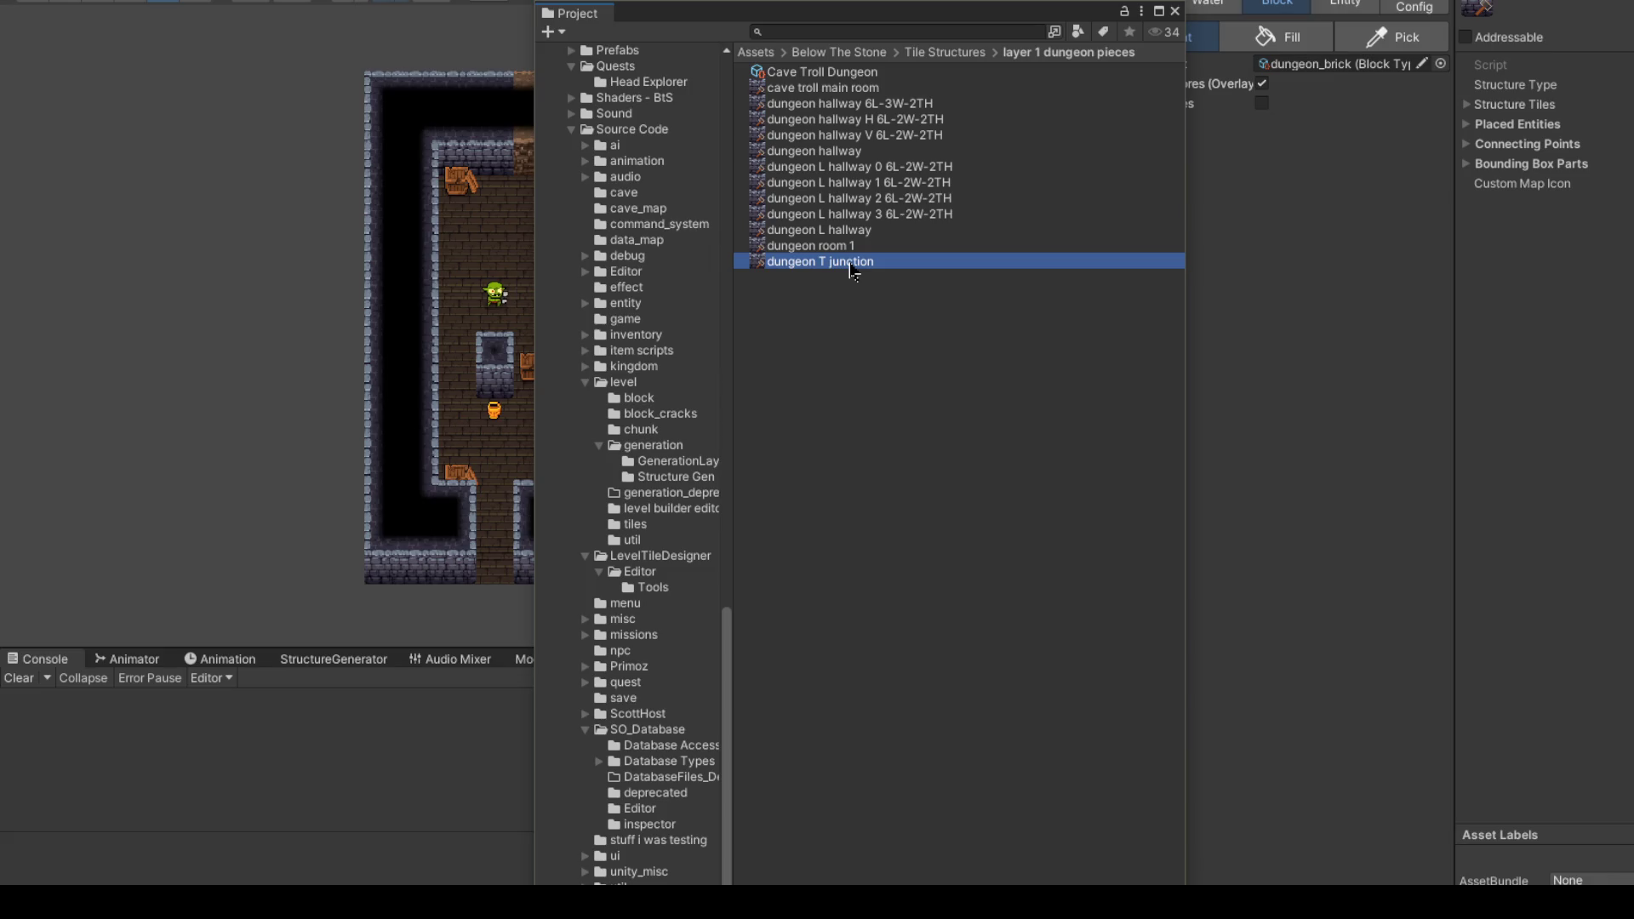
left_click(994, 24)
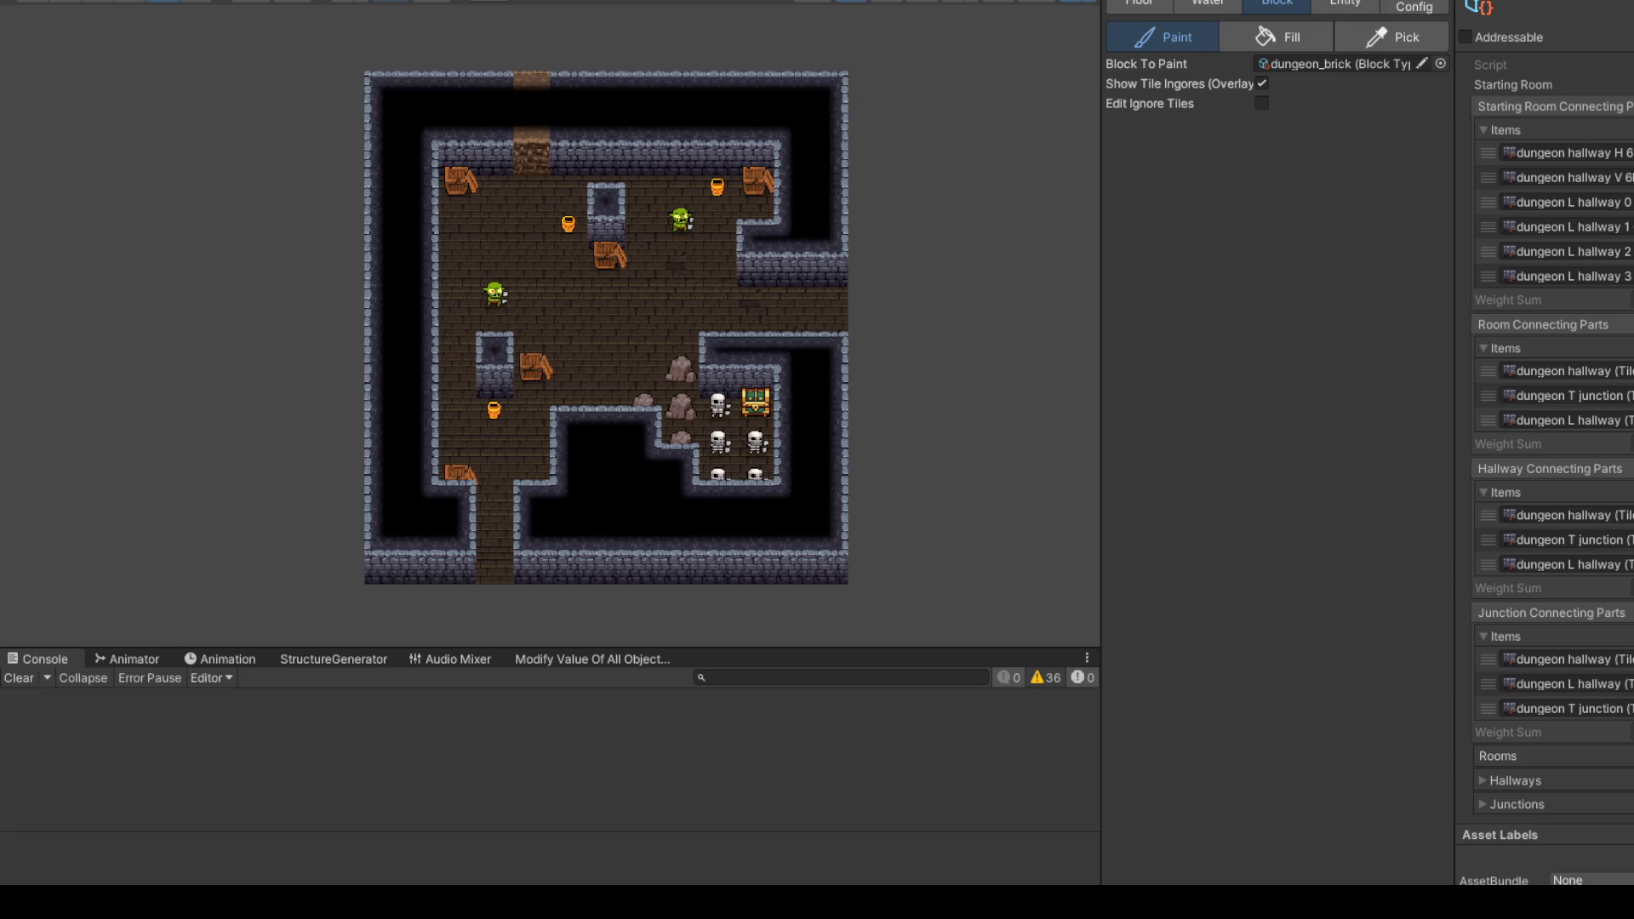
Step: Put dungeon room 1 first in Hallway Connecting Parts and add an empty Junction slot
left_click(1628, 588)
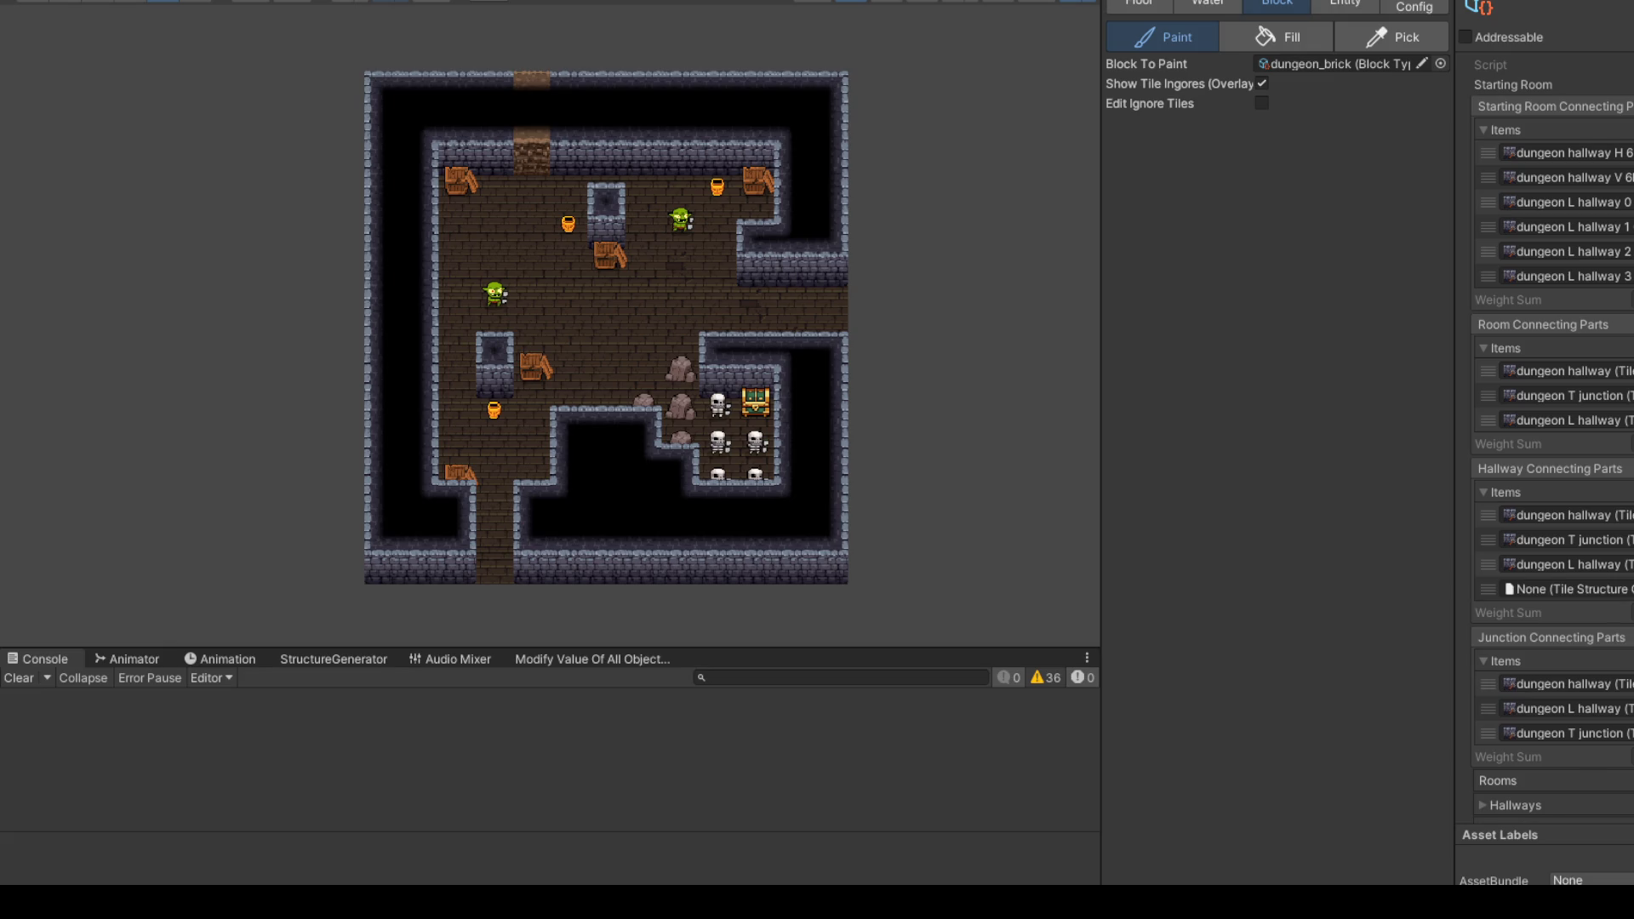
left_click_drag(1488, 590, 1501, 511)
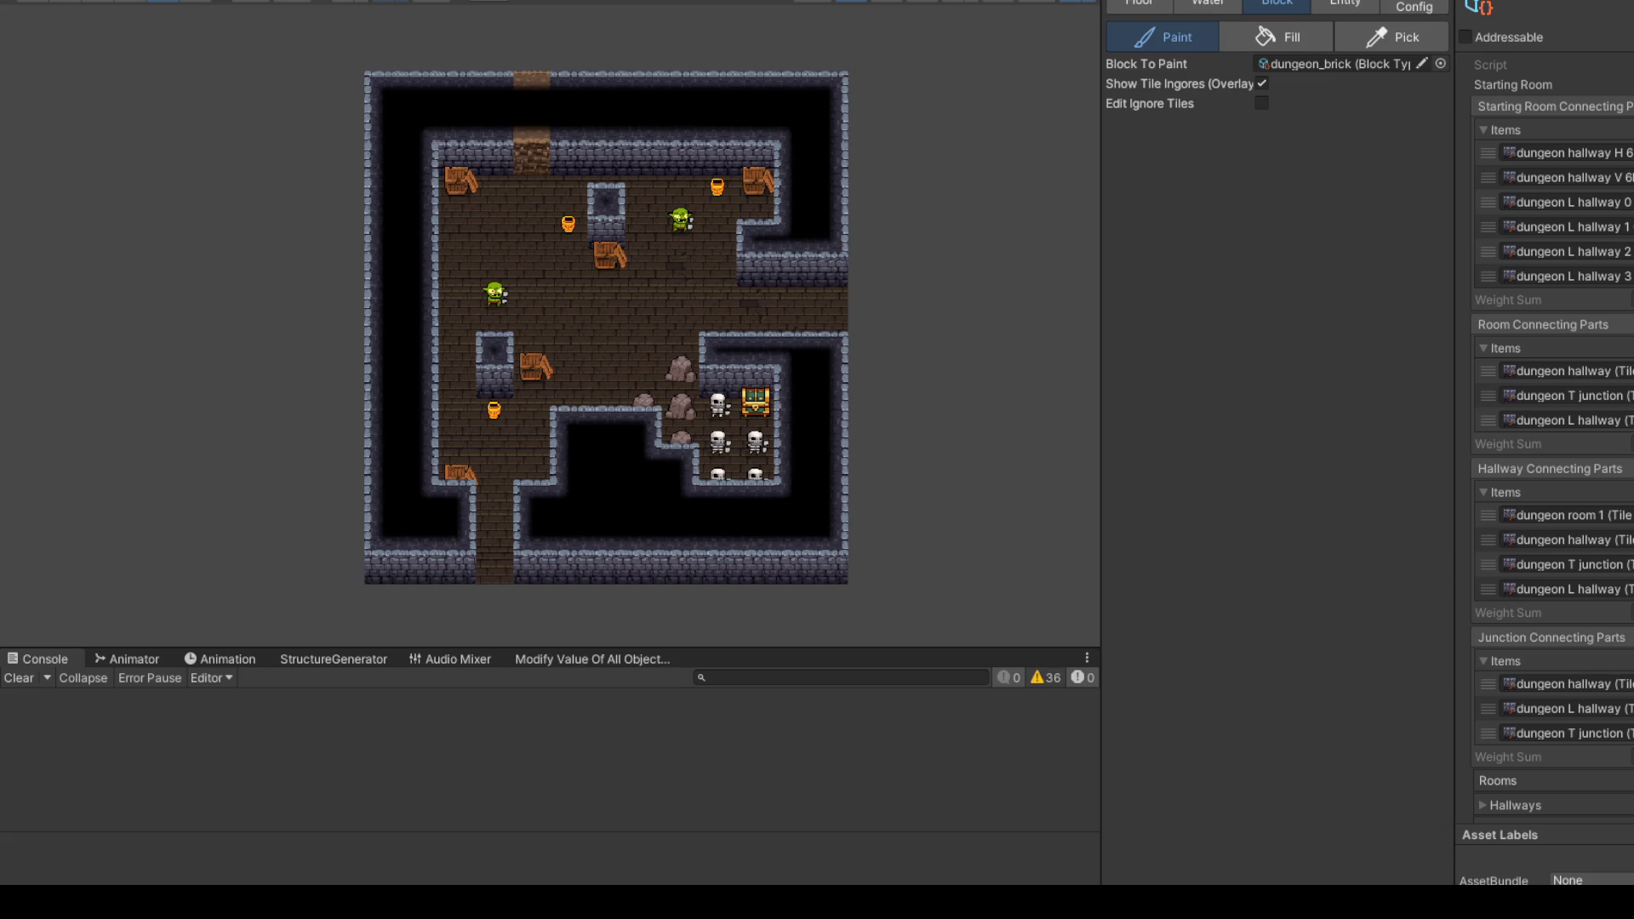
left_click(1621, 757)
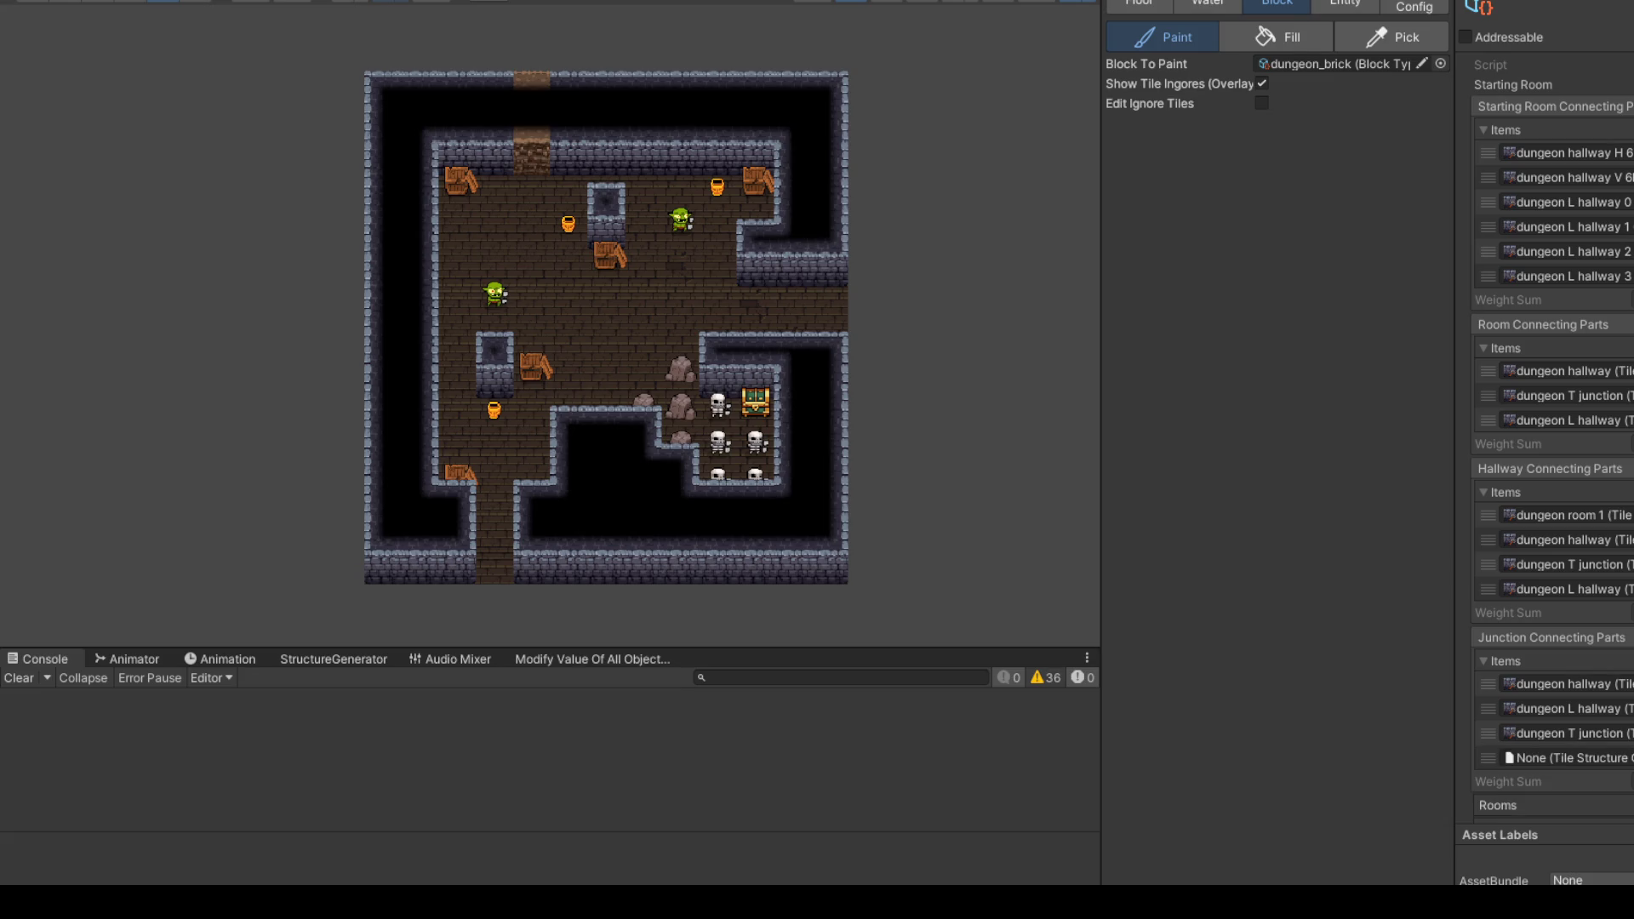
Step: Drop dungeon room 1 into the new Junction slot and move it to the top of the list
left_click_drag(1630, 762, 1592, 766)
left_click_drag(1495, 758, 1494, 681)
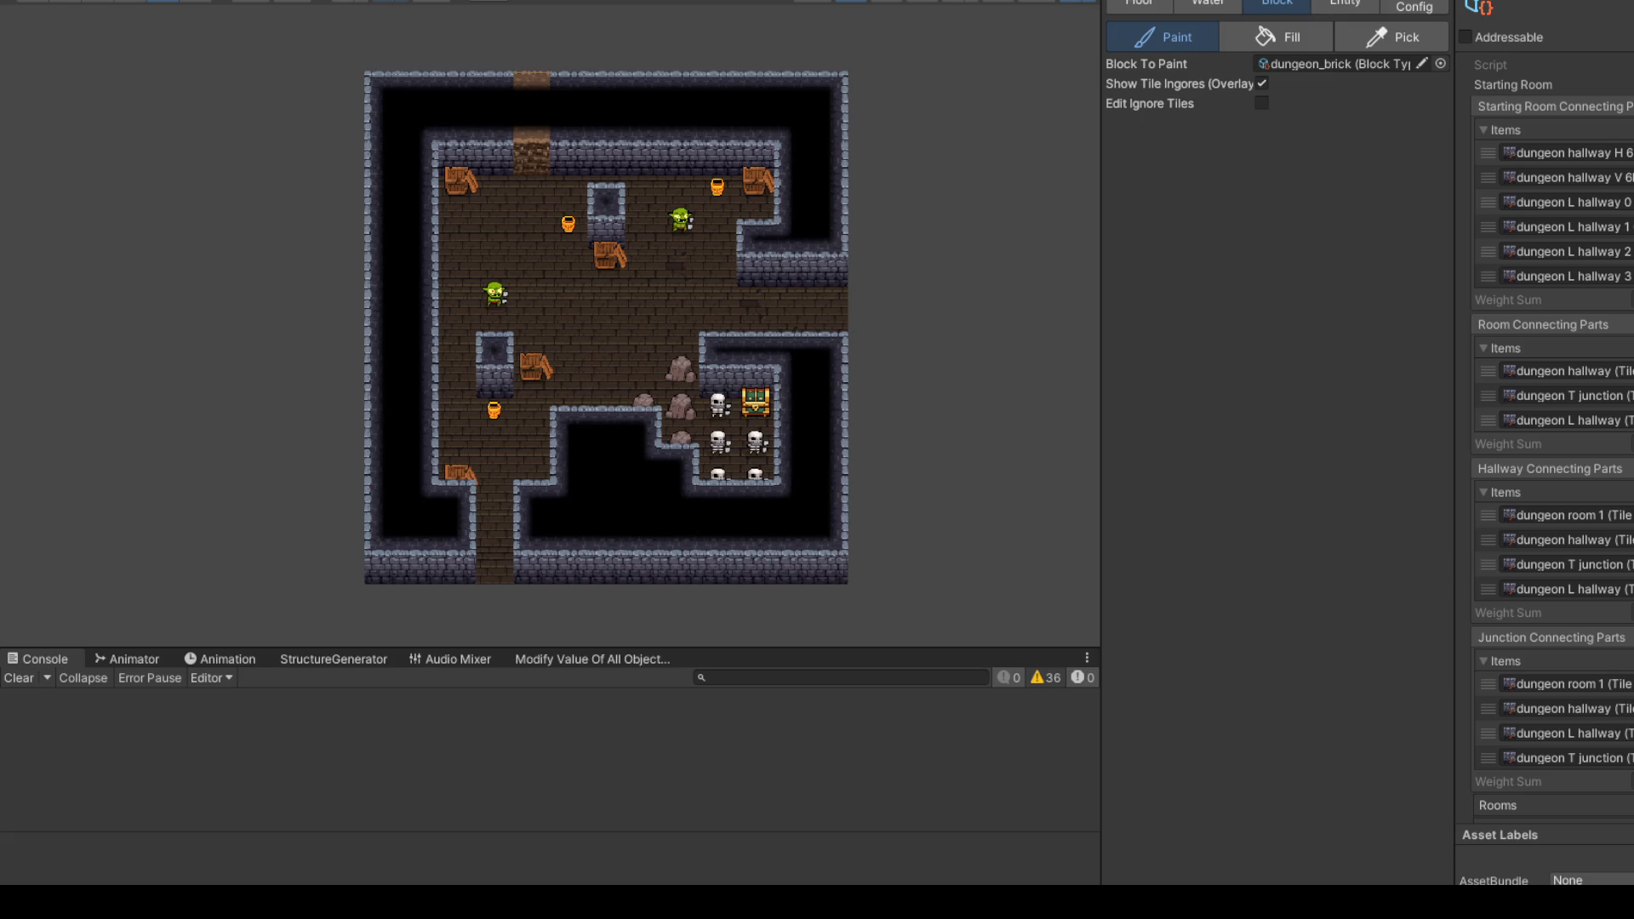
scroll(1549, 511, "down", 2)
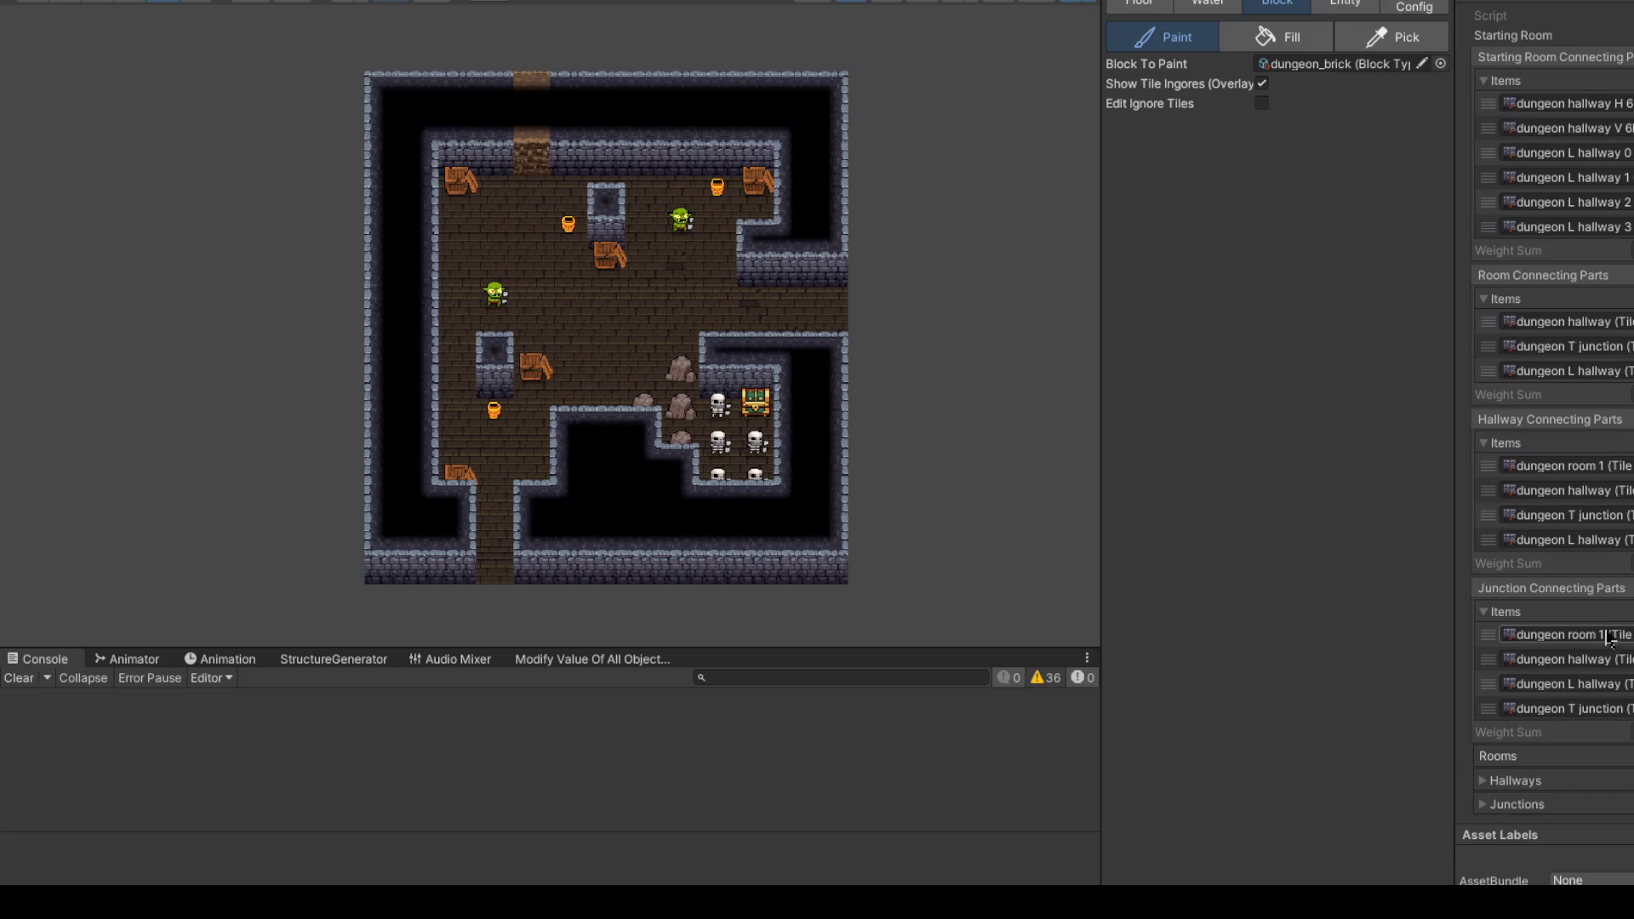
scroll(1626, 324, "up", 2)
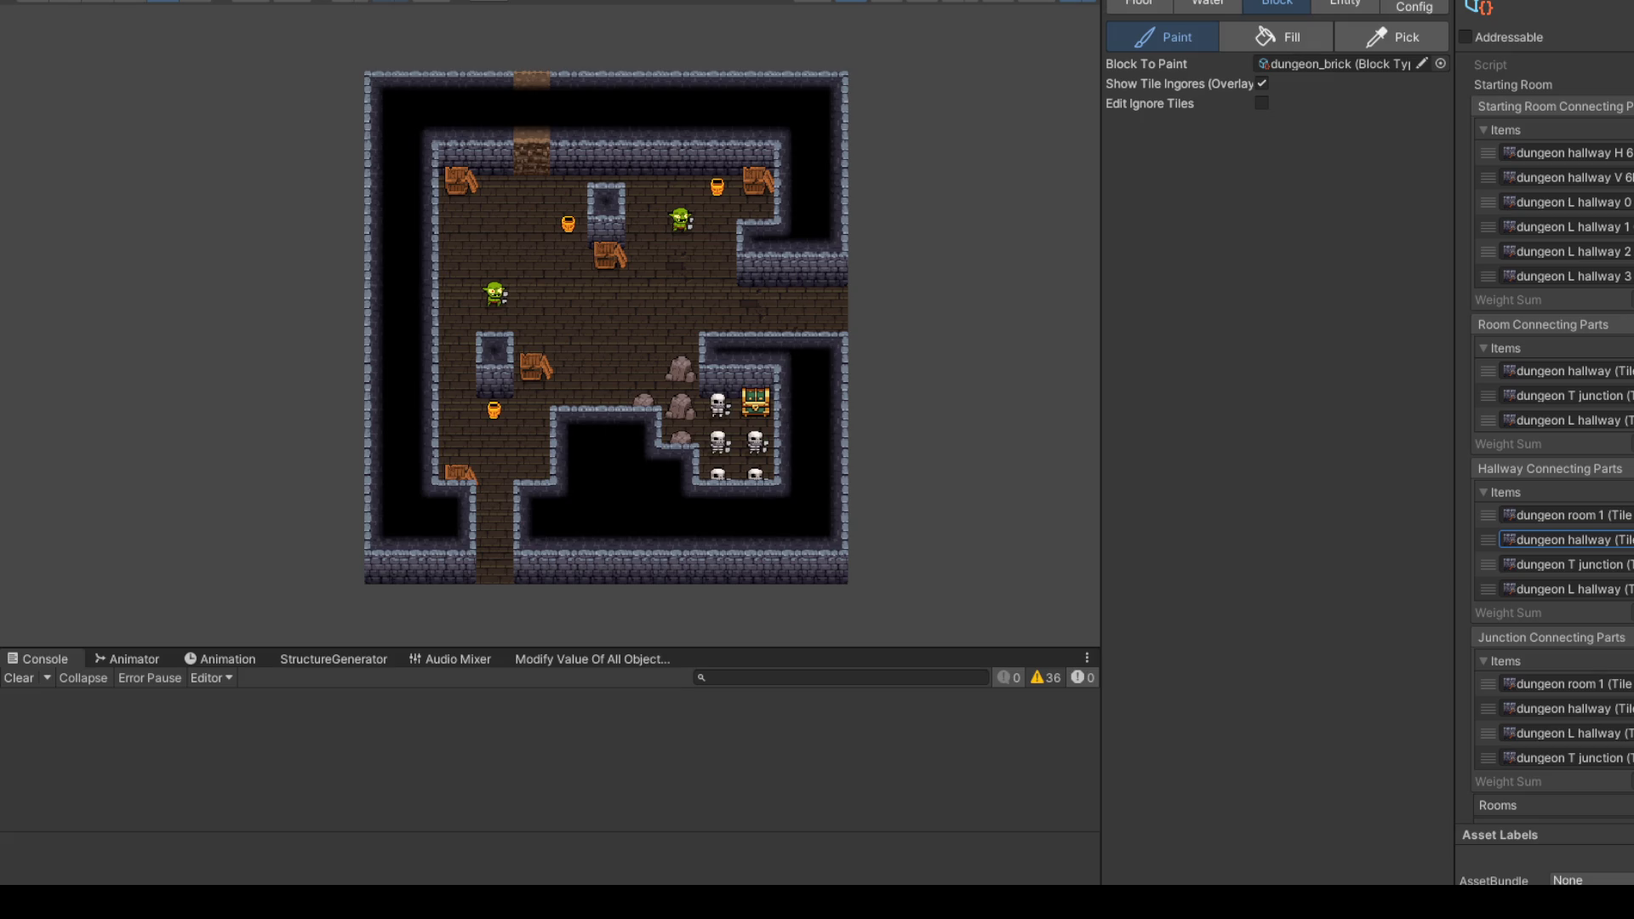
key("ctrl+5")
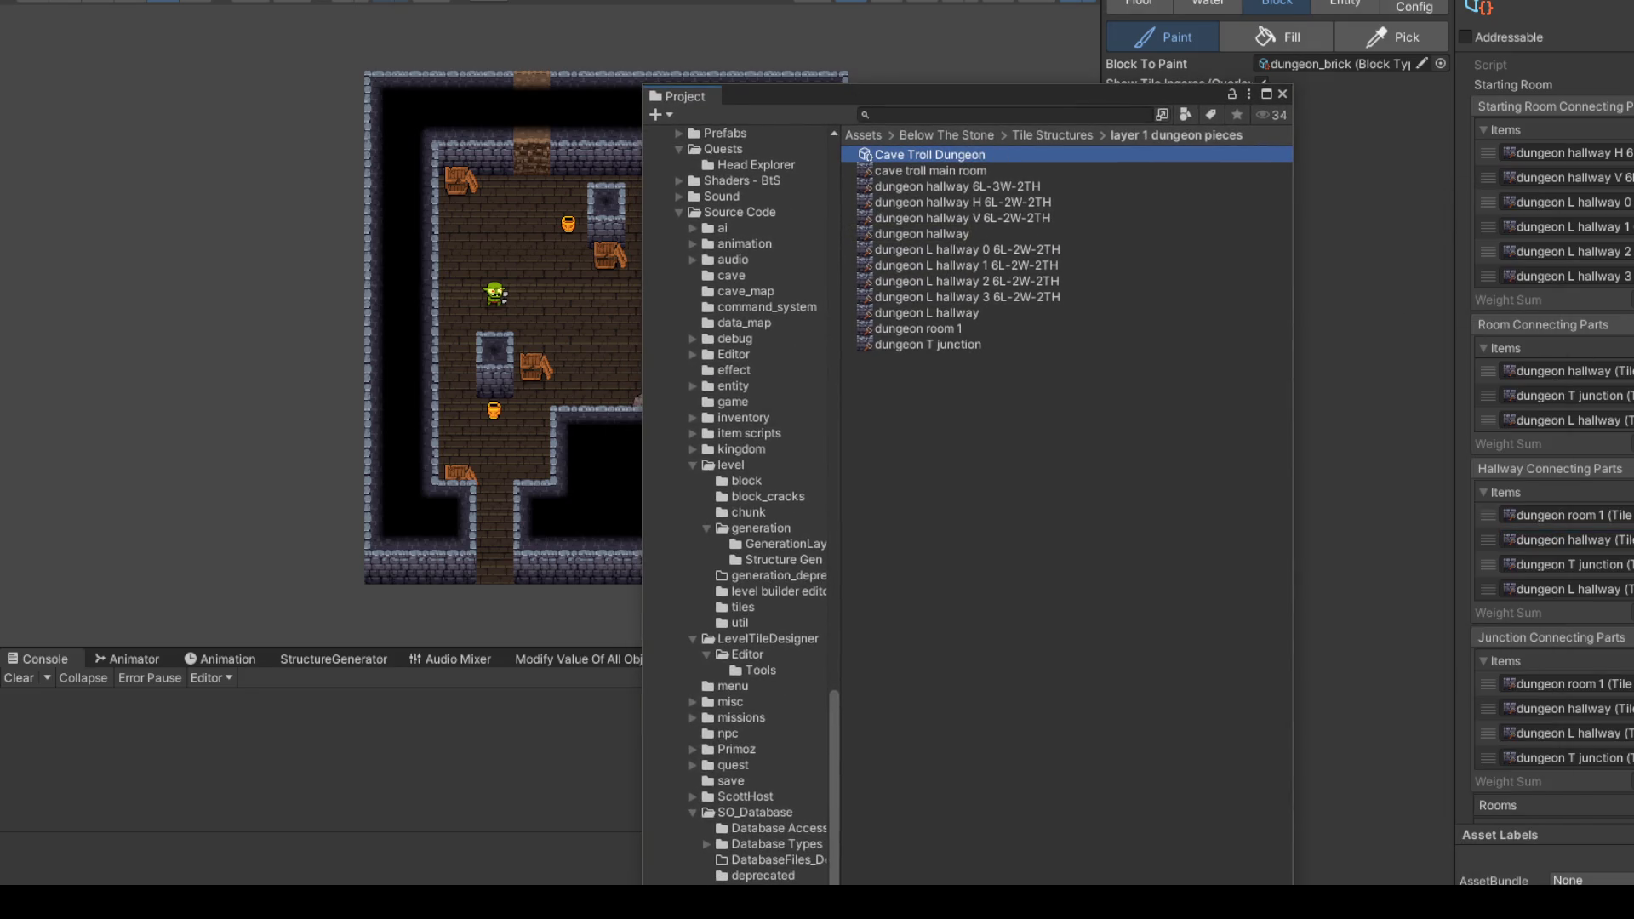
Step: Widen the generator panel, dock the Project window beside it, and add hallway H to Room Connecting Parts
left_click_drag(1457, 372, 1305, 371)
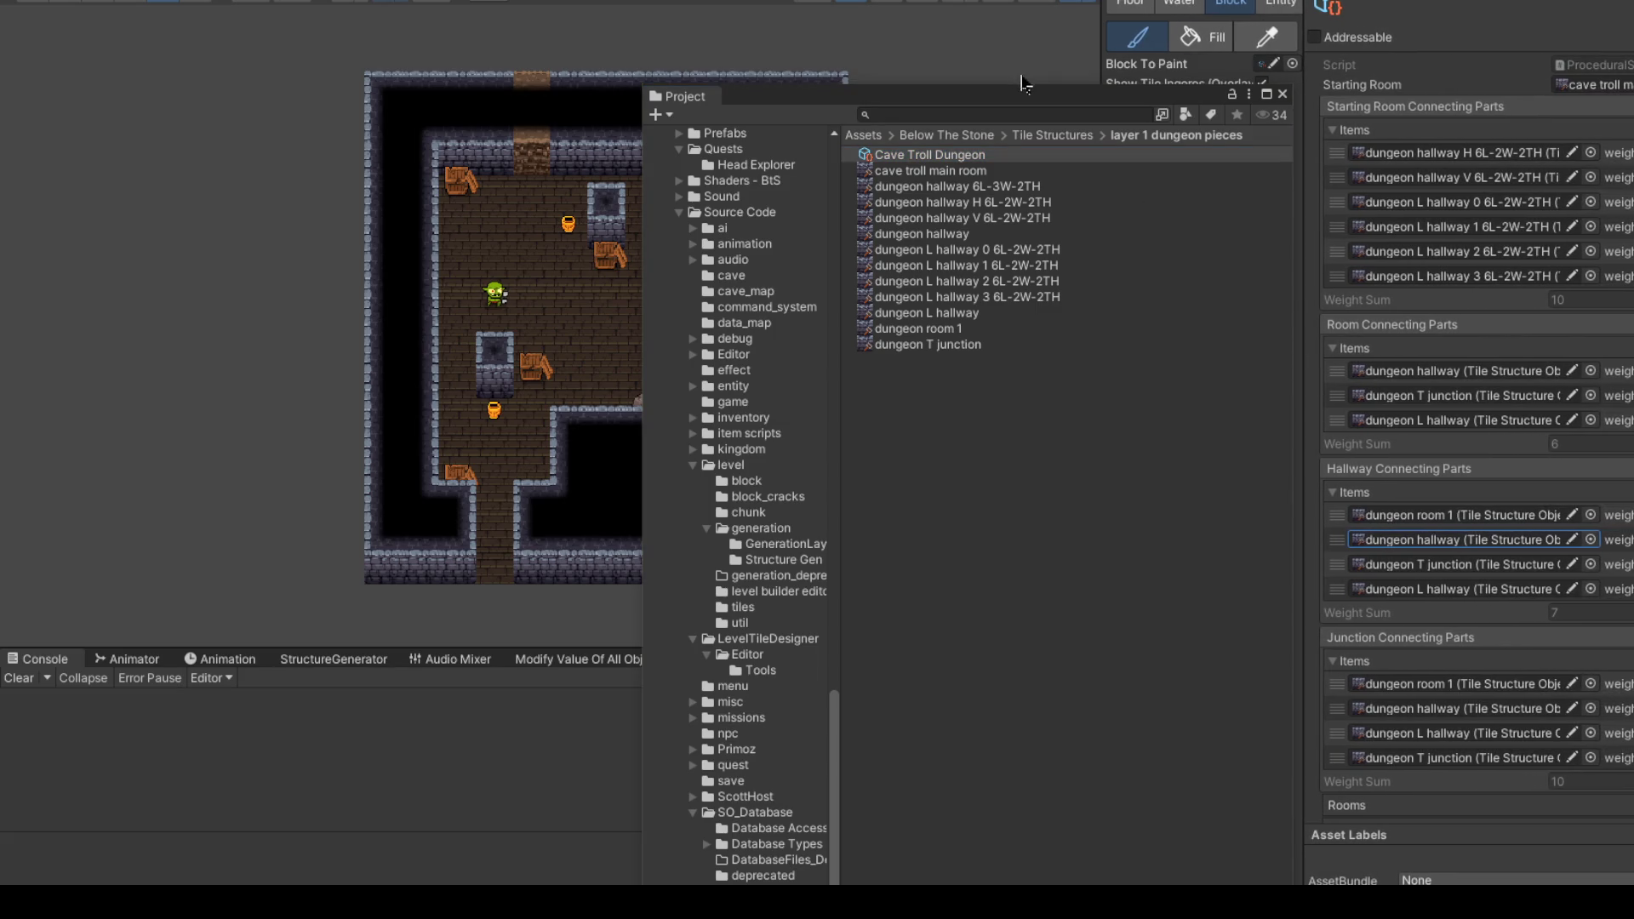
left_click_drag(1063, 108, 864, 107)
left_click_drag(1309, 371, 1280, 364)
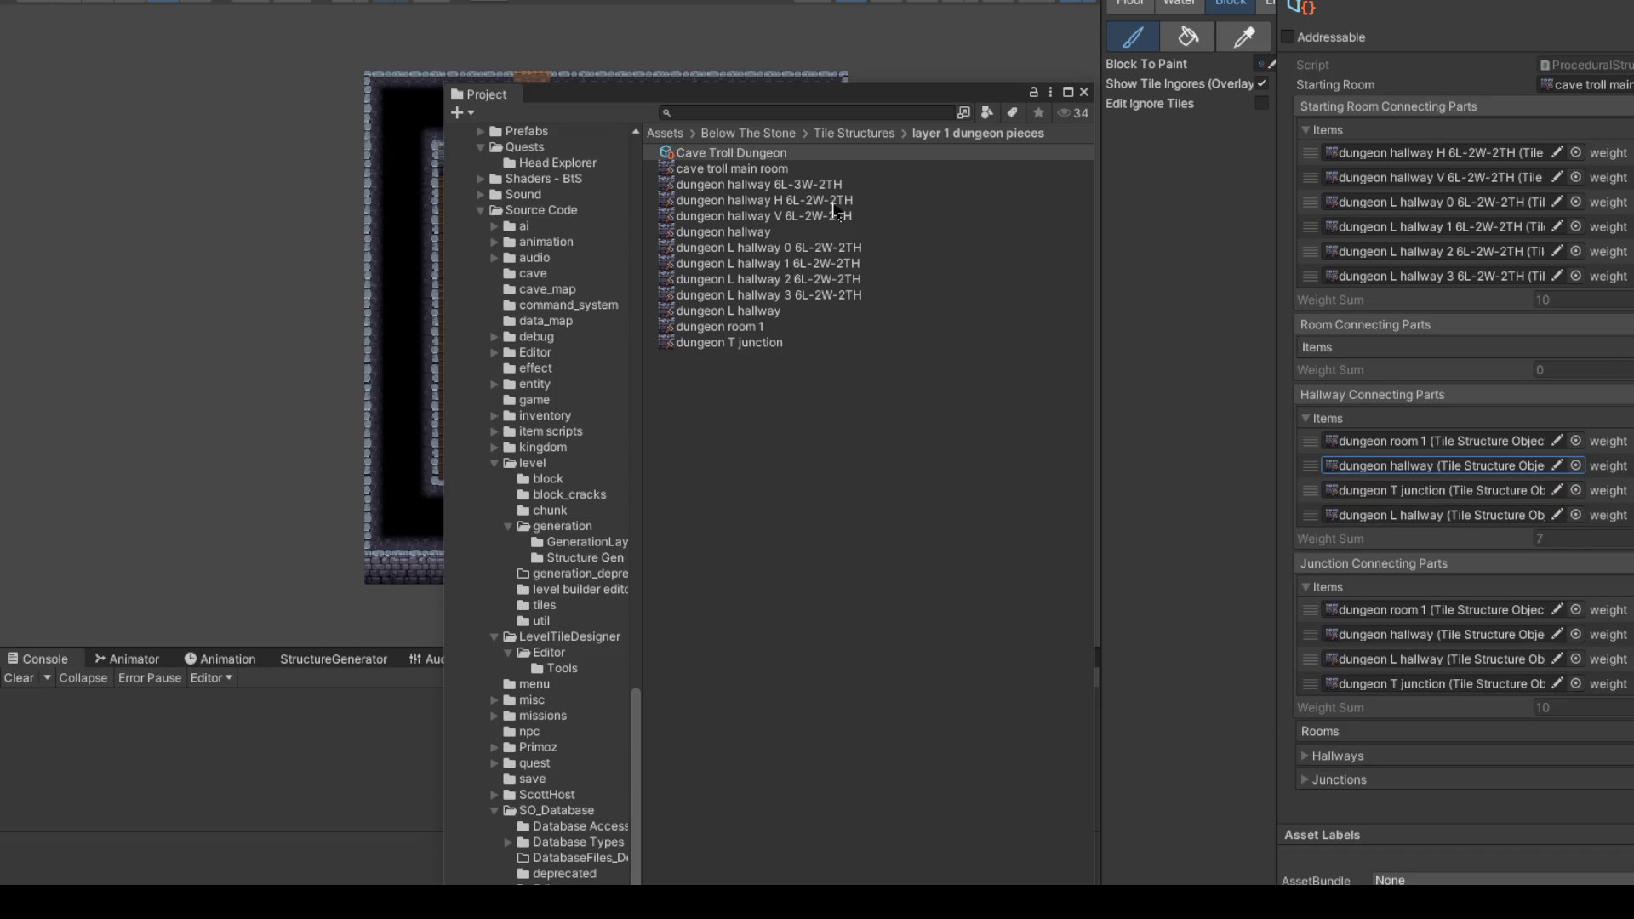
mouse_move(868, 100)
left_mouse_down()
mouse_move(934, 410)
mouse_move(926, 510)
mouse_move(912, 85)
mouse_move(871, 84)
left_mouse_up()
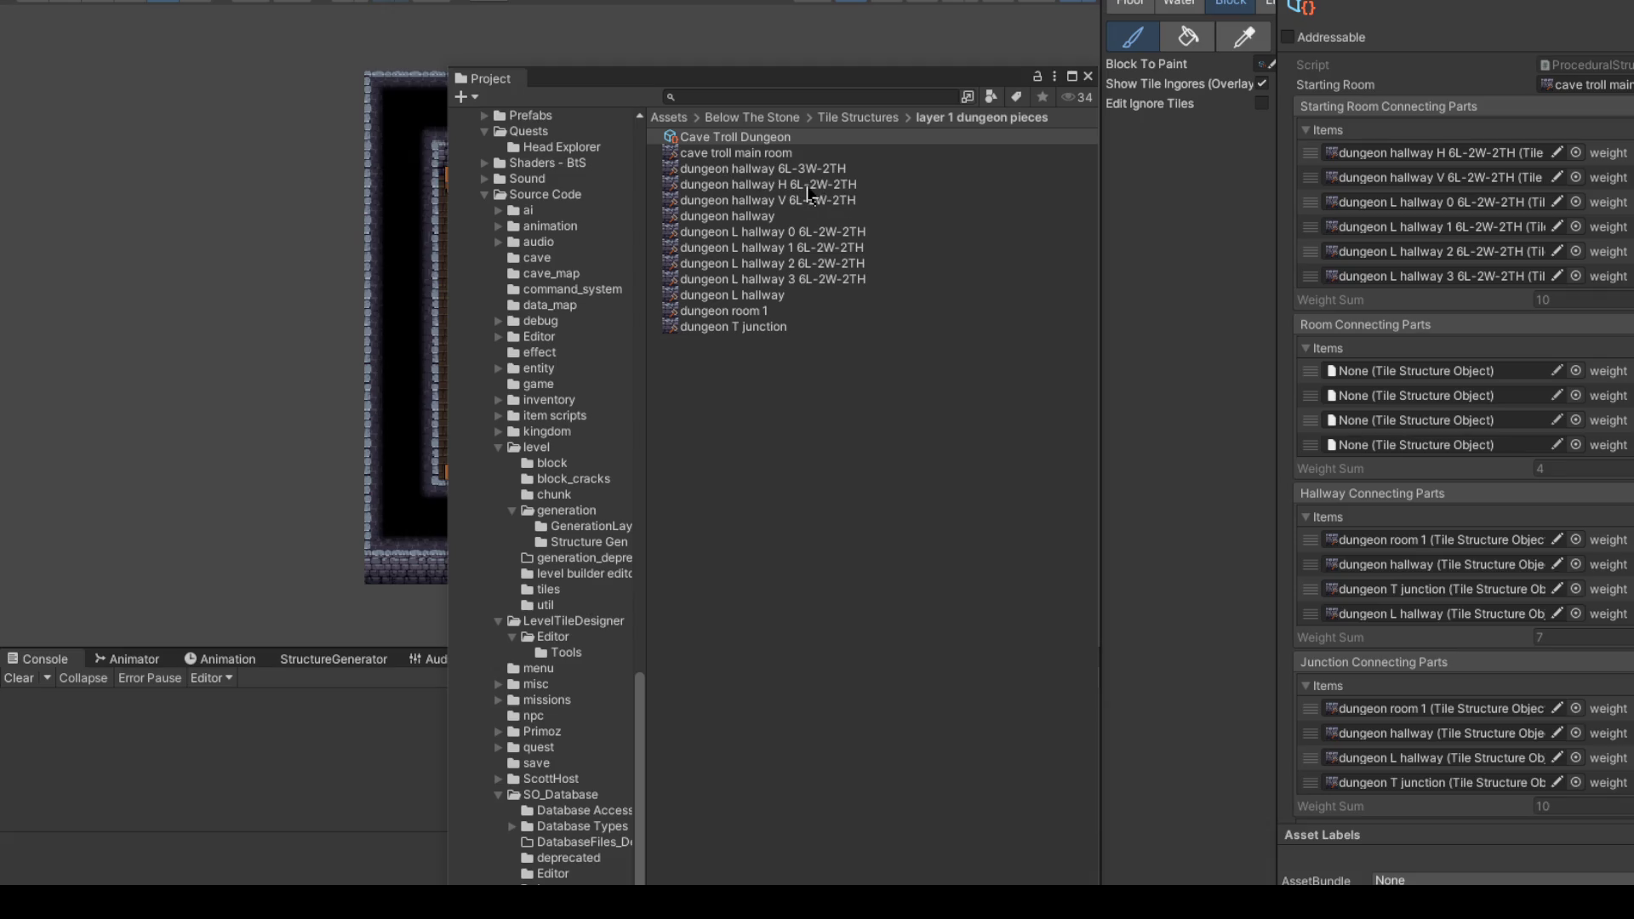
mouse_move(795, 193)
left_mouse_down()
mouse_move(911, 192)
mouse_move(1549, 350)
mouse_move(1485, 375)
left_mouse_up()
Step: Fill the Room Connecting Parts slots with hallway V and L hallways 0, 1 and 2
mouse_move(787, 199)
left_mouse_down()
mouse_move(1490, 375)
mouse_move(1450, 393)
left_mouse_up()
left_click_drag(791, 234, 1479, 434)
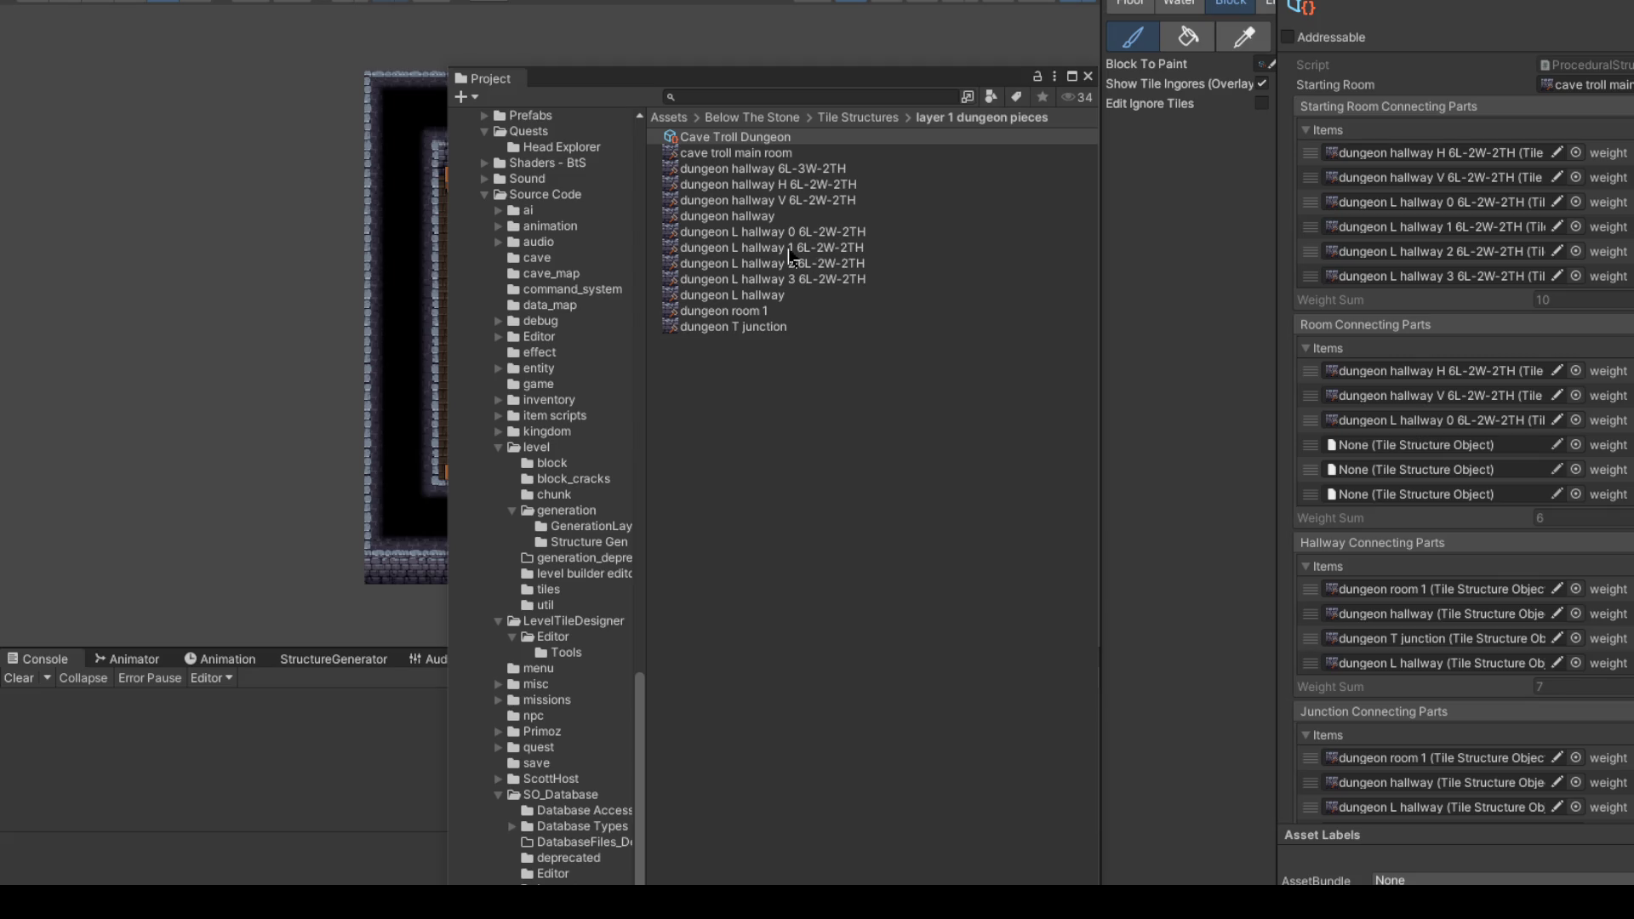
mouse_move(792, 249)
left_mouse_down()
mouse_move(1395, 460)
mouse_move(1396, 445)
left_mouse_up()
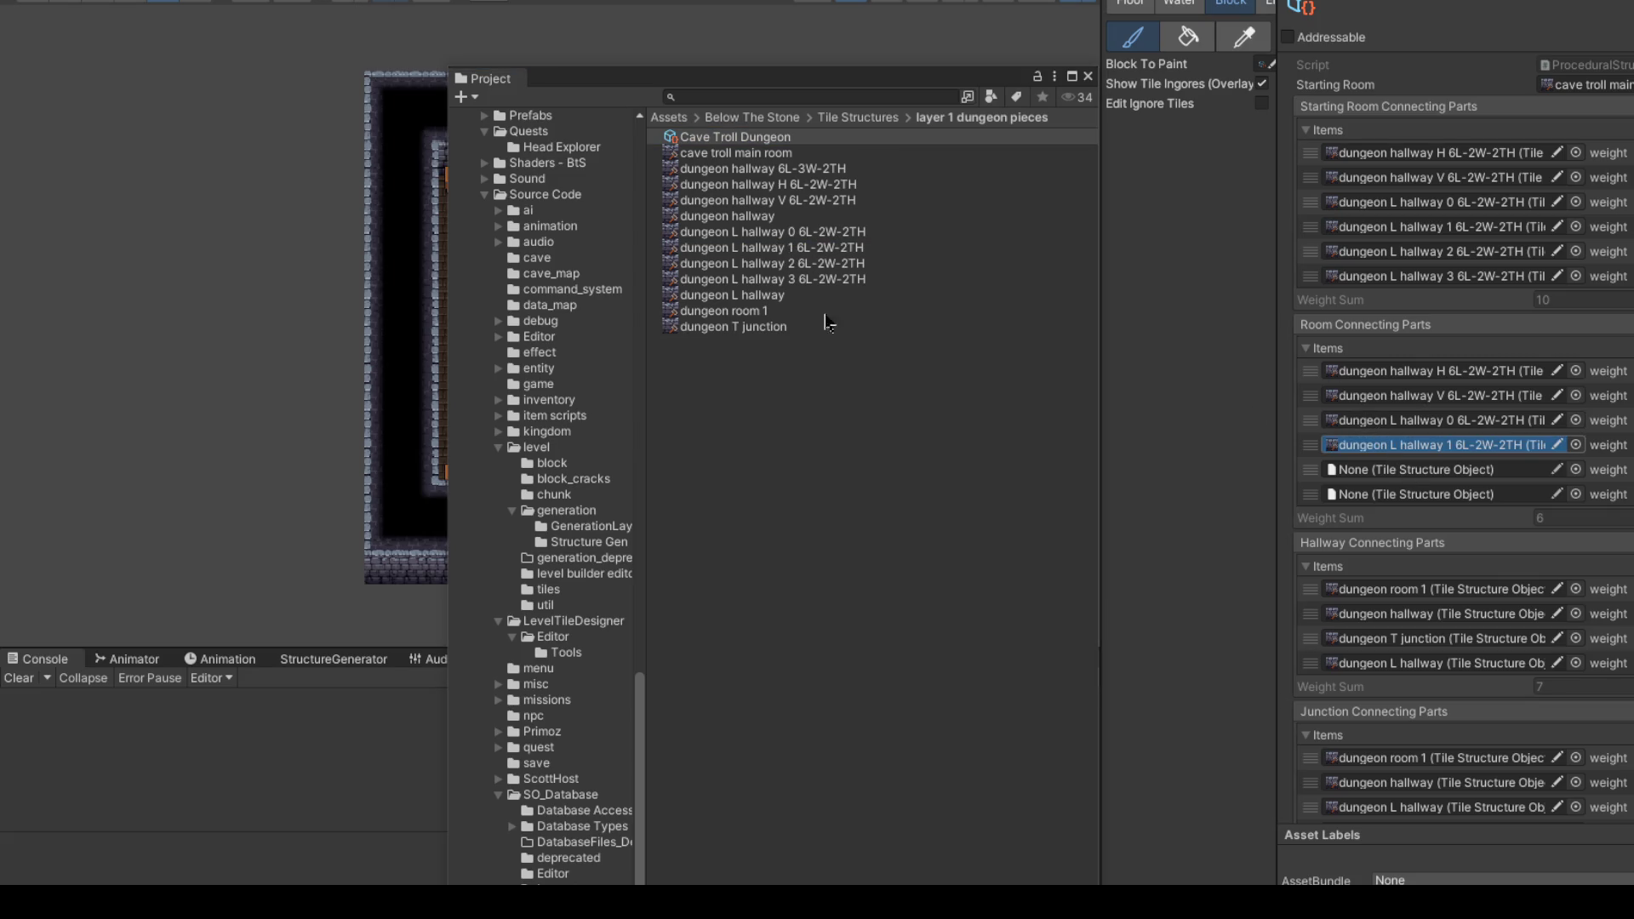
left_click_drag(778, 263, 1437, 472)
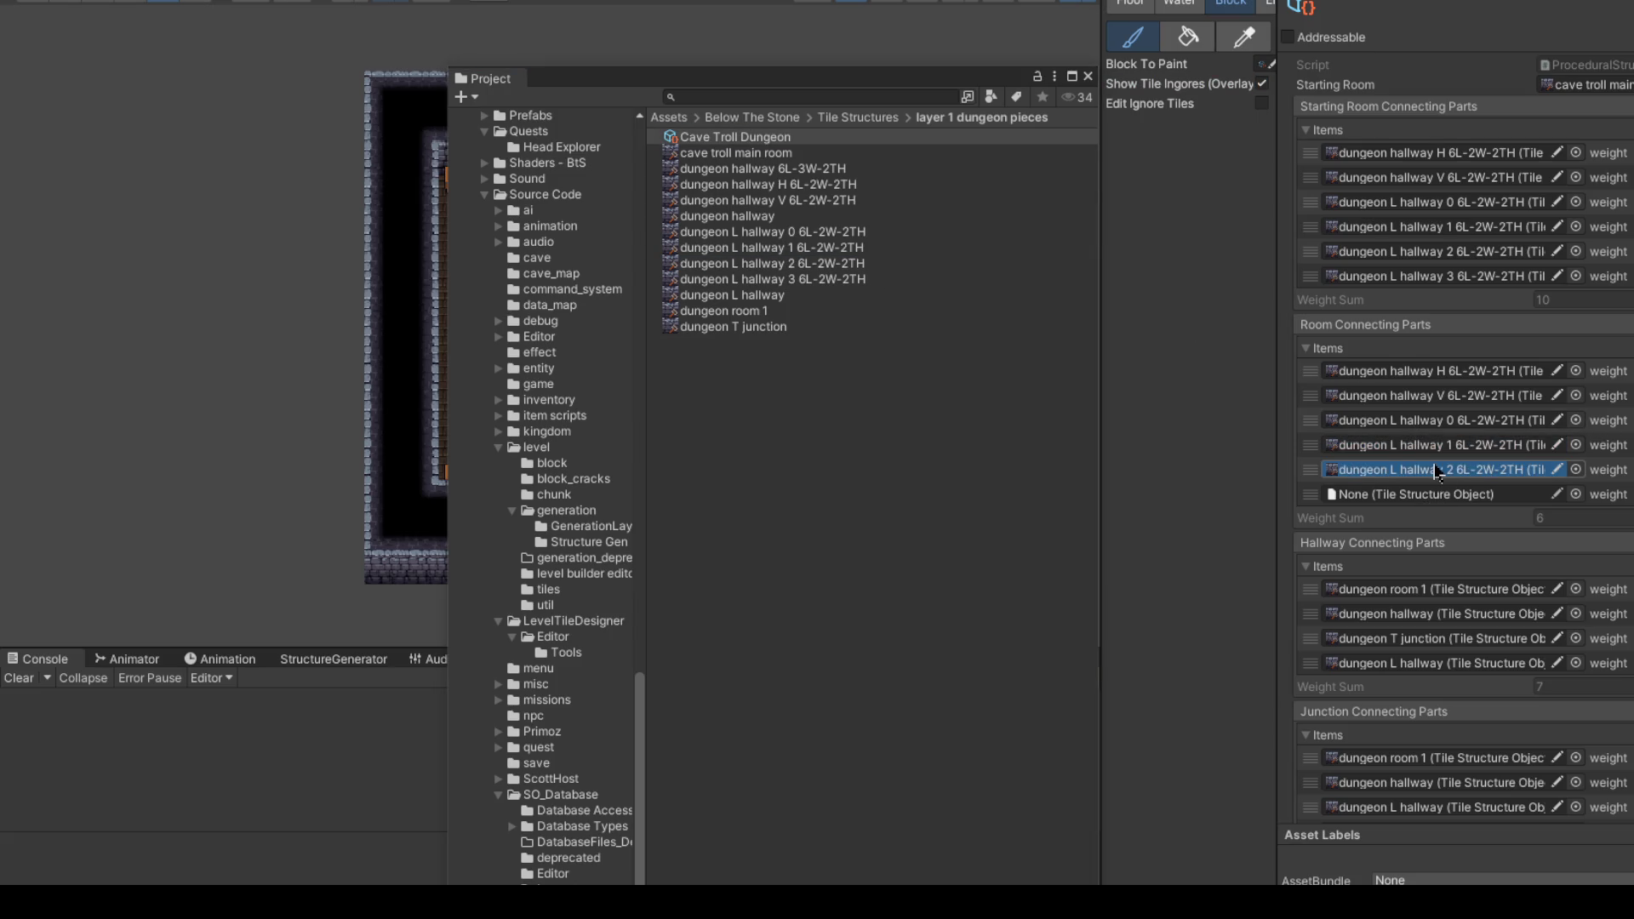
left_click_drag(766, 281, 1438, 504)
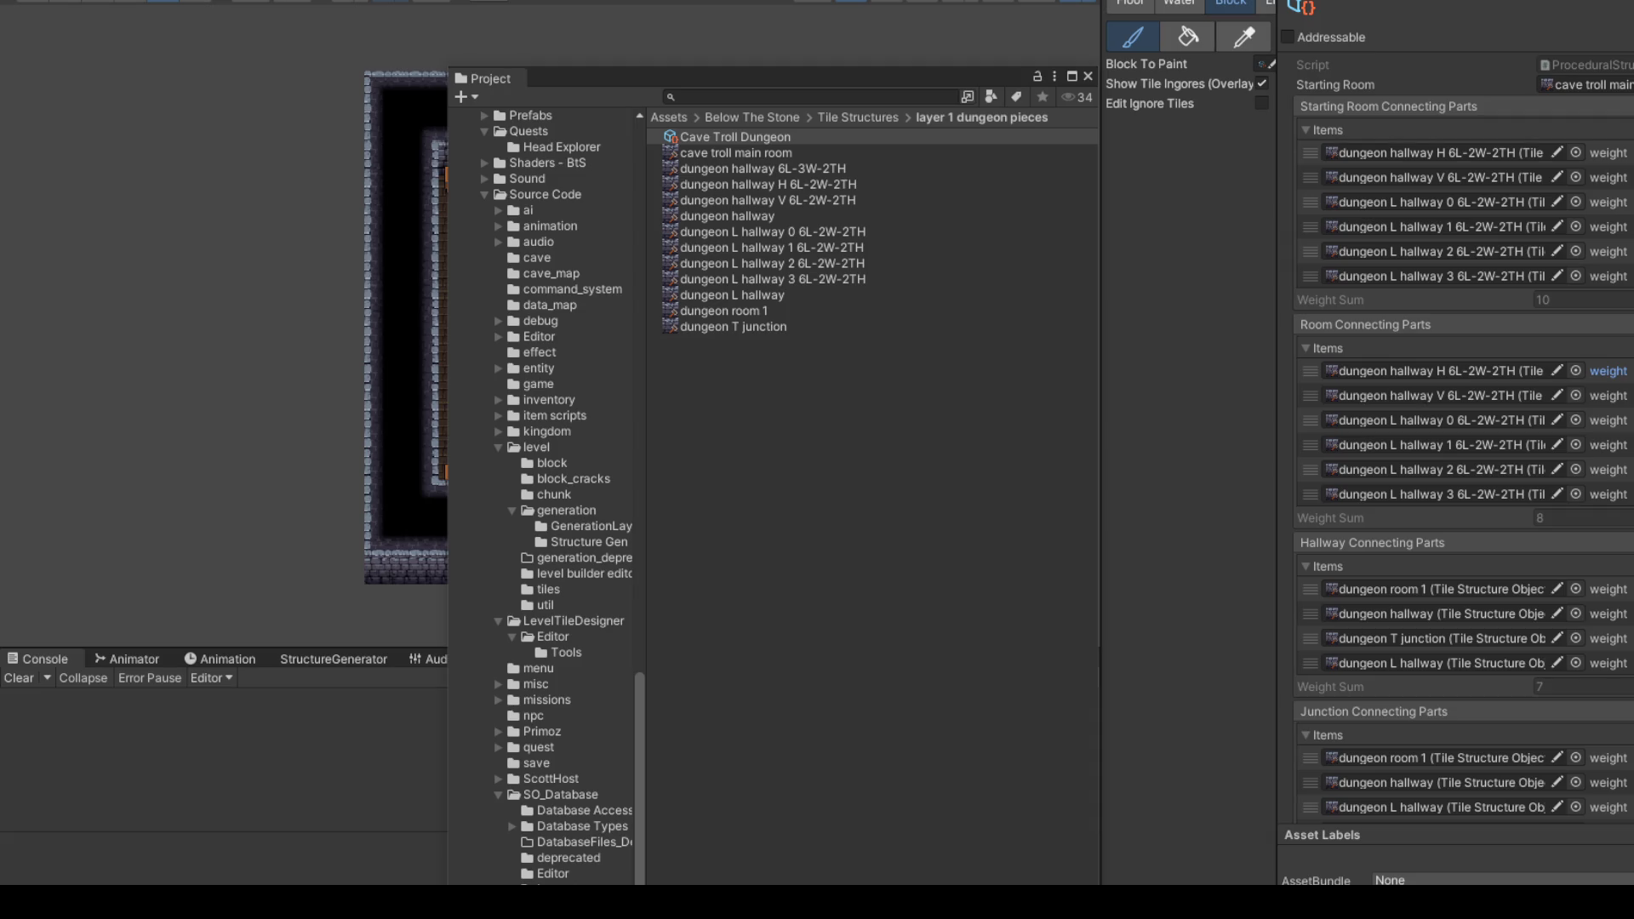
Step: Raise the room piece weights to total 10 and delete dungeon L hallway from the Hallway list
left_click_drag(1608, 396, 1633, 396)
scroll(1589, 362, "down", 3)
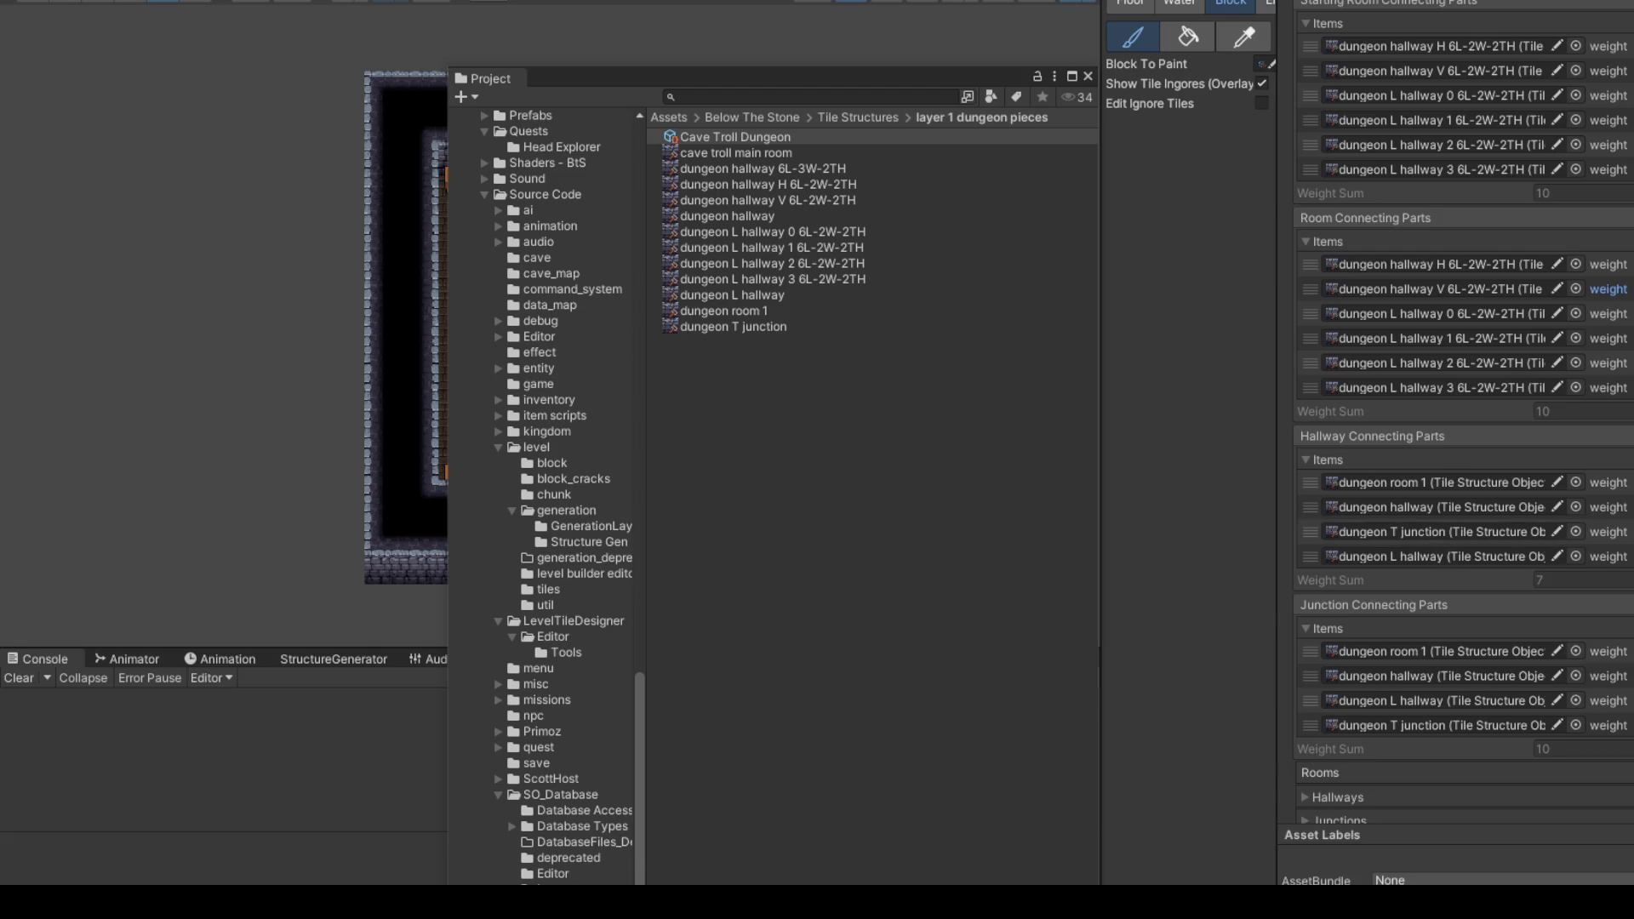
key("Delete")
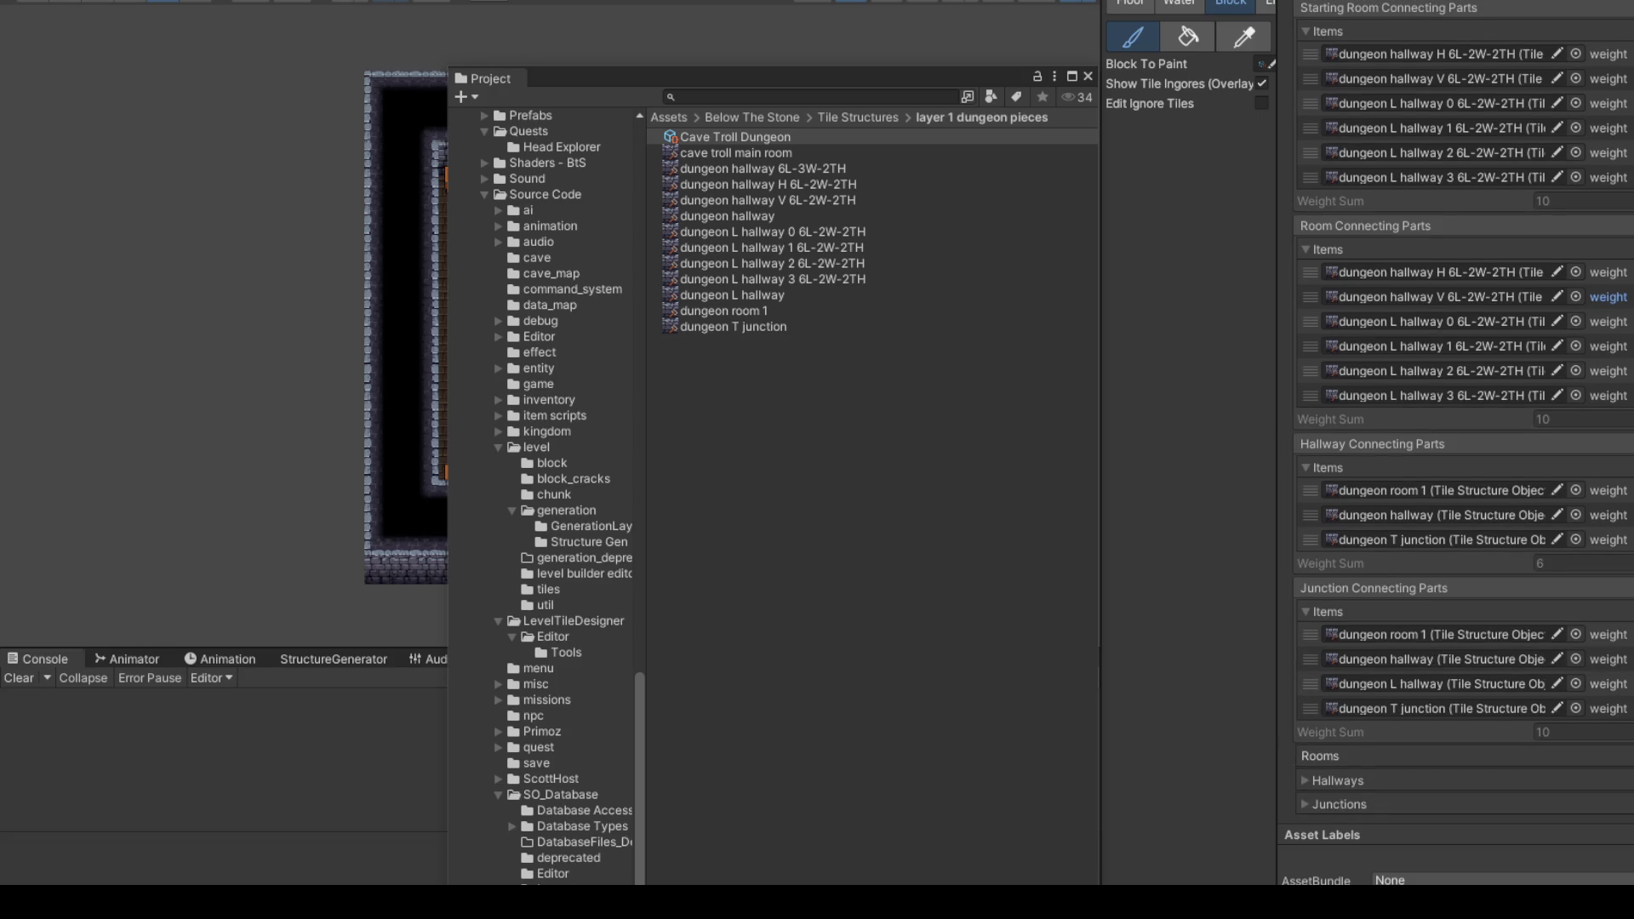
Step: Replace dungeon hallway with hallway H, hallway V and L hallways 1–3, deleting leftover empty slots
key("Delete")
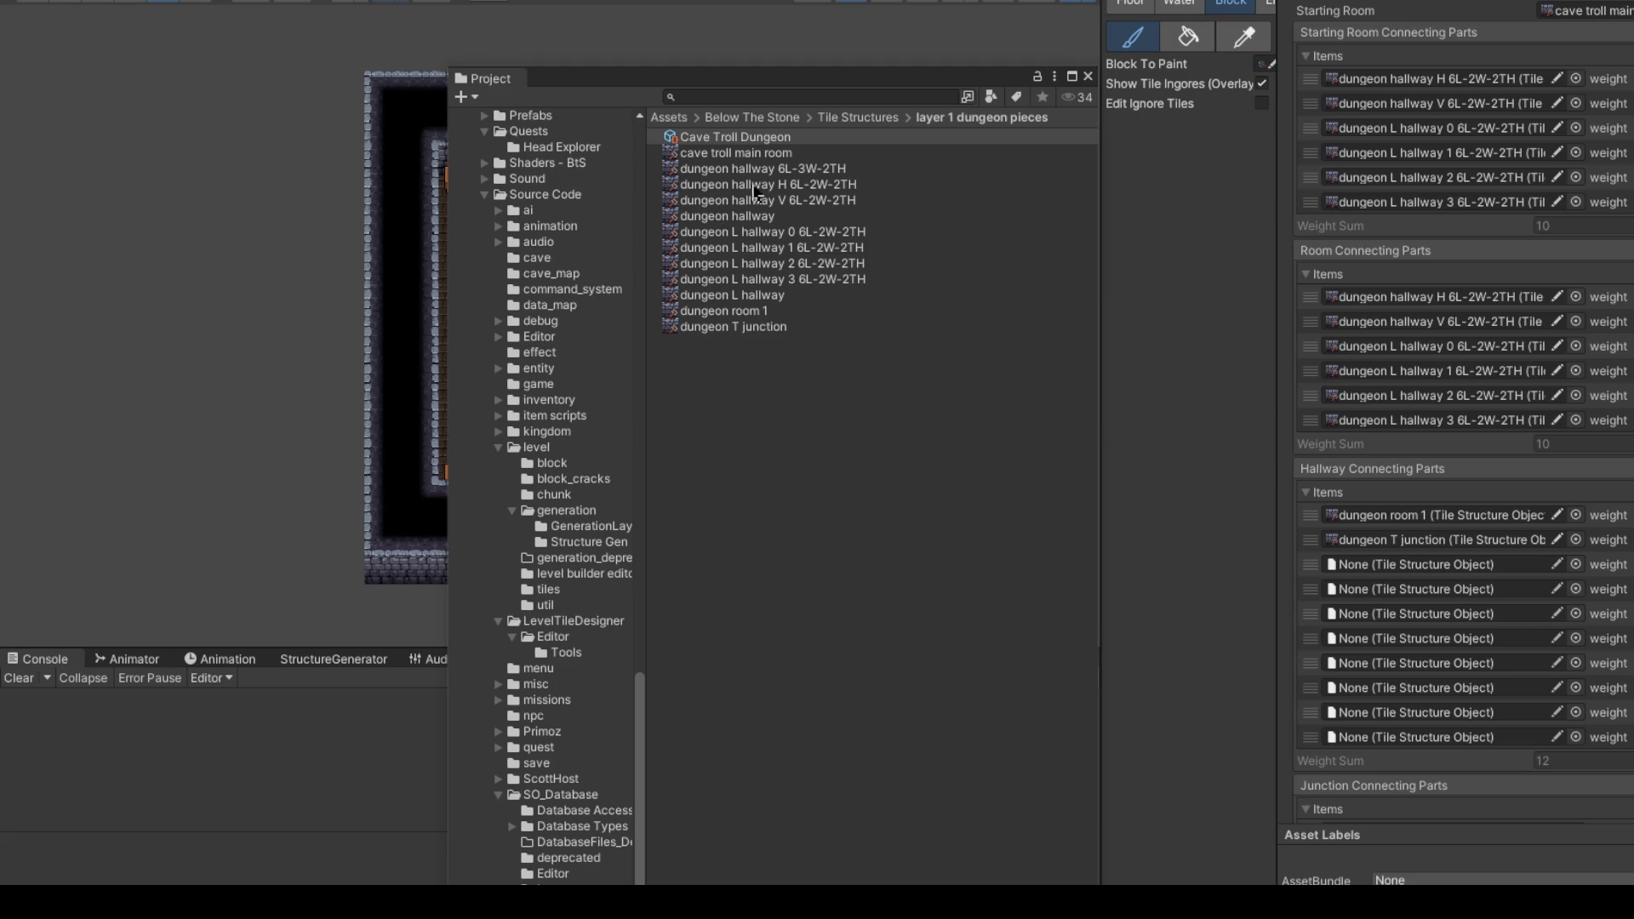
mouse_move(732, 189)
left_mouse_down()
mouse_move(1089, 290)
mouse_move(1450, 571)
left_mouse_up()
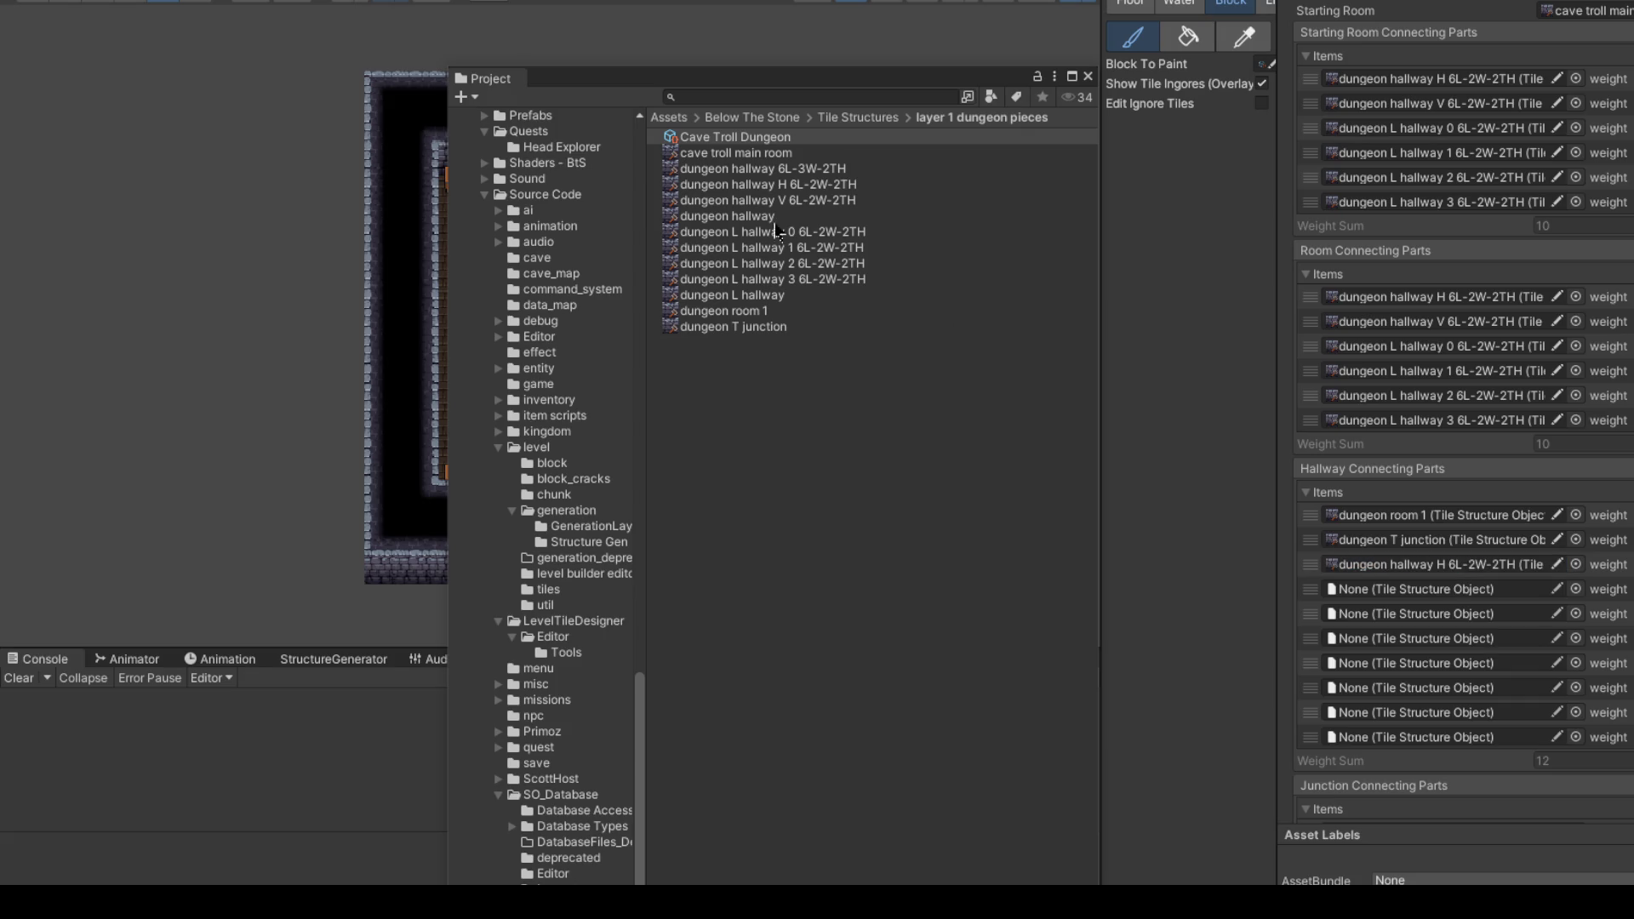
mouse_move(766, 200)
left_mouse_down()
mouse_move(1387, 580)
mouse_move(1408, 614)
left_mouse_up()
mouse_move(752, 248)
left_mouse_down()
mouse_move(1453, 603)
mouse_move(1470, 644)
left_mouse_up()
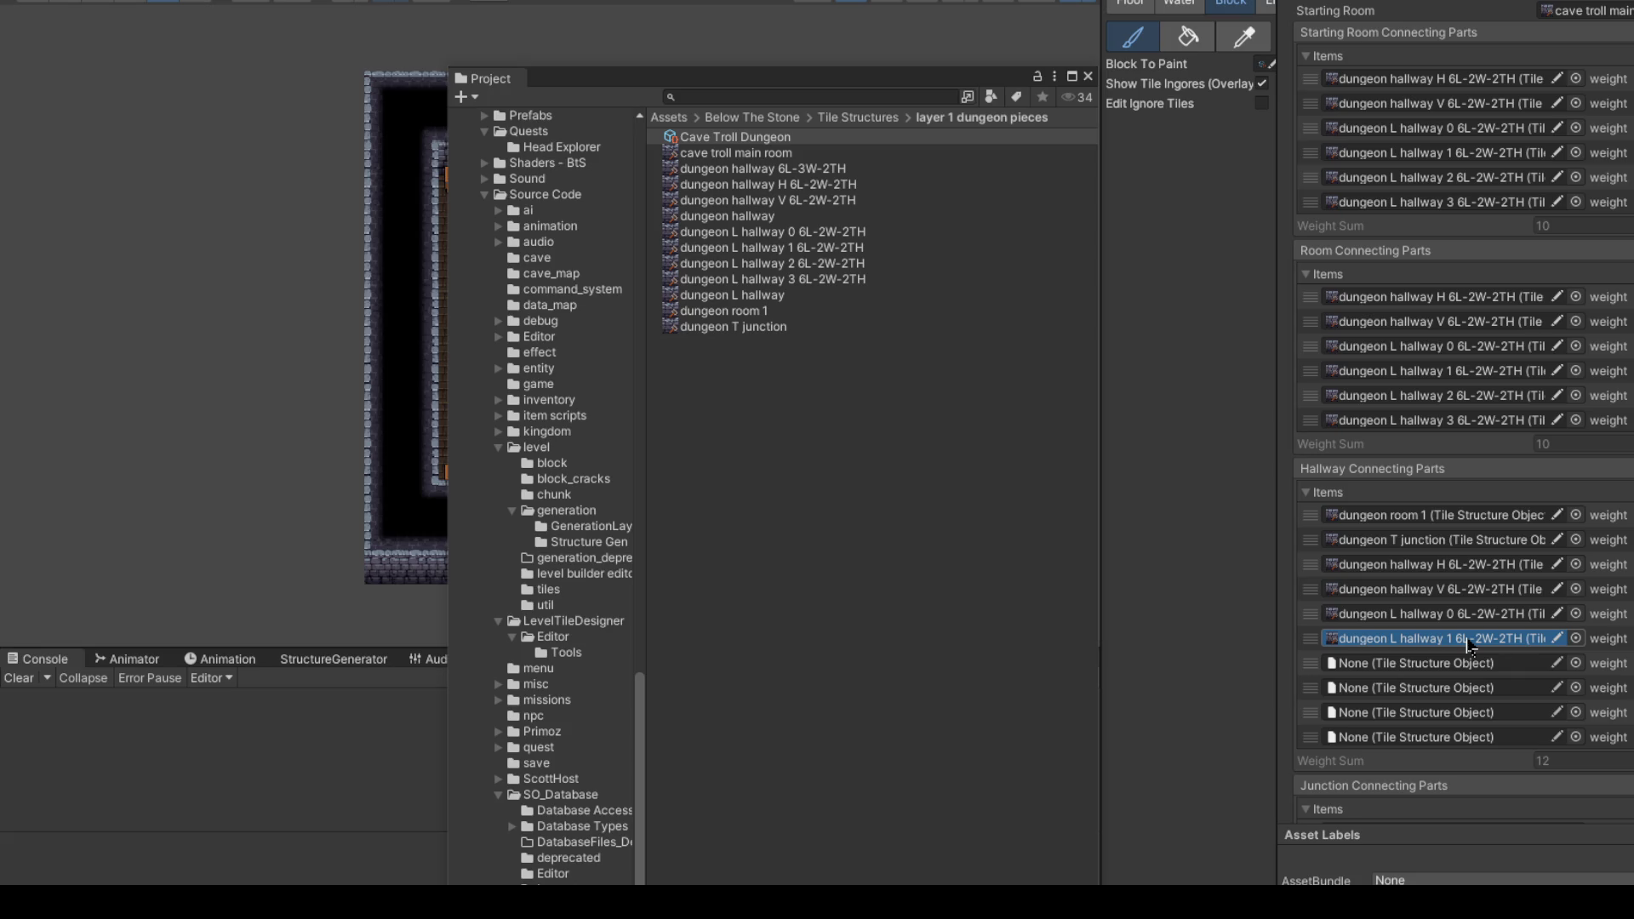
mouse_move(756, 263)
left_mouse_down()
mouse_move(1413, 640)
mouse_move(1421, 670)
left_mouse_up()
left_click_drag(805, 281, 1453, 684)
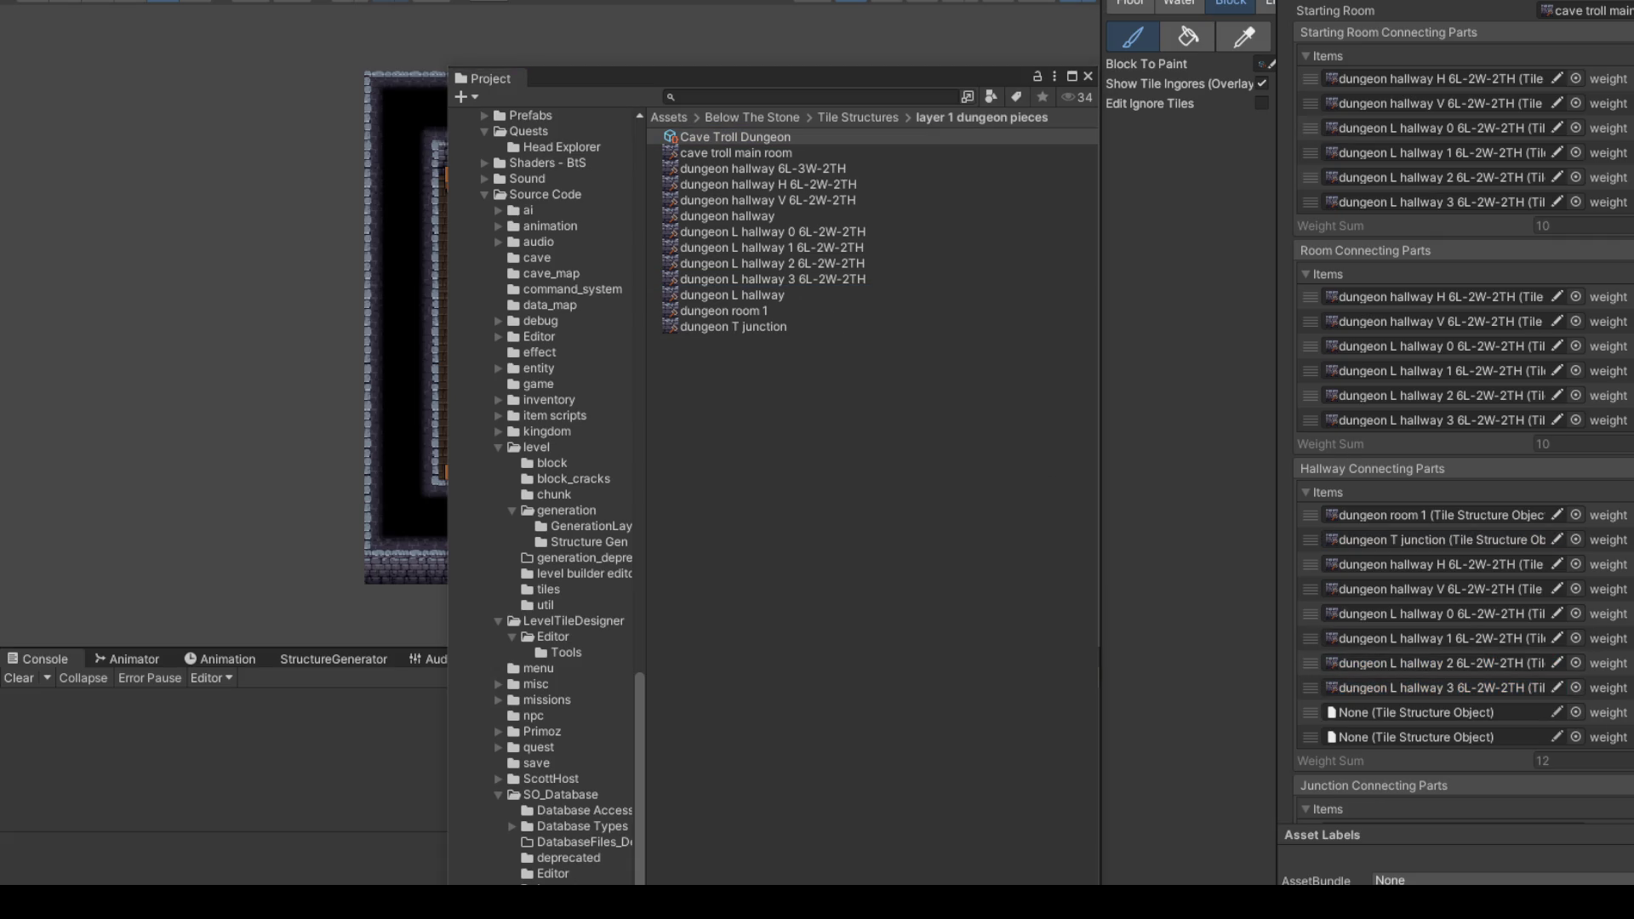
key("Delete")
key("Delete")
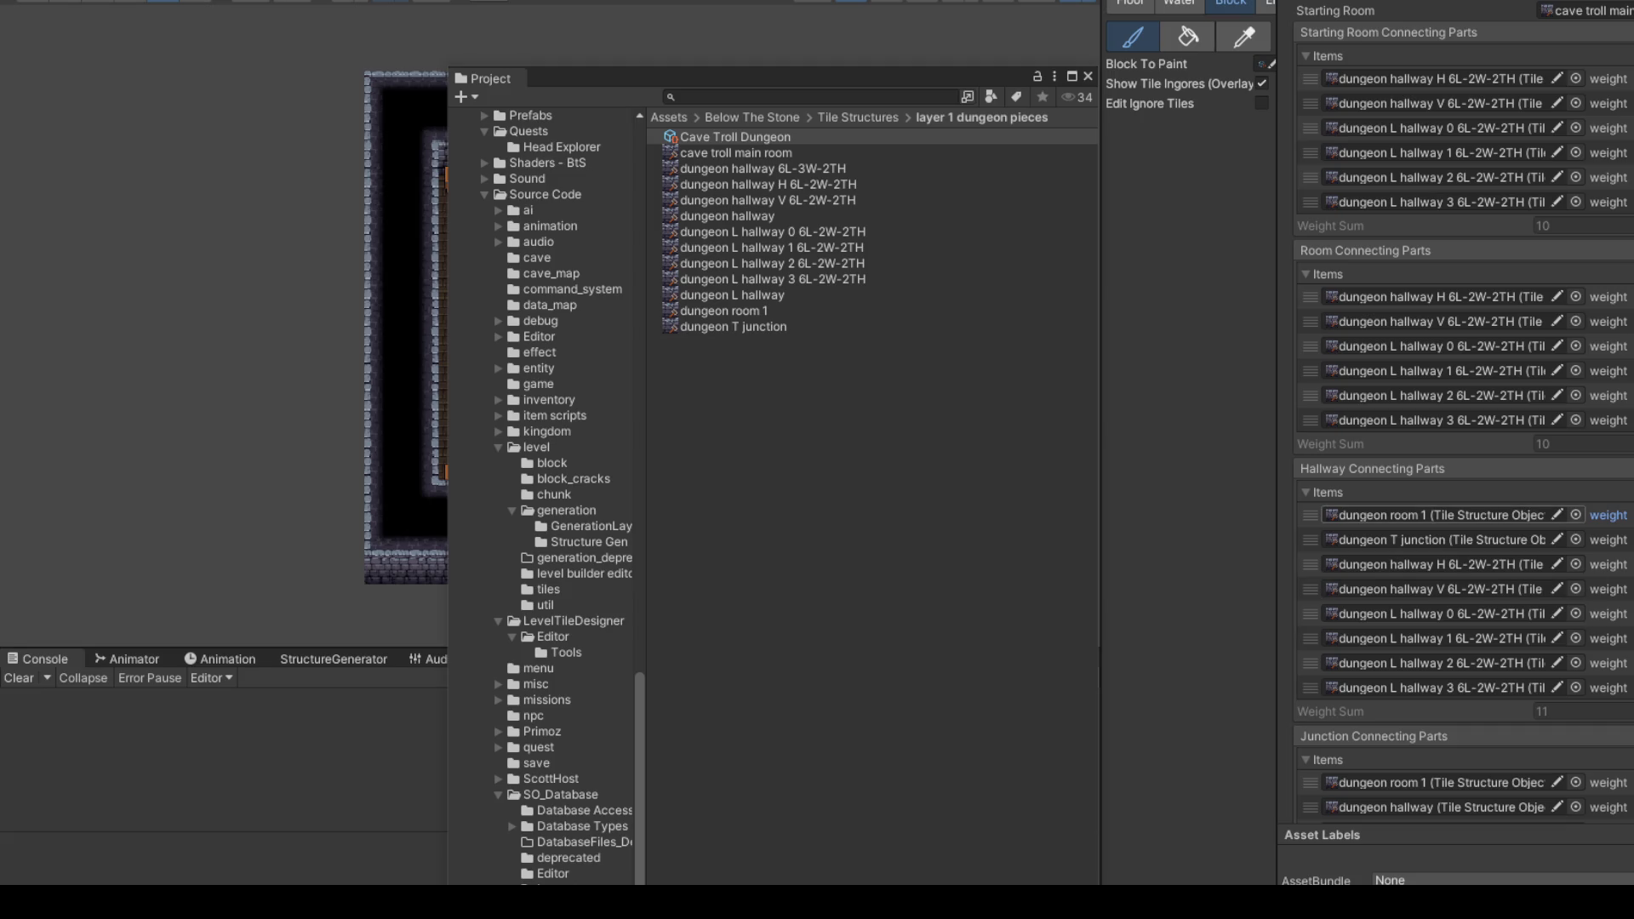
Step: Replace the generic hallway entries in Junction Connecting Parts with hallway H/V and L hallway 0–3
scroll(1614, 526, "down", 3)
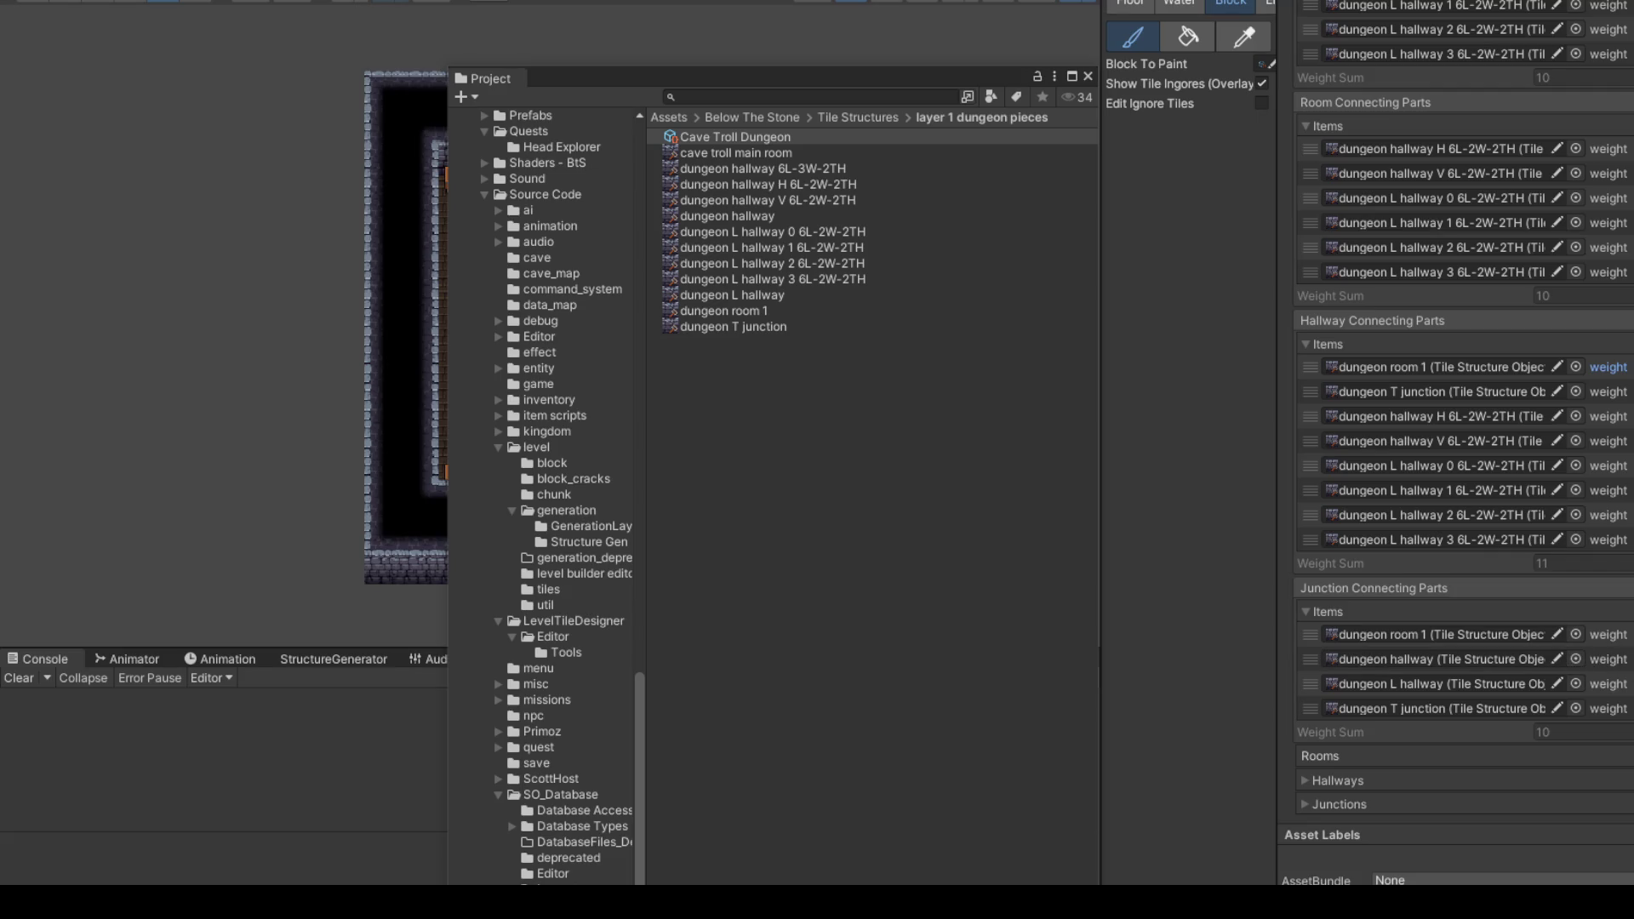
key("Delete")
key("Delete")
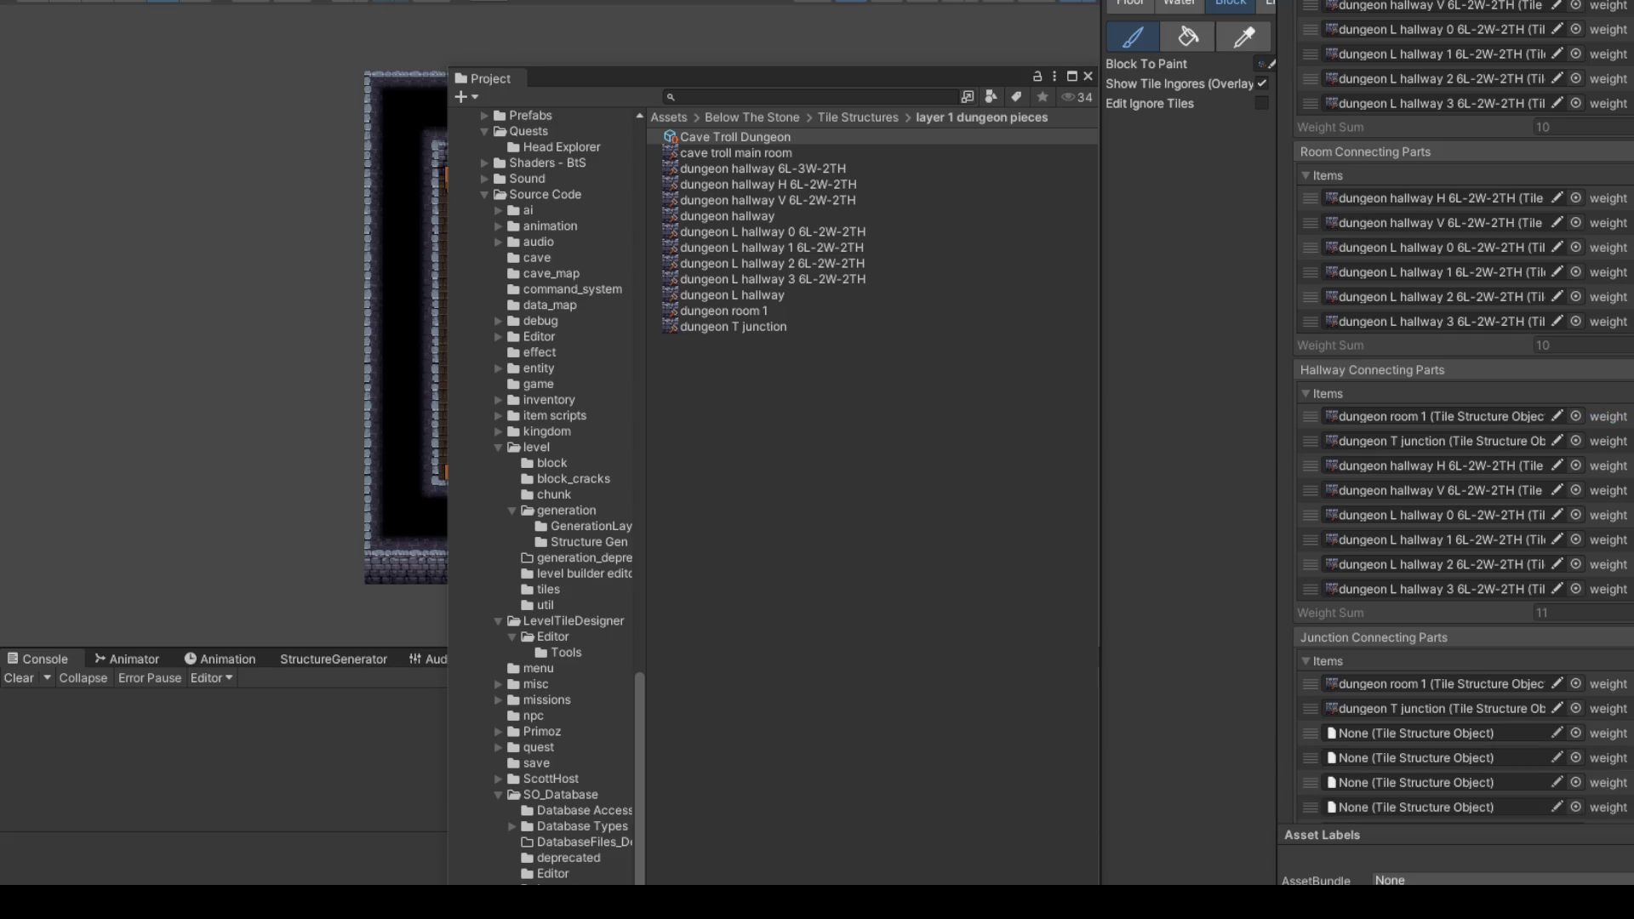
scroll(1494, 499, "down", 3)
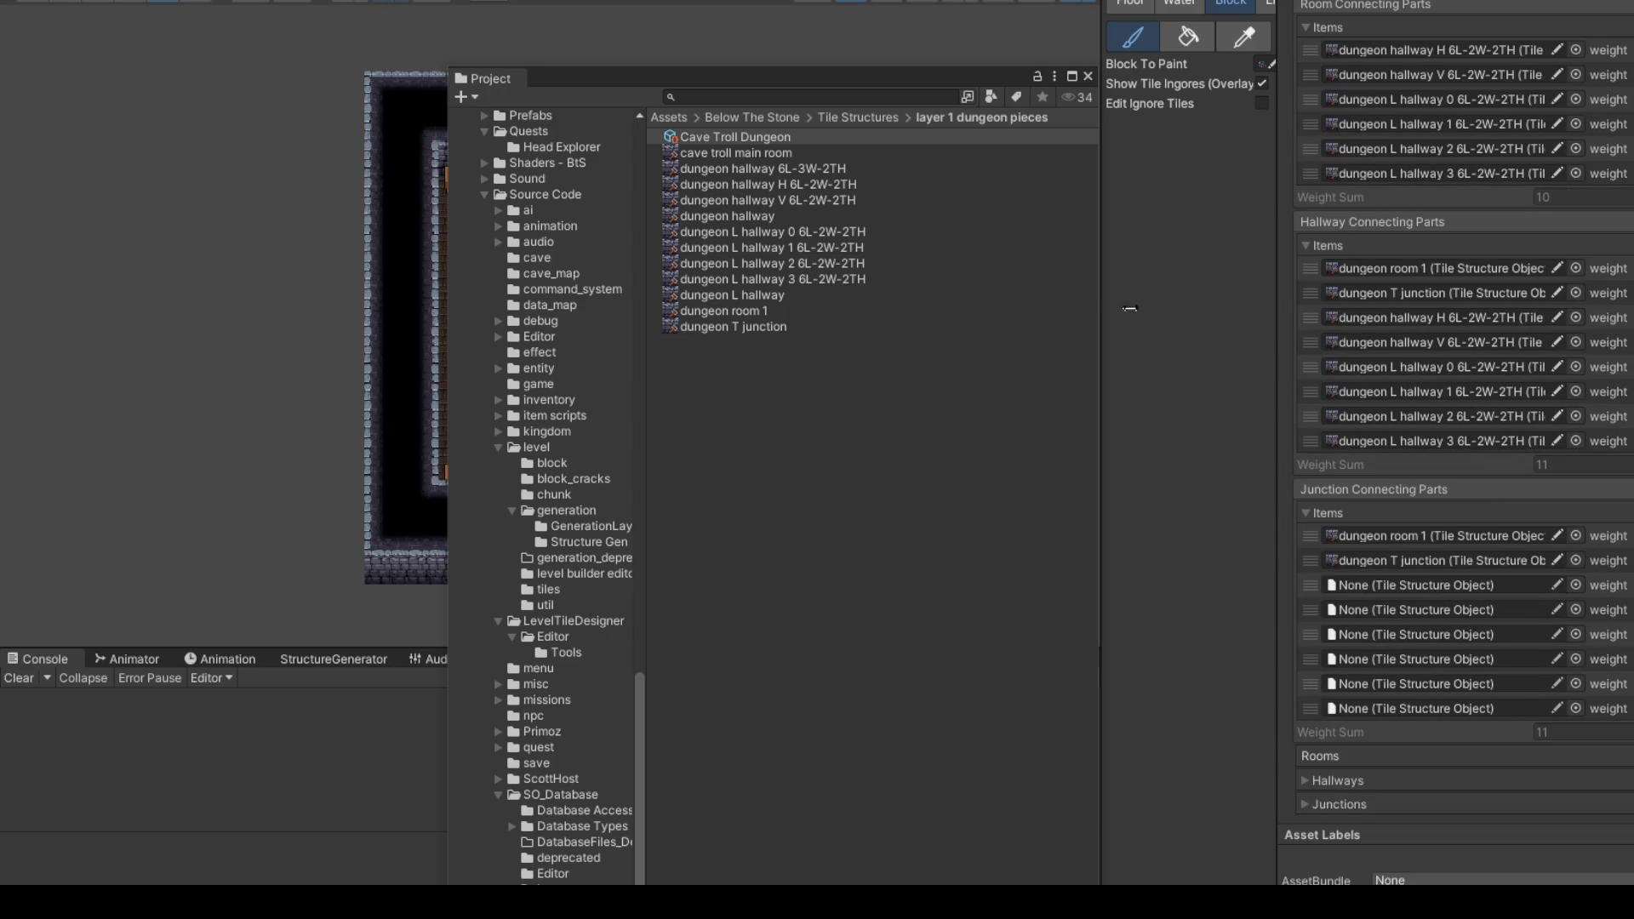
mouse_move(766, 185)
left_mouse_down()
mouse_move(1468, 630)
mouse_move(1457, 593)
mouse_move(771, 201)
mouse_move(1457, 606)
left_mouse_up()
mouse_move(792, 232)
left_mouse_down()
mouse_move(1131, 357)
mouse_move(1453, 634)
left_mouse_up()
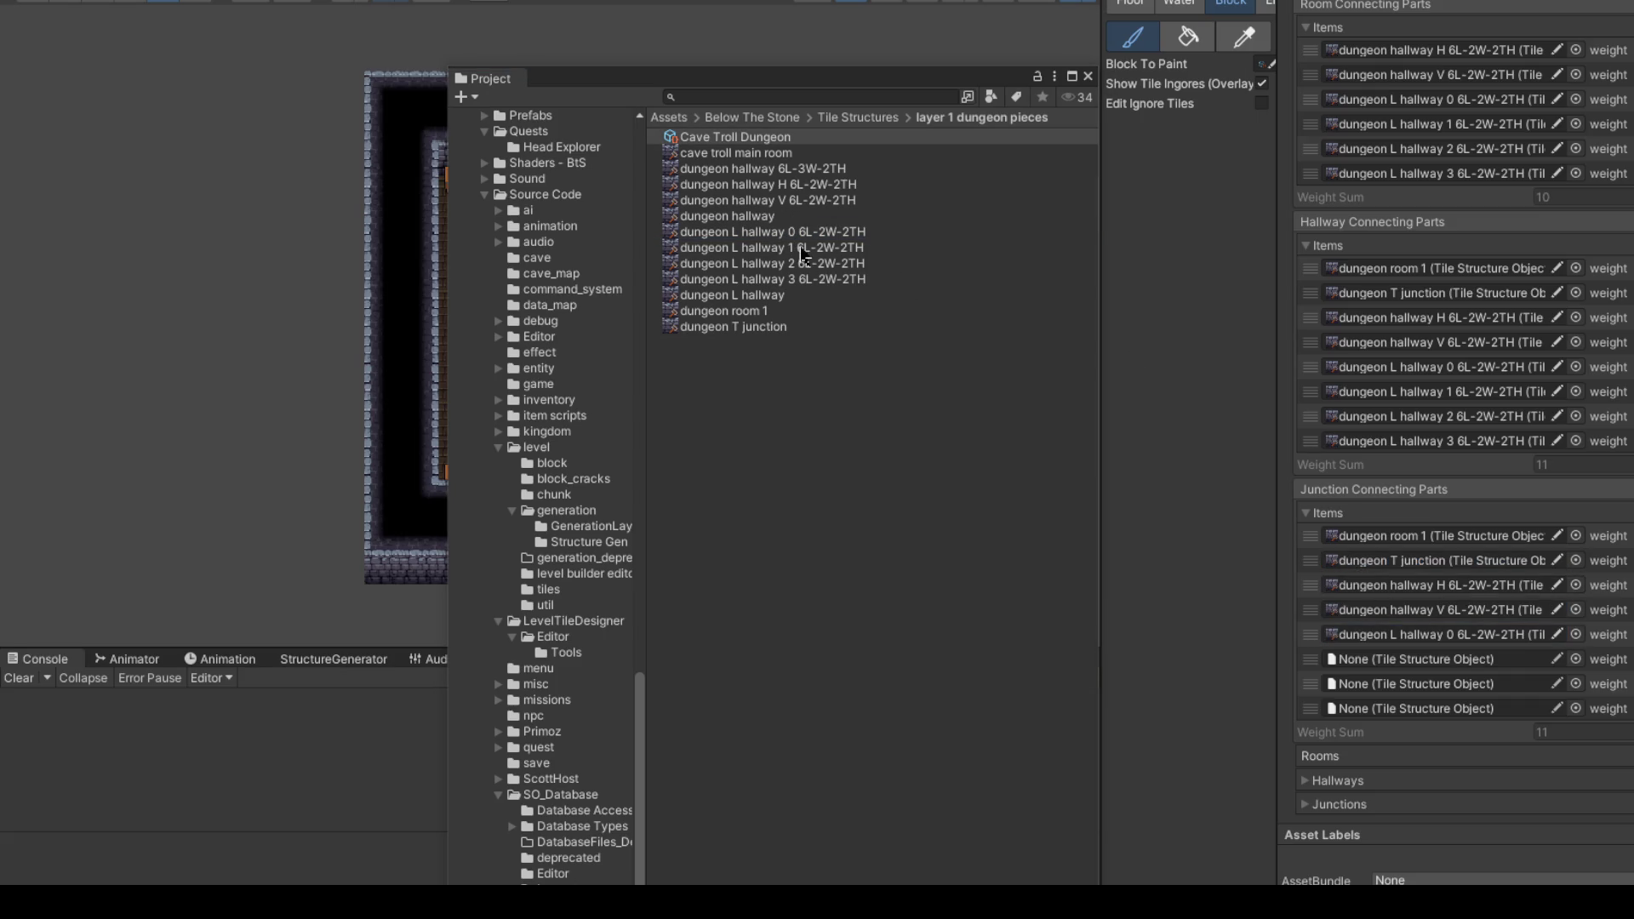
mouse_move(800, 251)
left_mouse_down()
mouse_move(1457, 635)
mouse_move(1468, 662)
mouse_move(1106, 468)
mouse_move(1415, 679)
left_mouse_up()
mouse_move(831, 284)
left_mouse_down()
mouse_move(1499, 722)
mouse_move(1502, 703)
left_mouse_up()
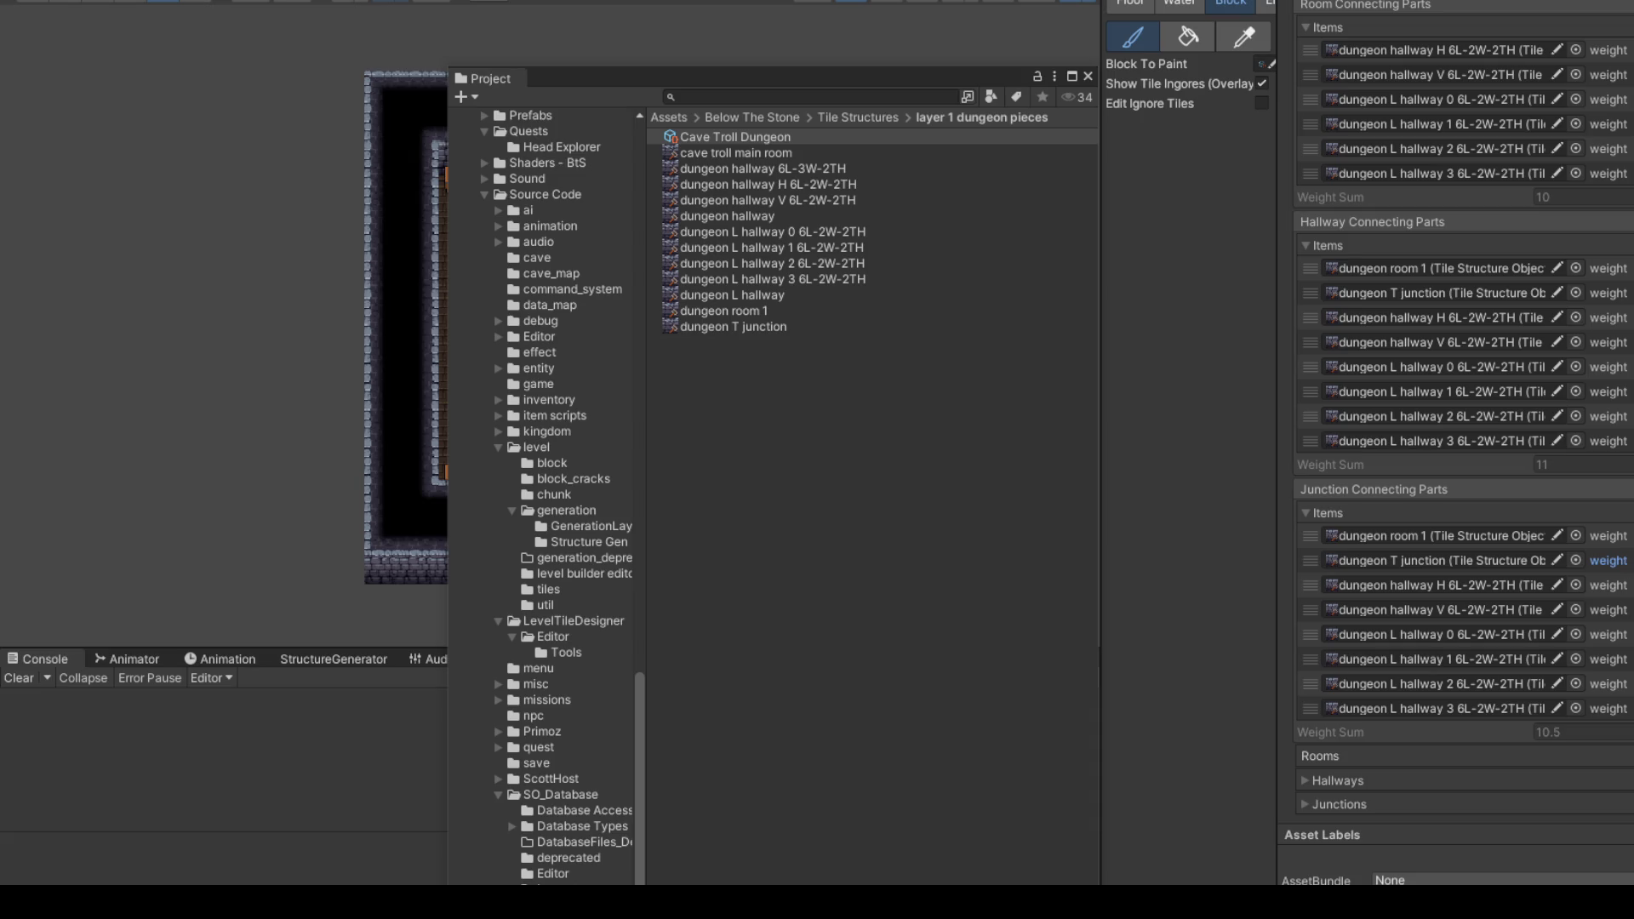
Step: Adjust the junction weights, raising the vertical hallway and L hallway 3 entries and lowering one
left_click_drag(1608, 609, 1632, 629)
left_click_drag(1610, 709, 1615, 713)
left_click(1620, 594)
left_click_drag(1622, 711, 1620, 714)
Step: Scroll the Inspector back up and drag the floating project browser off the dungeon room
scroll(1591, 527, "up", 5)
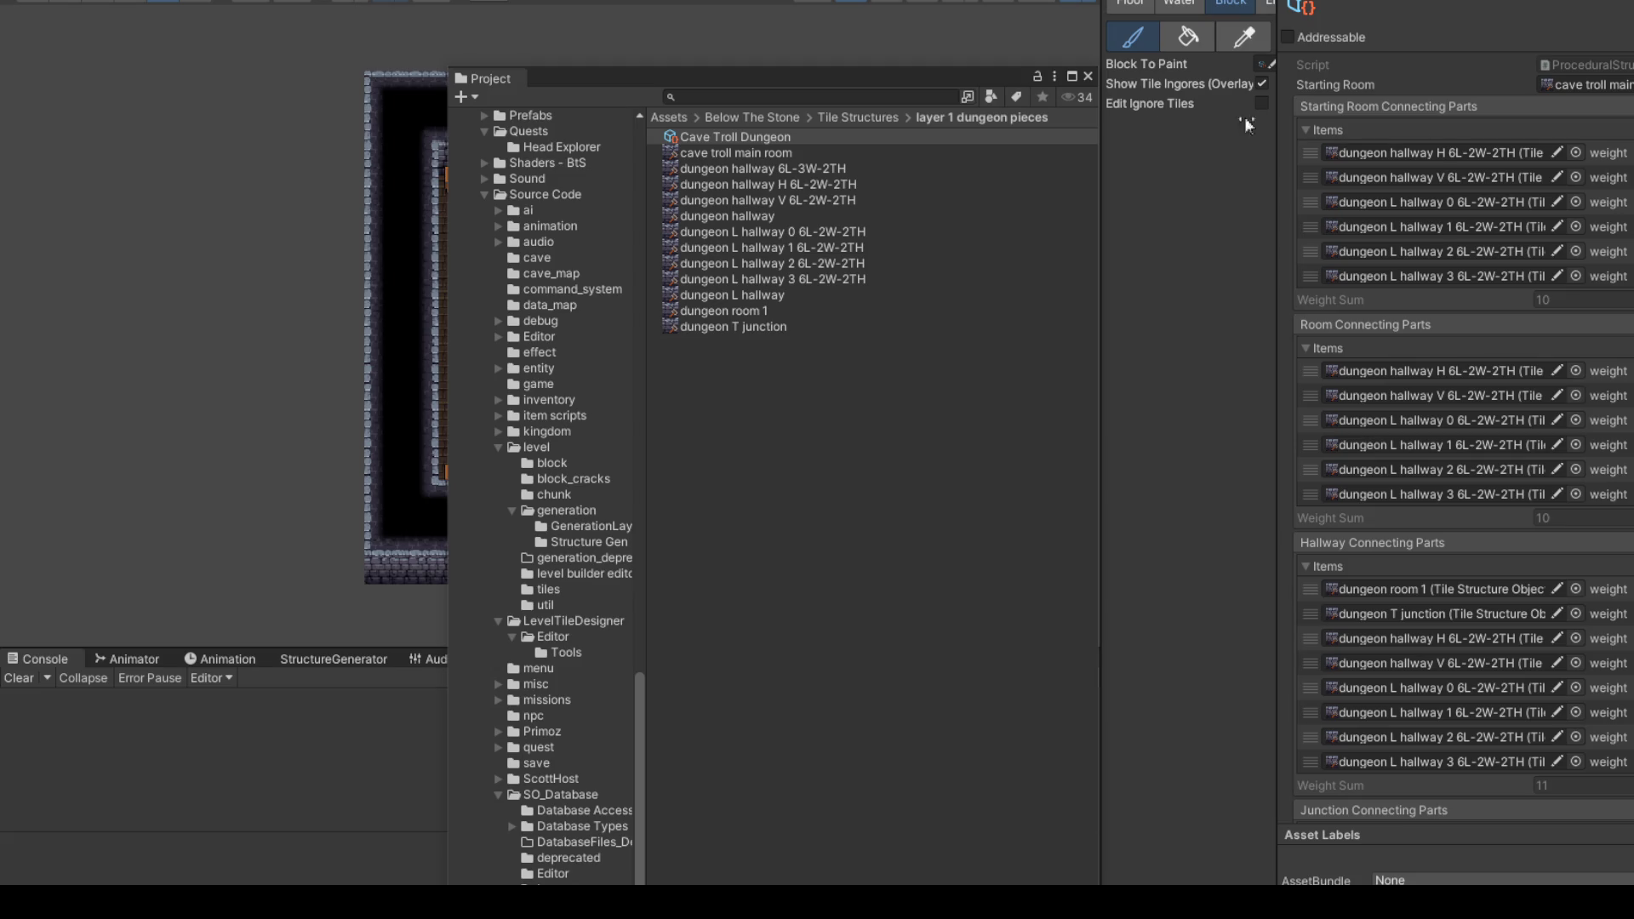
mouse_move(1017, 82)
left_mouse_down()
mouse_move(1036, 103)
mouse_move(1049, 377)
left_mouse_up()
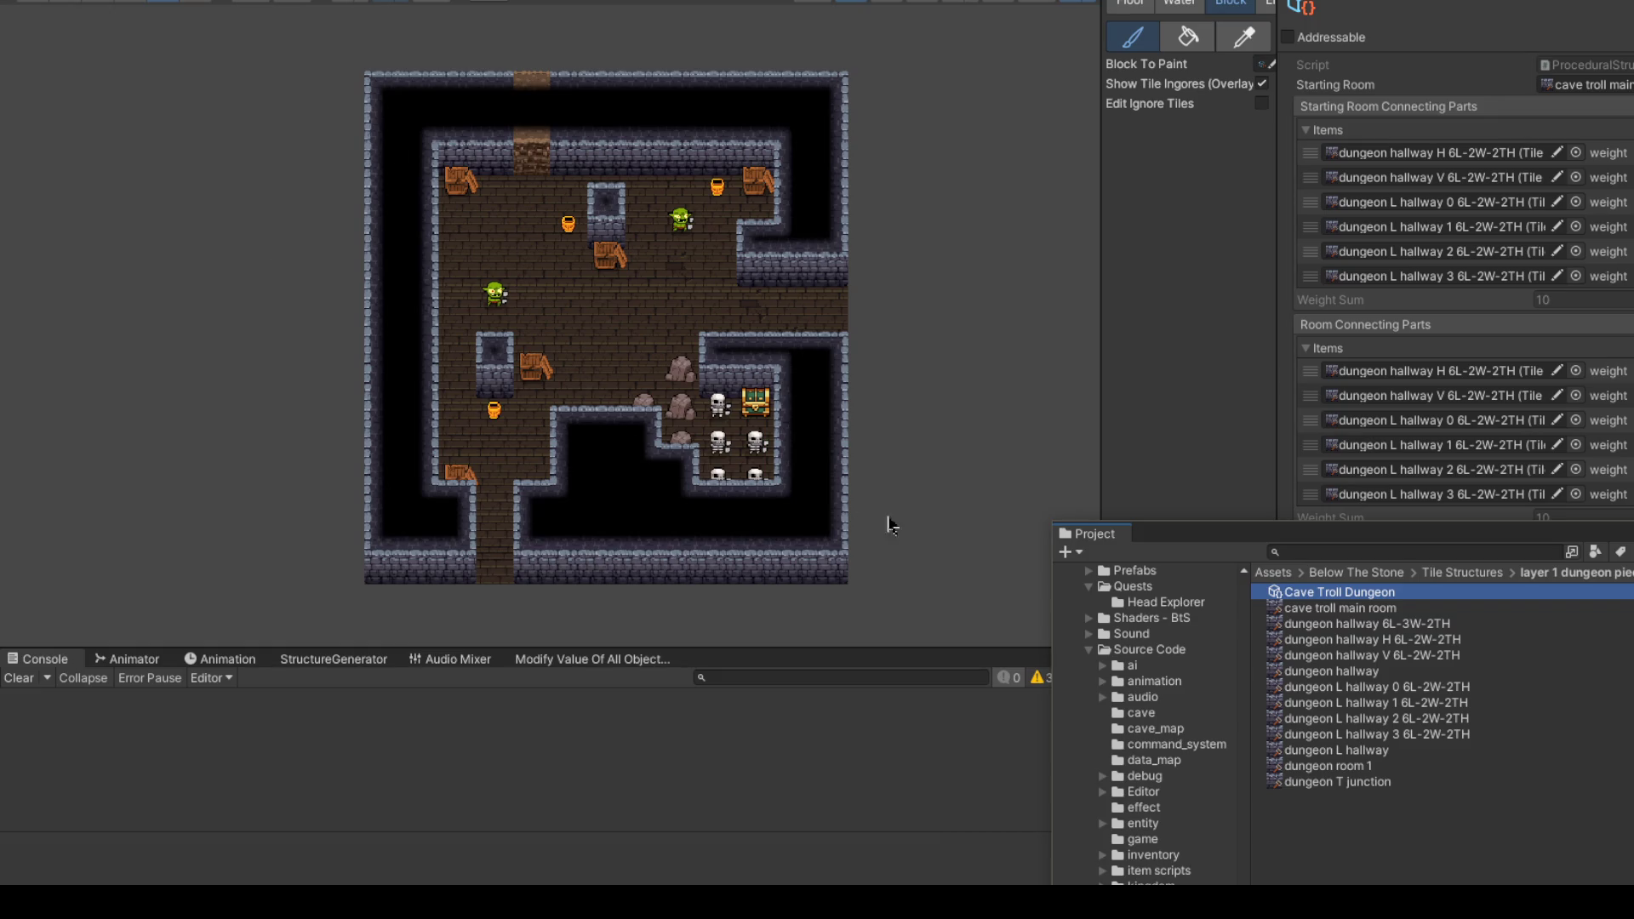
Step: Move the floating Project browser aside and close it so the dungeon room is visible
mouse_move(1351, 544)
left_mouse_down()
mouse_move(628, 412)
mouse_move(627, 460)
mouse_move(568, 438)
left_mouse_up()
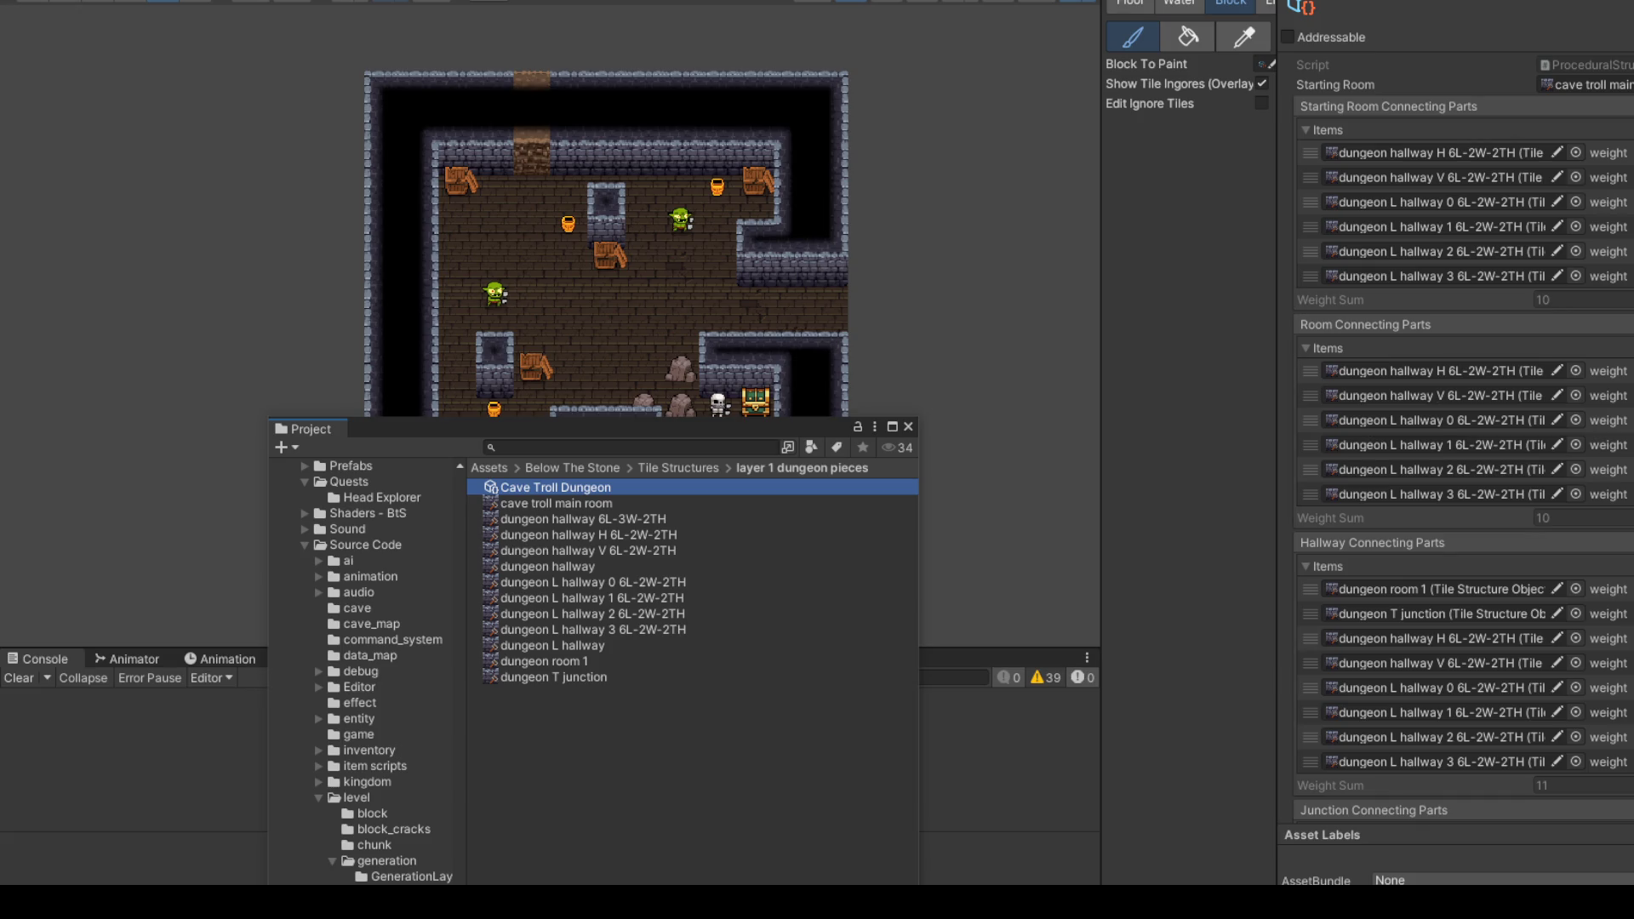
mouse_move(311, 429)
left_mouse_down()
mouse_move(474, 388)
mouse_move(1625, 341)
left_mouse_up()
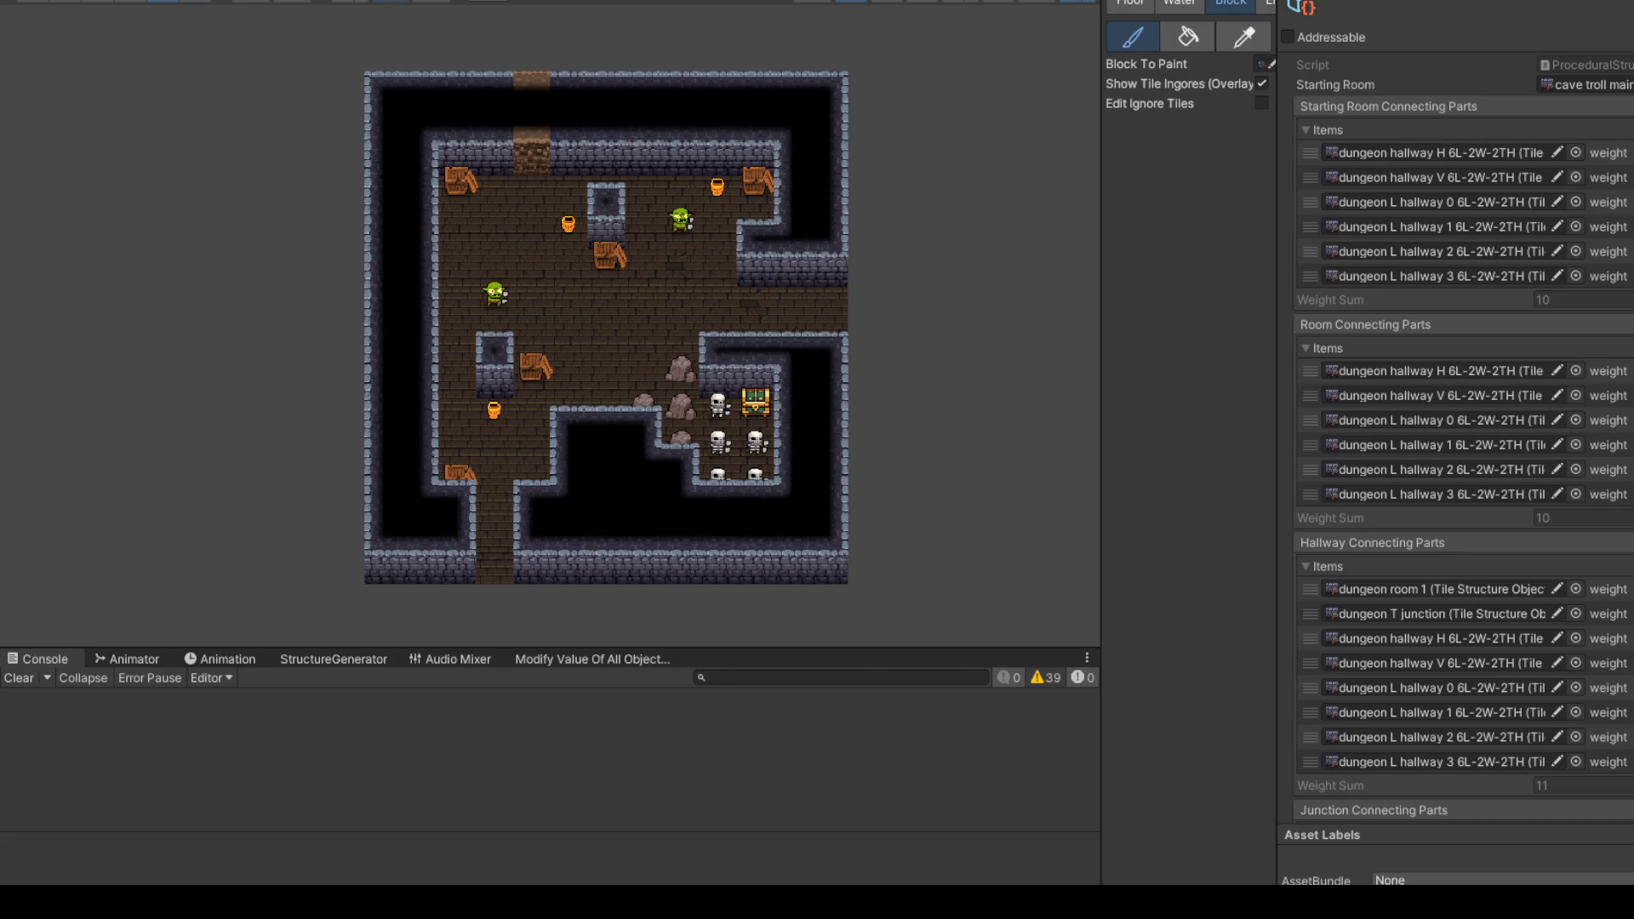
scroll(1434, 306, "down", 5)
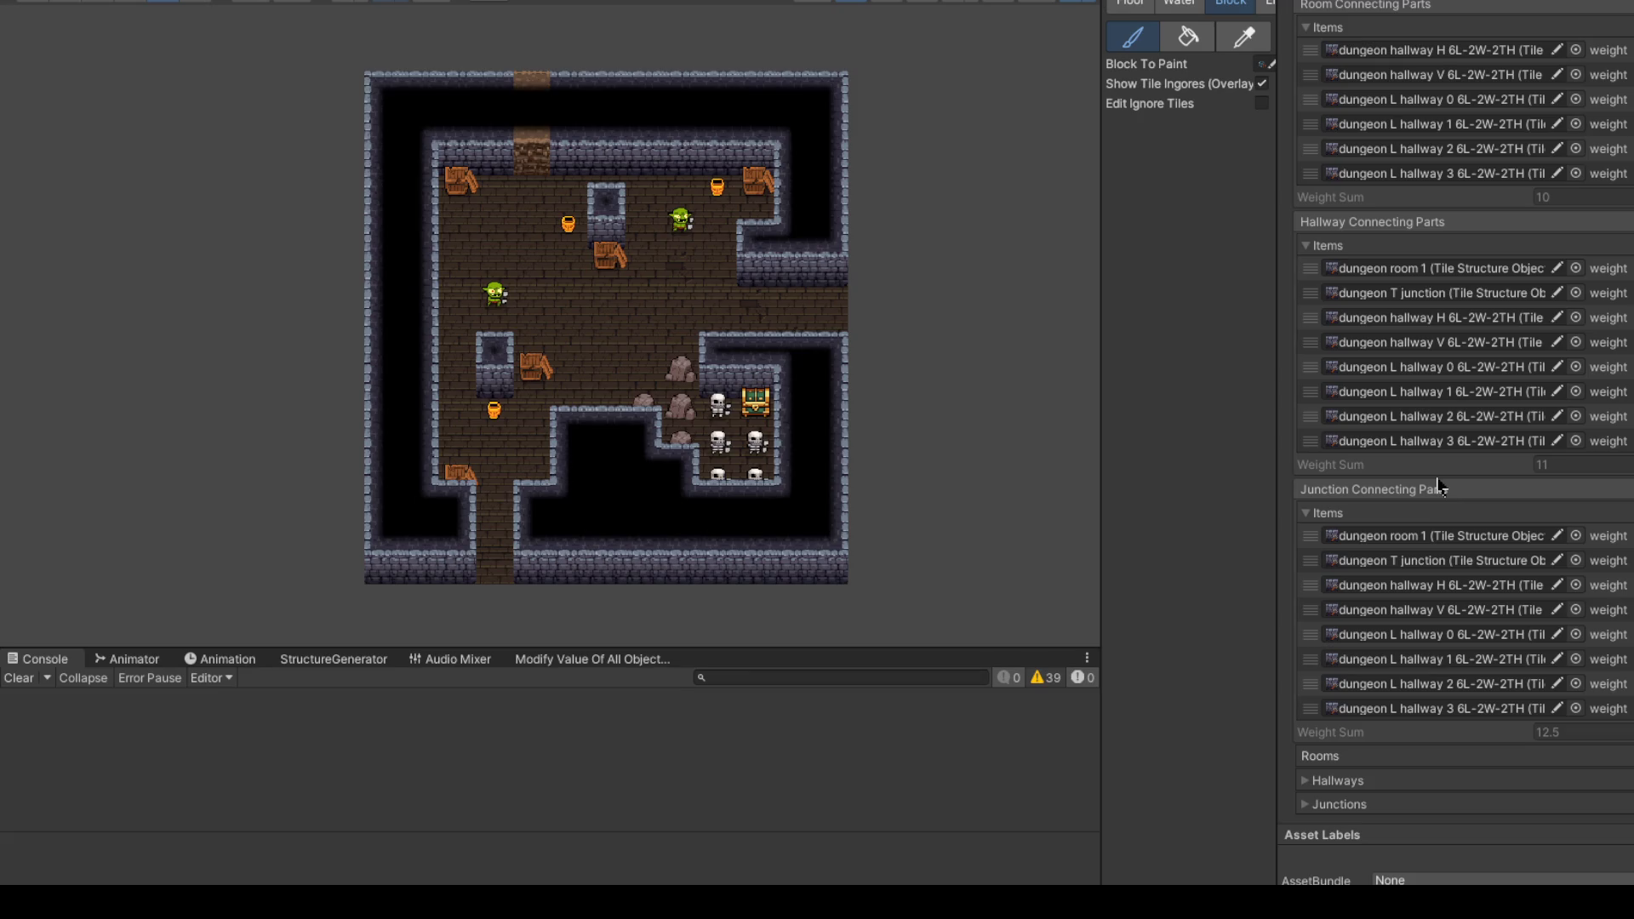
Step: Widen the block painting panel and bring up the scene hierarchy
scroll(1438, 486, "up", 5)
mouse_move(1278, 252)
left_mouse_down()
mouse_move(1526, 256)
mouse_move(1499, 256)
left_mouse_up()
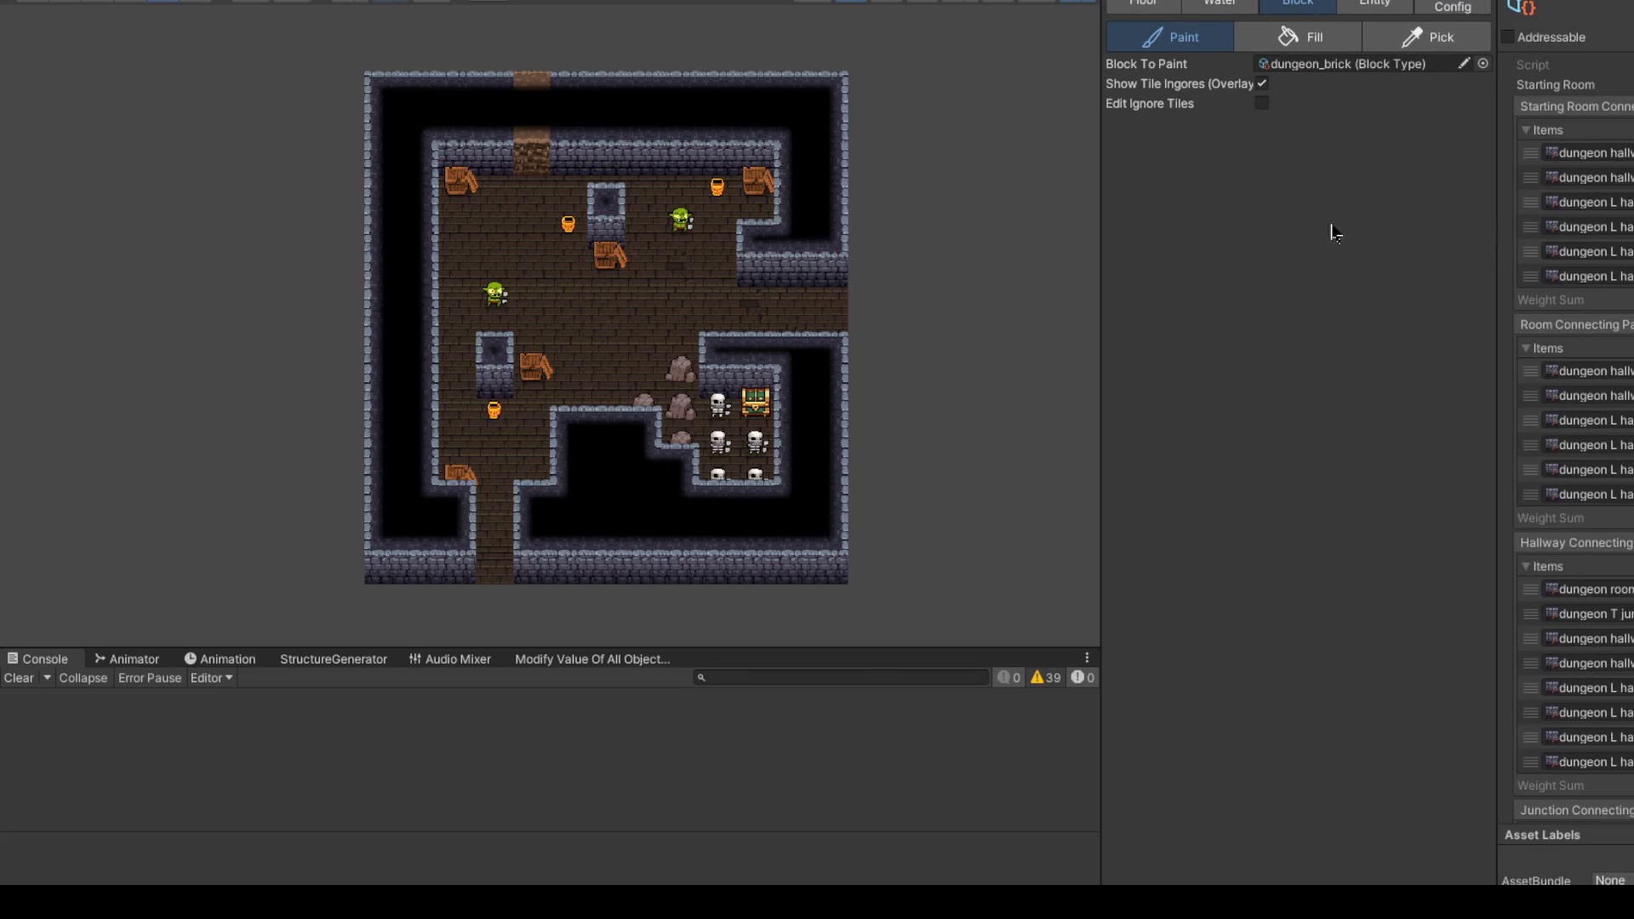
key("ctrl+4")
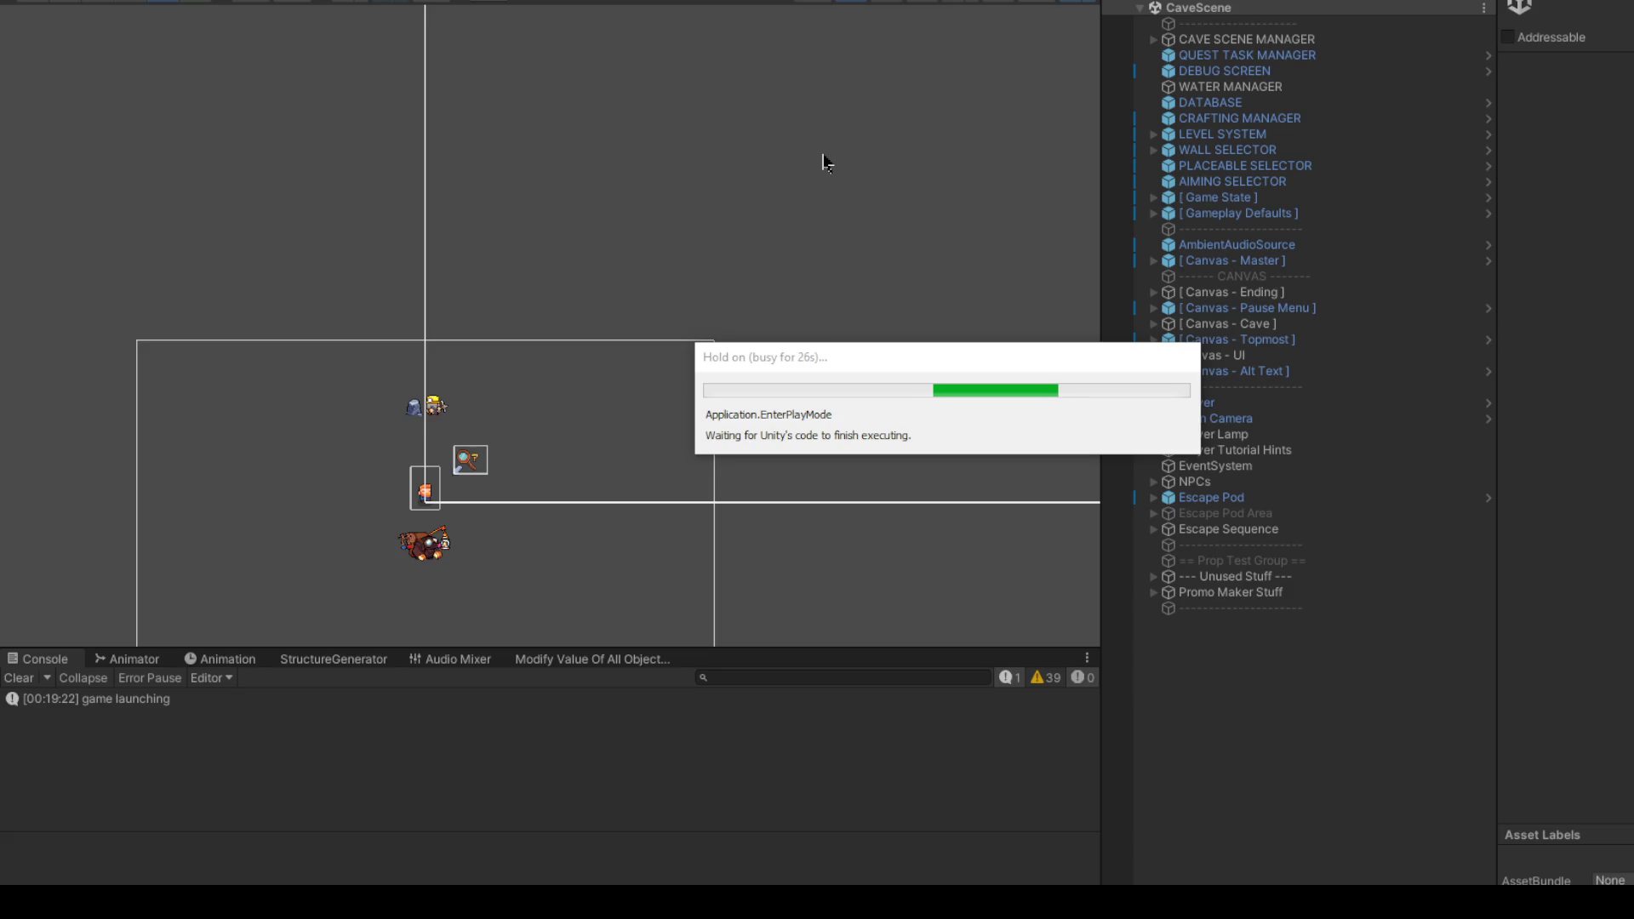
Step: Move the loading message aside, lower the volume, and dismiss the Welcome to the Caves message
mouse_move(888, 362)
left_mouse_down()
mouse_move(945, 216)
mouse_move(1020, 157)
left_mouse_up()
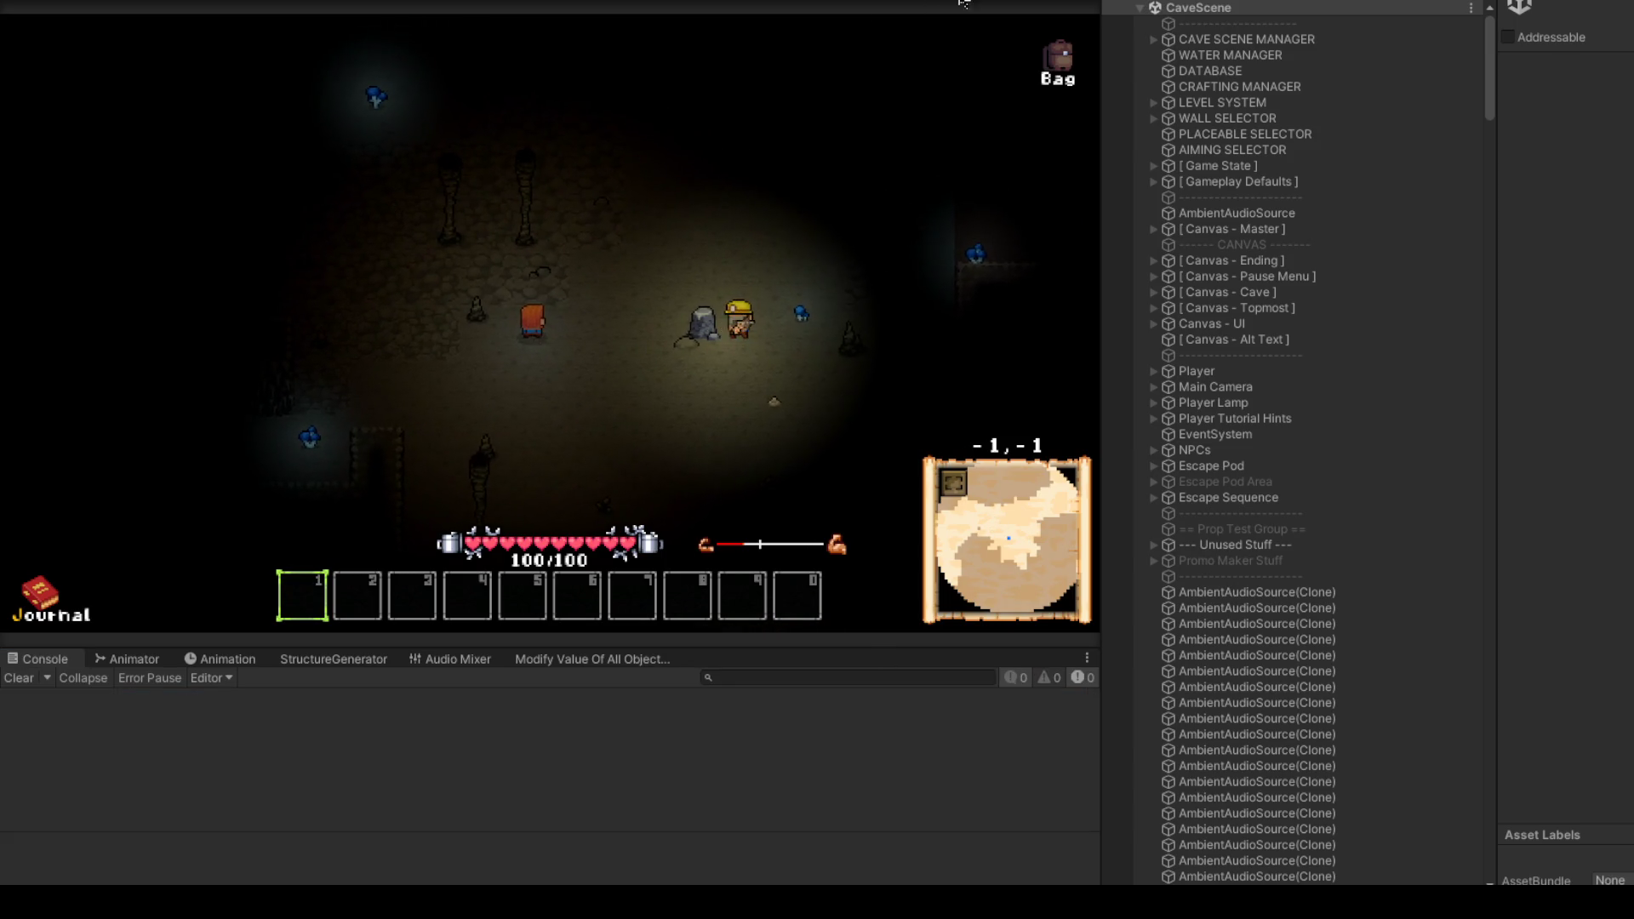
key("XF86AudioLowerVolume")
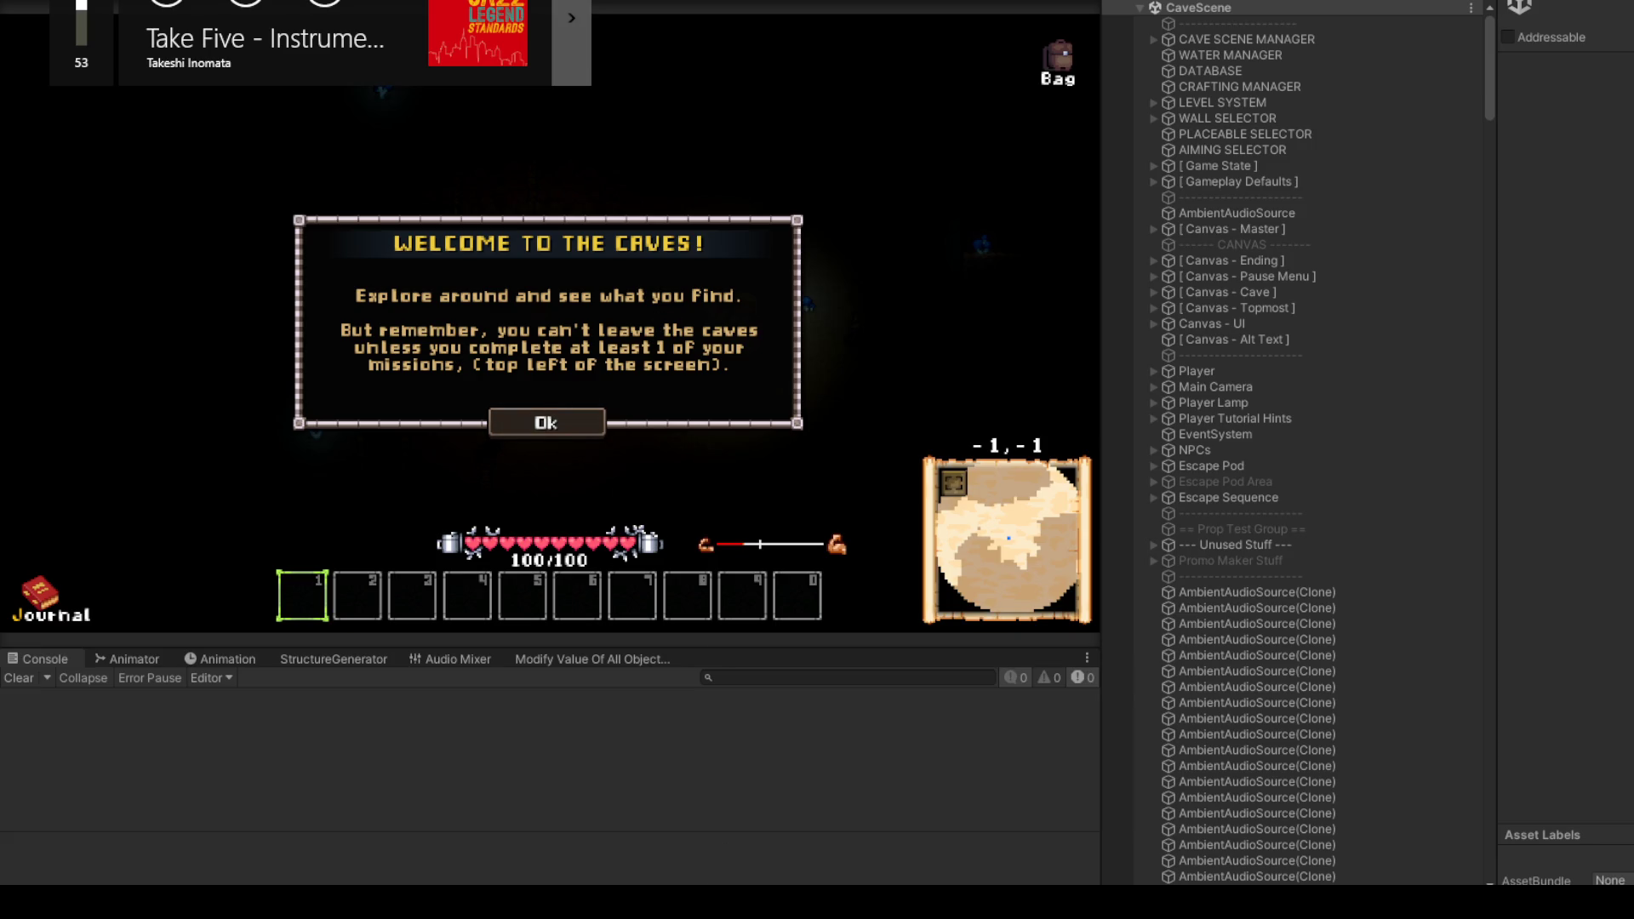
left_click(573, 423)
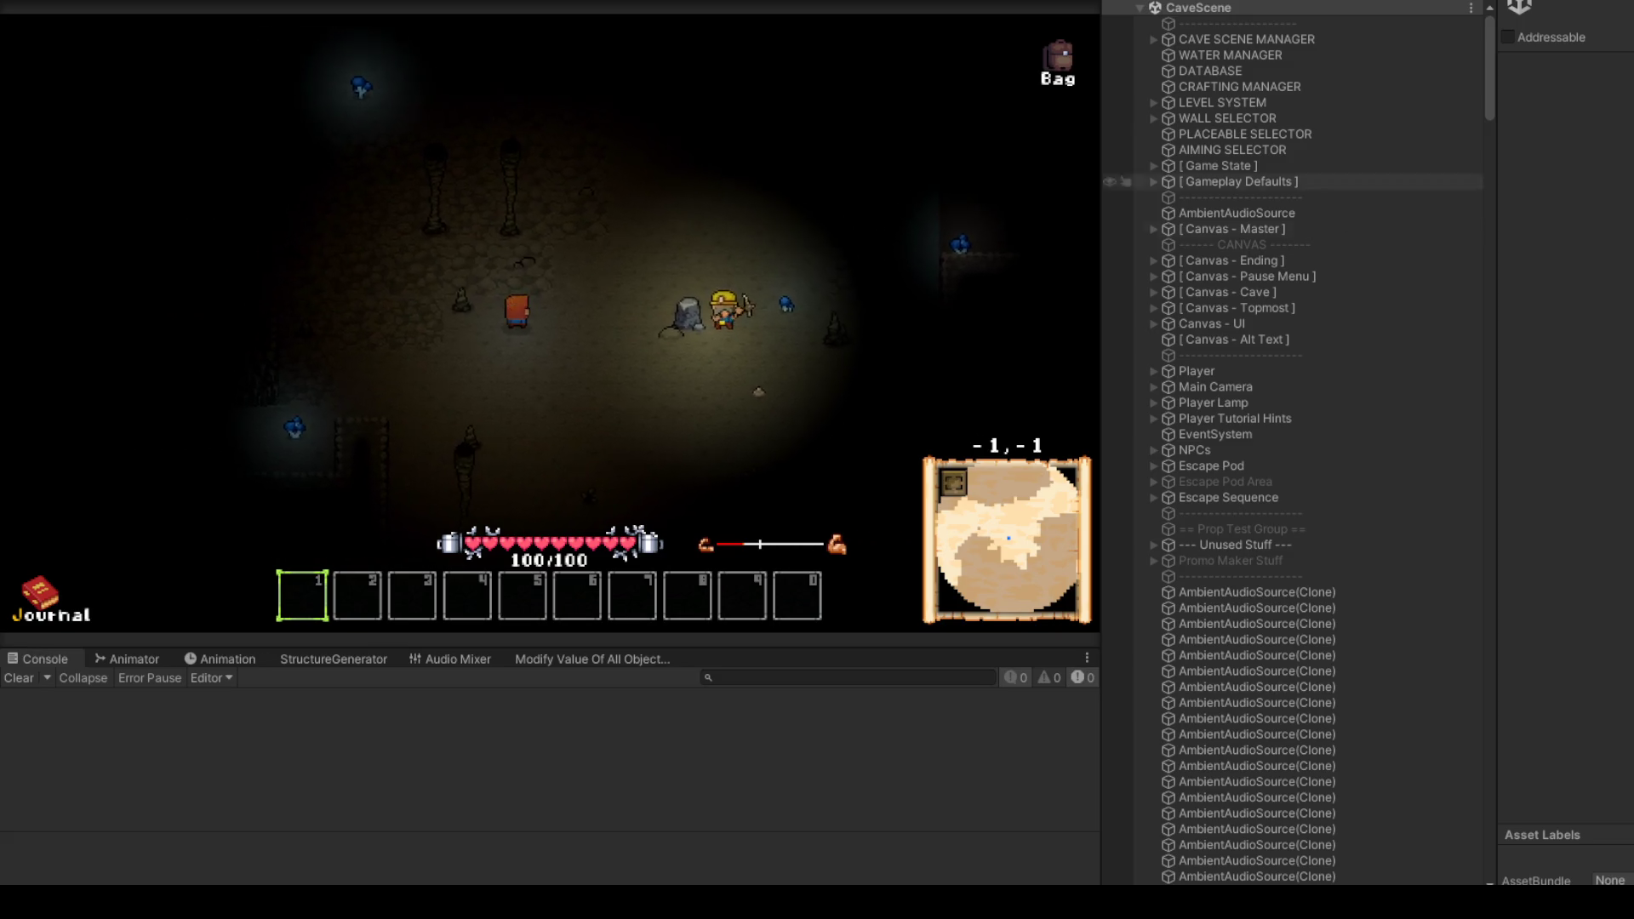
key("ctrl+1")
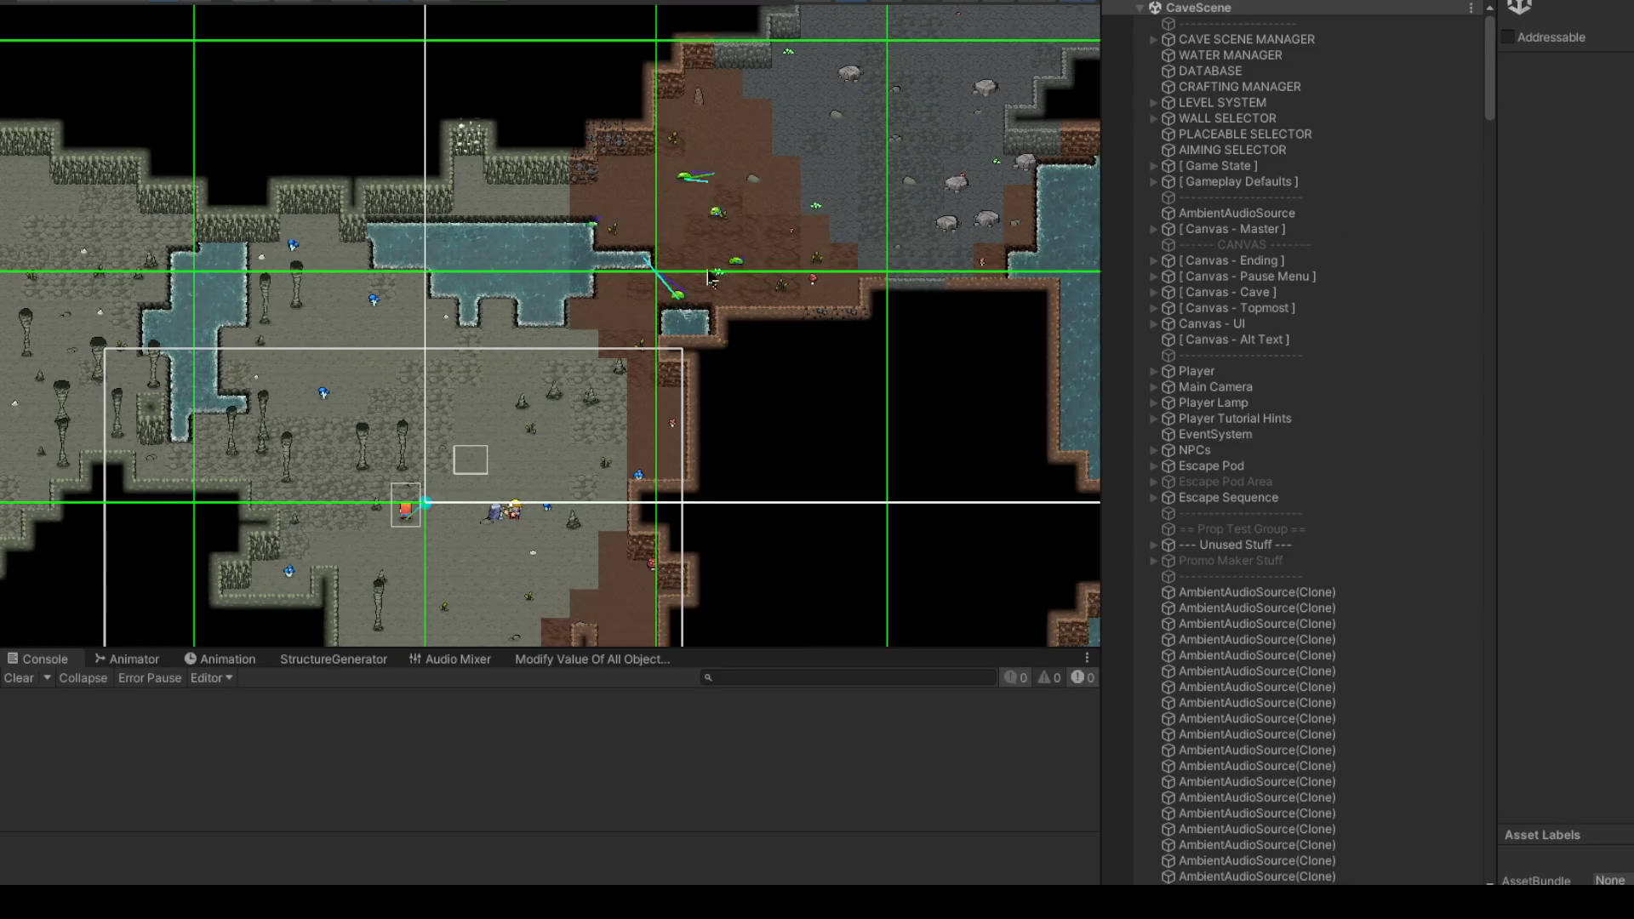
scroll(709, 276, "down", 10)
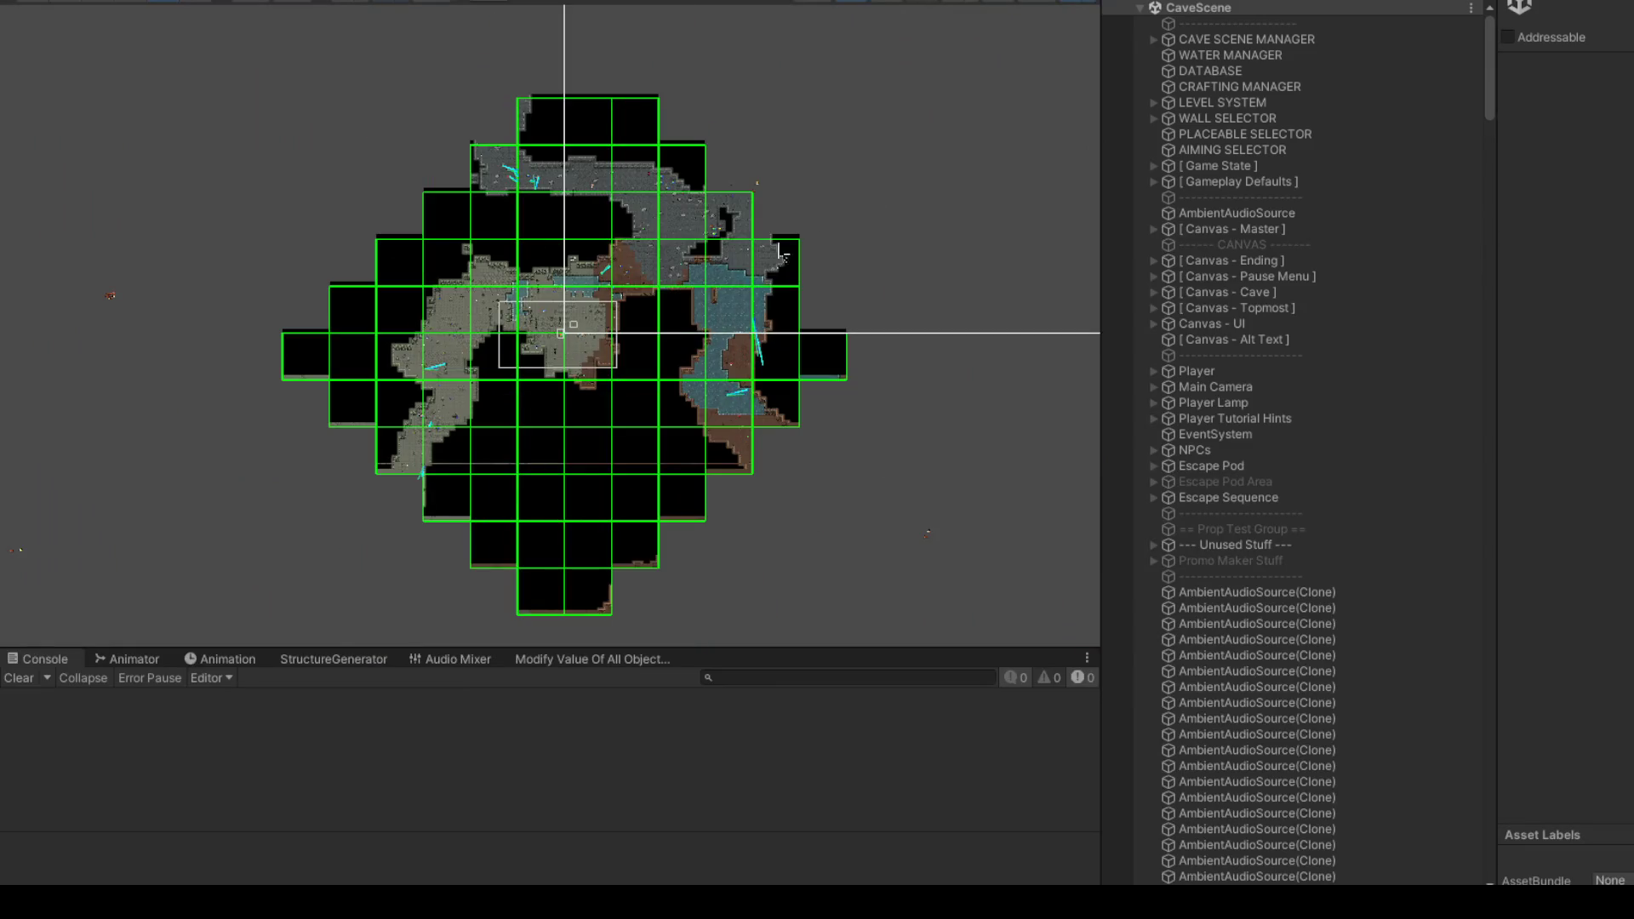
left_click(1075, 3)
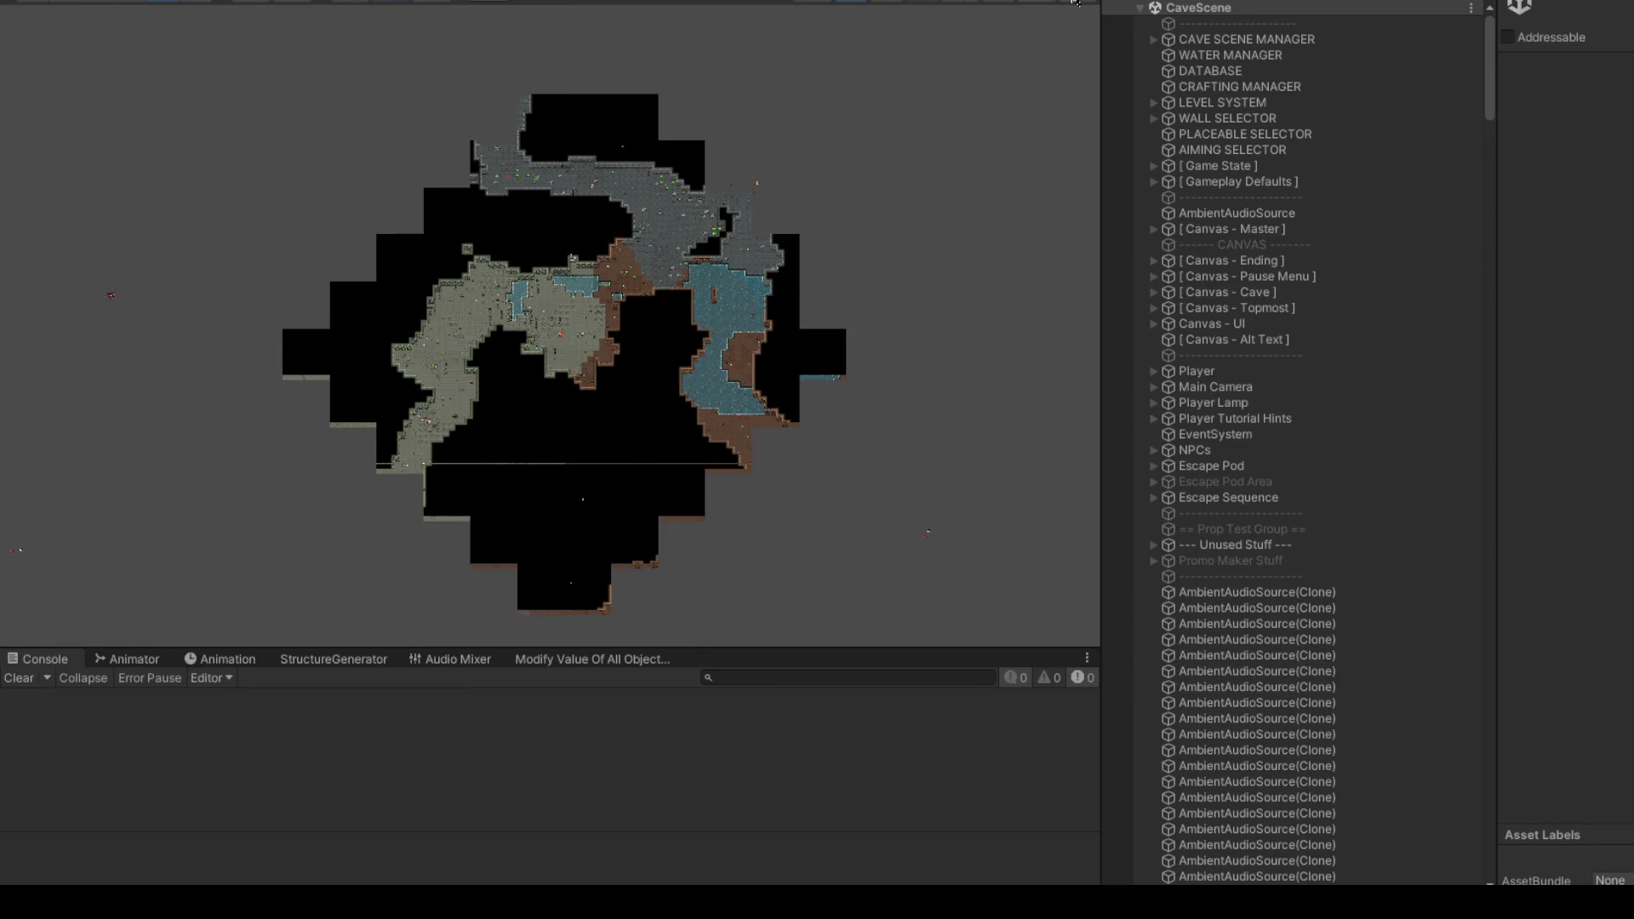
scroll(517, 349, "up", 5)
scroll(517, 349, "down", 3)
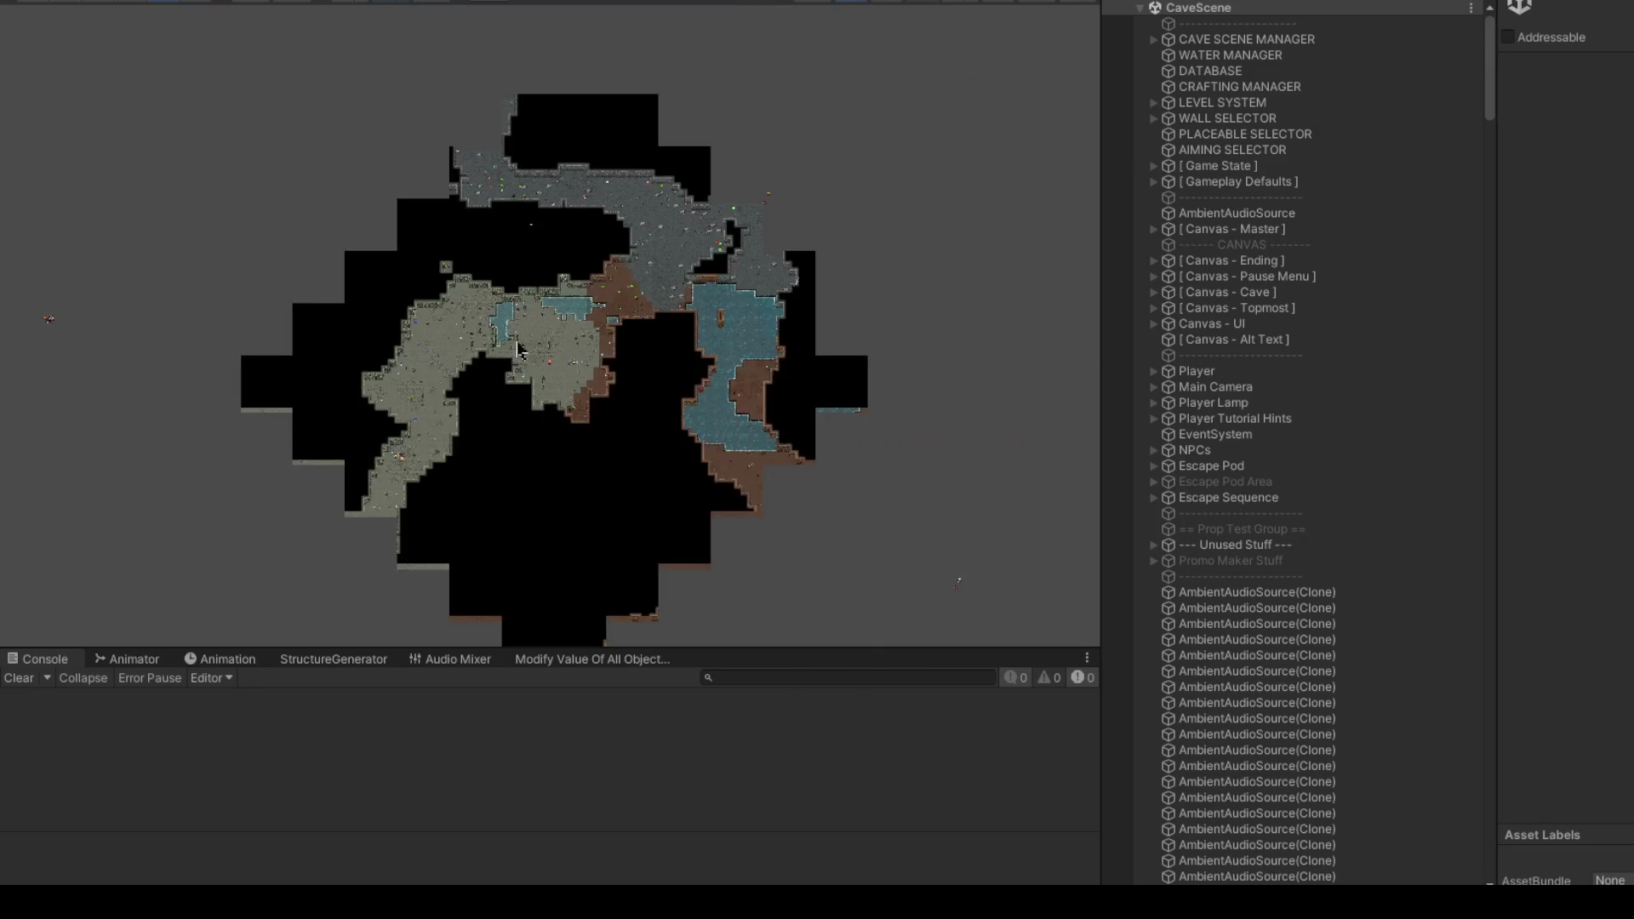
scroll(613, 194, "down", 2)
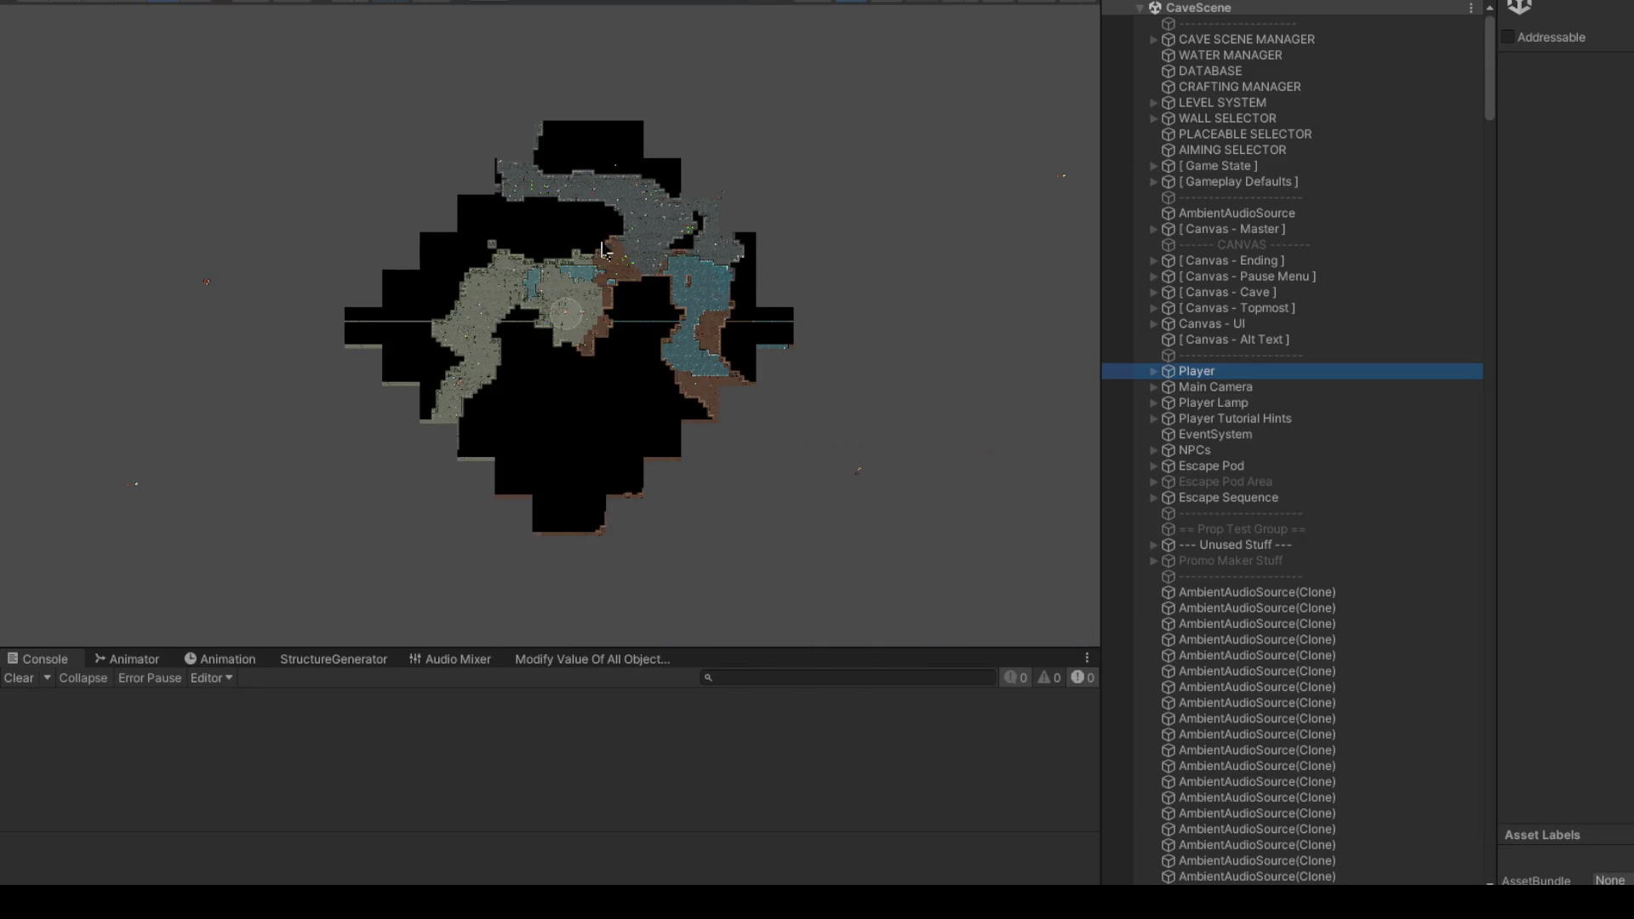
scroll(547, 294, "up", 3)
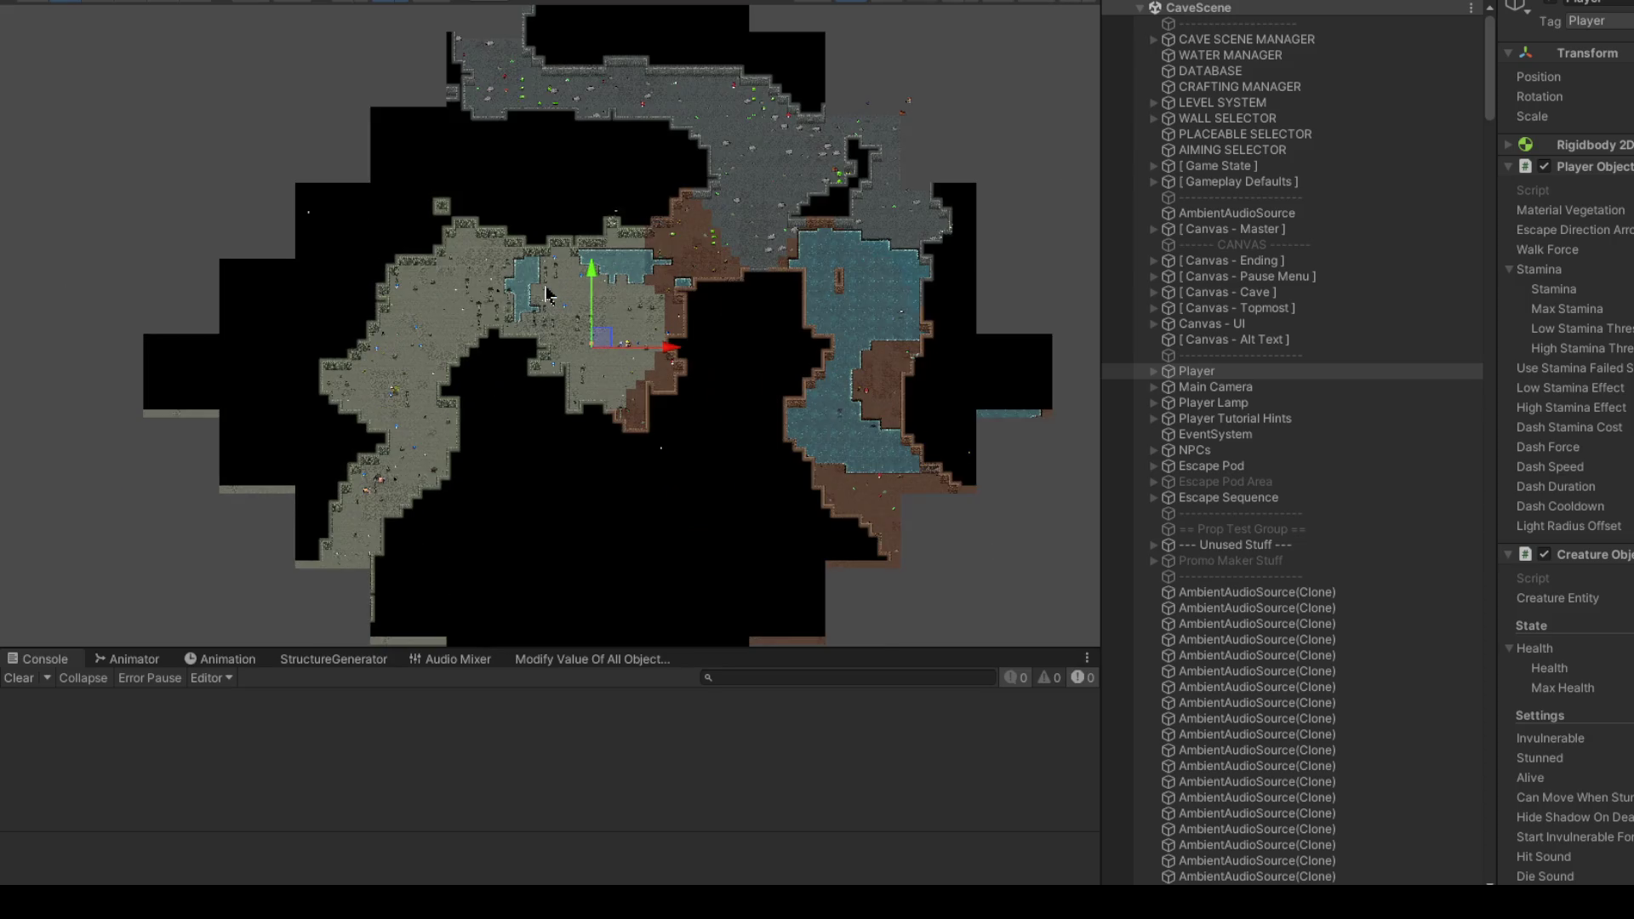
mouse_move(758, 423)
left_mouse_down()
mouse_move(585, 319)
mouse_move(521, 326)
mouse_move(453, 238)
mouse_move(470, 268)
mouse_move(417, 115)
mouse_move(539, 175)
mouse_move(533, 354)
mouse_move(506, 370)
mouse_move(482, 433)
mouse_move(654, 475)
left_mouse_up()
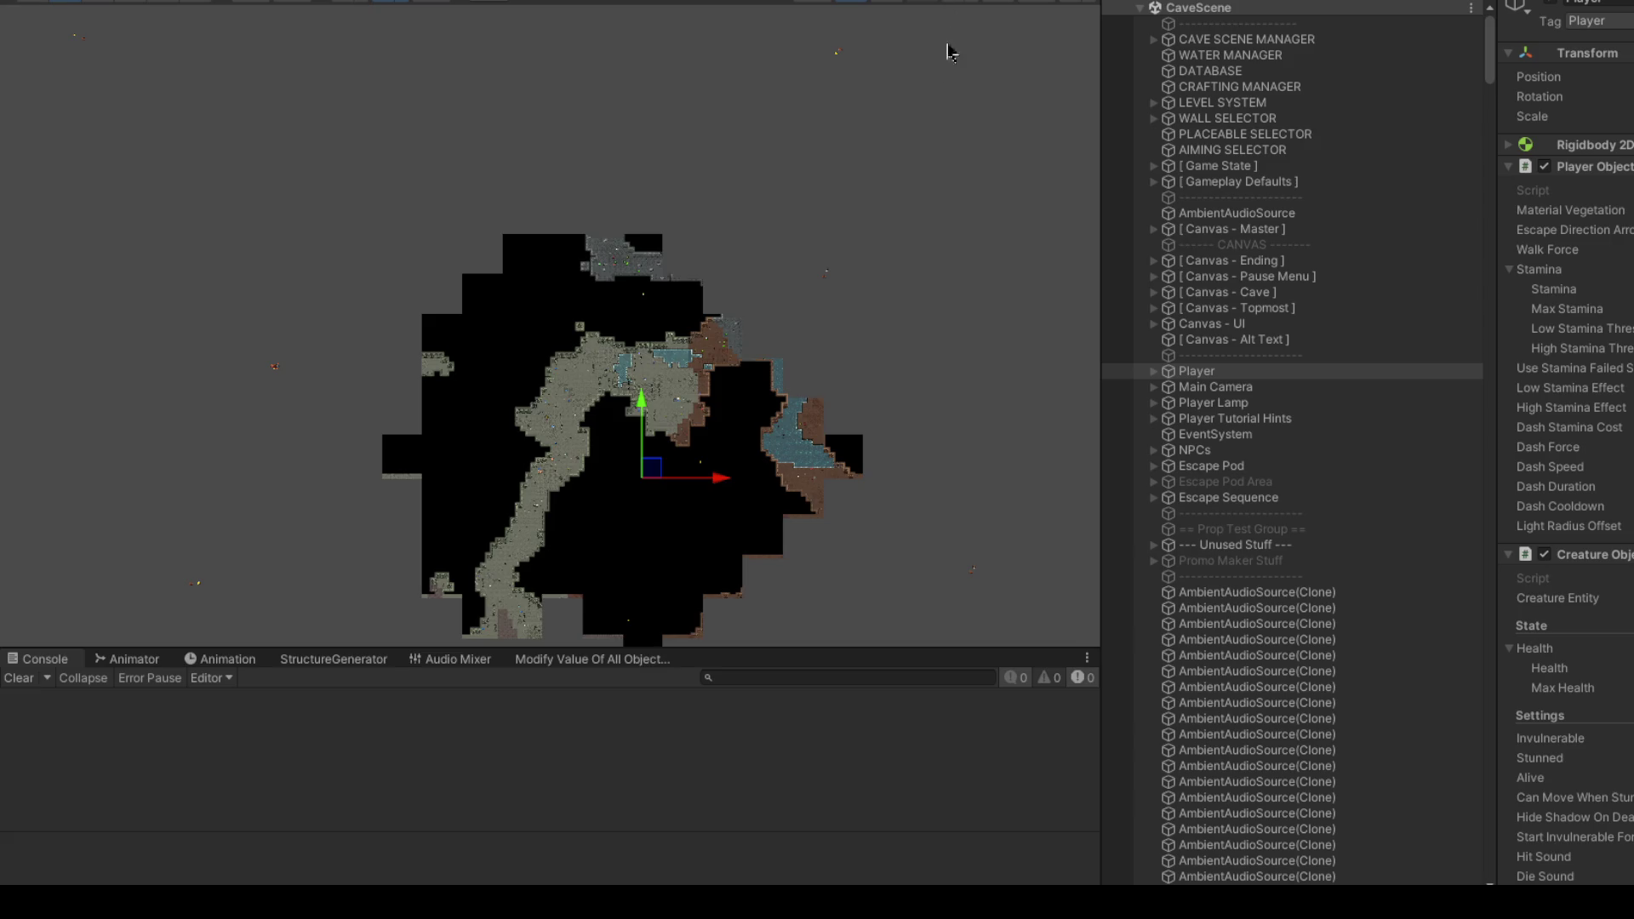
scroll(928, 356, "down", 3)
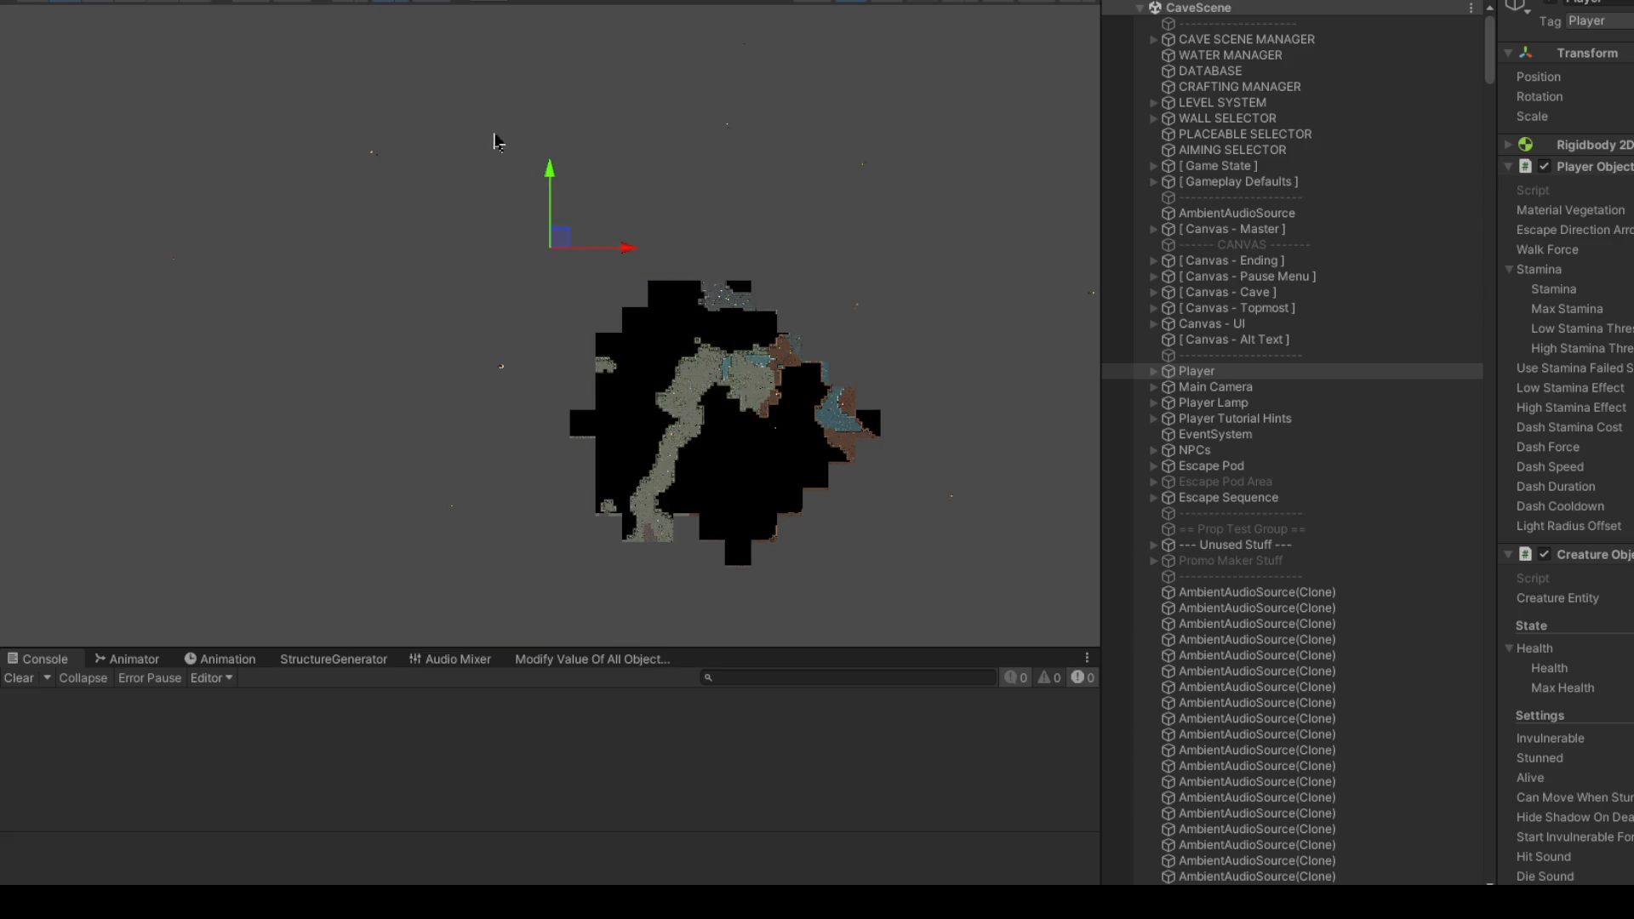
scroll(498, 143, "up", 3)
scroll(596, 362, "up", 2)
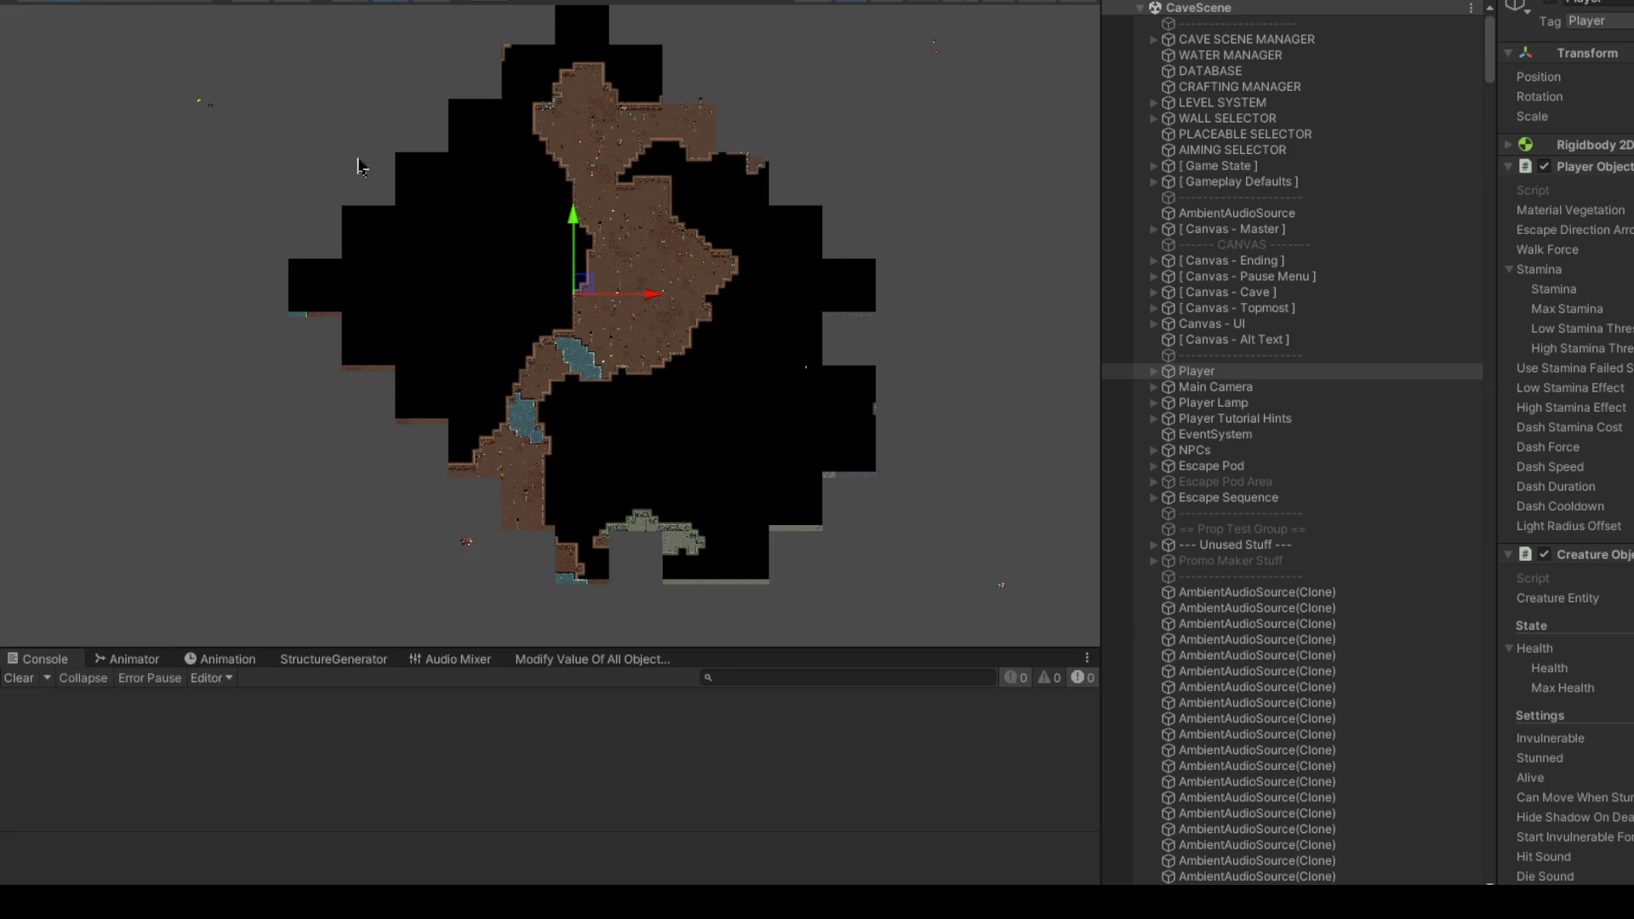
scroll(387, 255, "down", 2)
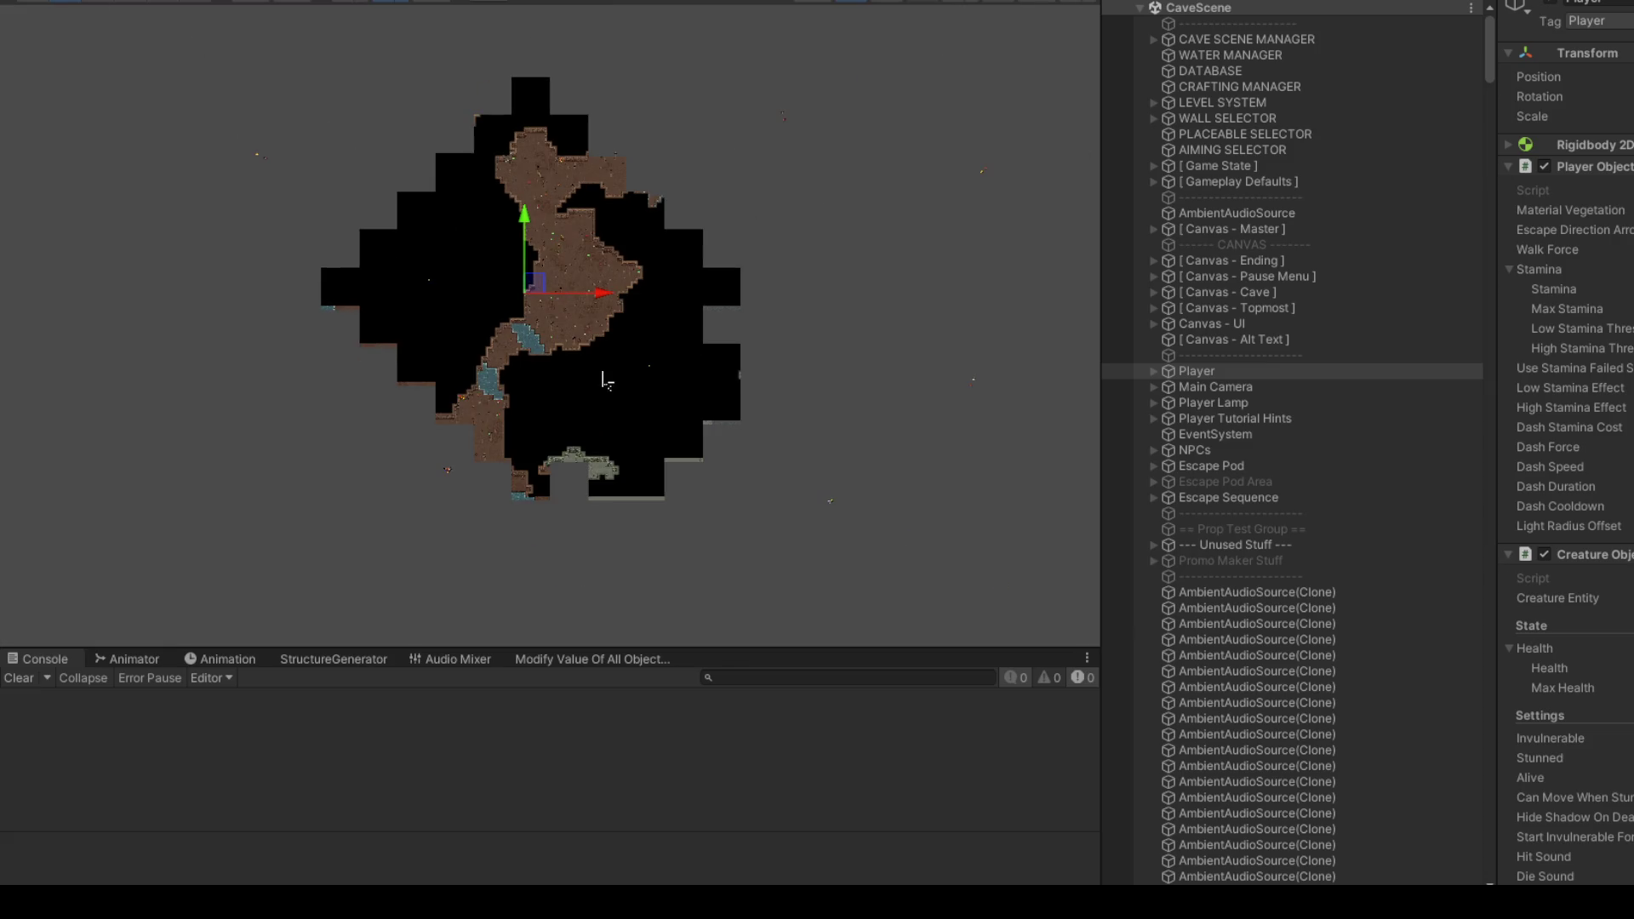
mouse_move(545, 300)
left_mouse_down()
mouse_move(684, 303)
mouse_move(722, 337)
mouse_move(834, 338)
mouse_move(527, 308)
left_mouse_up()
scroll(836, 337, "up", 3)
left_click_drag(539, 212, 642, 291)
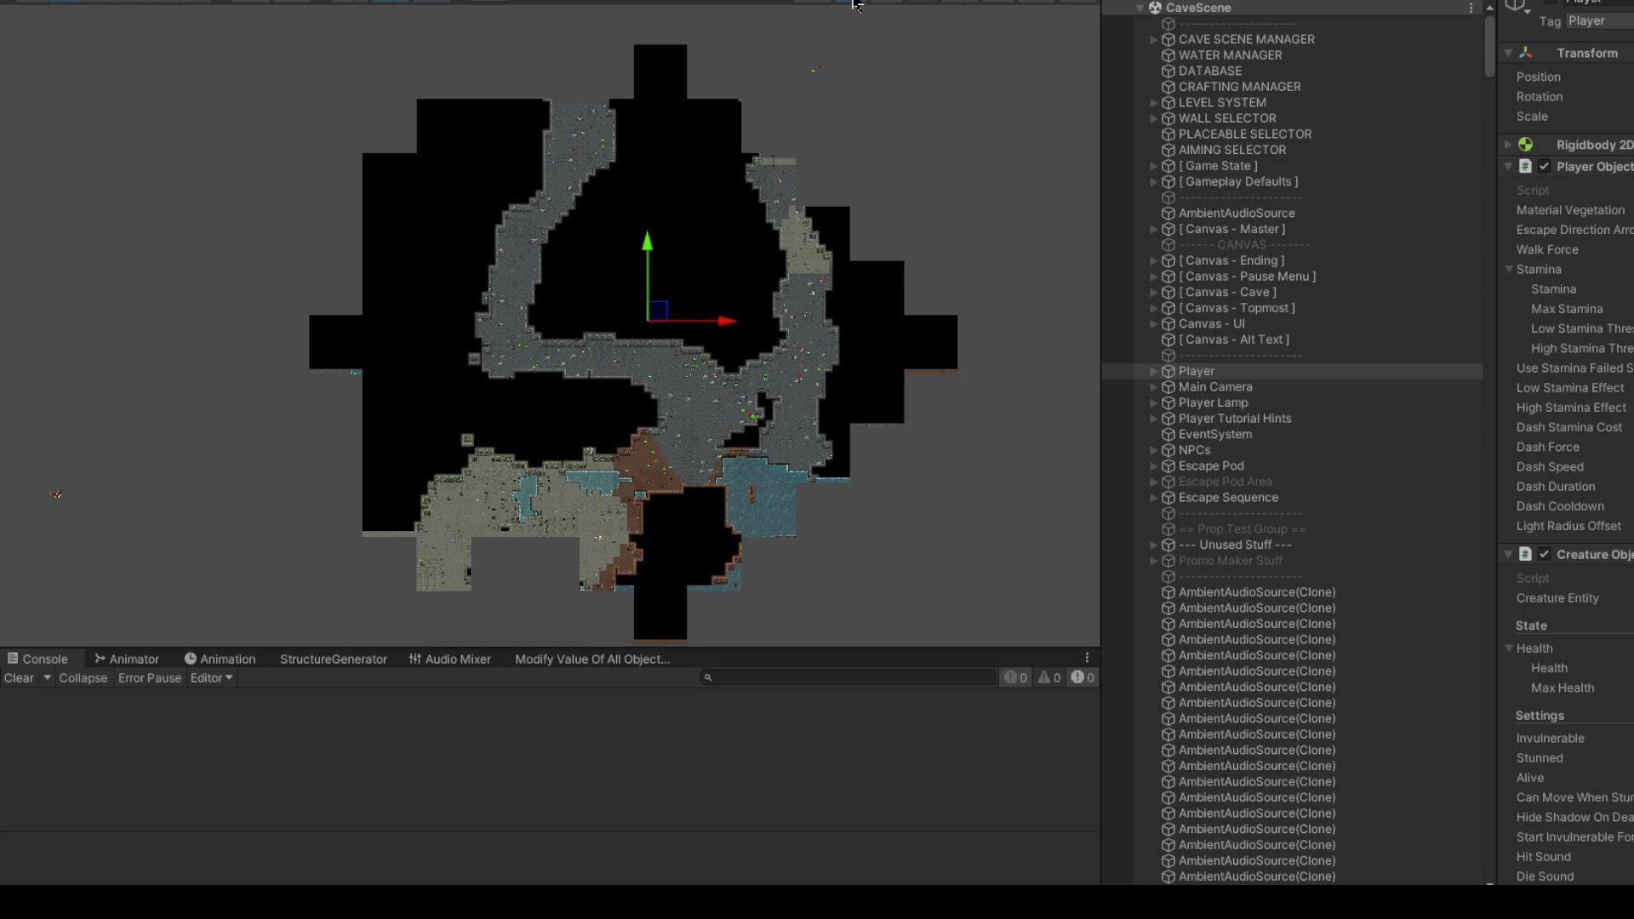
left_click(854, 4)
mouse_move(473, 381)
left_mouse_down()
mouse_move(595, 471)
mouse_move(639, 368)
mouse_move(636, 405)
mouse_move(857, 390)
mouse_move(741, 425)
mouse_move(799, 460)
mouse_move(770, 463)
mouse_move(763, 514)
mouse_move(711, 349)
mouse_move(795, 340)
mouse_move(783, 409)
mouse_move(748, 281)
mouse_move(785, 290)
mouse_move(584, 565)
mouse_move(763, 252)
mouse_move(564, 400)
mouse_move(360, 300)
mouse_move(605, 336)
mouse_move(536, 336)
mouse_move(568, 316)
mouse_move(522, 278)
mouse_move(503, 171)
mouse_move(439, 141)
left_mouse_up()
scroll(639, 368, "up", 4)
mouse_move(552, 196)
left_mouse_down()
mouse_move(644, 209)
mouse_move(817, 294)
mouse_move(806, 251)
mouse_move(802, 294)
left_mouse_up()
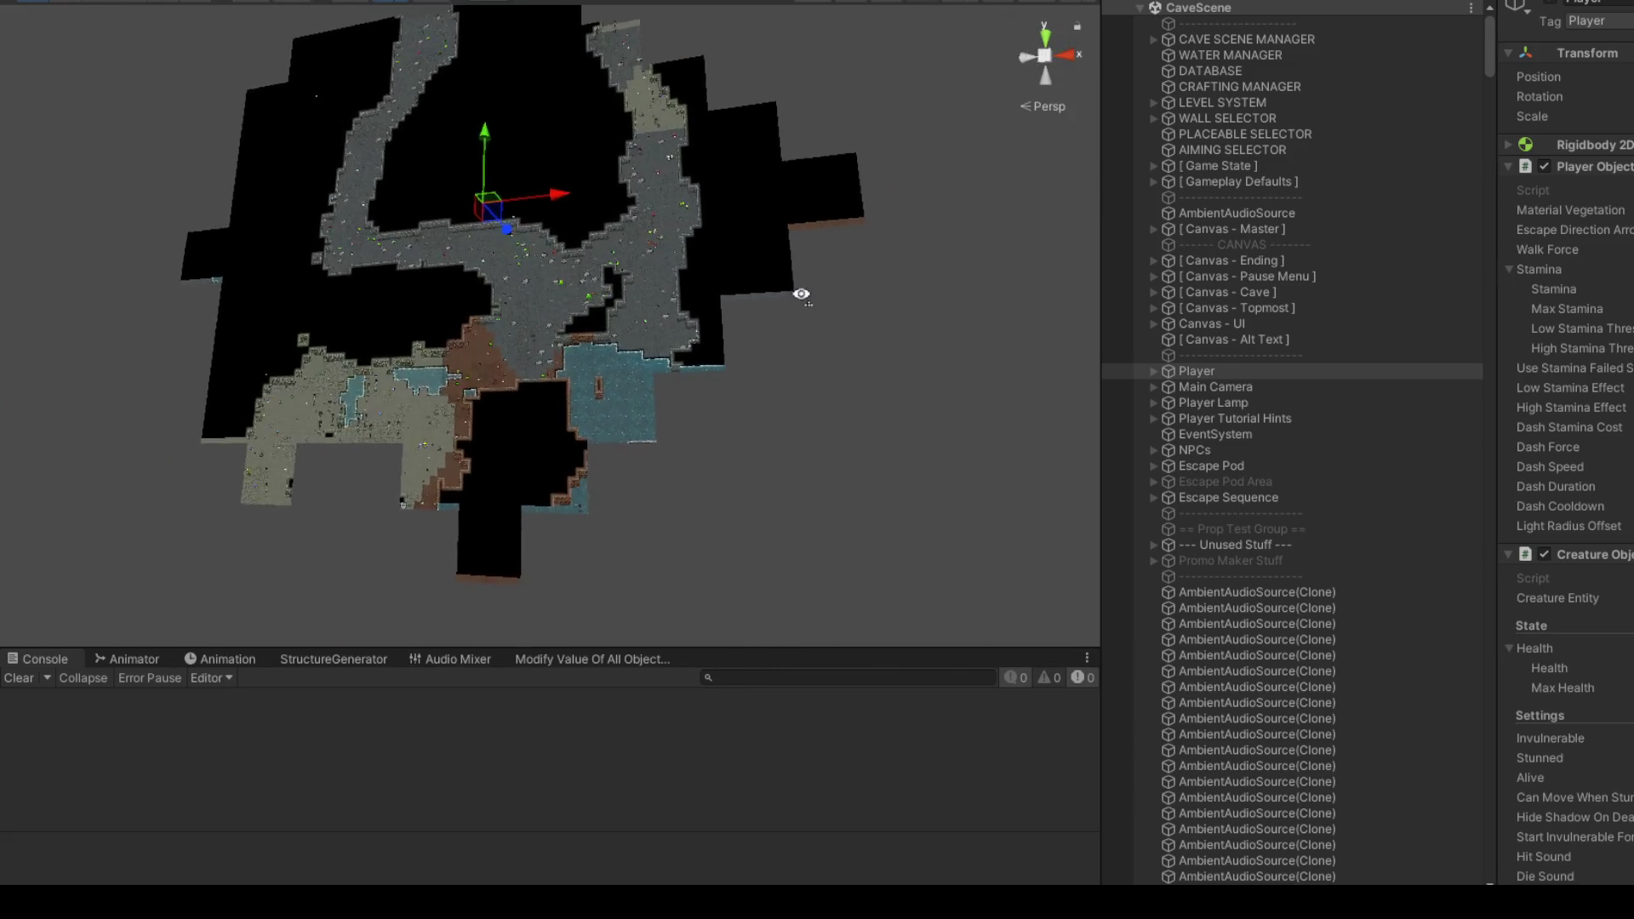
scroll(801, 294, "up", 3)
scroll(801, 288, "up", 8)
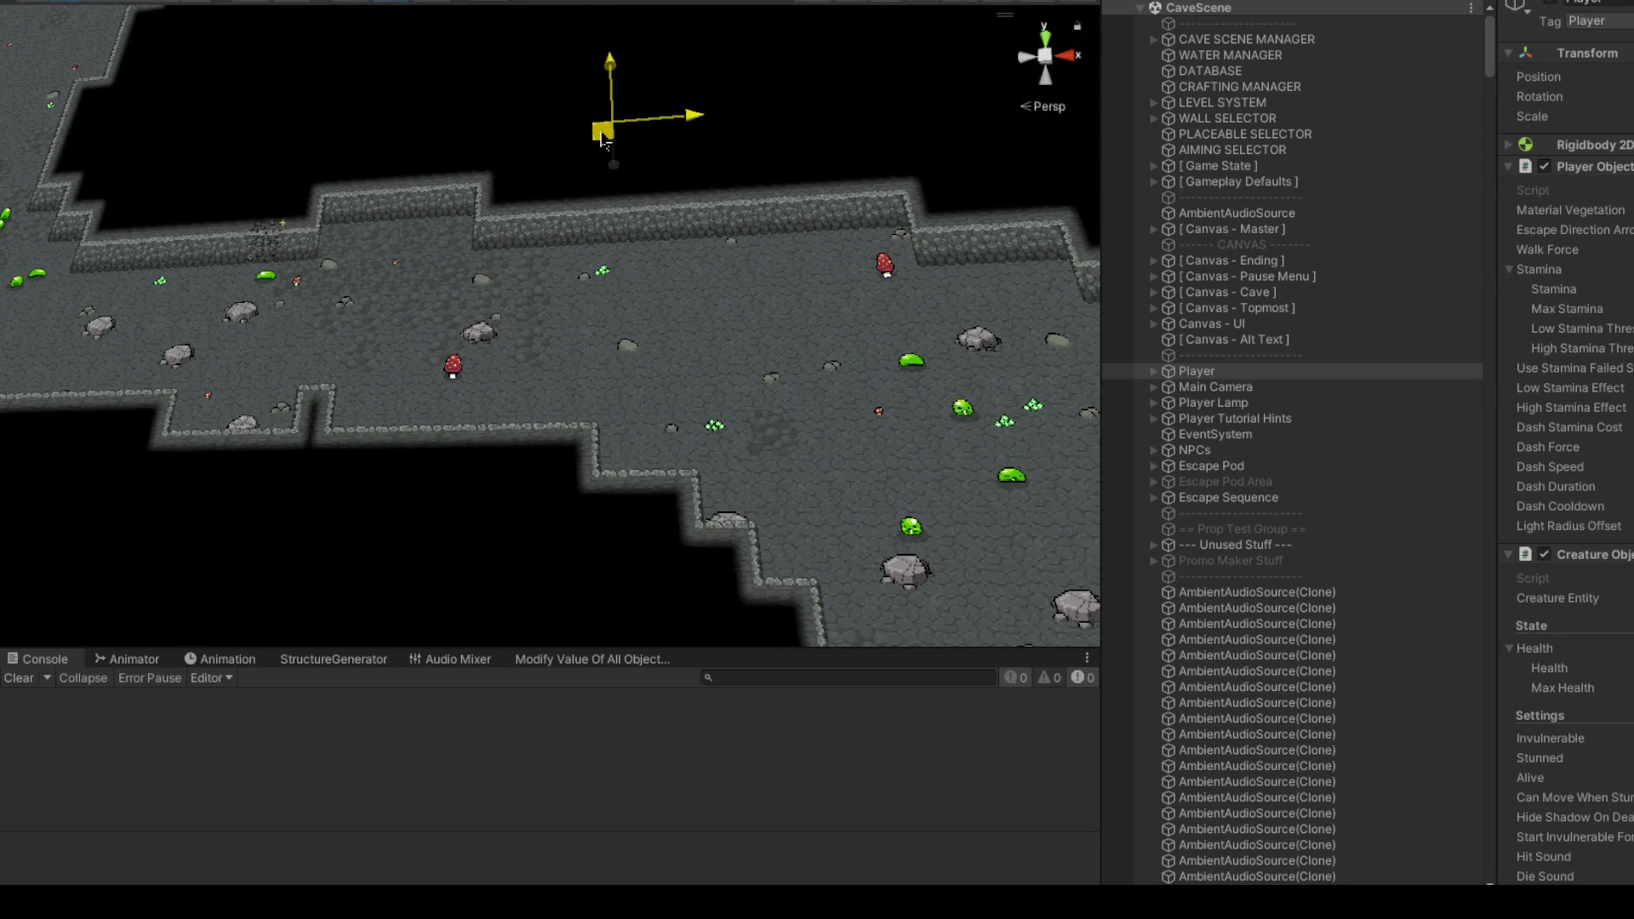
scroll(510, 378, "down", 10)
mouse_move(510, 378)
left_mouse_down()
mouse_move(693, 222)
mouse_move(675, 463)
mouse_move(693, 439)
mouse_move(603, 353)
left_mouse_up()
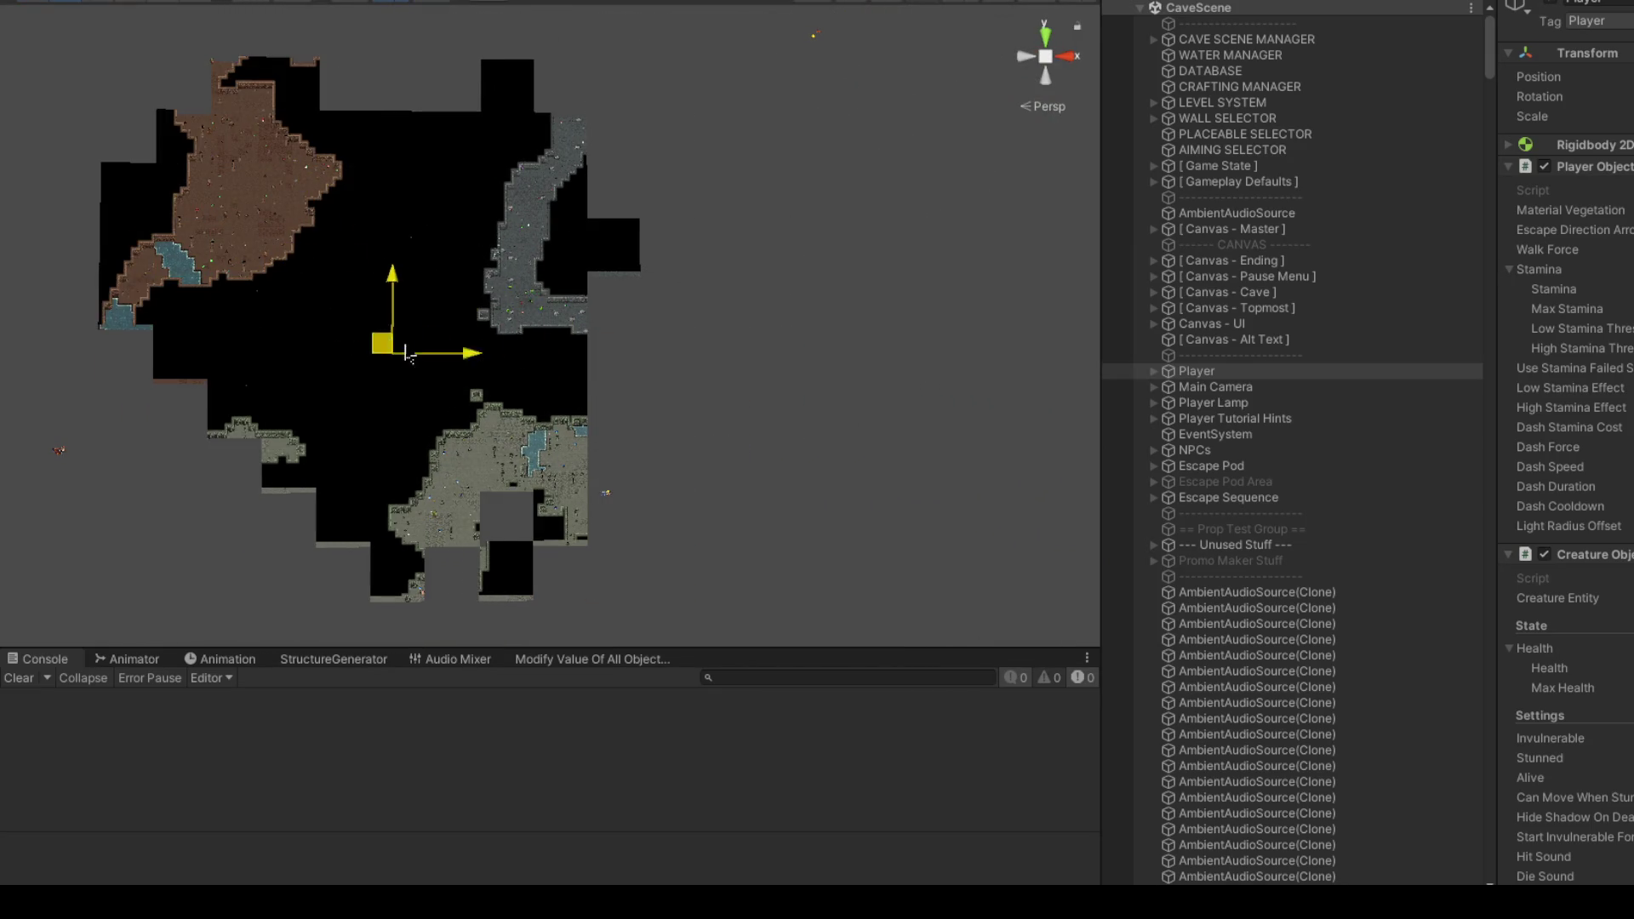
mouse_move(572, 267)
left_mouse_down()
mouse_move(697, 181)
mouse_move(673, 177)
mouse_move(715, 166)
mouse_move(339, 191)
mouse_move(539, 263)
mouse_move(346, 365)
mouse_move(365, 307)
mouse_move(344, 125)
mouse_move(522, 255)
mouse_move(540, 204)
mouse_move(562, 409)
mouse_move(529, 439)
left_mouse_up()
scroll(657, 183, "up", 2)
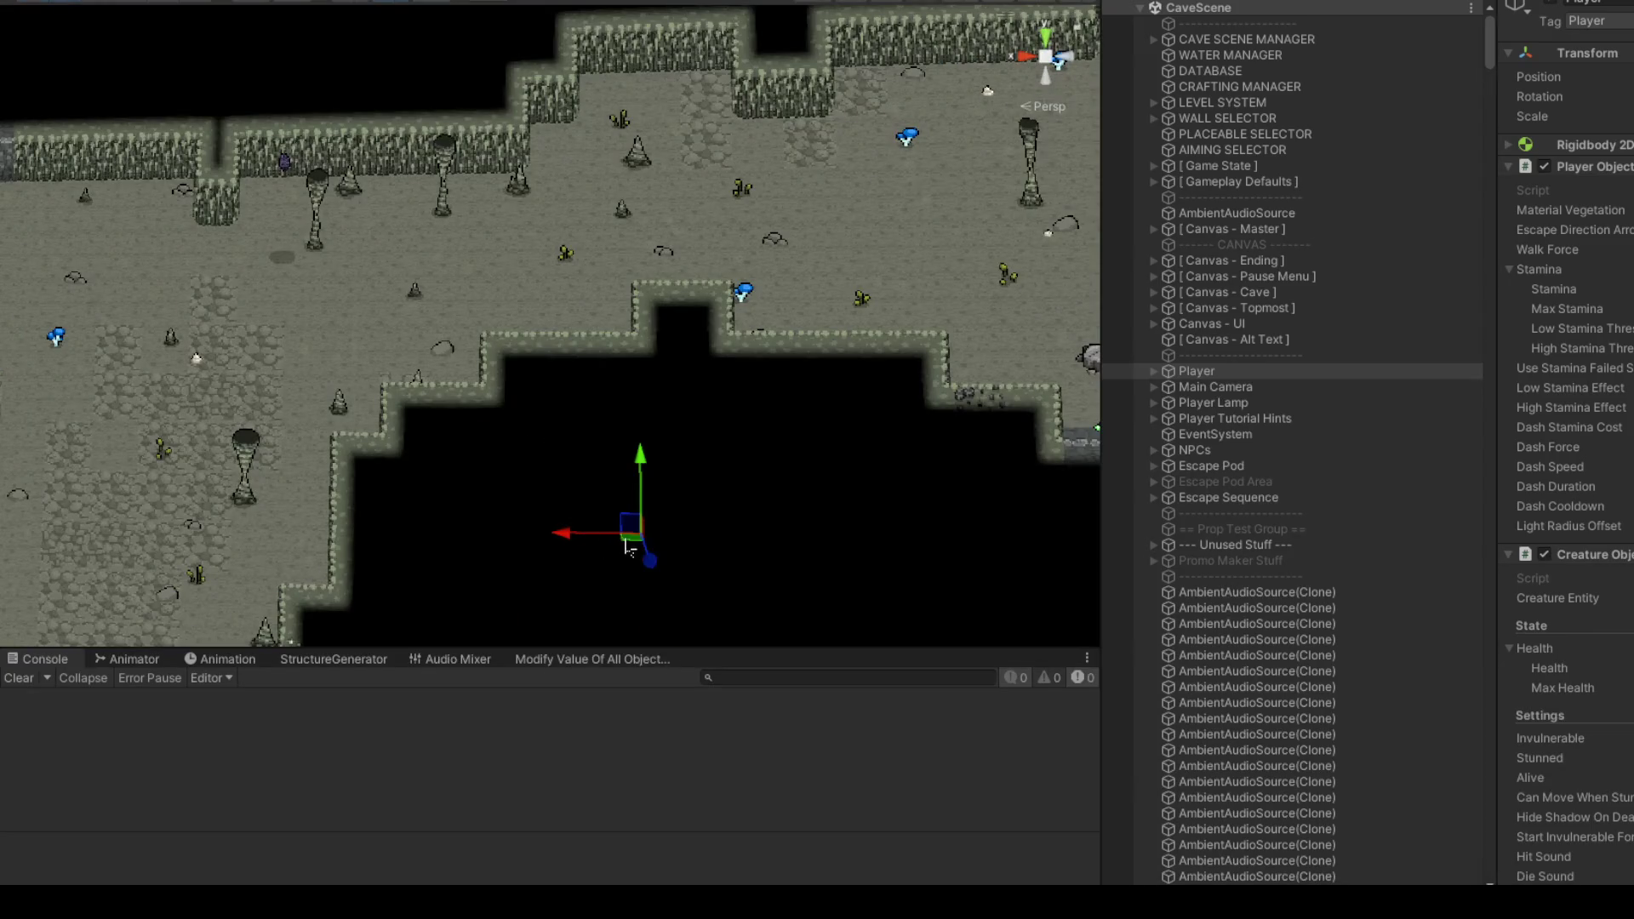
scroll(753, 224, "down", 10)
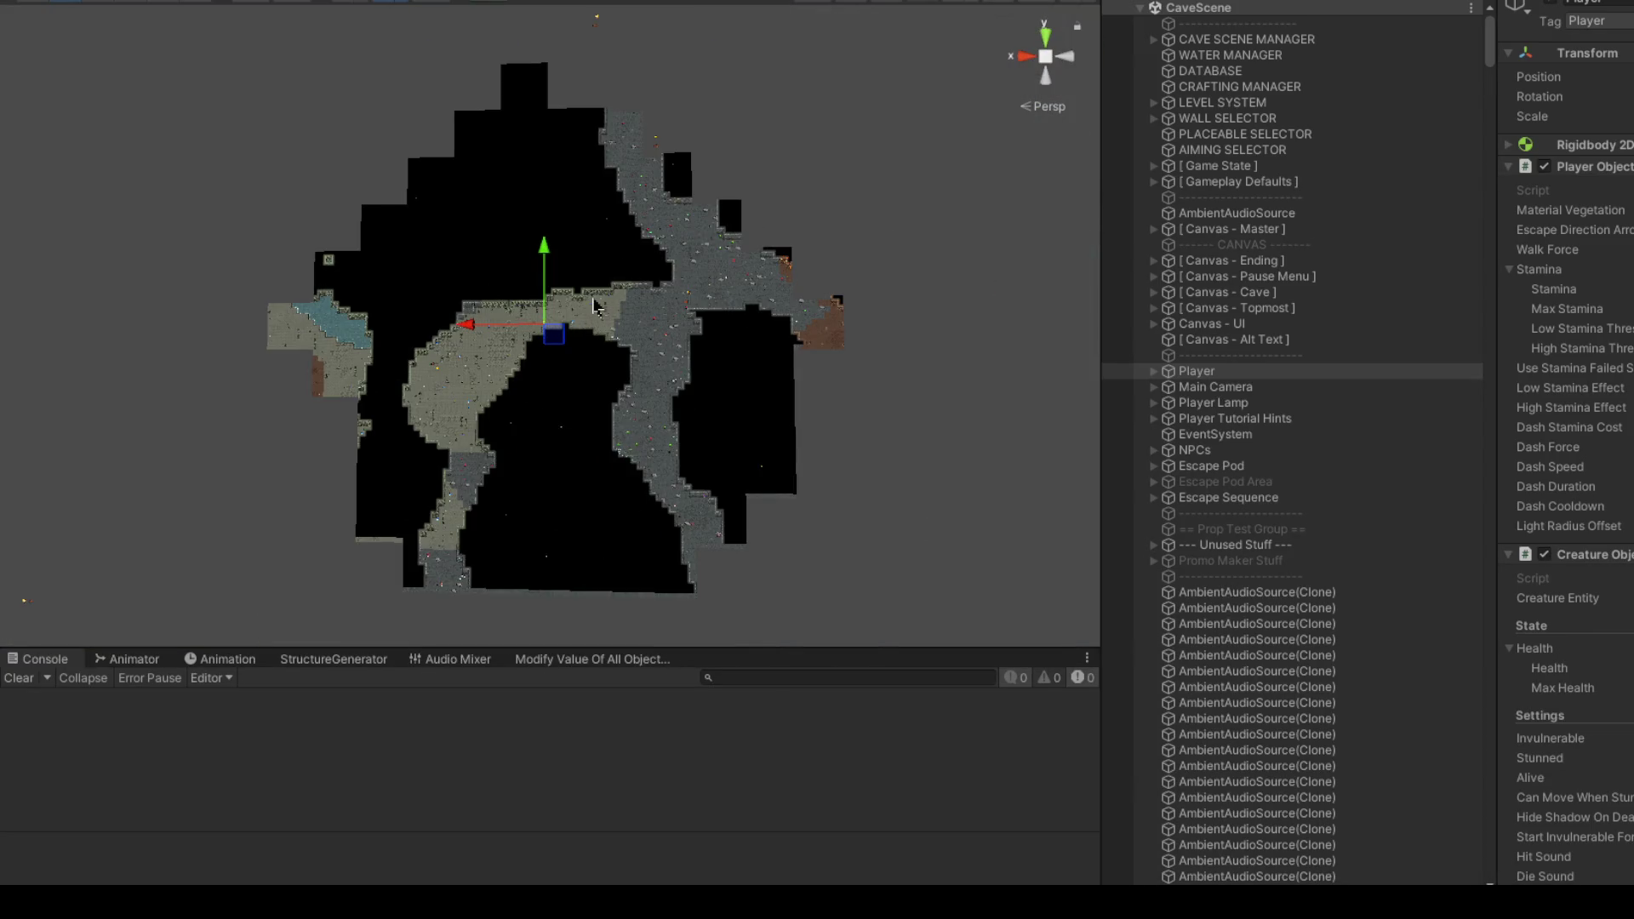
scroll(596, 306, "up", 10)
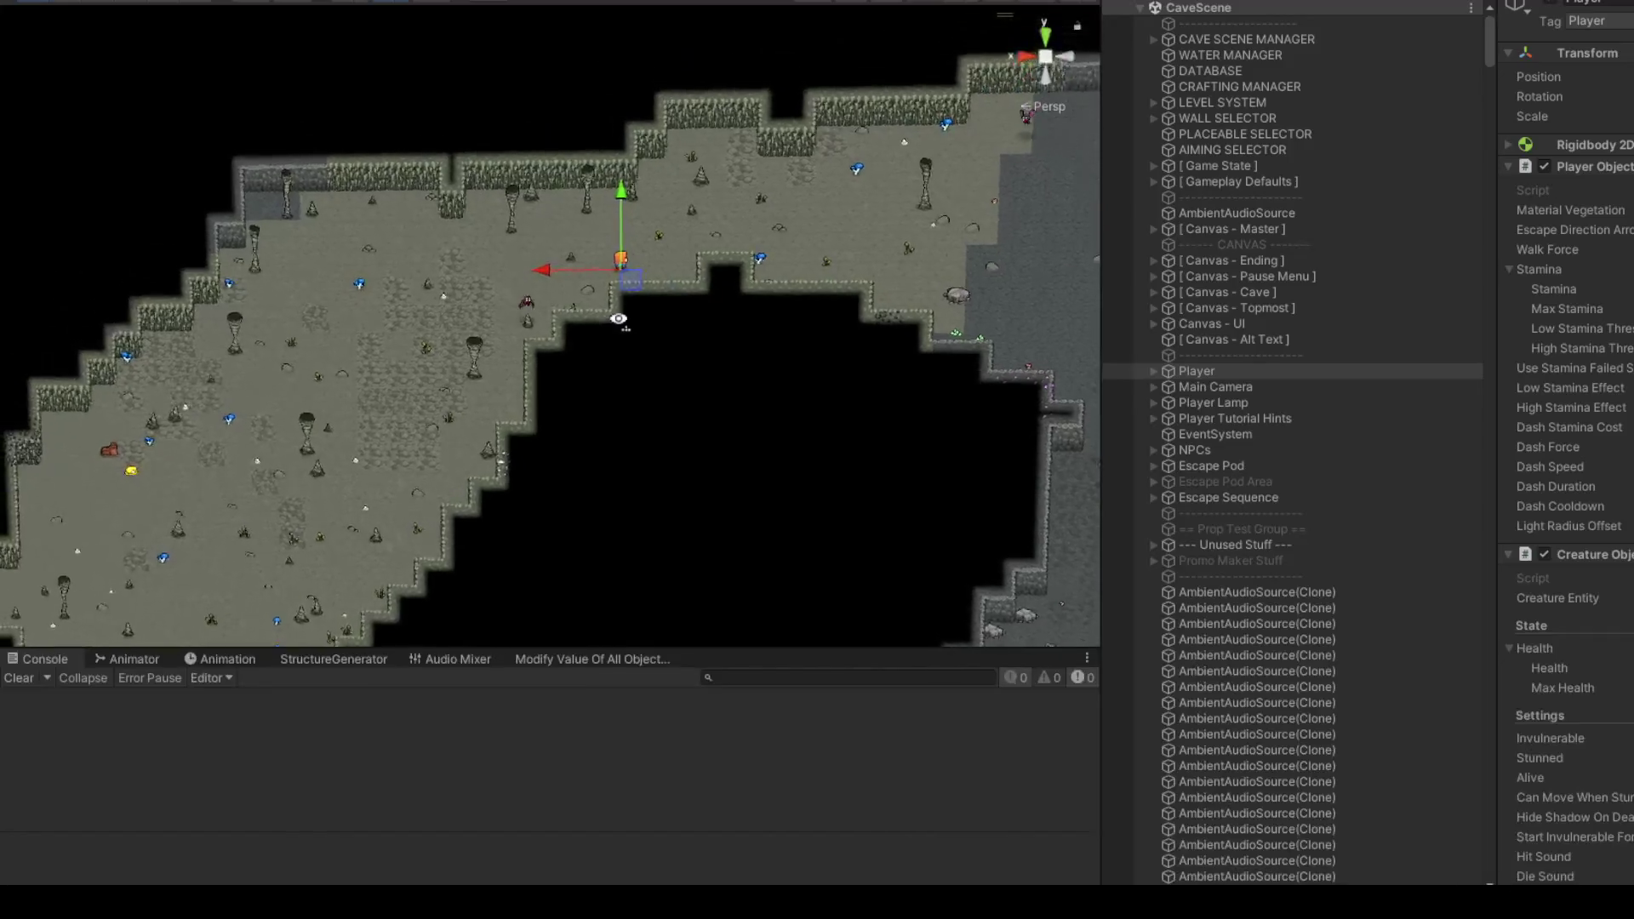
left_click_drag(619, 319, 602, 292)
scroll(569, 272, "down", 5)
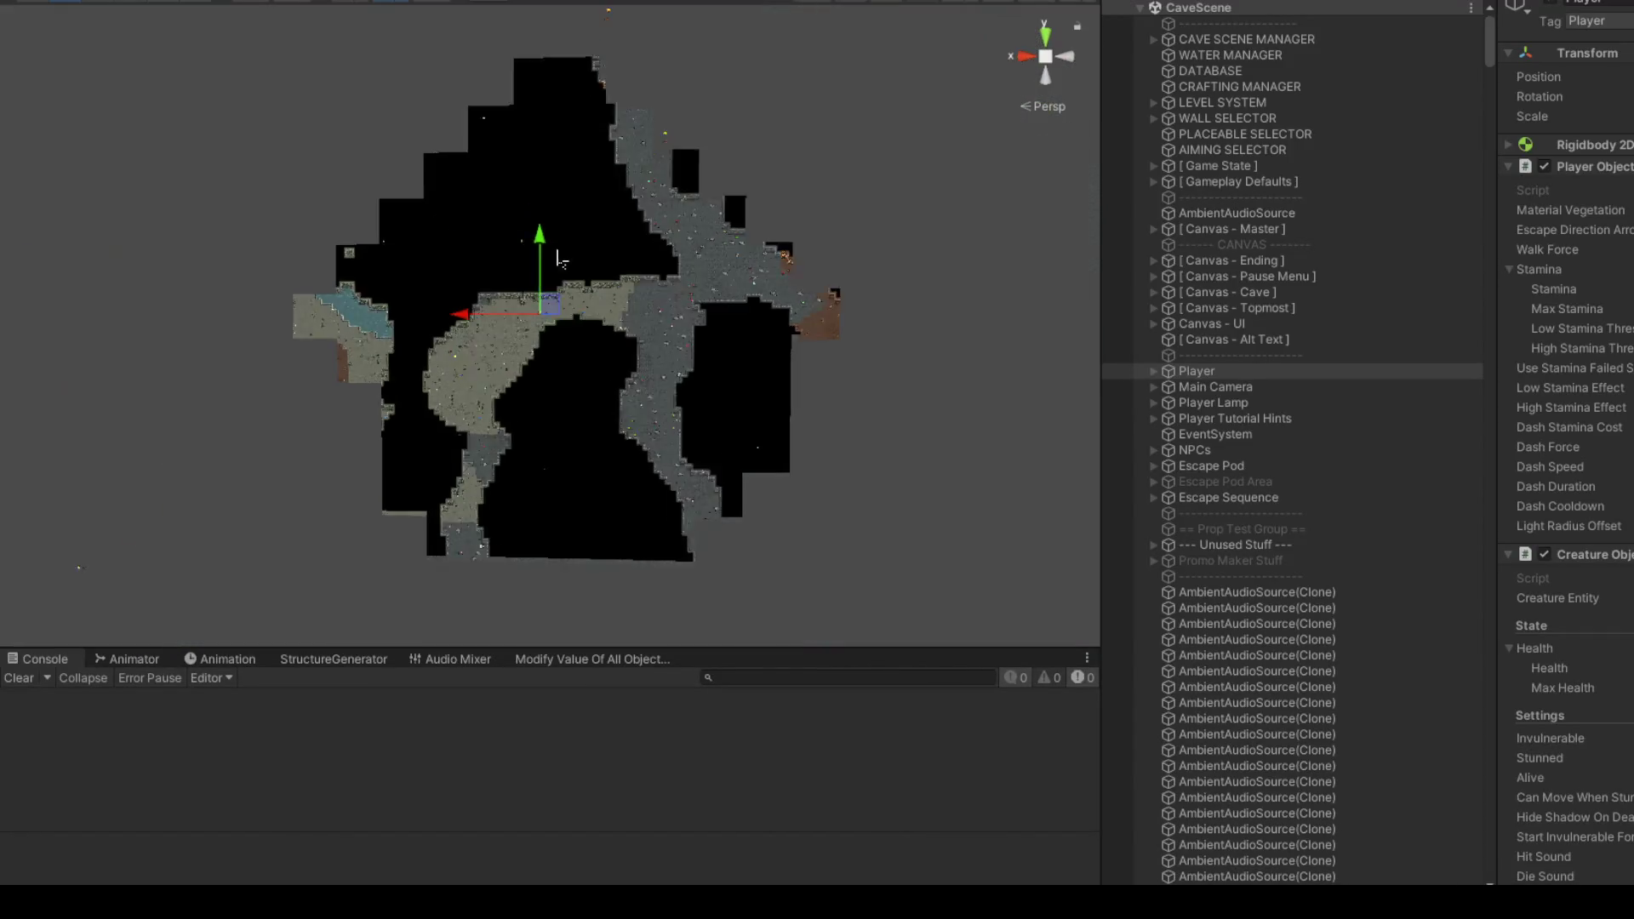
scroll(575, 320, "up", 3)
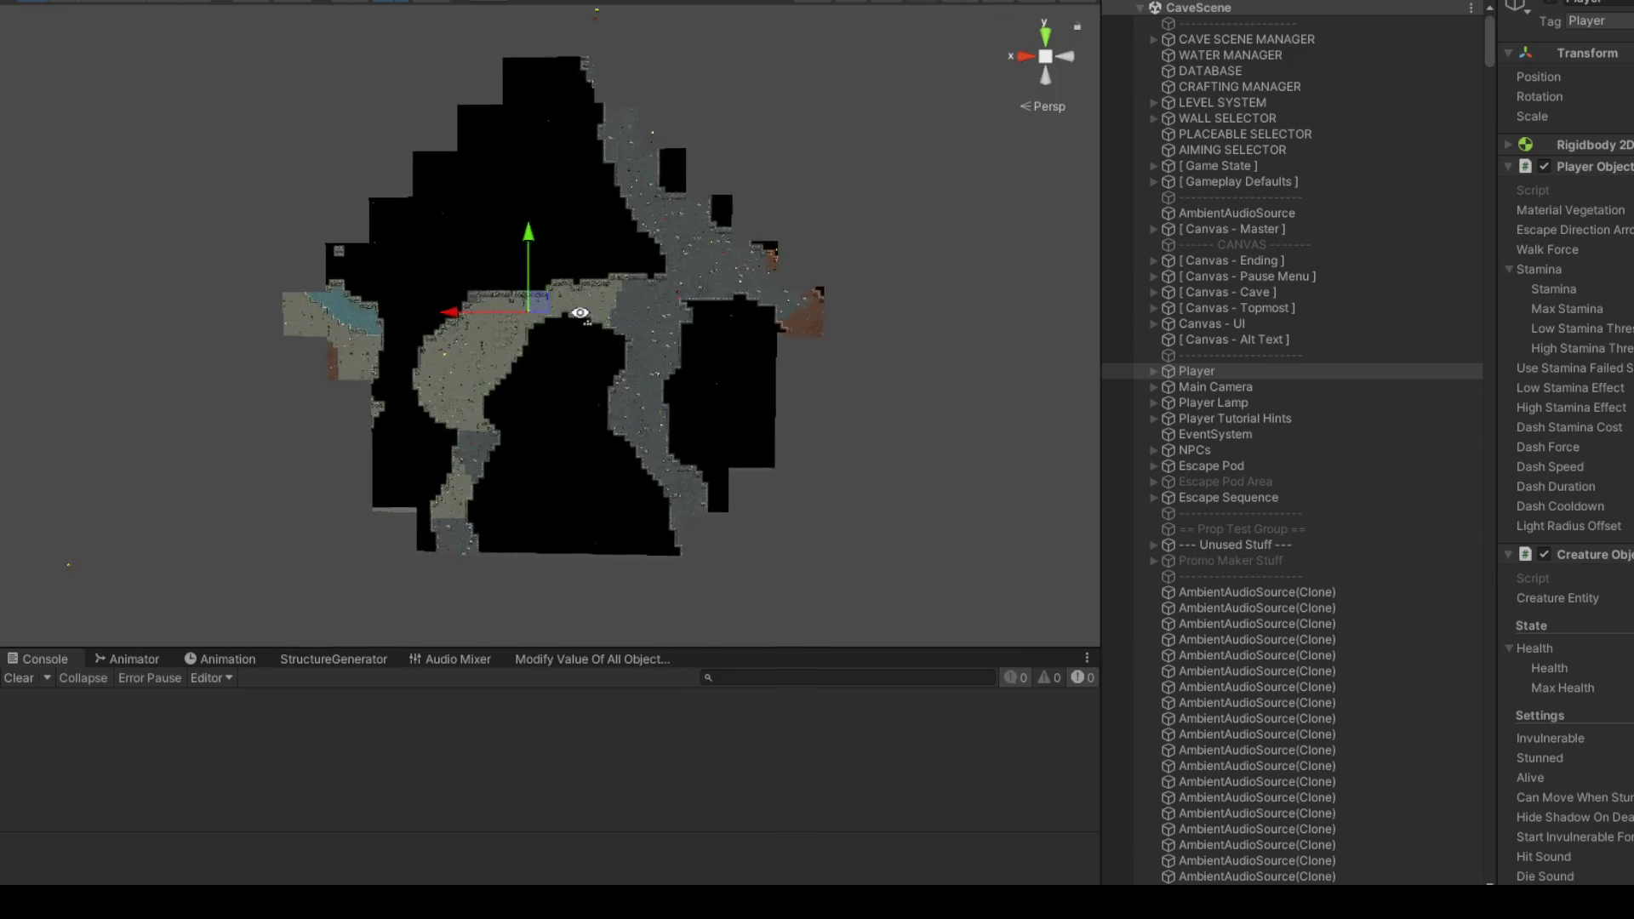
Step: Frame the player and orbit the scene camera to a close, low-angle view of the cave
left_click(586, 304)
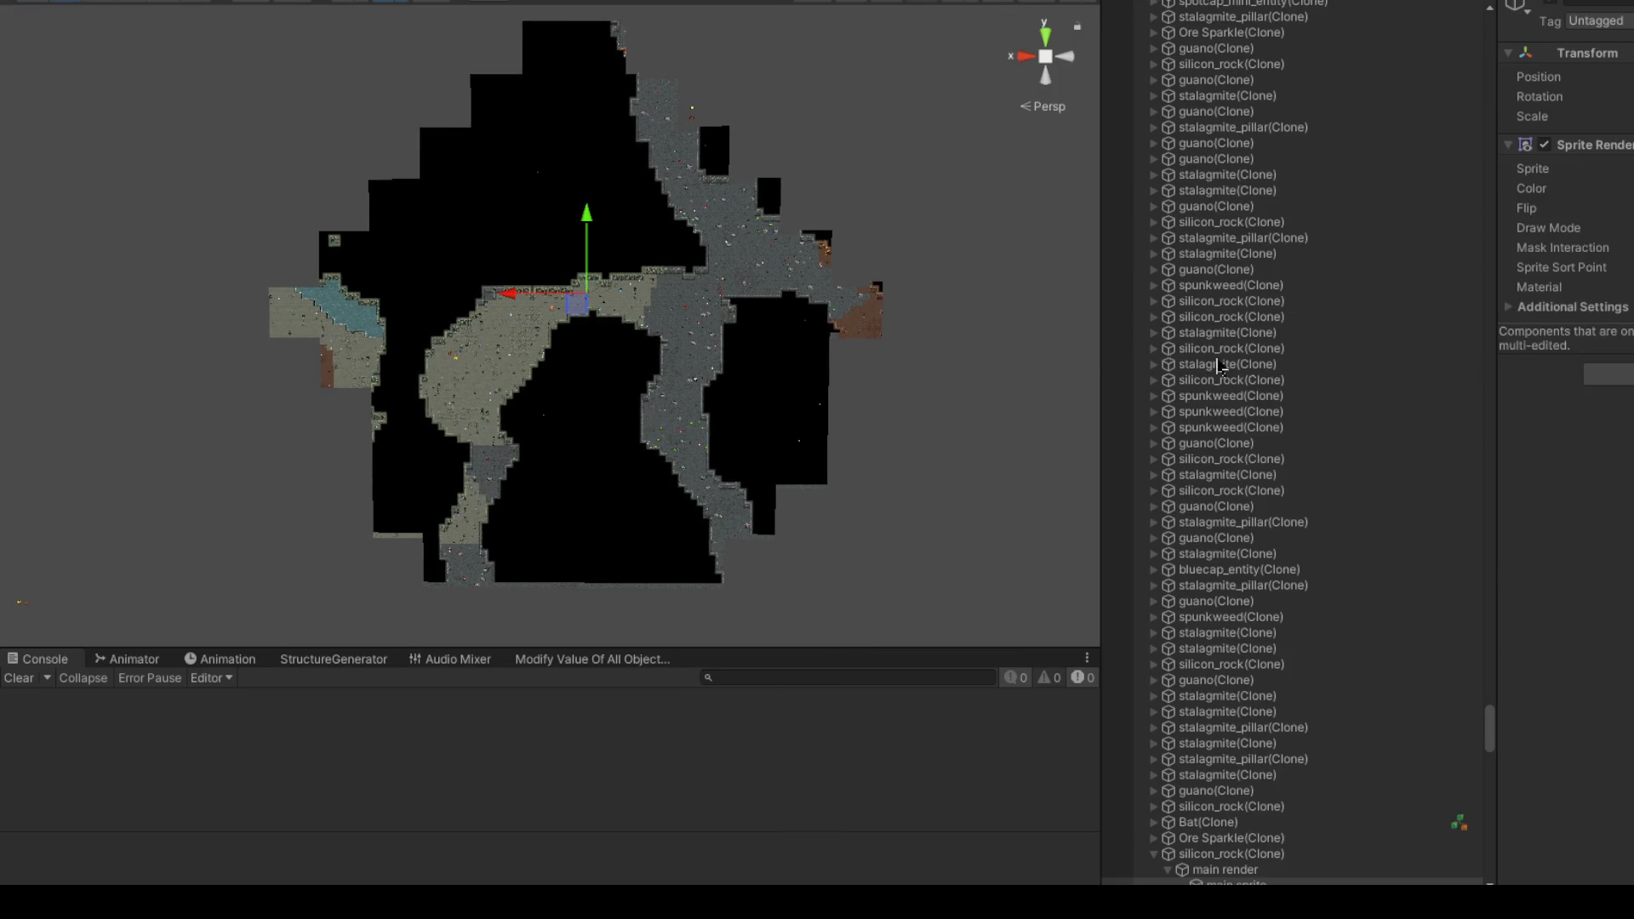
left_click(502, 29)
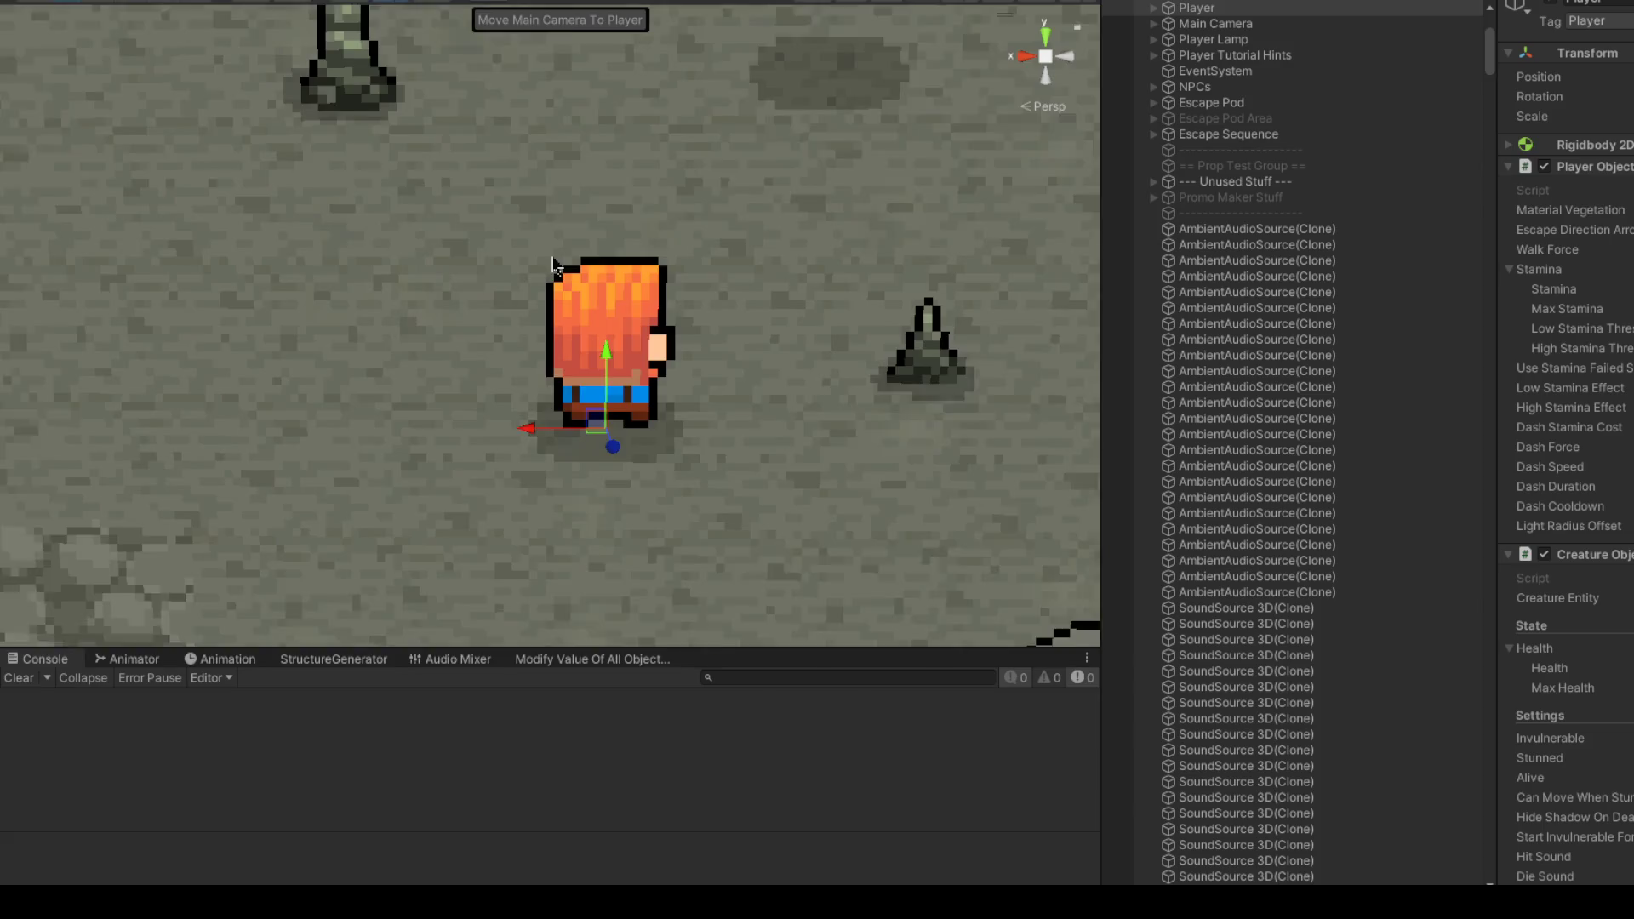
scroll(630, 322, "down", 5)
scroll(554, 347, "down", 2)
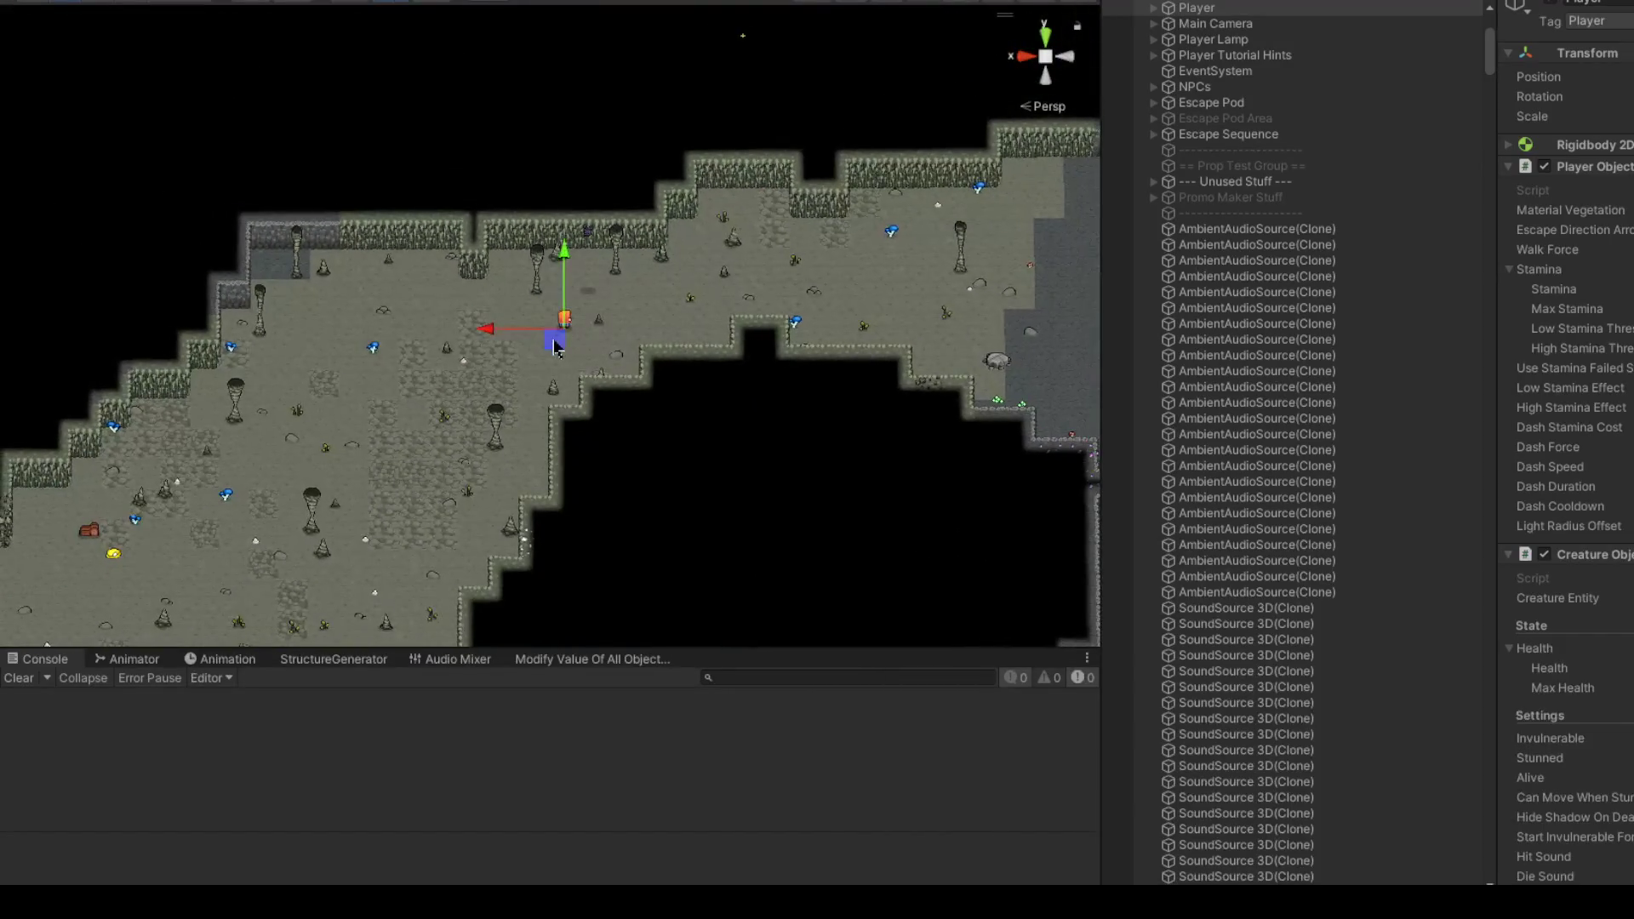
scroll(364, 330, "down", 6)
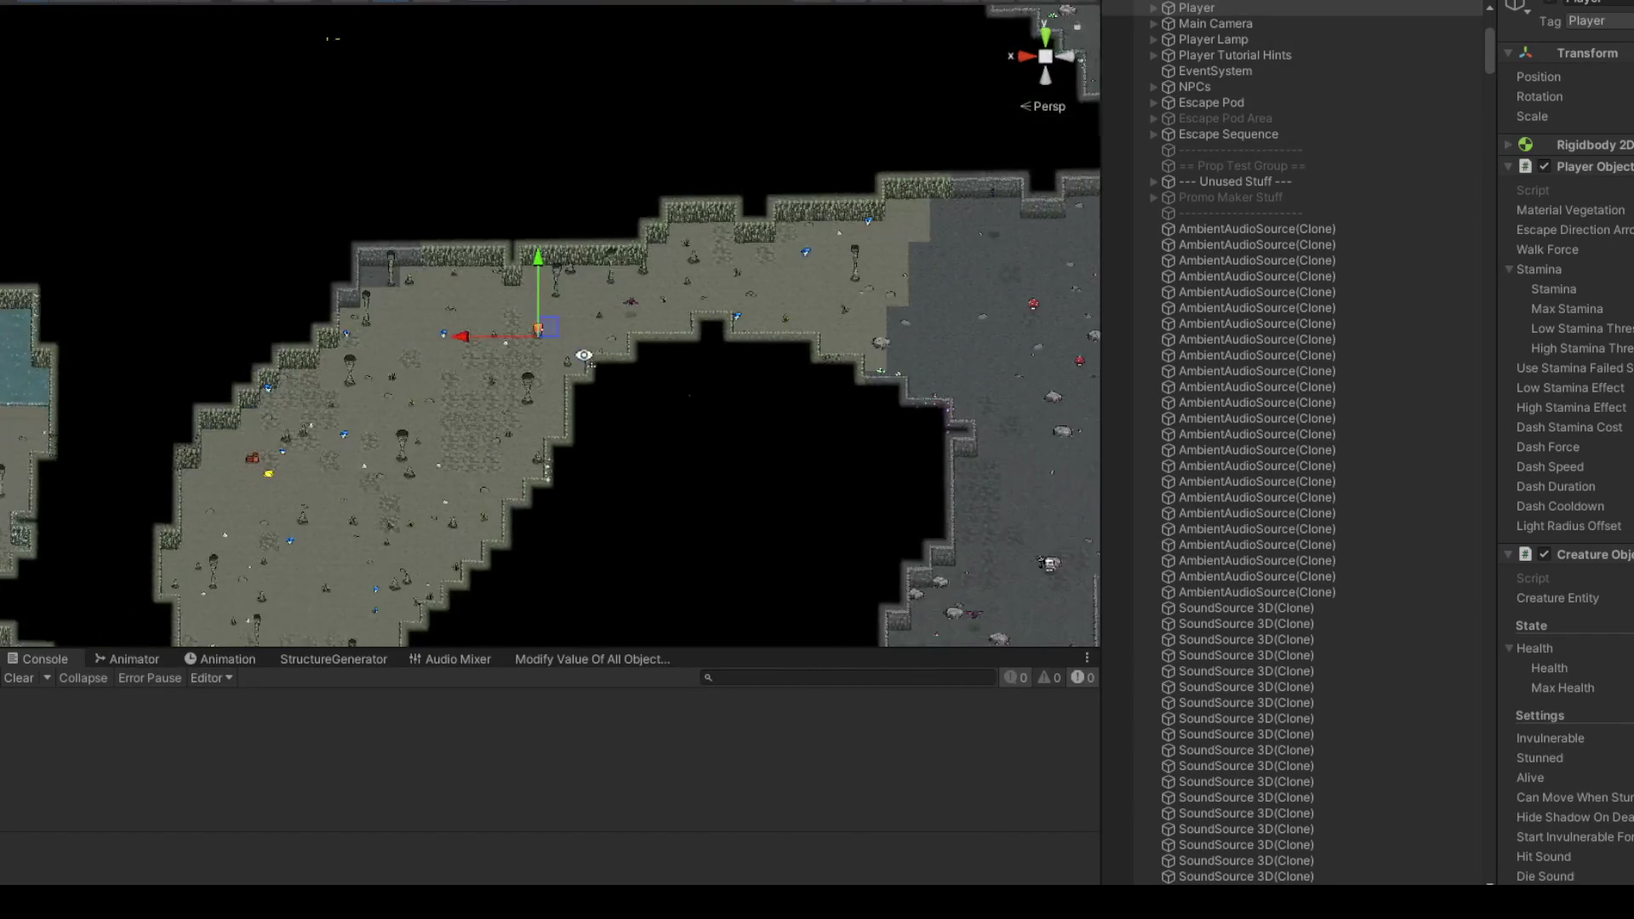
mouse_move(584, 356)
left_mouse_down()
mouse_move(287, 200)
mouse_move(905, 365)
mouse_move(706, 145)
mouse_move(661, 426)
mouse_move(670, 511)
mouse_move(374, 306)
mouse_move(596, 281)
mouse_move(676, 315)
mouse_move(540, 161)
mouse_move(391, 150)
mouse_move(354, 241)
mouse_move(627, 212)
mouse_move(1234, 276)
mouse_move(823, 252)
left_mouse_up()
mouse_move(545, 296)
left_mouse_down()
mouse_move(667, 281)
mouse_move(547, 273)
mouse_move(805, 279)
left_mouse_up()
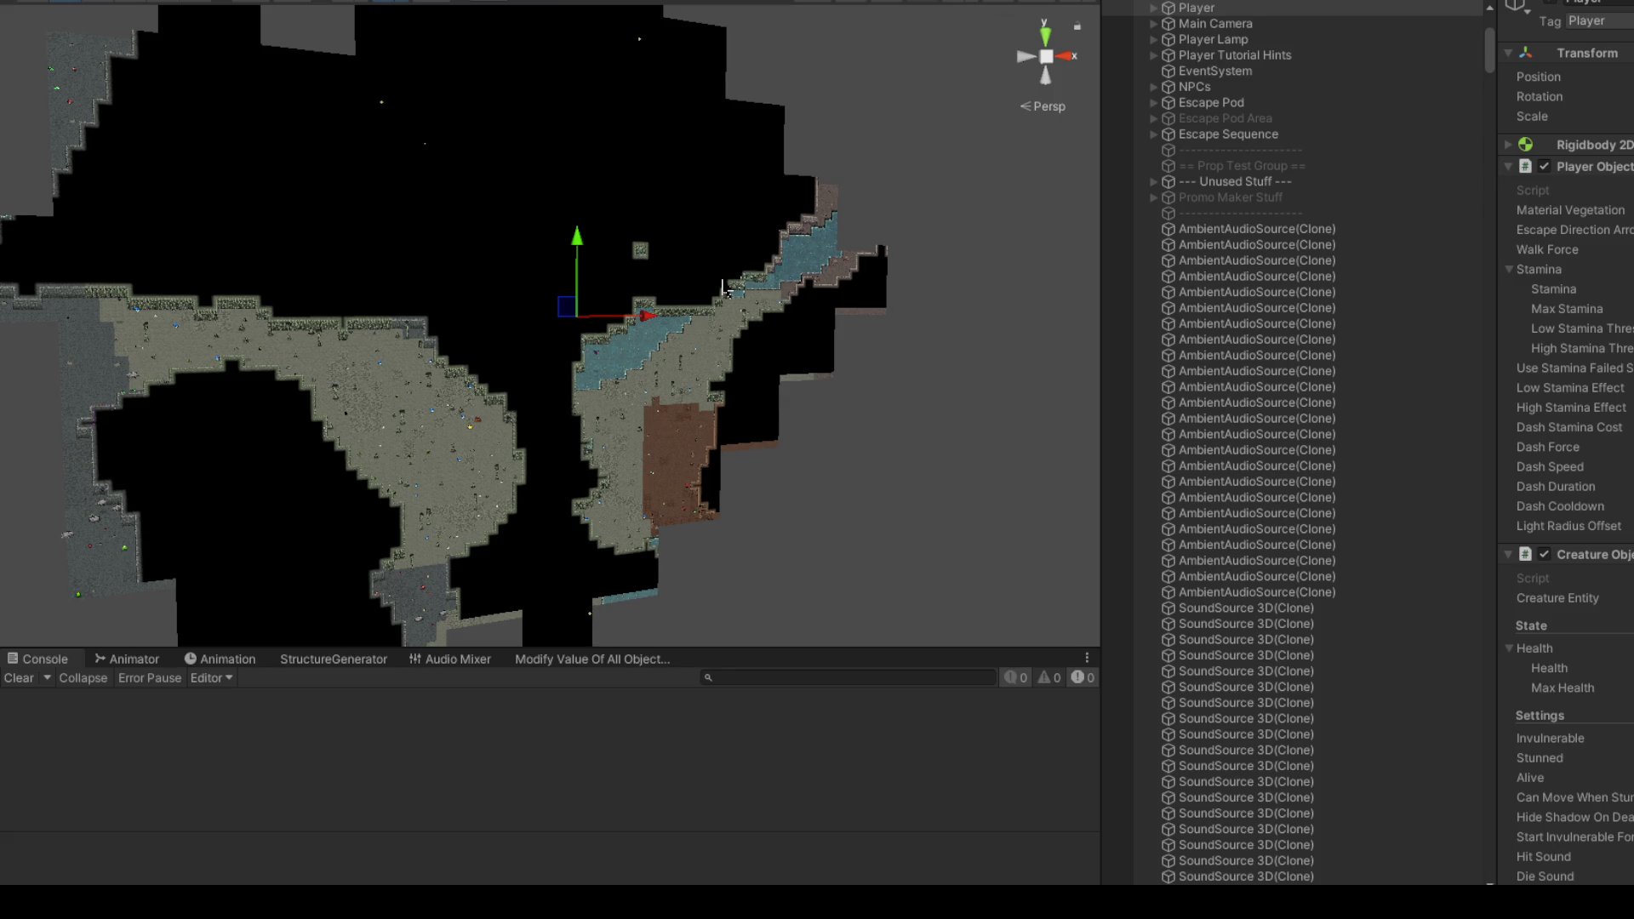
scroll(717, 223, "up", 8)
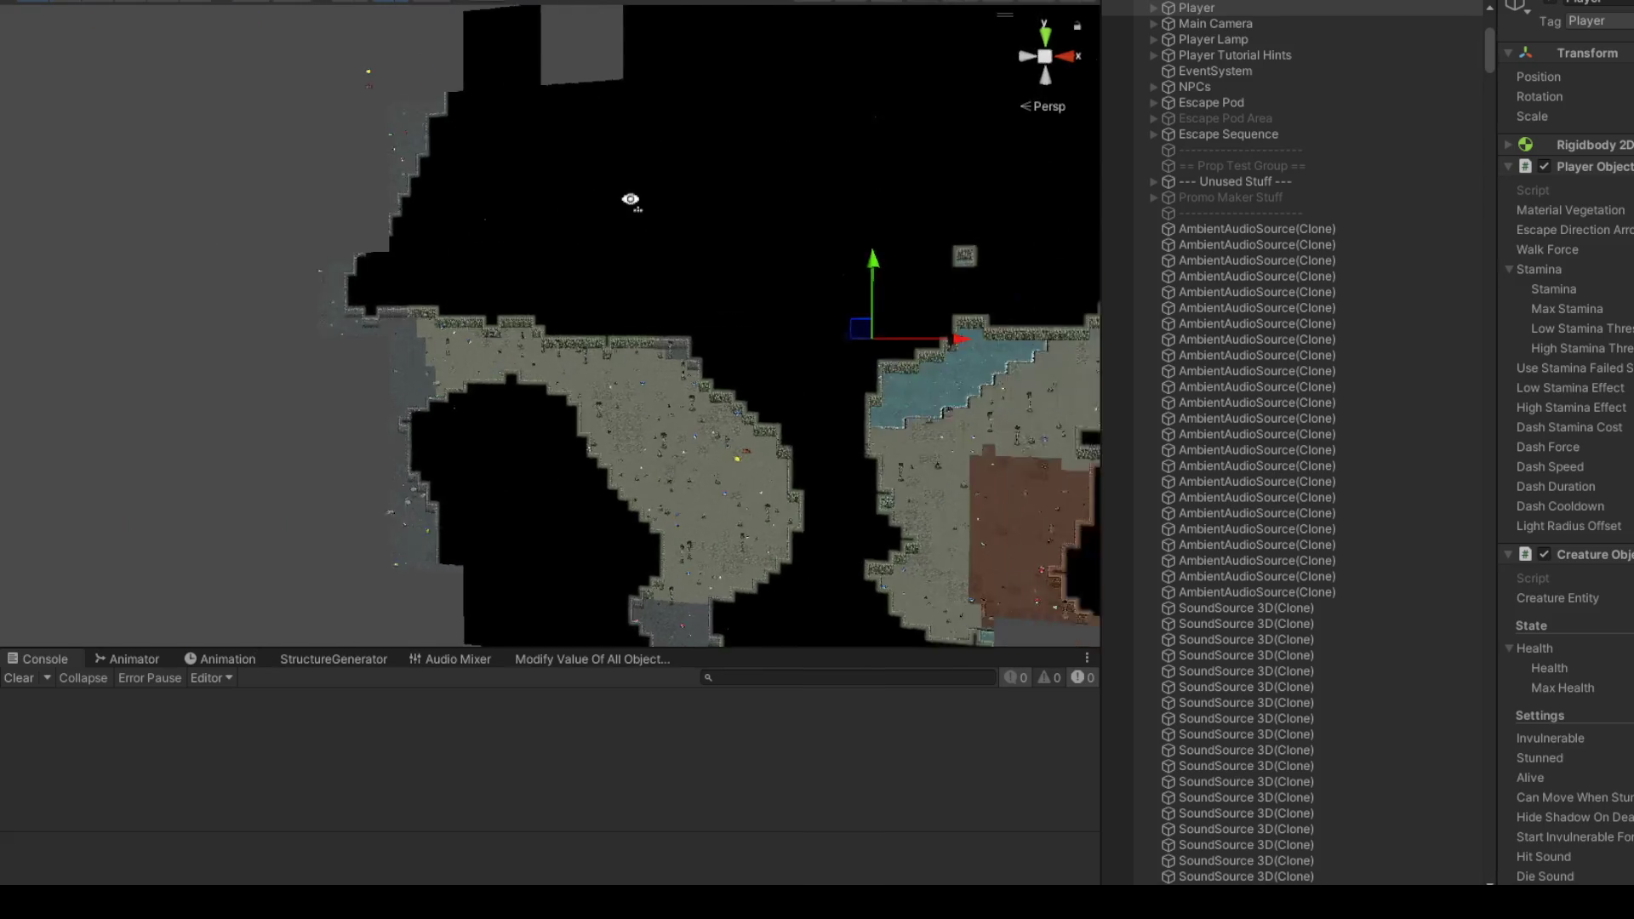
key("d")
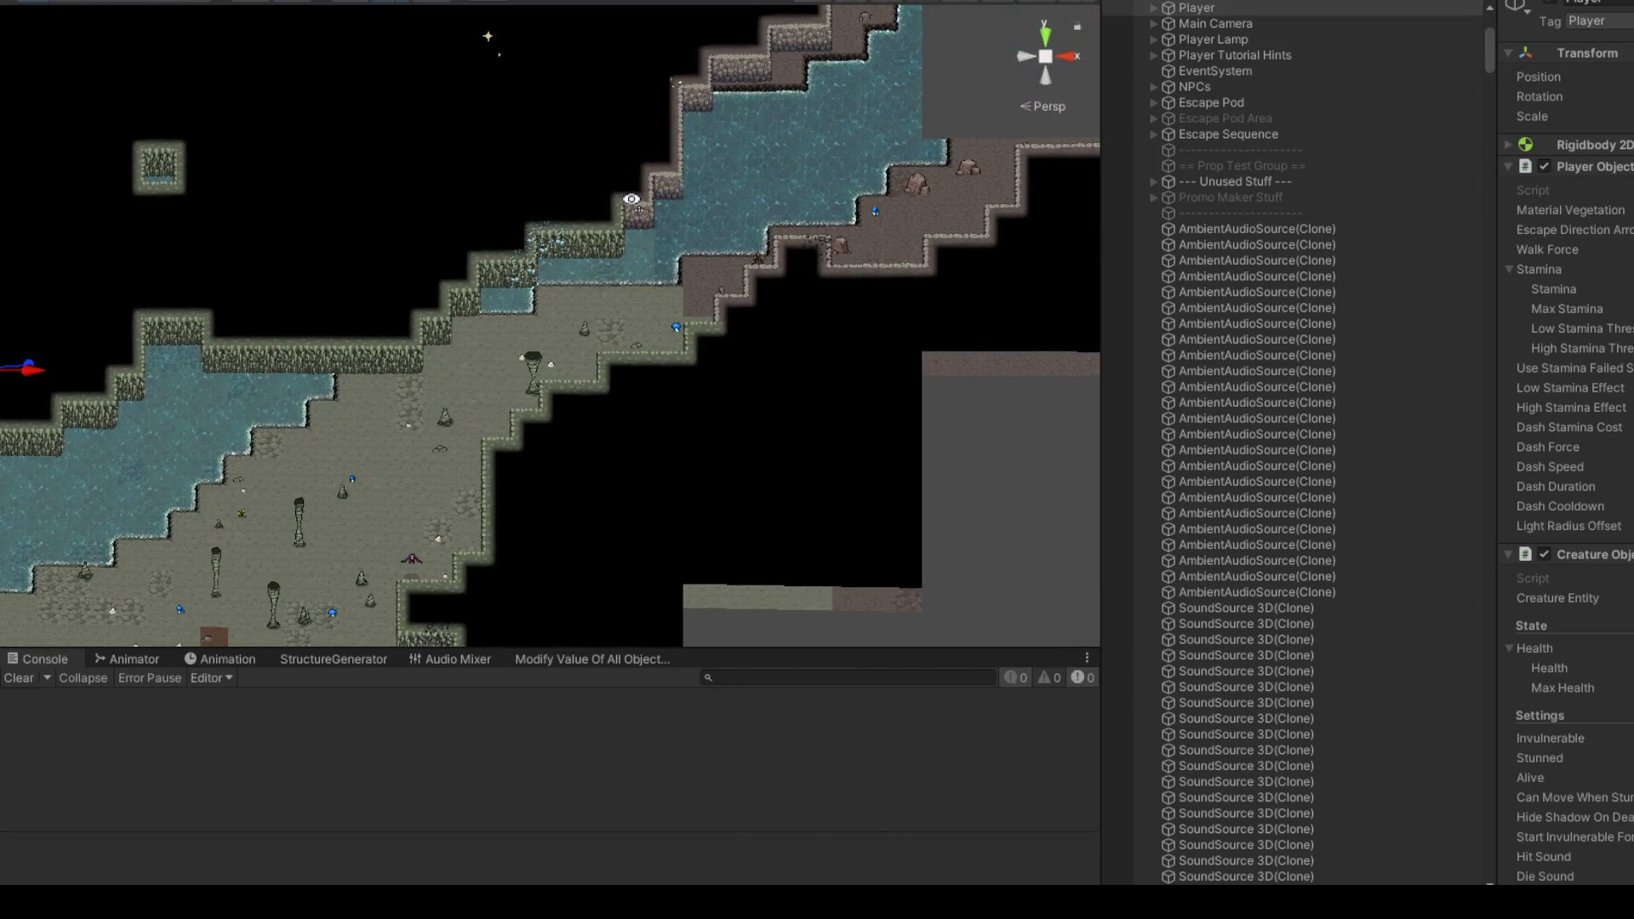
mouse_move(630, 199)
left_mouse_down()
mouse_move(565, 172)
mouse_move(539, 225)
mouse_move(309, 238)
mouse_move(204, 298)
mouse_move(183, 265)
mouse_move(532, 233)
mouse_move(698, 272)
left_mouse_up()
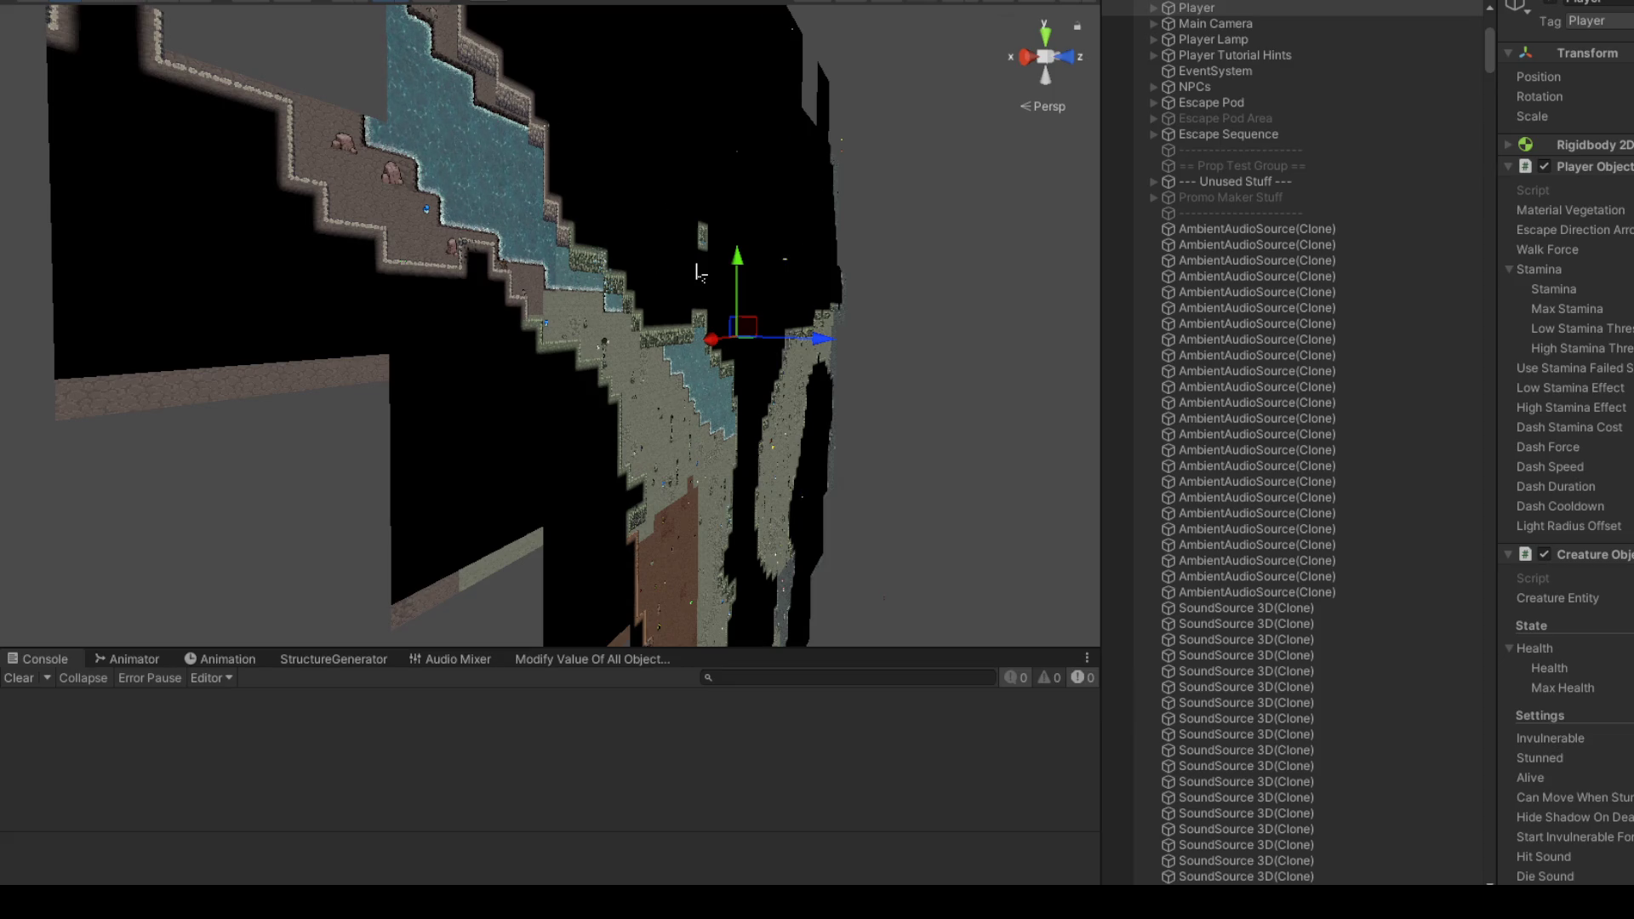
mouse_move(685, 267)
left_mouse_down()
mouse_move(749, 246)
mouse_move(617, 256)
mouse_move(1038, 251)
mouse_move(476, 255)
mouse_move(600, 273)
mouse_move(714, 251)
mouse_move(912, 430)
left_mouse_up()
Step: Select the wall tile beside the water, then its block and parent ChunkObject(Clone), framing it
left_click(602, 273)
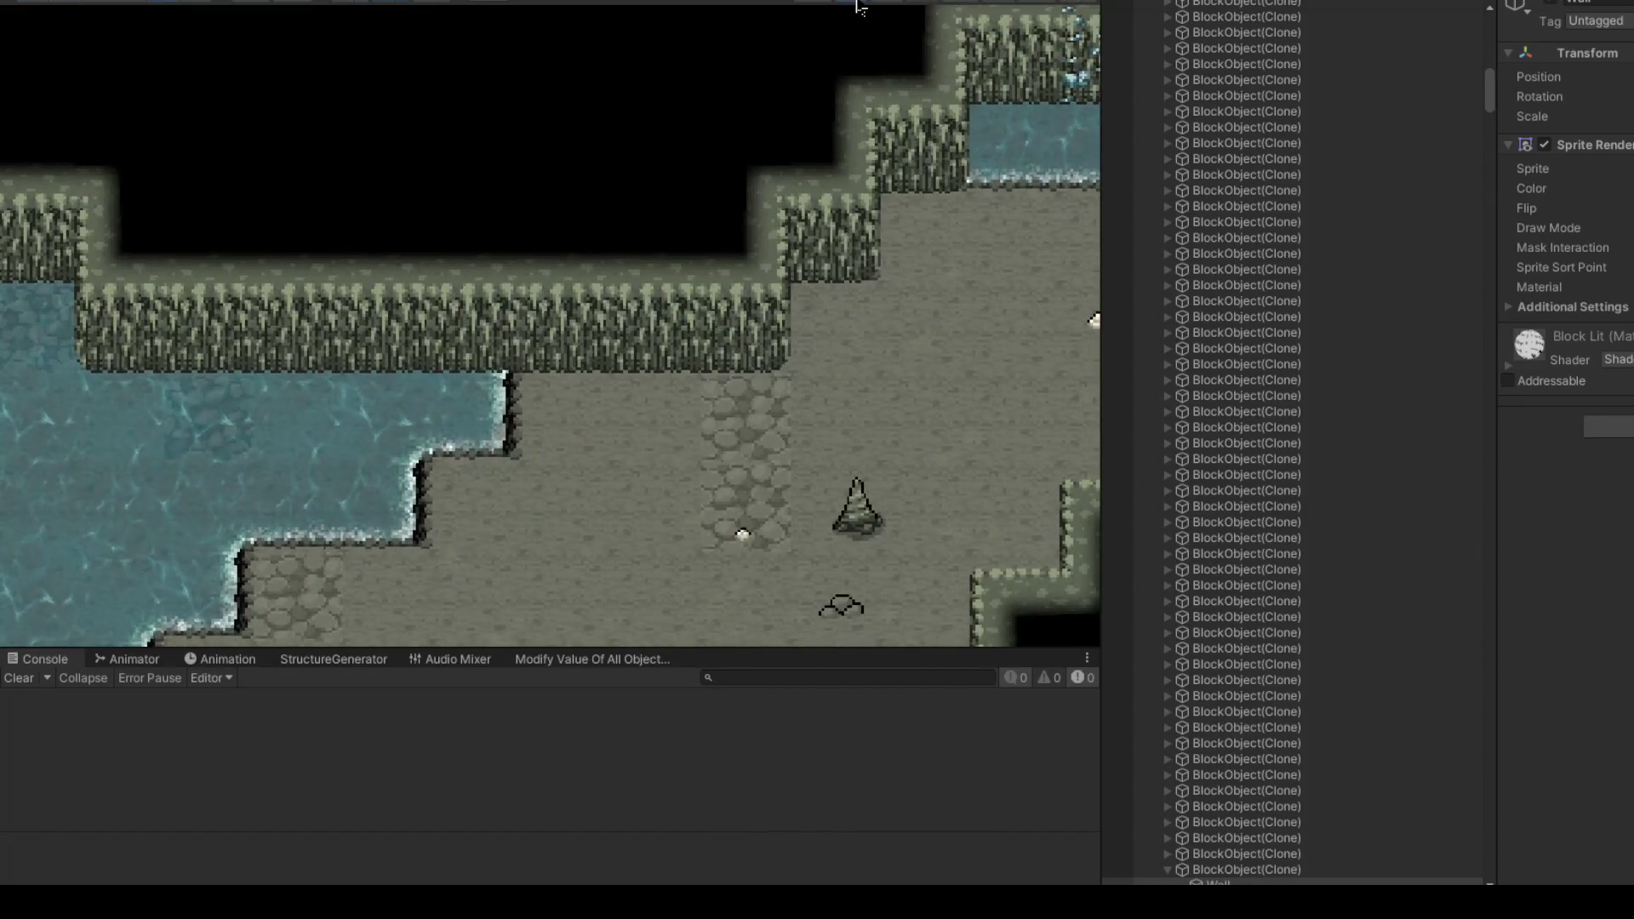
scroll(621, 357, "down", 5)
scroll(622, 358, "up", 4)
left_click(621, 358)
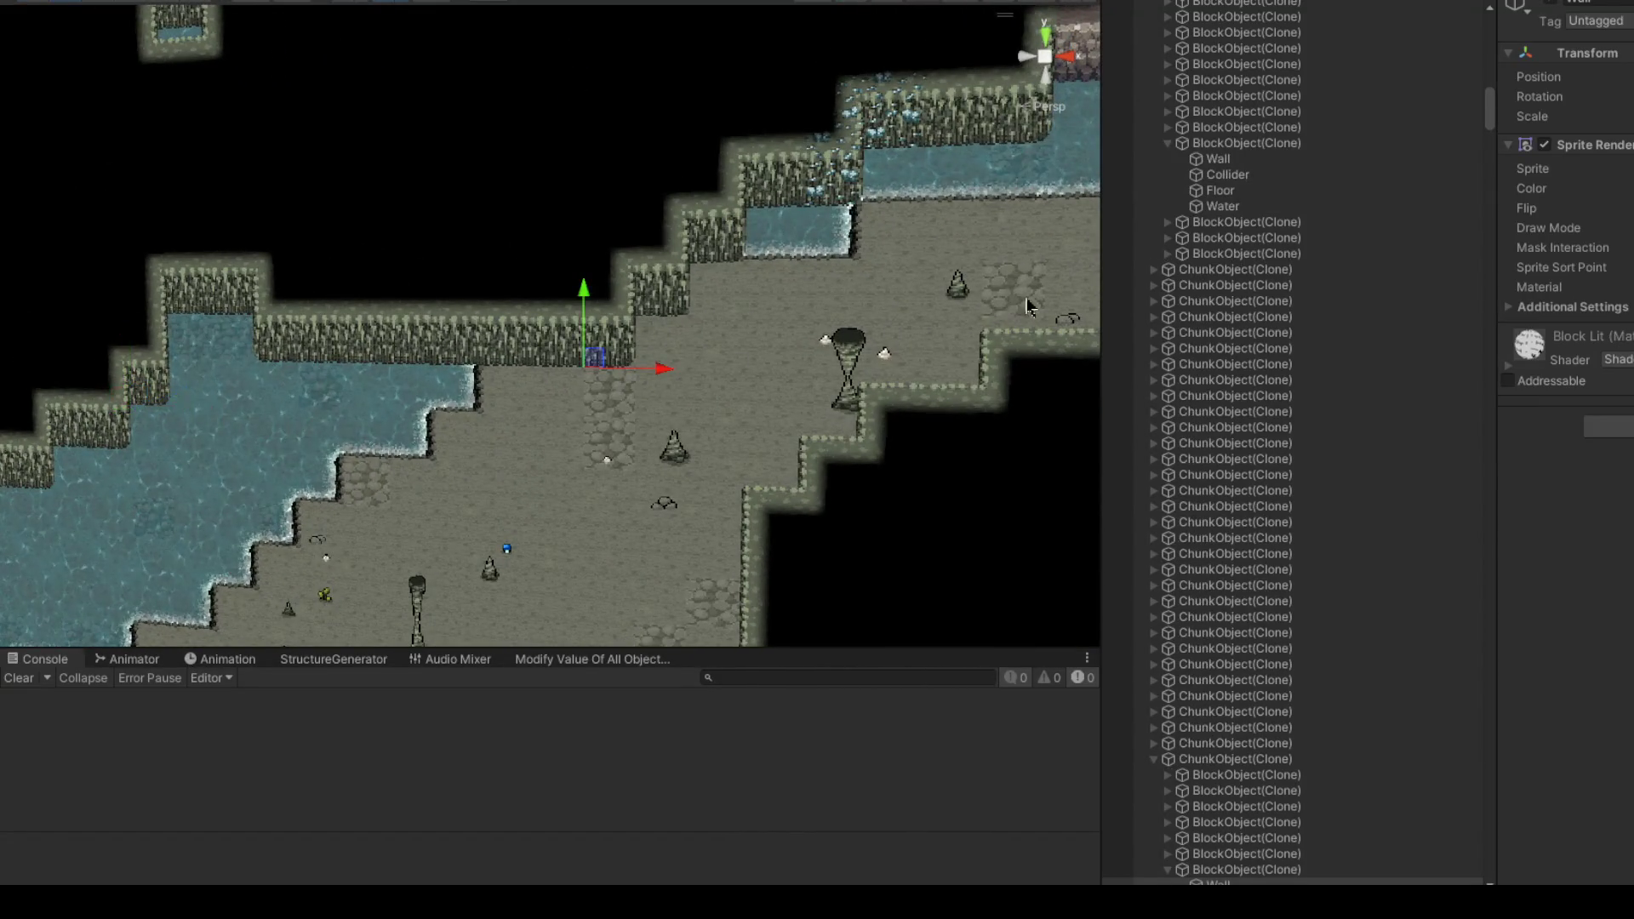
left_click(1247, 694)
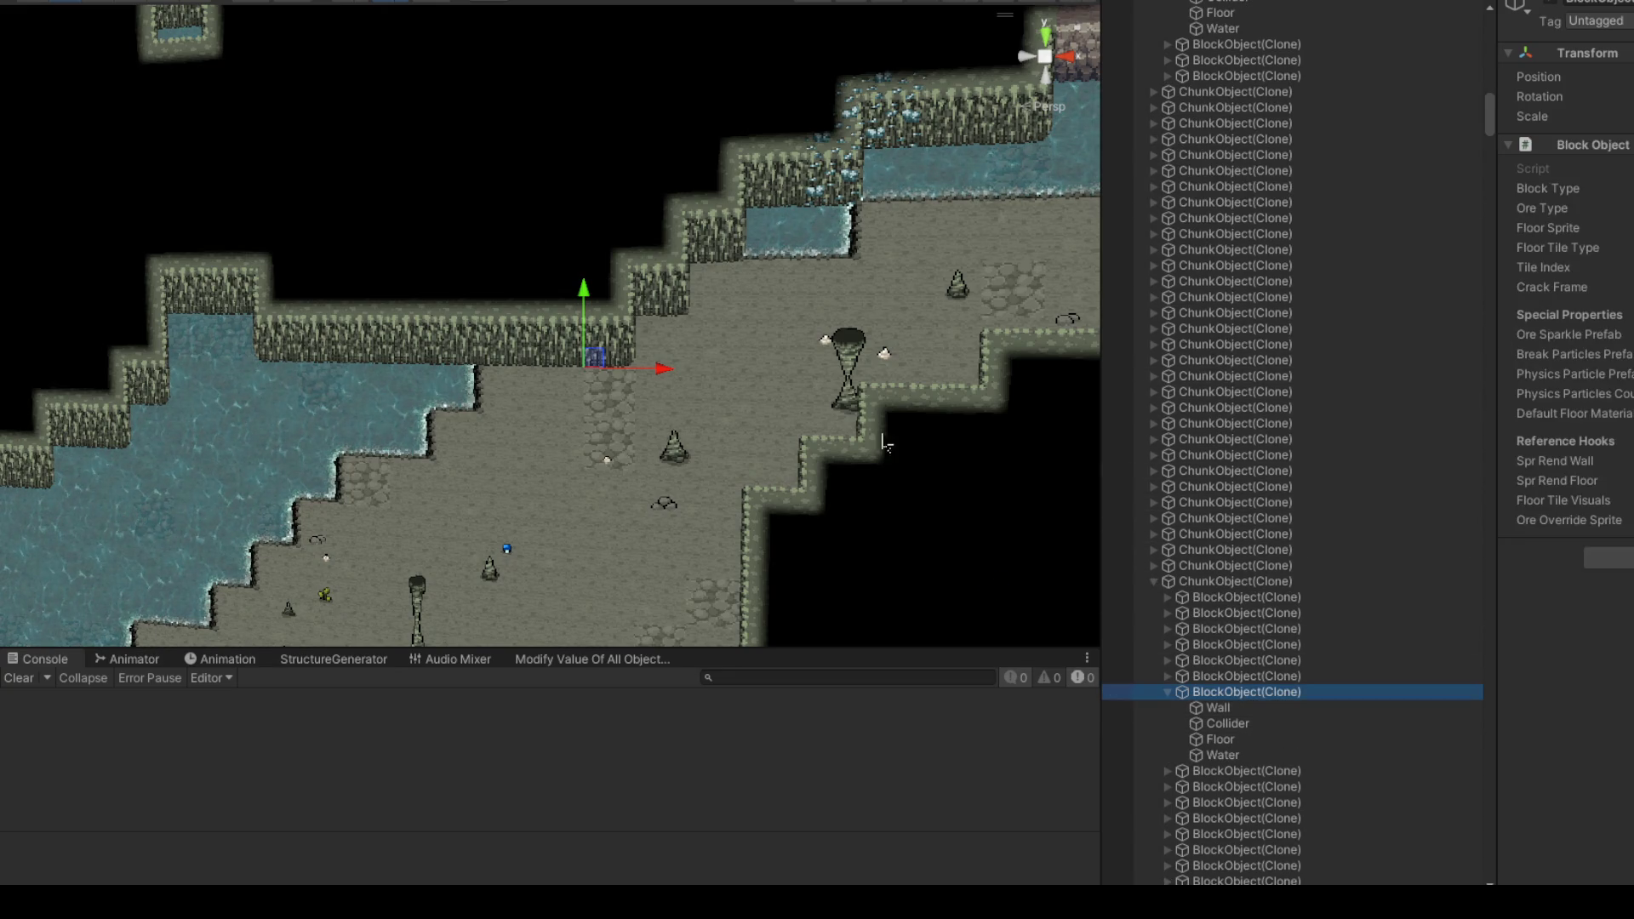
double_click(1236, 581)
scroll(545, 340, "down", 4)
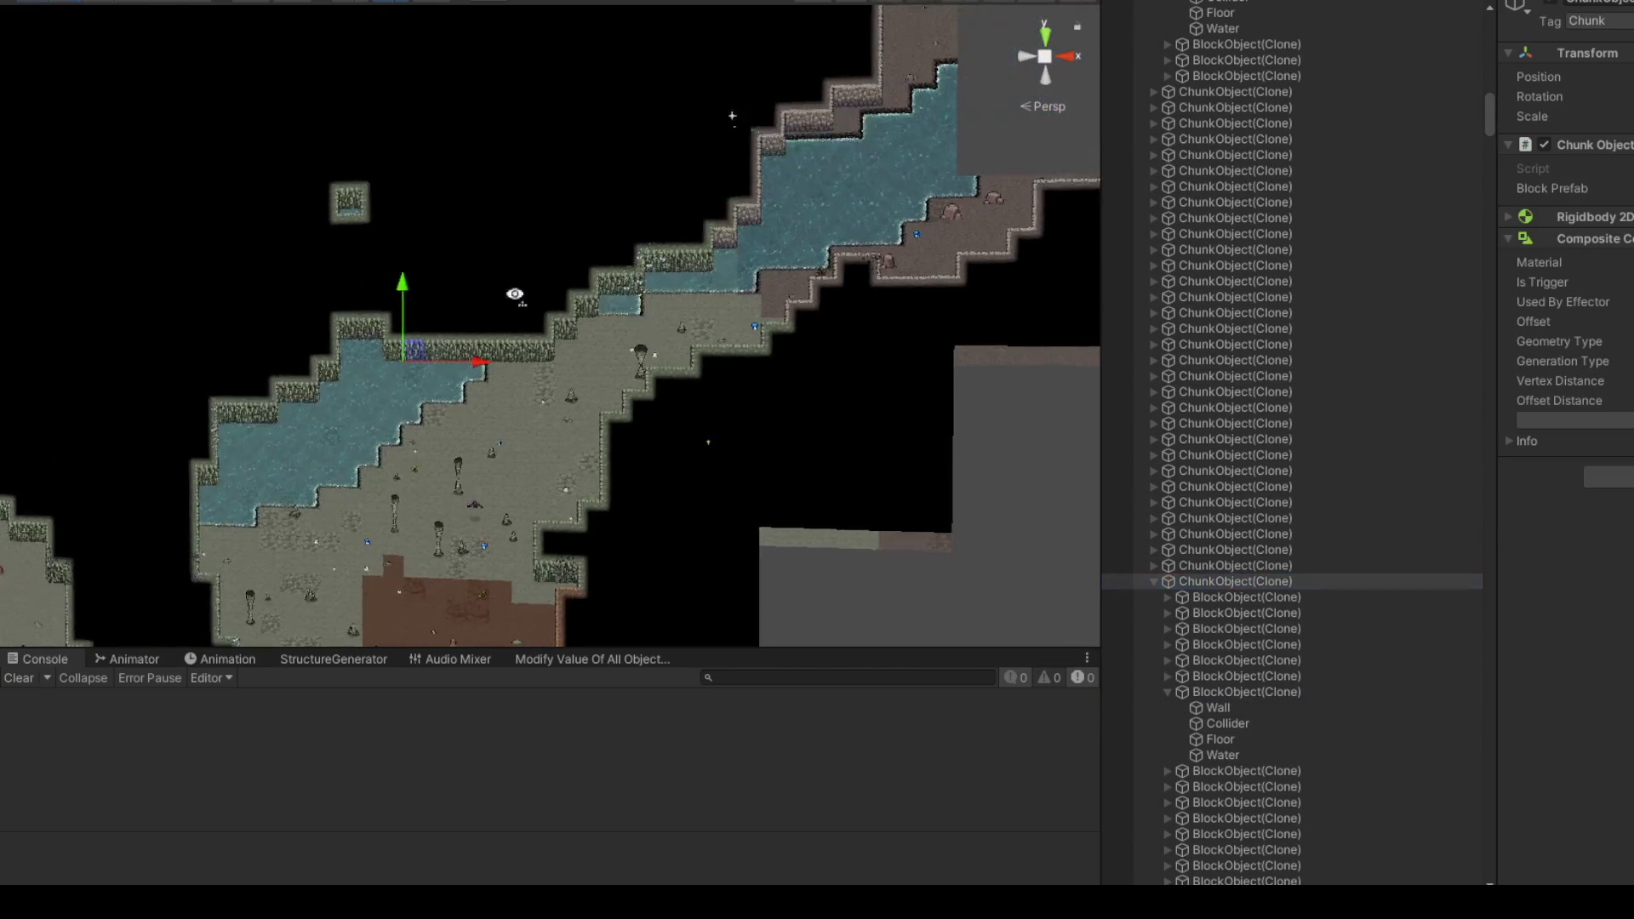
scroll(547, 255, "up", 3)
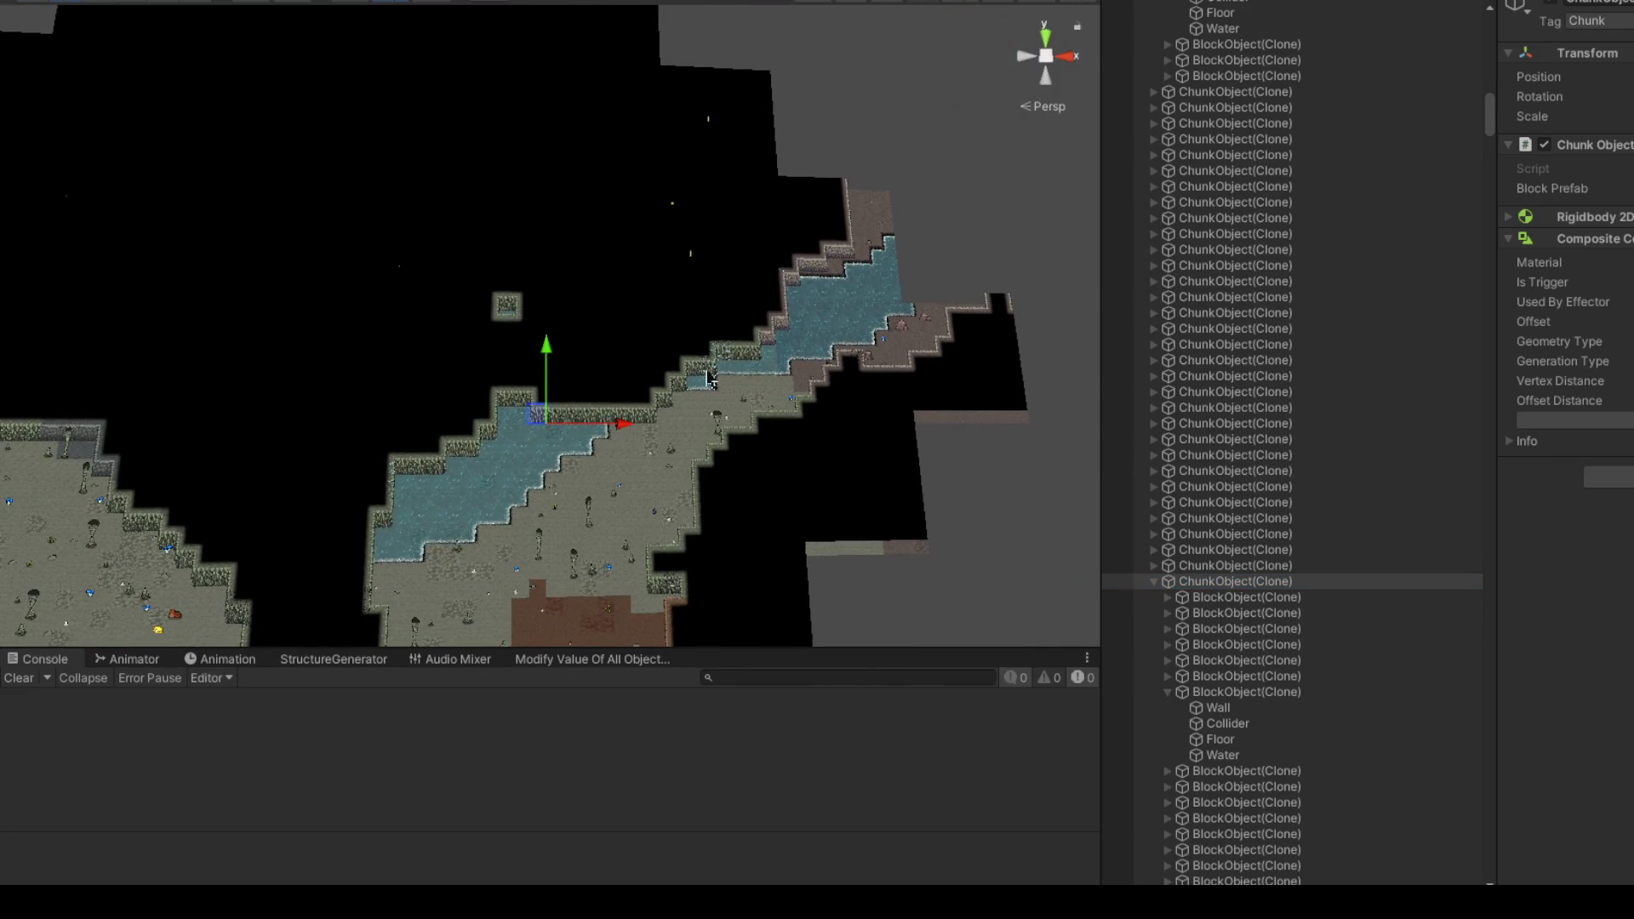
scroll(711, 375, "up", 2)
Step: Nudge the selected chunk downward, re-centre the view on it, and select one of its blocks
mouse_move(549, 413)
left_mouse_down()
mouse_move(625, 417)
mouse_move(561, 538)
mouse_move(601, 572)
mouse_move(568, 490)
mouse_move(458, 471)
mouse_move(528, 492)
mouse_move(633, 466)
mouse_move(555, 467)
mouse_move(607, 379)
mouse_move(648, 536)
mouse_move(477, 487)
mouse_move(595, 425)
mouse_move(536, 515)
mouse_move(513, 434)
mouse_move(425, 541)
mouse_move(342, 475)
mouse_move(387, 542)
mouse_move(509, 596)
mouse_move(582, 534)
mouse_move(556, 588)
mouse_move(515, 547)
mouse_move(577, 484)
left_mouse_up()
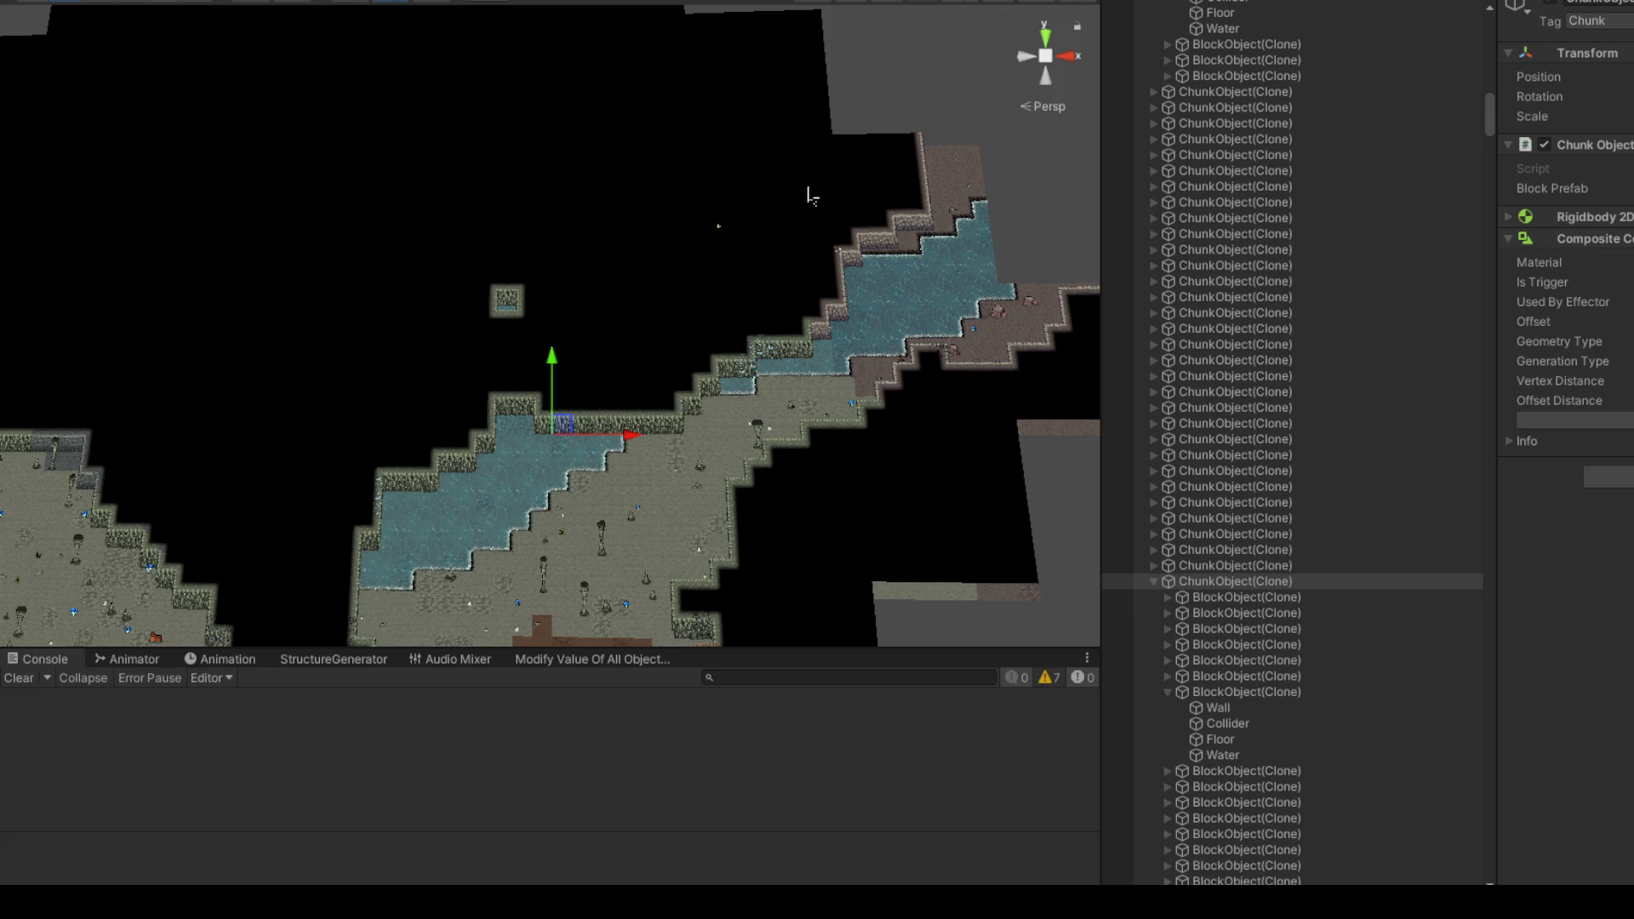
key("f")
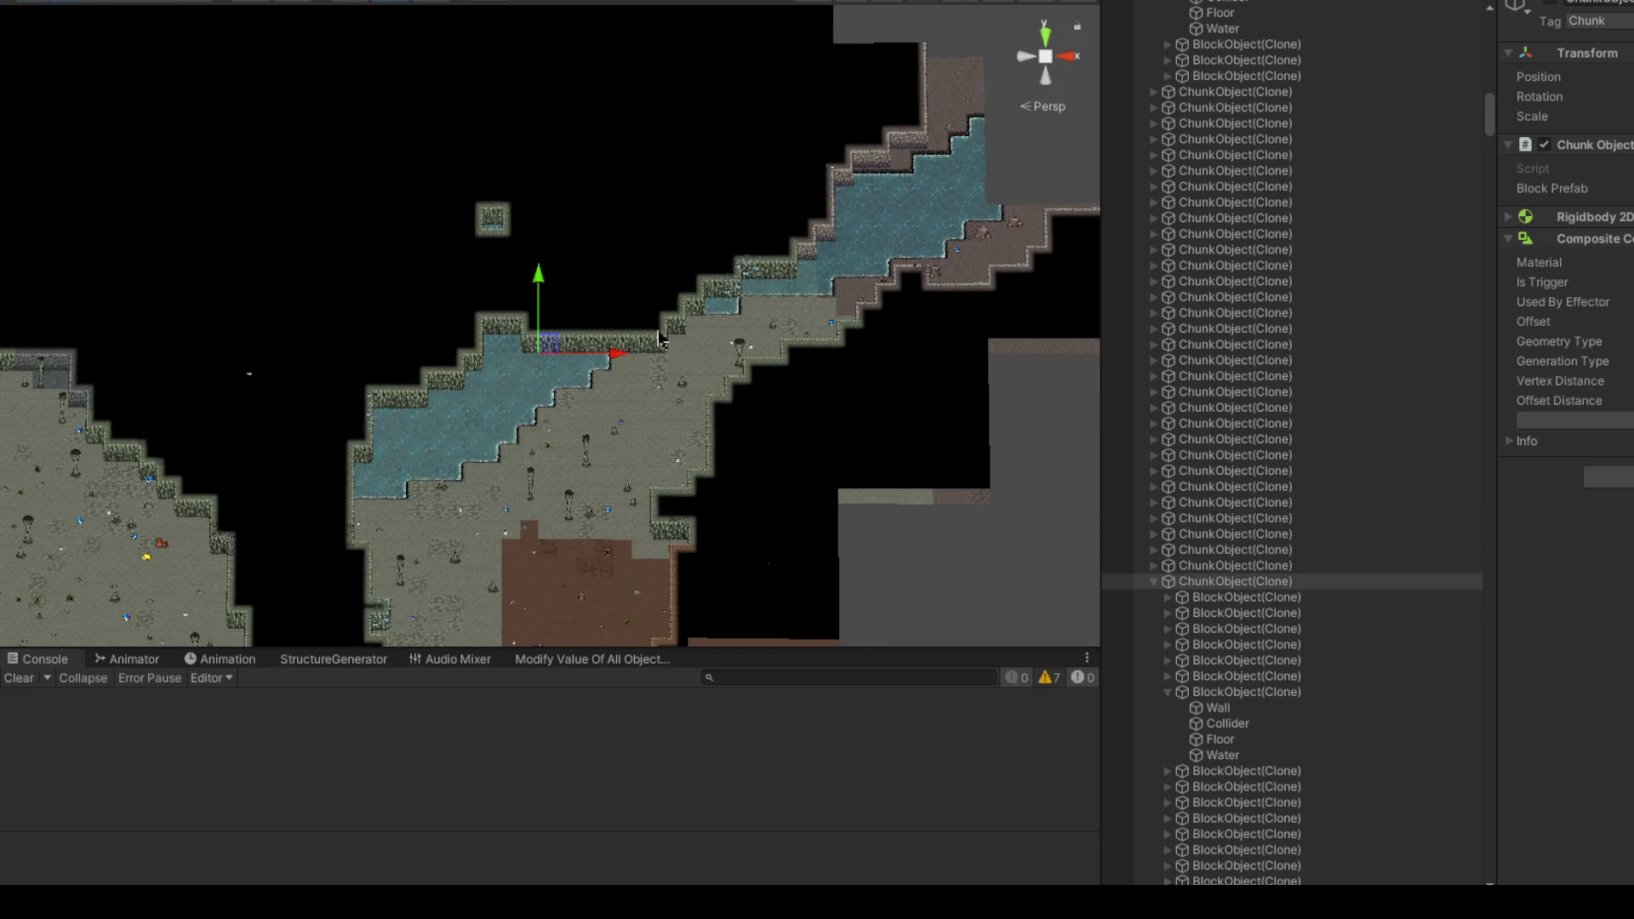
left_click(661, 351)
Step: Drag the wall block right out of the wall, then back to the left
scroll(720, 354, "up", 3)
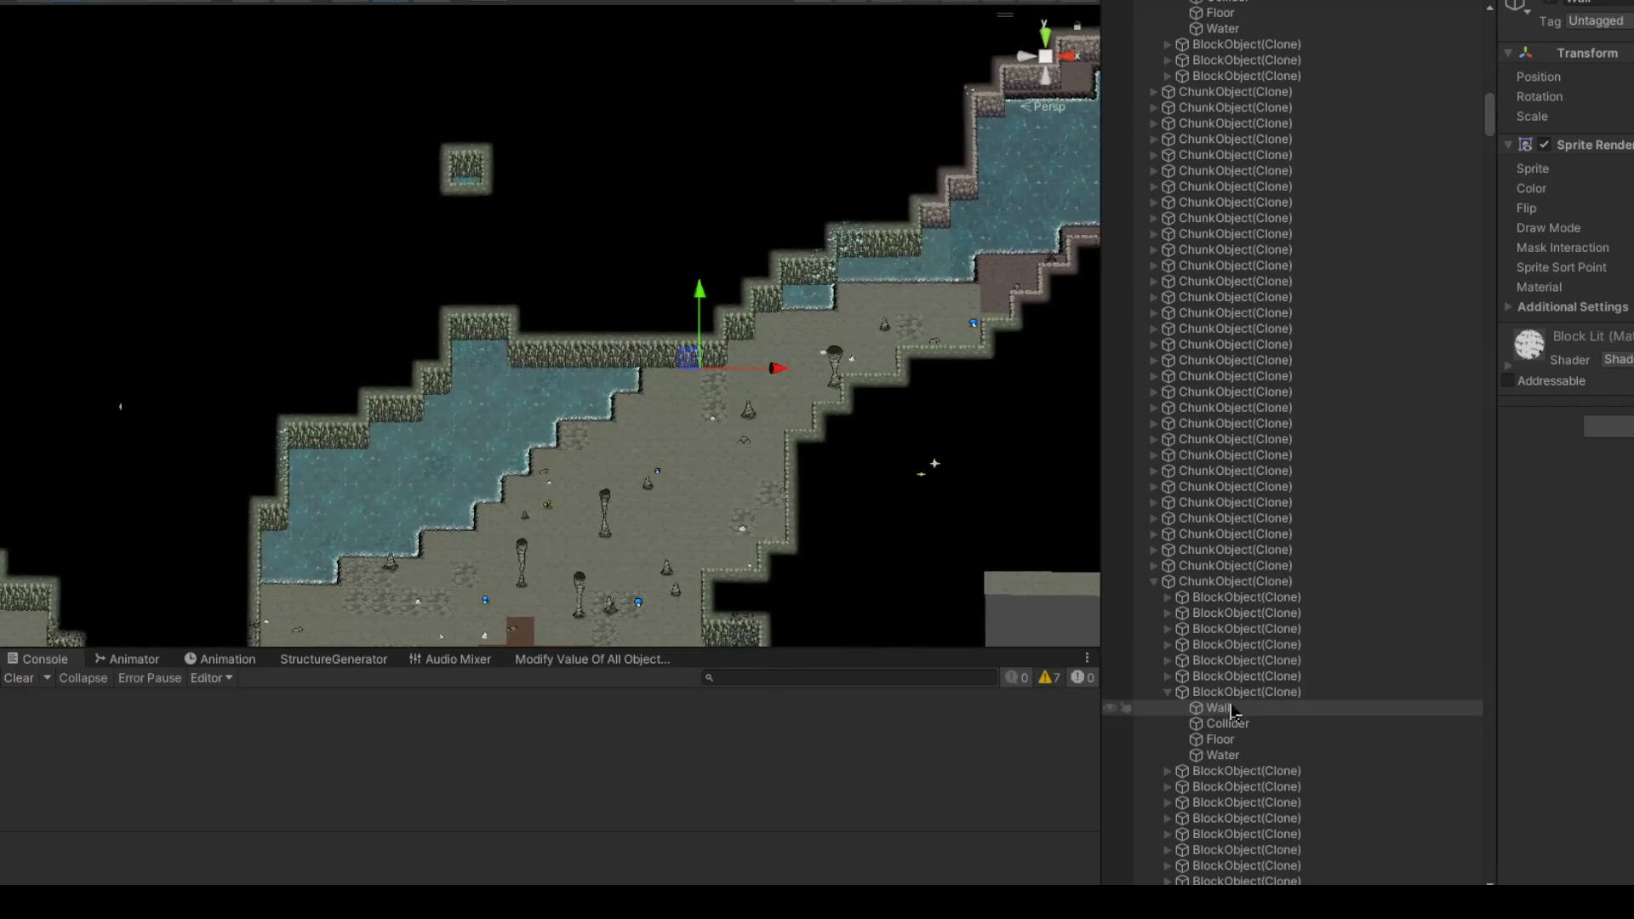
scroll(720, 309, "up", 5)
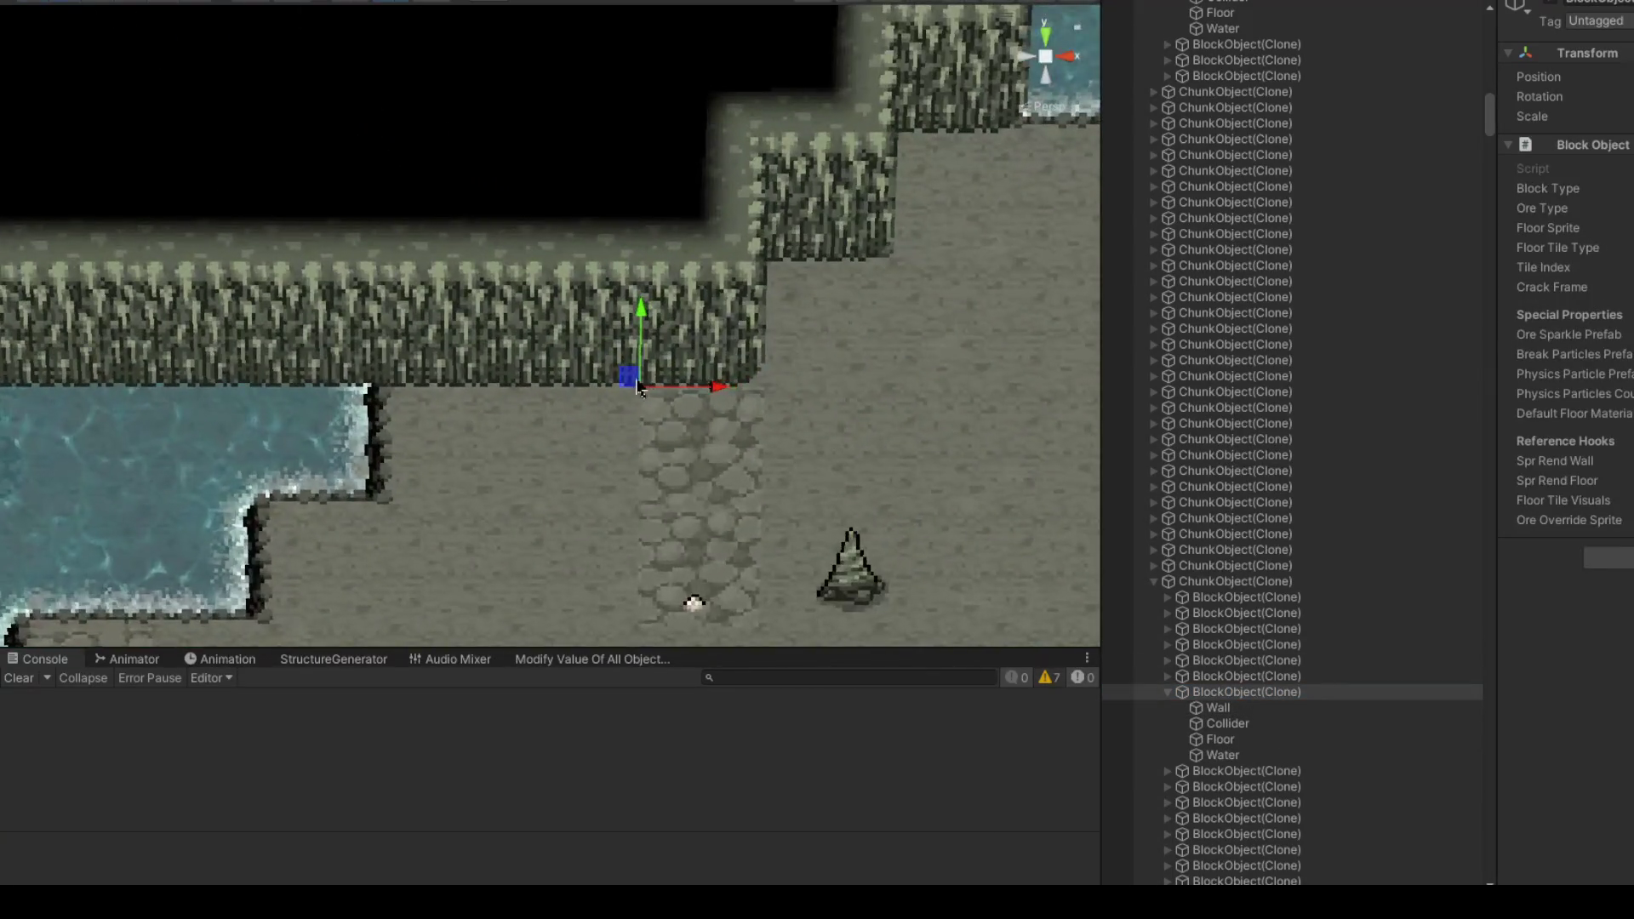
mouse_move(681, 445)
left_mouse_down()
mouse_move(749, 474)
mouse_move(911, 491)
left_mouse_up()
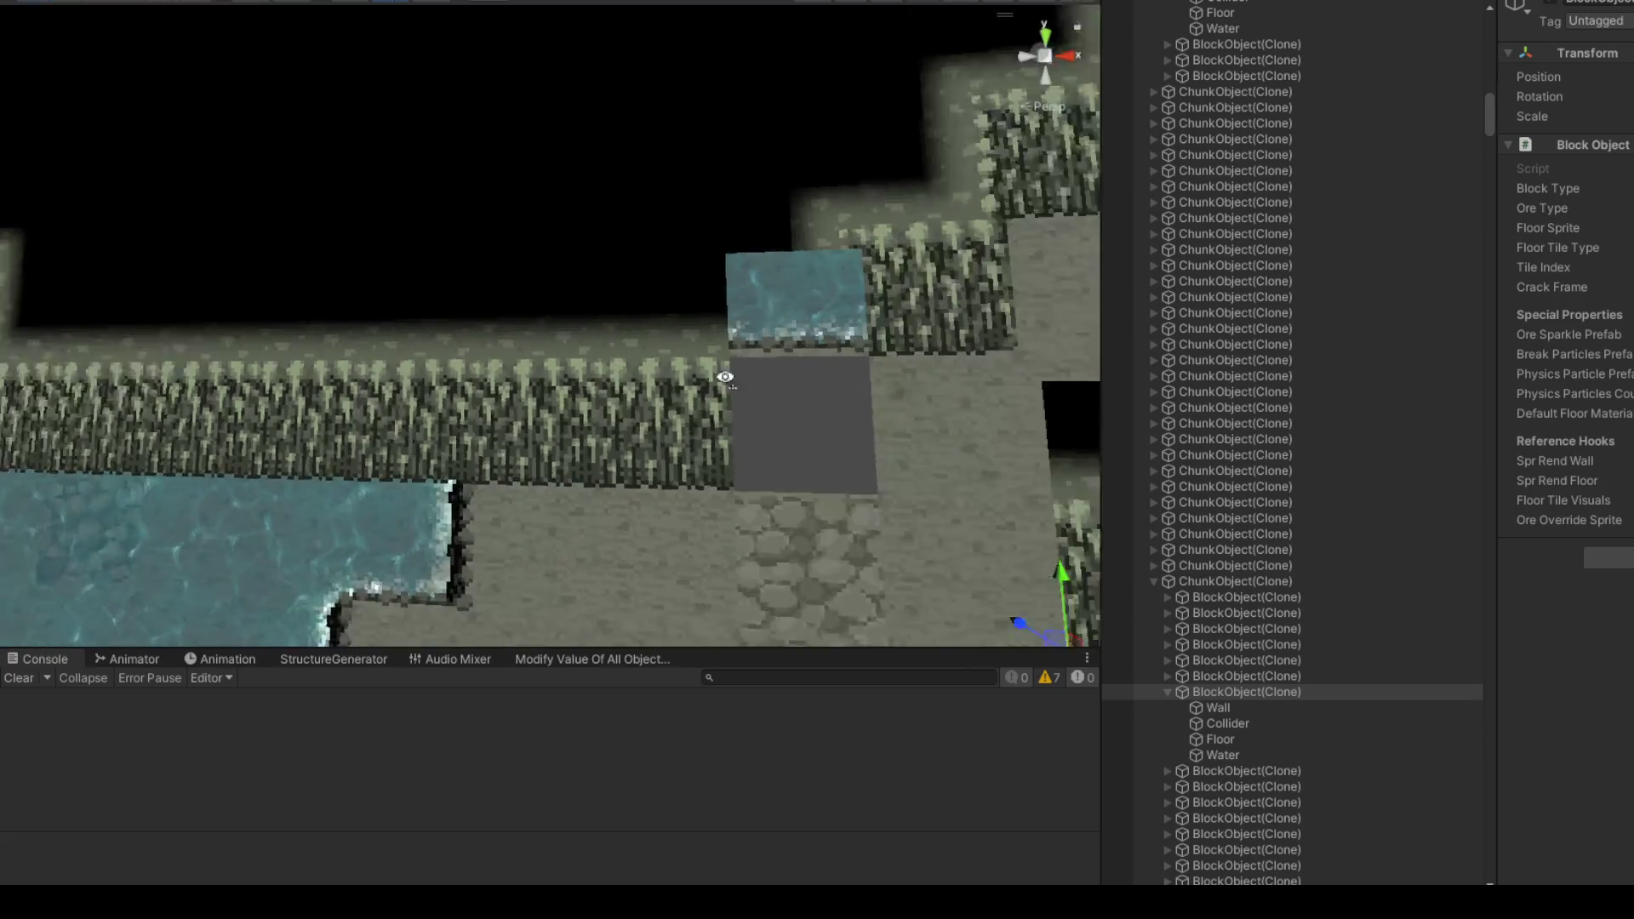
scroll(664, 298, "down", 5)
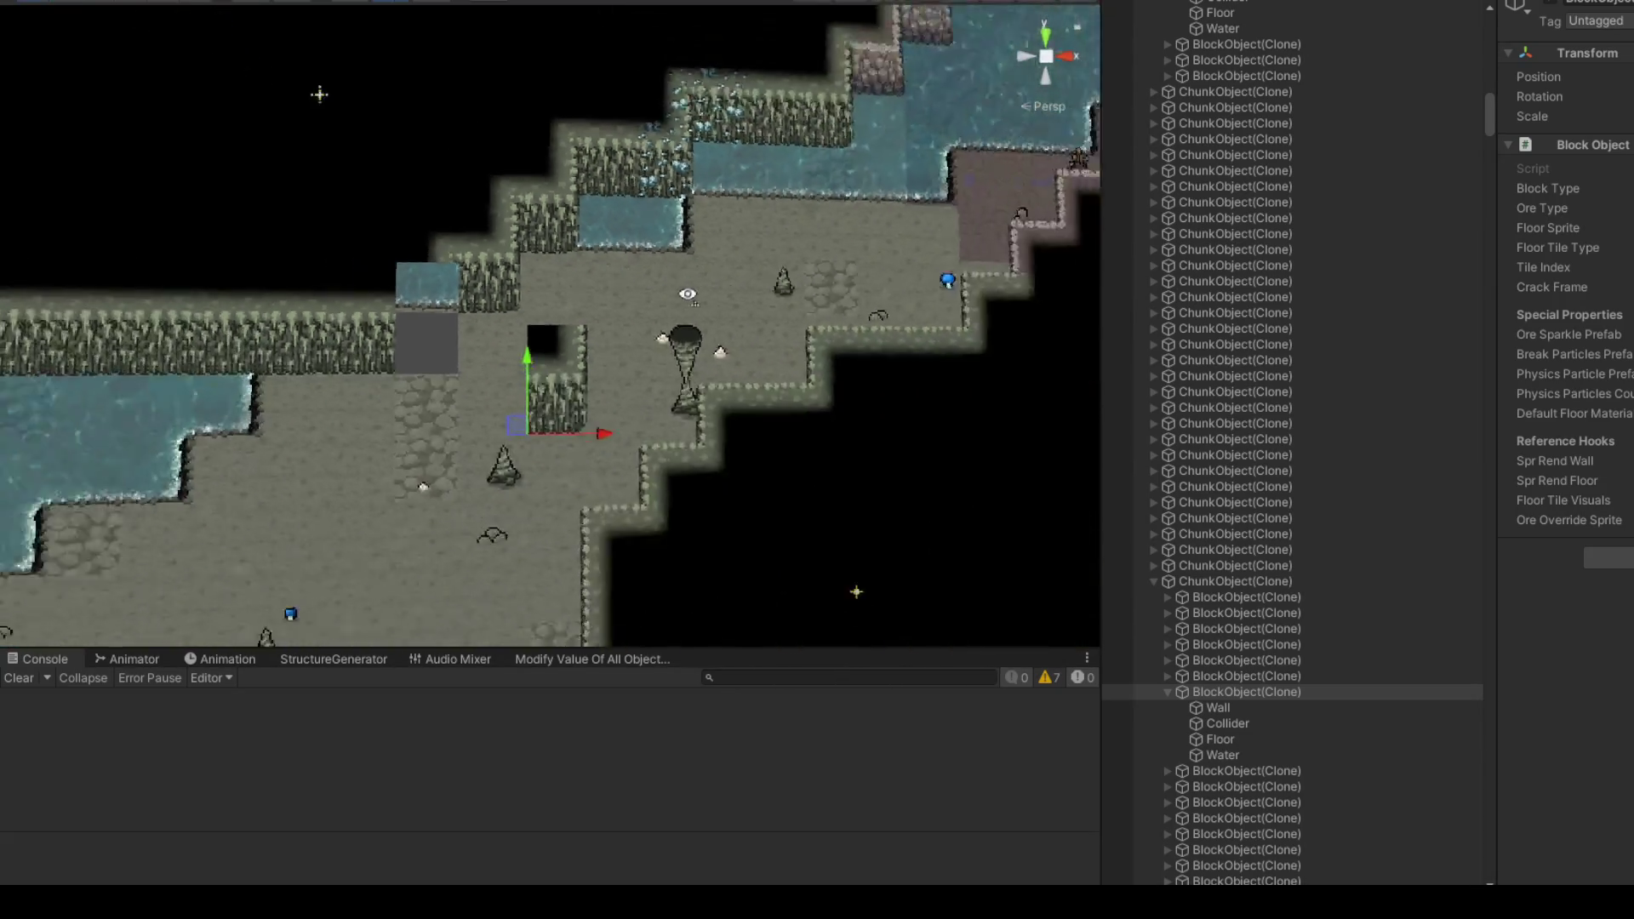
scroll(664, 440, "up", 2)
mouse_move(603, 465)
left_mouse_down()
mouse_move(404, 413)
mouse_move(341, 477)
mouse_move(340, 568)
mouse_move(527, 434)
mouse_move(655, 405)
mouse_move(545, 413)
mouse_move(579, 411)
mouse_move(683, 326)
left_mouse_up()
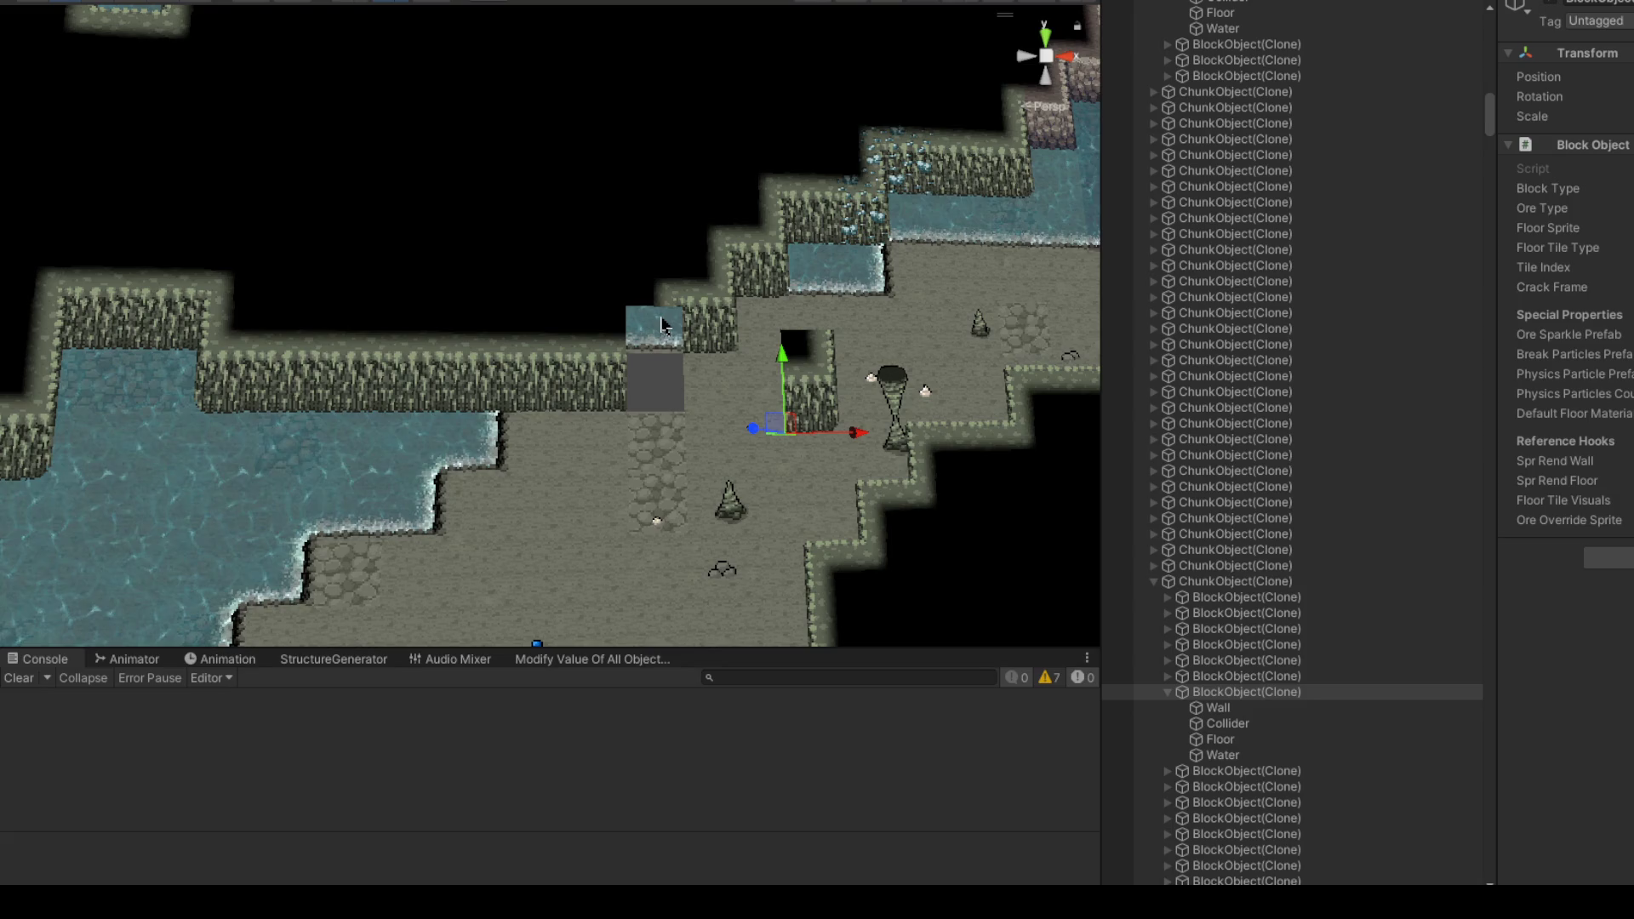
Step: Orbit the view across the map to a tilted perspective of the cave
scroll(766, 324, "up", 4)
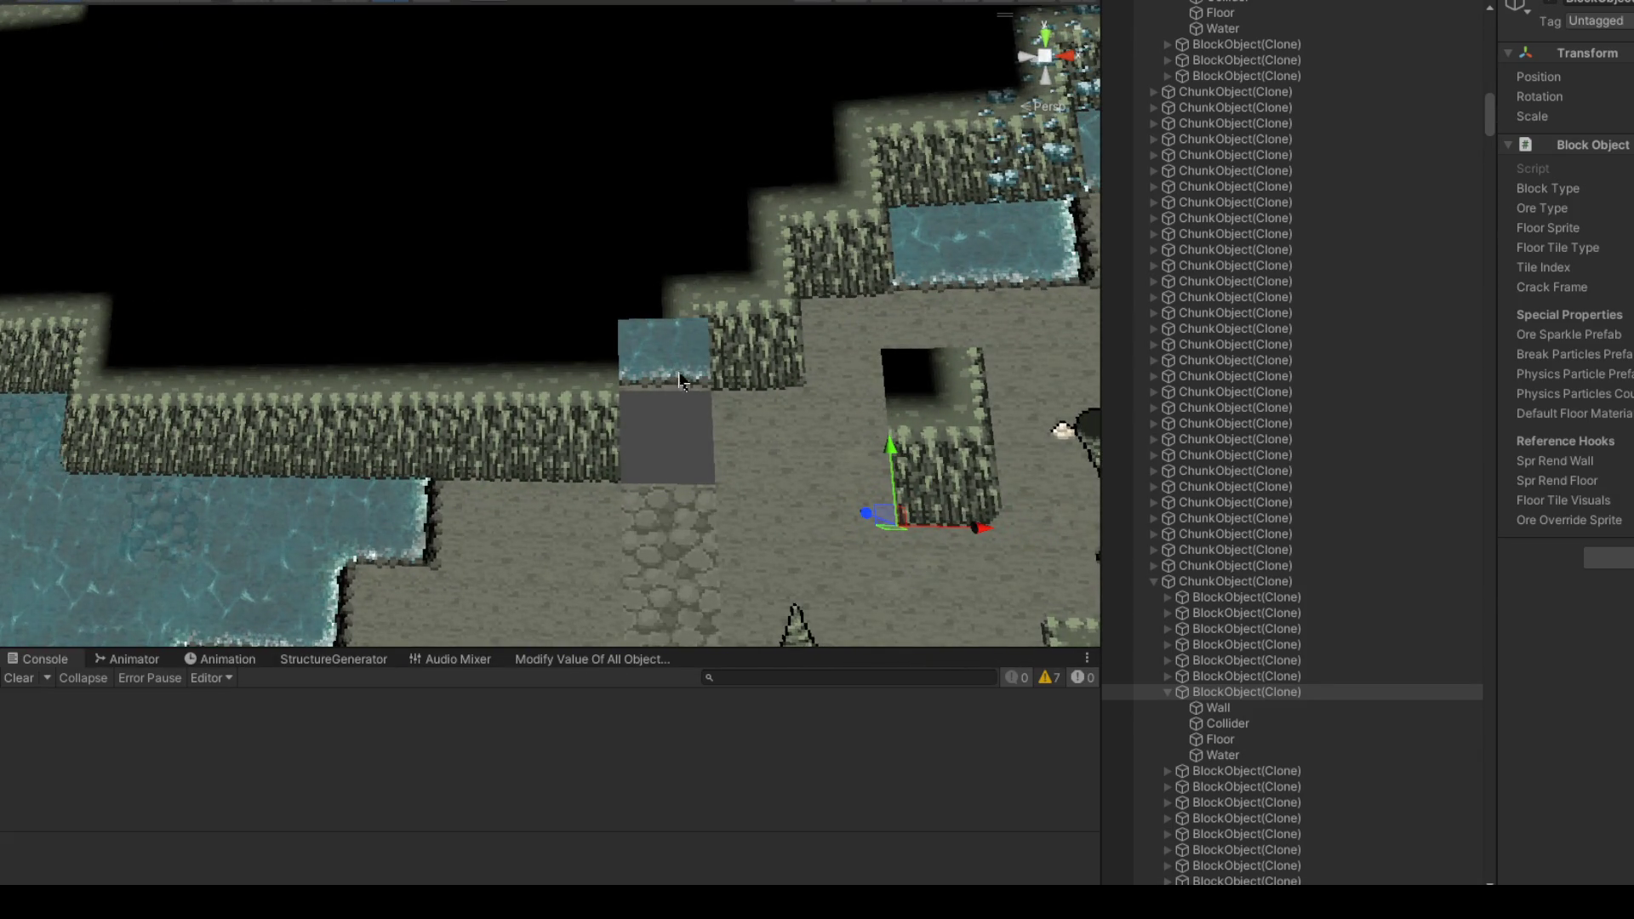
mouse_move(713, 363)
left_mouse_down()
mouse_move(769, 370)
mouse_move(723, 376)
left_mouse_up()
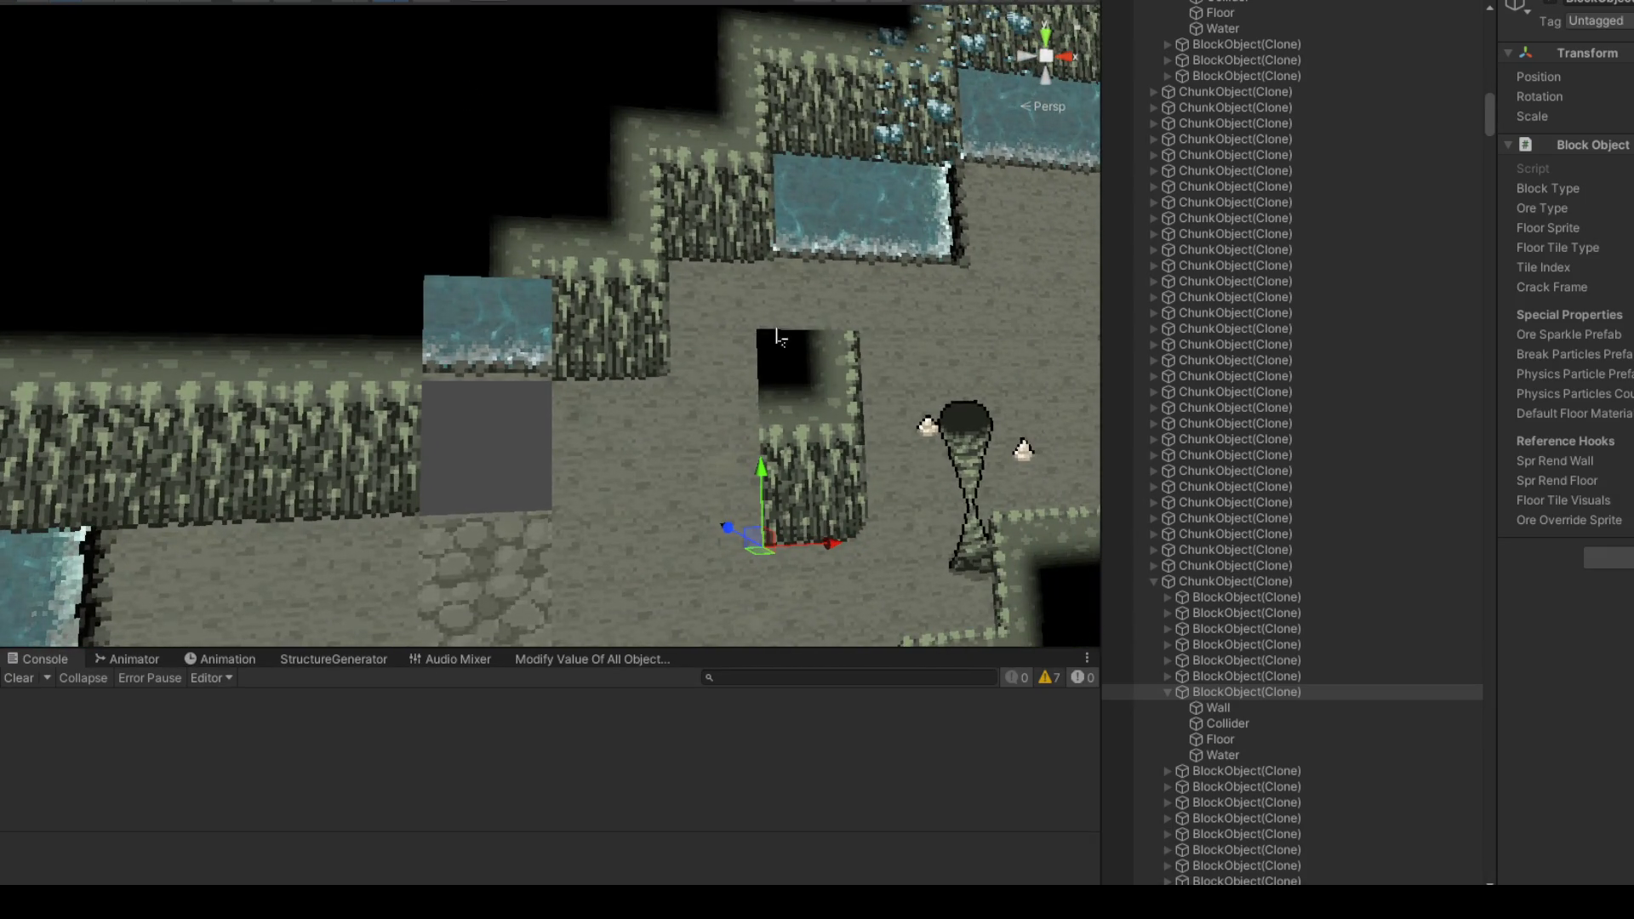
scroll(744, 294, "down", 8)
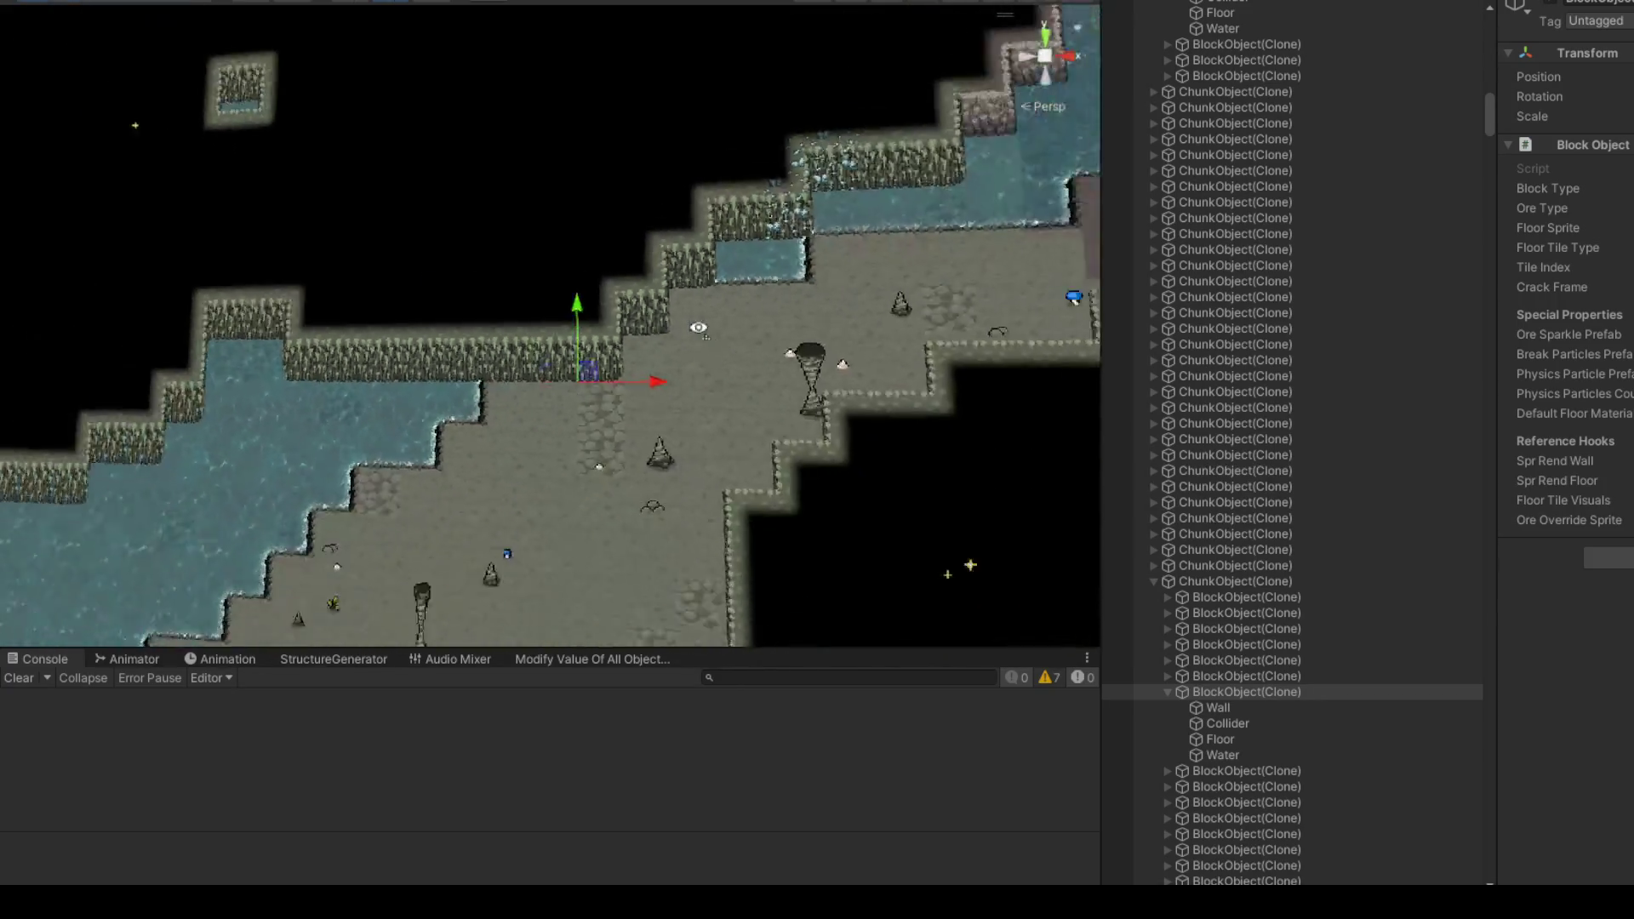
scroll(730, 331, "up", 8)
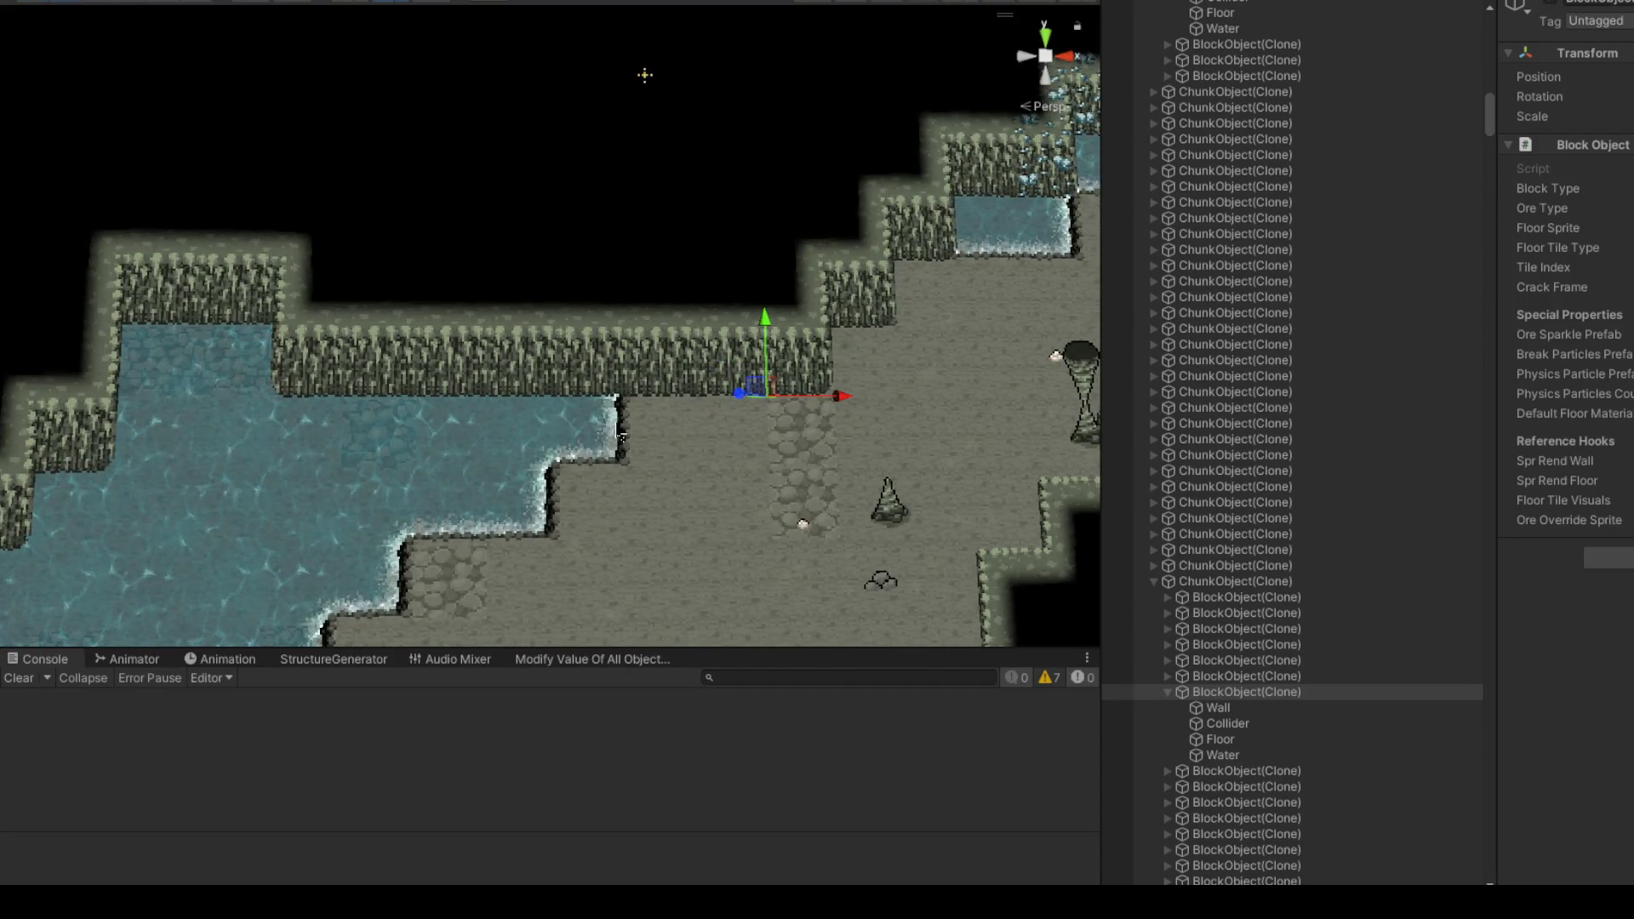
scroll(622, 438, "up", 3)
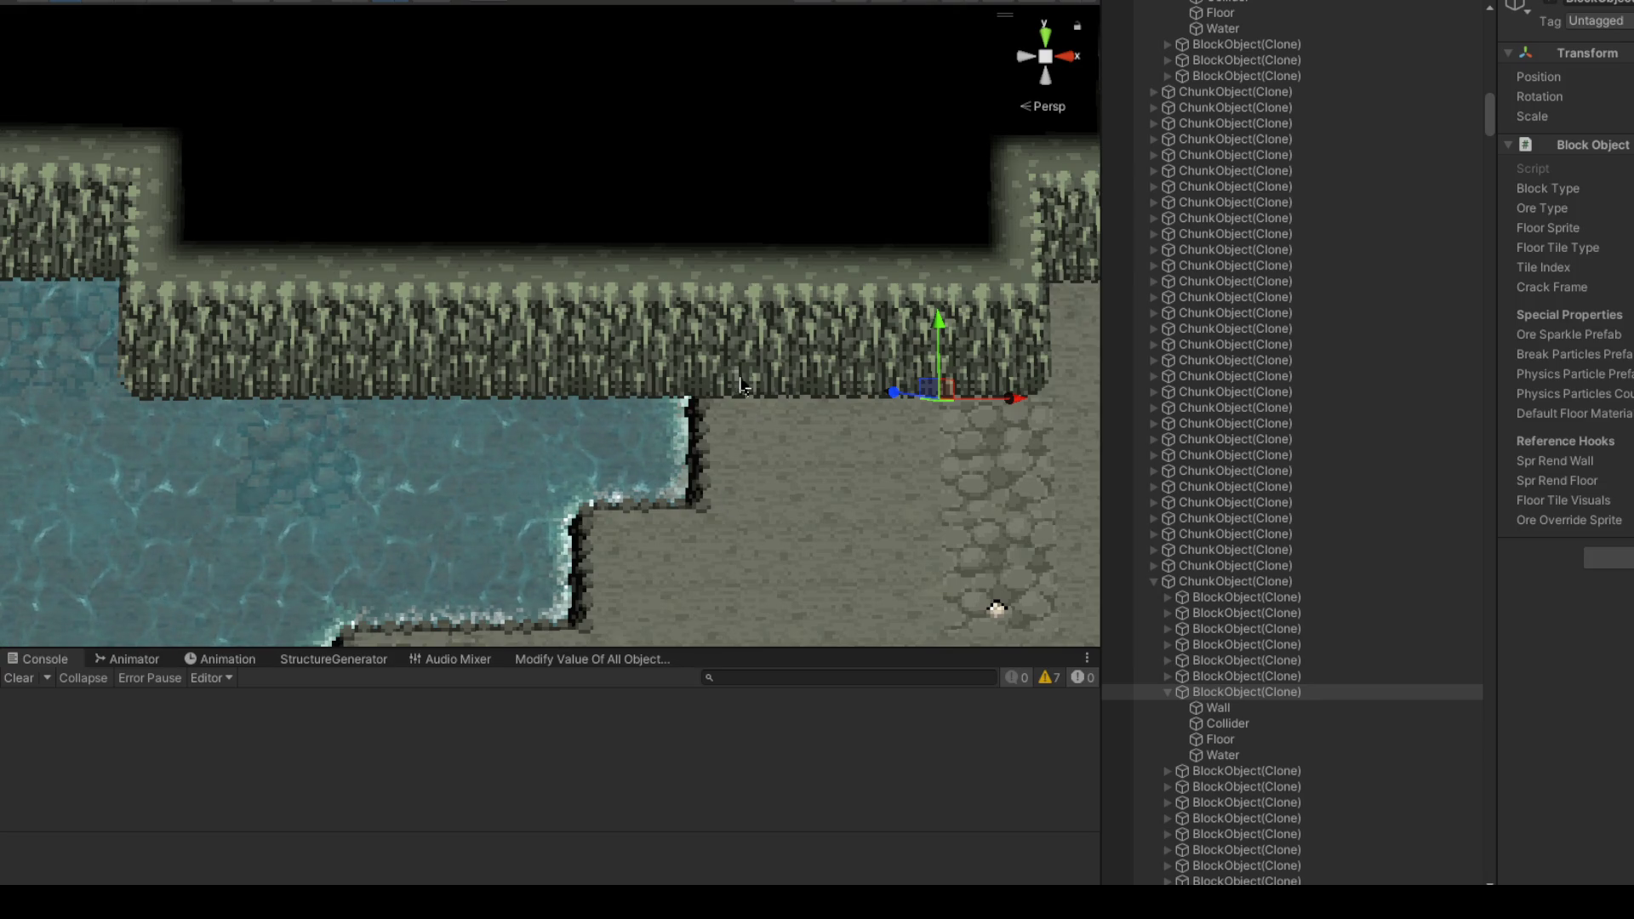
scroll(740, 385, "down", 5)
mouse_move(823, 269)
left_mouse_down()
mouse_move(730, 201)
mouse_move(749, 110)
mouse_move(601, 368)
mouse_move(559, 215)
mouse_move(600, 434)
mouse_move(548, 298)
mouse_move(514, 310)
mouse_move(635, 343)
mouse_move(675, 336)
mouse_move(631, 330)
left_mouse_up()
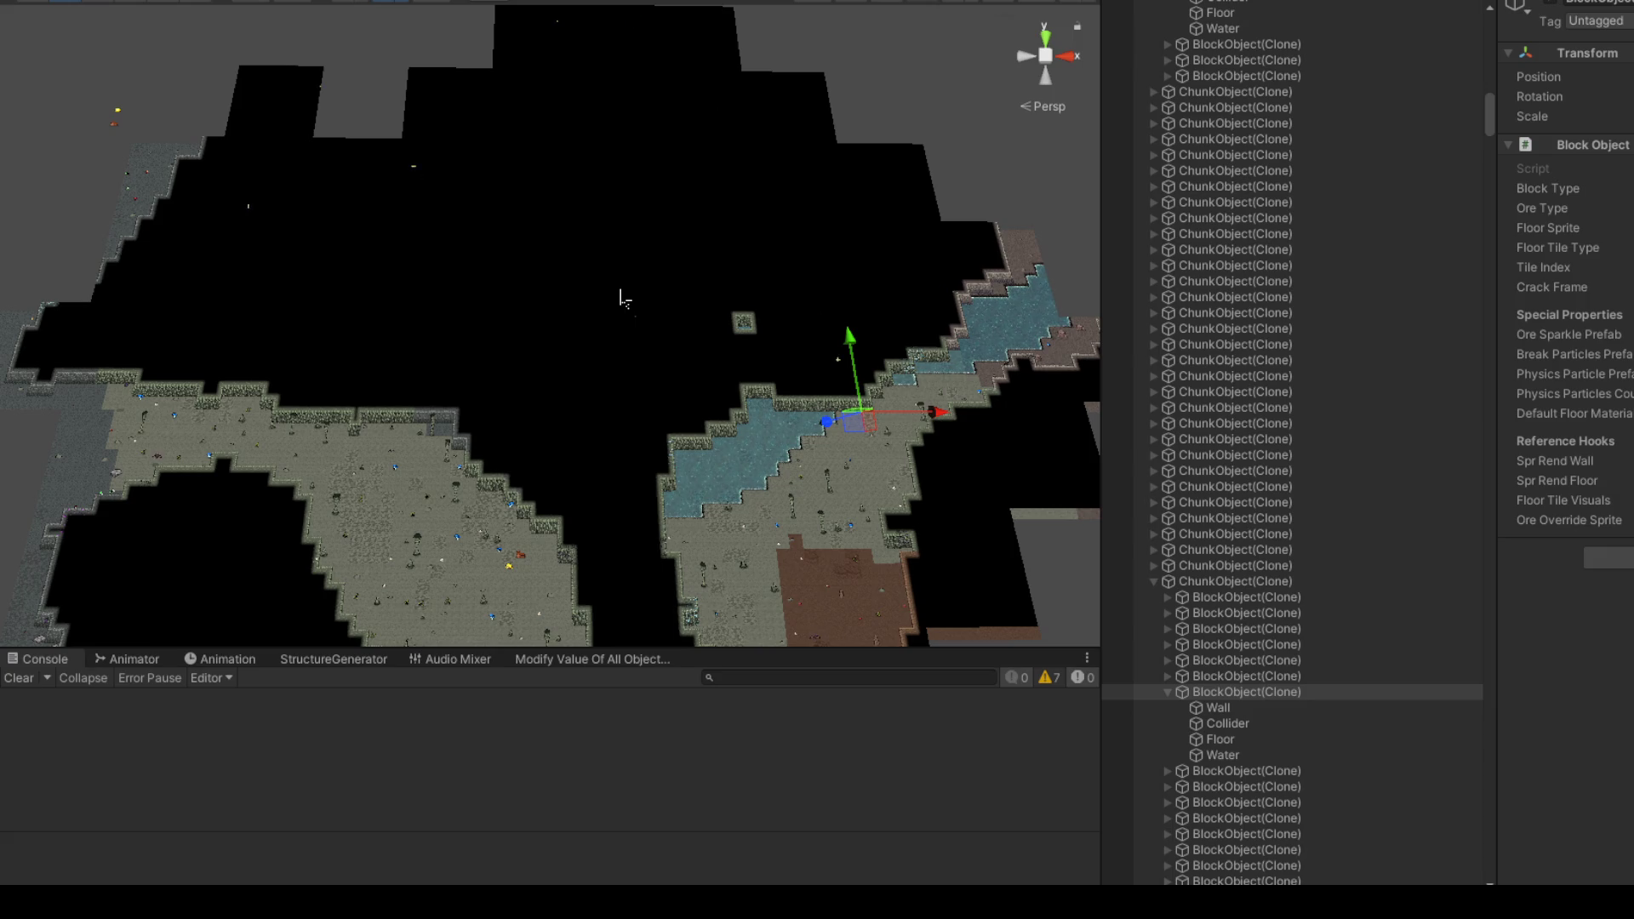
scroll(663, 179, "up", 10)
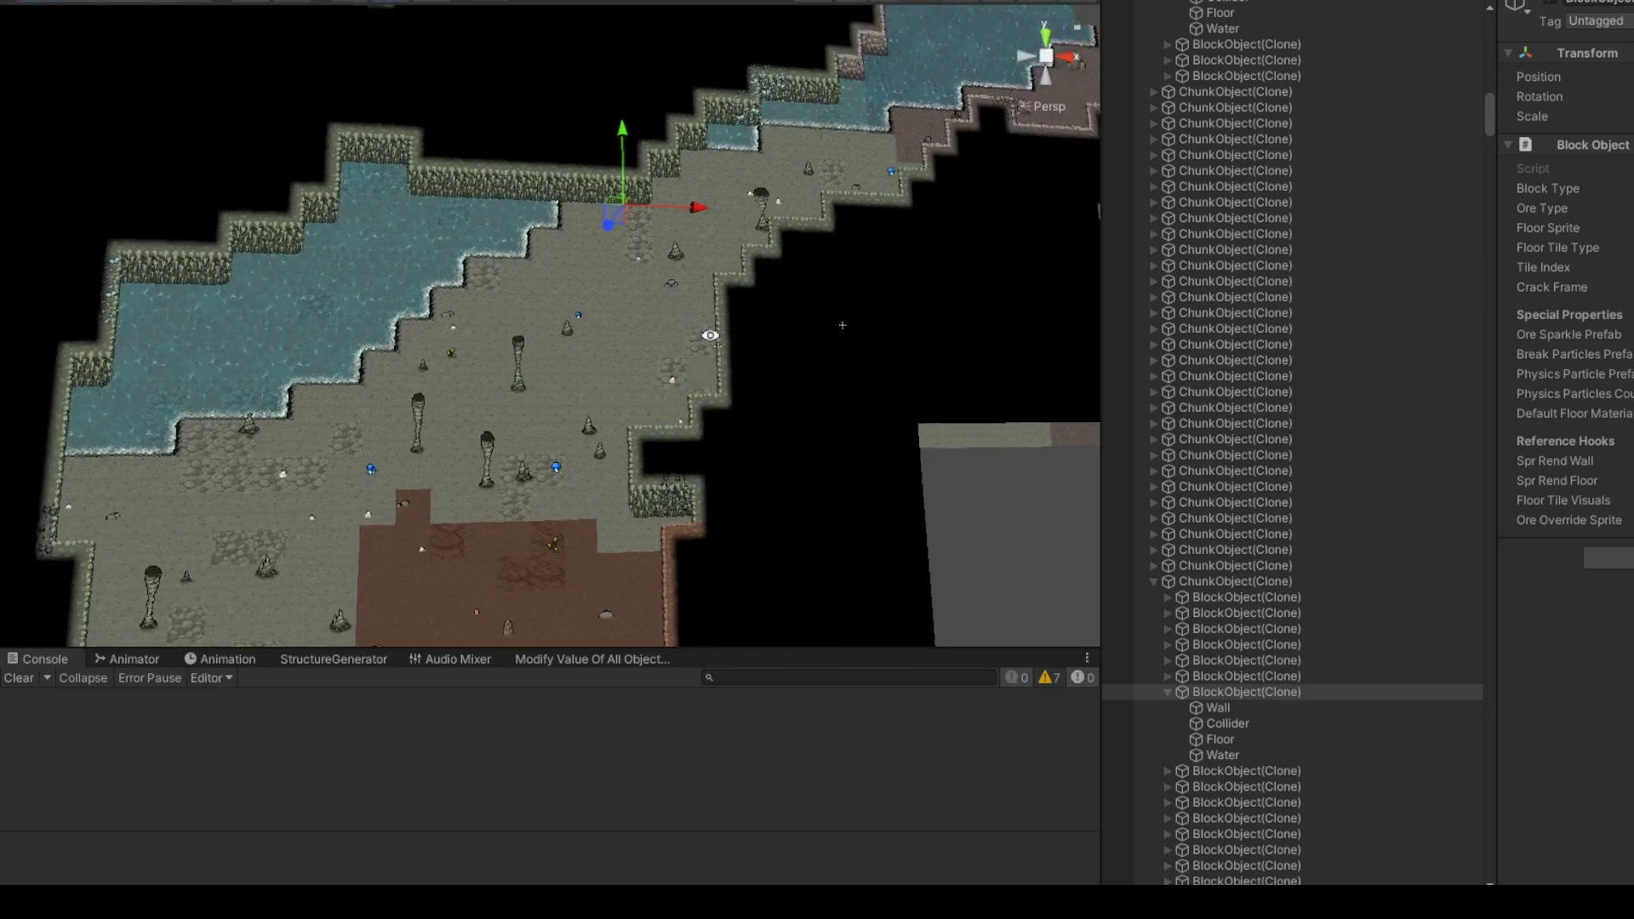
scroll(701, 282, "down", 5)
scroll(625, 416, "up", 5)
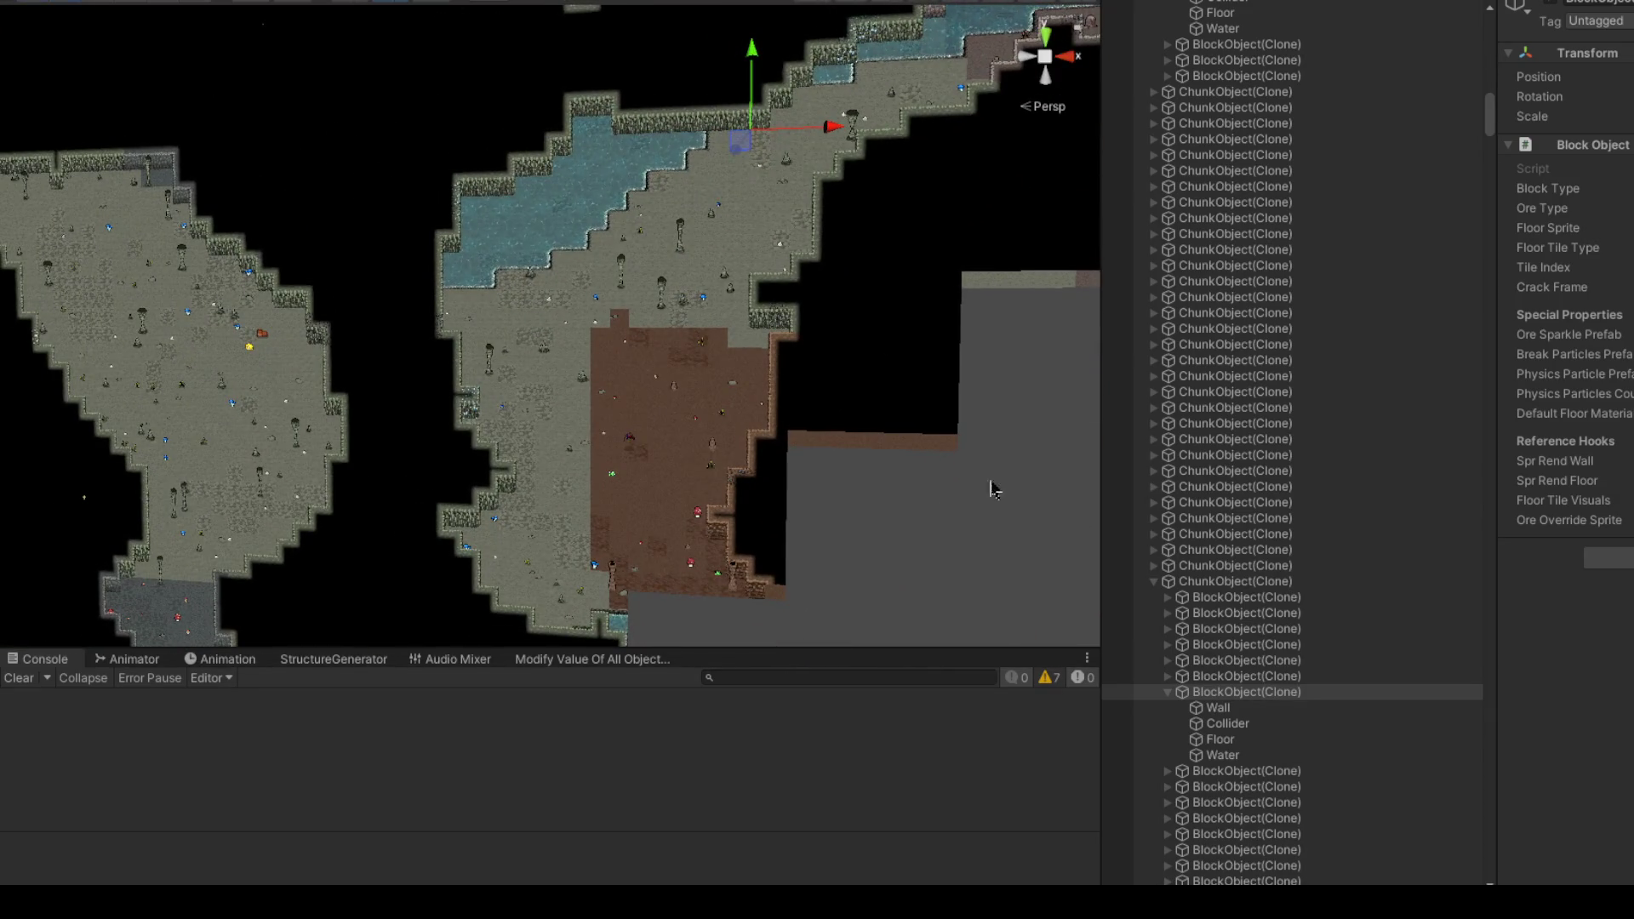
scroll(646, 489, "up", 4)
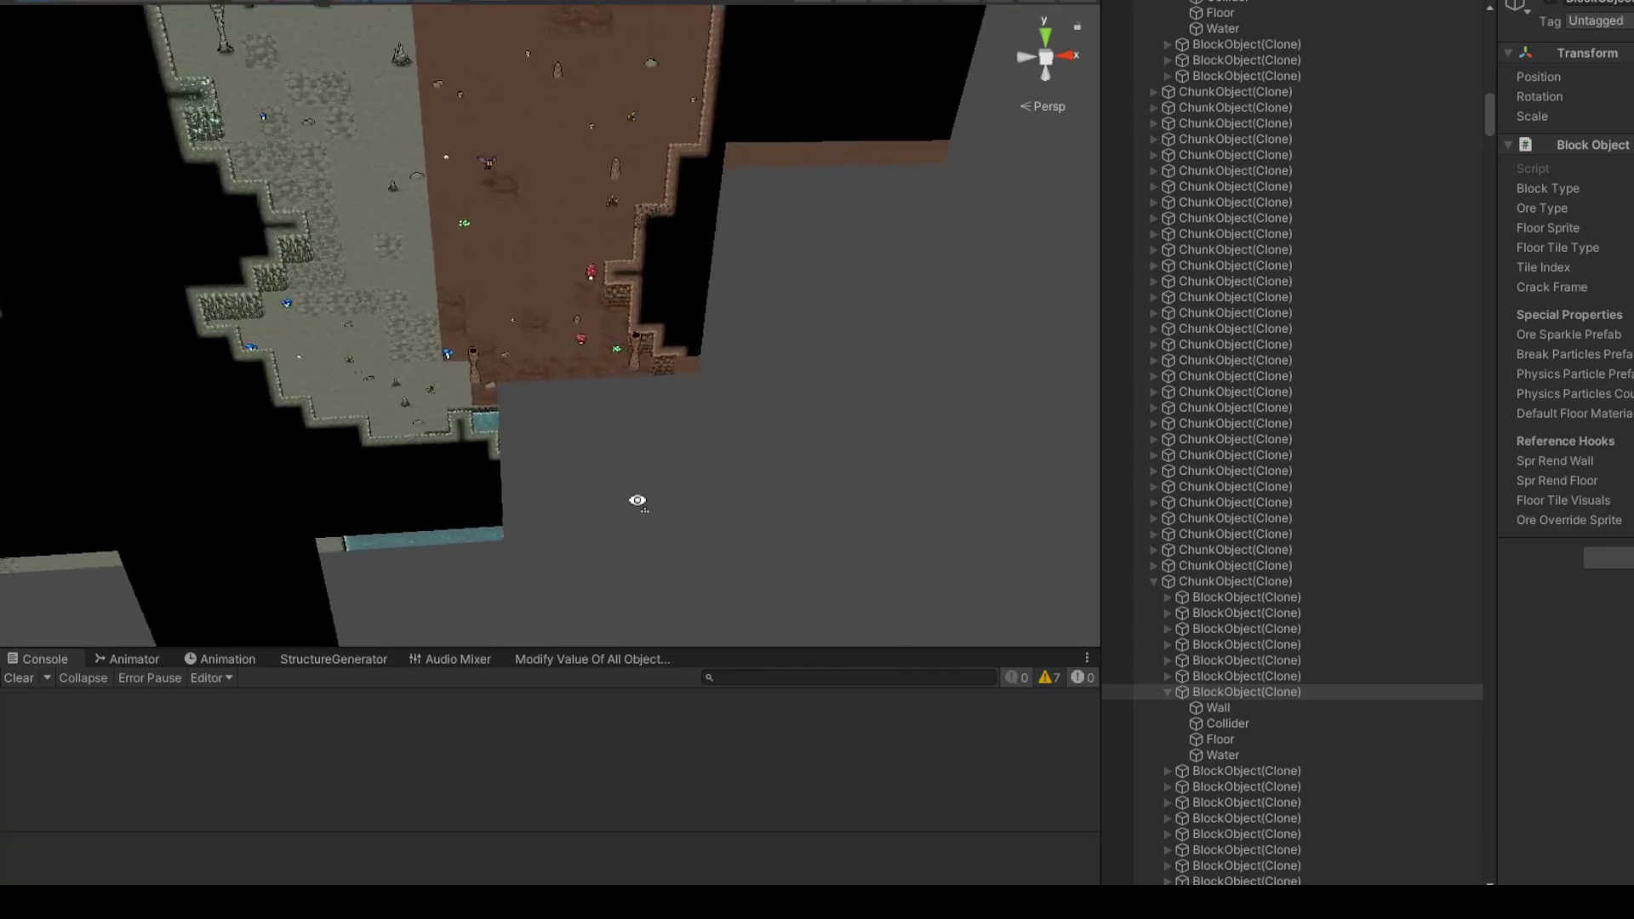
scroll(596, 408, "up", 4)
scroll(558, 316, "up", 2)
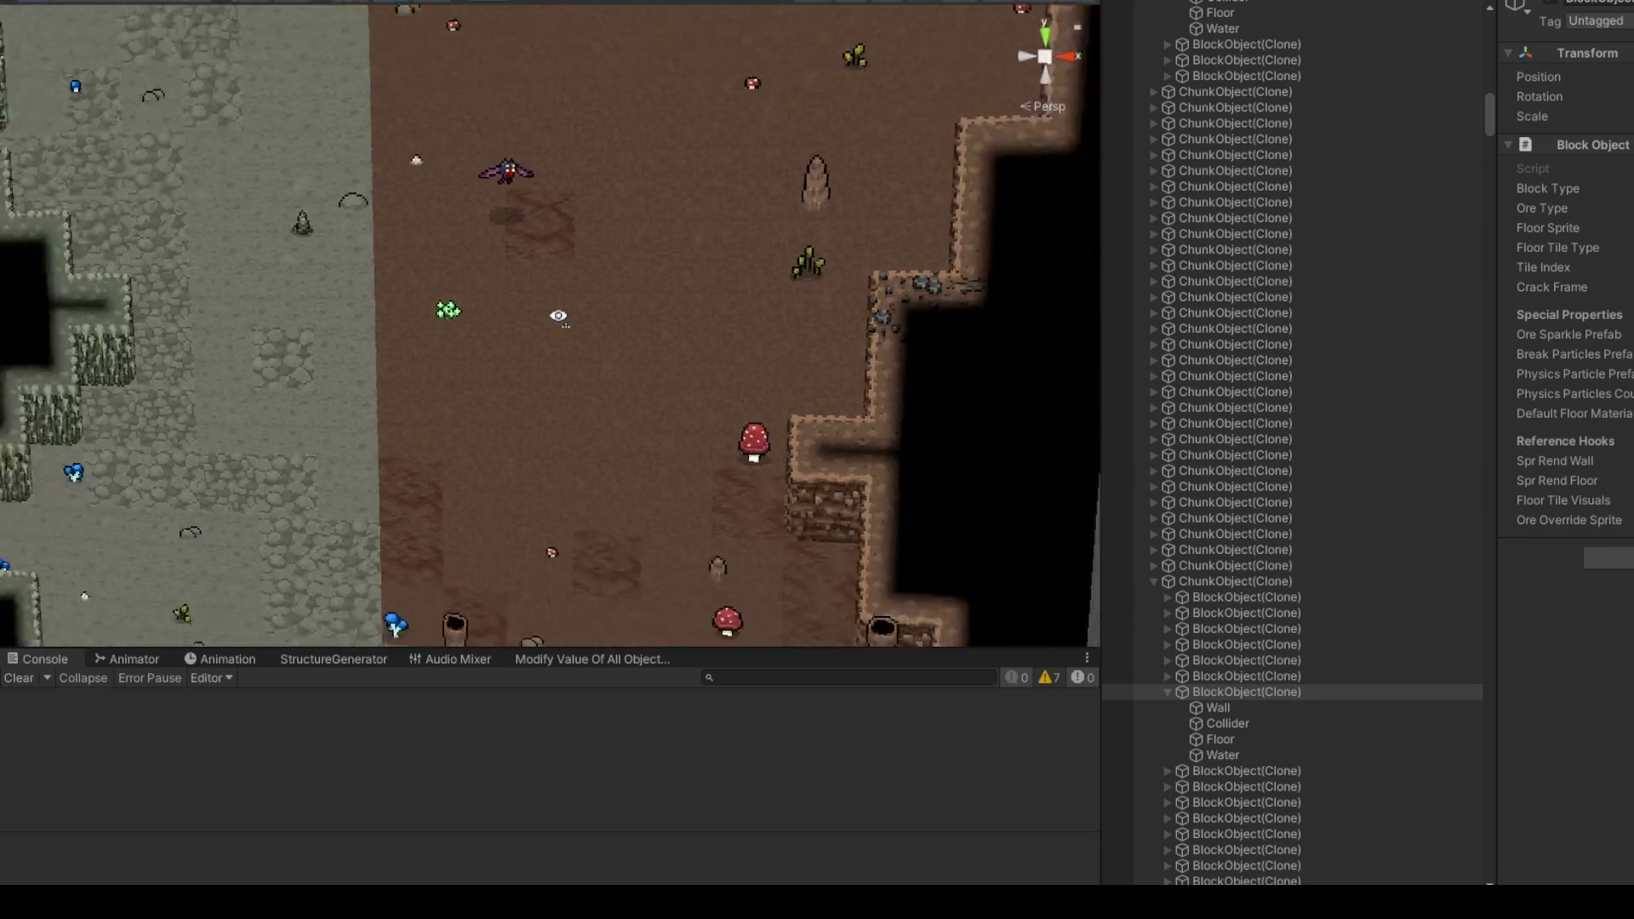
scroll(559, 316, "down", 2)
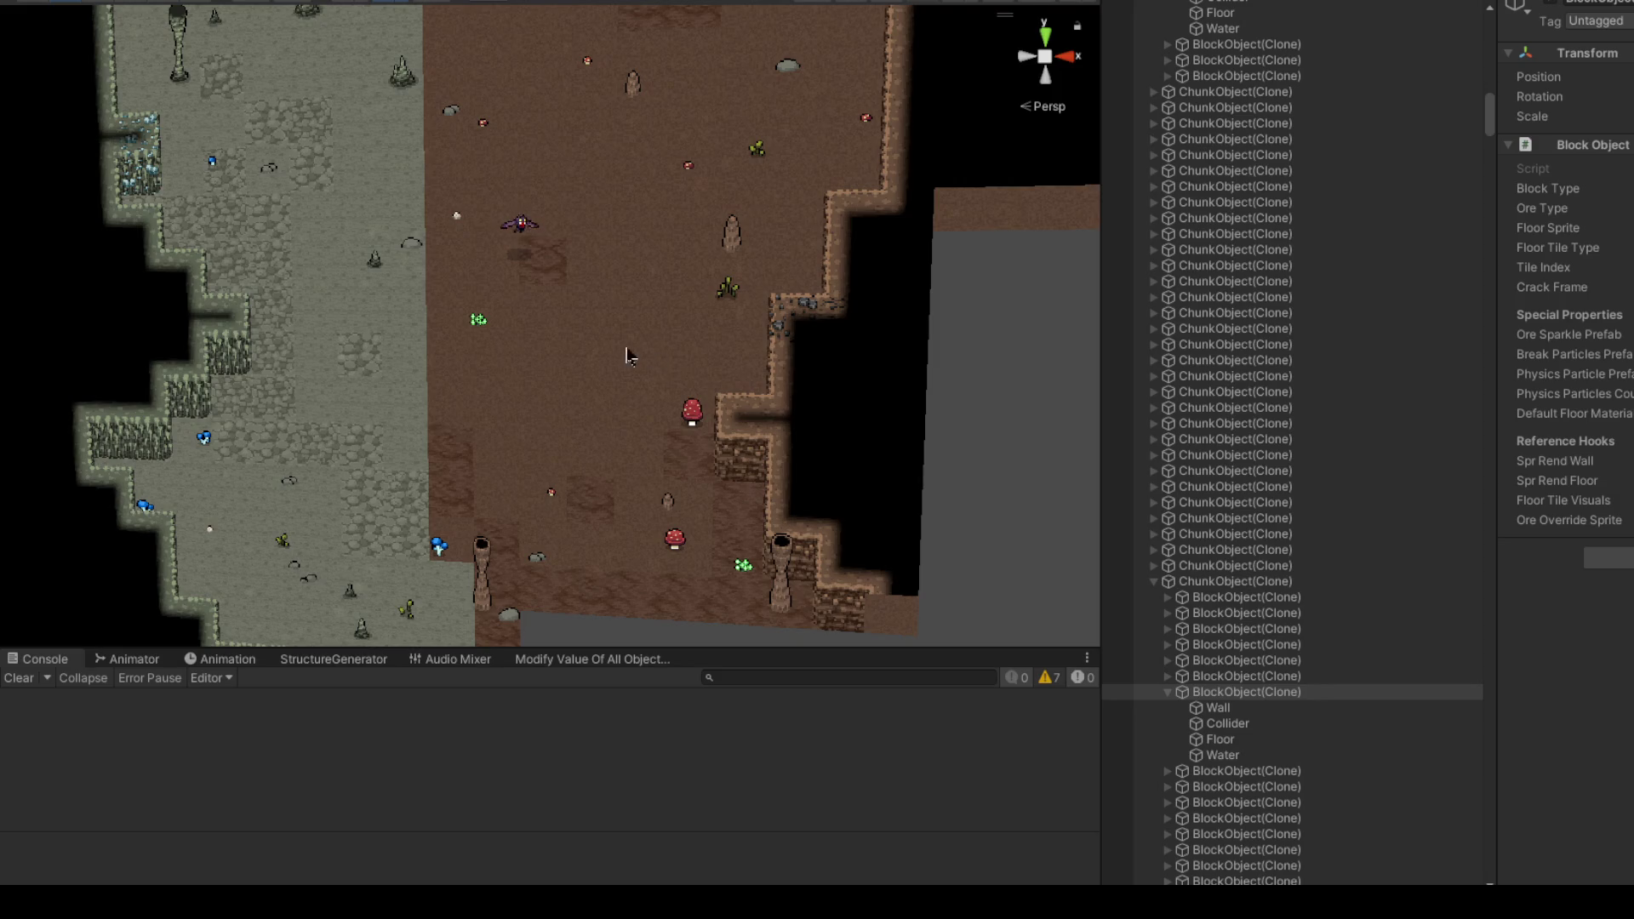
scroll(627, 356, "down", 3)
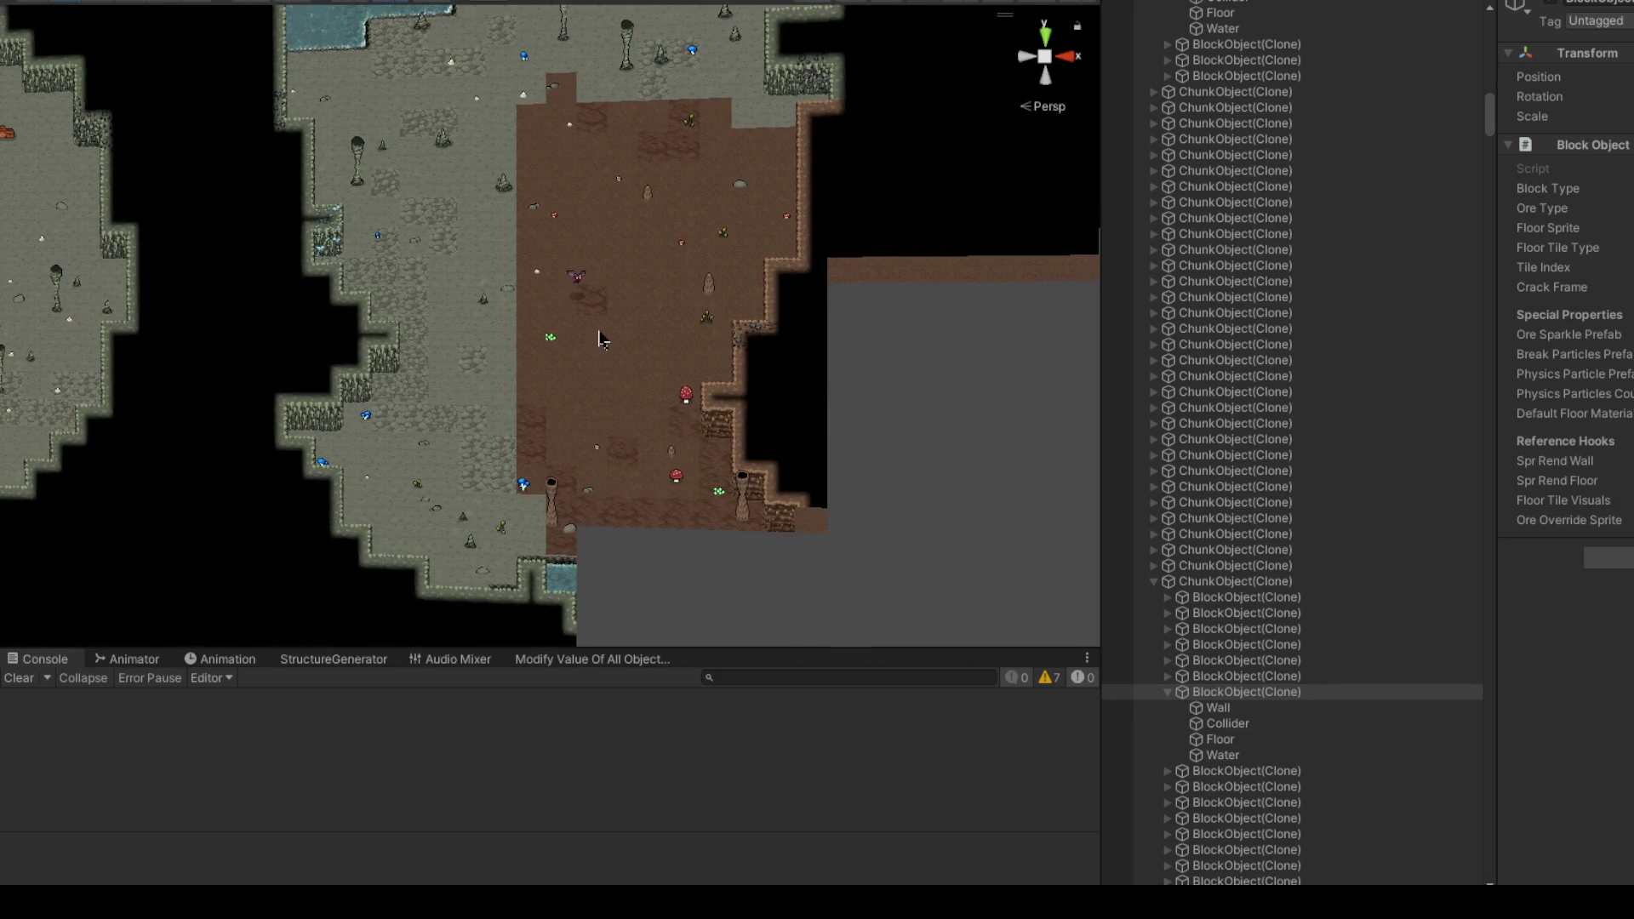
scroll(674, 583, "down", 3)
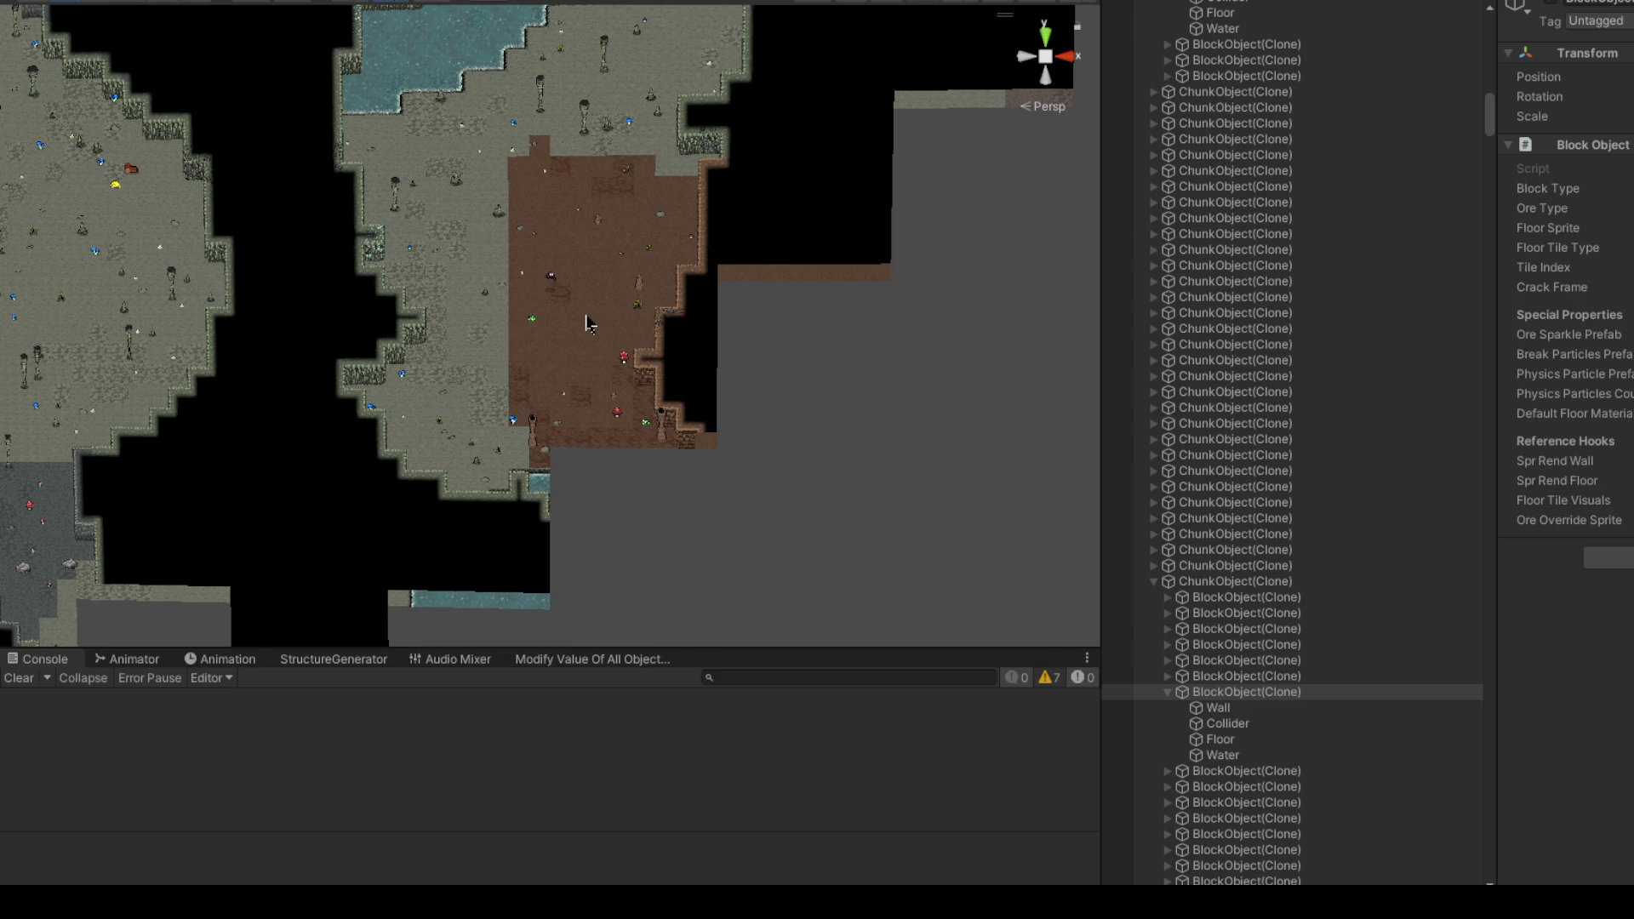
scroll(594, 294, "up", 5)
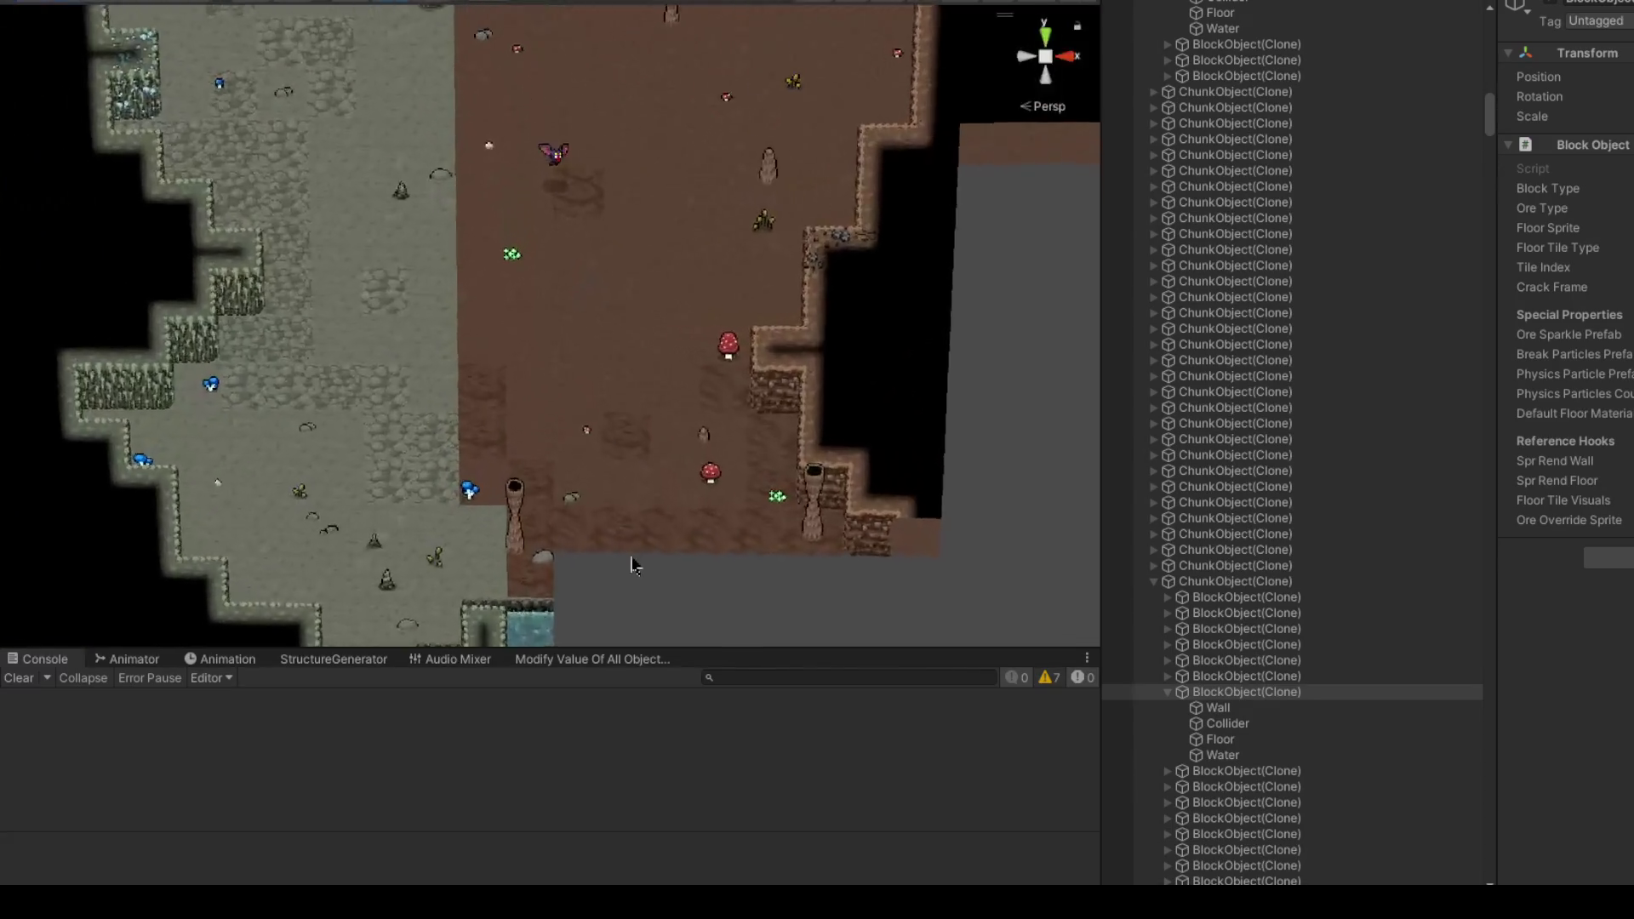
scroll(559, 477, "down", 8)
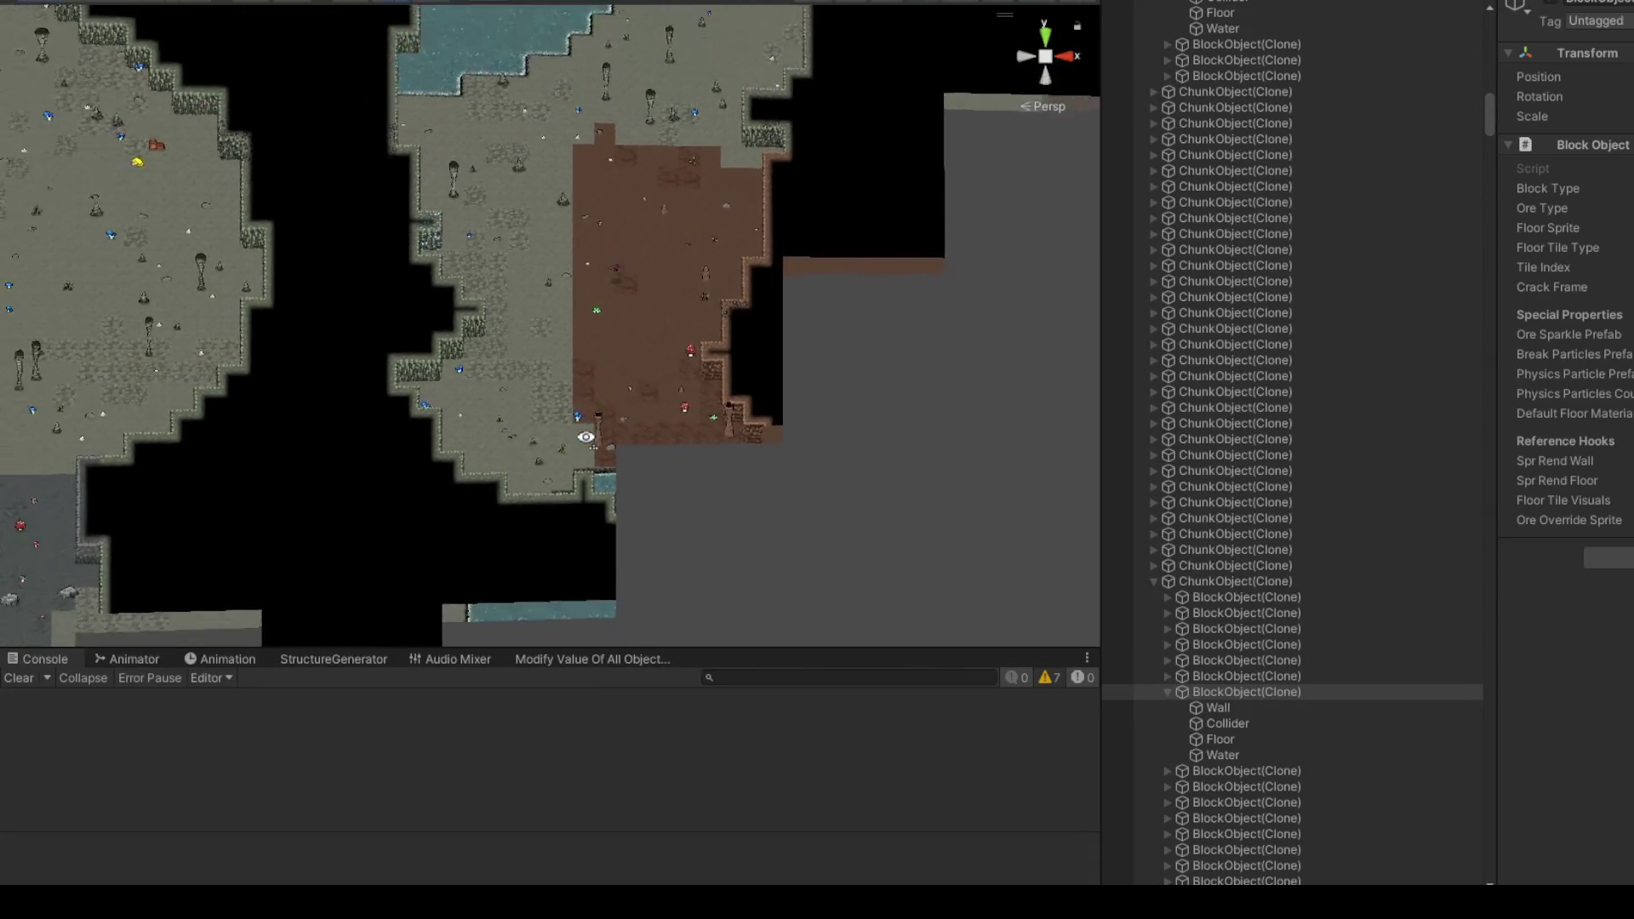
key("a")
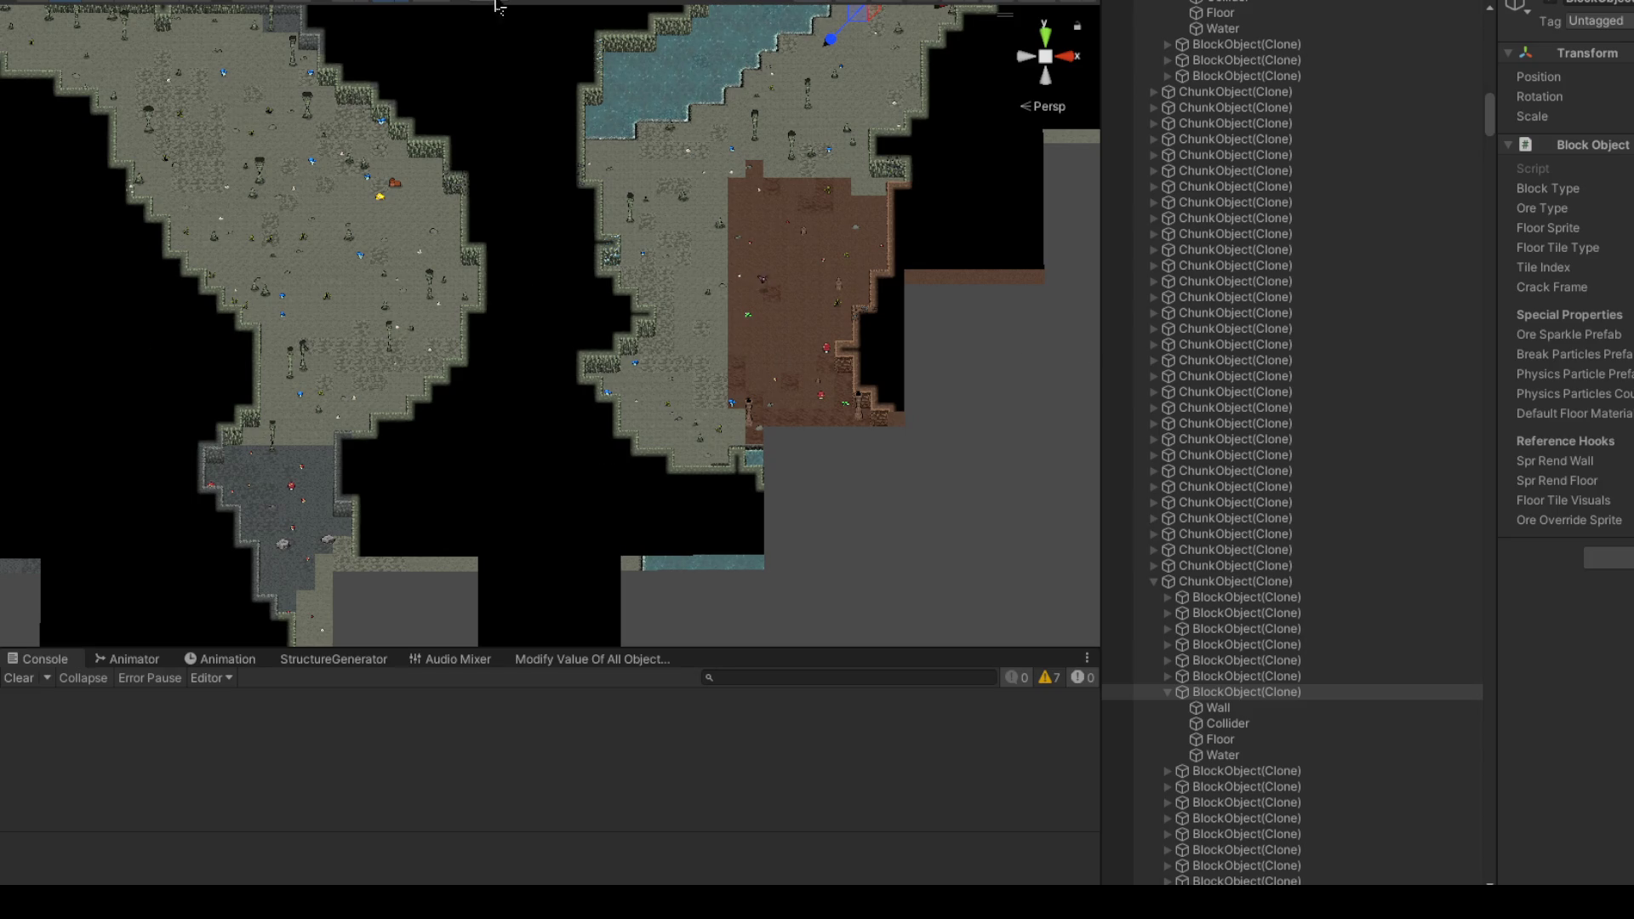
left_click(497, 5)
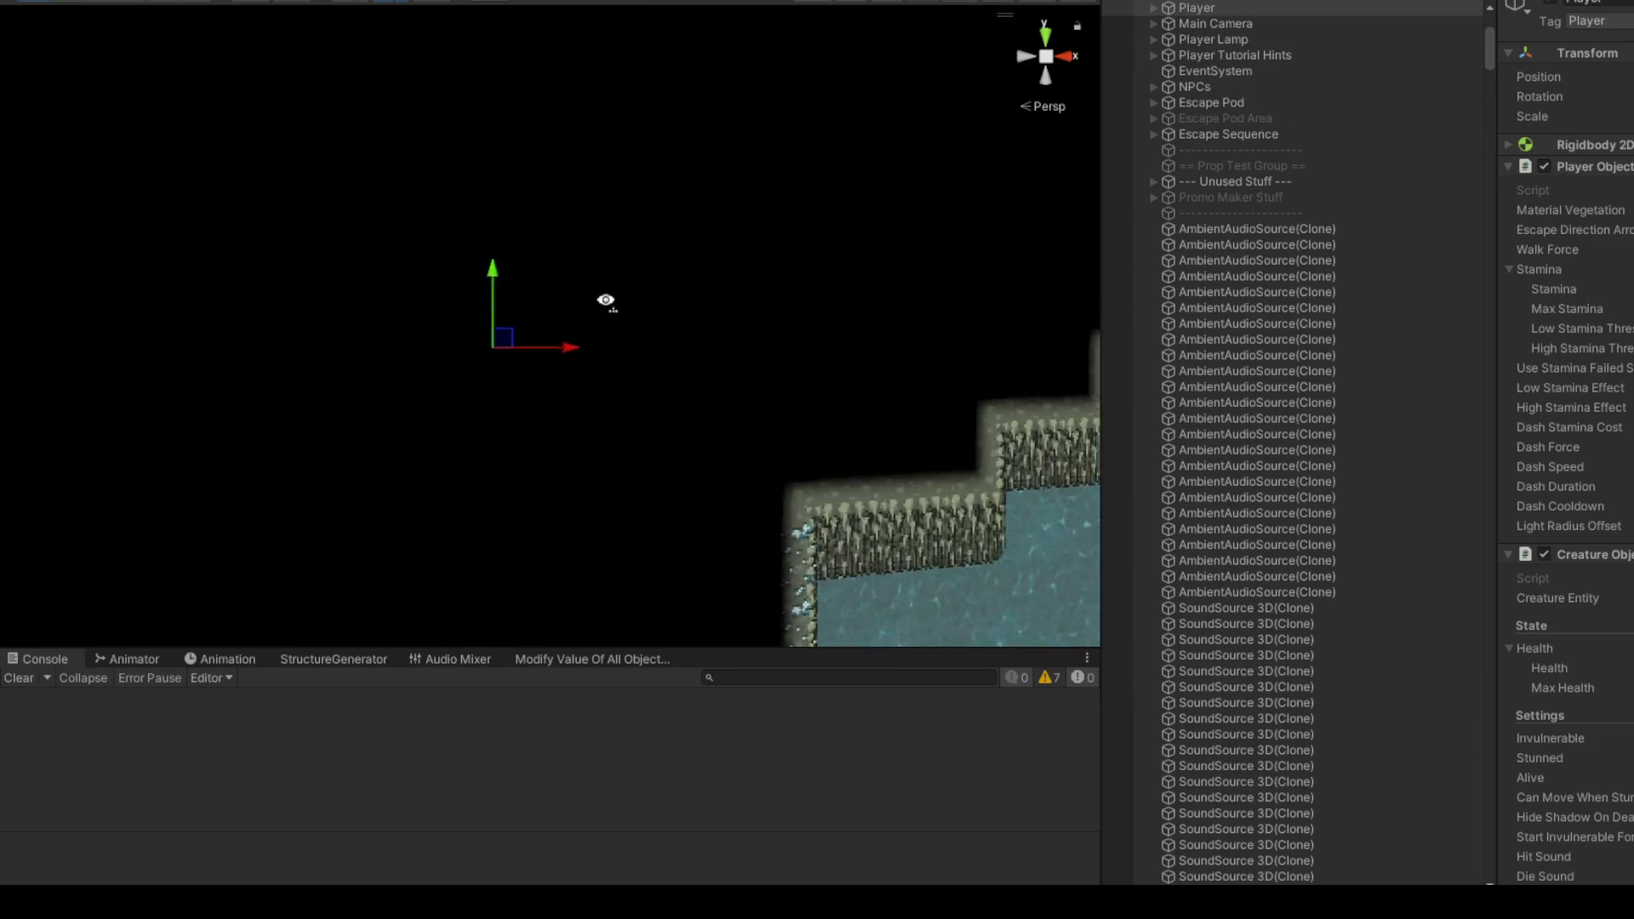
Step: Fly the scene camera over the map and drag the Player down into the brown tunnel
key("d")
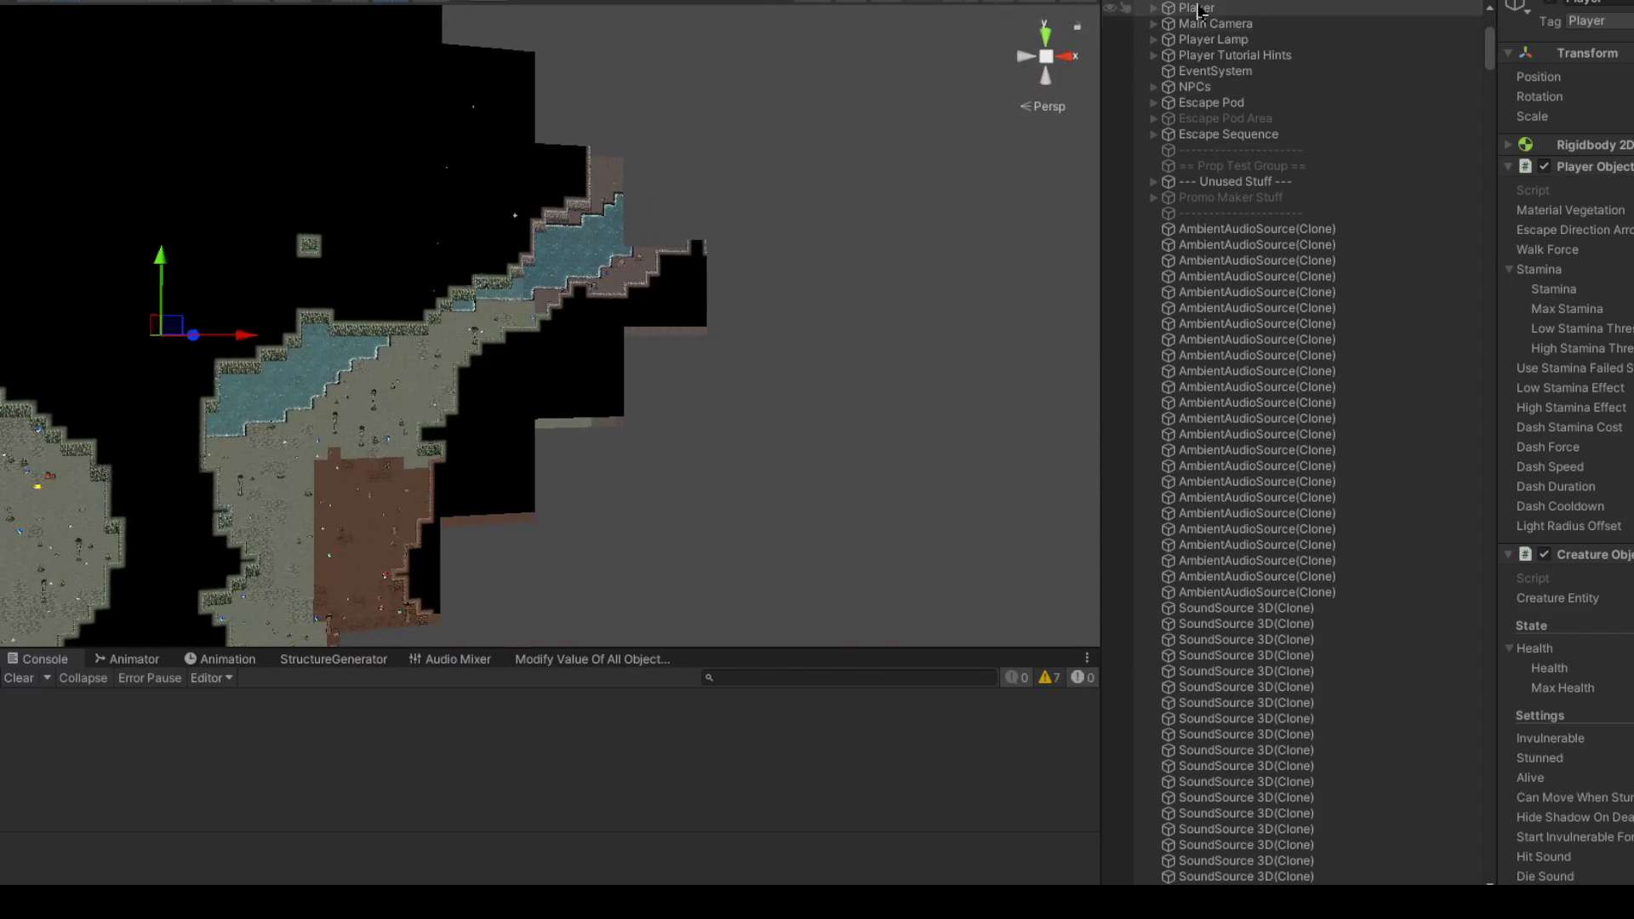
key("s")
mouse_move(653, 244)
left_mouse_down()
mouse_move(682, 474)
mouse_move(688, 368)
left_mouse_up()
key("w")
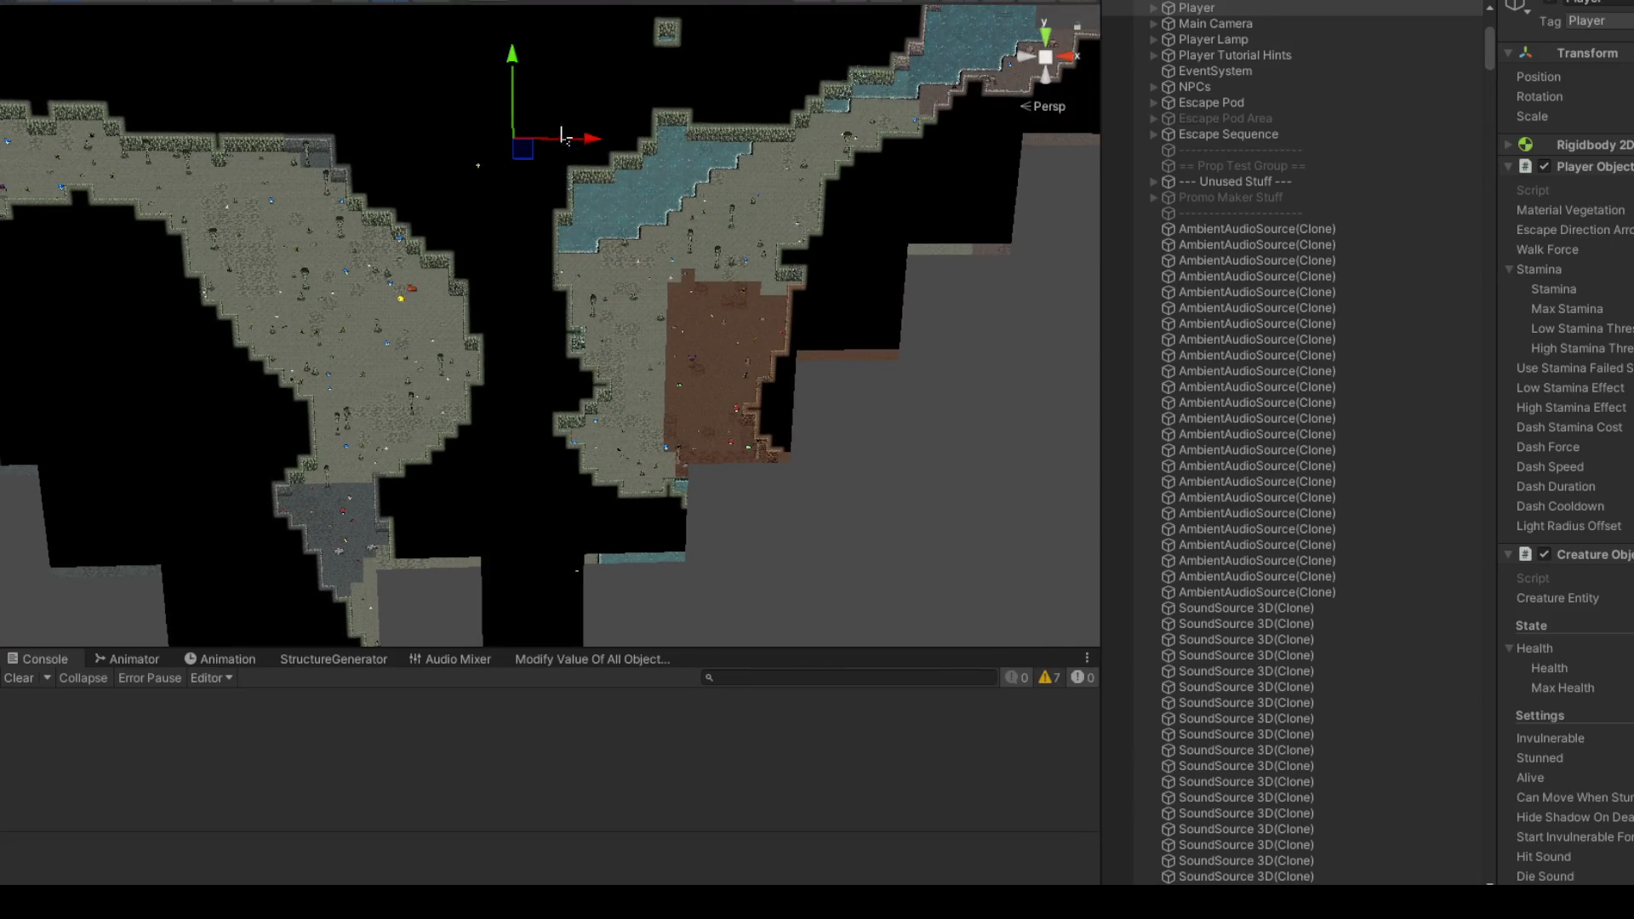
mouse_move(530, 159)
left_mouse_down()
mouse_move(434, 276)
mouse_move(630, 443)
mouse_move(579, 464)
left_mouse_up()
mouse_move(489, 259)
left_mouse_down()
mouse_move(719, 554)
mouse_move(602, 535)
mouse_move(383, 308)
left_mouse_up()
mouse_move(430, 258)
left_mouse_down()
mouse_move(426, 387)
mouse_move(686, 228)
mouse_move(747, 304)
mouse_move(777, 294)
mouse_move(1007, 445)
mouse_move(897, 409)
mouse_move(848, 367)
mouse_move(809, 565)
left_mouse_up()
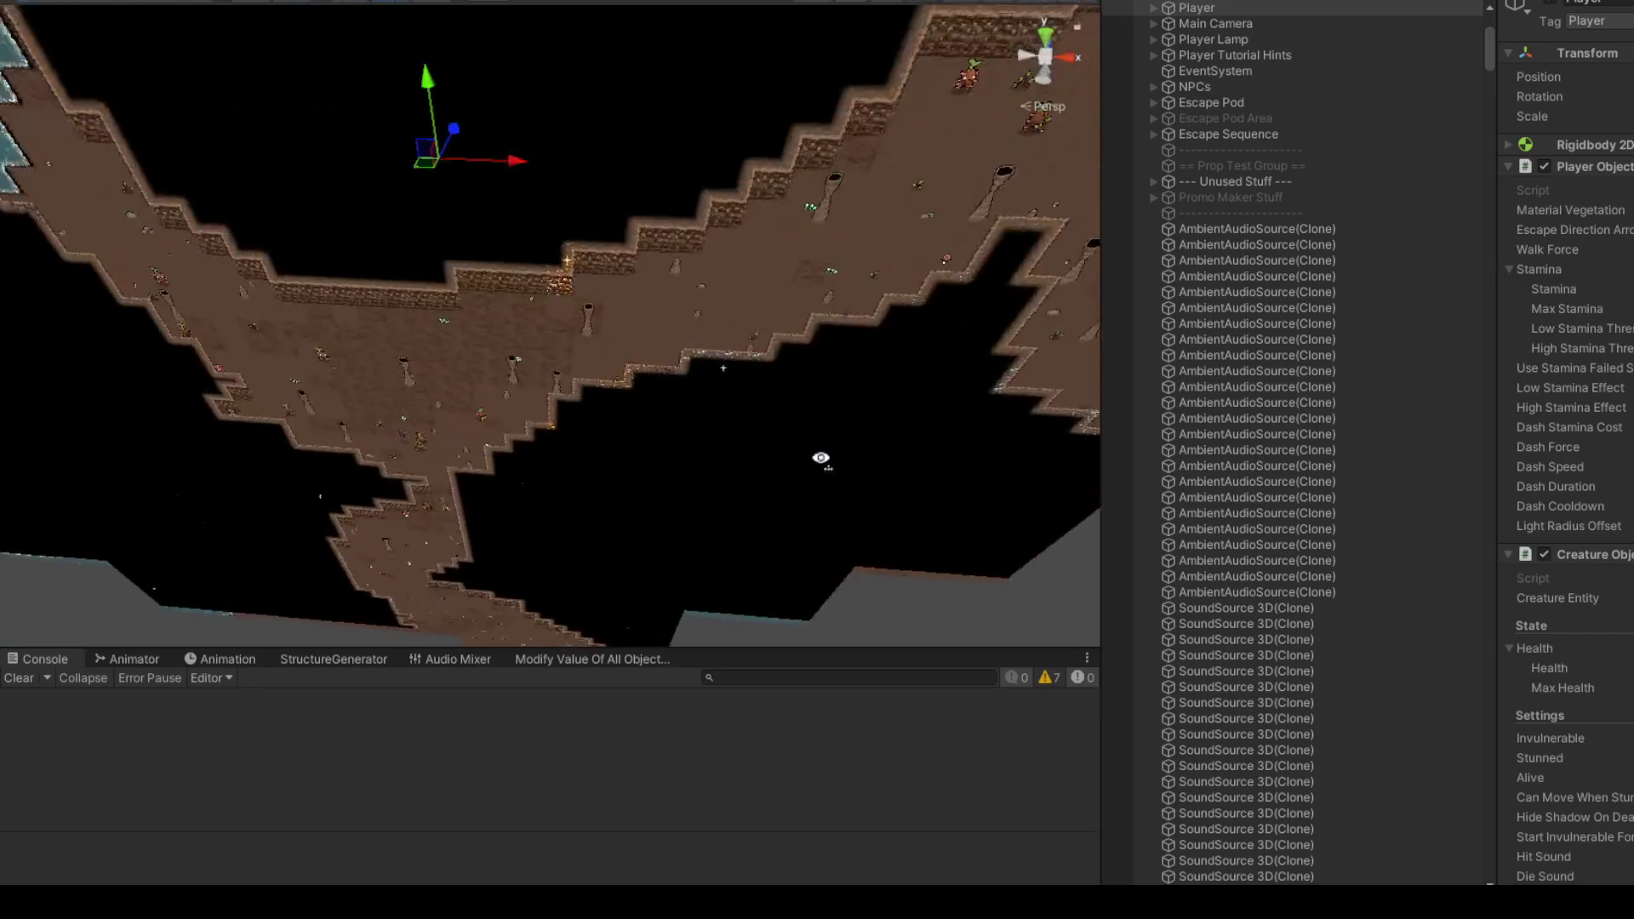
scroll(834, 234, "up", 3)
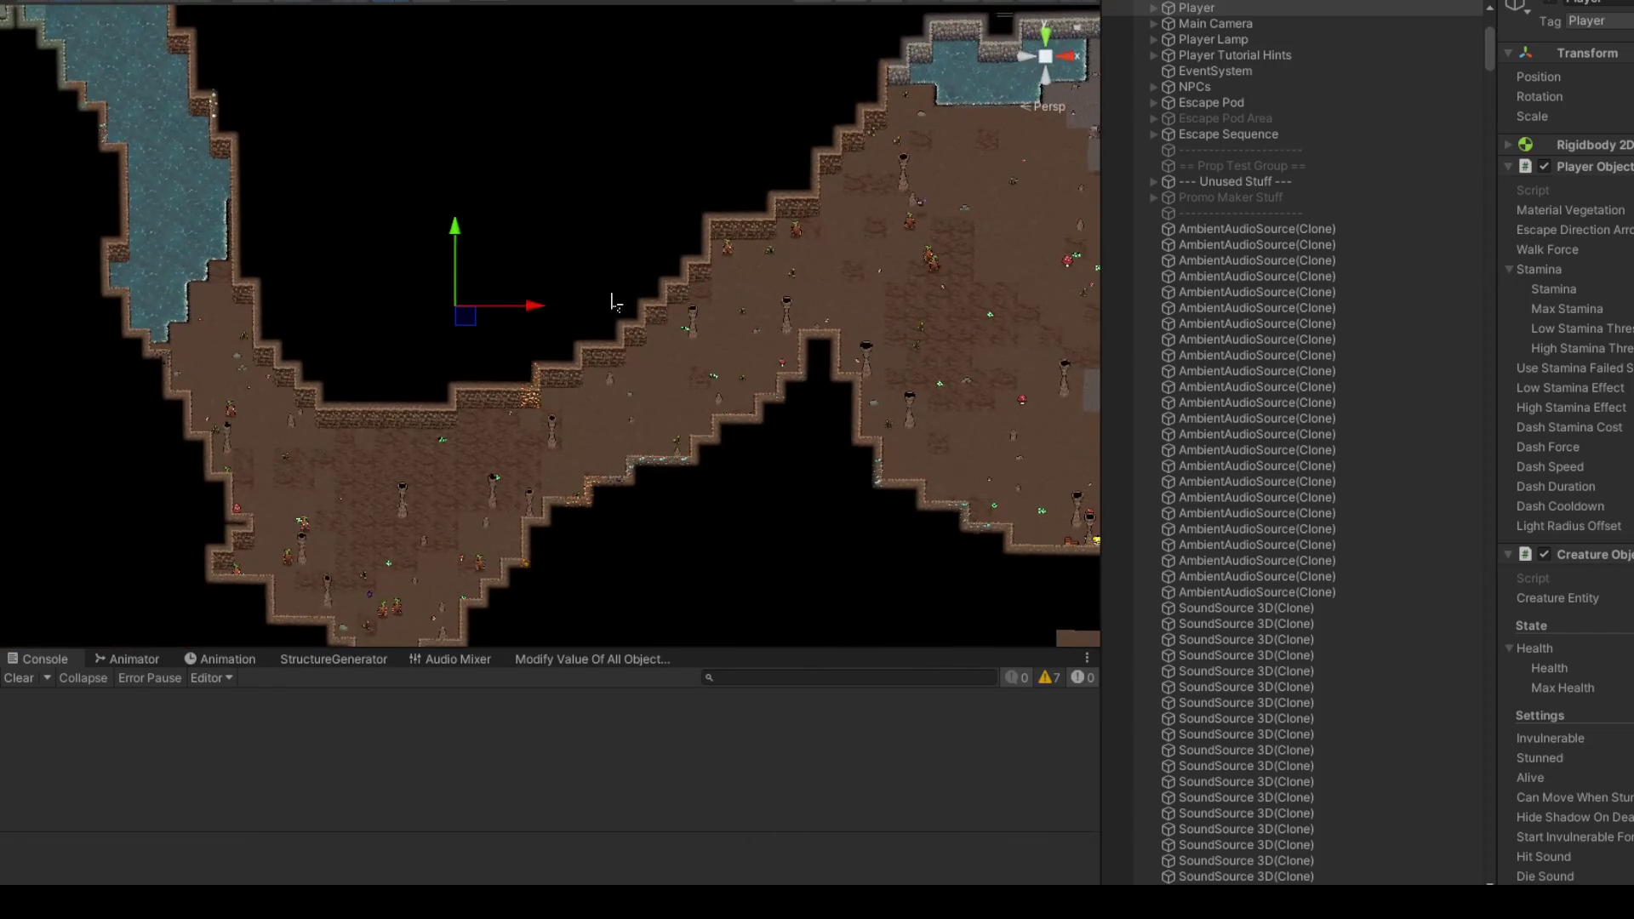
mouse_move(468, 328)
left_mouse_down()
mouse_move(611, 244)
mouse_move(566, 266)
left_mouse_up()
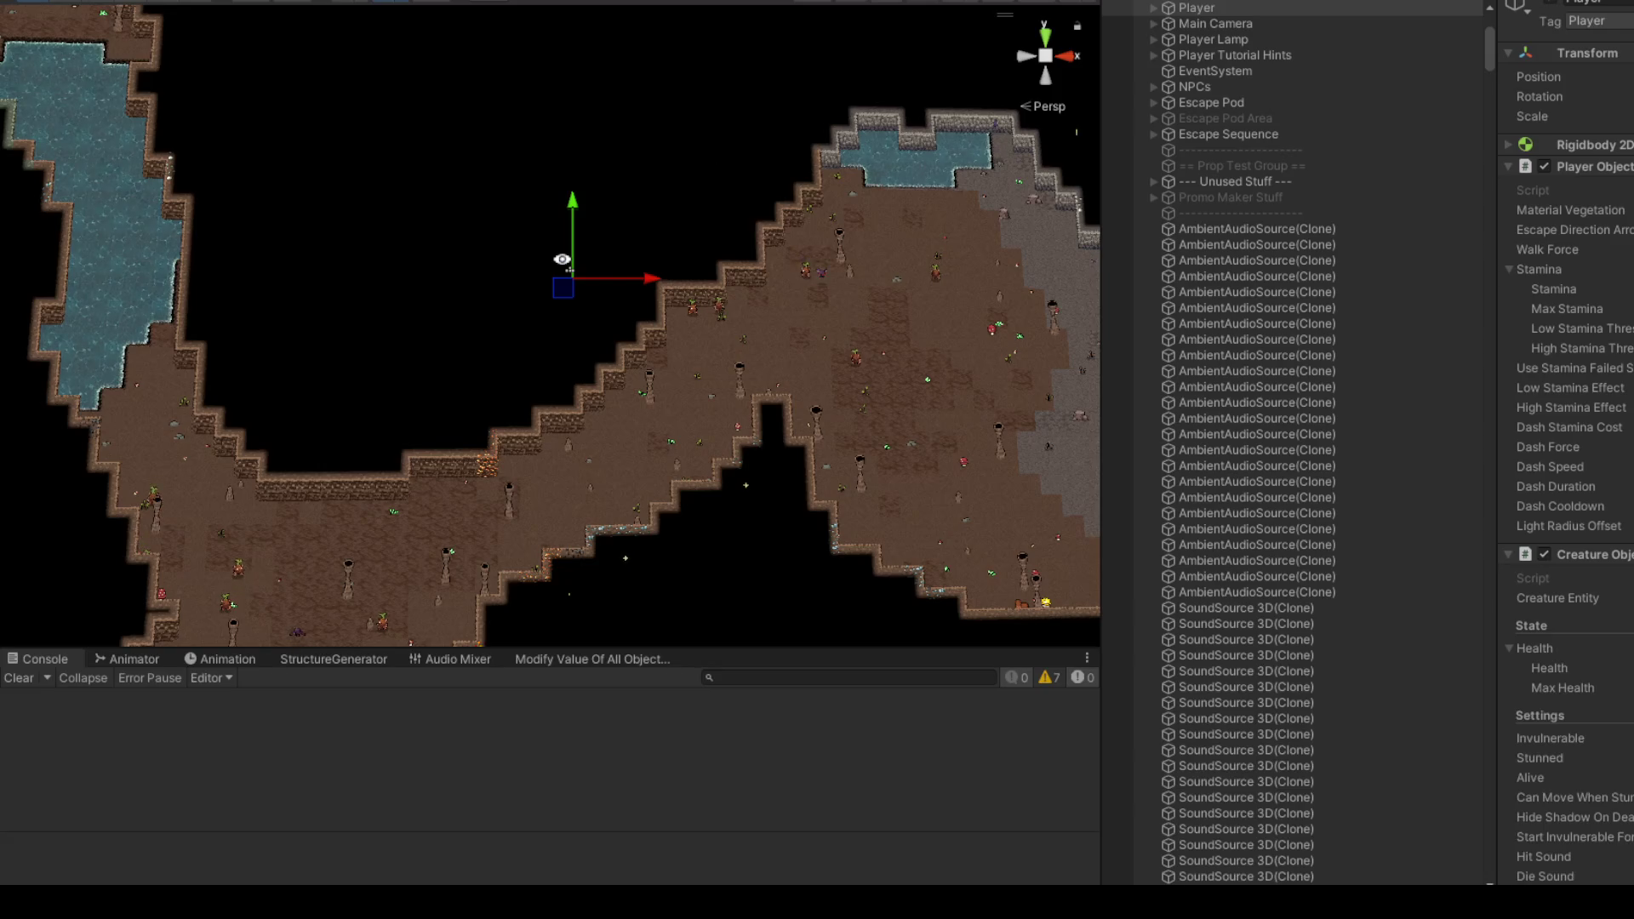
key("d")
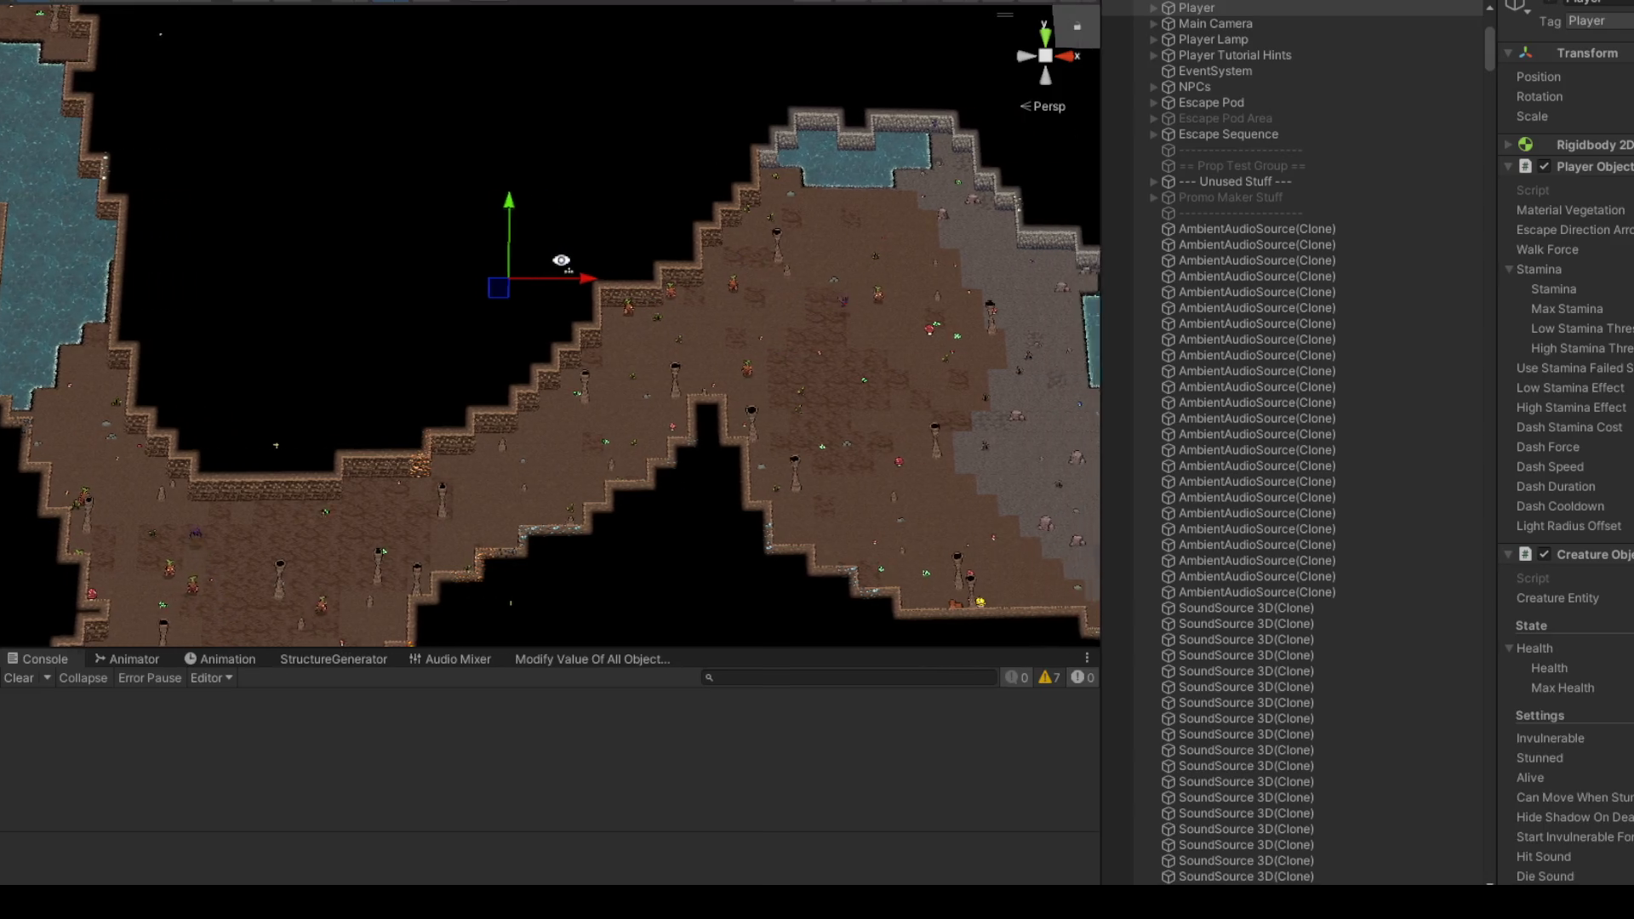
key("d")
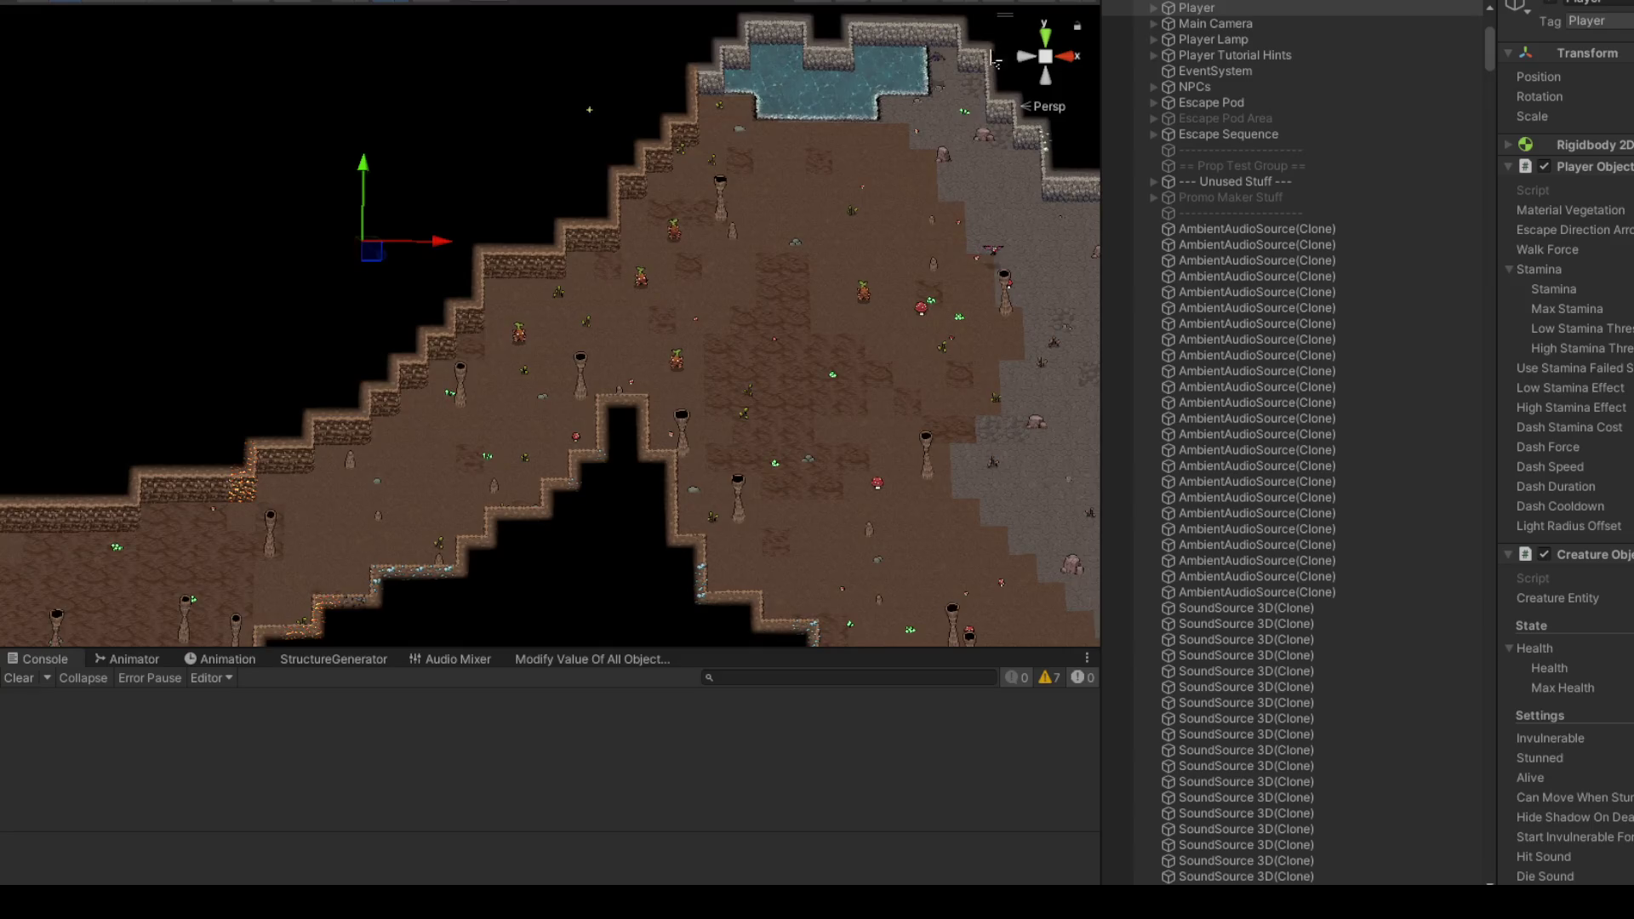
Step: Select the chunk owning a floor wall block, drag it down-left, then undo the move
left_click(481, 325)
left_click(864, 413)
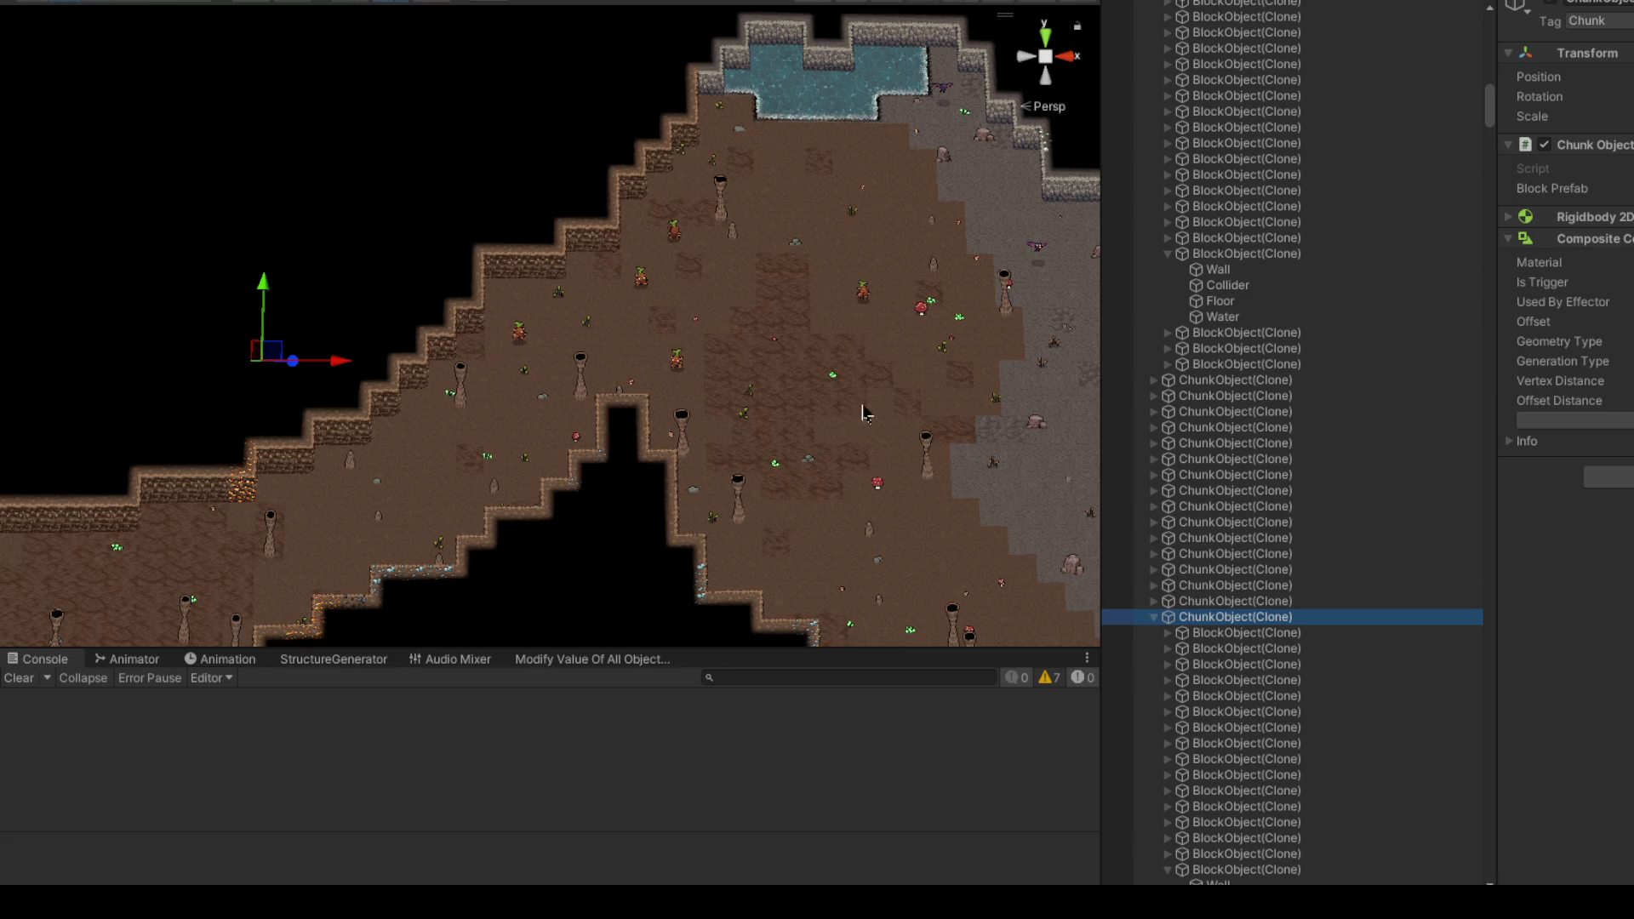
right_click(641, 402)
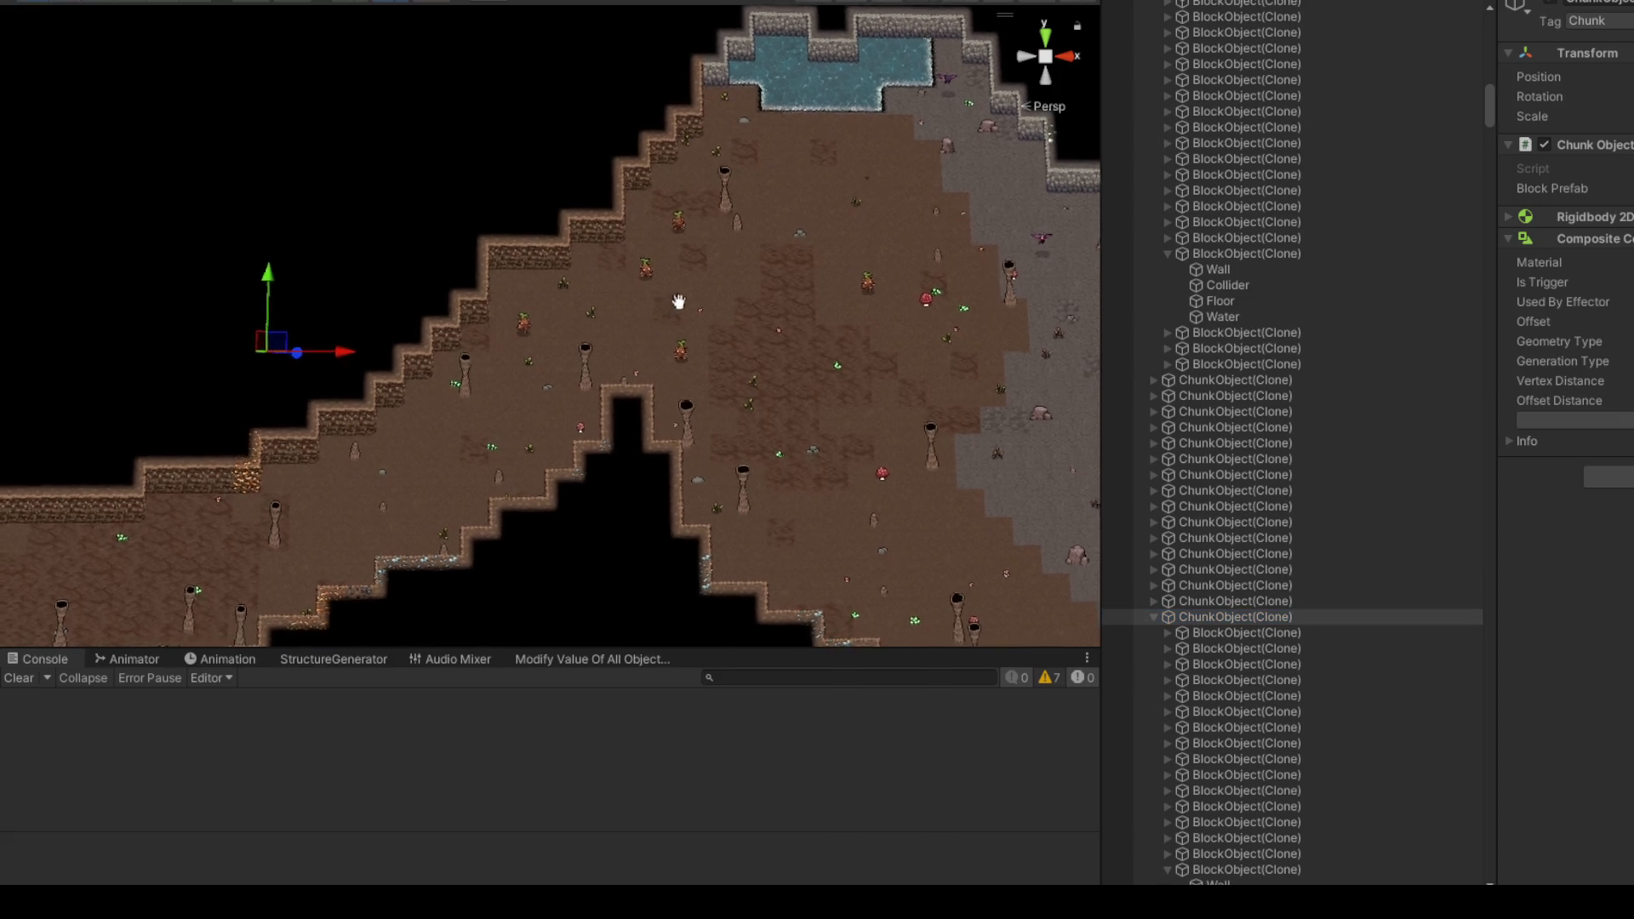
left_click(640, 417)
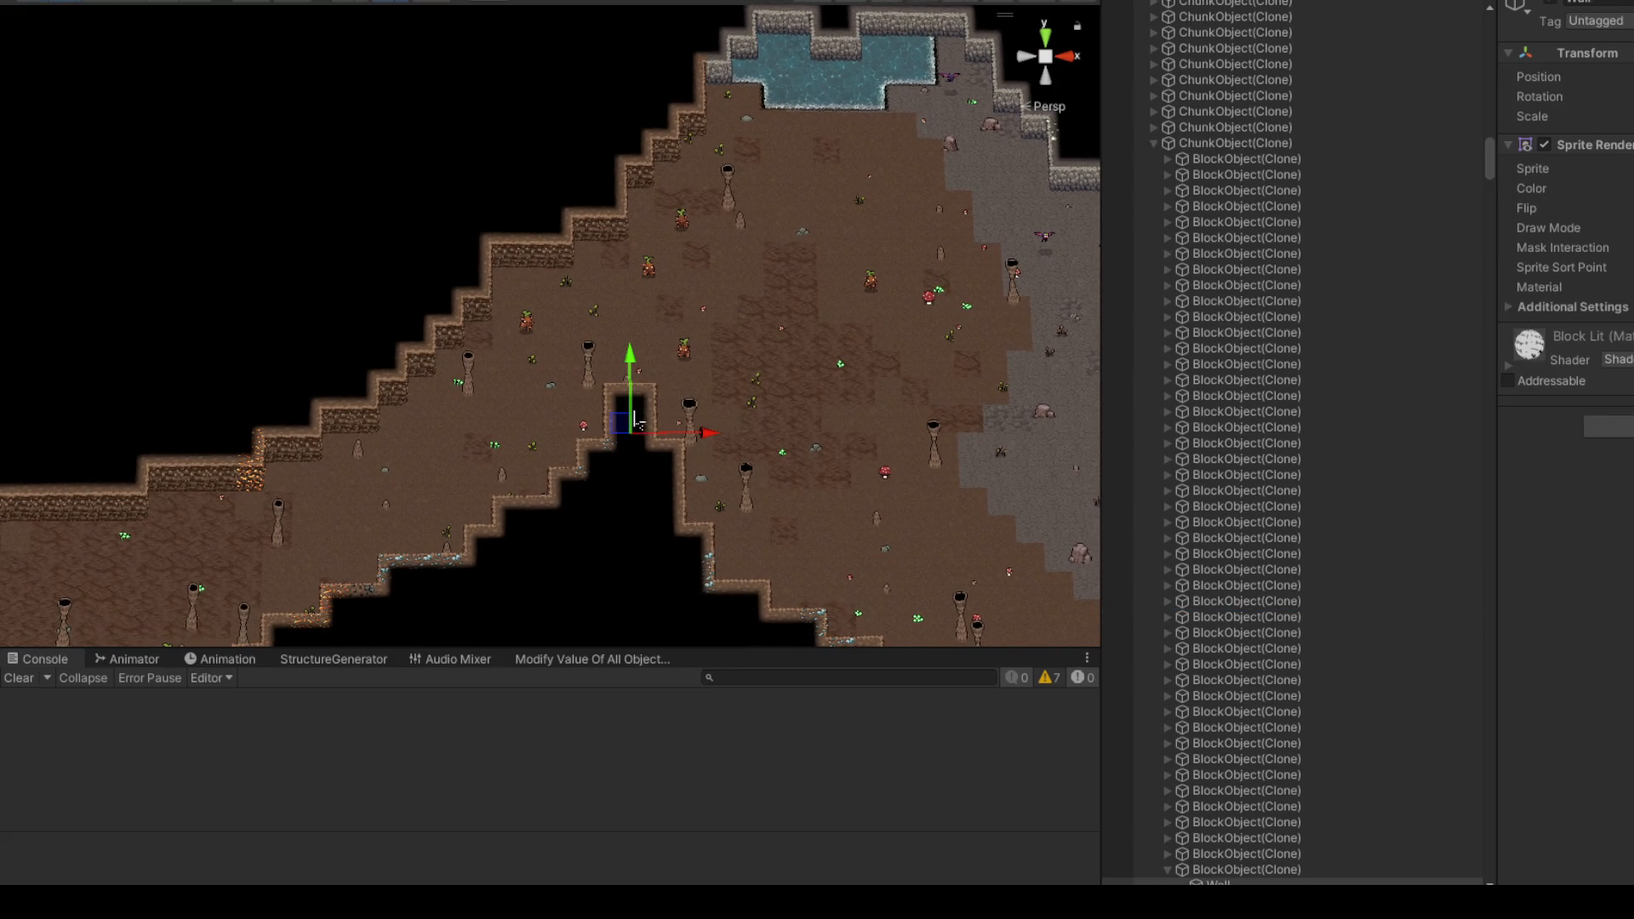
left_click(1233, 143)
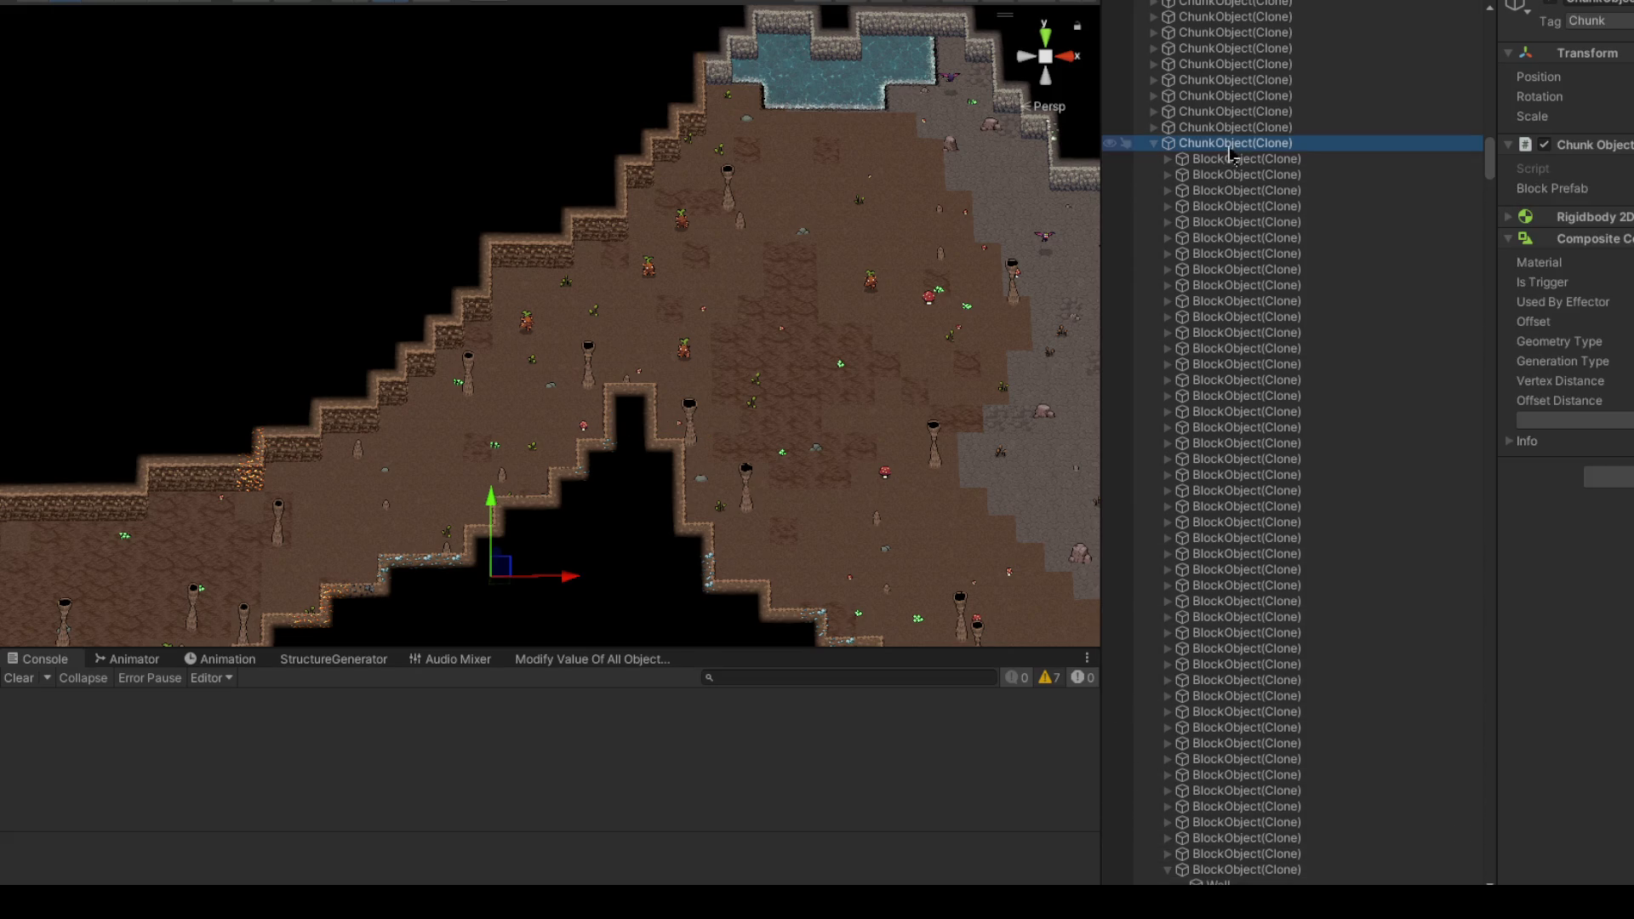
mouse_move(495, 572)
left_mouse_down()
mouse_move(501, 549)
mouse_move(485, 589)
mouse_move(817, 577)
left_mouse_up()
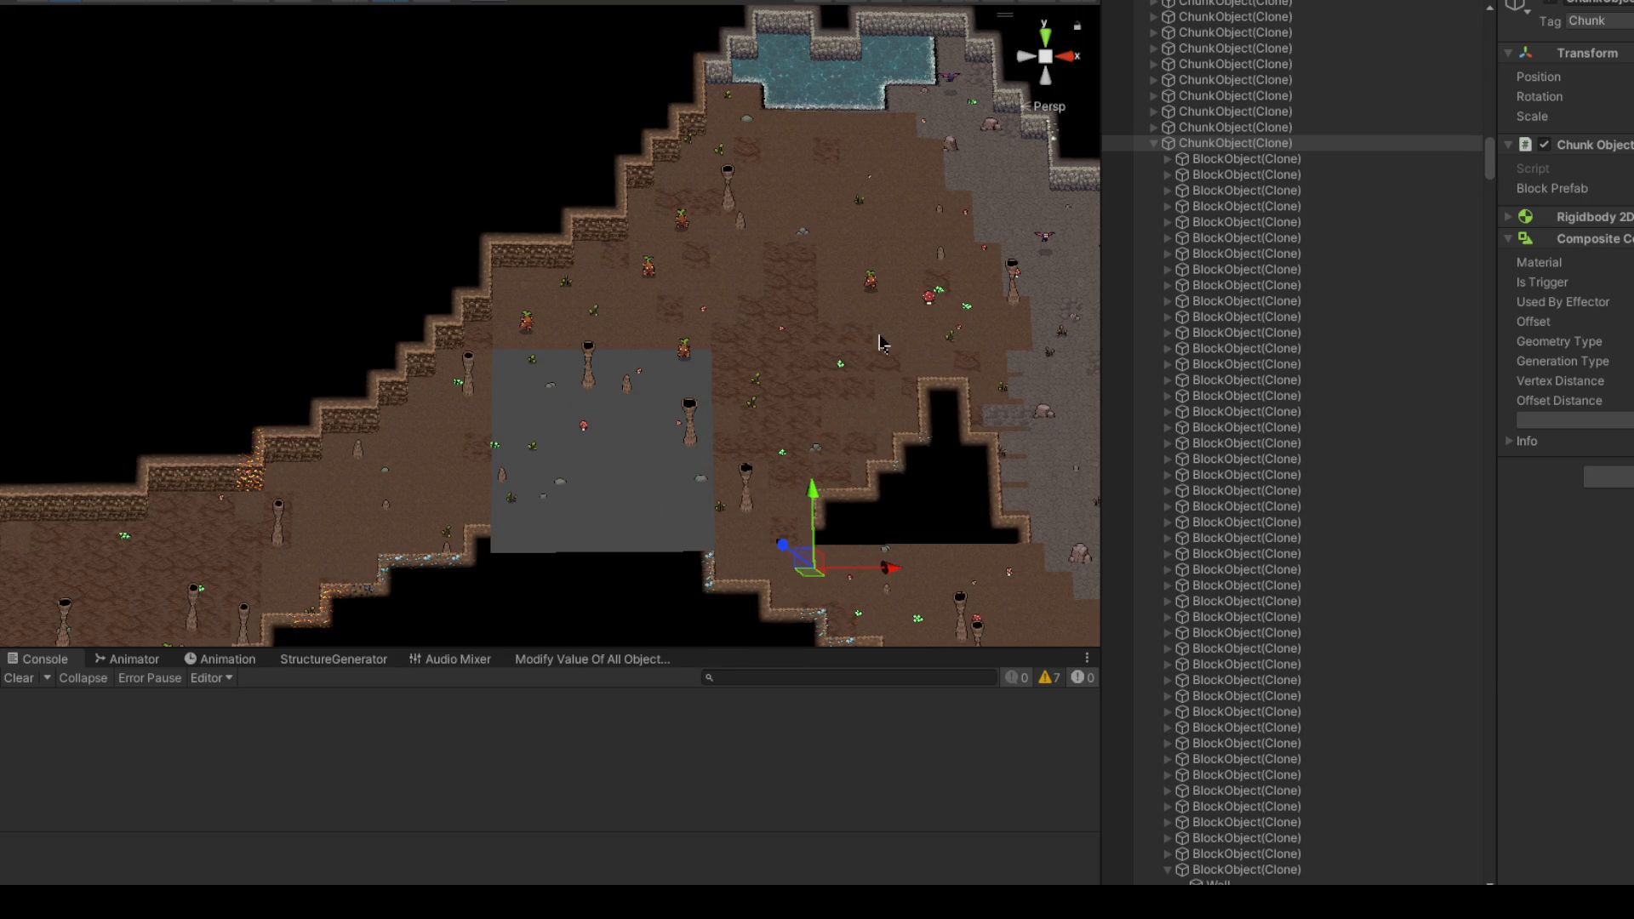
key("ctrl+z")
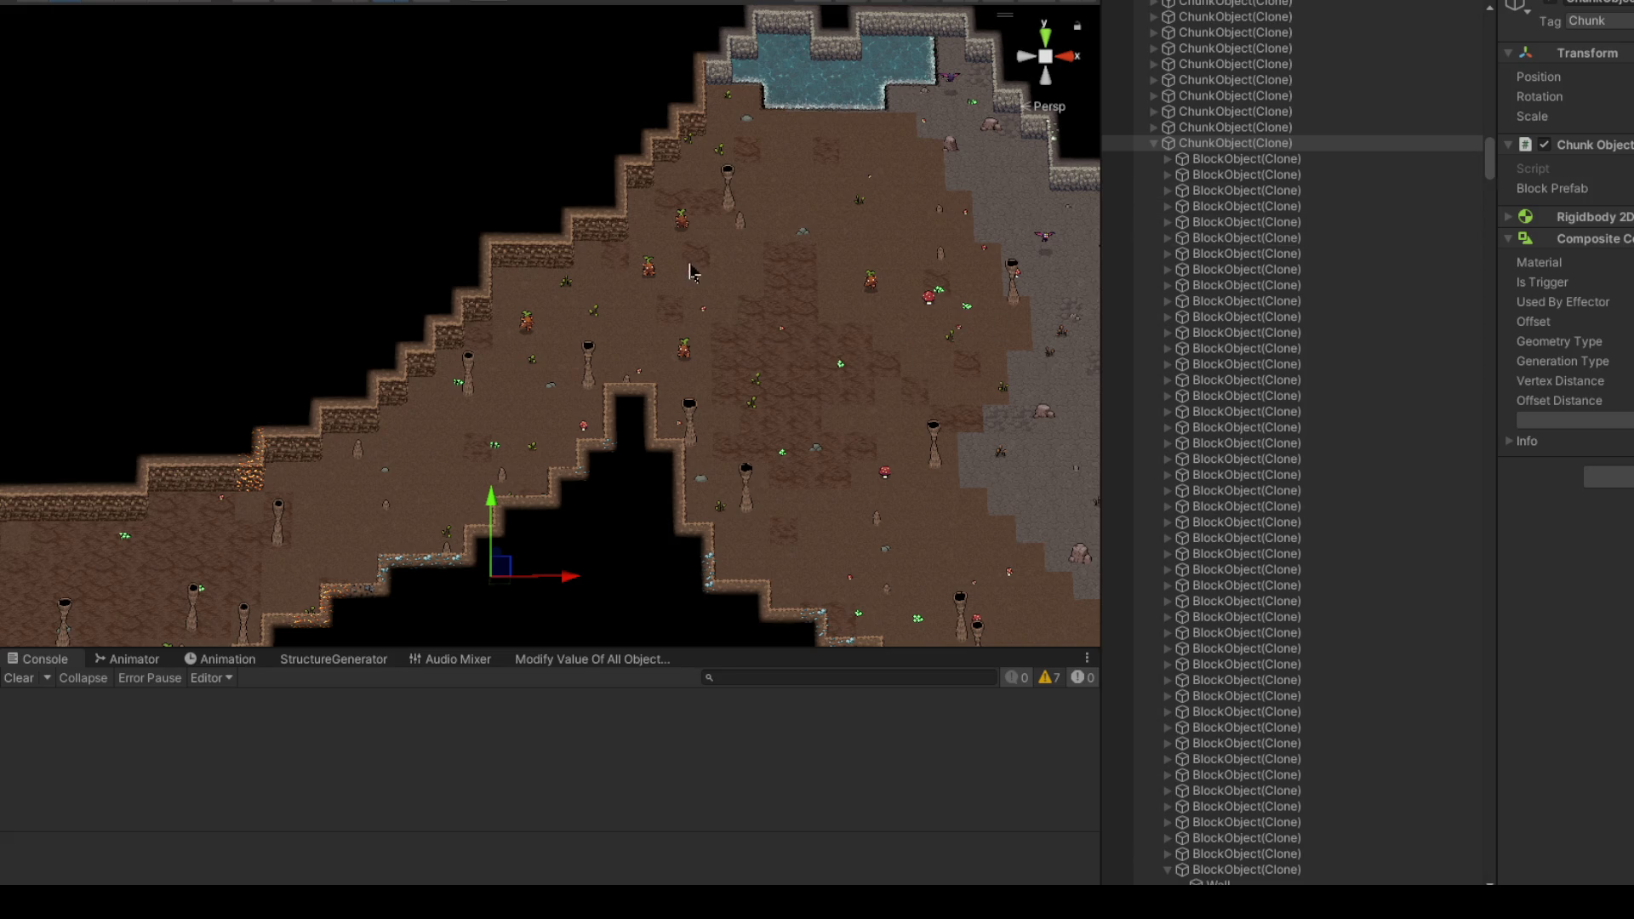
Step: Pan to the water pool and select a Tattie creature
scroll(1249, 205, "down", 7)
scroll(1269, 321, "up", 6)
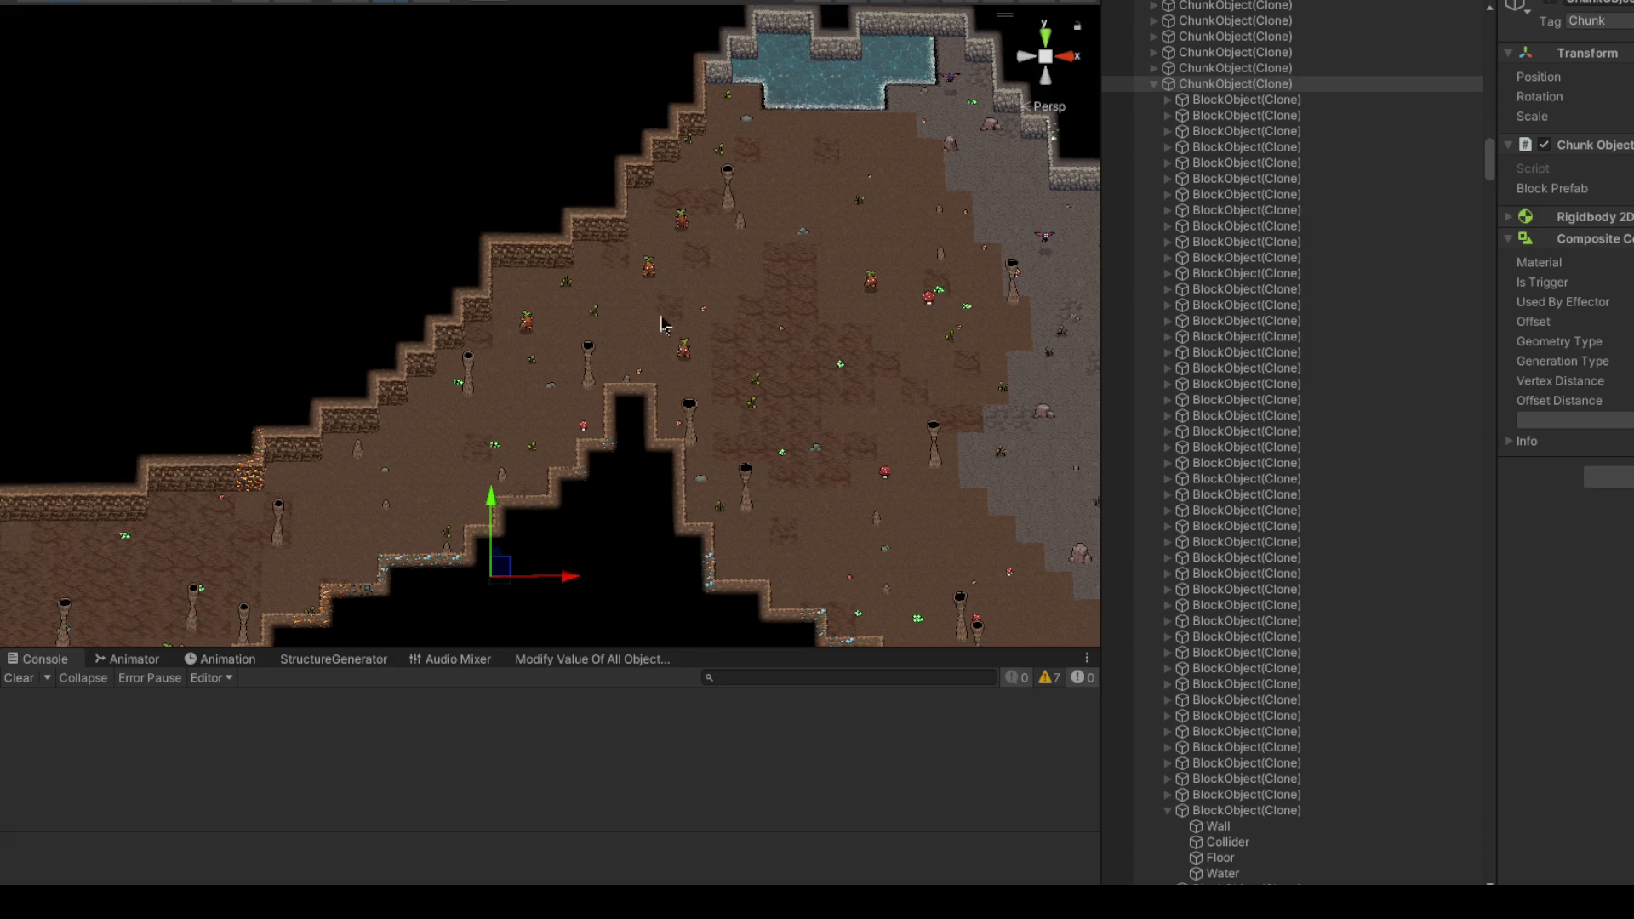
scroll(728, 358, "up", 3)
scroll(728, 359, "up", 2)
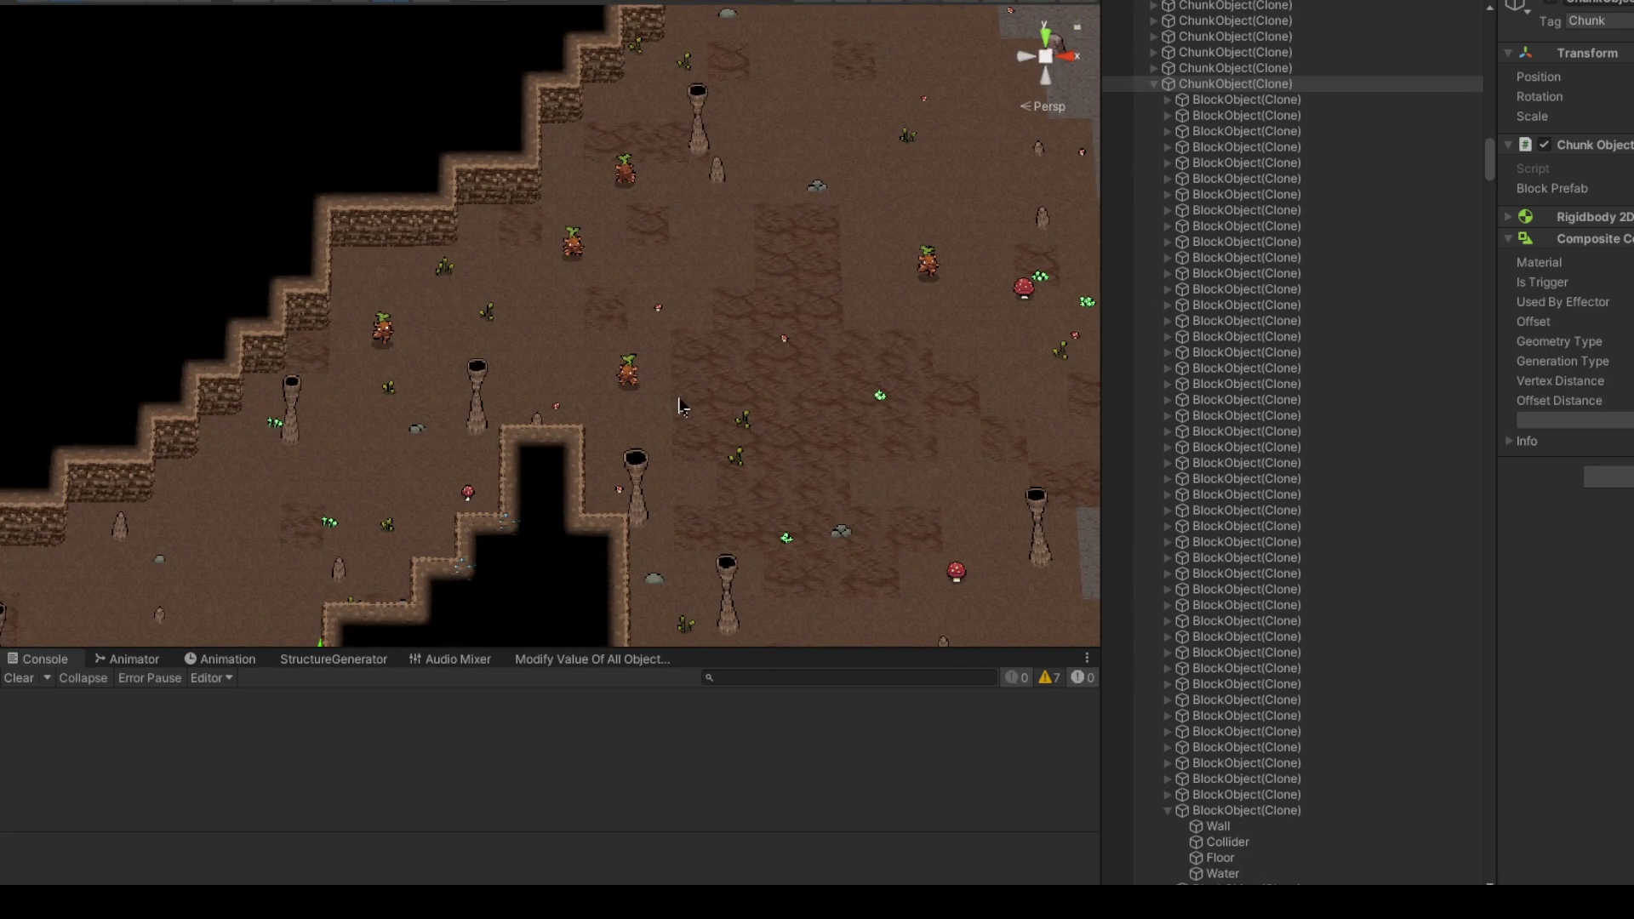
mouse_move(638, 415)
left_mouse_down()
mouse_move(532, 479)
mouse_move(532, 504)
mouse_move(738, 436)
mouse_move(752, 388)
mouse_move(739, 368)
left_mouse_up()
left_click(669, 375)
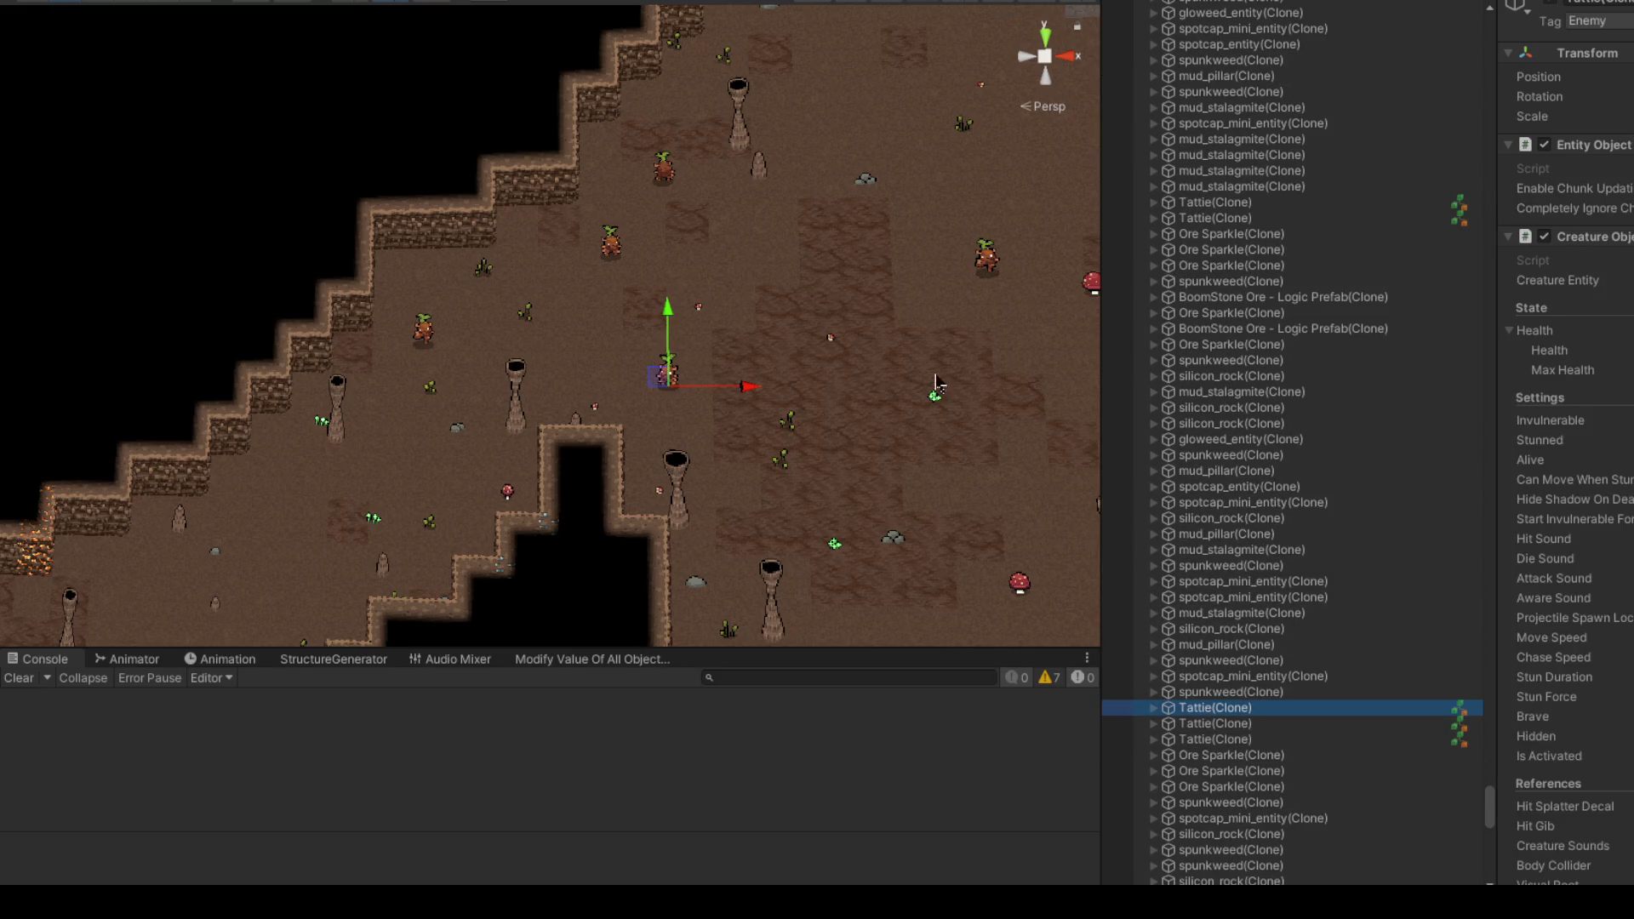
scroll(572, 537, "down", 5)
scroll(572, 536, "up", 2)
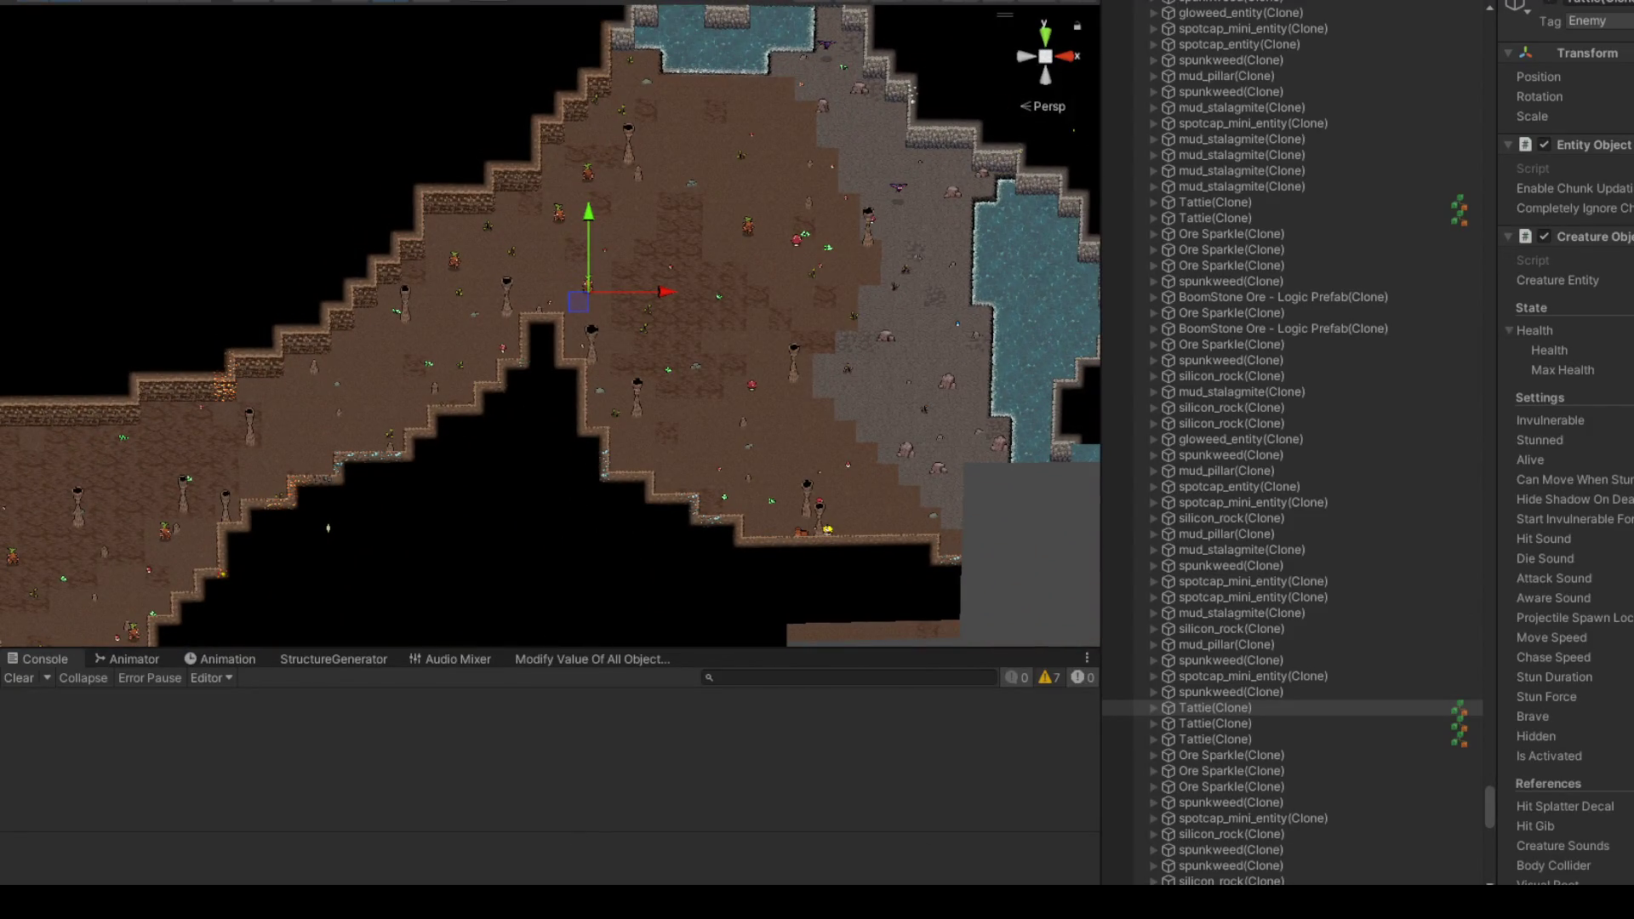
Step: Select another wall block's parent chunk and select all of its child objects
left_click(504, 463)
left_click(446, 441)
scroll(1283, 494, "up", 5)
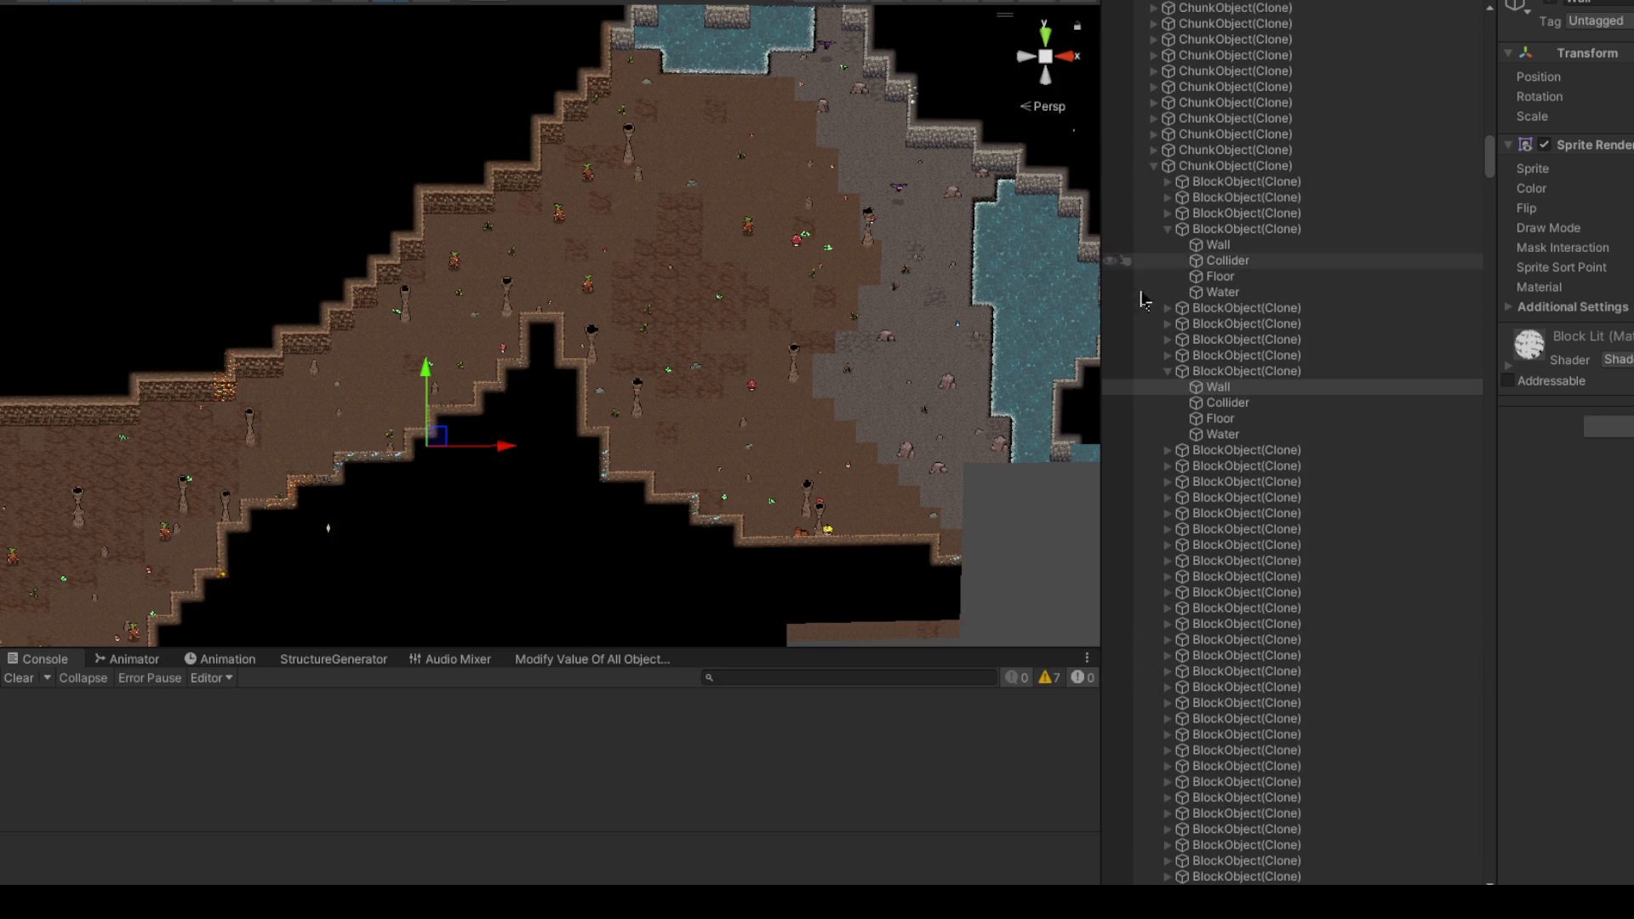
left_click(1216, 167)
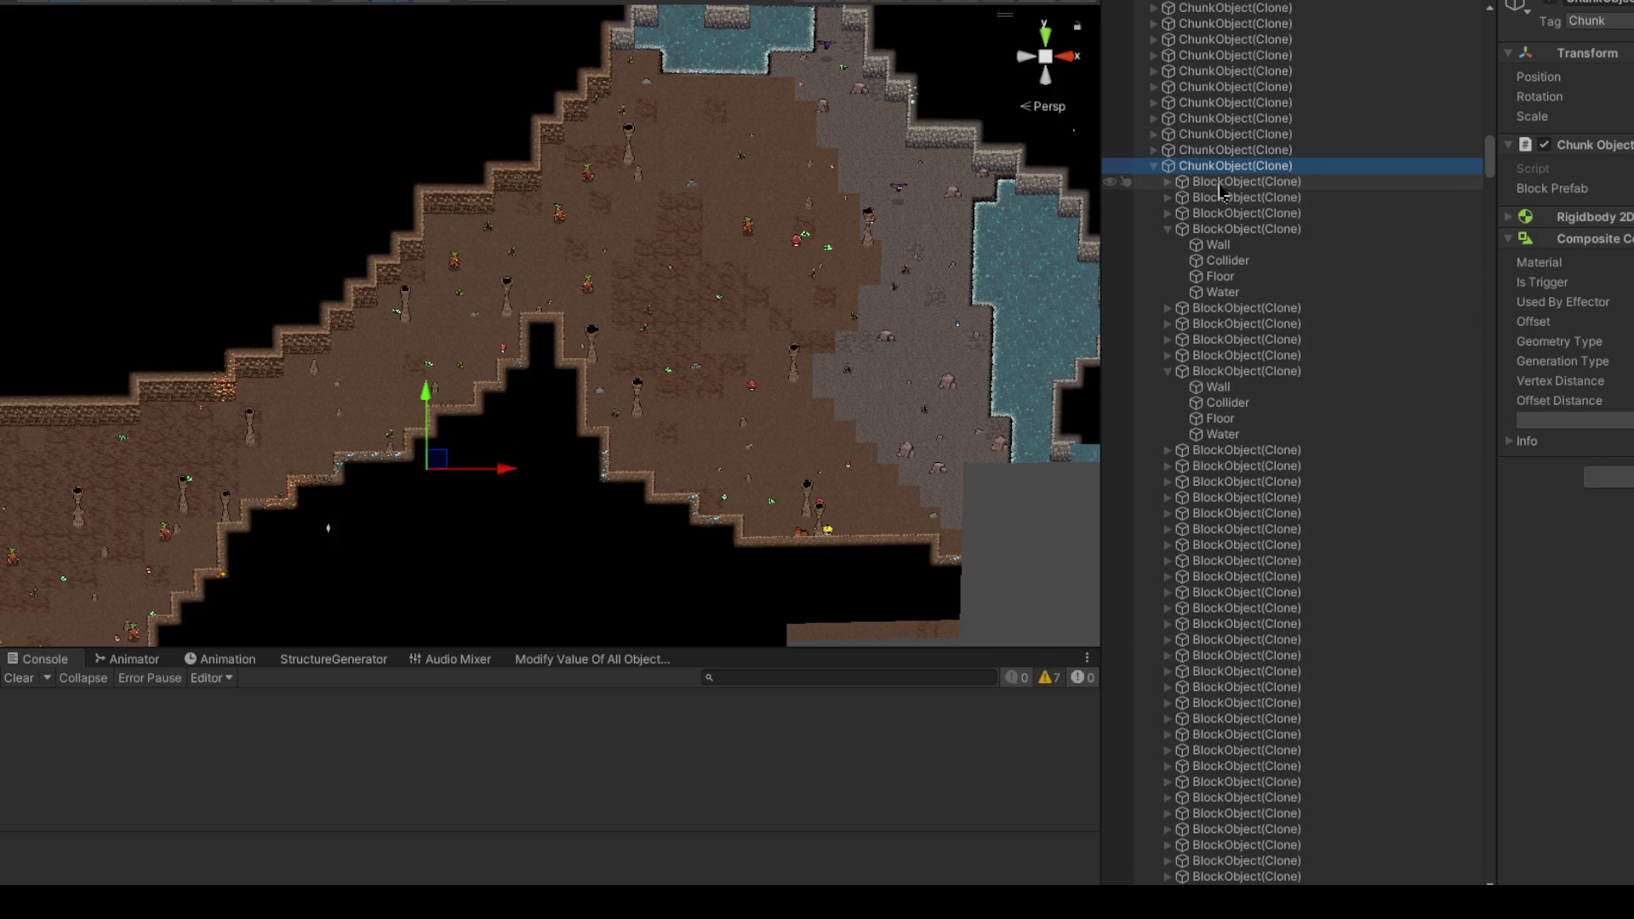
right_click(1224, 168)
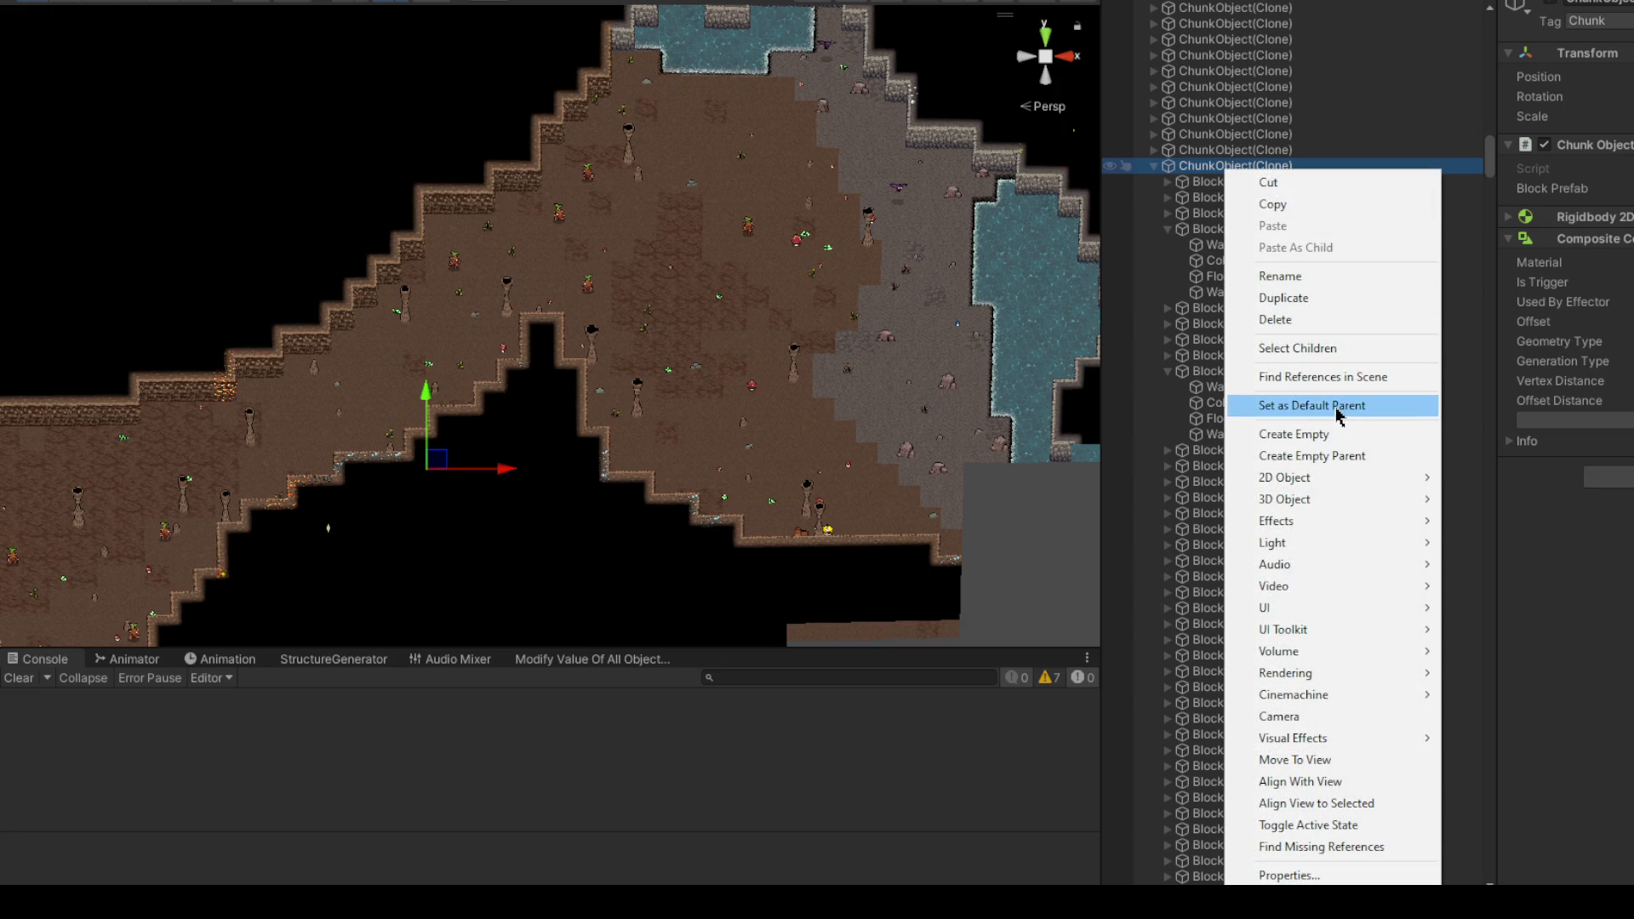
left_click(1312, 349)
scroll(1223, 234, "down", 3)
scroll(1226, 236, "up", 2)
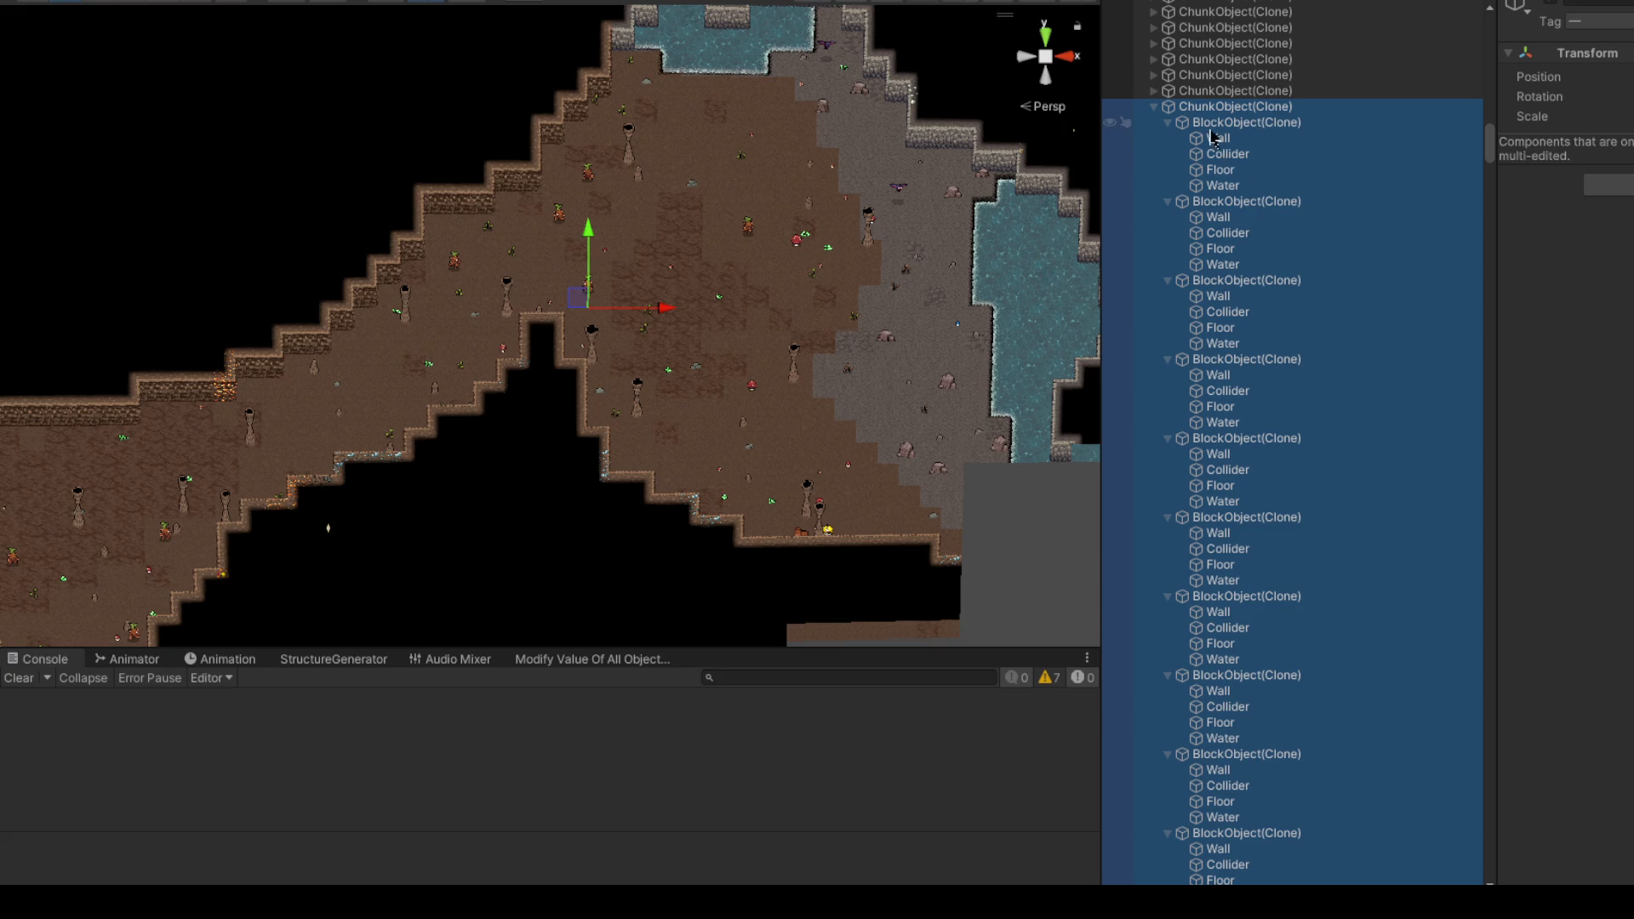
scroll(1215, 189, "down", 3)
left_click_drag(1490, 181, 1492, 263)
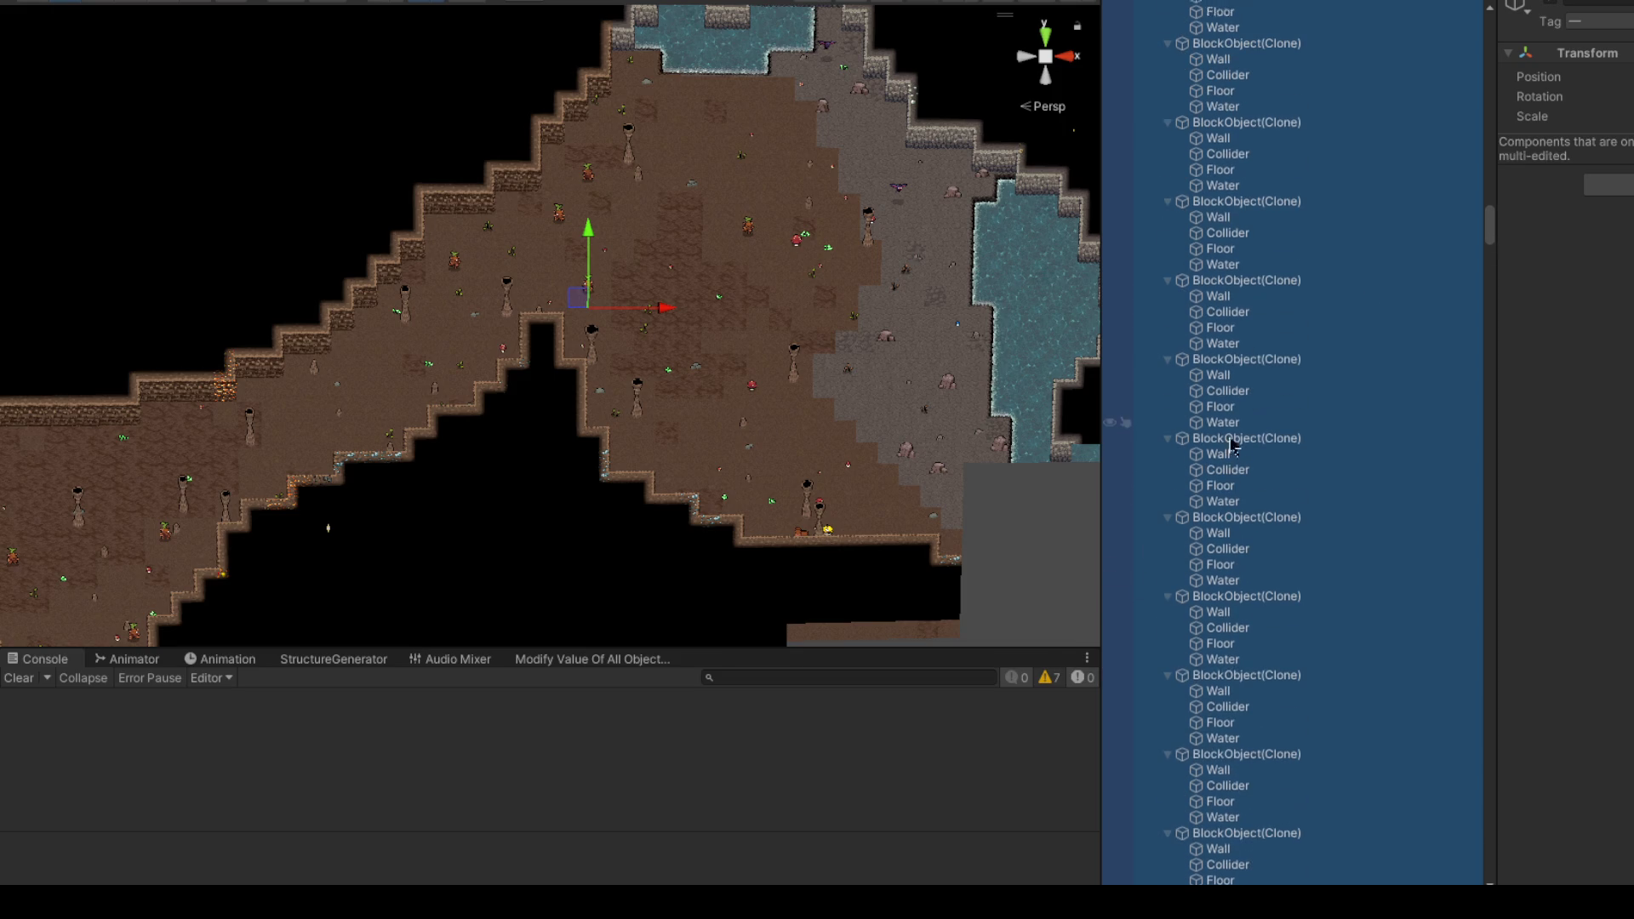
scroll(1248, 443, "up", 5)
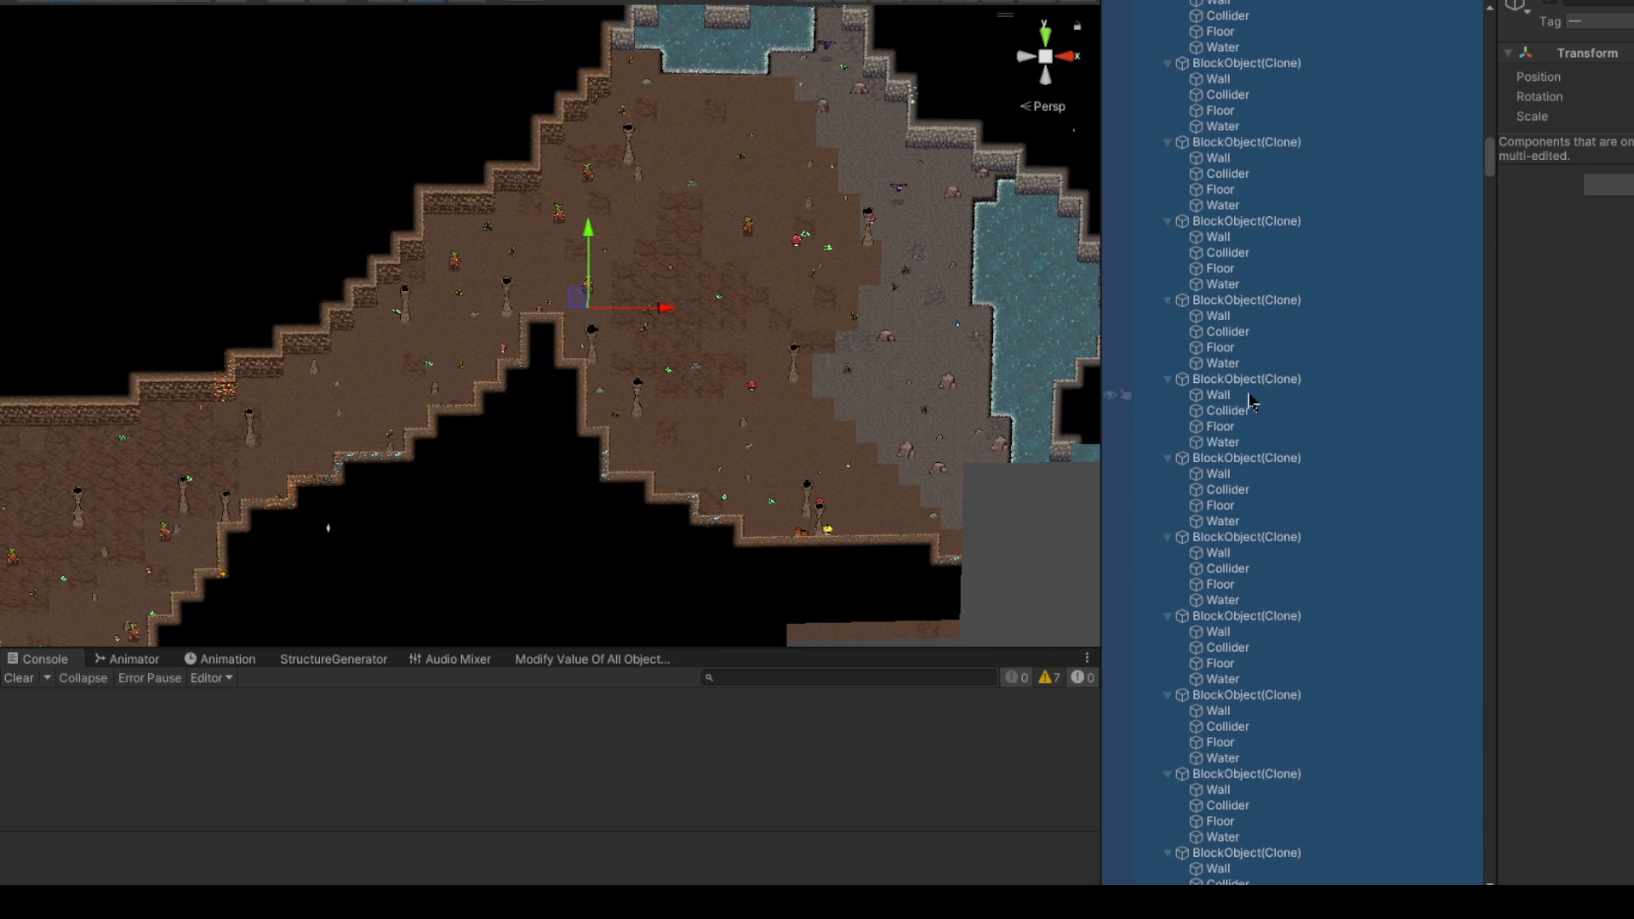
Step: Drag one cave chunk right, leaving a gap, then undo the move
left_click(1219, 463)
mouse_move(466, 469)
left_mouse_down()
mouse_move(594, 471)
mouse_move(693, 528)
mouse_move(672, 536)
left_mouse_up()
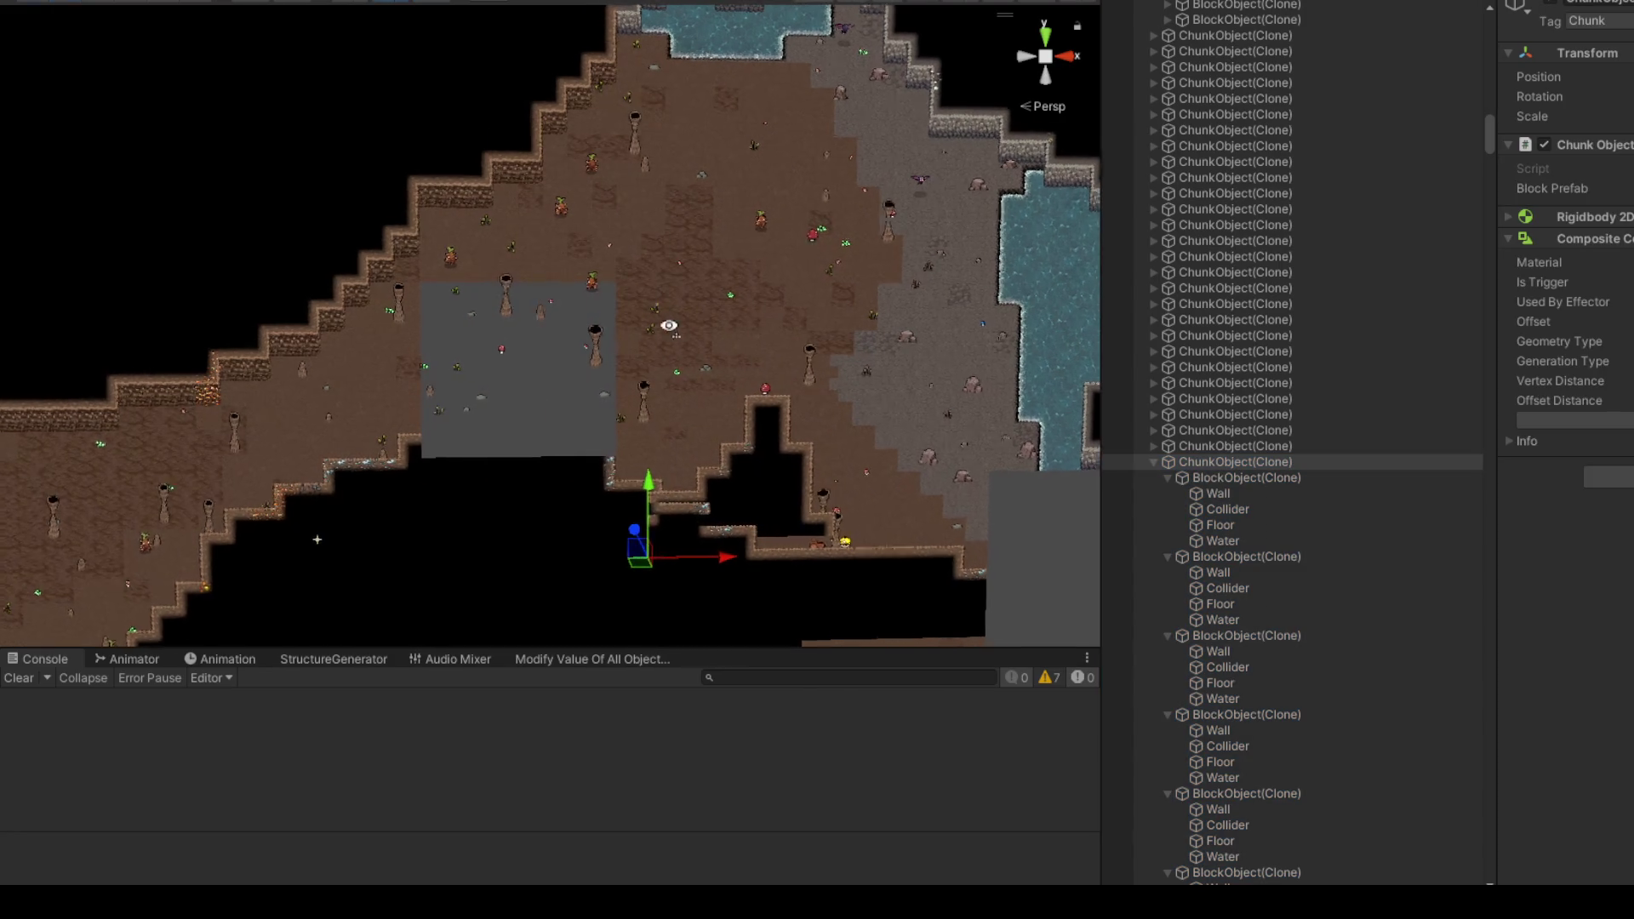
scroll(670, 337, "up", 3)
scroll(671, 337, "up", 3)
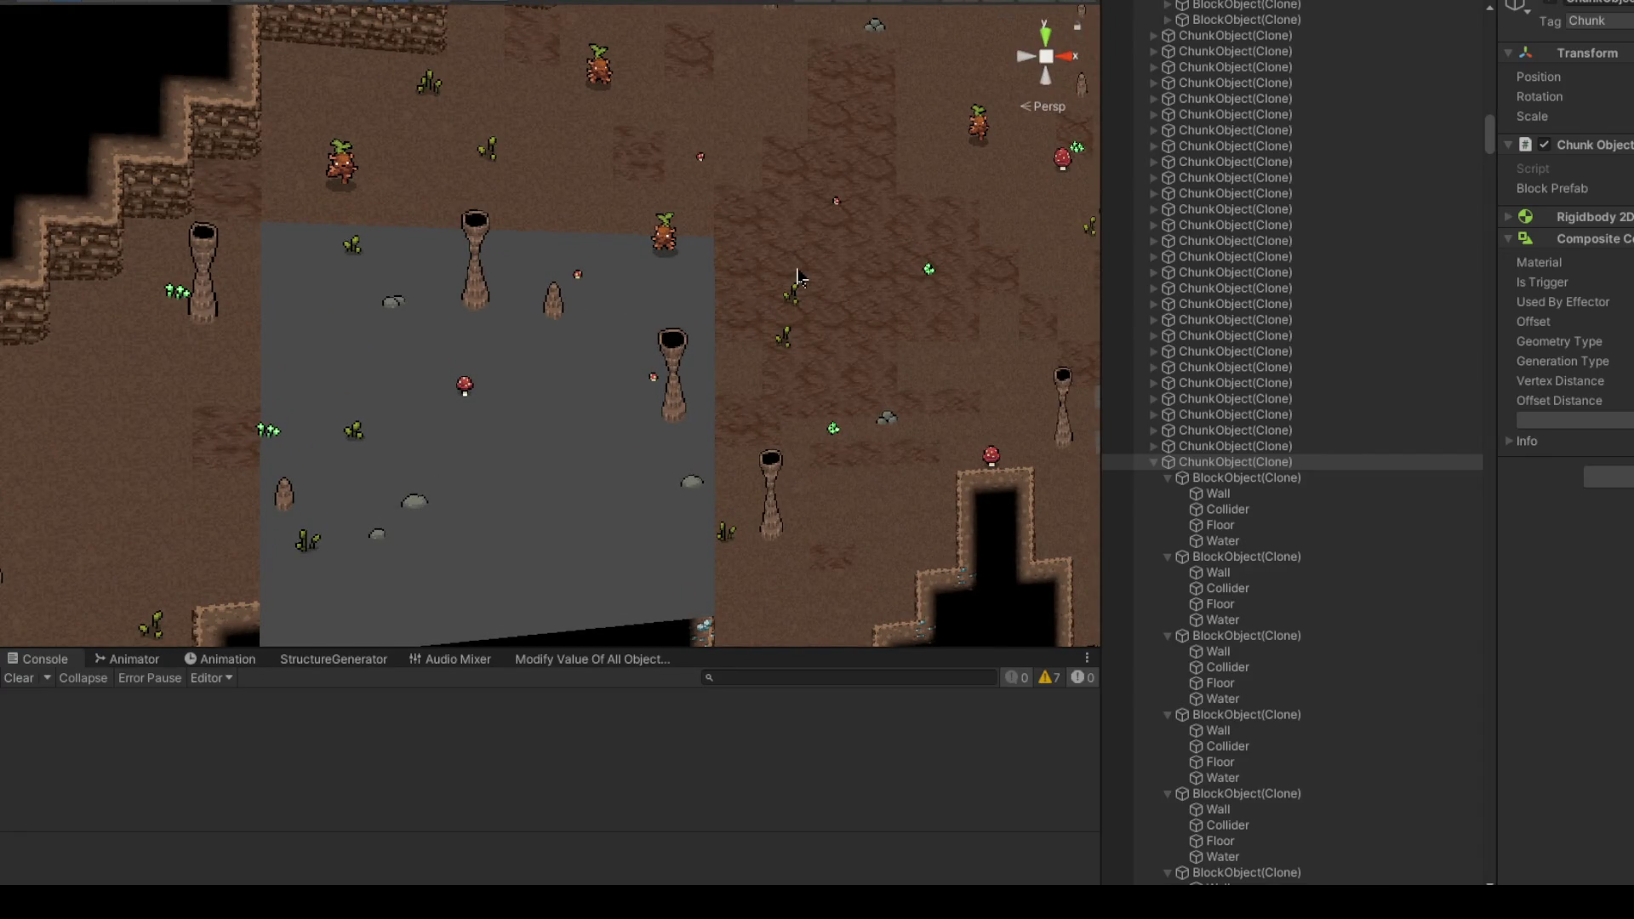
scroll(783, 289, "down", 5)
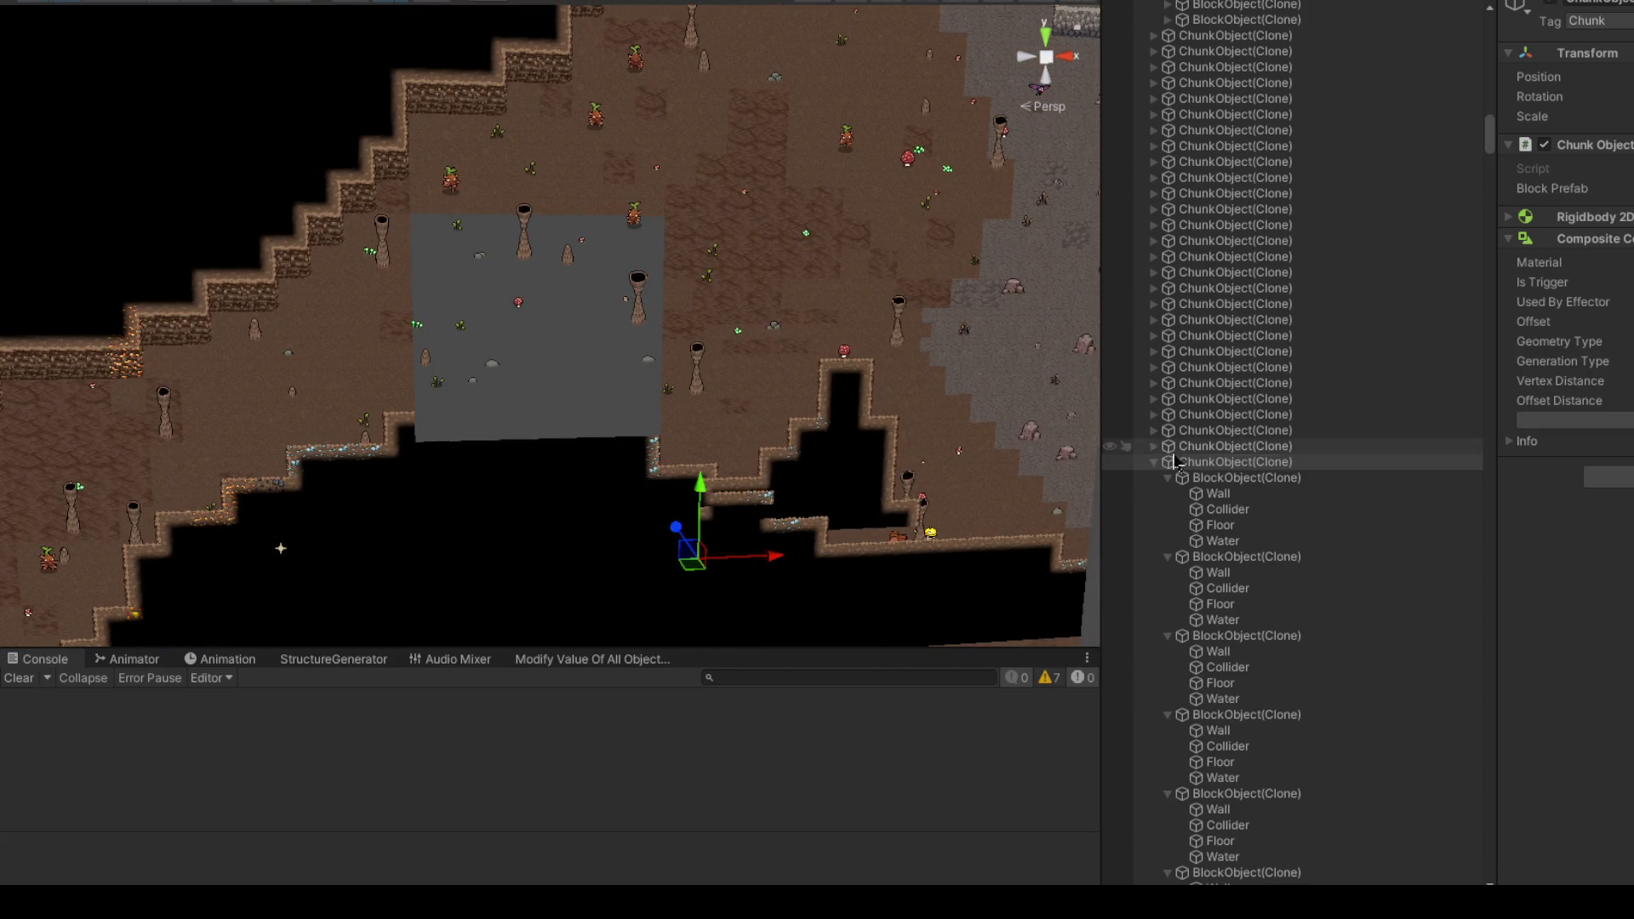
key("ctrl+z")
Step: Collapse the chunk's block children in the Hierarchy and select a Tattie in the scene
left_click(1238, 463)
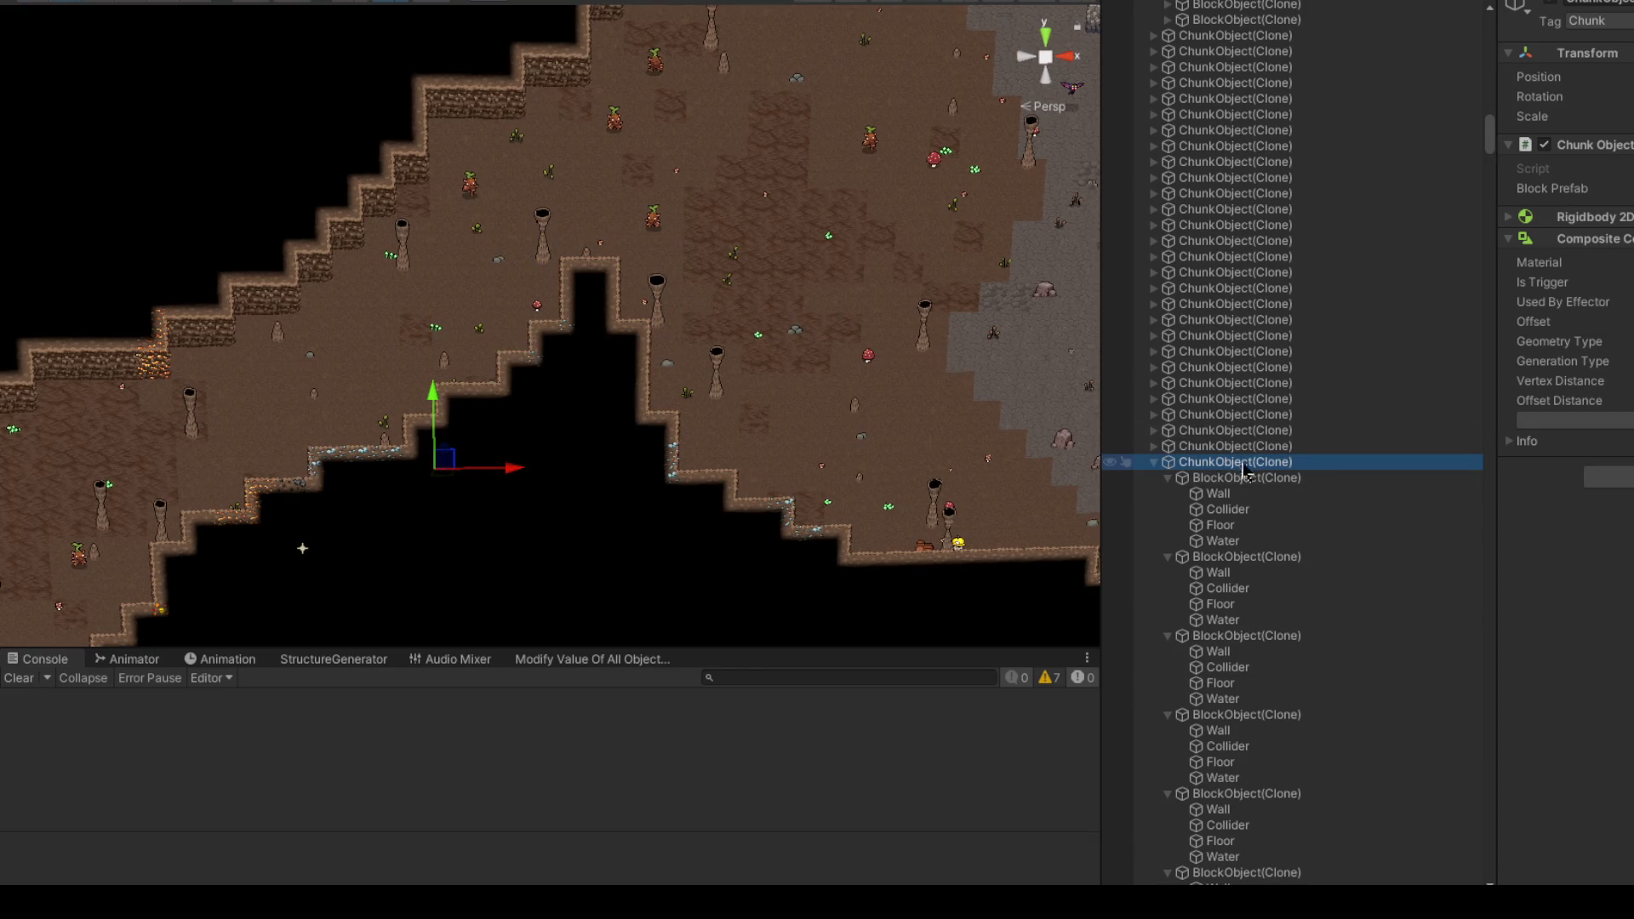
left_click(1155, 463)
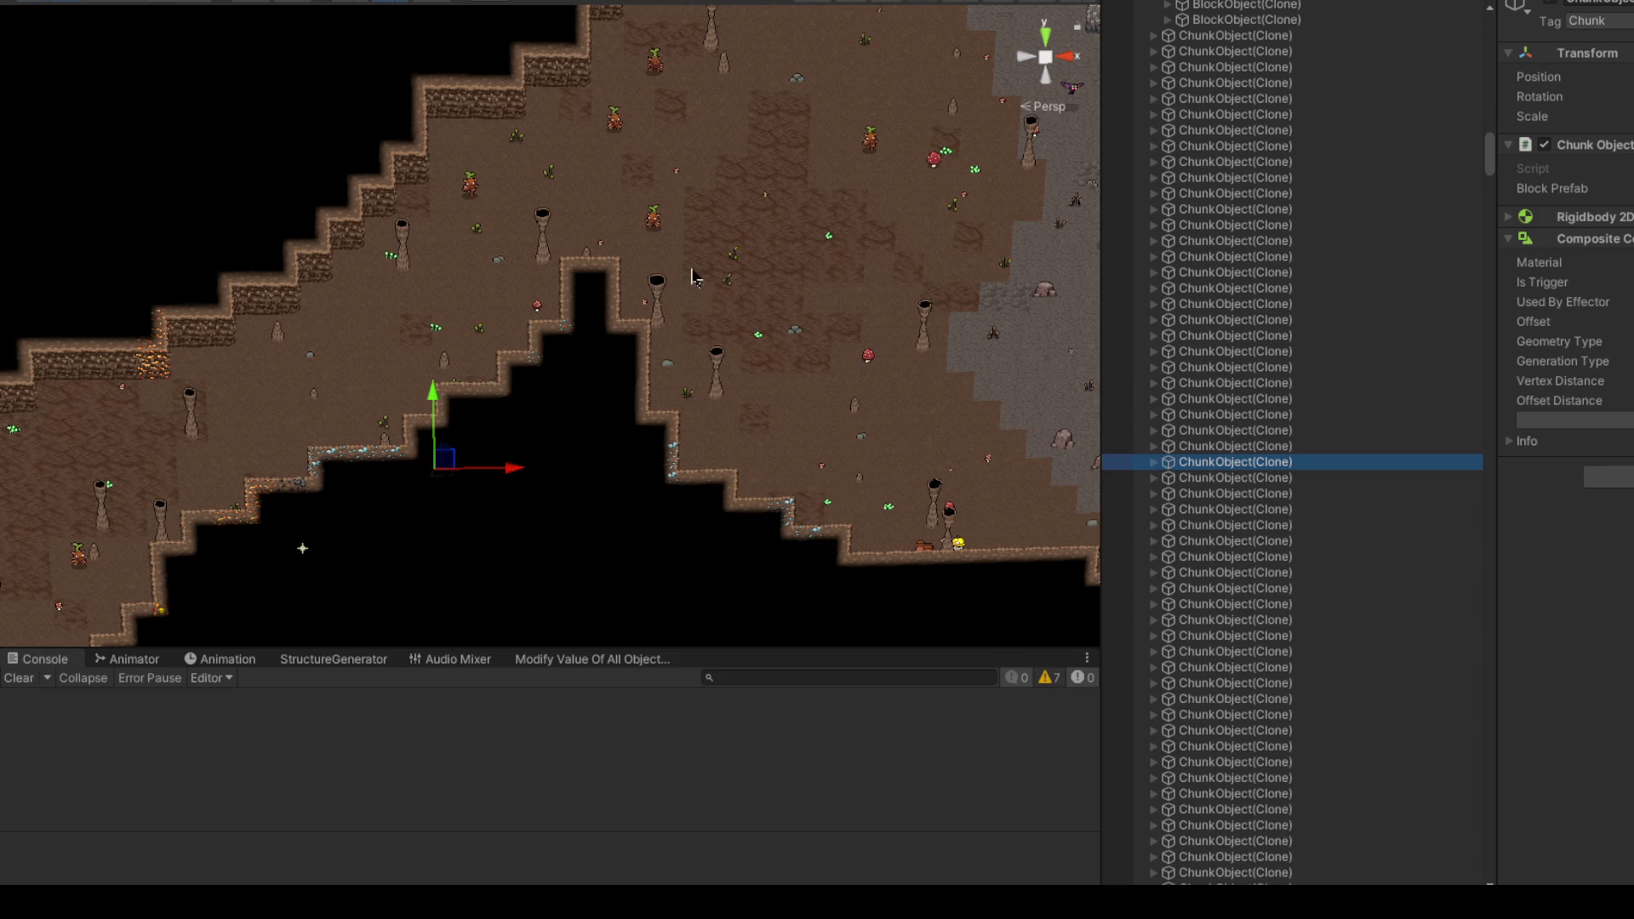
left_click(656, 225)
scroll(1216, 713, "down", 3)
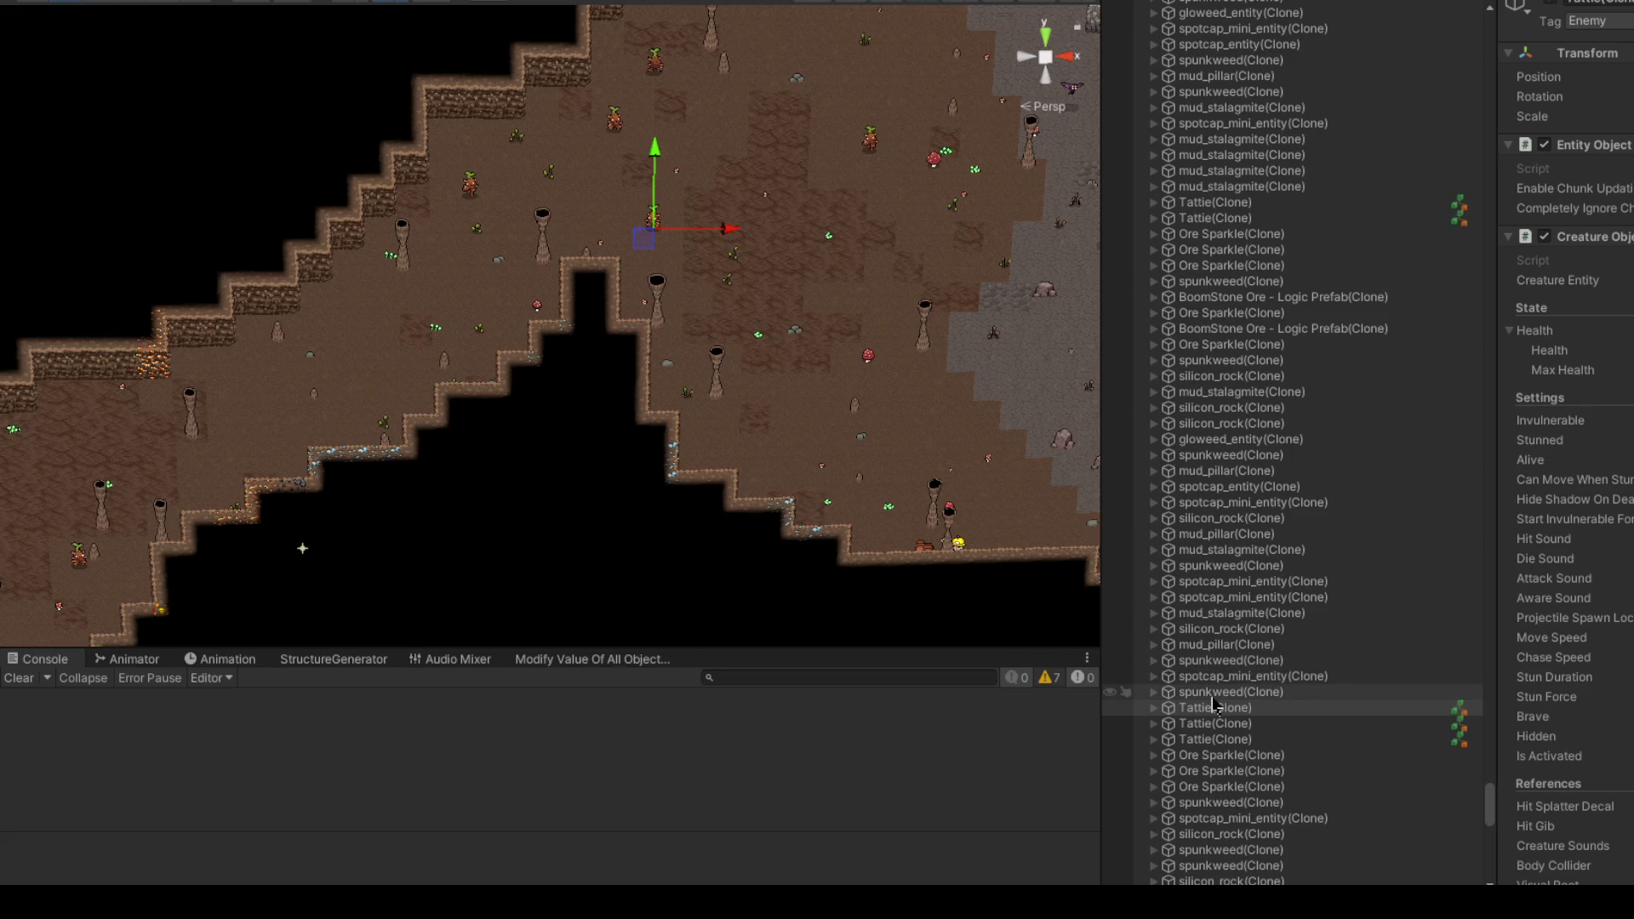
Step: Frame the Tattie and select Tattie(Clone) to show Health 10 and Max Health 10
key("f")
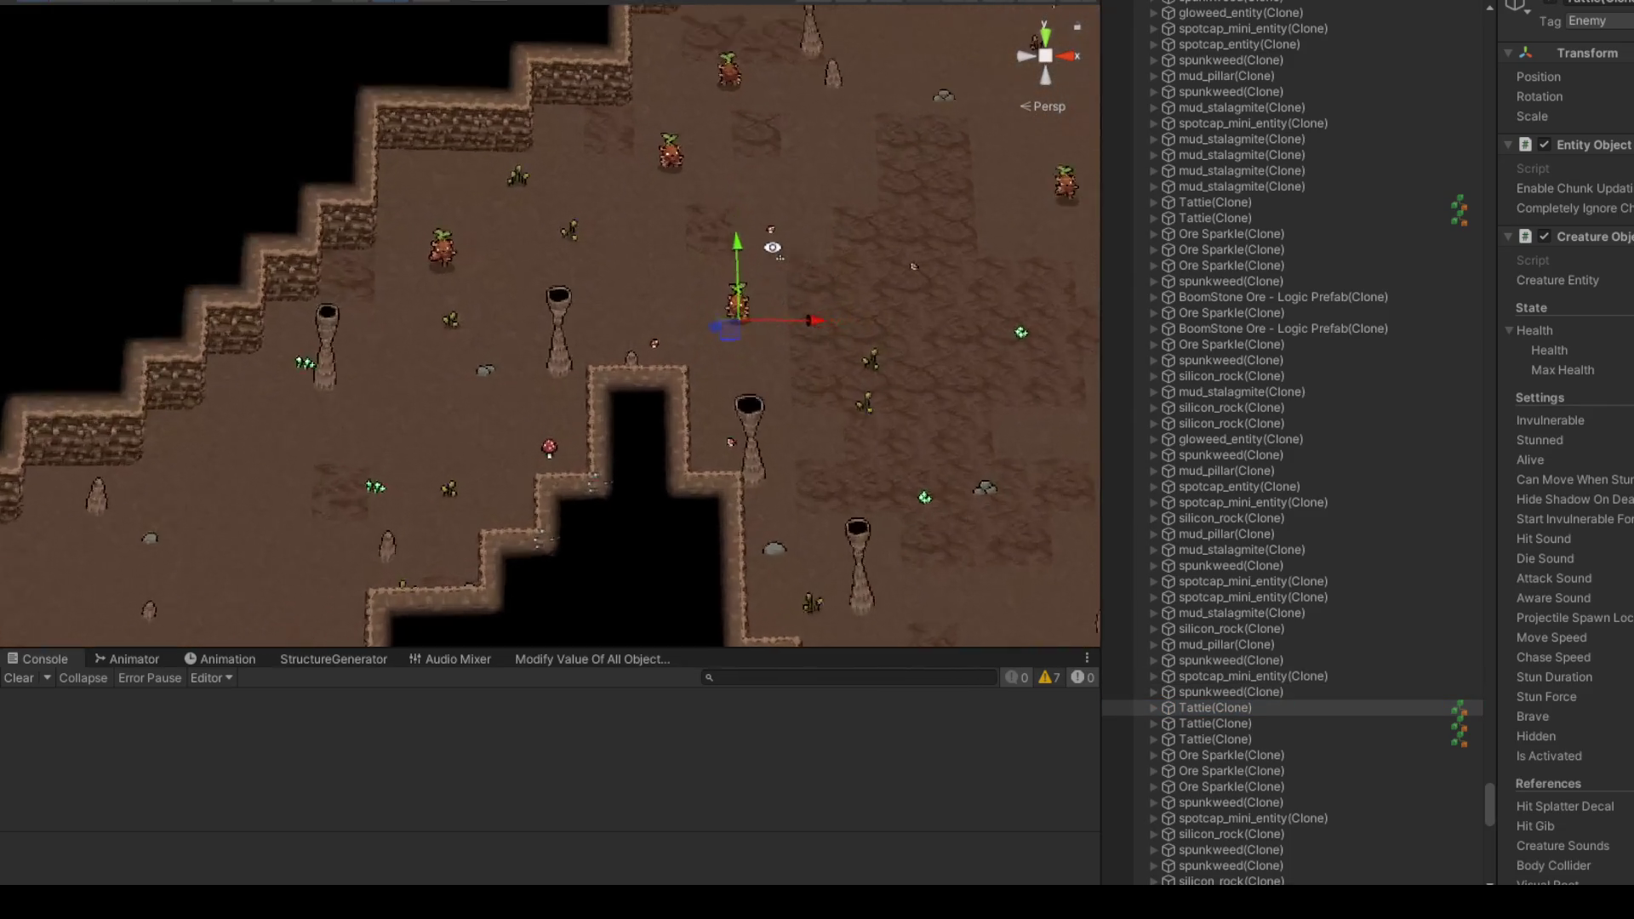
left_click_drag(769, 248, 767, 249)
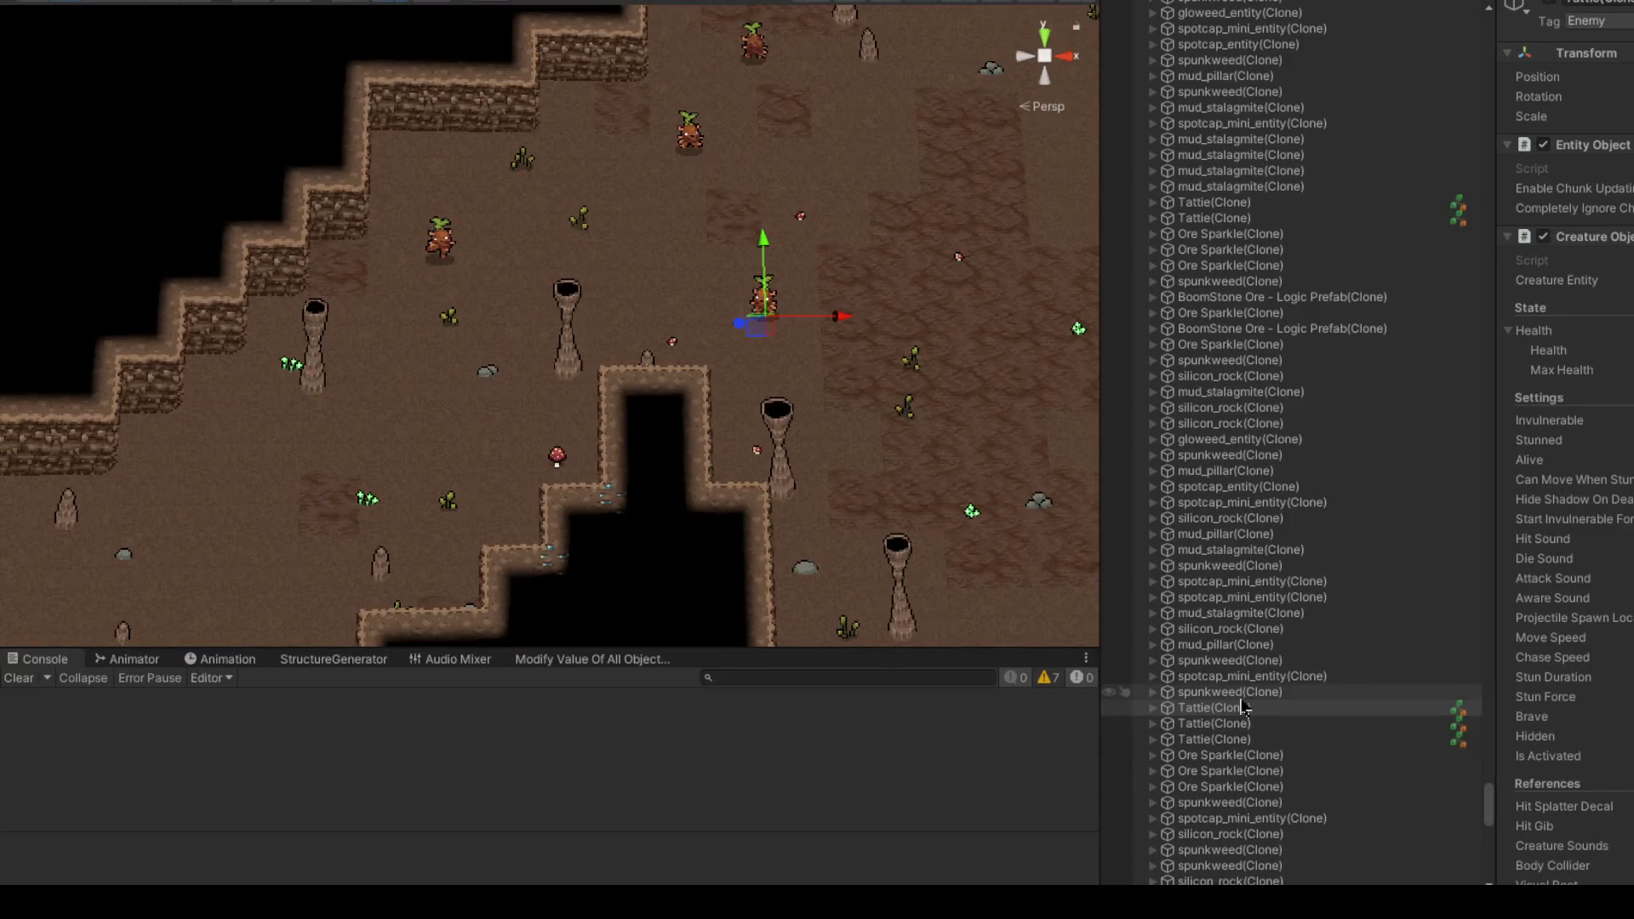
left_click(1239, 709)
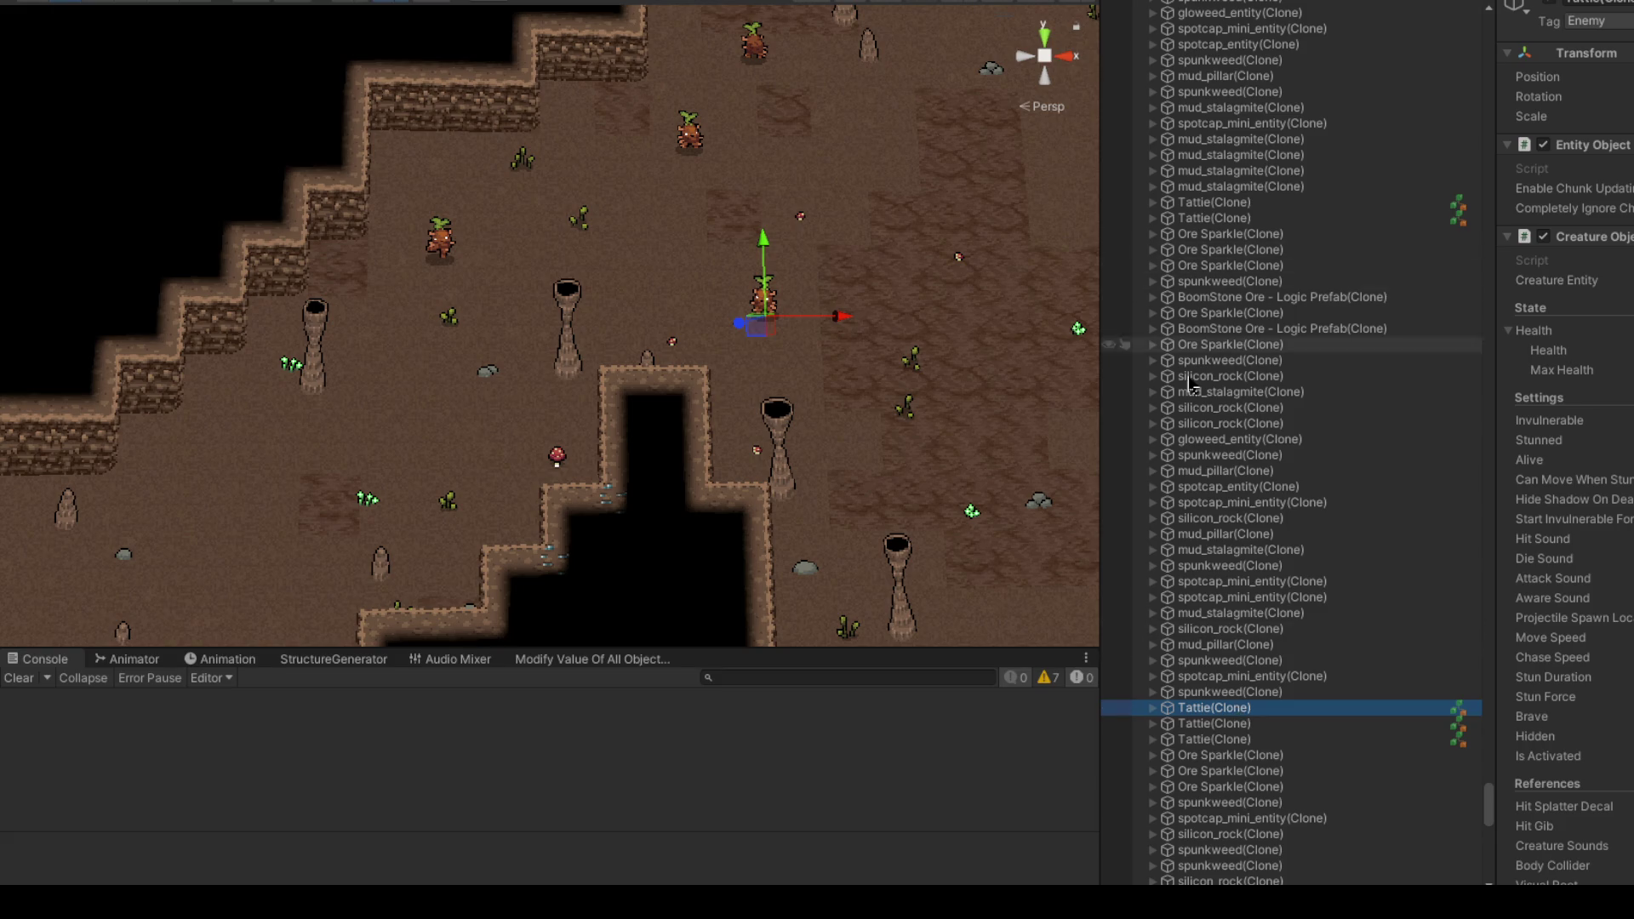
scroll(1251, 426, "down", 3)
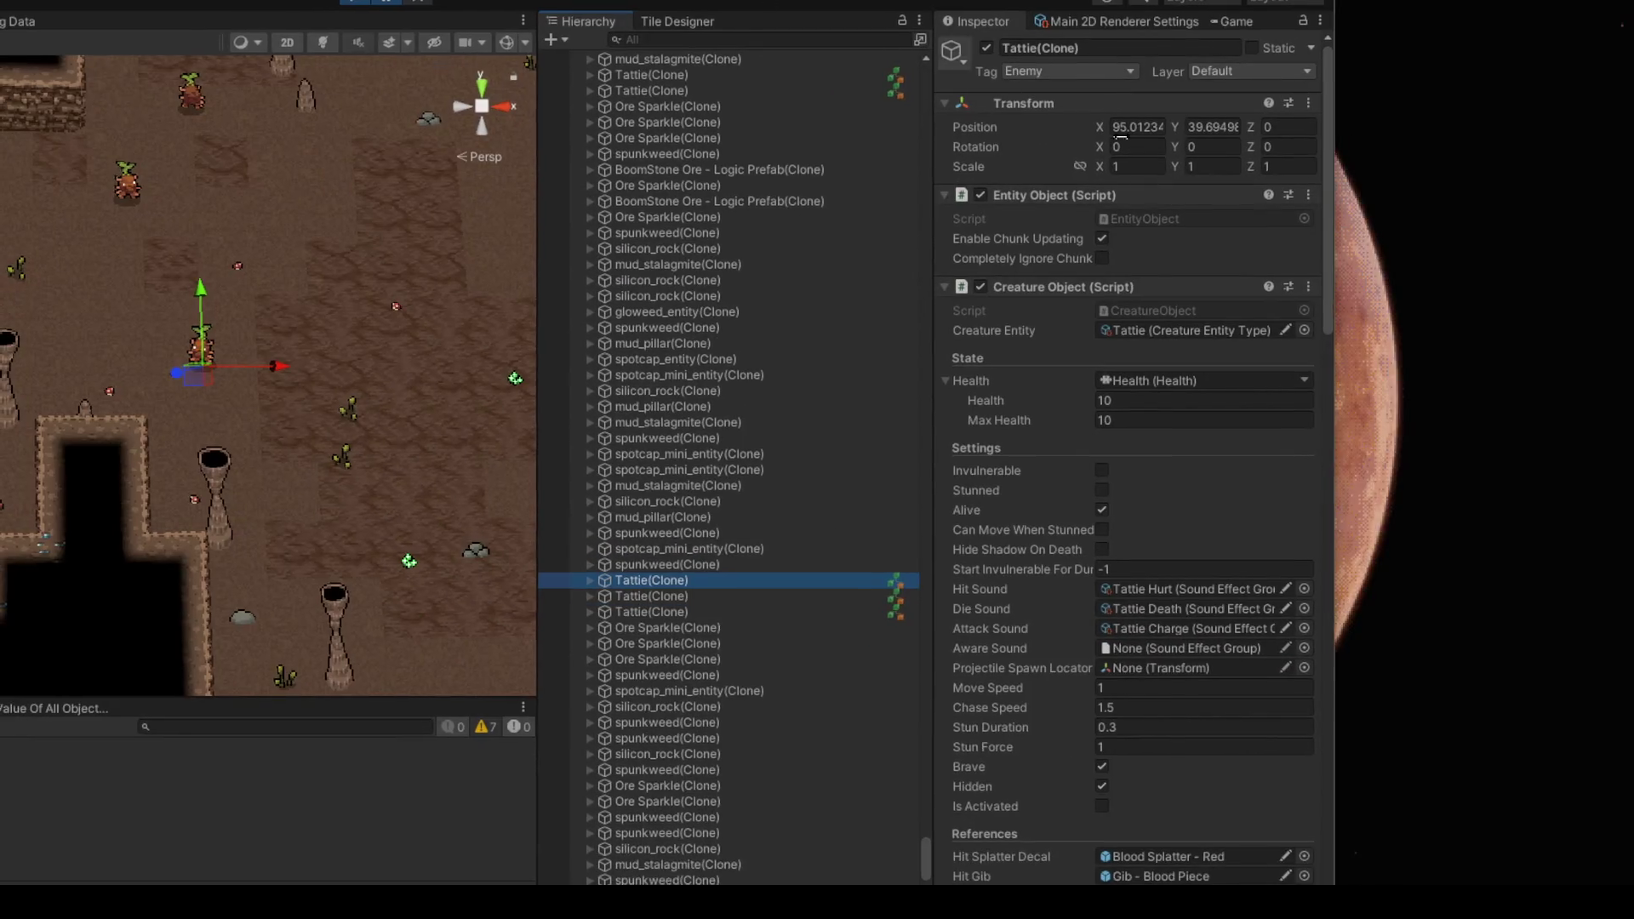
Step: Collapse the Entity Object, Creature Object, Character Mover, Top Down Constraint and Audio Source components
left_click_drag(1079, 290, 1055, 198)
left_click(1056, 196)
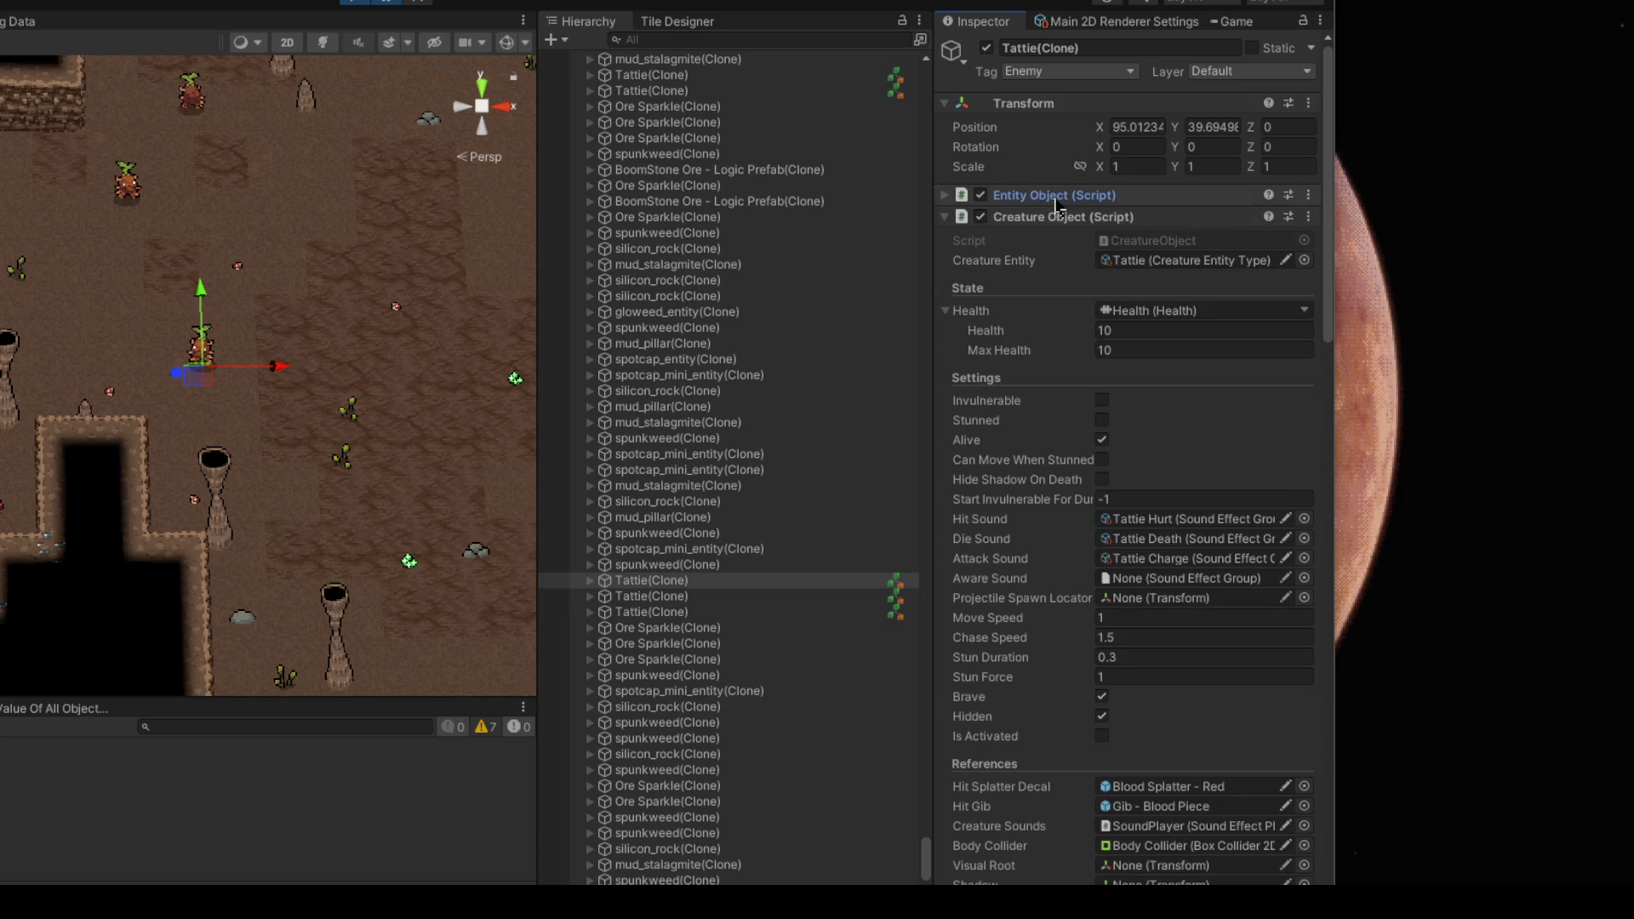
left_click(1057, 218)
left_click_drag(1039, 305, 1040, 308)
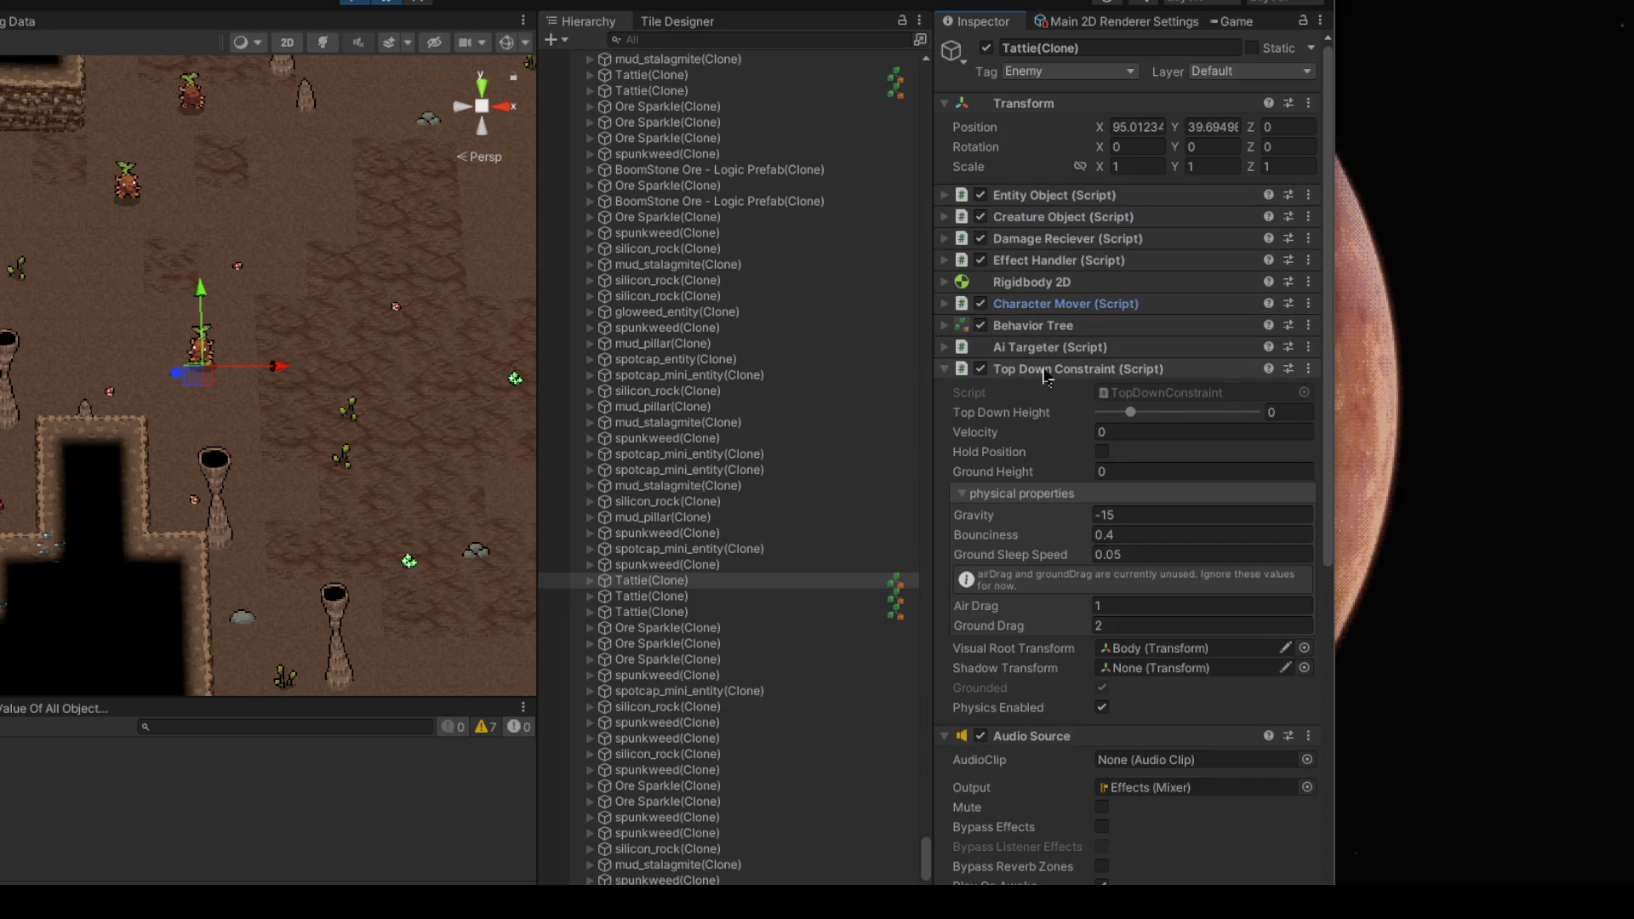
left_click(1047, 370)
left_click(1055, 390)
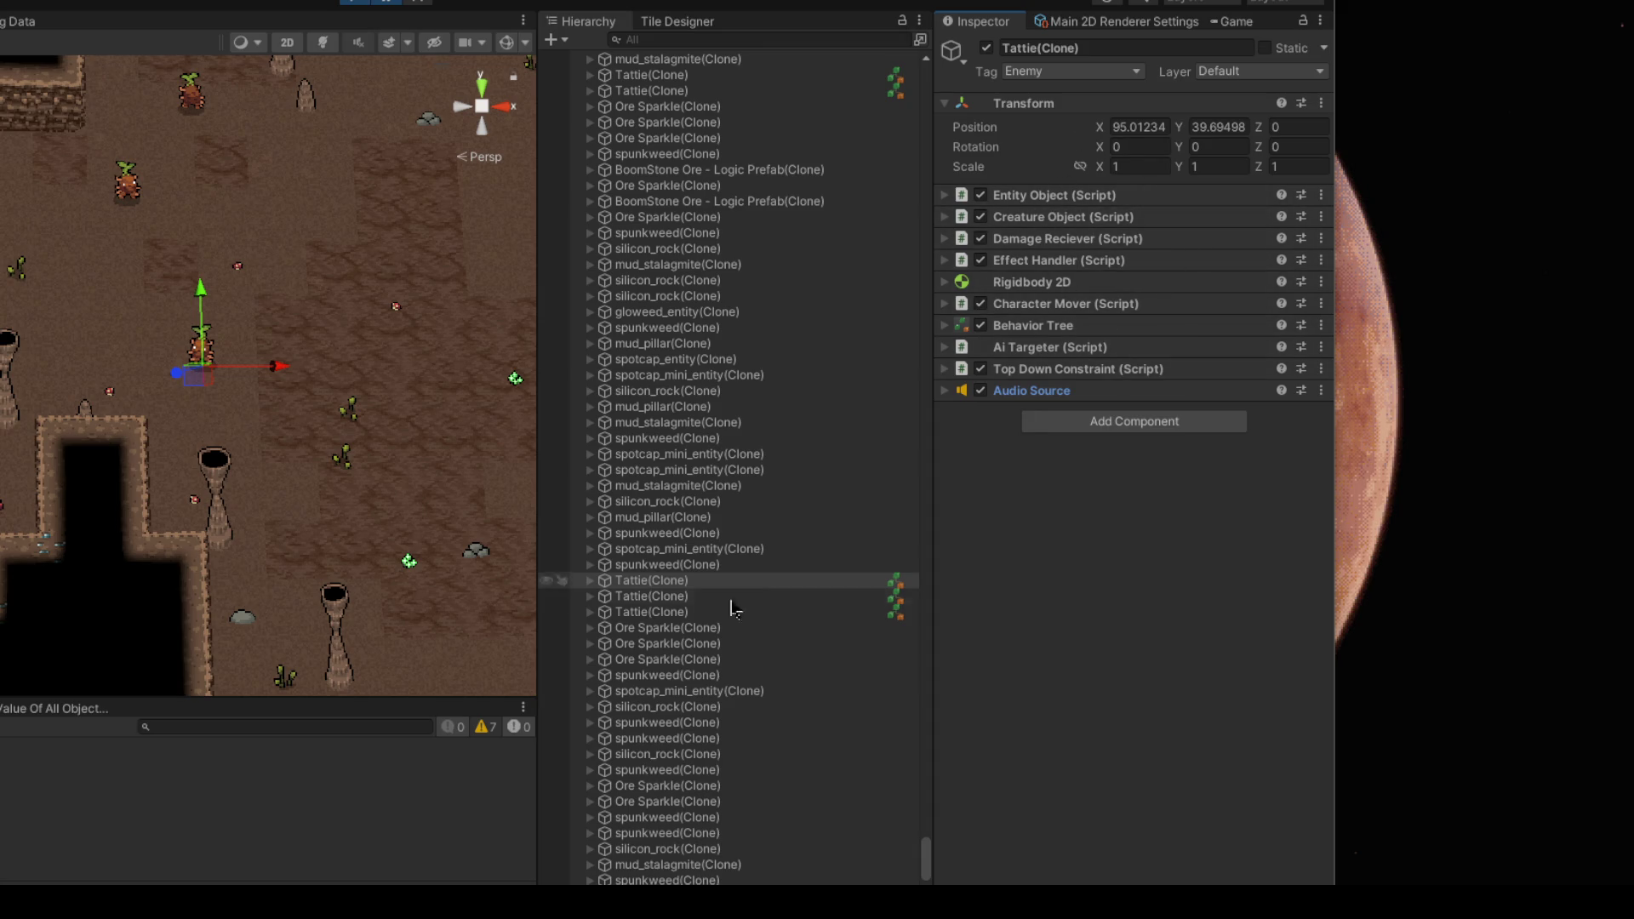
Step: Expand Tattie(Clone), review Character Root, shadow and Health Bar Canvas, then reselect the Tattie
left_click(653, 583)
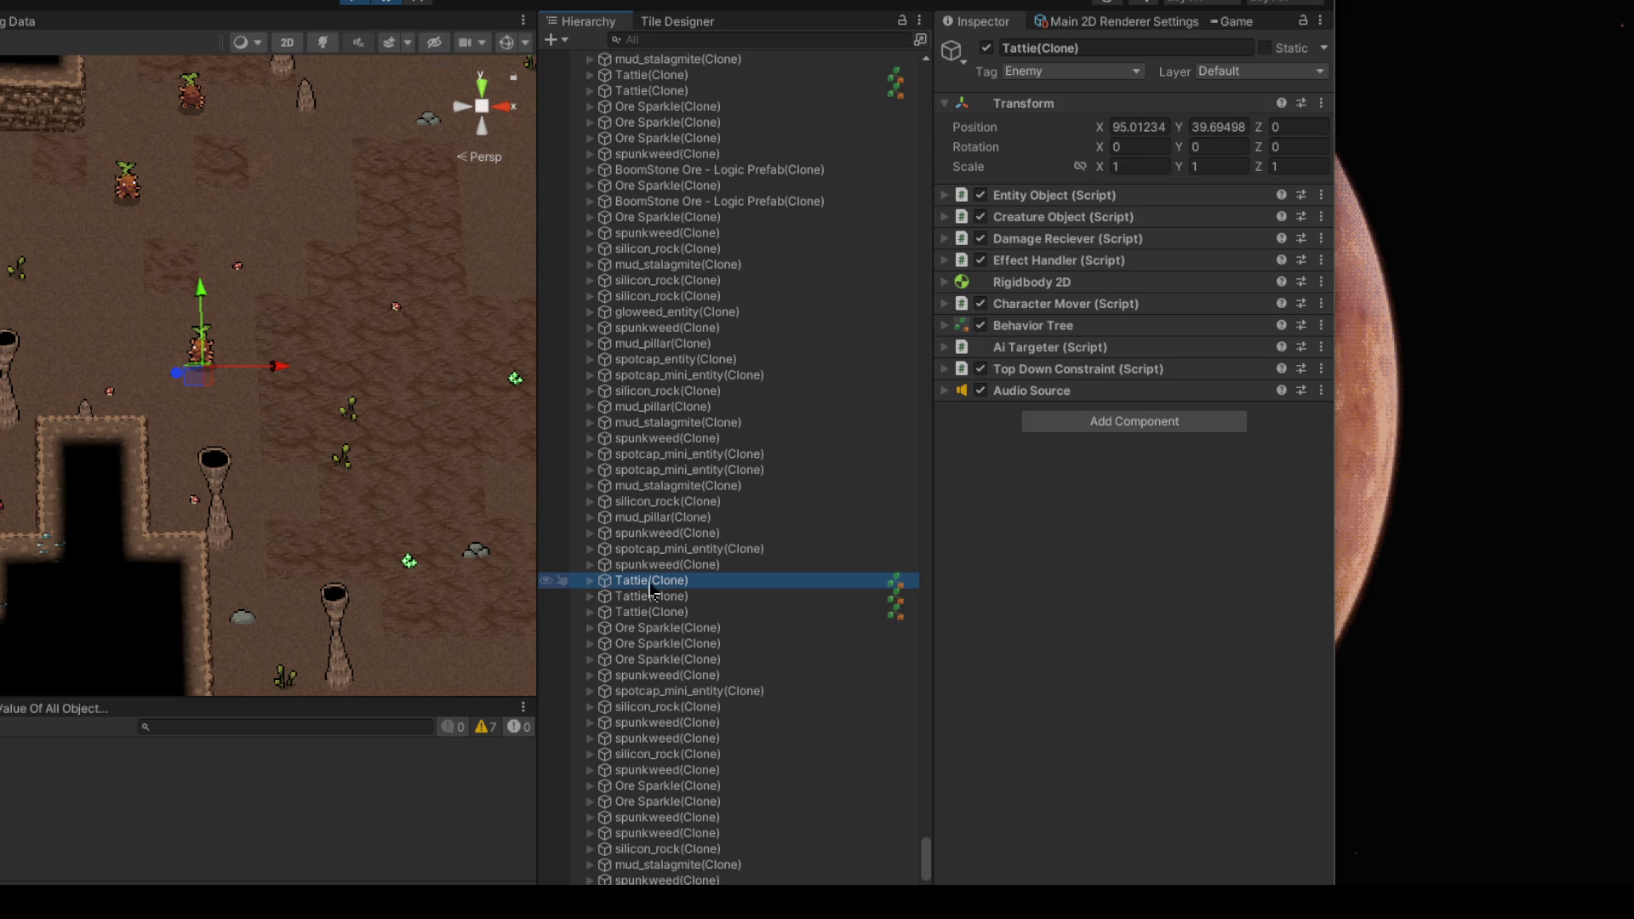
left_click(594, 582)
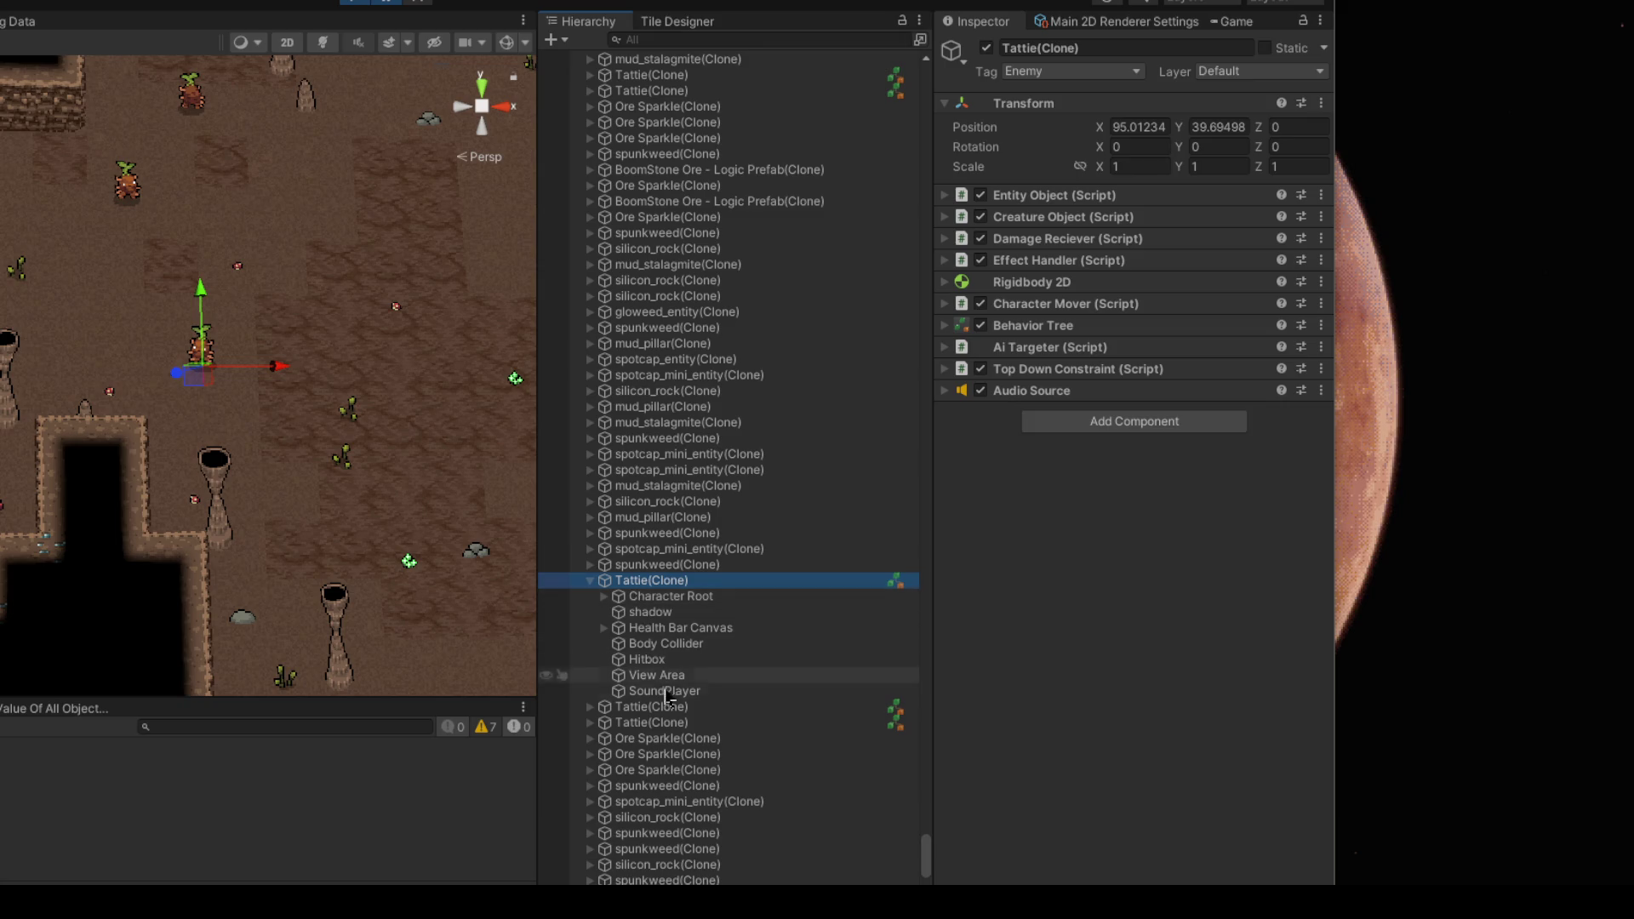
left_click(666, 597)
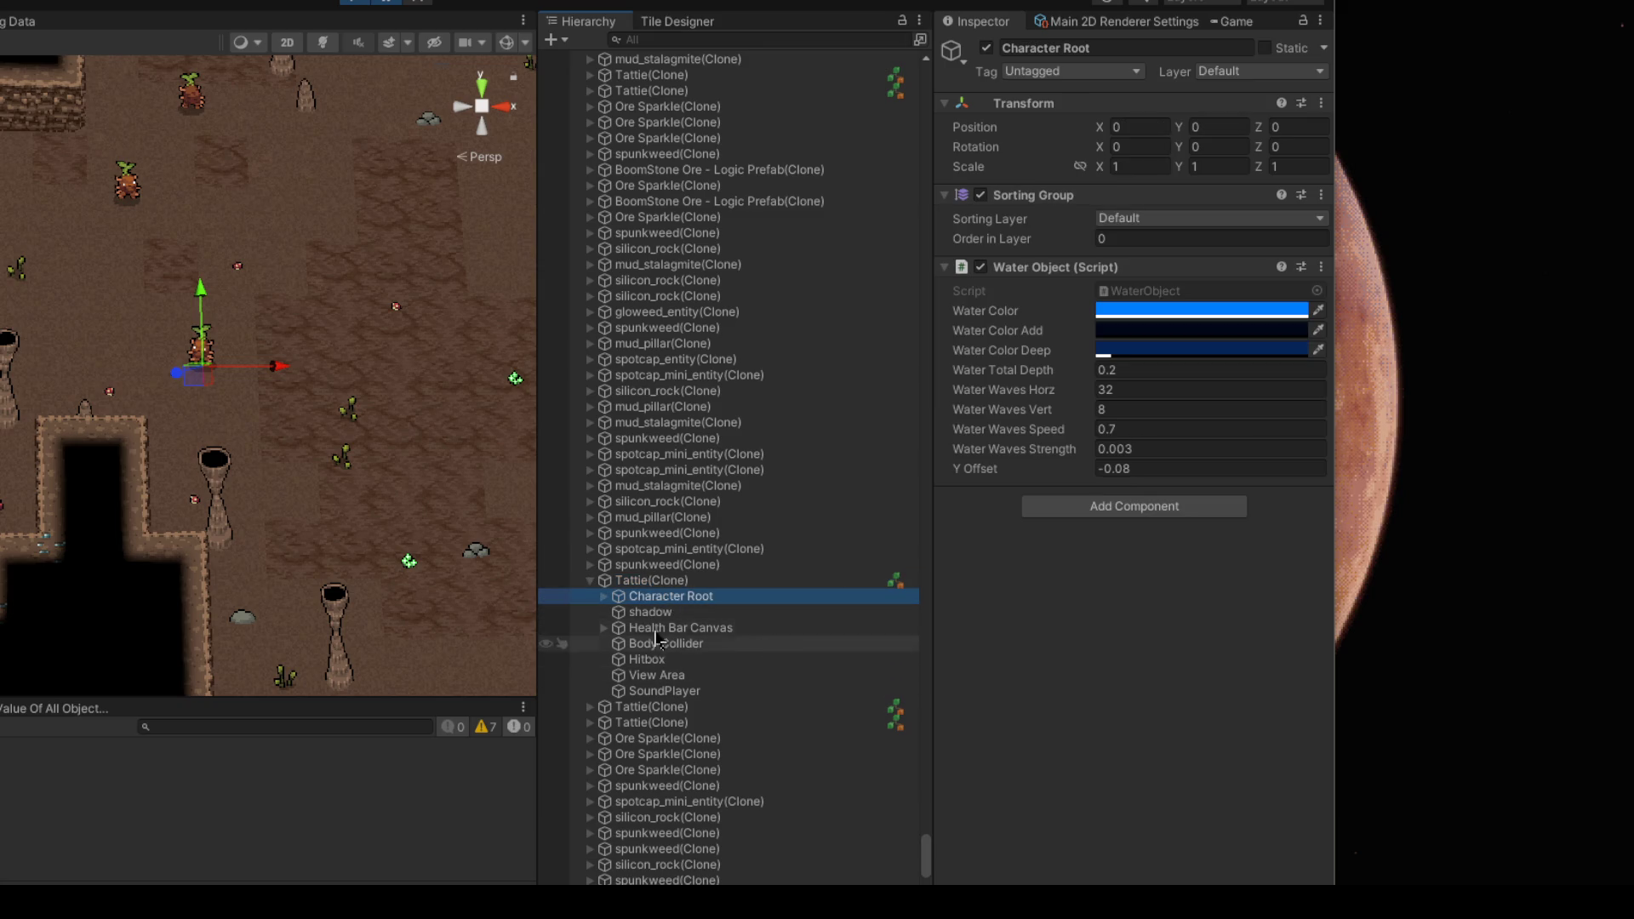
left_click(668, 612)
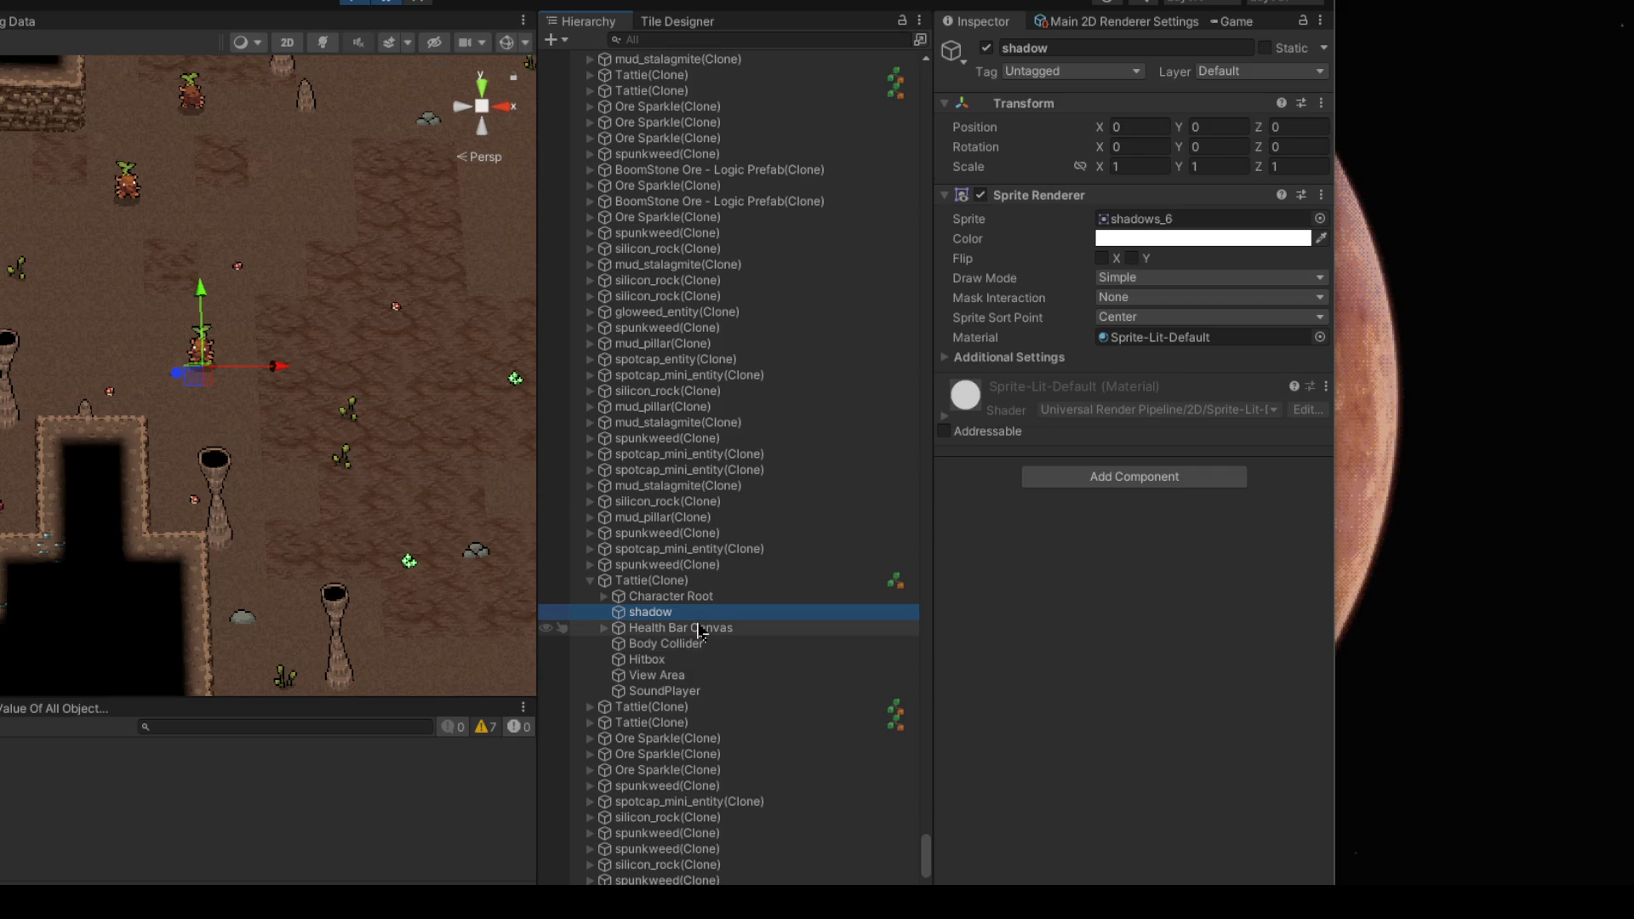
left_click(698, 629)
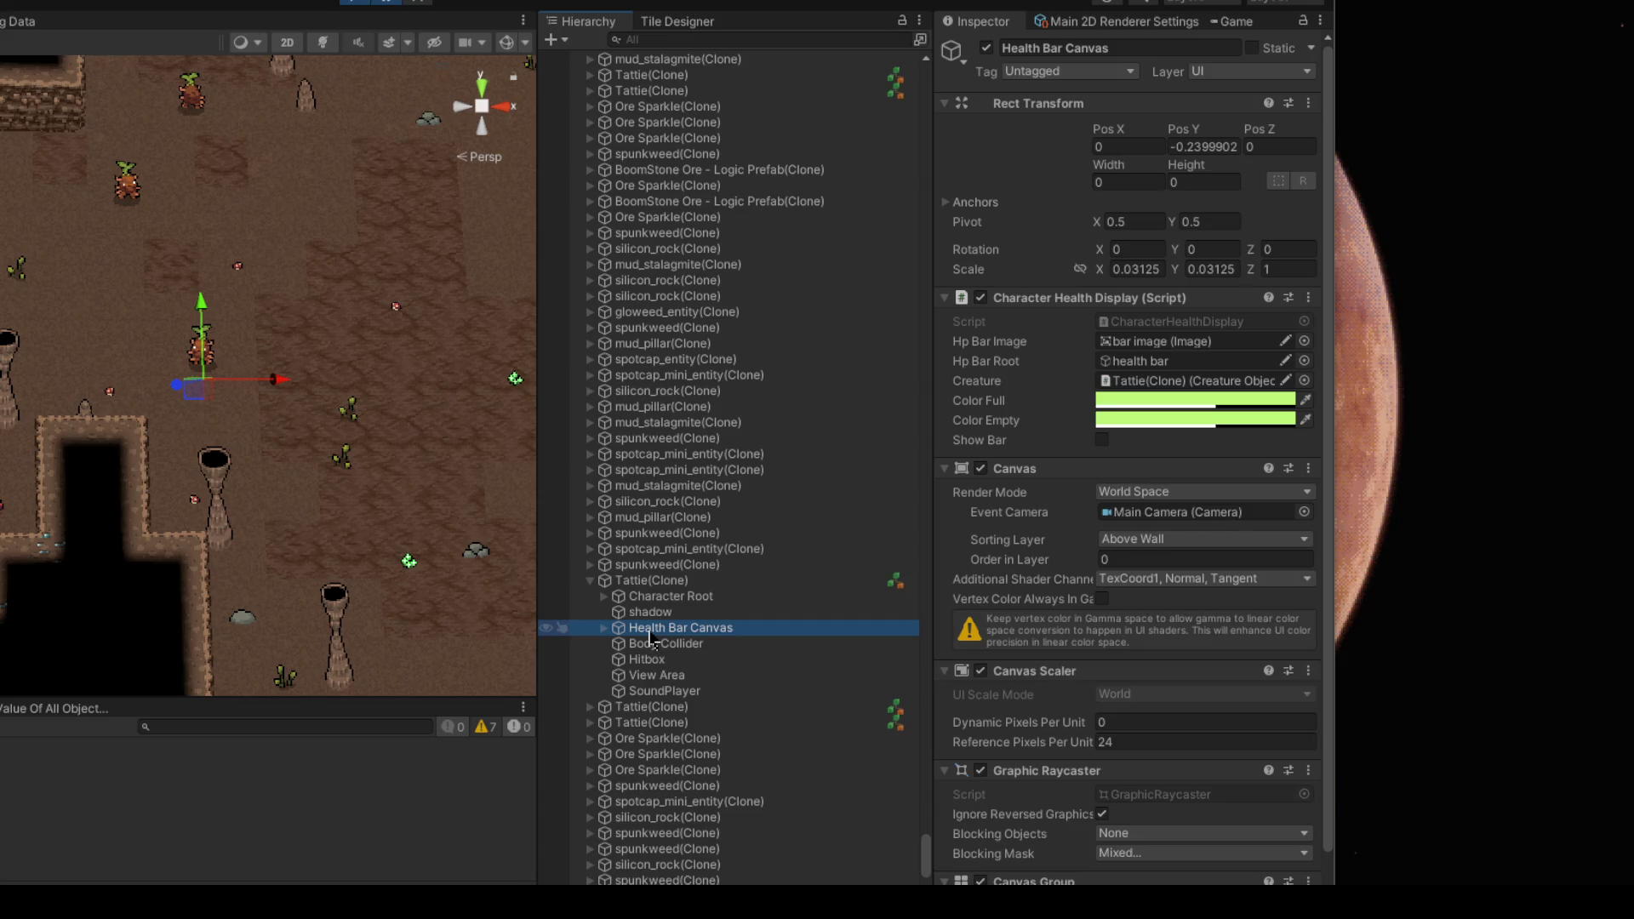
left_click(670, 582)
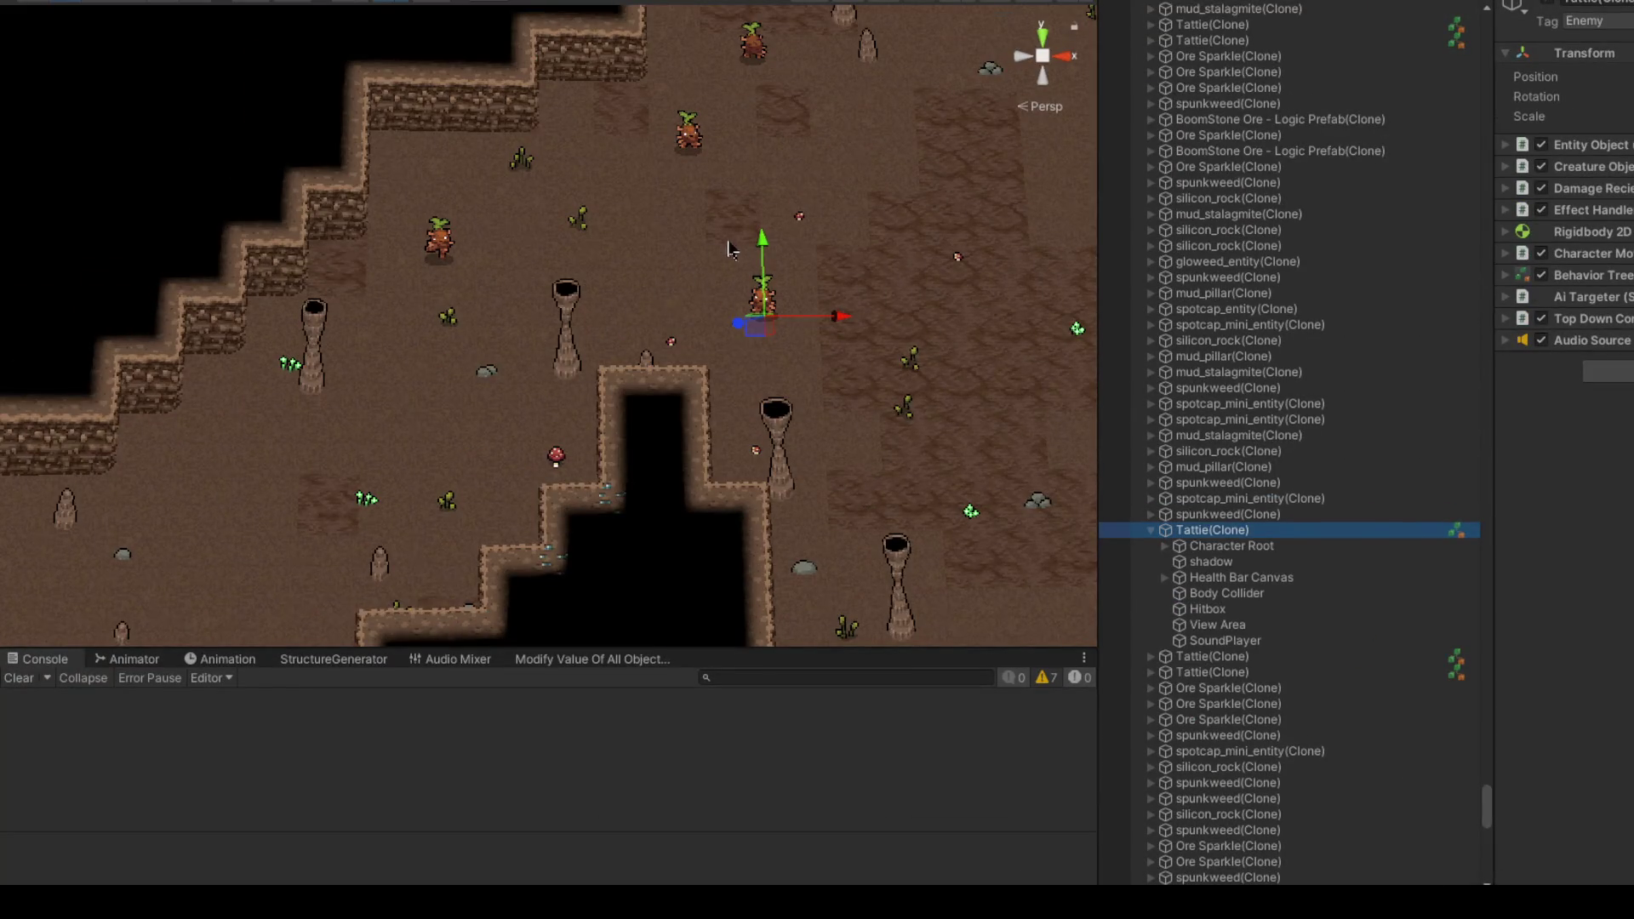
left_click(494, 4)
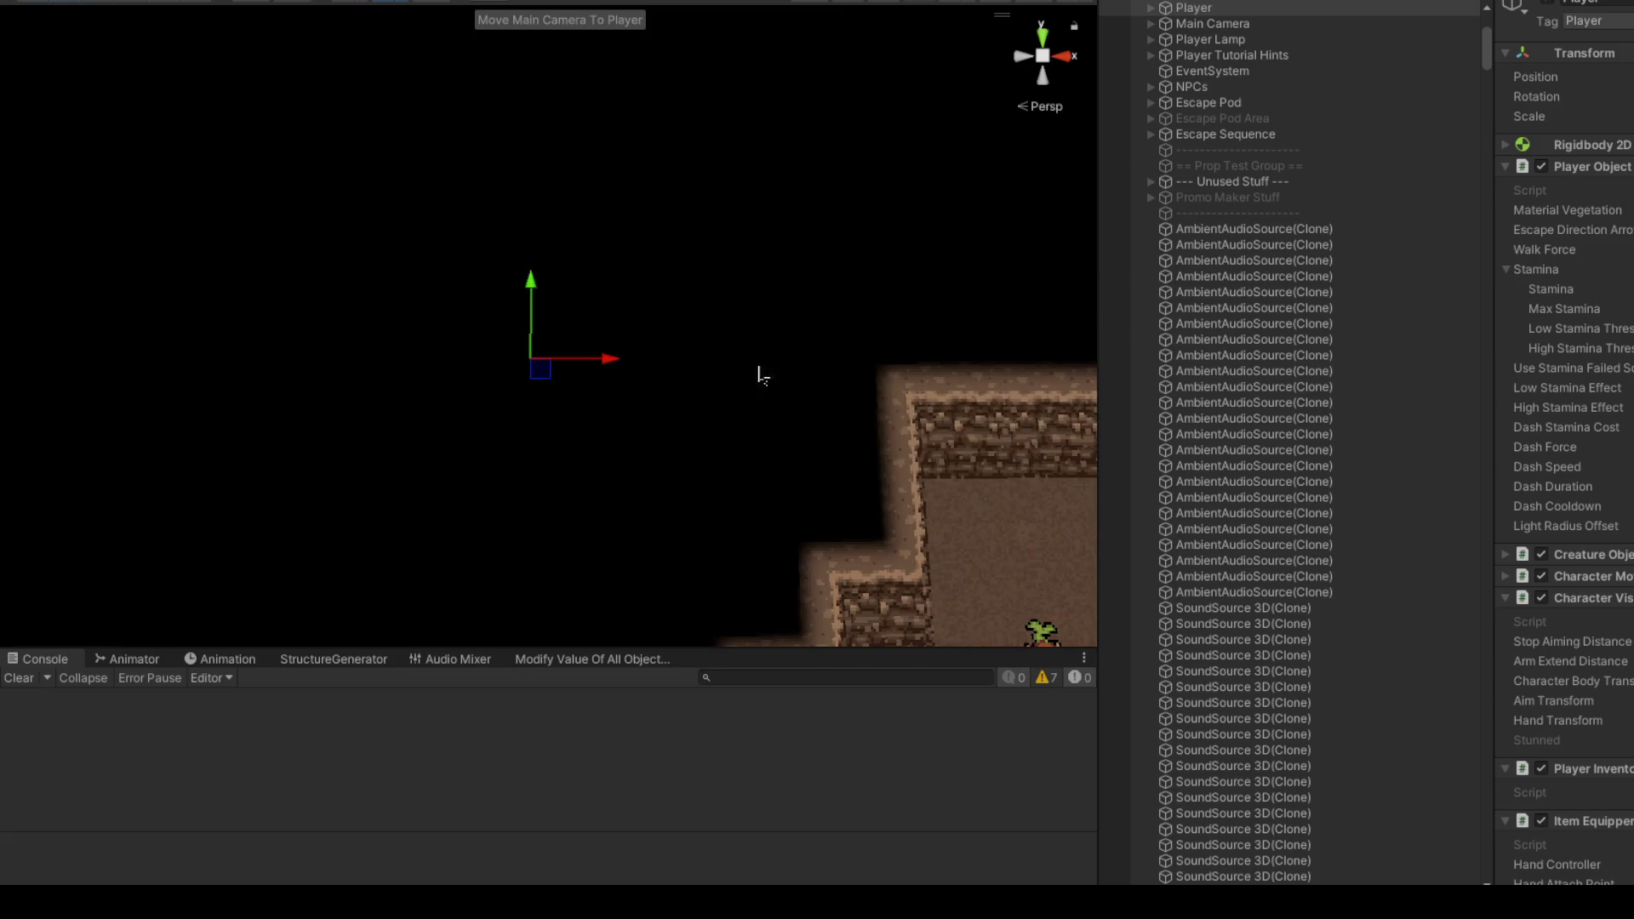
Step: Bring the view to the player character and centre the Scene view on it
left_click_drag(184, 208, 675, 429)
scroll(788, 448, "up", 2)
key("f")
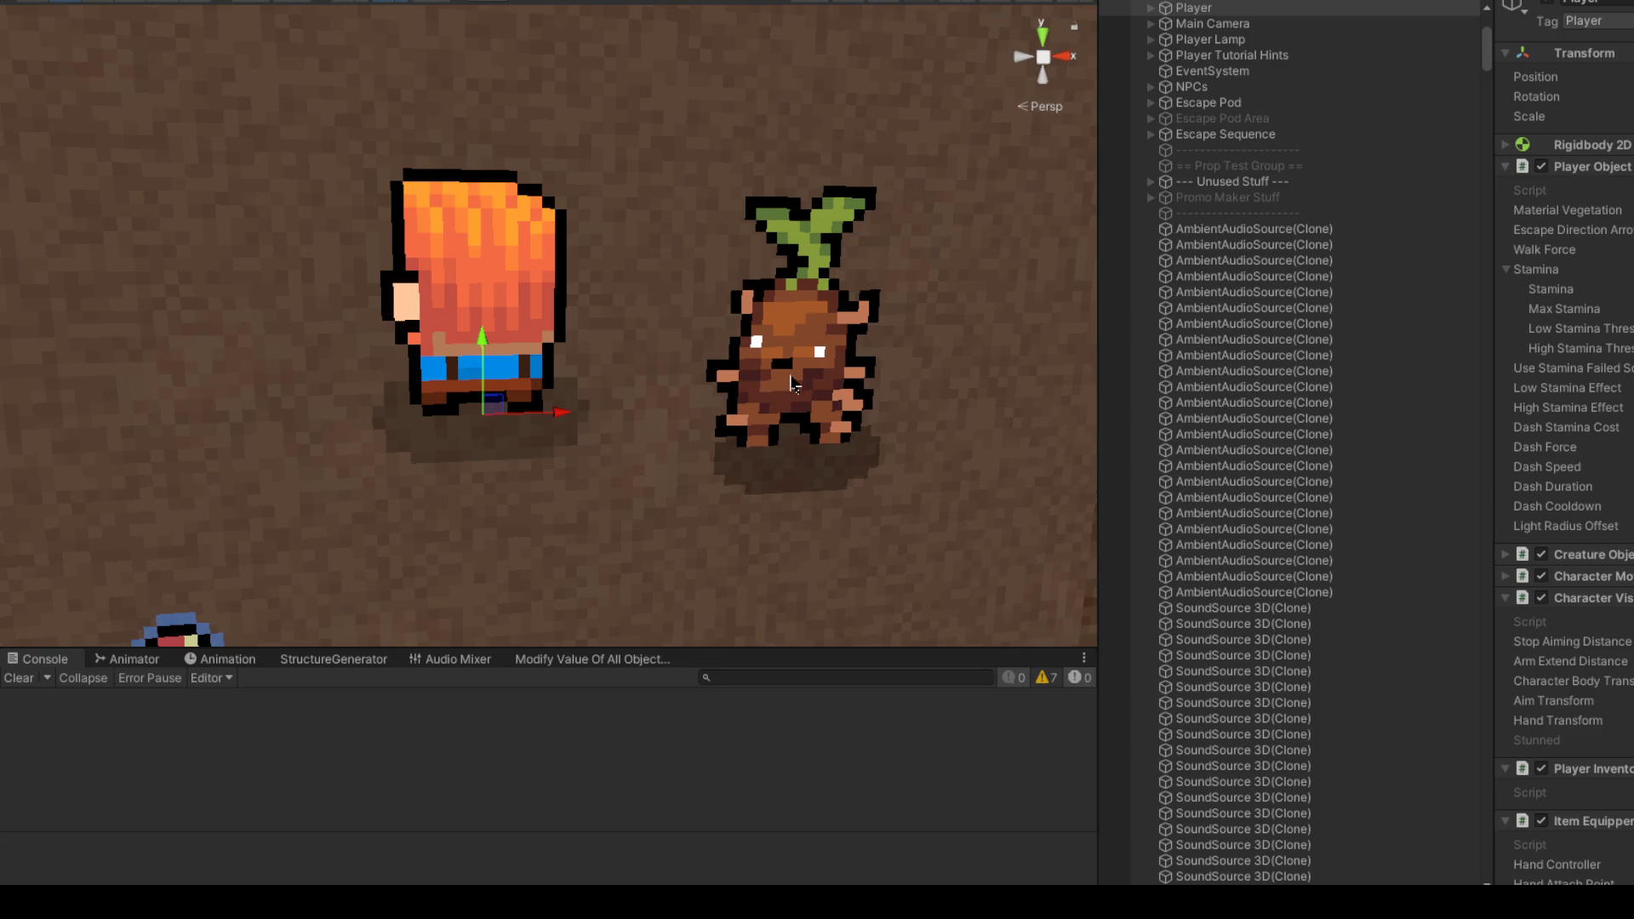
scroll(791, 374, "down", 5)
scroll(775, 340, "up", 1)
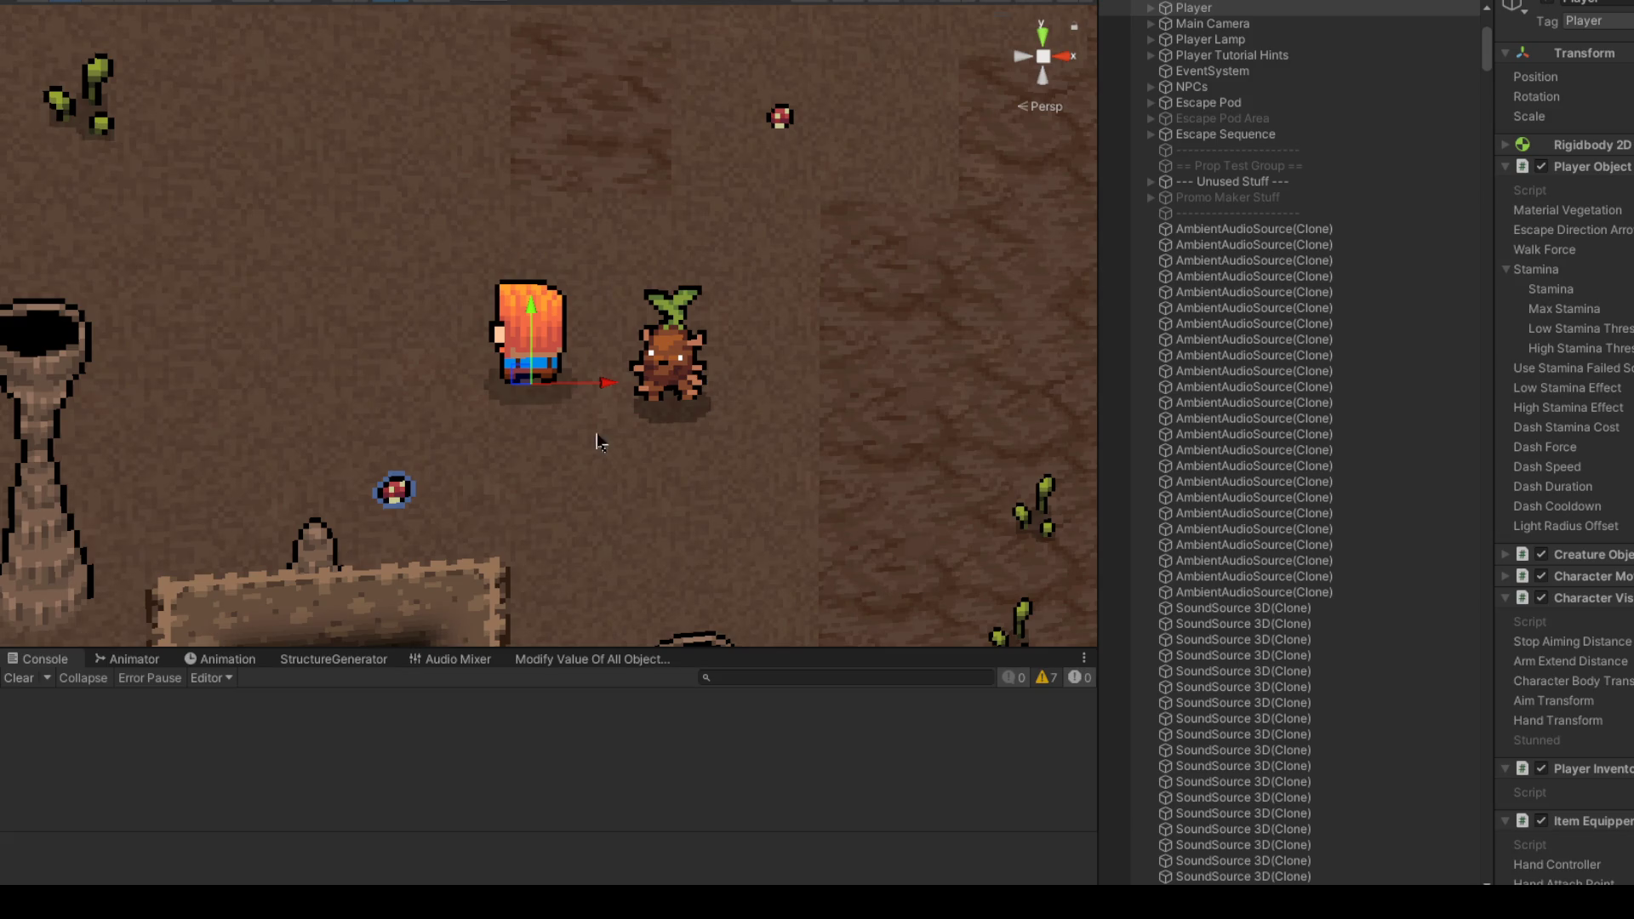
Step: Select the Tattie beside the player and frame its Hitbox child, a 0.5 × 0.75 Box Collider 2D
left_click(671, 392)
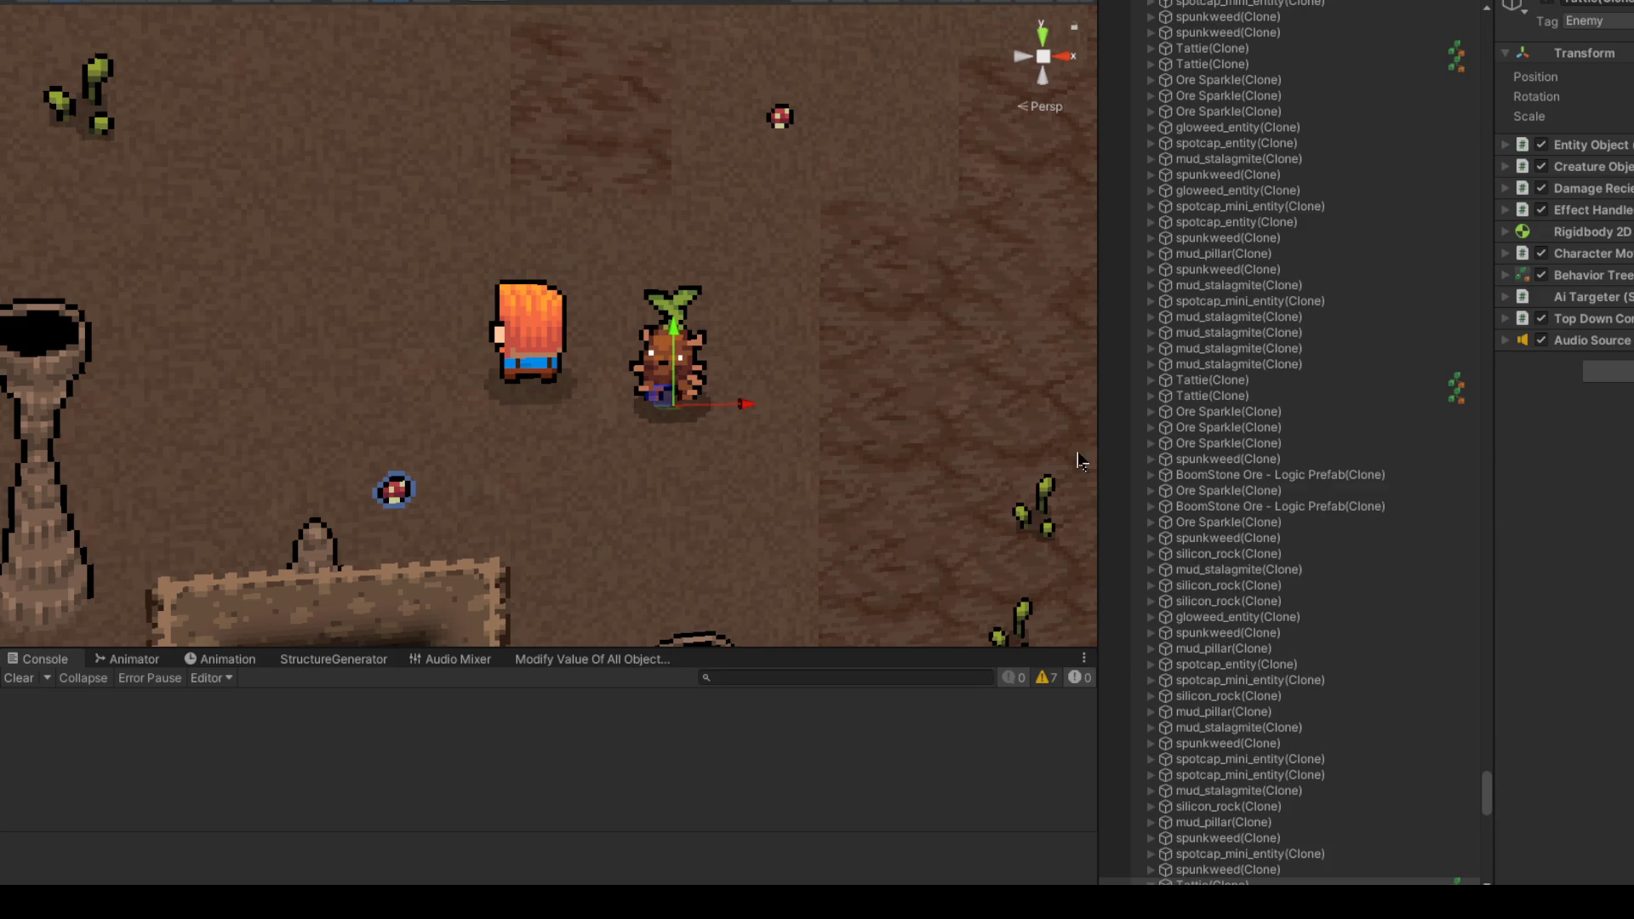
left_click(1221, 709)
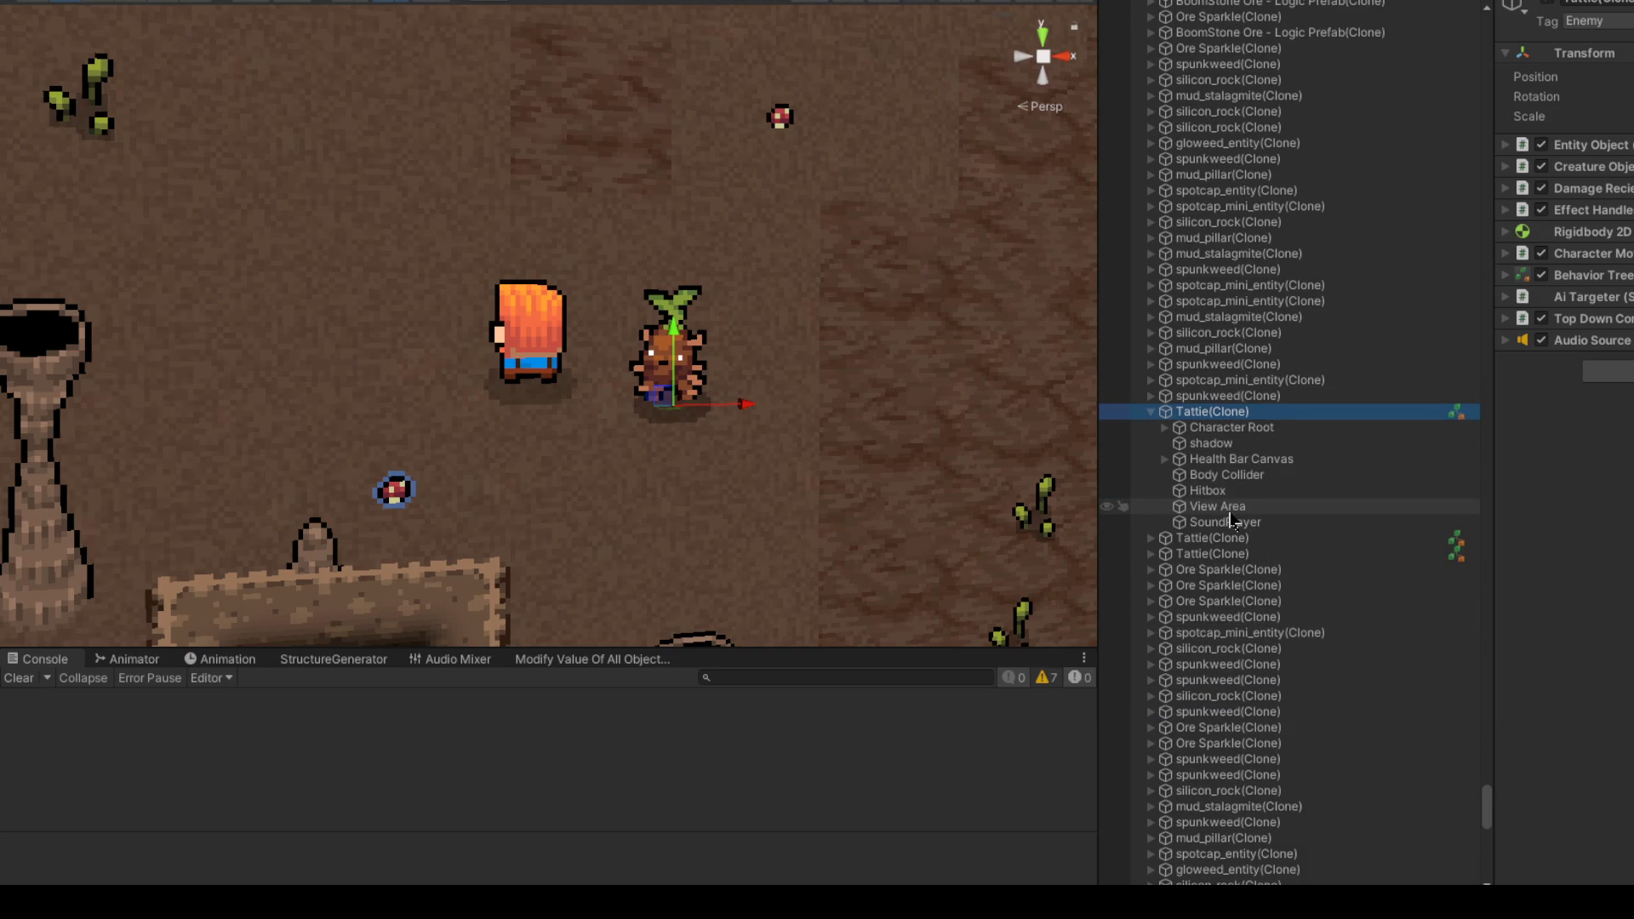
left_click(1239, 492)
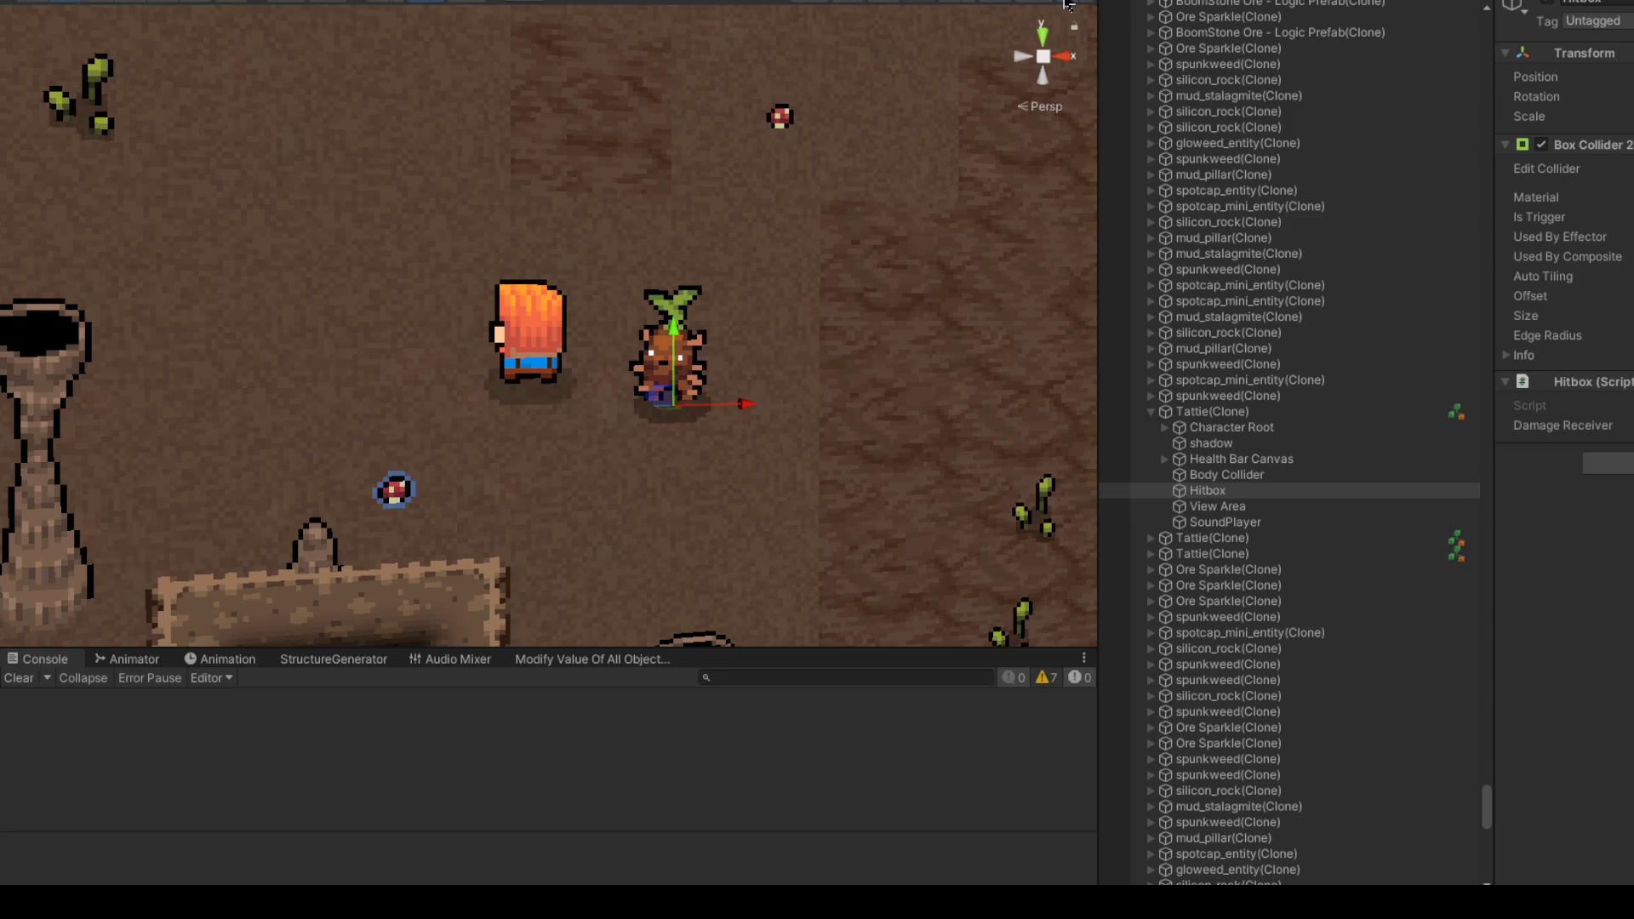
double_click(1207, 491)
left_click(1215, 492)
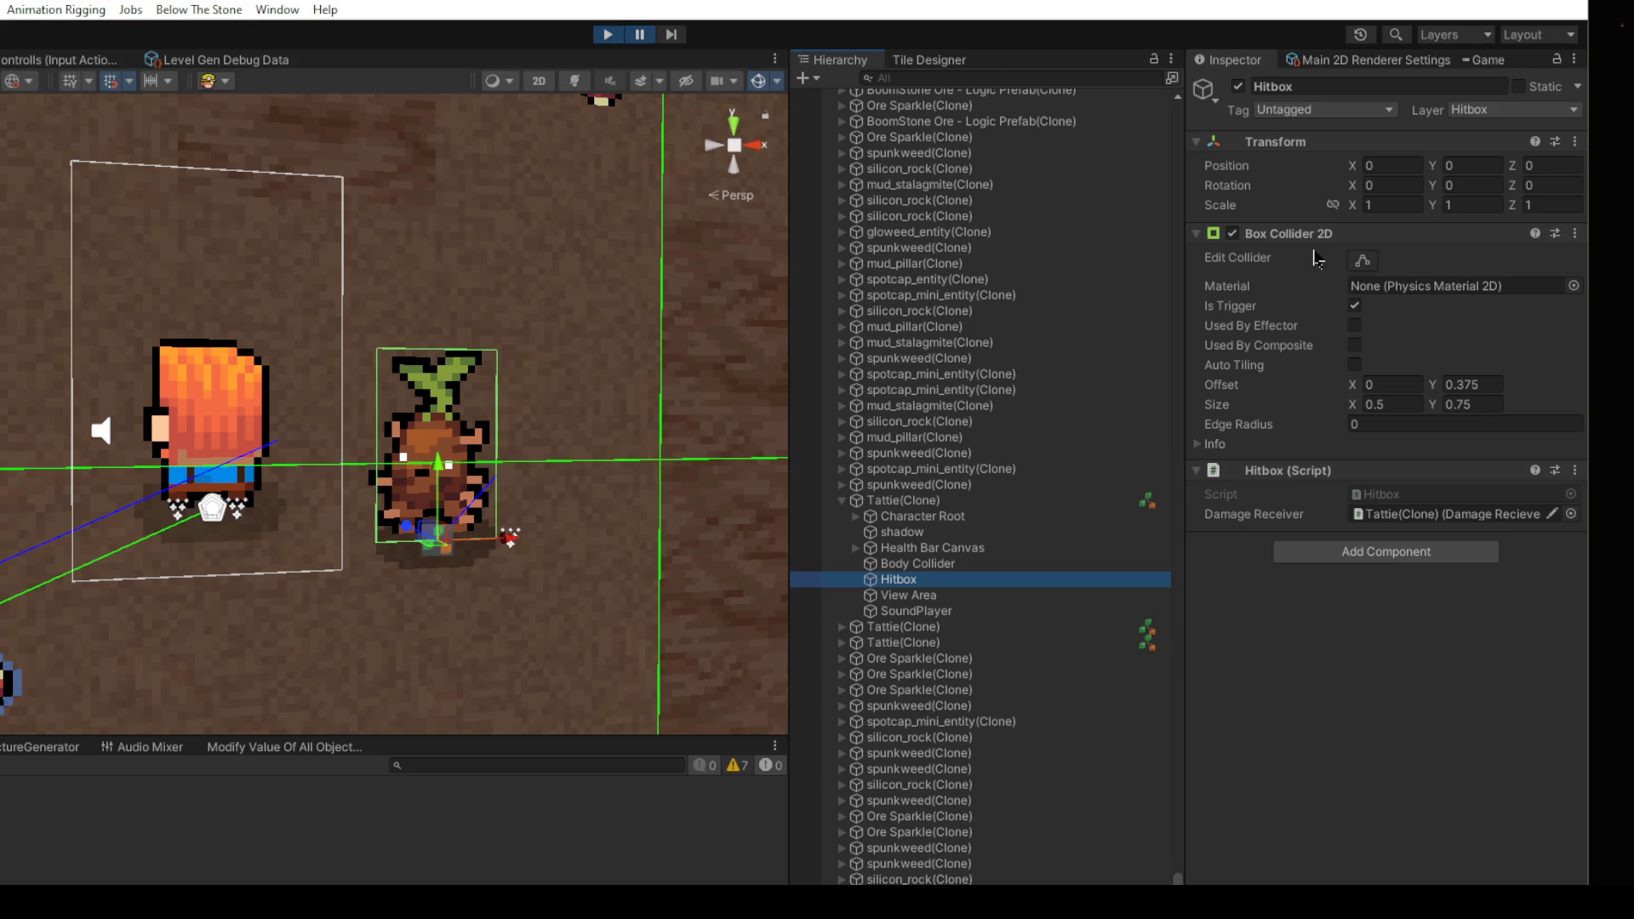
Step: Reselect Tattie(Clone) and look over its Damage Reciever, Body Collider and Hitbox components
left_click(978, 500)
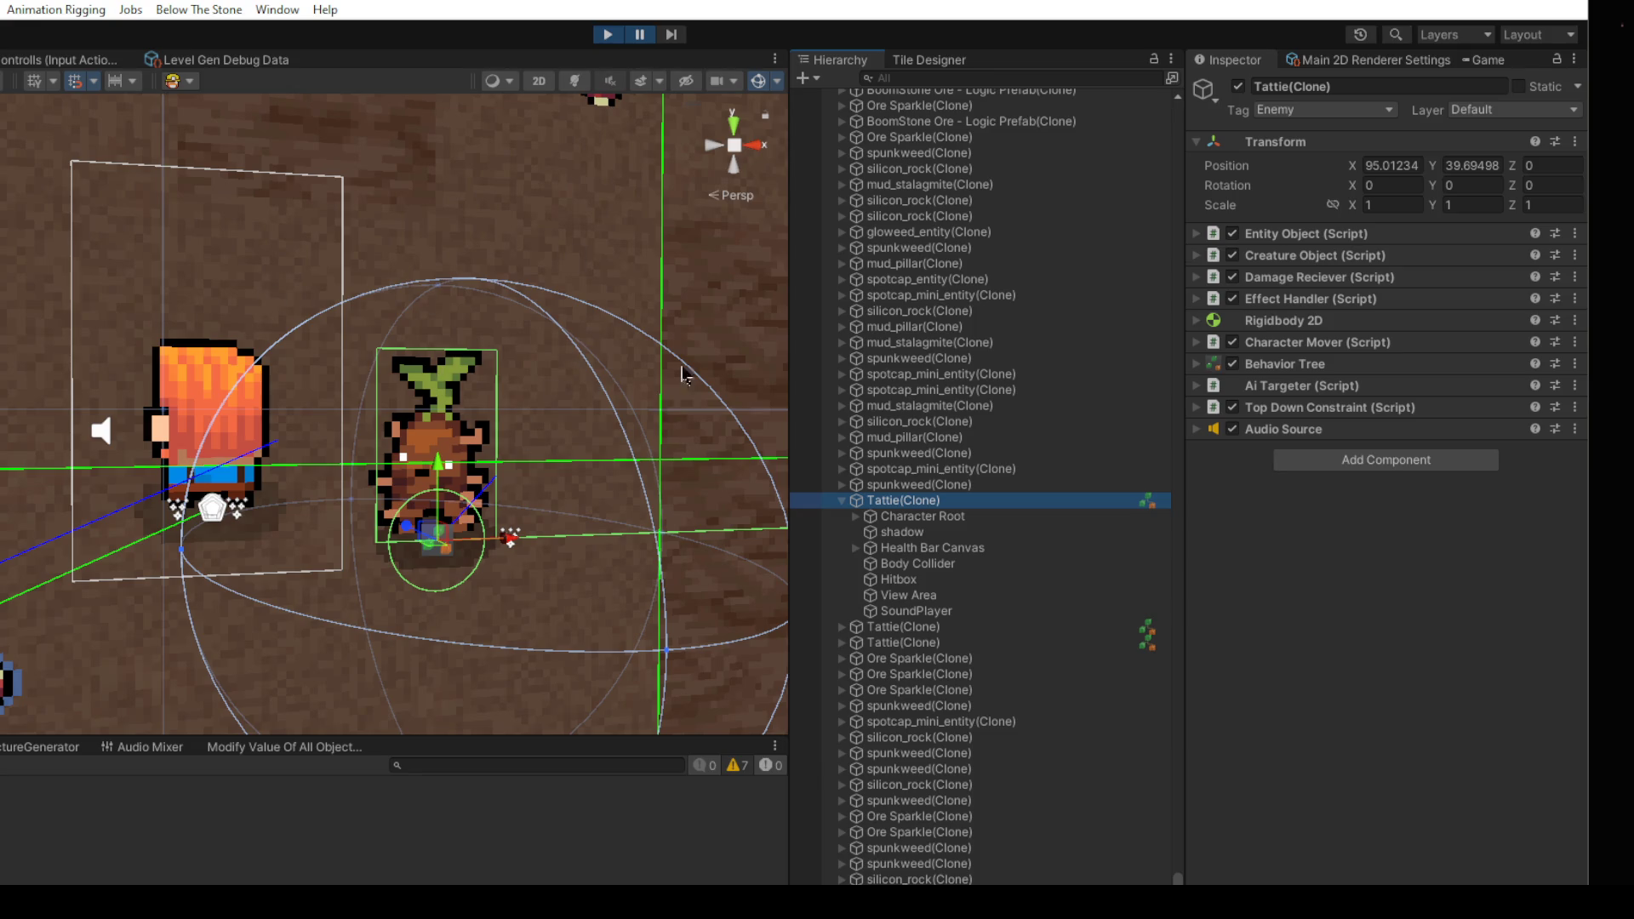
left_click(1332, 278)
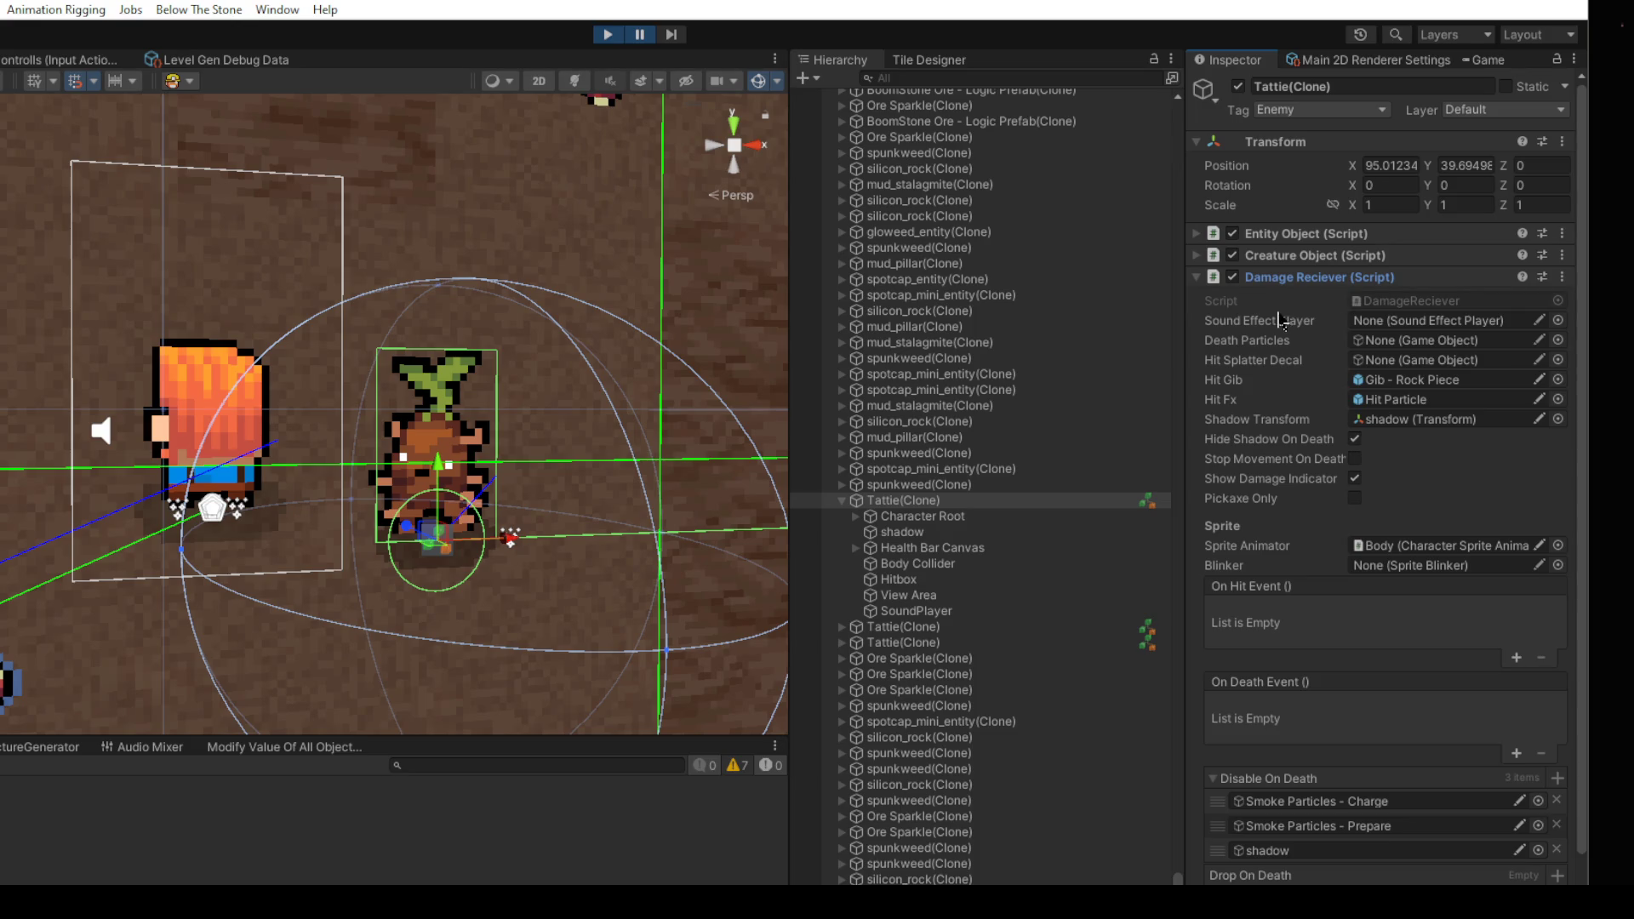
left_click(1302, 280)
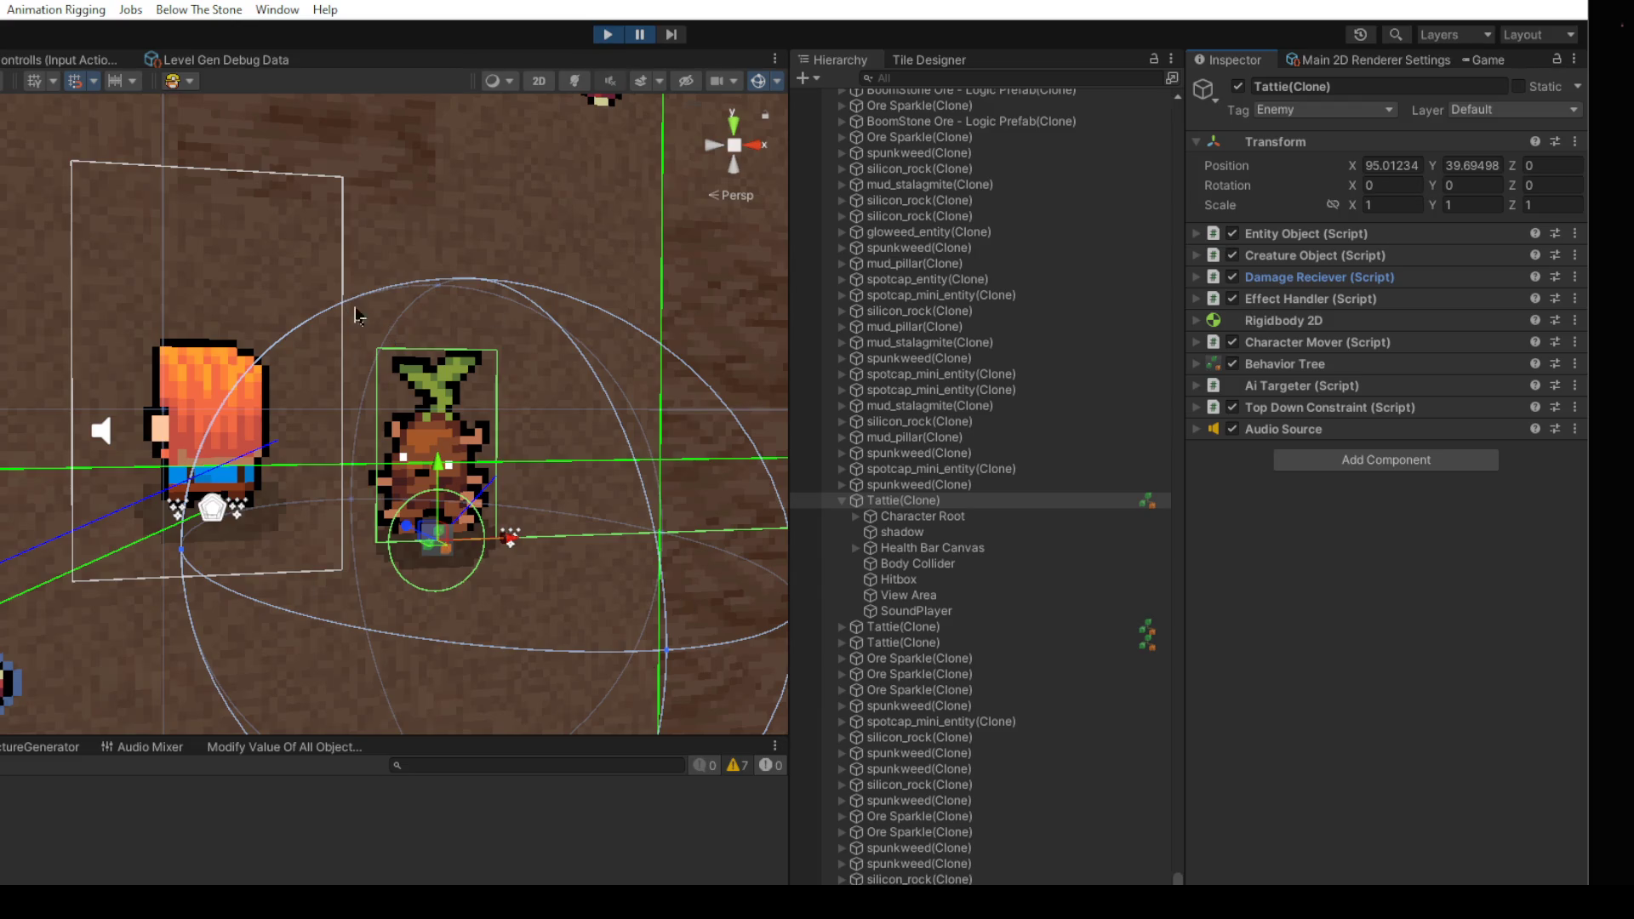
left_click(951, 568)
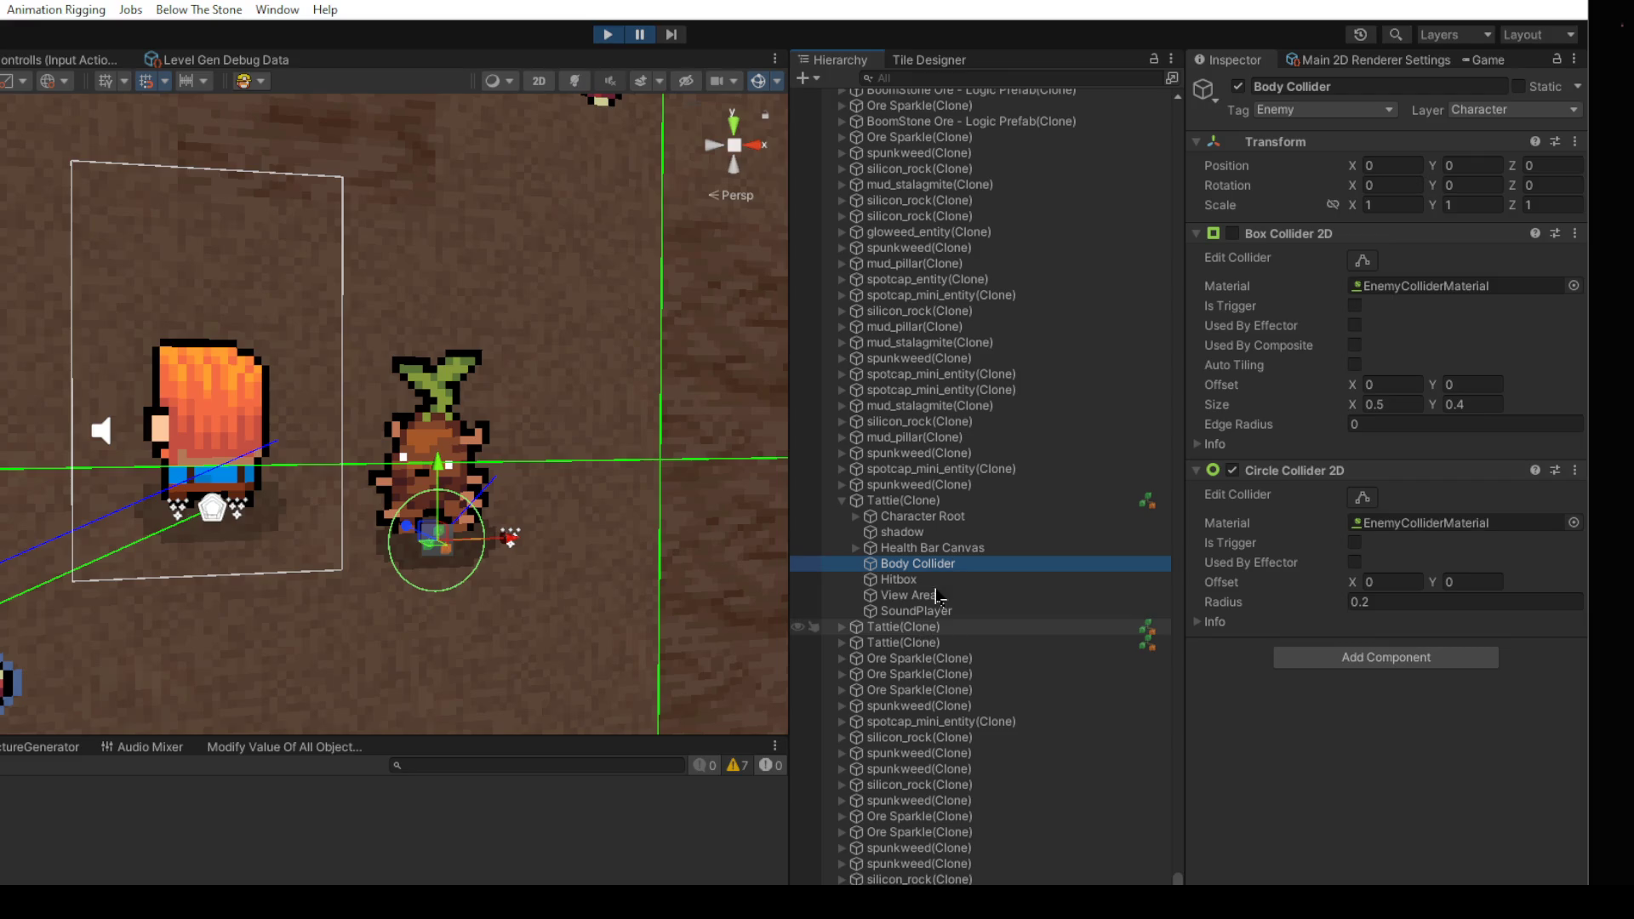
left_click(899, 580)
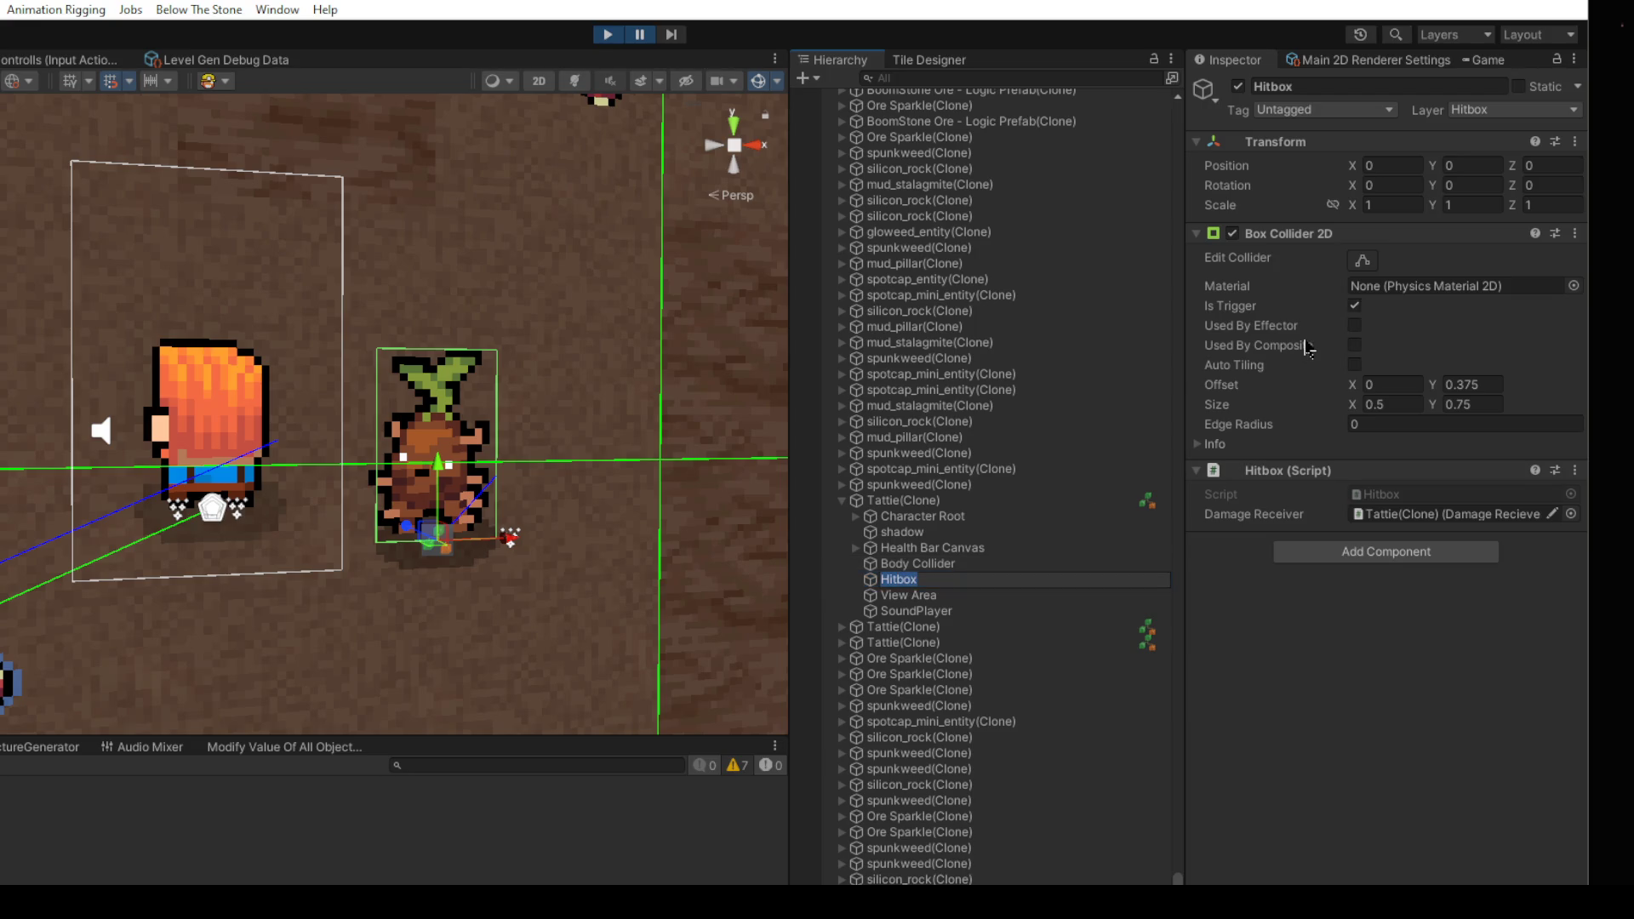
mouse_move(1309, 348)
left_click(927, 502)
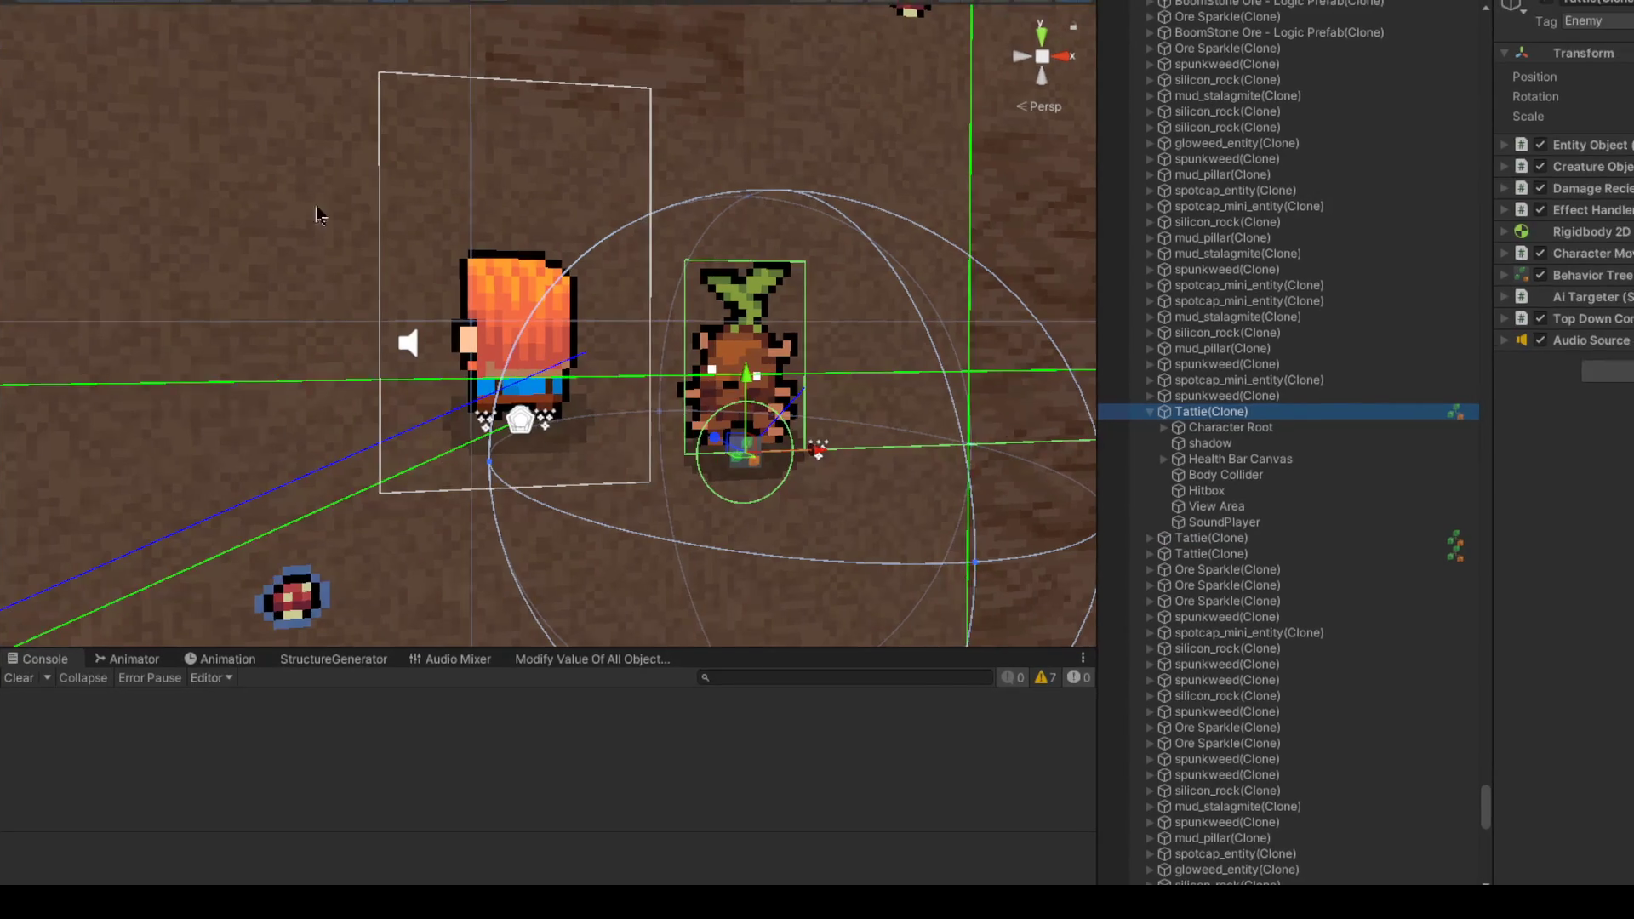
Step: Locate Tattie in the Hierarchy, then select a cave wall tile and its ChunkObject
scroll(779, 374, "down", 10)
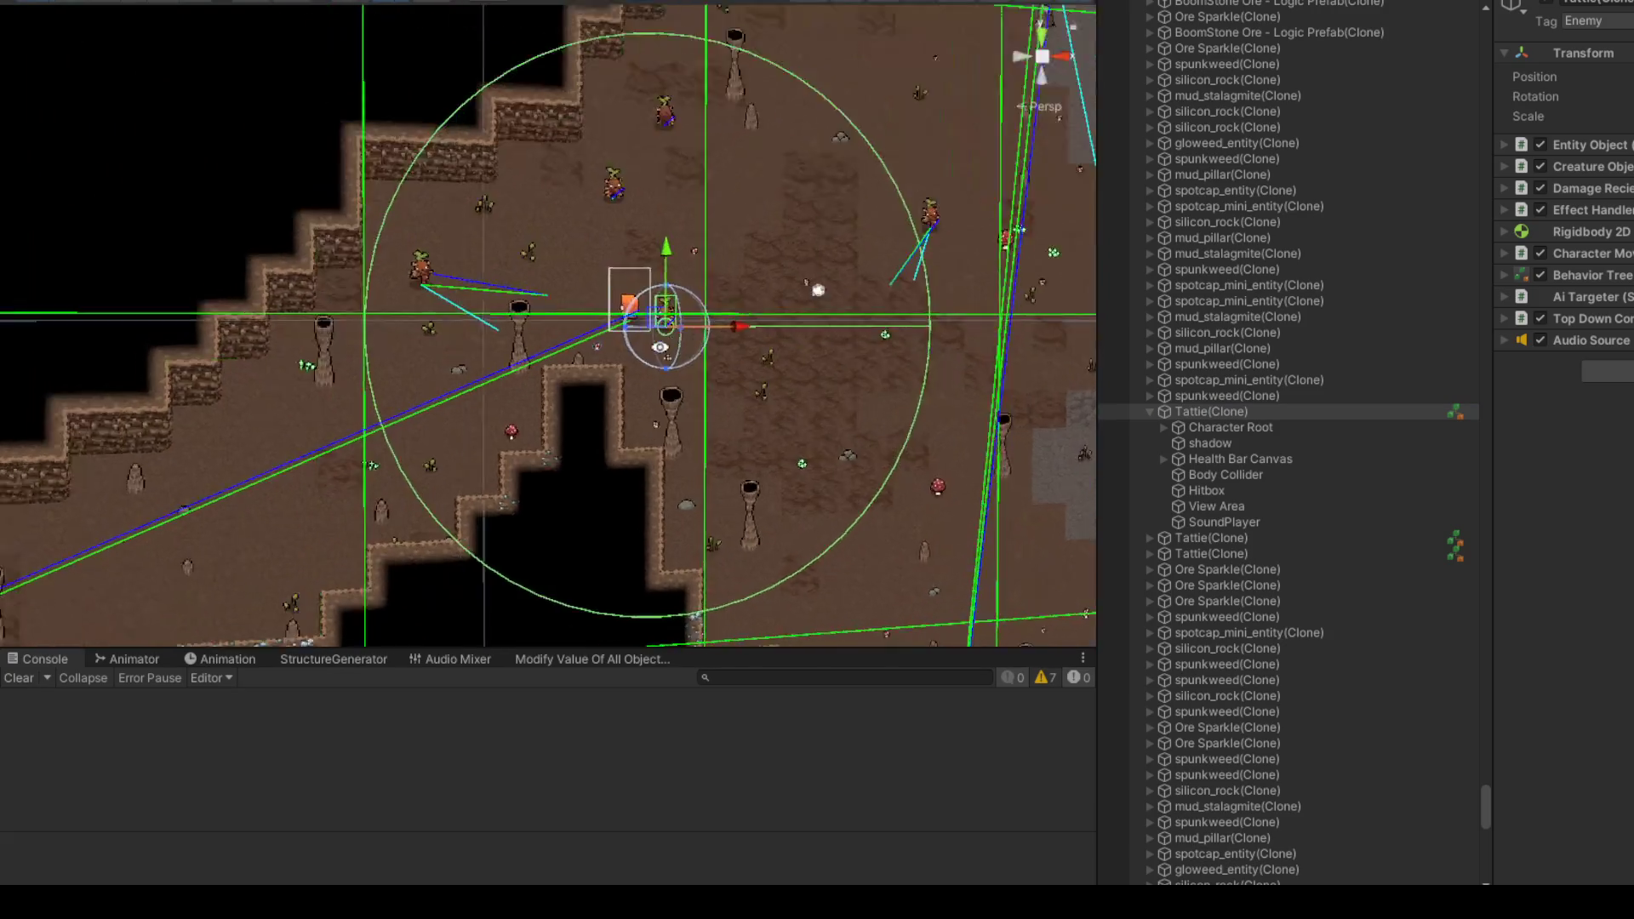
scroll(1041, 26, "up", 1)
scroll(510, 328, "up", 5)
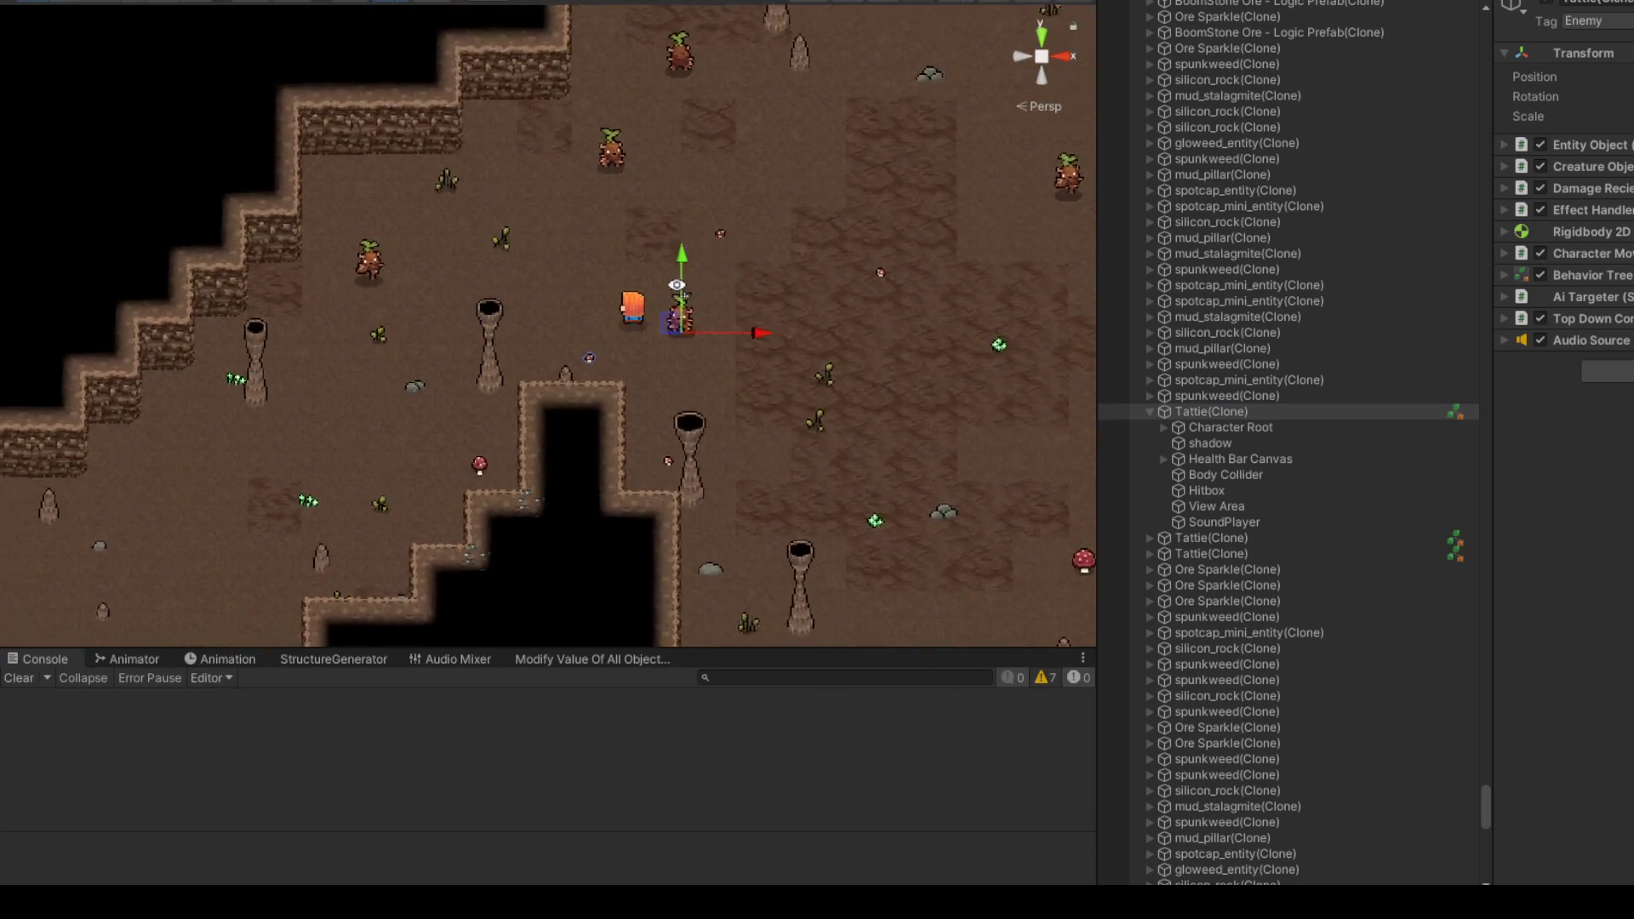
left_click(1205, 414)
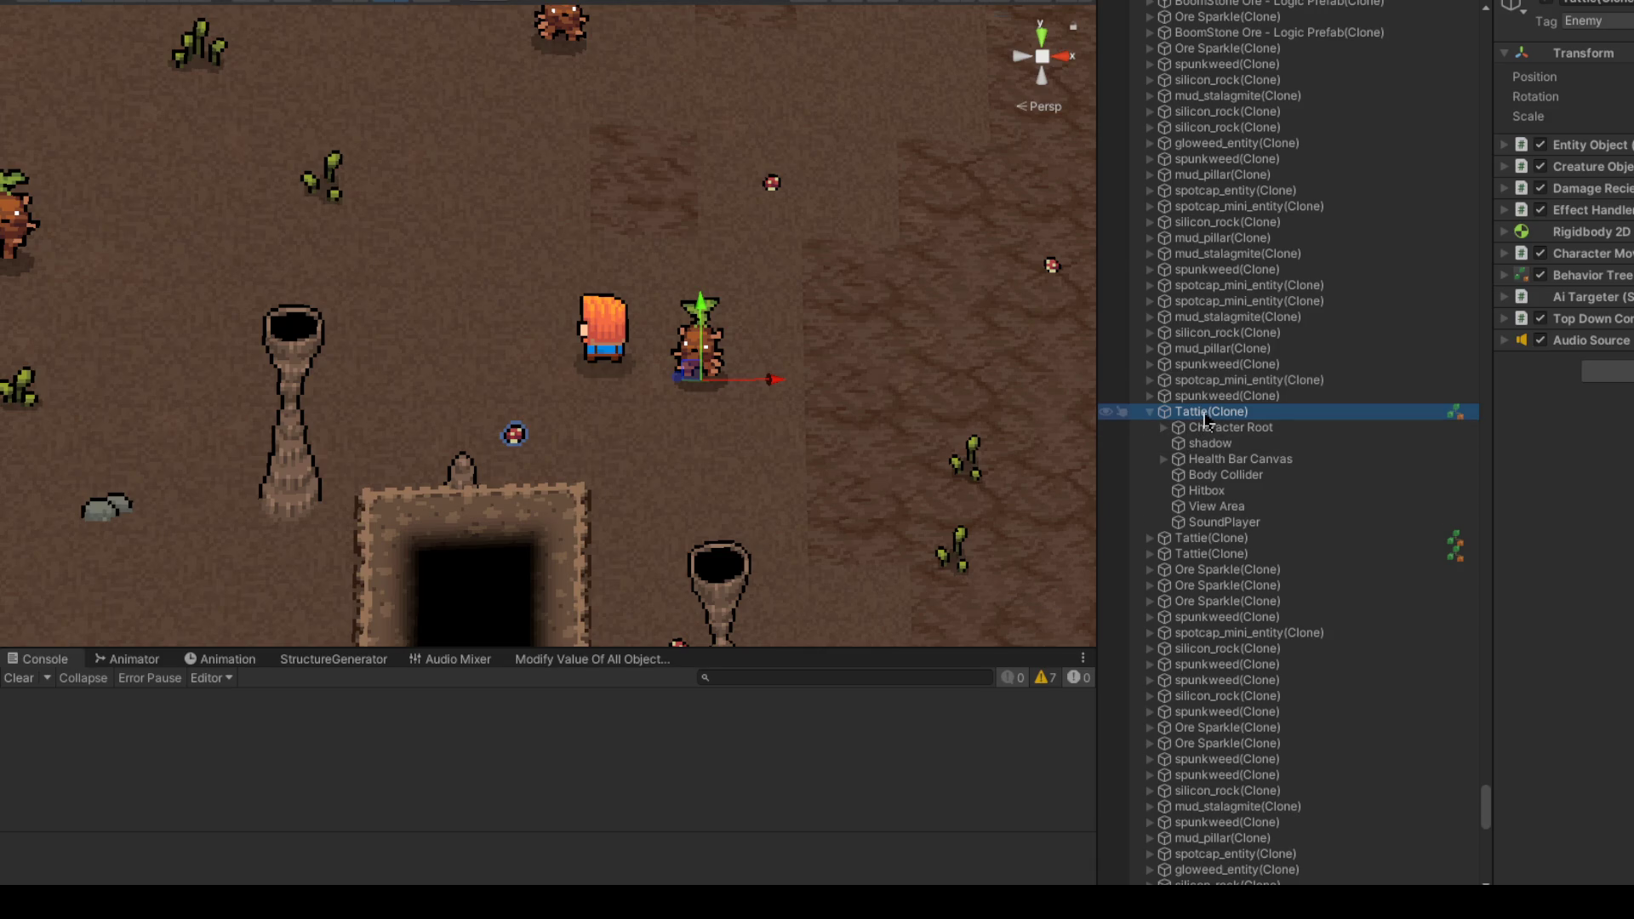
scroll(770, 349, "down", 5)
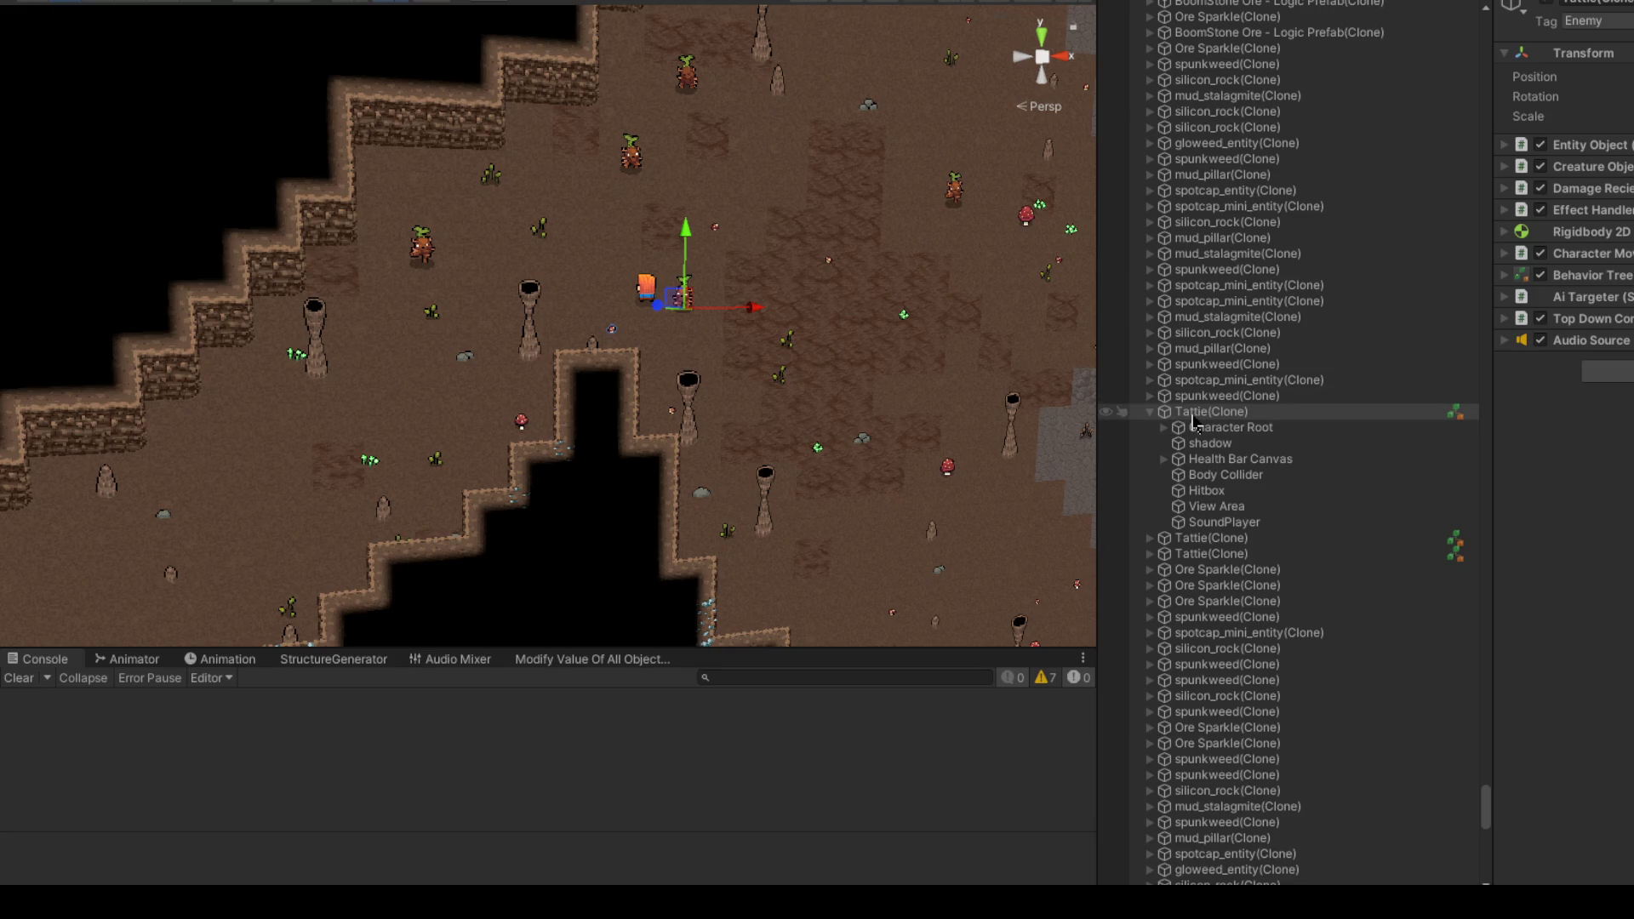
left_click(542, 515)
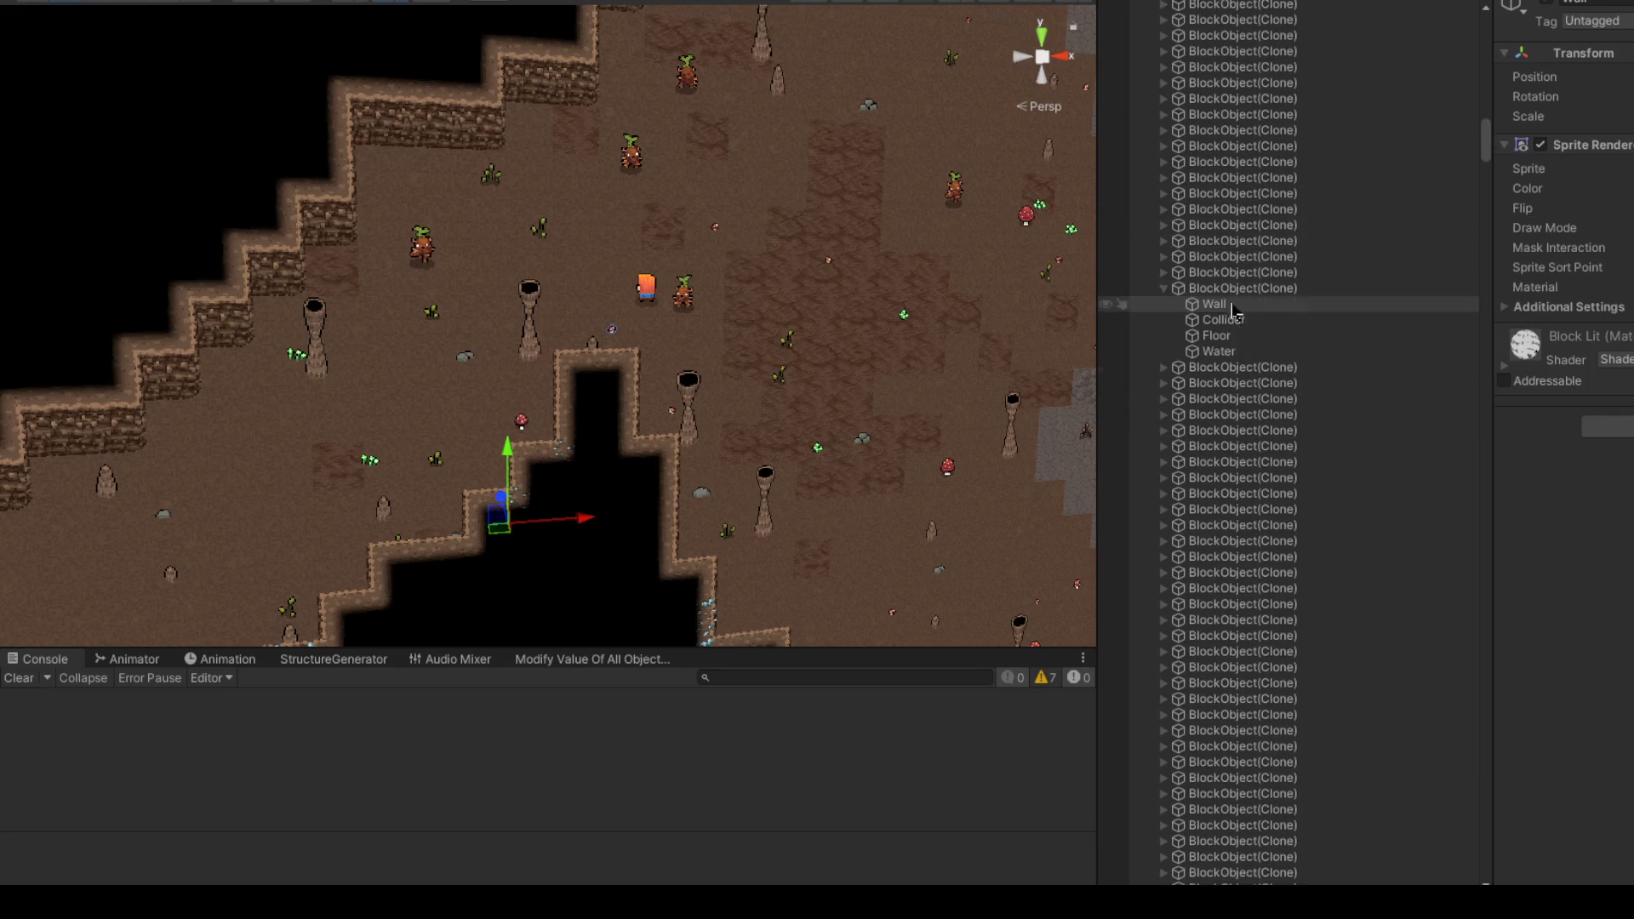
left_click(1207, 380)
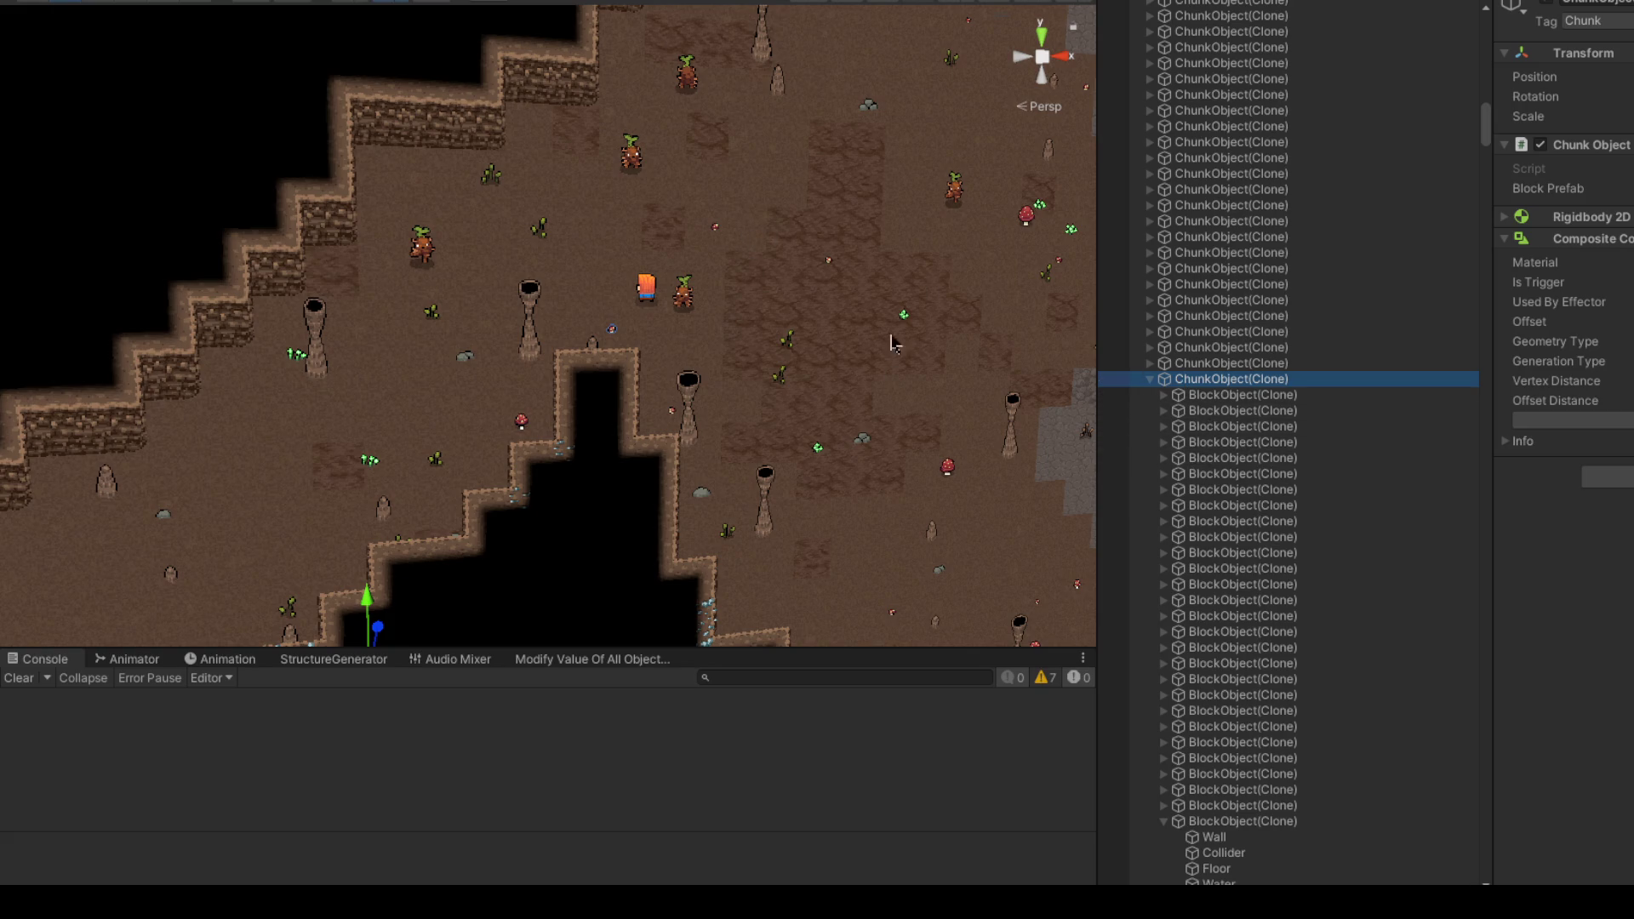
Step: Reselect Tattie, check its Hitbox child and components, then select a wall tile near the notch
left_click(686, 303)
scroll(1277, 442, "down", 5)
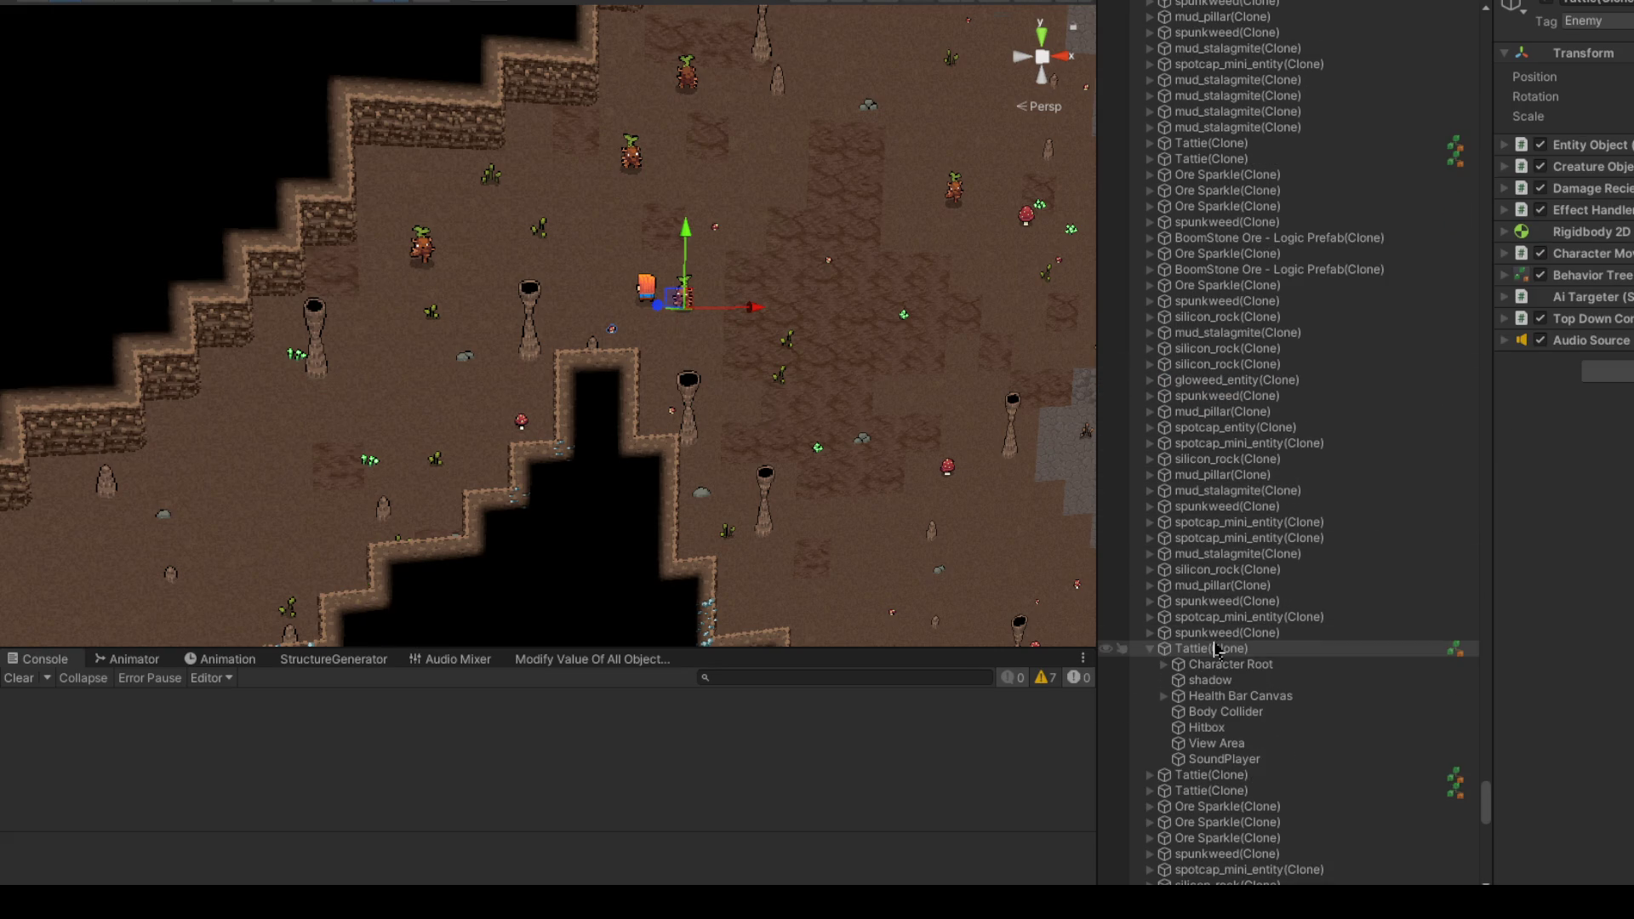
scroll(1273, 619, "down", 5)
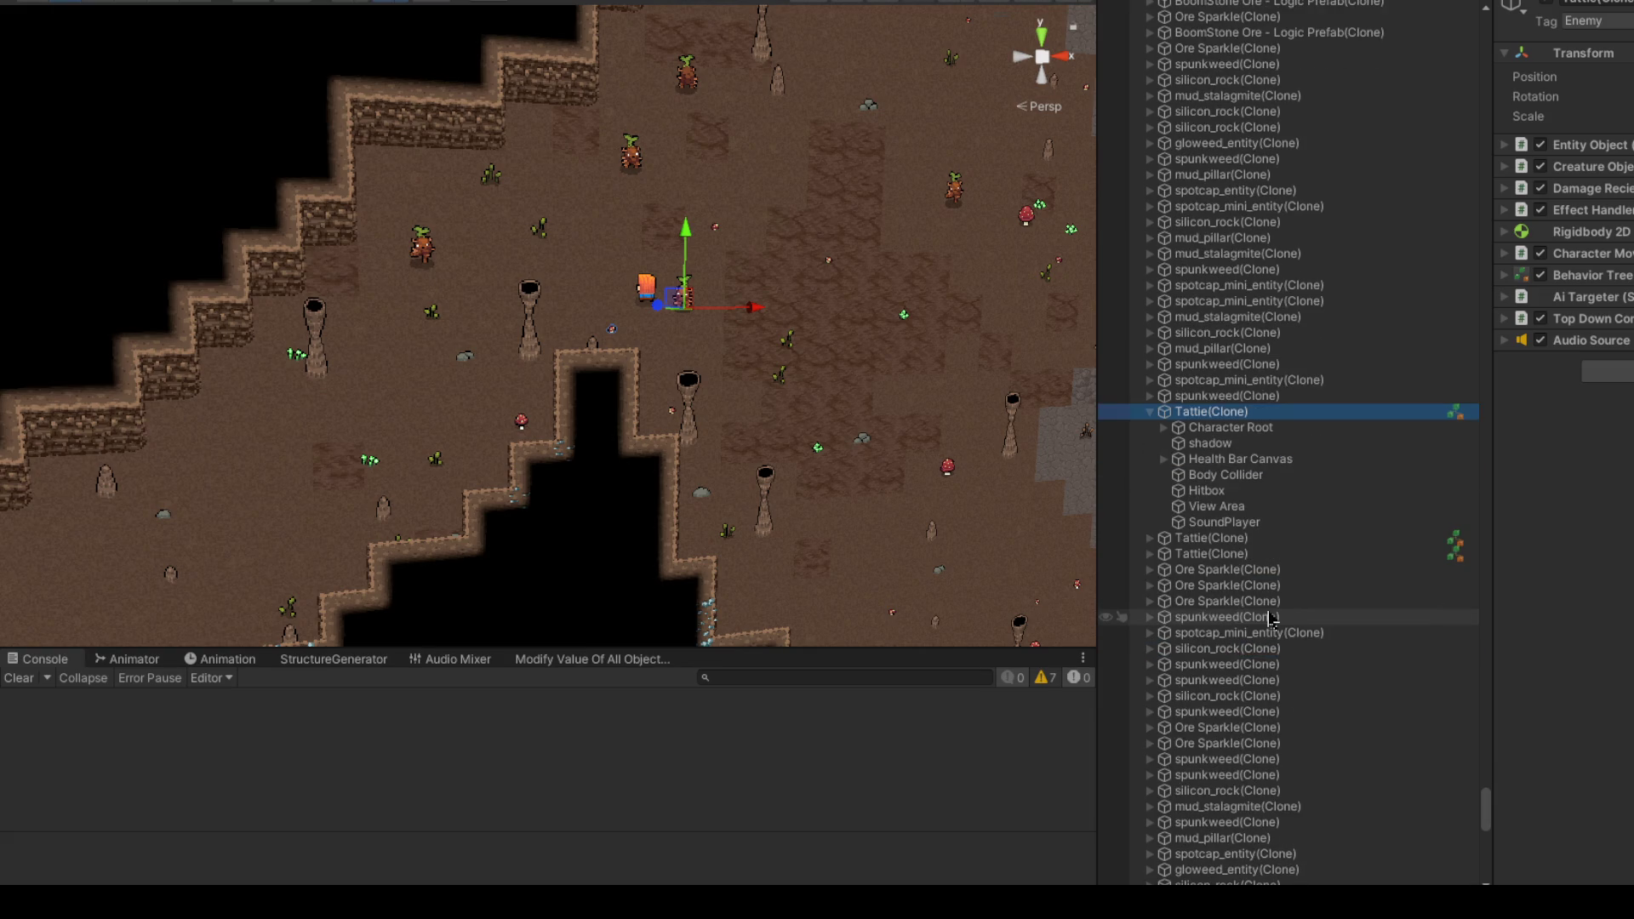
left_click(1207, 491)
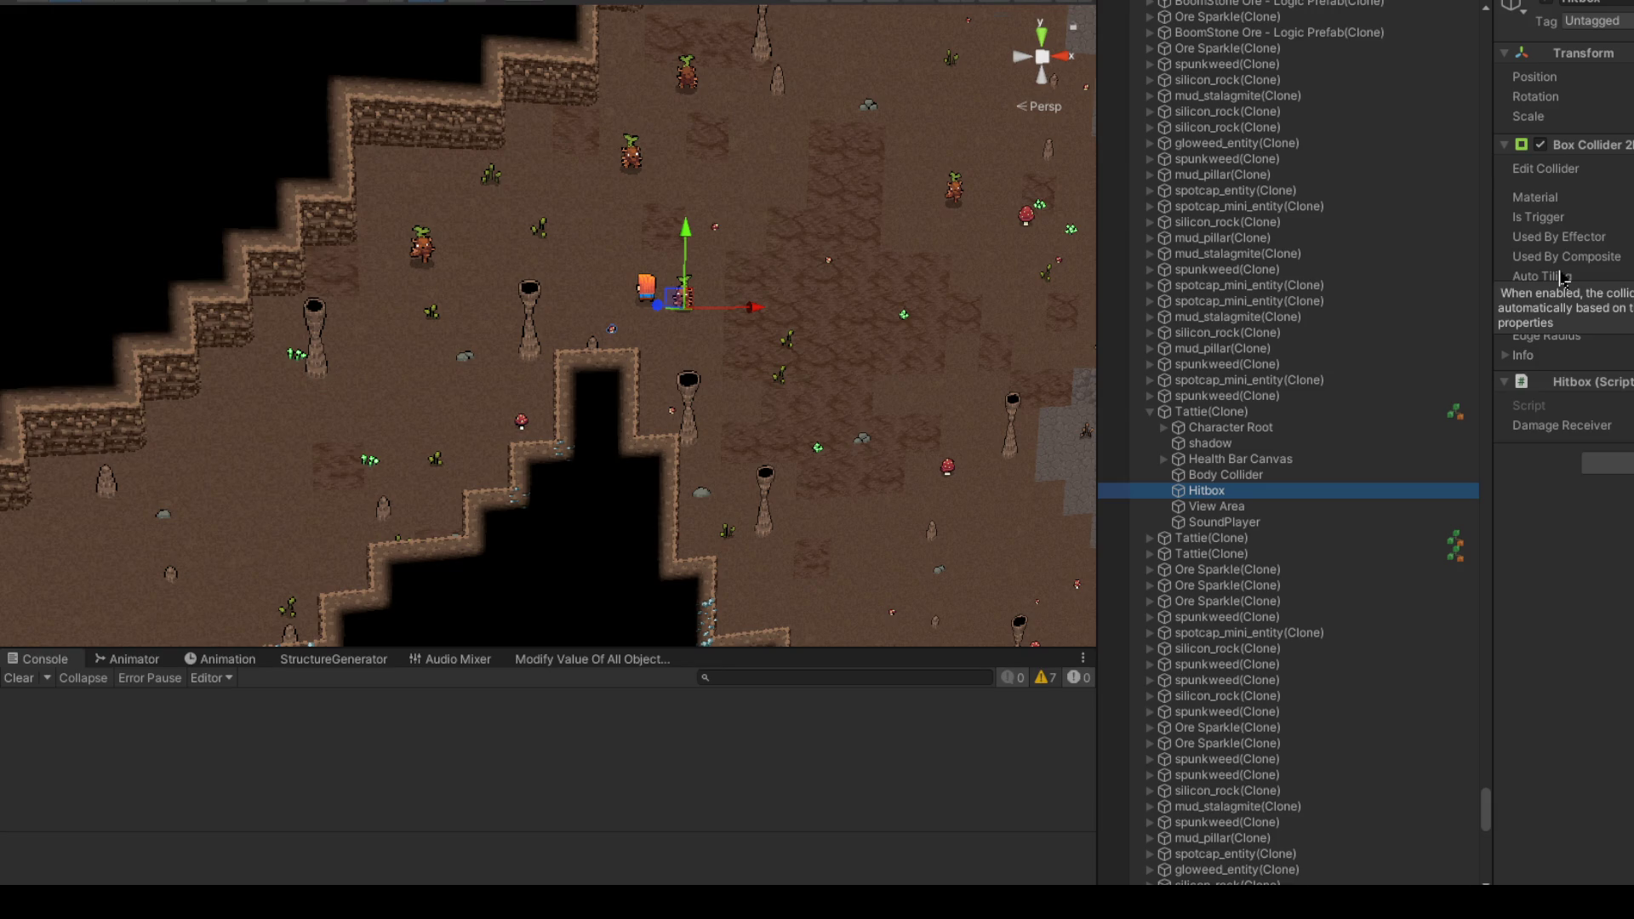
left_click(1251, 414)
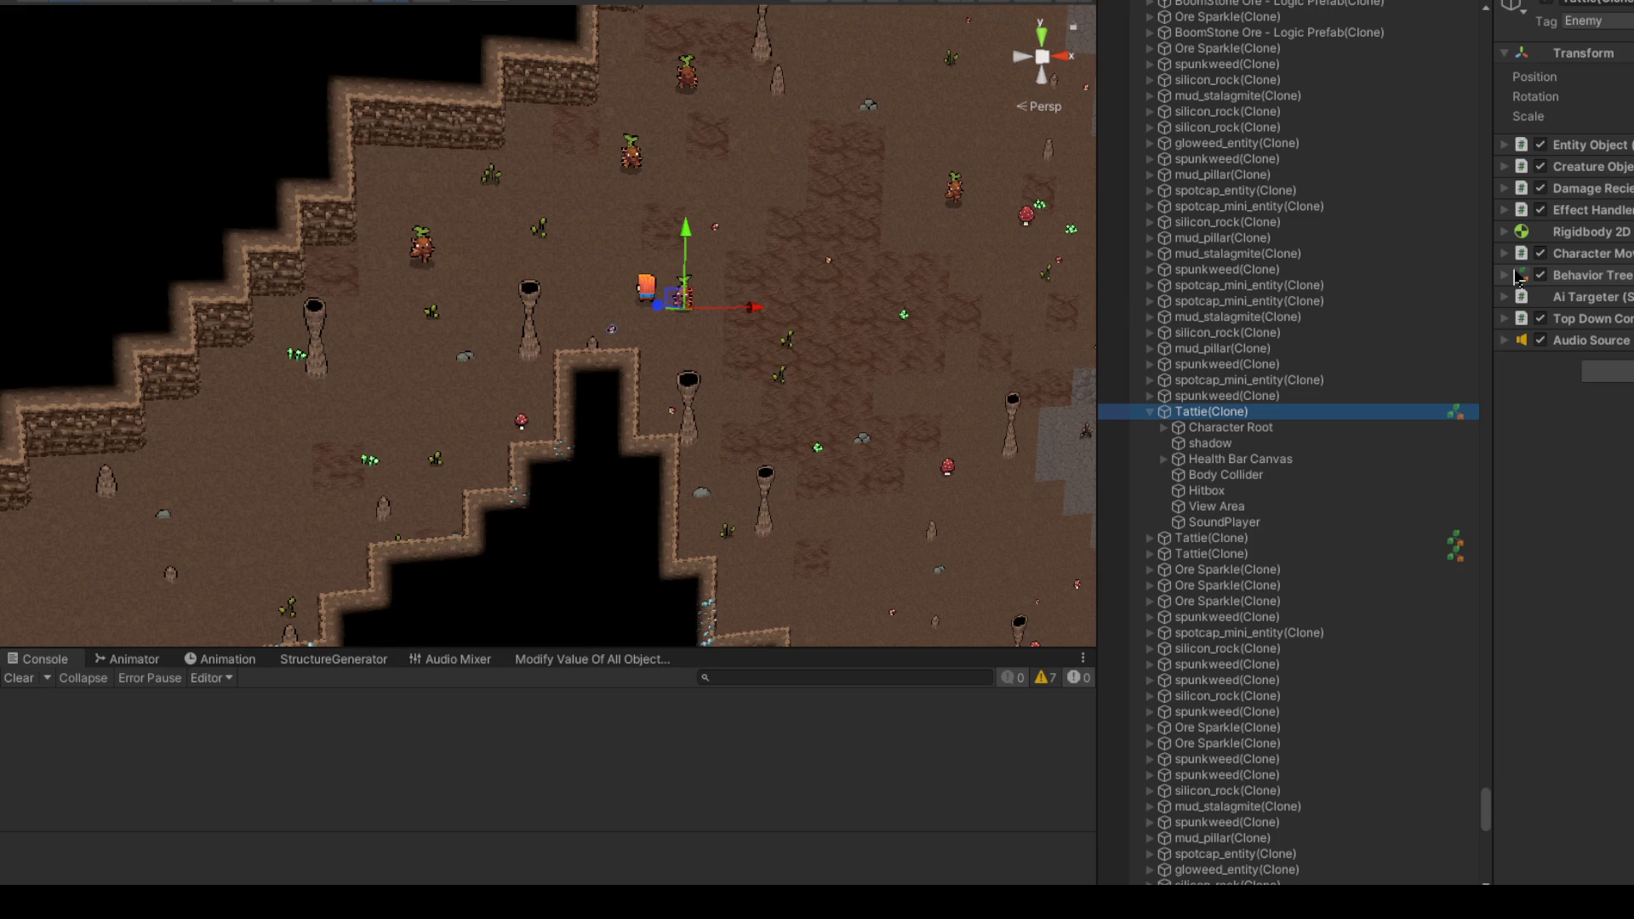
left_click(588, 491)
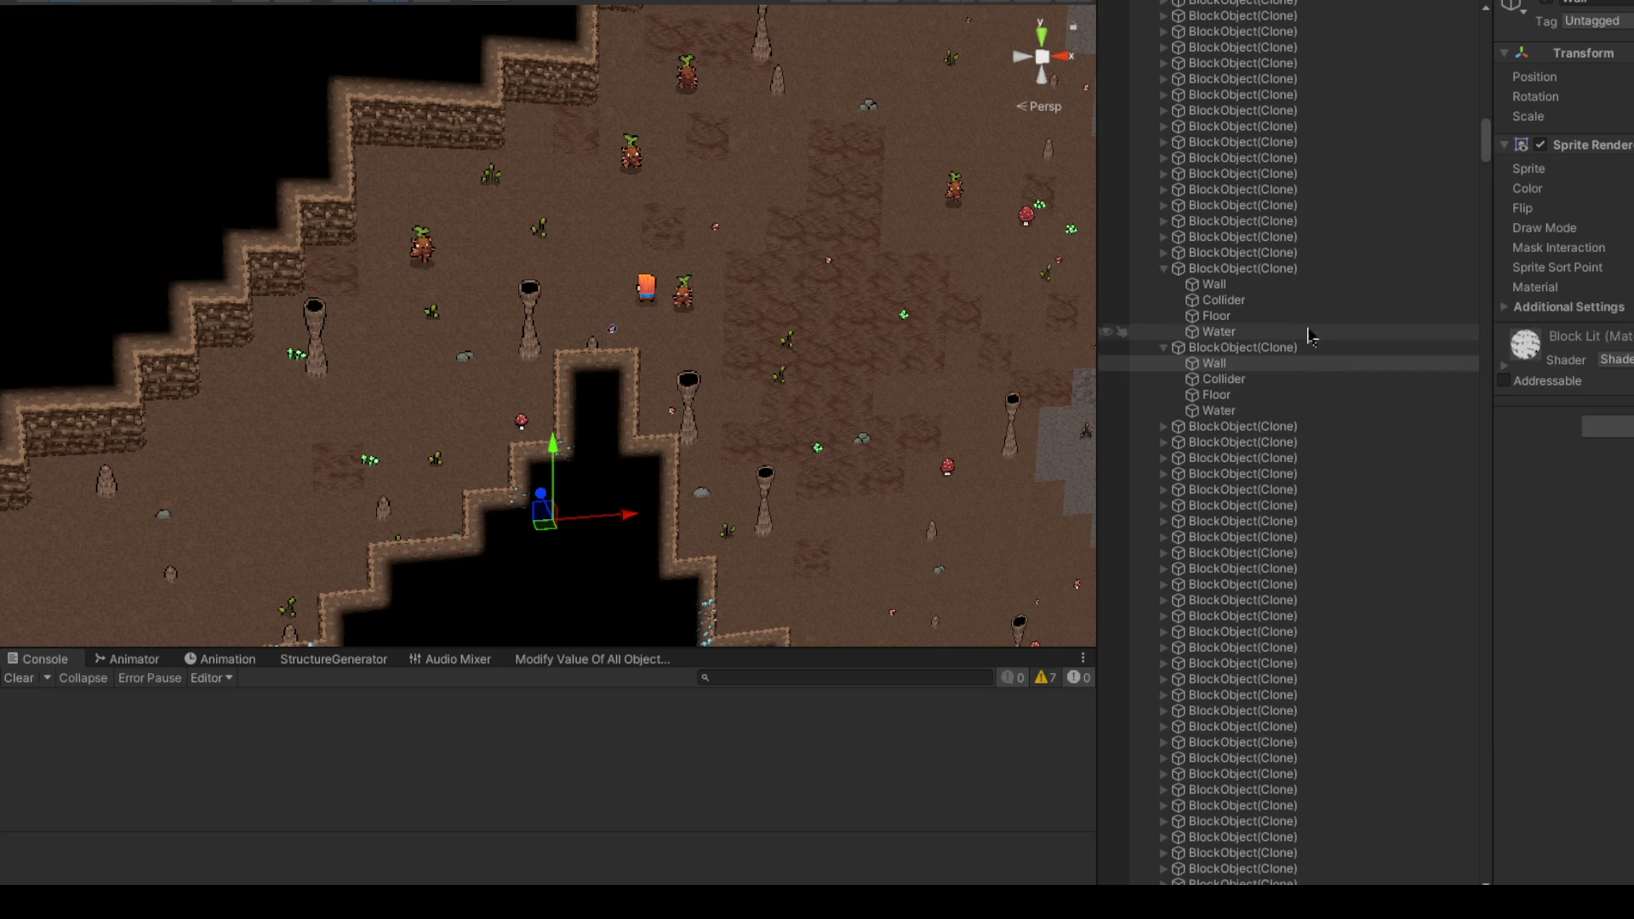
Step: Trace the wall tile through its BlockObject and ChunkObject rows to the block's Wall child, then collapse it
left_click(1240, 268)
scroll(1209, 290, "up", 10)
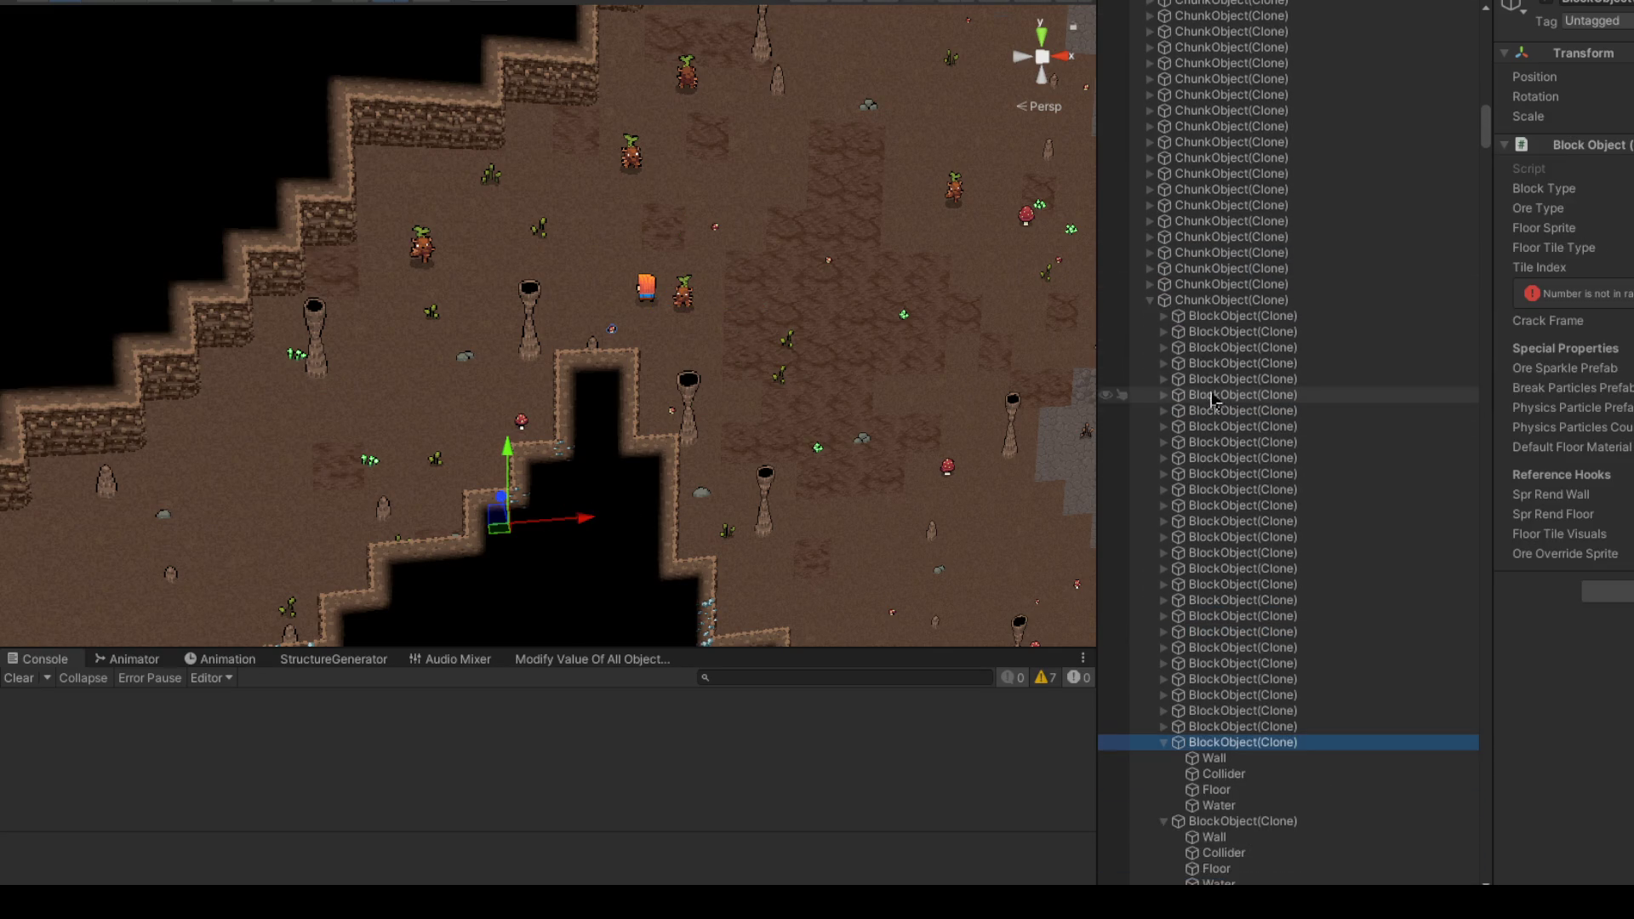
left_click(1205, 300)
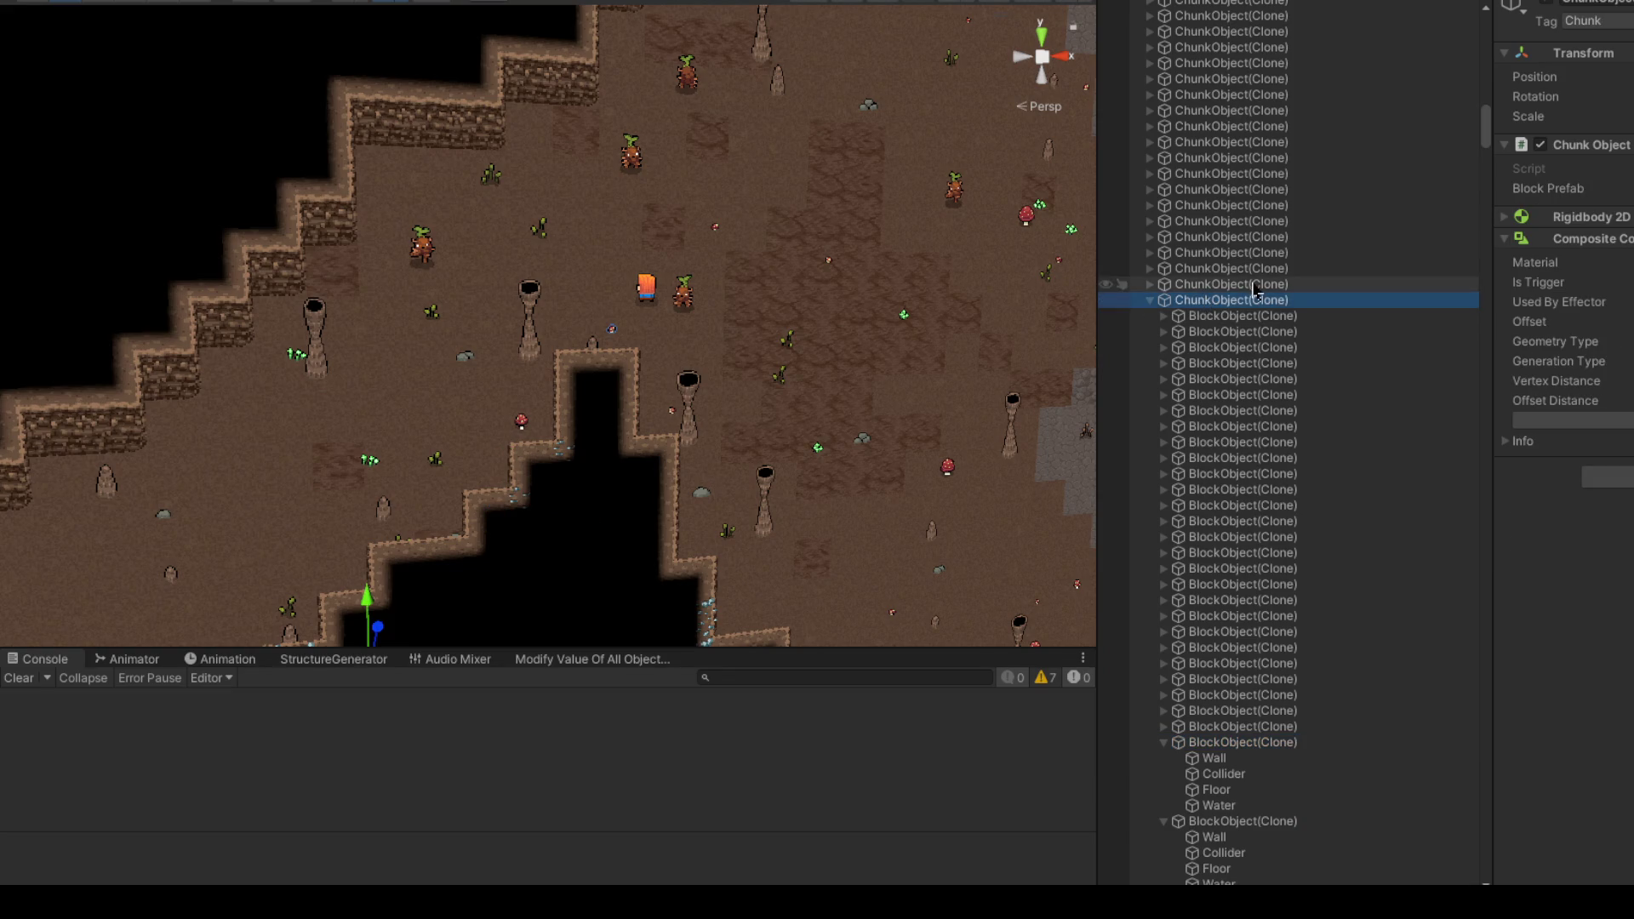
scroll(1208, 298, "down", 3)
left_click(1248, 230)
scroll(1250, 281, "down", 4)
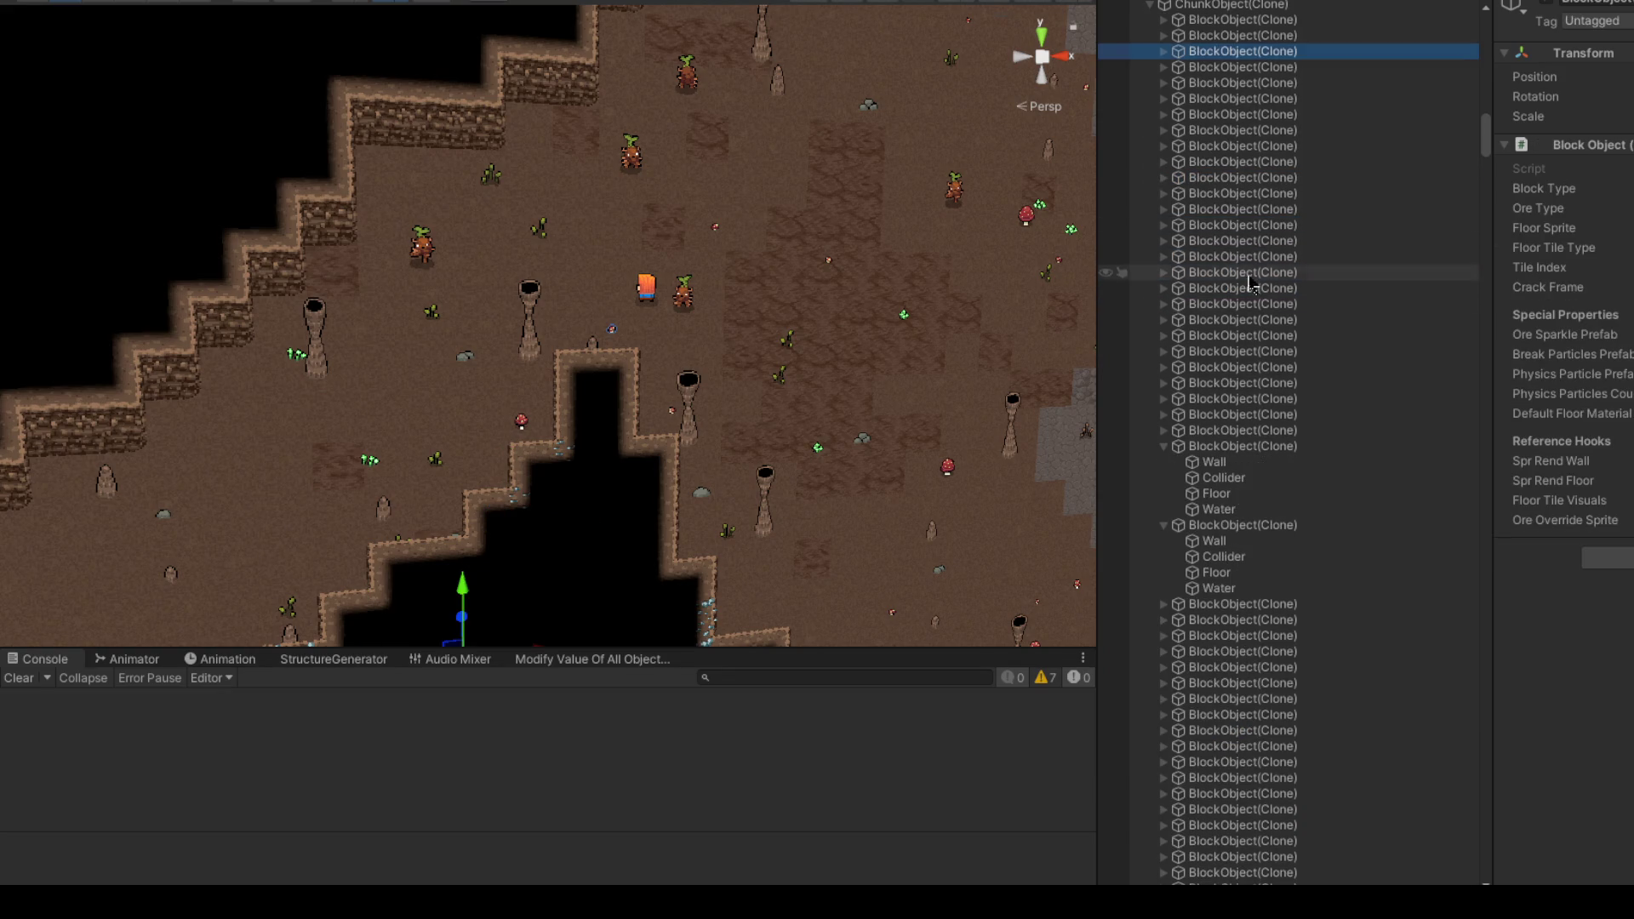
left_click(1230, 464)
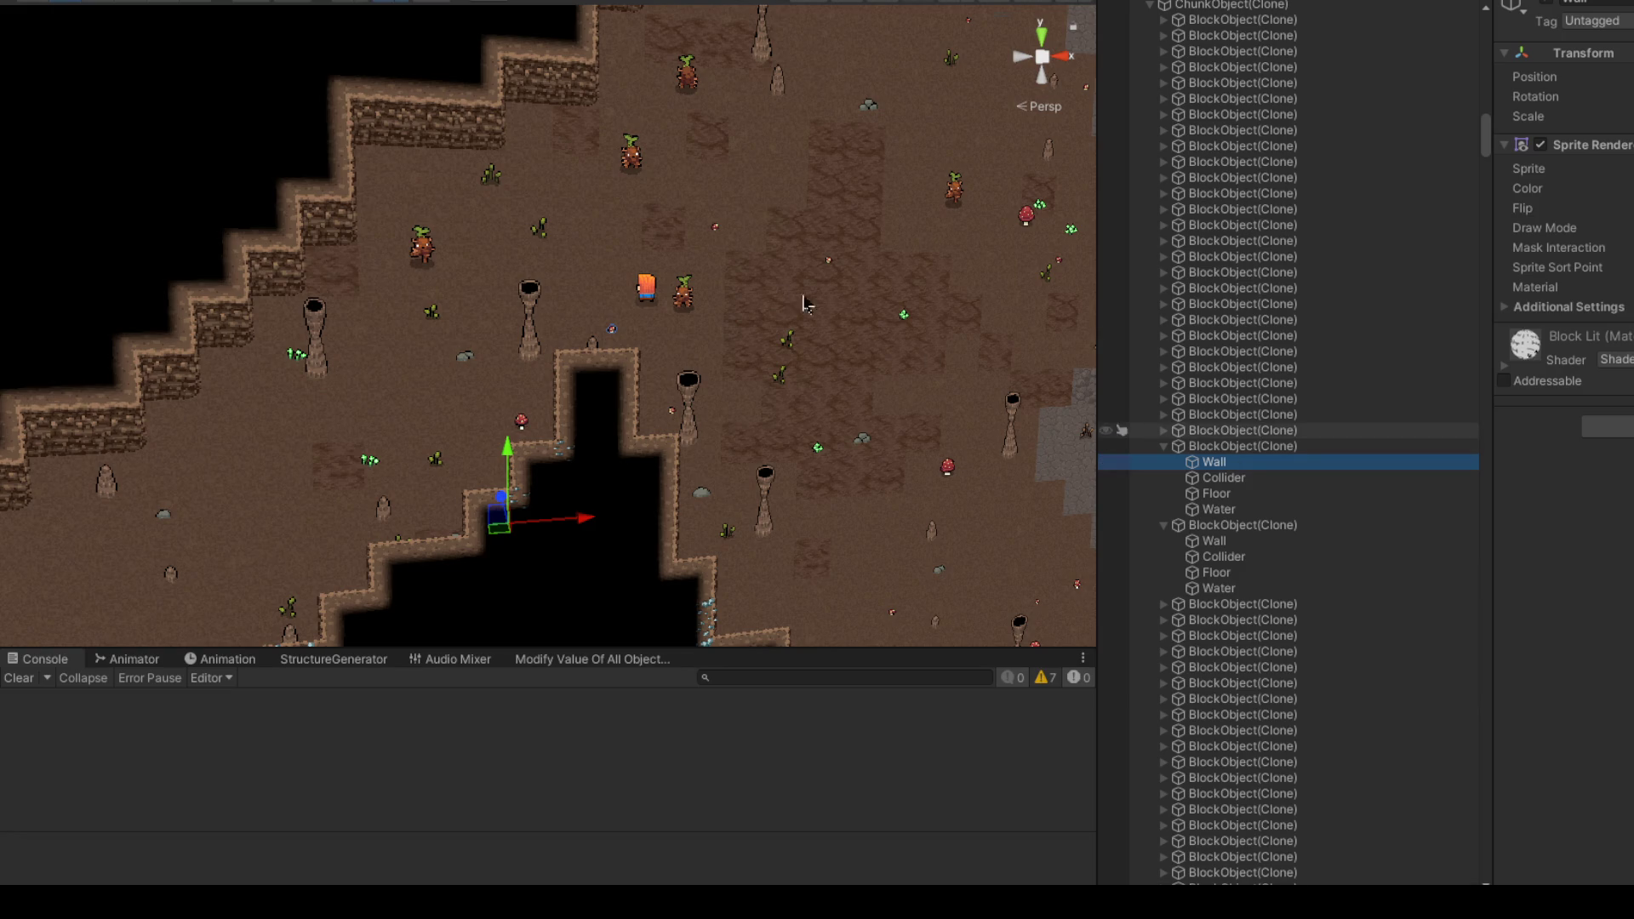
scroll(1265, 290, "up", 4)
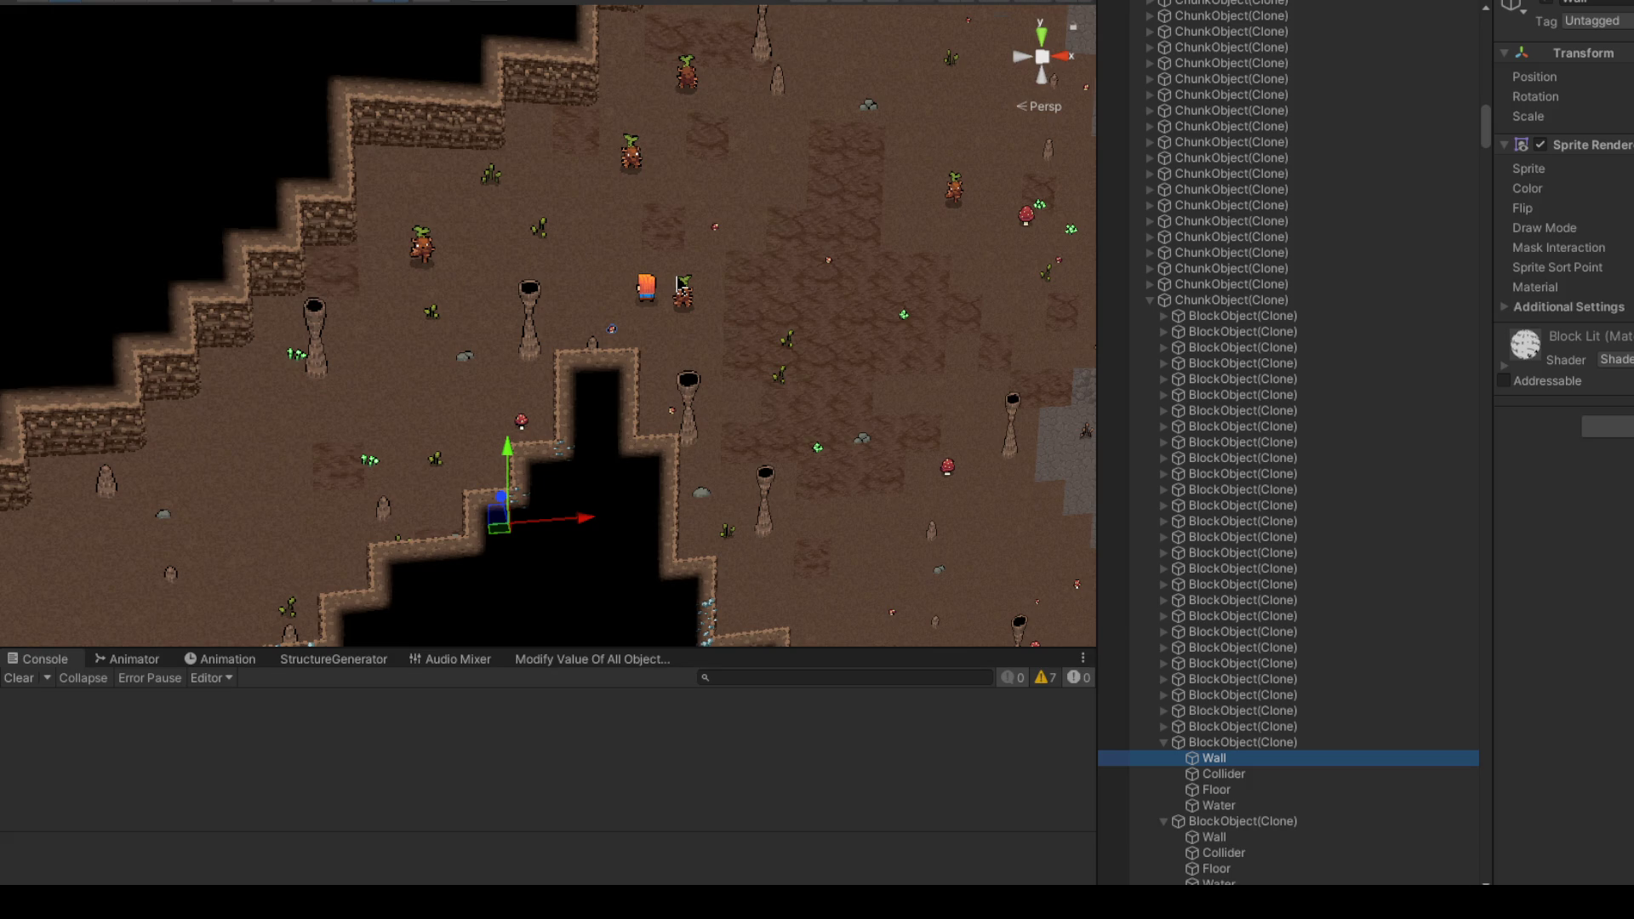
left_click(1150, 297)
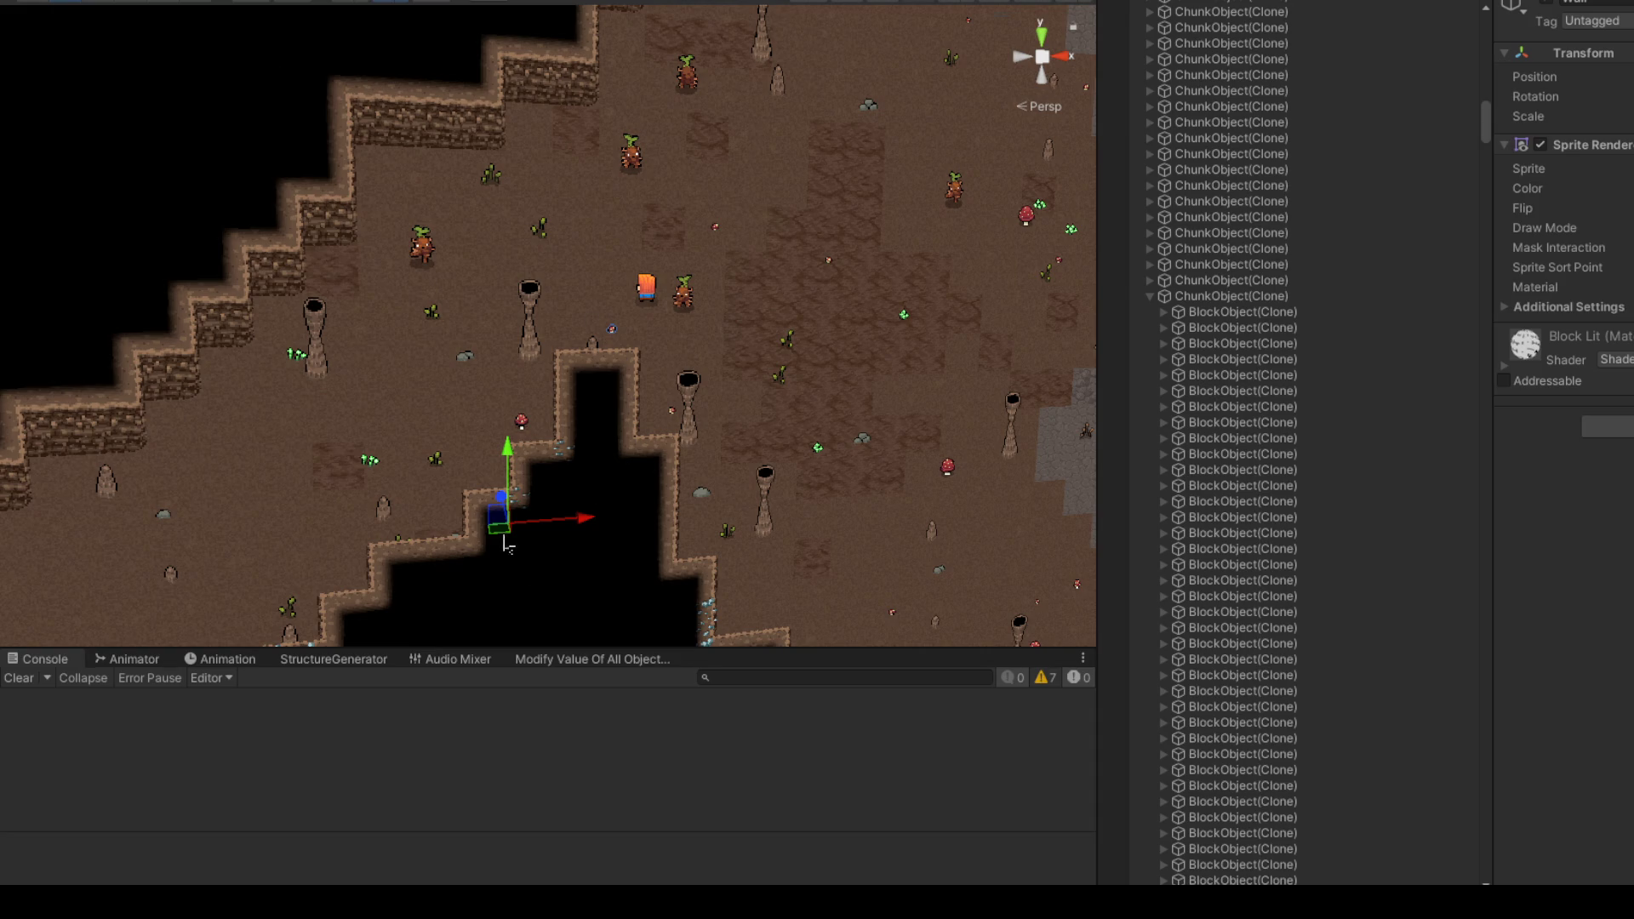
Step: Select a wall block's ChunkObject(Clone) and drag it up and right out of place
left_click(1235, 295)
scroll(553, 324, "down", 2)
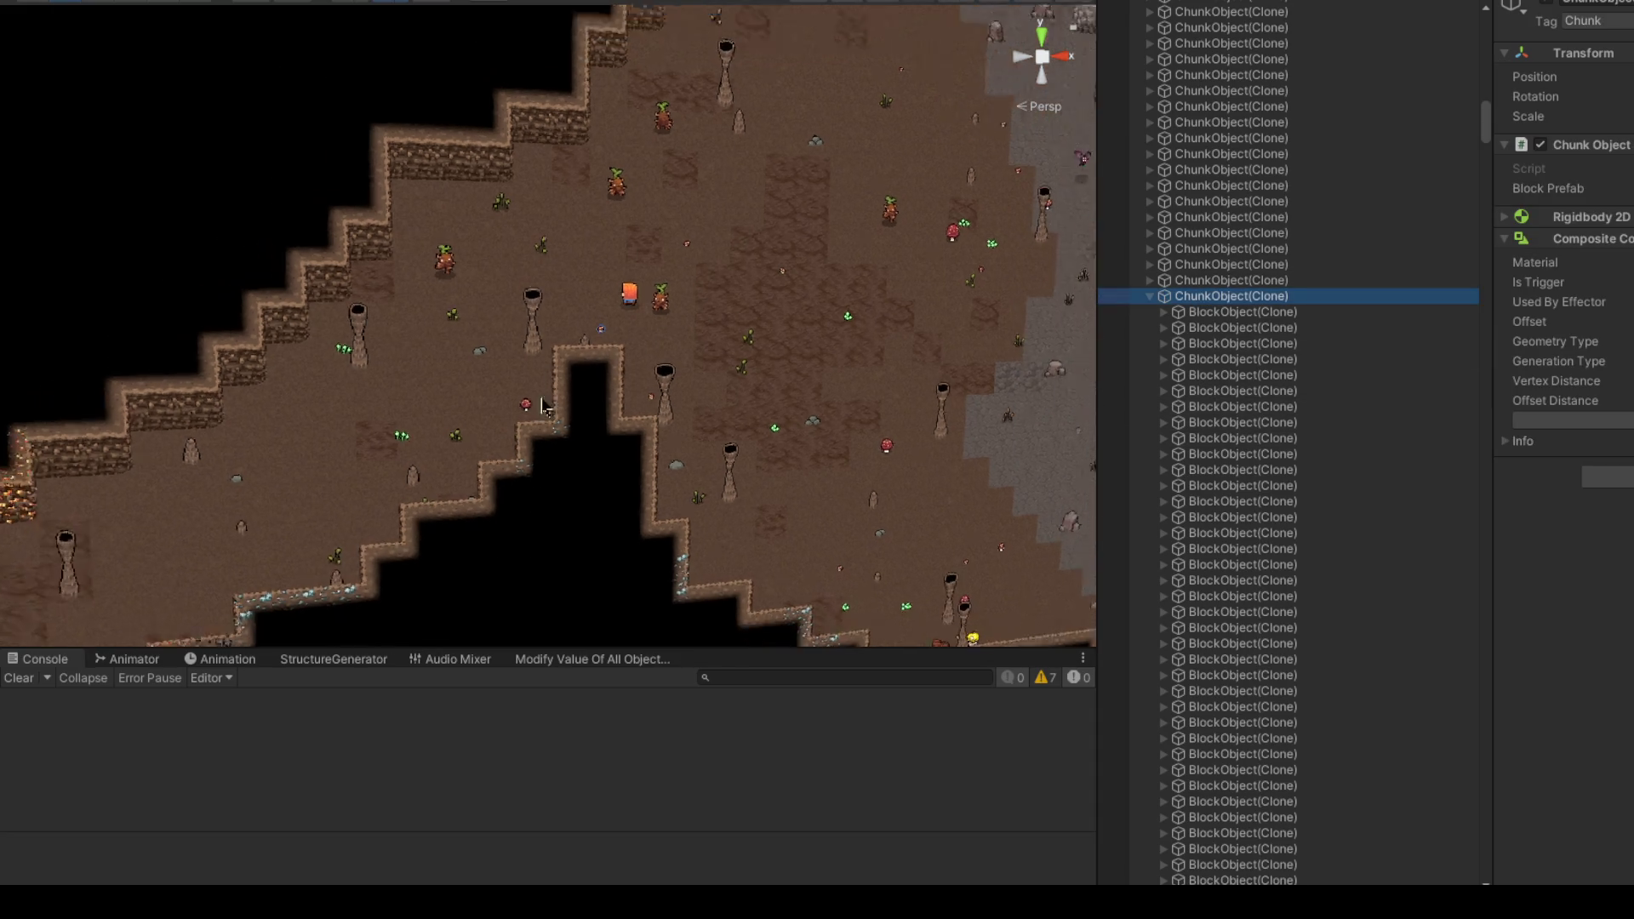
left_click(510, 498)
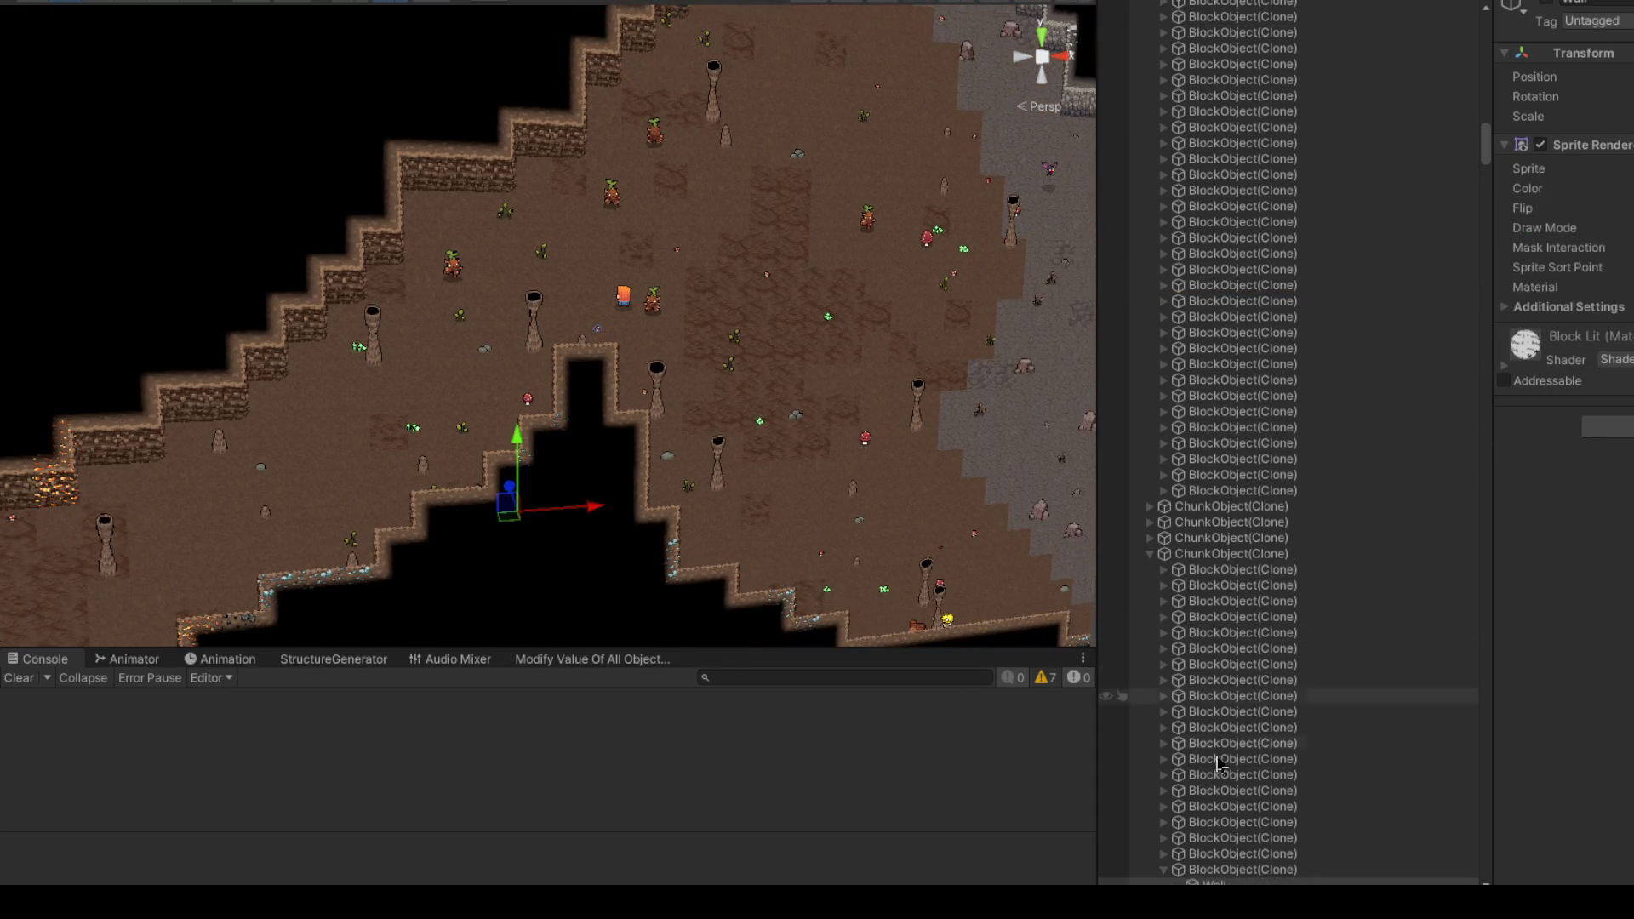
left_click(1205, 558)
mouse_move(428, 572)
left_mouse_down()
mouse_move(771, 477)
mouse_move(737, 444)
mouse_move(707, 451)
left_mouse_up()
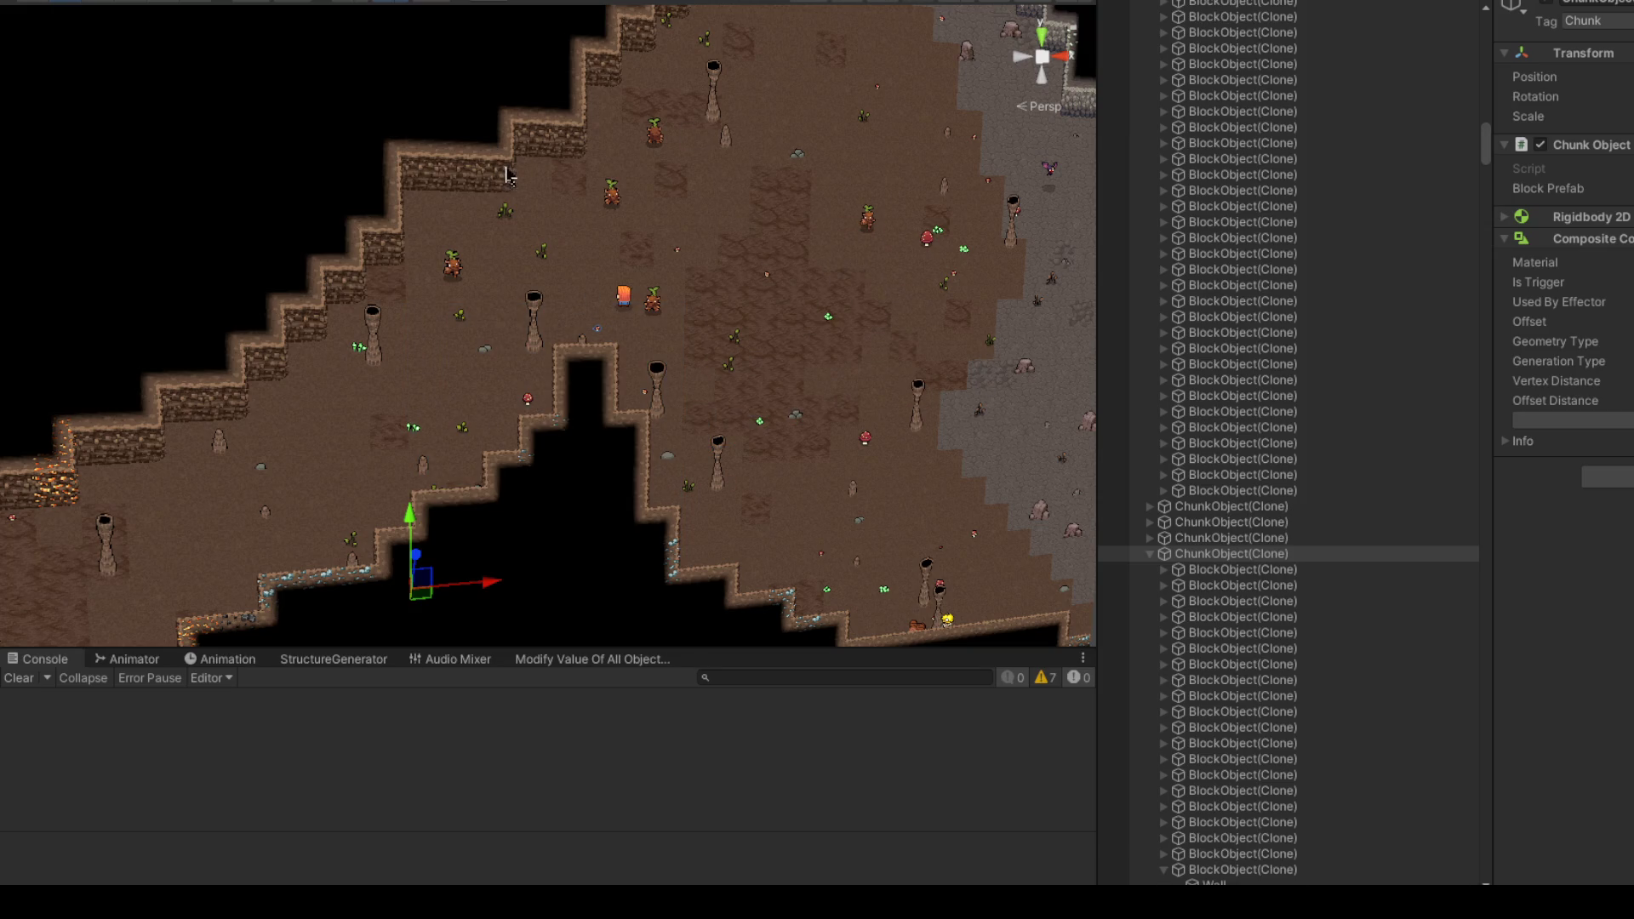
Step: Pan across the cave to see the displaced chunk, then select the Tattie creature
scroll(420, 272, "up", 5)
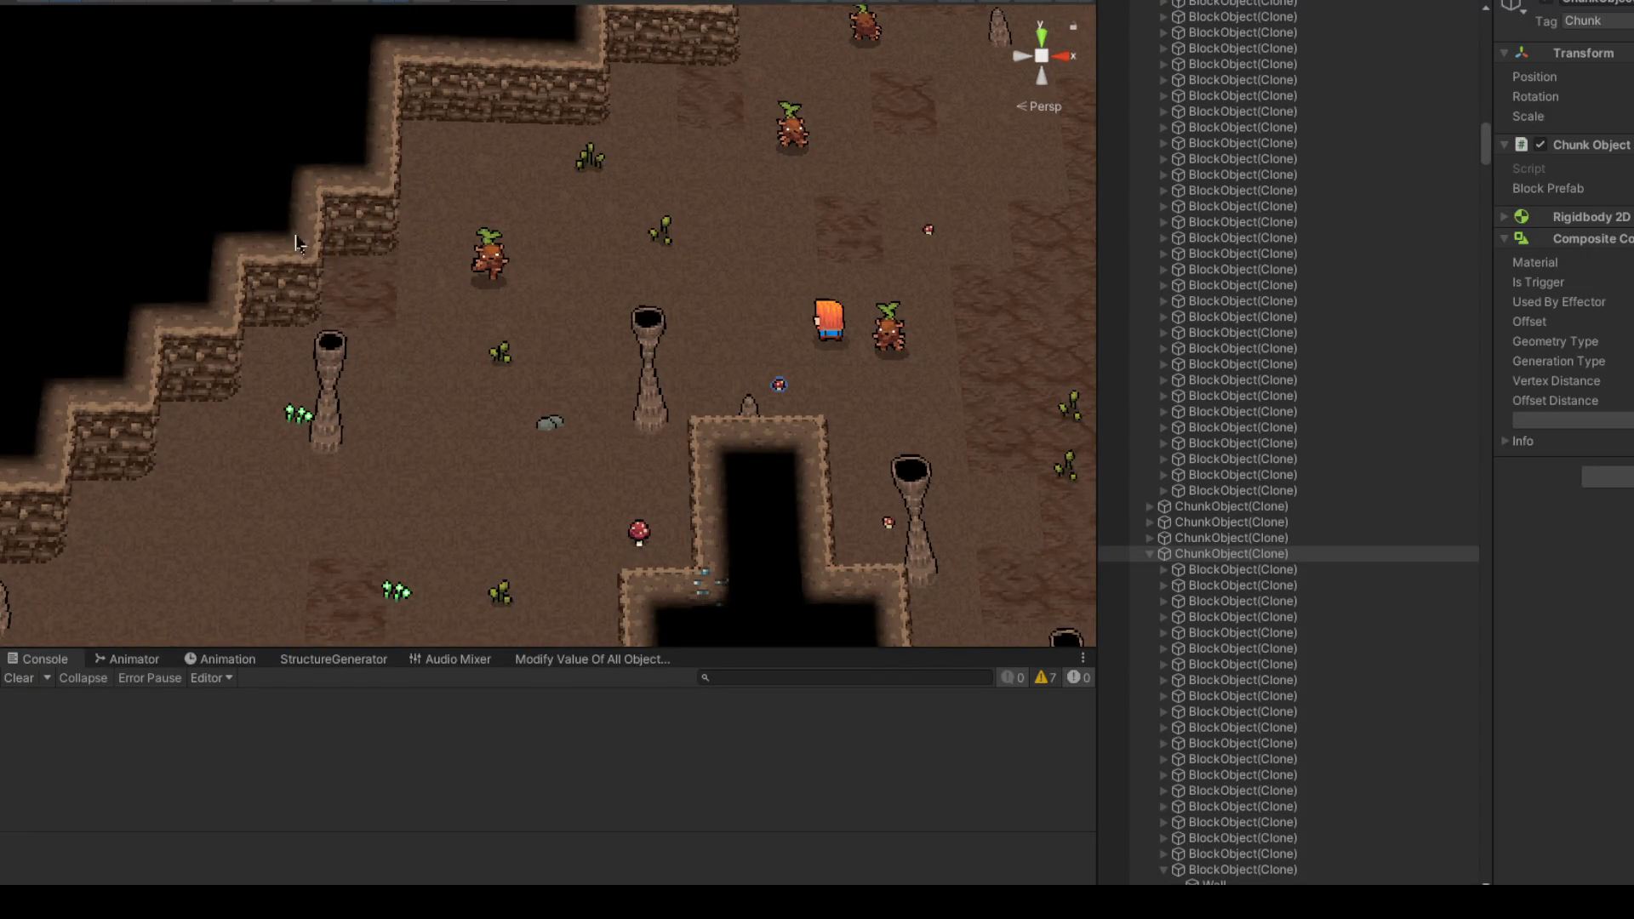
scroll(349, 201, "down", 3)
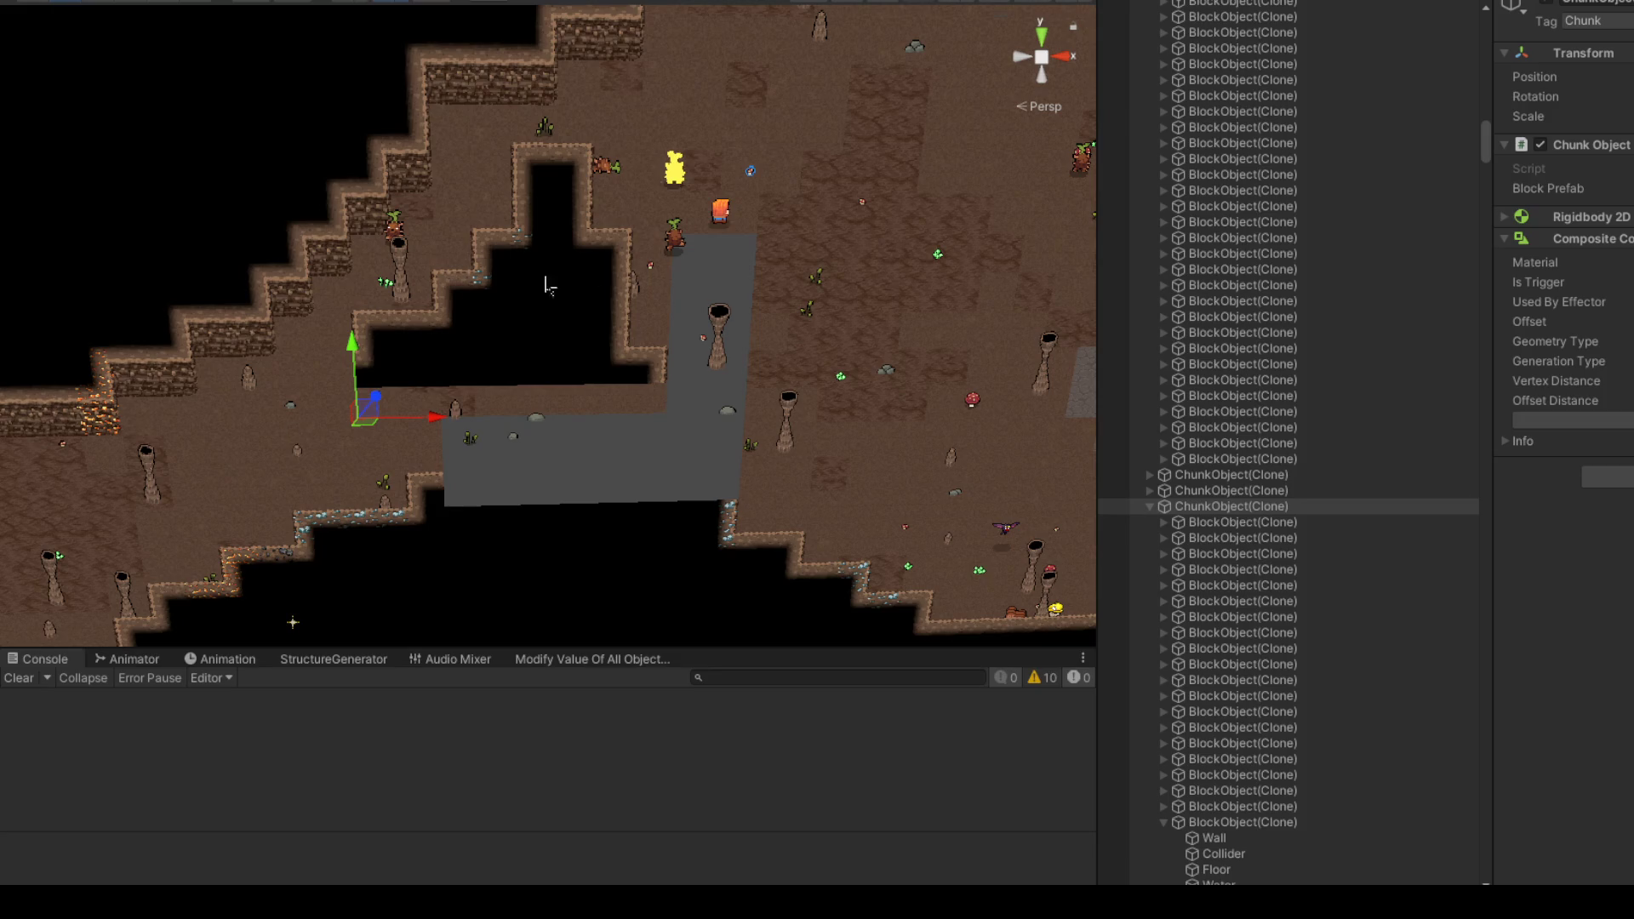
left_click_drag(477, 279, 610, 270)
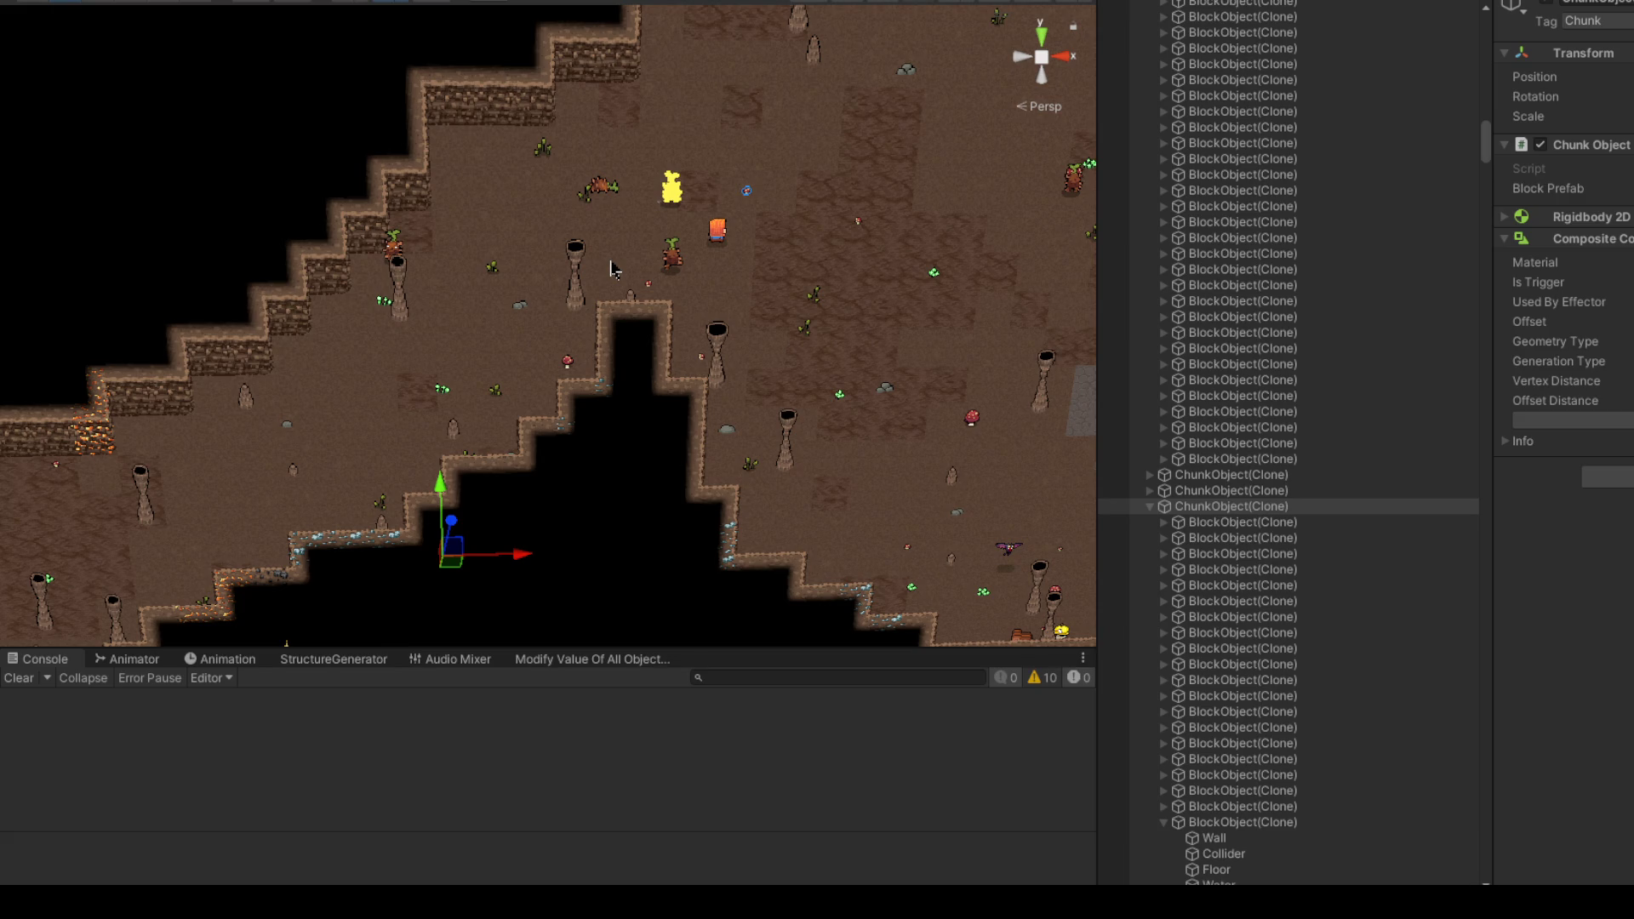
left_click(671, 257)
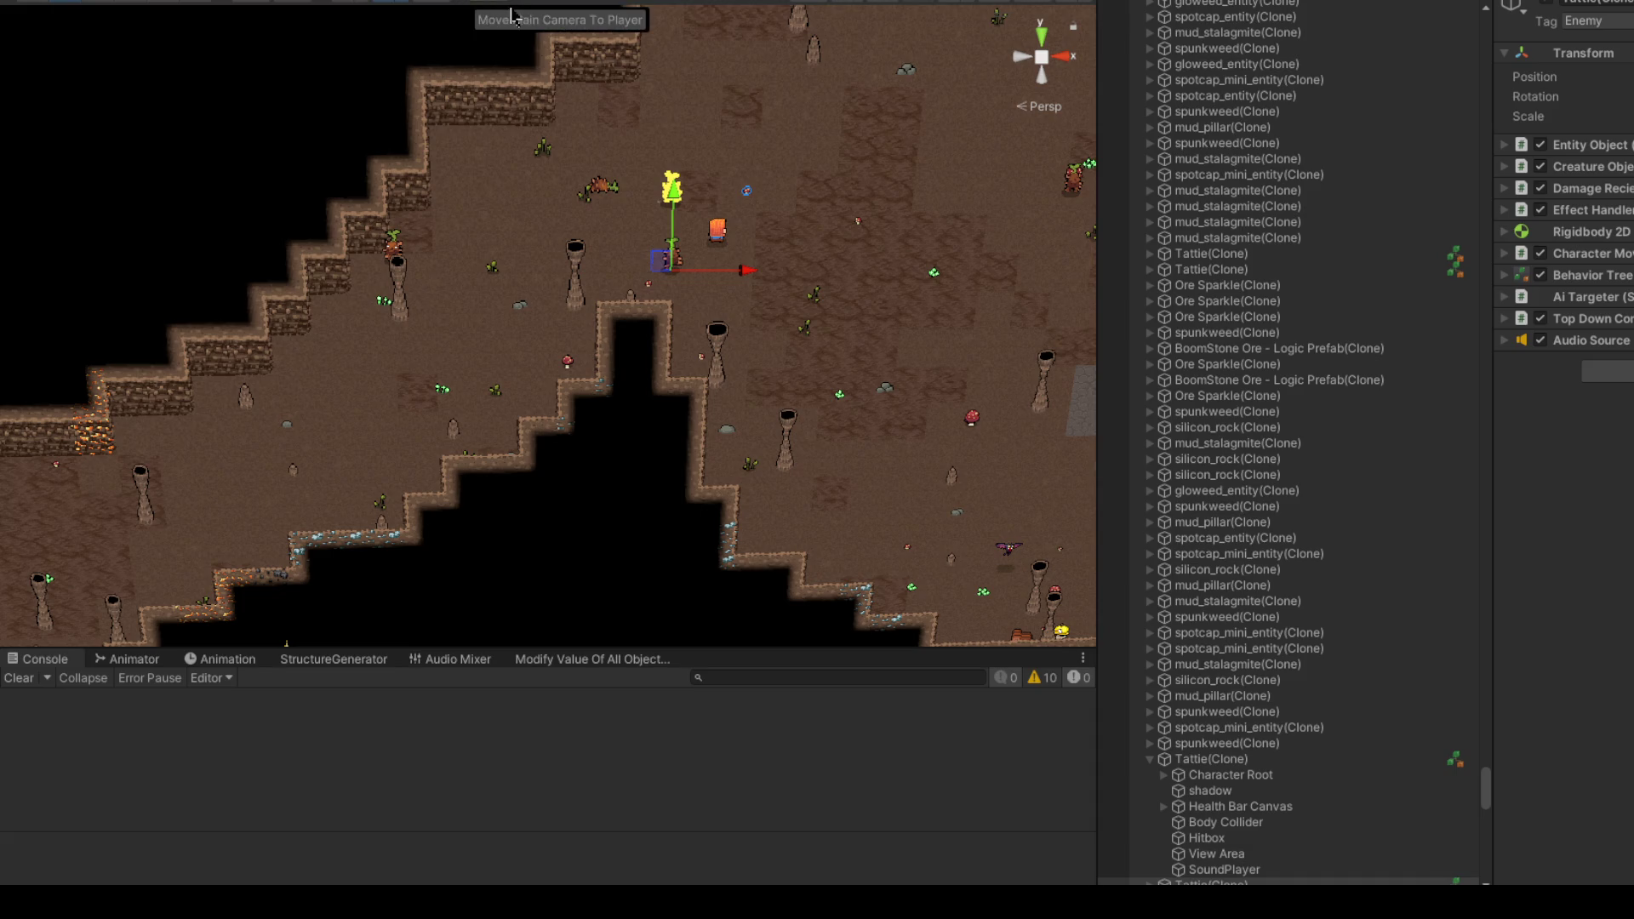
left_click(718, 230)
key("f")
scroll(734, 392, "down", 5)
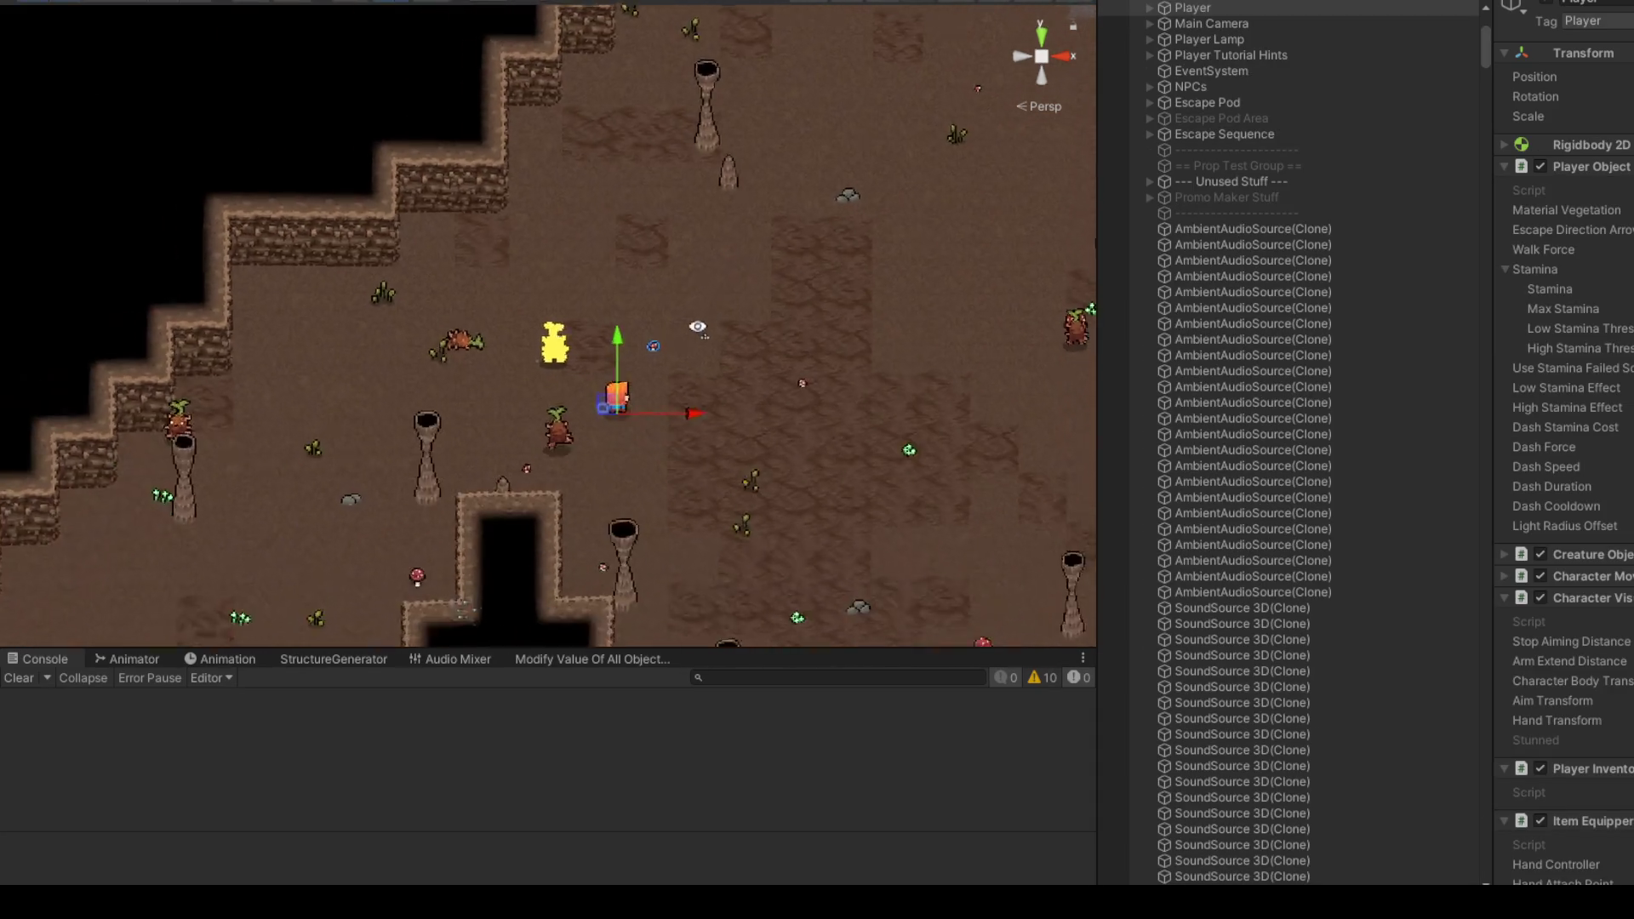
left_click_drag(723, 400, 445, 186)
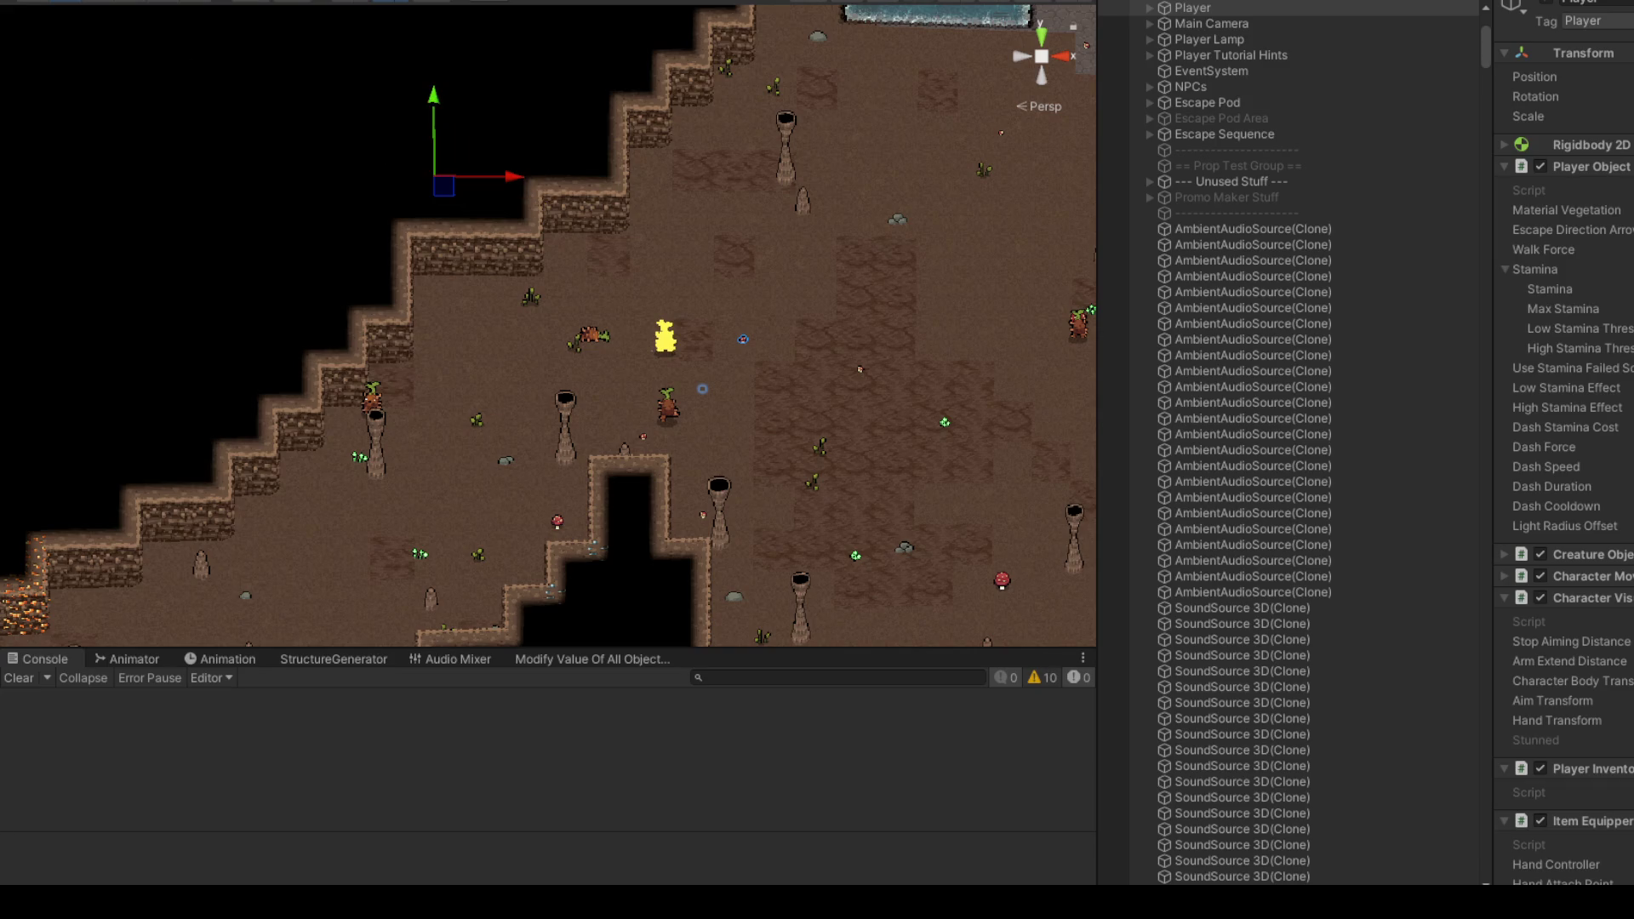
key("ctrl+2")
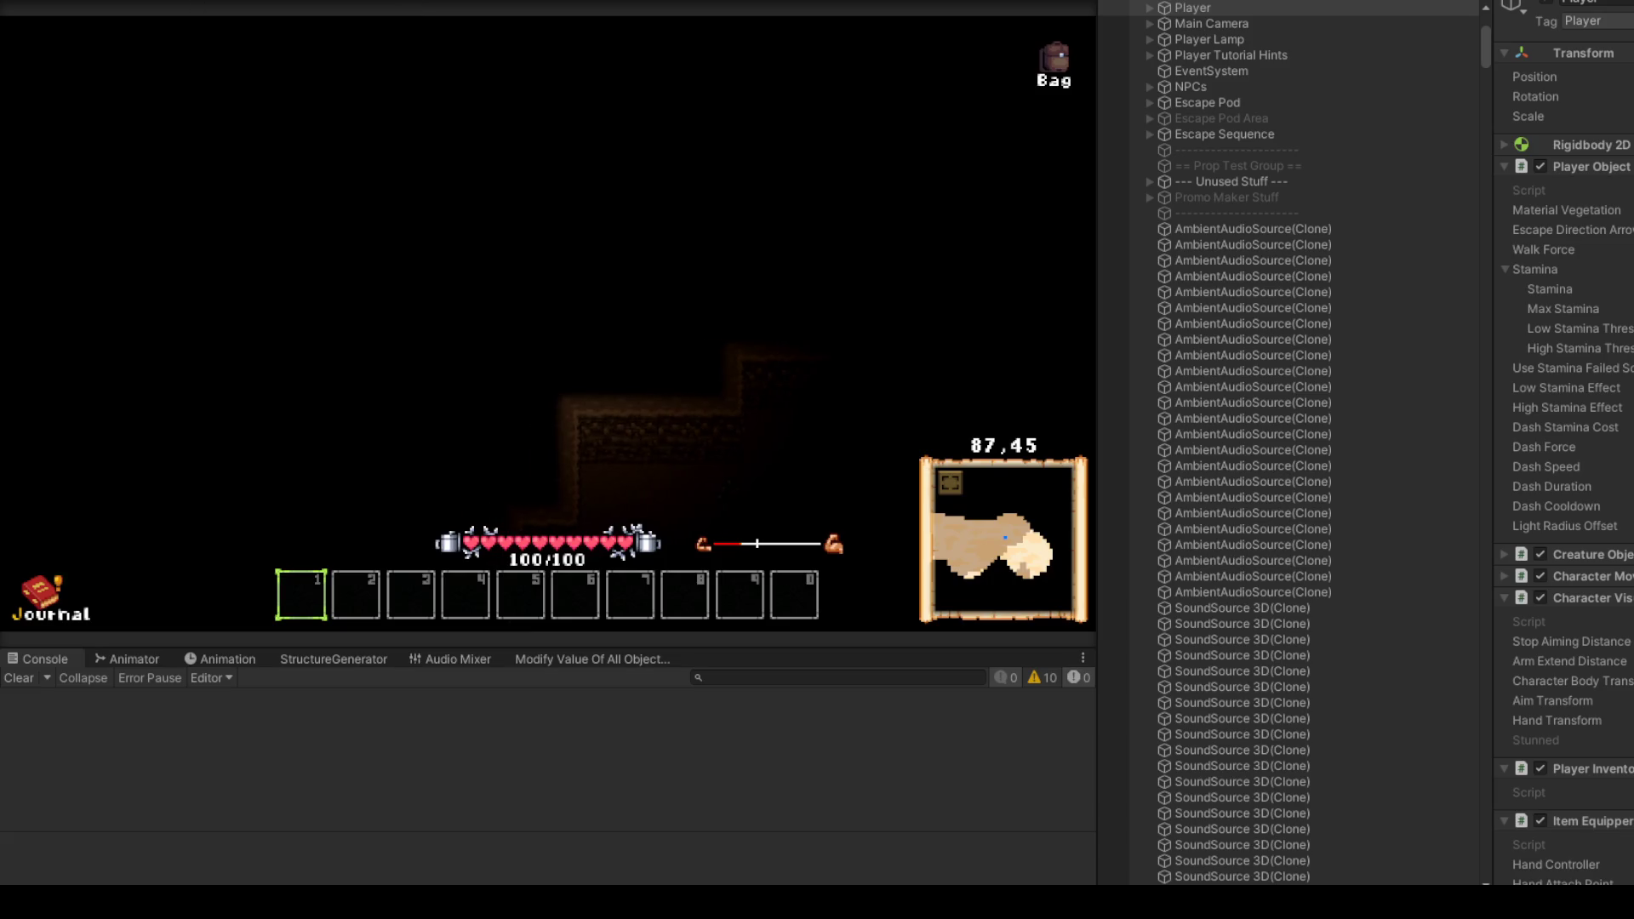
key("ctrl+1")
left_click(703, 401)
left_click(703, 400)
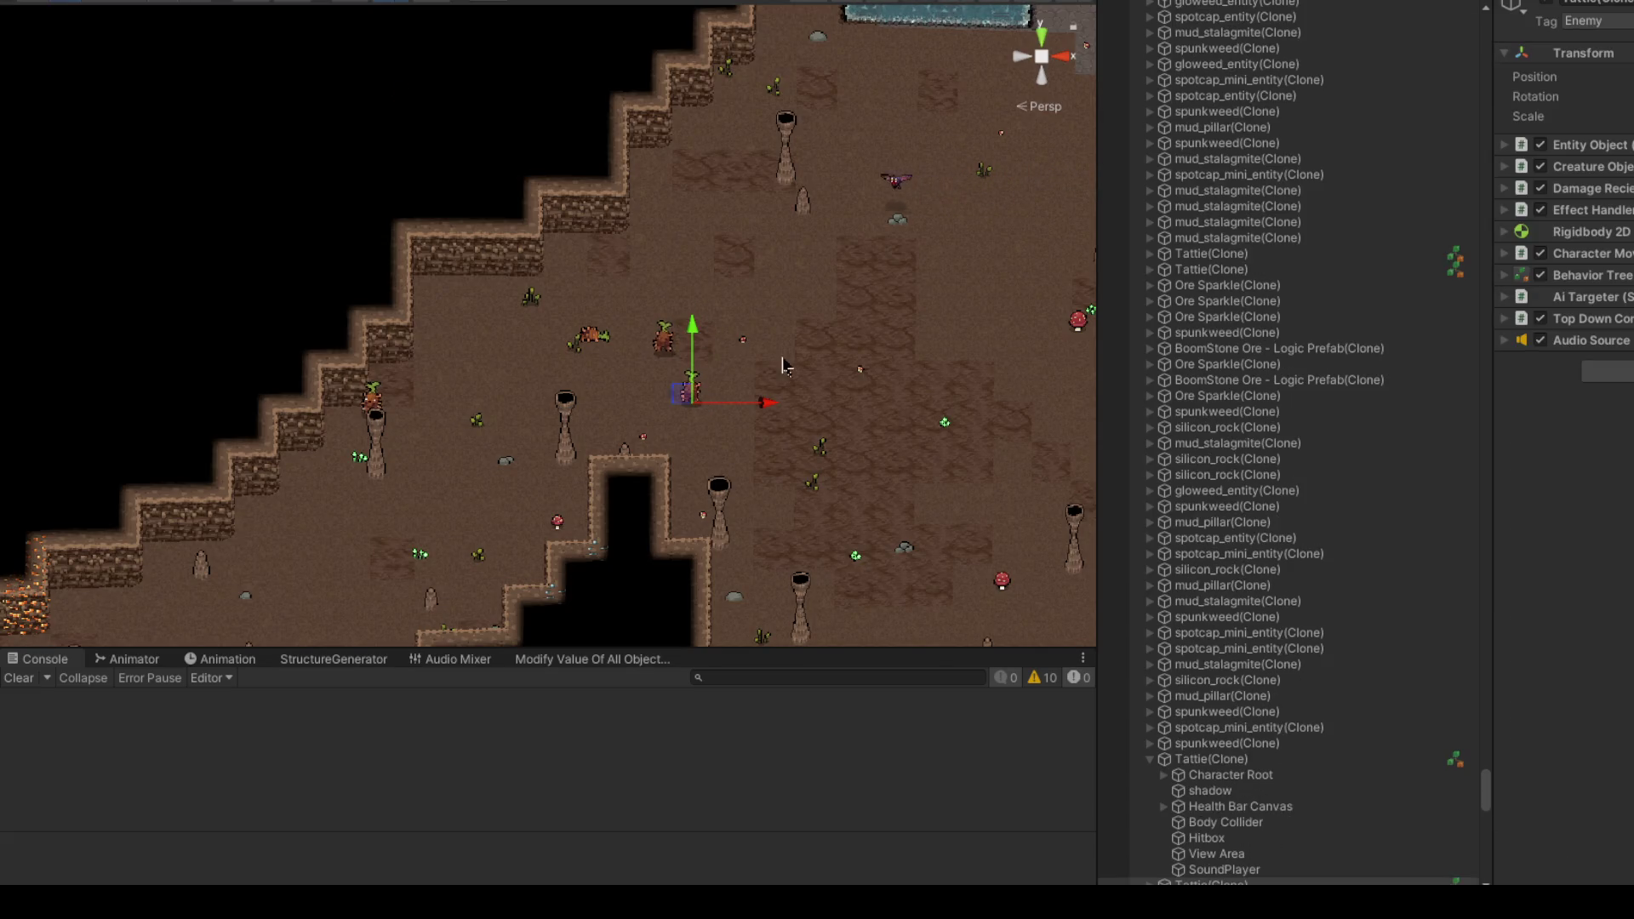
scroll(1335, 613, "down", 4)
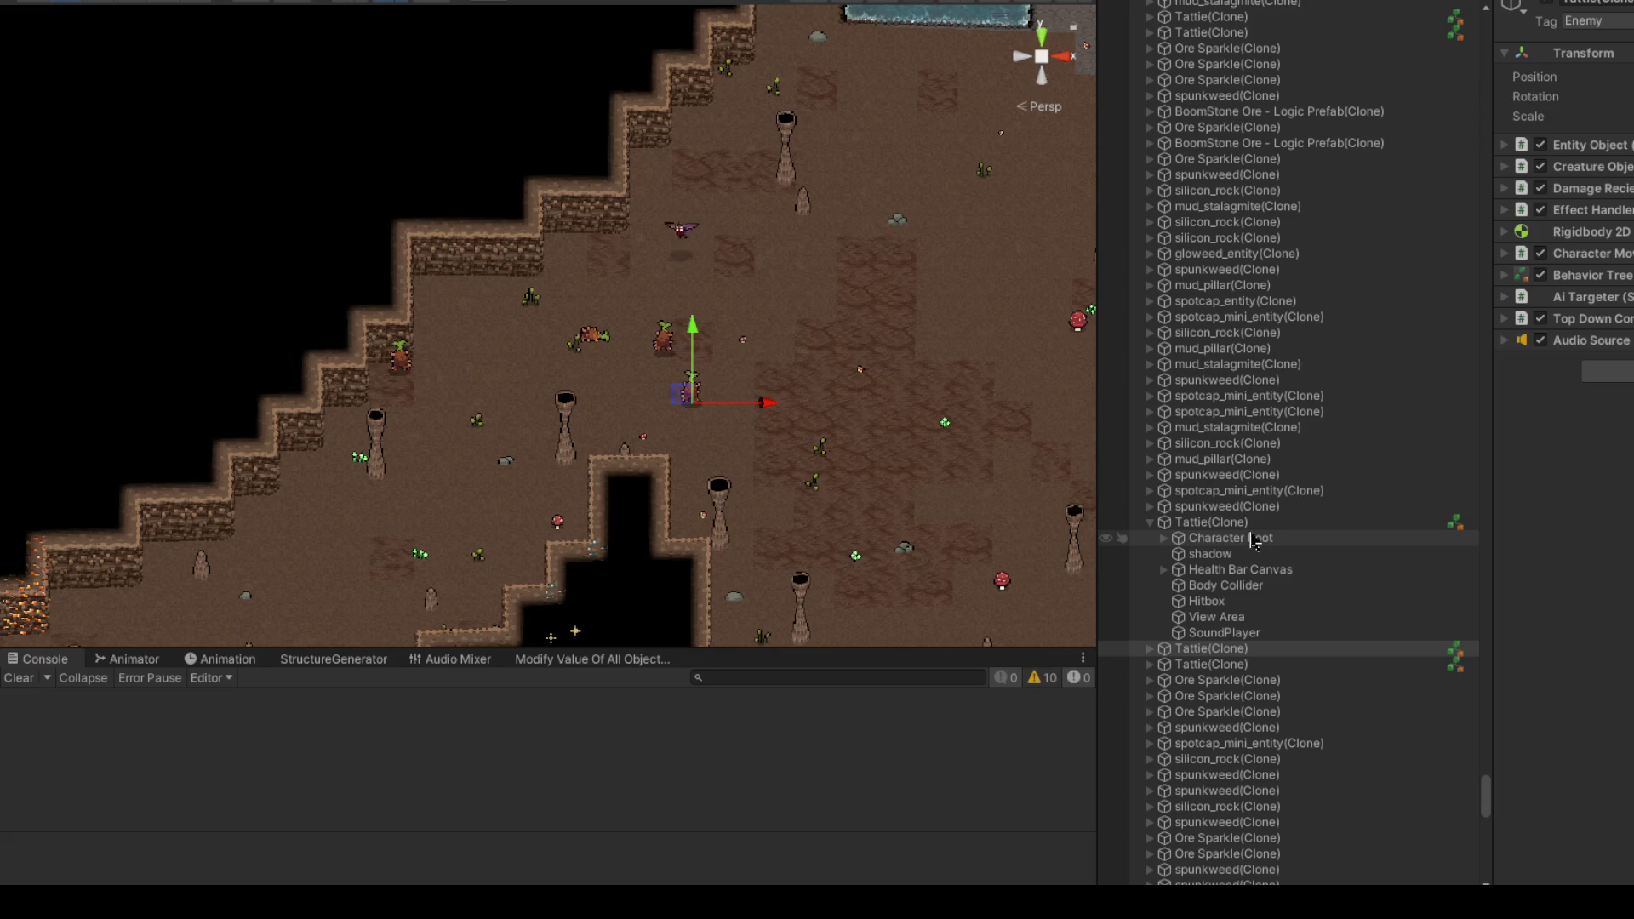
left_click(1251, 522)
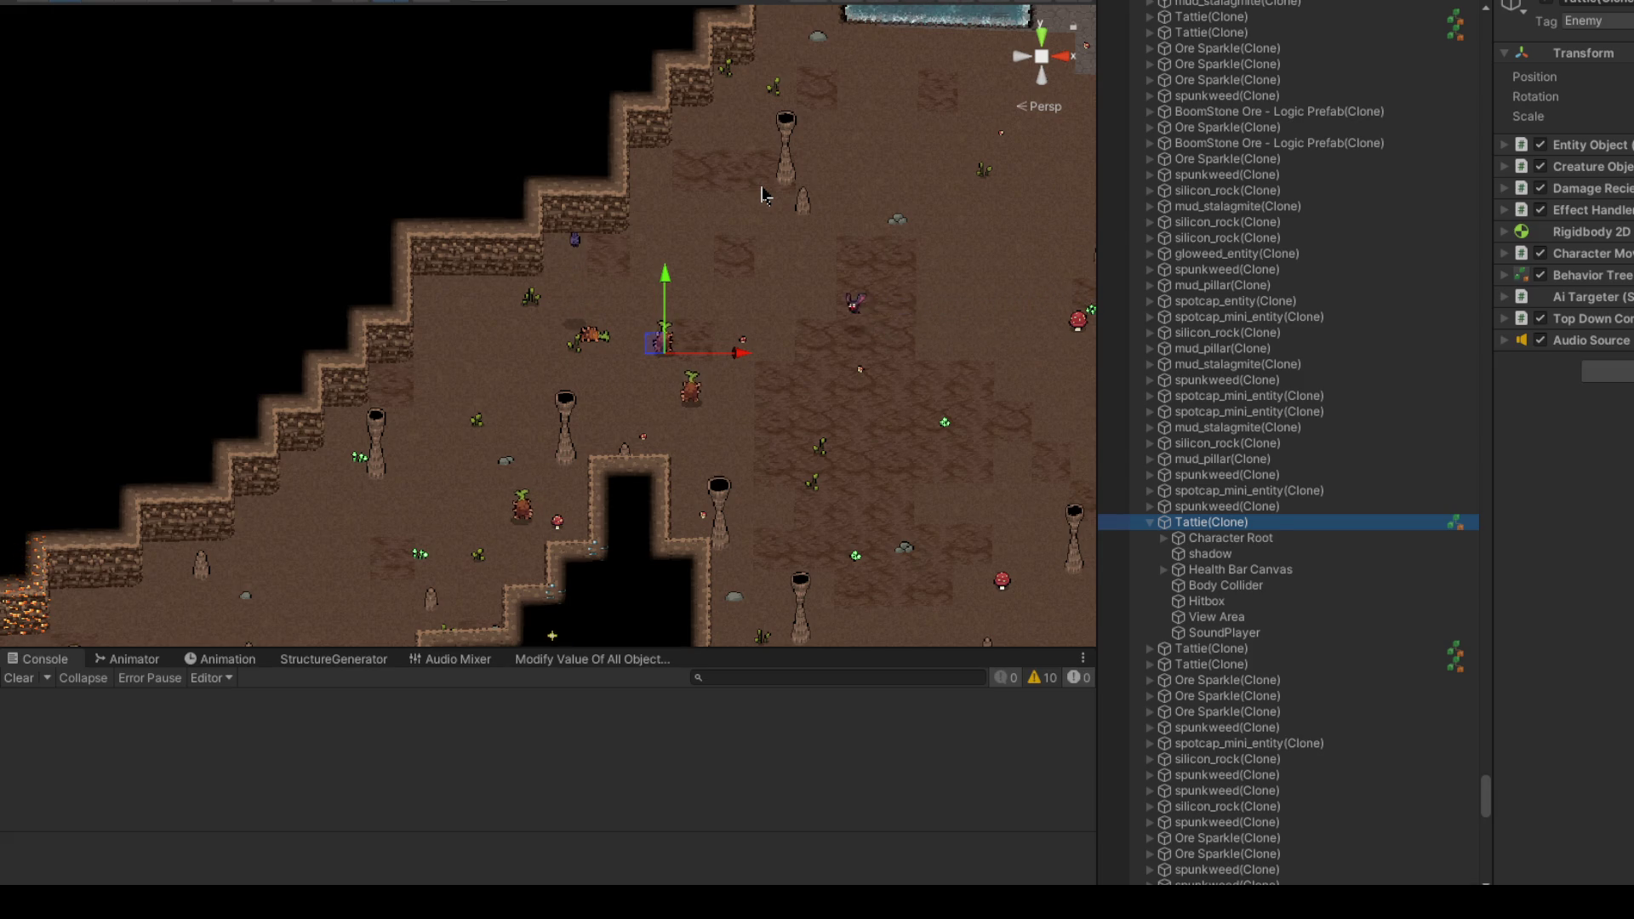
Step: Frame Tattie(Clone) in the Scene view and drag it across the cave toward the water area
mouse_move(574, 247)
left_mouse_down()
mouse_move(665, 233)
mouse_move(445, 281)
mouse_move(624, 397)
mouse_move(259, 423)
left_mouse_up()
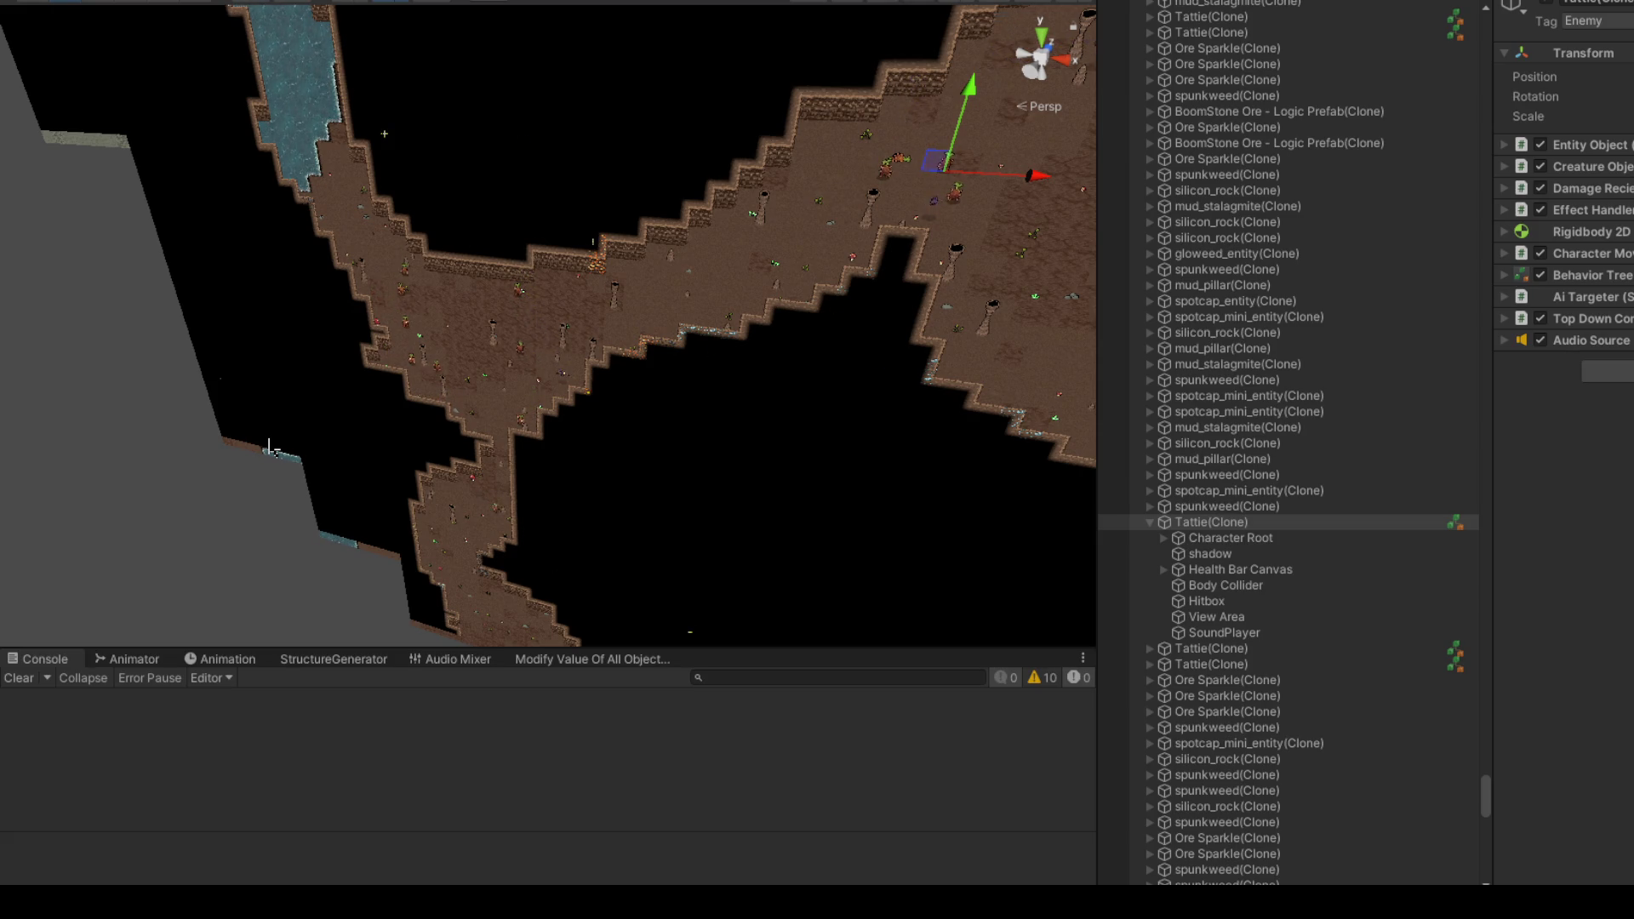
key("f")
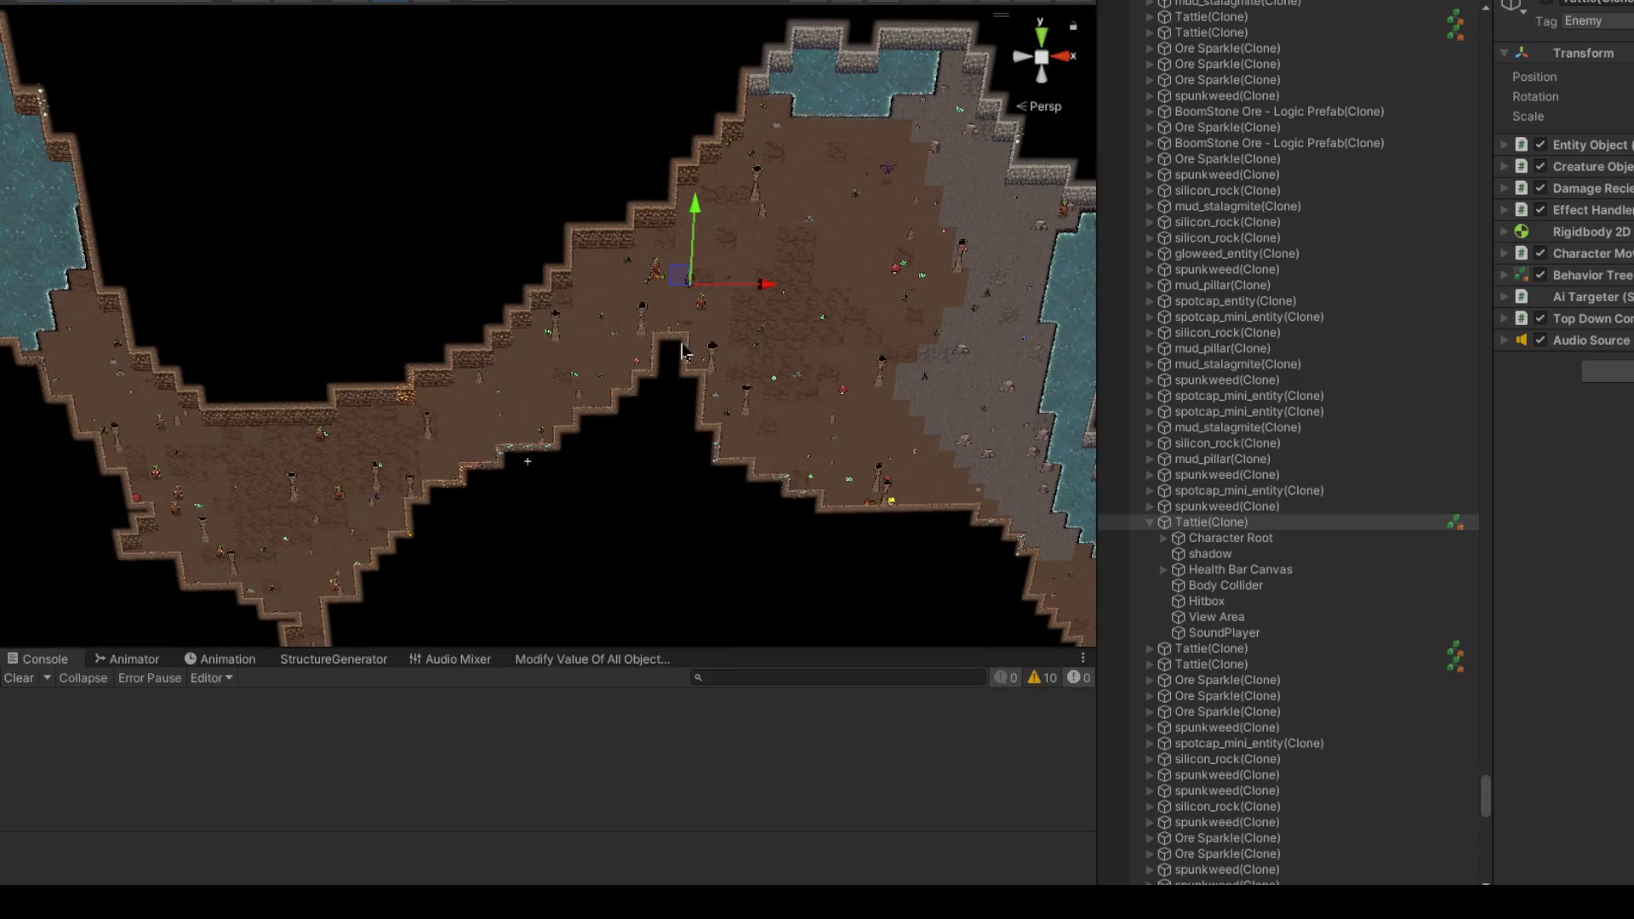
scroll(683, 351, "up", 6)
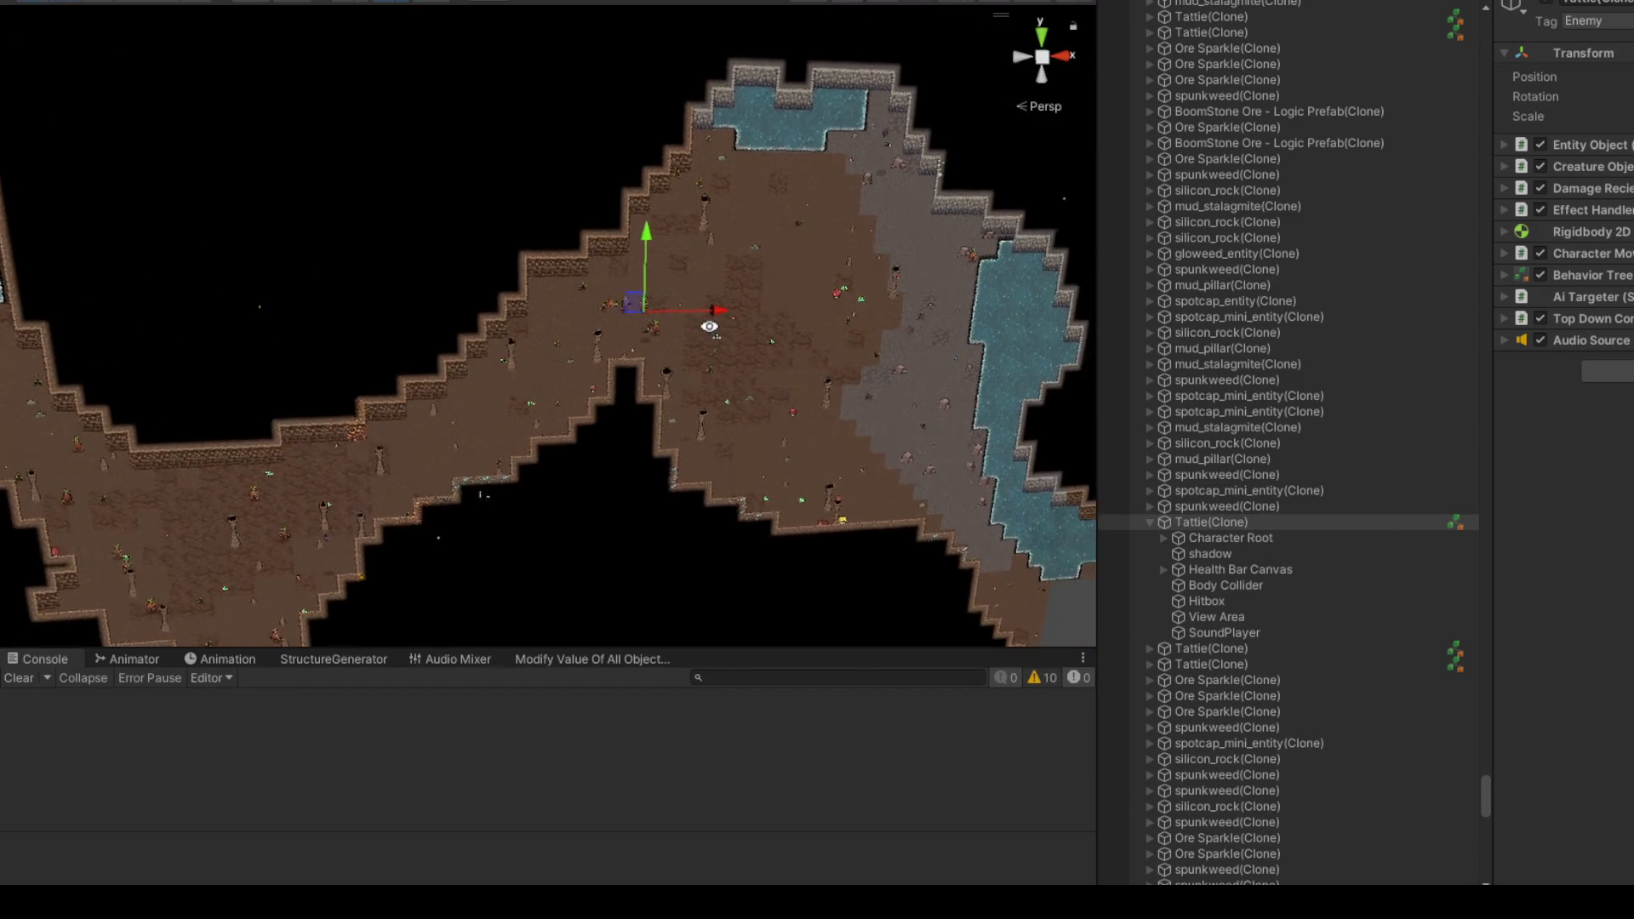
scroll(725, 329, "down", 3)
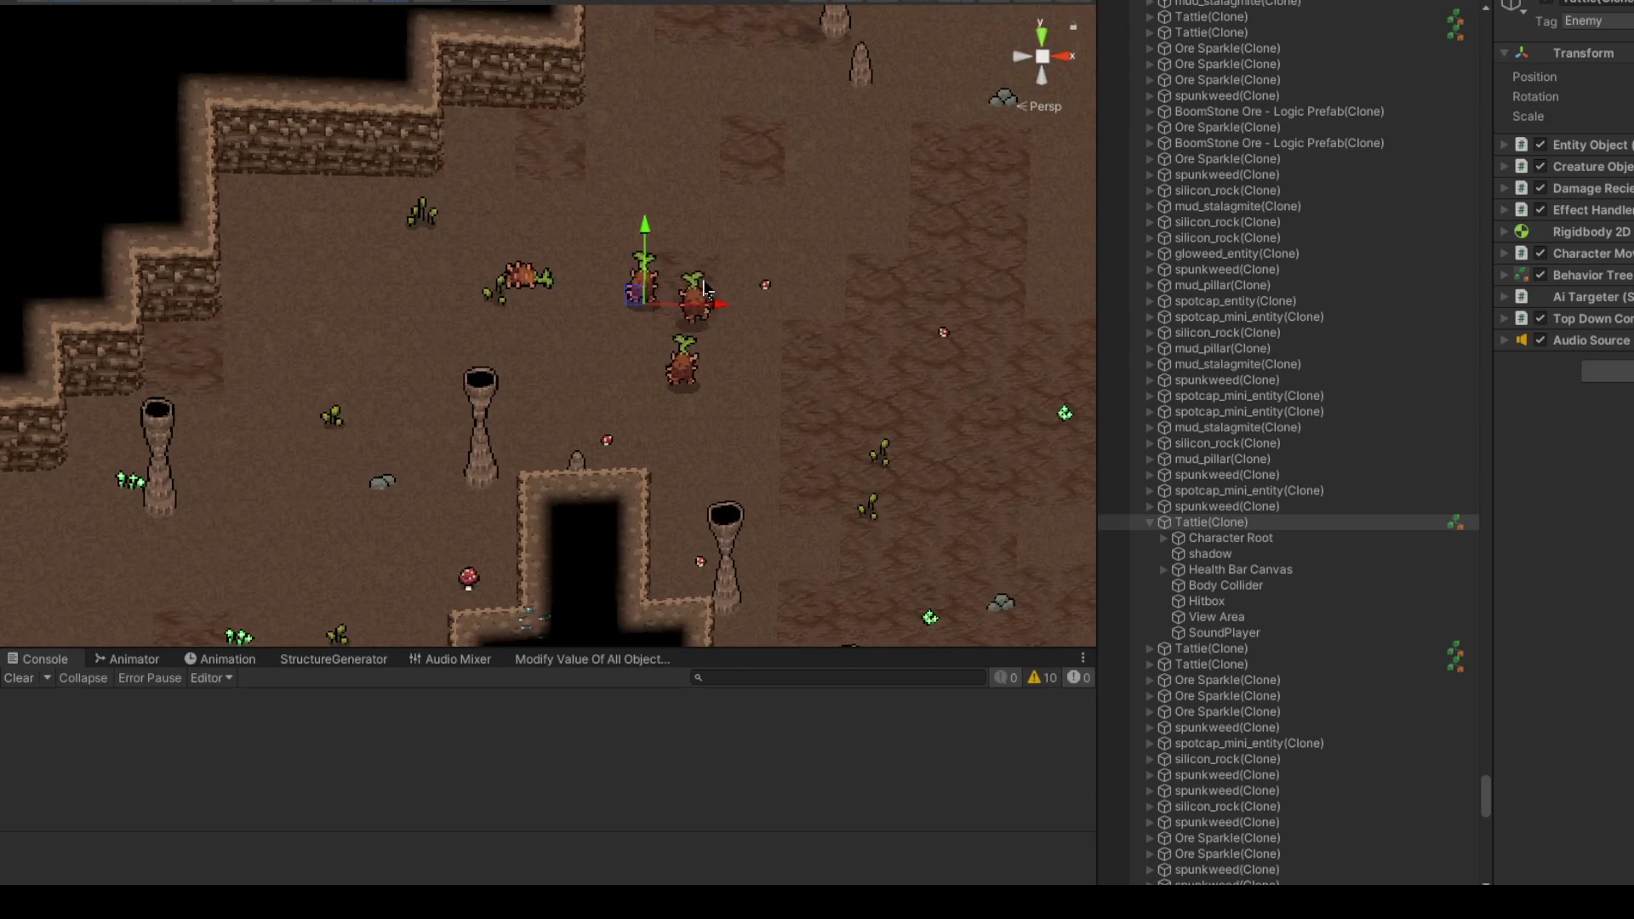
scroll(727, 272, "up", 4)
left_click_drag(727, 272, 770, 266)
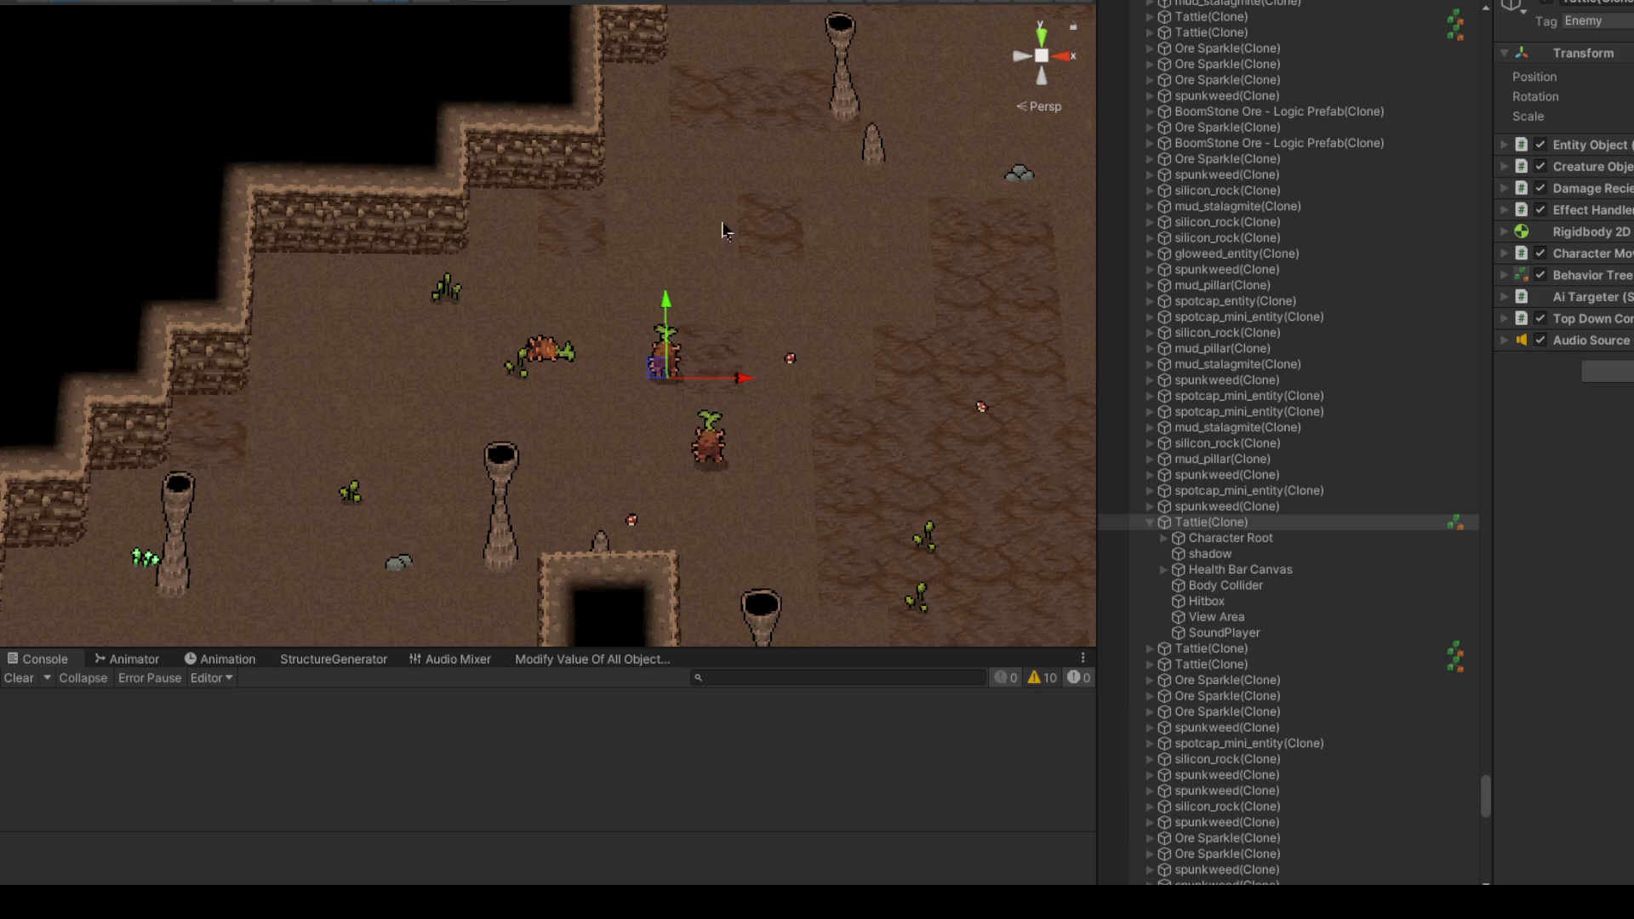
scroll(753, 332, "down", 3)
scroll(755, 337, "down", 2)
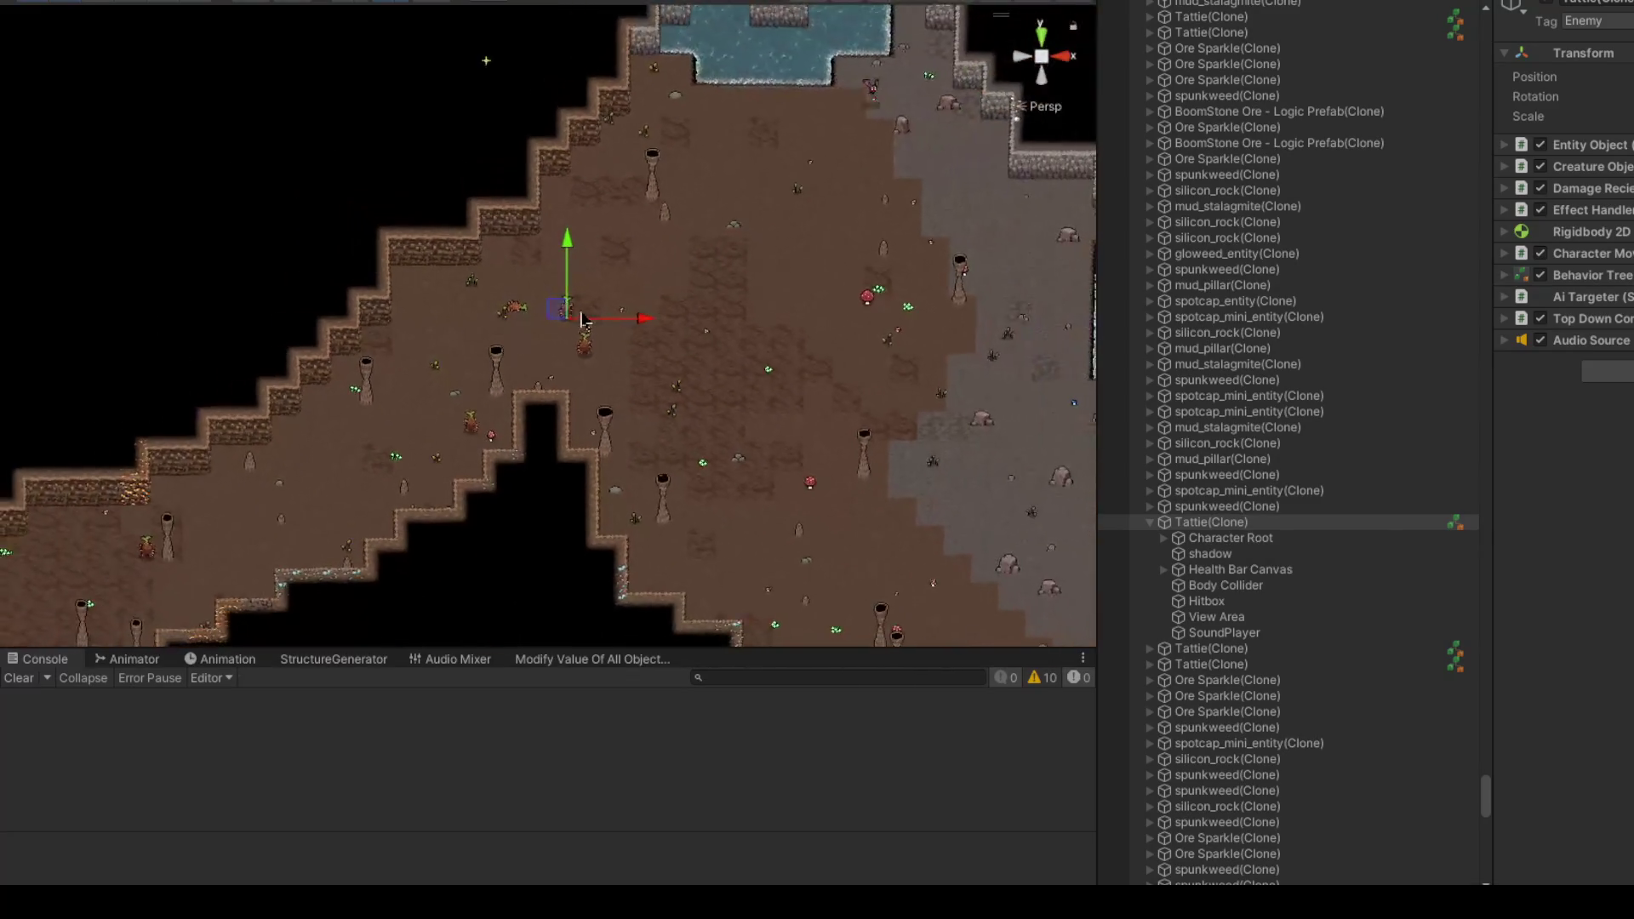
mouse_move(557, 309)
left_mouse_down()
mouse_move(781, 258)
mouse_move(647, 270)
mouse_move(317, 468)
mouse_move(671, 302)
mouse_move(657, 273)
mouse_move(724, 214)
left_mouse_up()
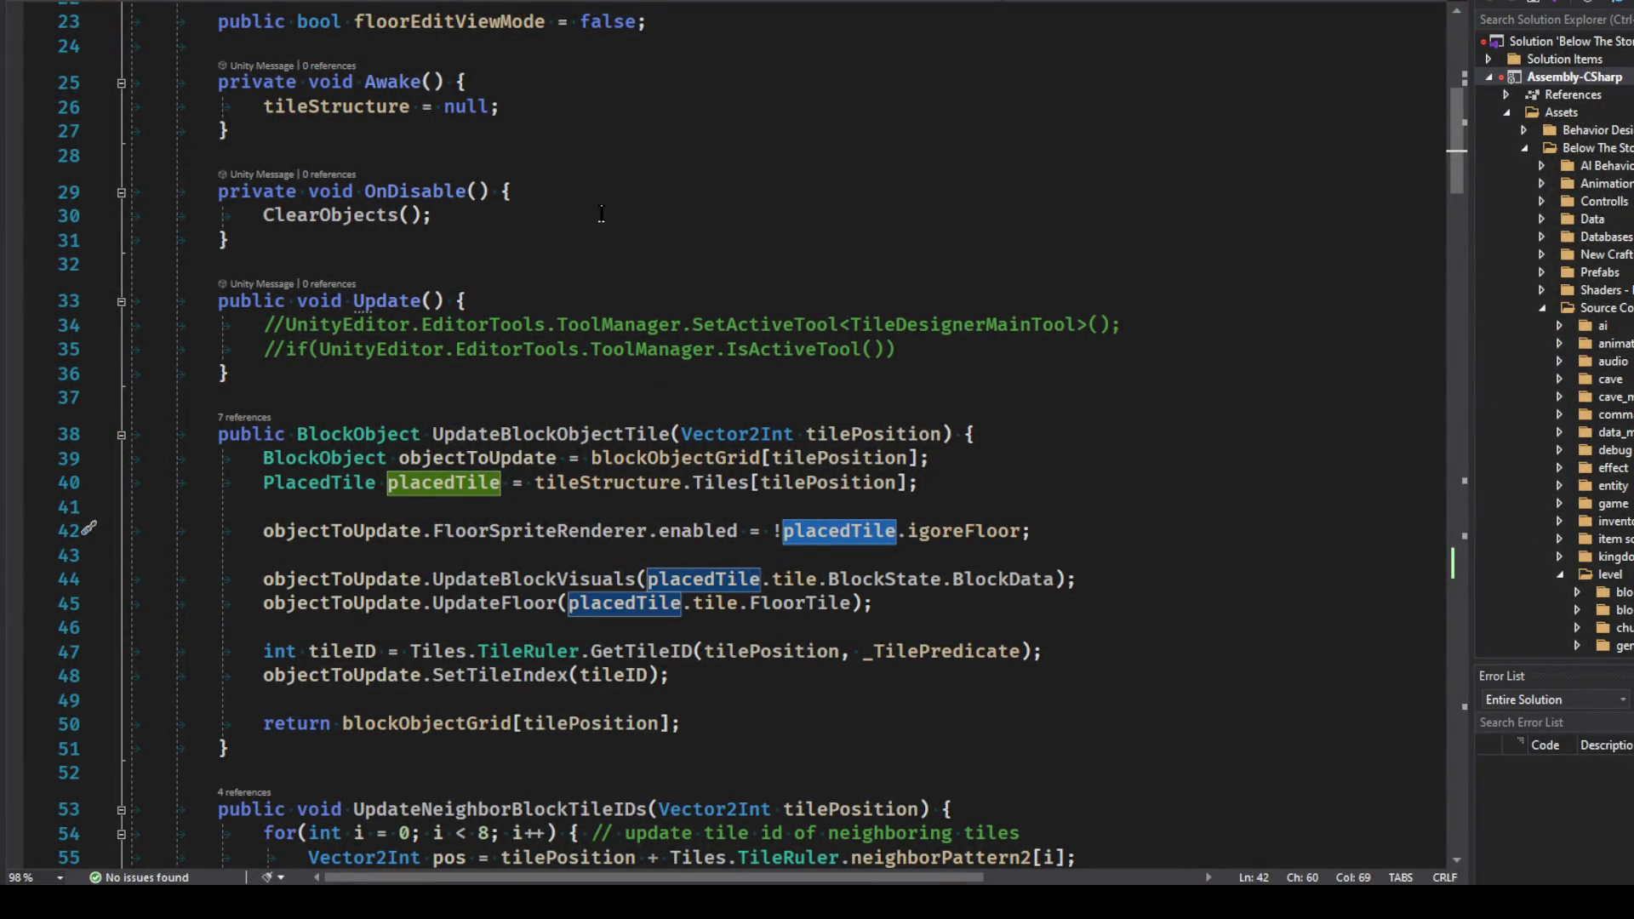
Step: Open the Chunk class file with Ctrl+T and scroll to its entity methods
key("ctrl+t")
type("Chunk")
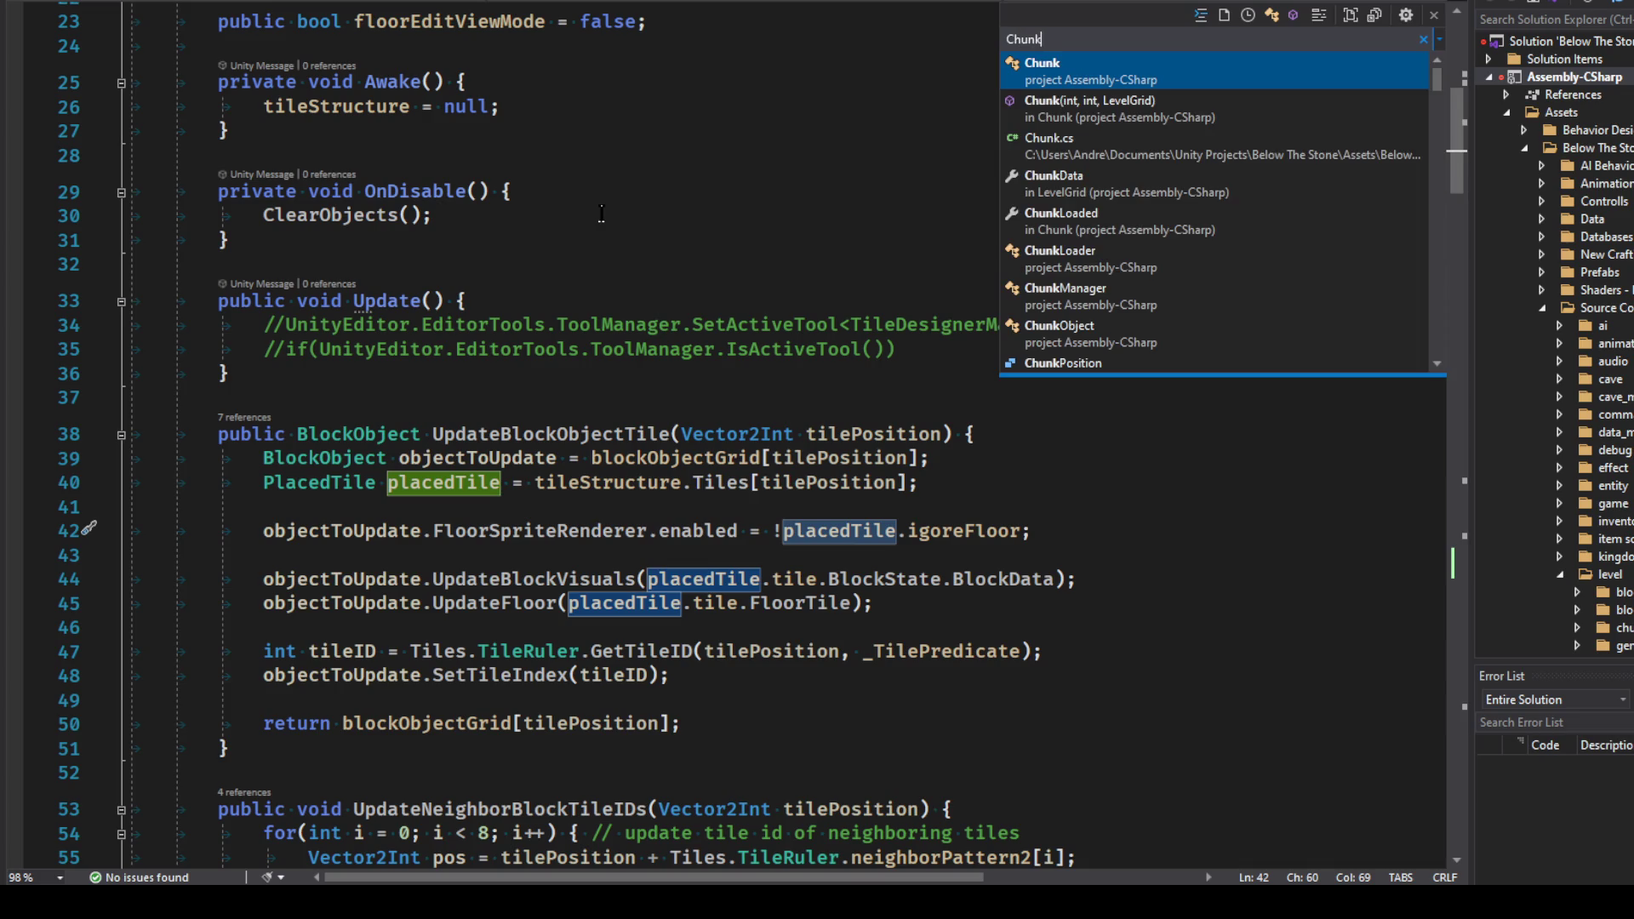
key("Escape")
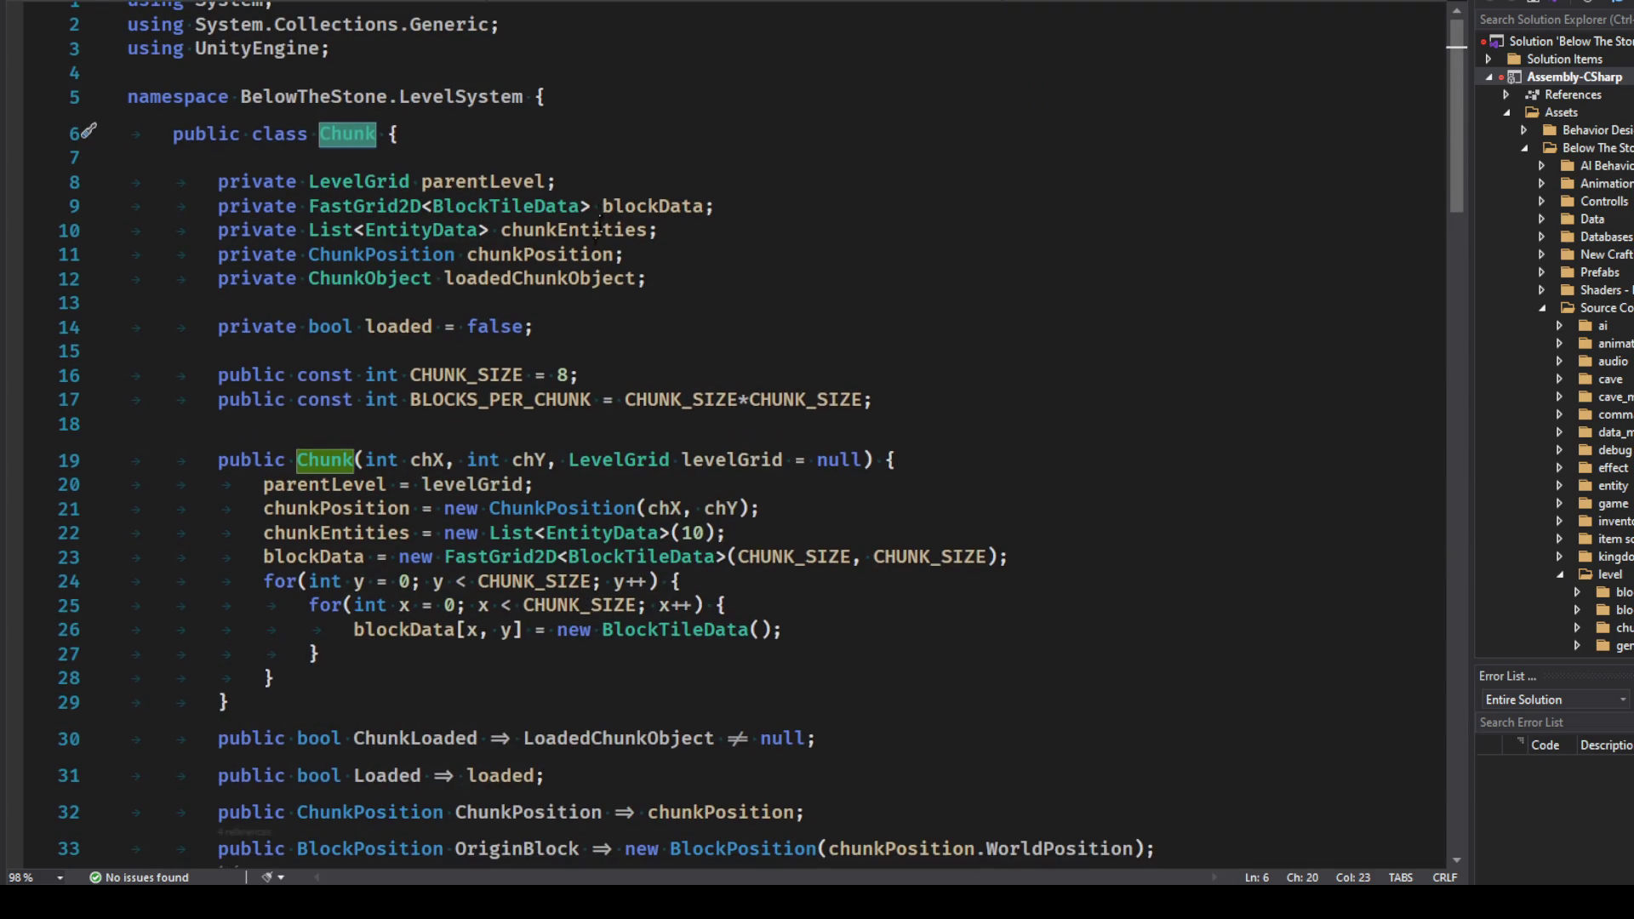
scroll(511, 341, "down", 7)
scroll(451, 315, "down", 6)
scroll(451, 315, "down", 4)
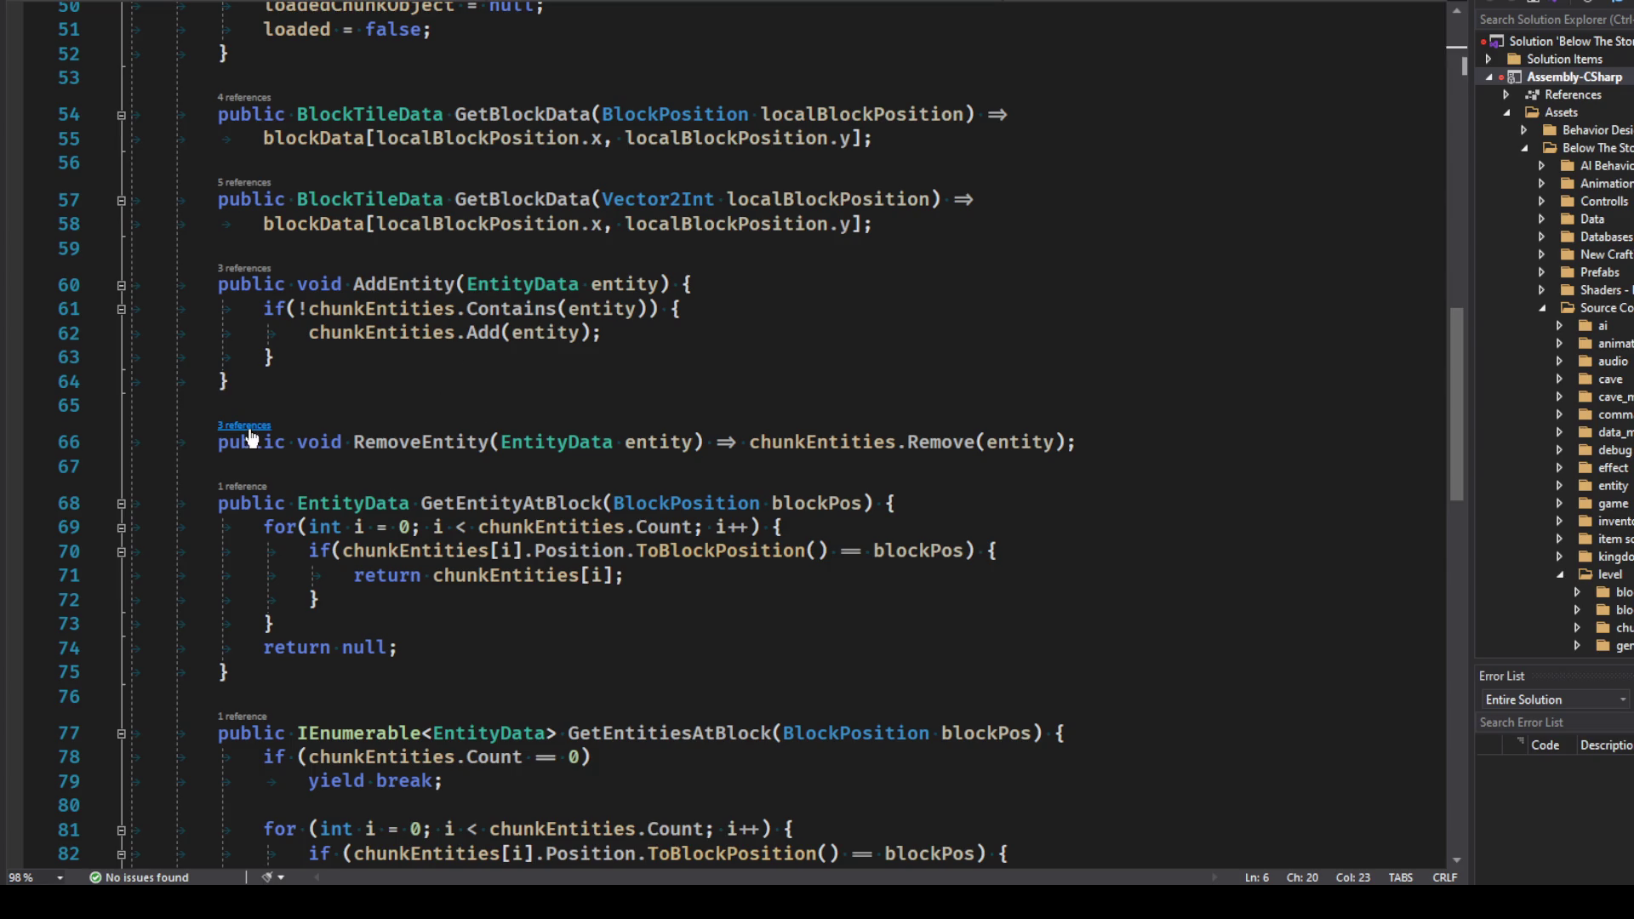
Step: Check RemoveEntity's three references, including the call in EntityObject, then return to Chunk
left_click(247, 426)
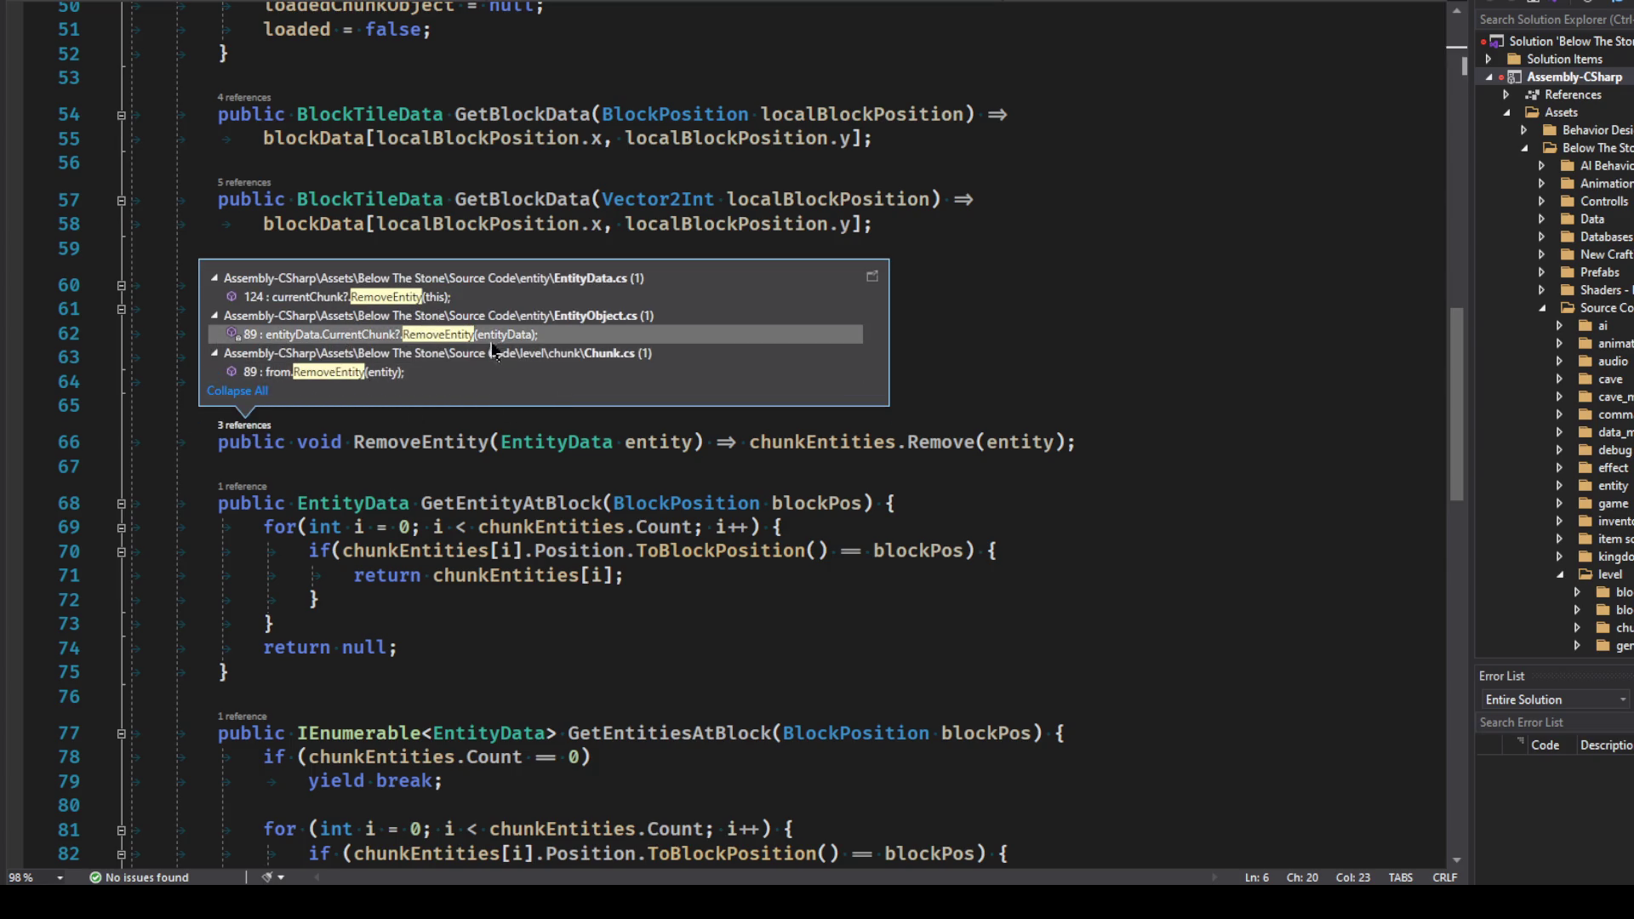
double_click(493, 335)
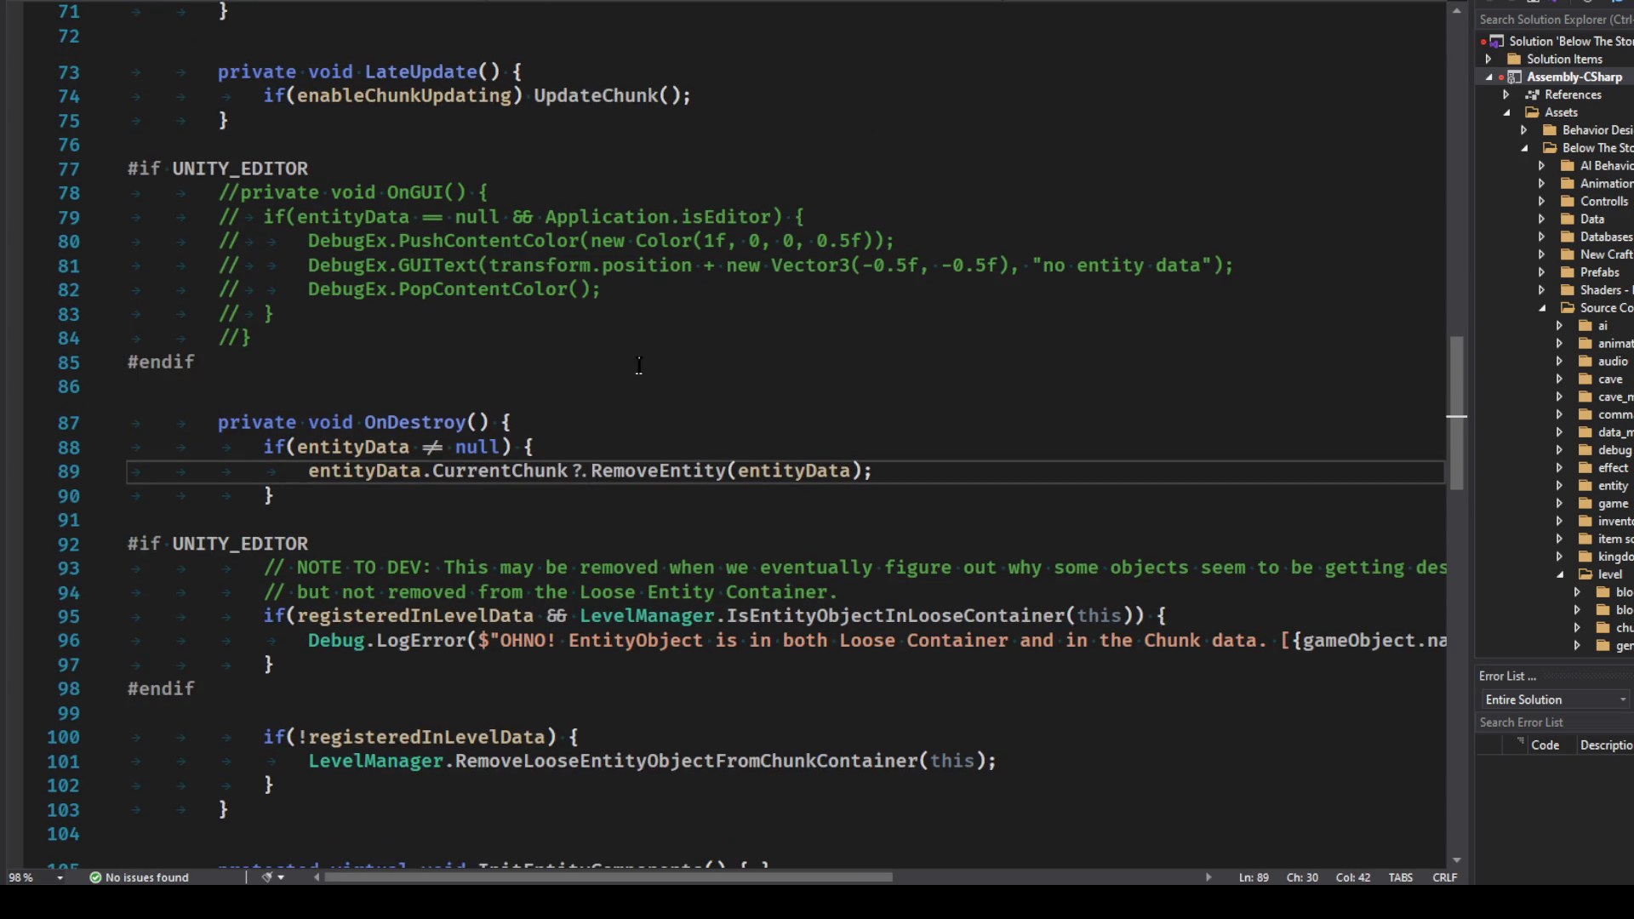
key("F12")
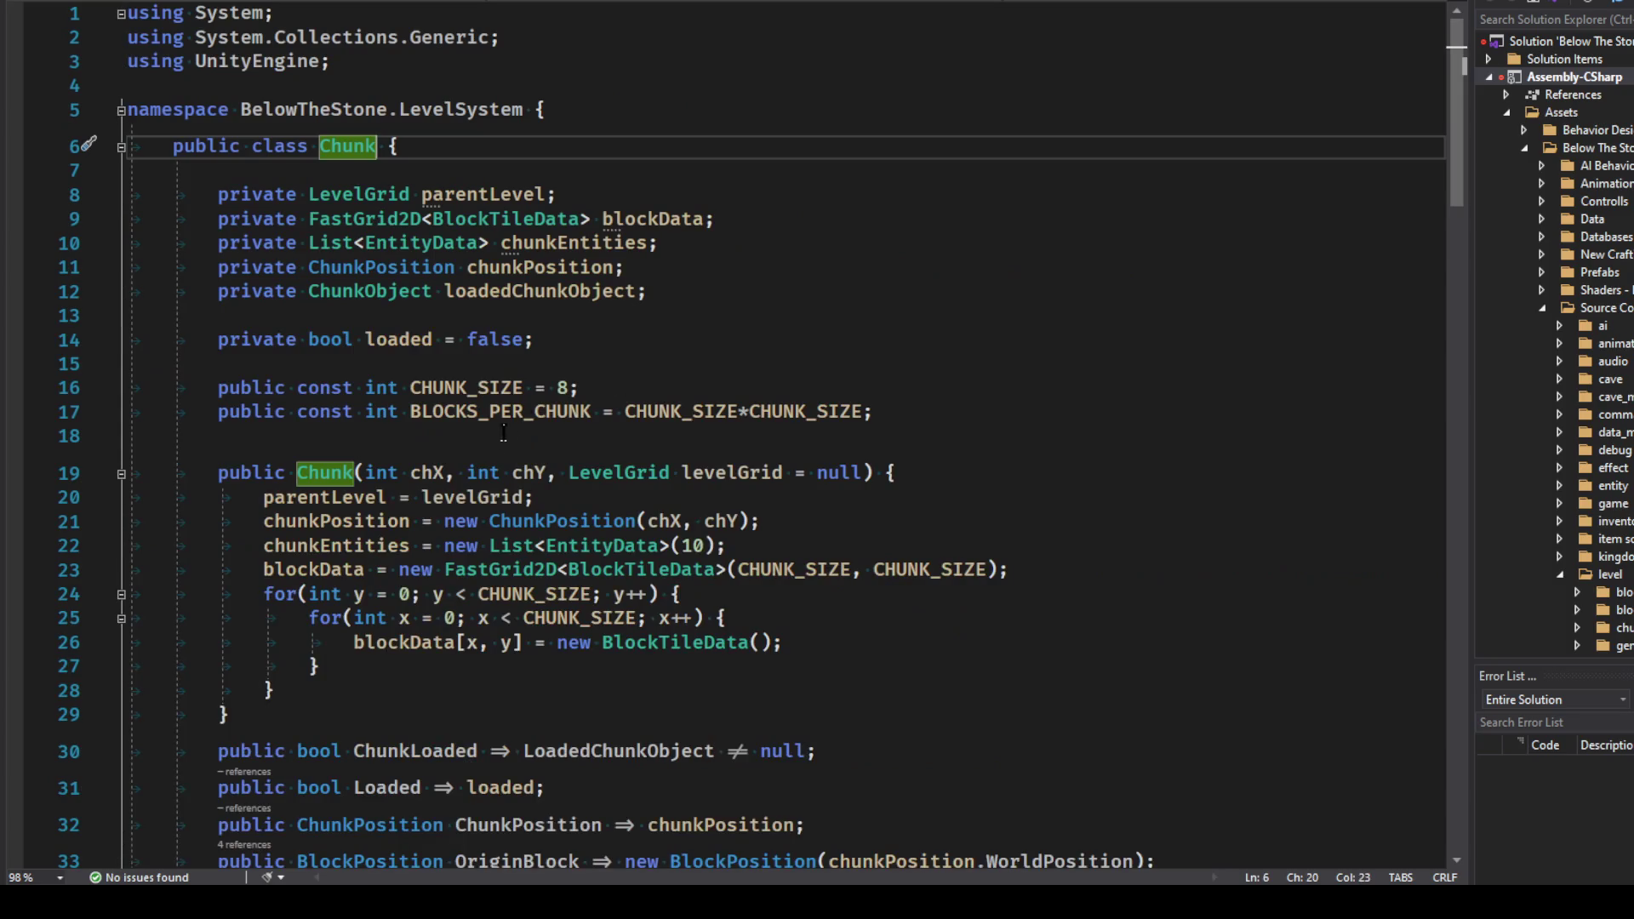
scroll(441, 281, "down", 20)
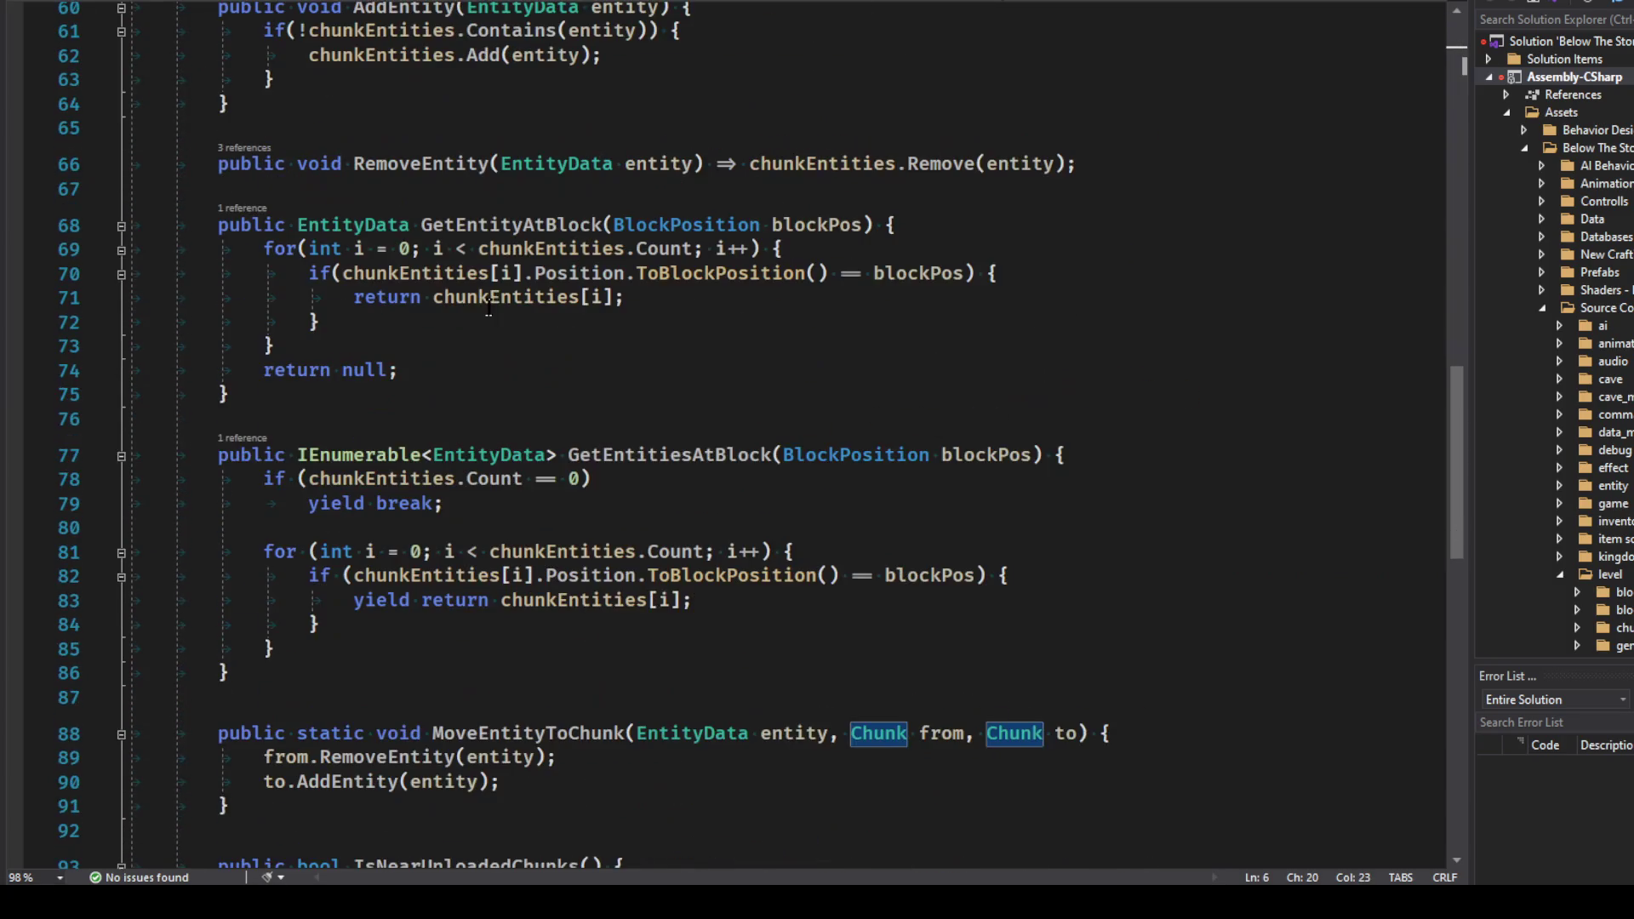
scroll(511, 305, "up", 12)
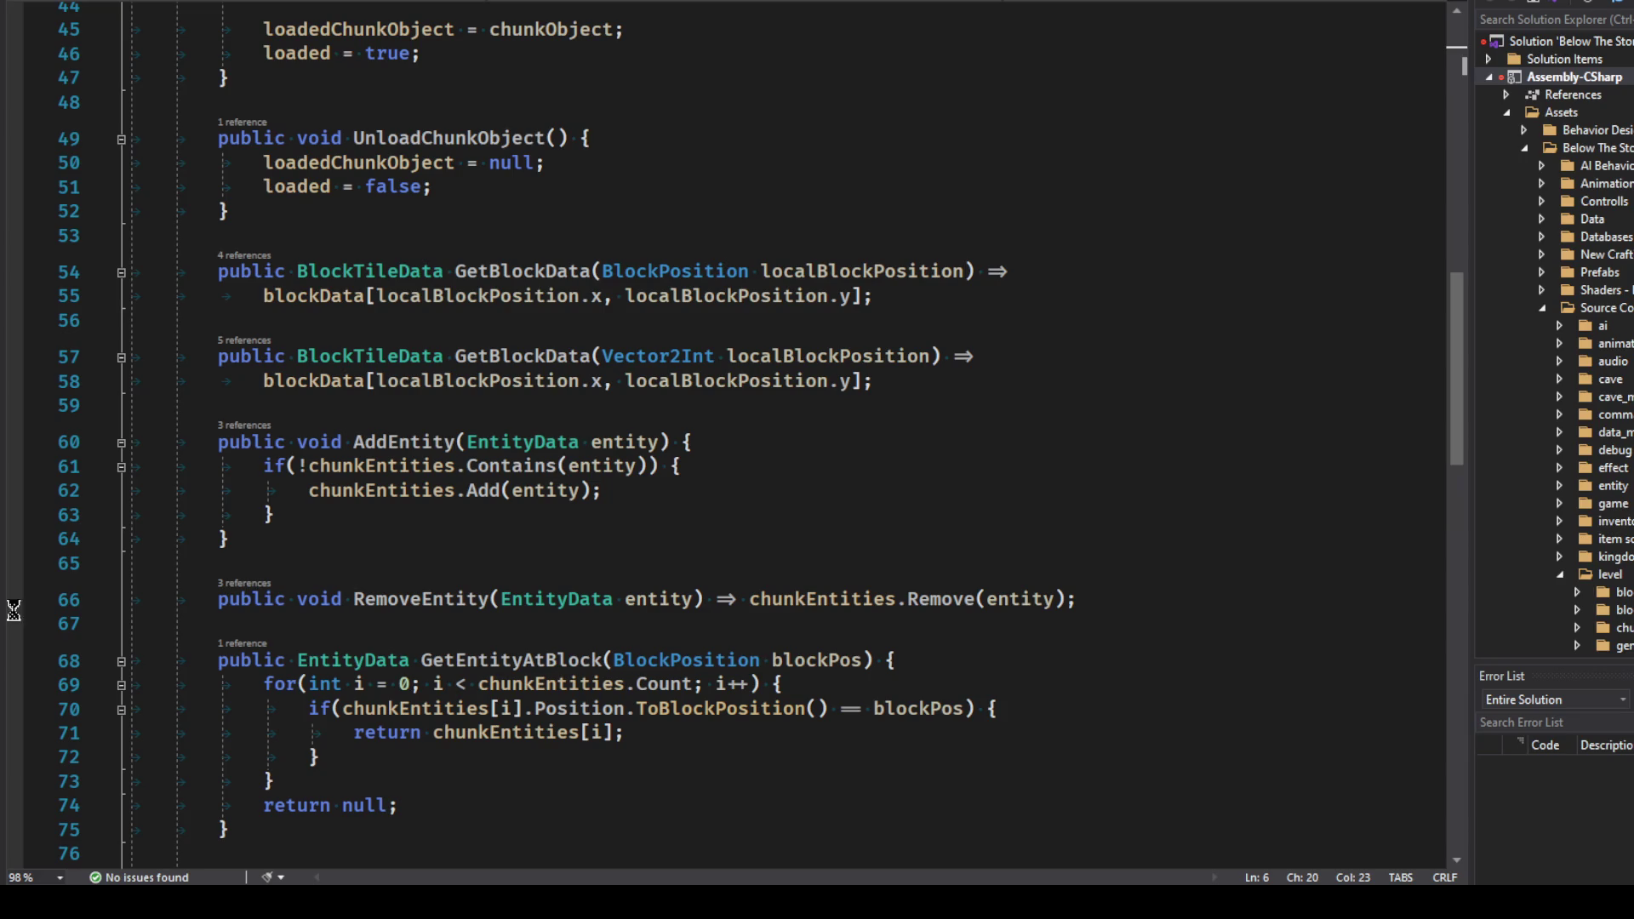
Step: Set breakpoints on RemoveEntity at line 66 and AddEntity's Contains check at line 61, then return to Unity
left_click(15, 597)
left_click(360, 492)
left_click(377, 466)
left_click(14, 466)
key("alt+Tab")
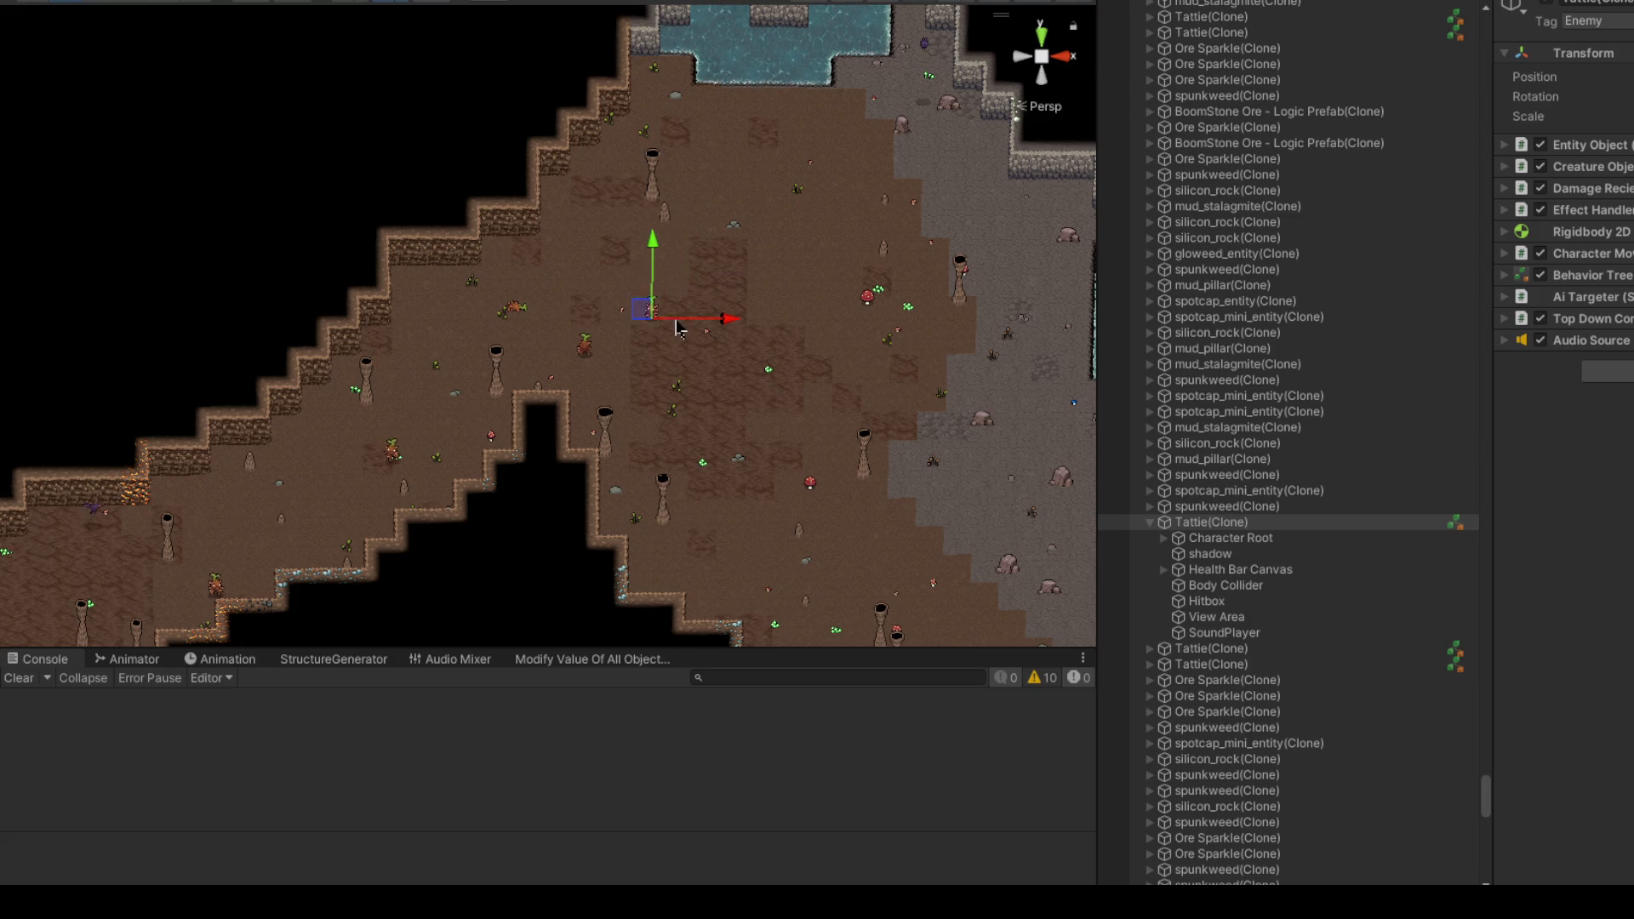
scroll(647, 323, "down", 3)
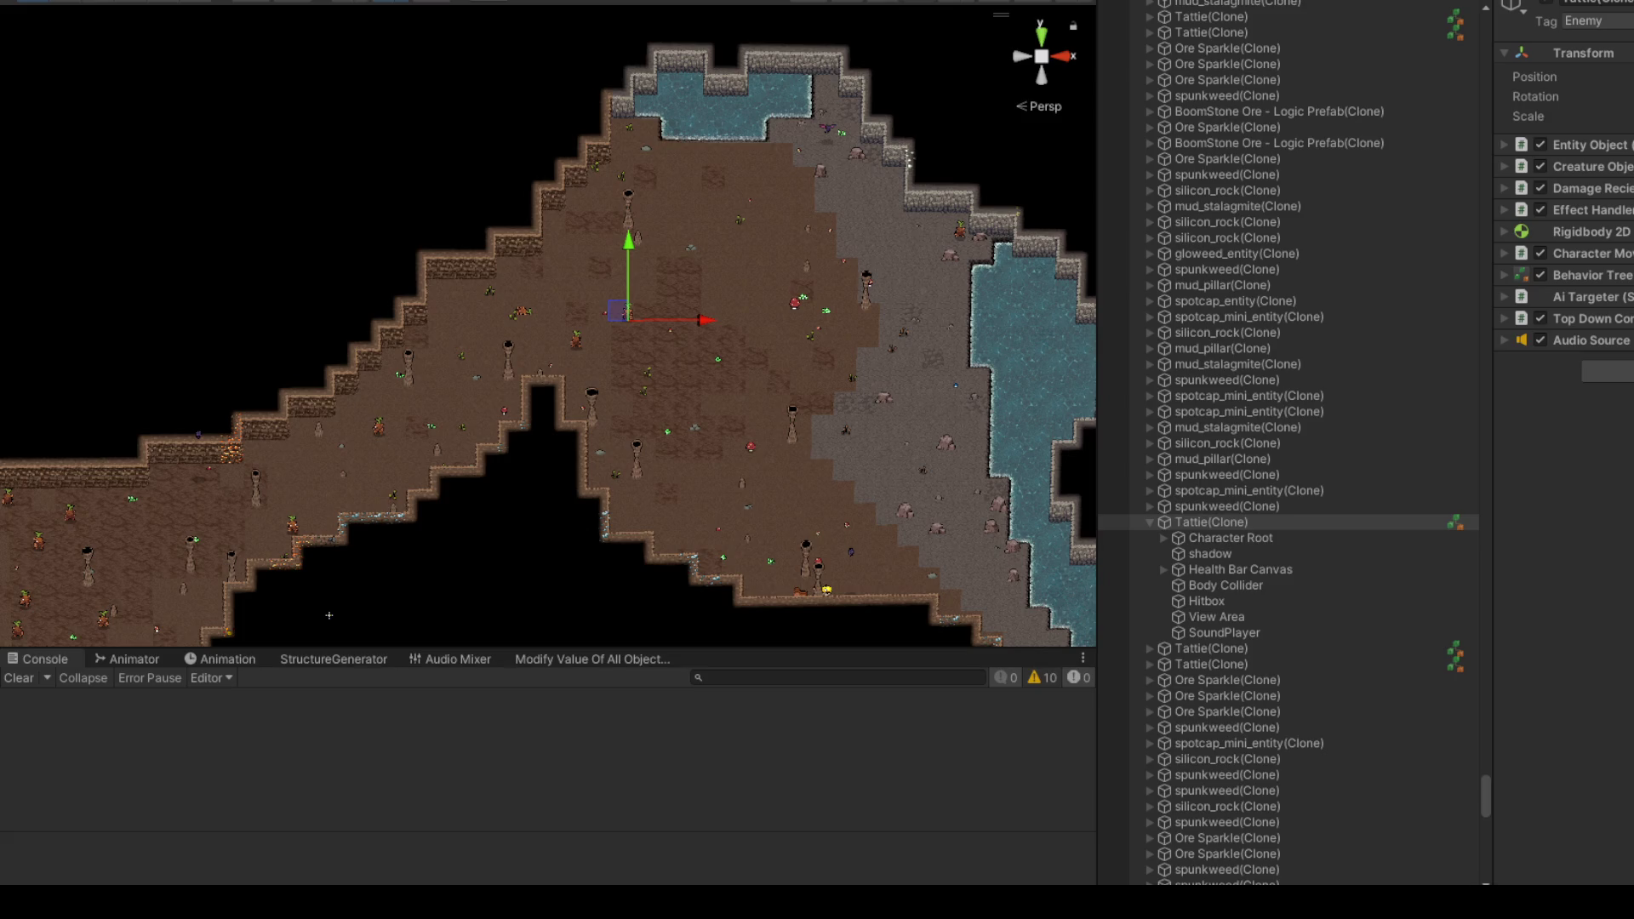
key("ctrl+2")
key("ctrl+1")
scroll(983, 506, "down", 2)
mouse_move(766, 358)
left_mouse_down()
mouse_move(550, 341)
mouse_move(919, 392)
left_mouse_up()
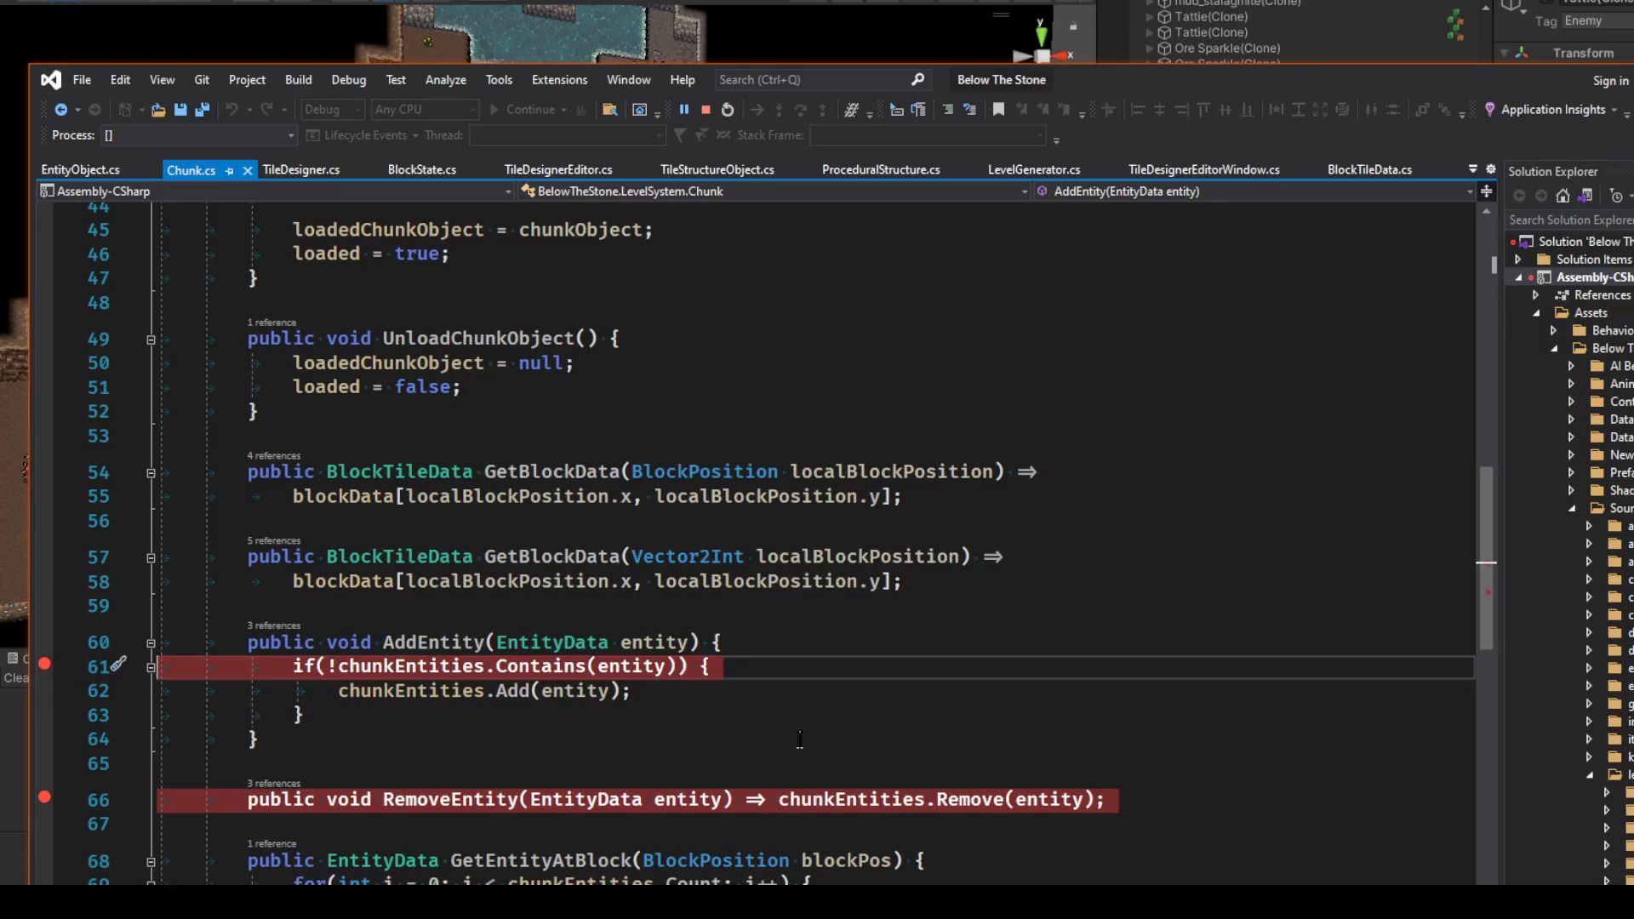
Step: Drag the Tattie into a neighbouring cave area to trigger the RemoveEntity breakpoint
scroll(592, 281, "down", 2)
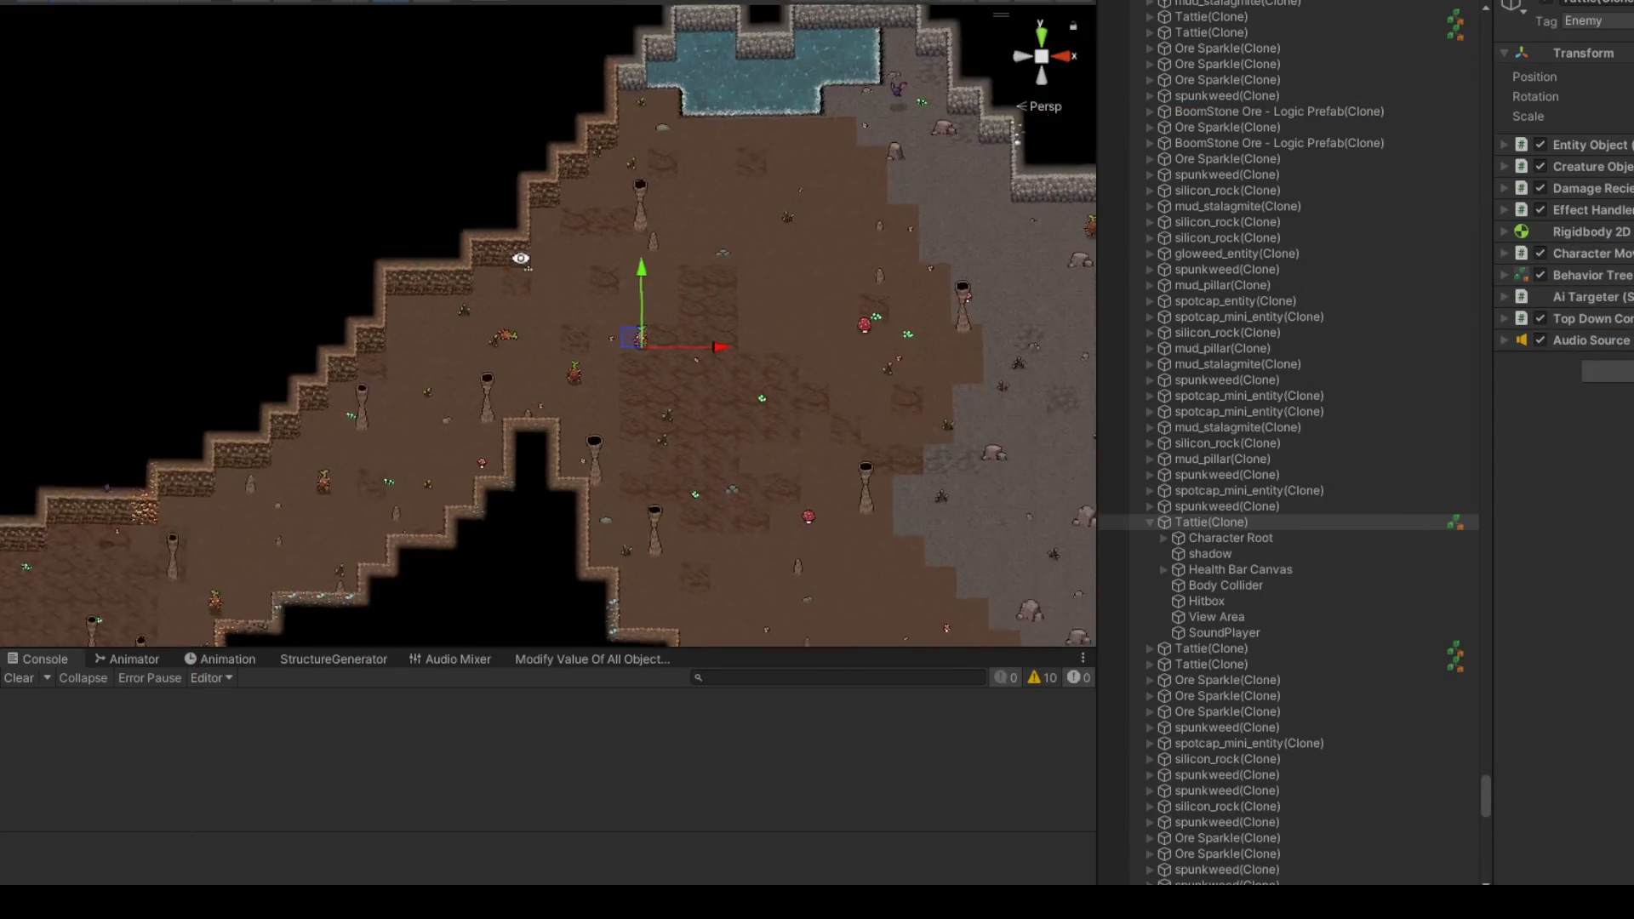
scroll(559, 259, "down", 1)
left_click_drag(727, 306, 938, 239)
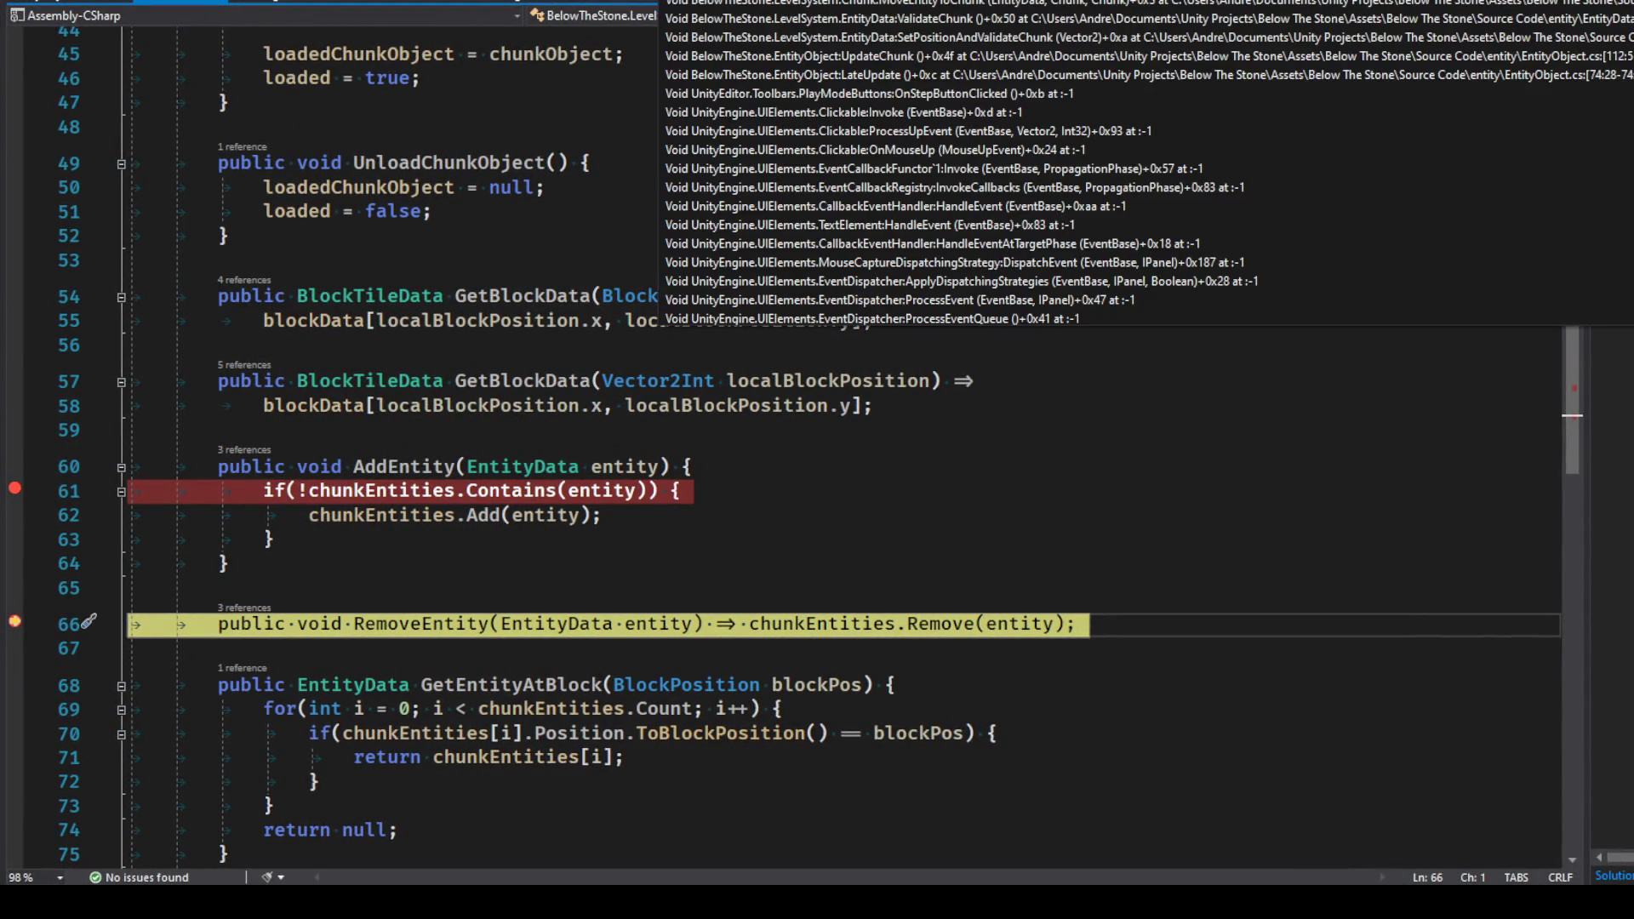
Step: Step out to MoveEntityToChunk, review its EntityData parameter, then step out to ValidateChunk line 99
key("F10")
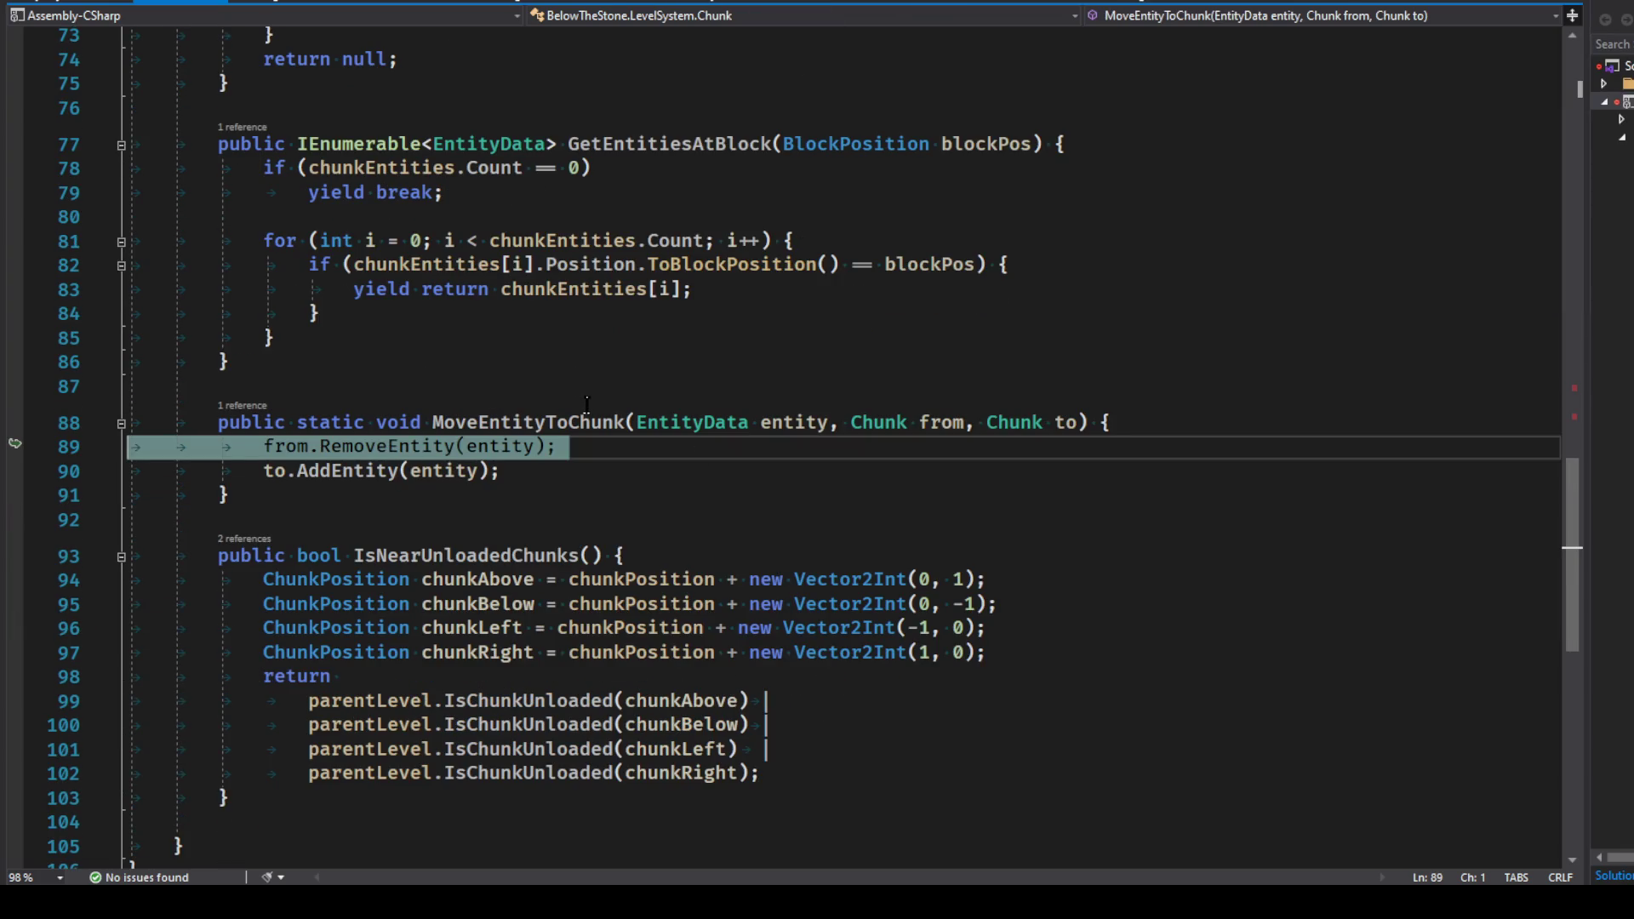
left_click(647, 395)
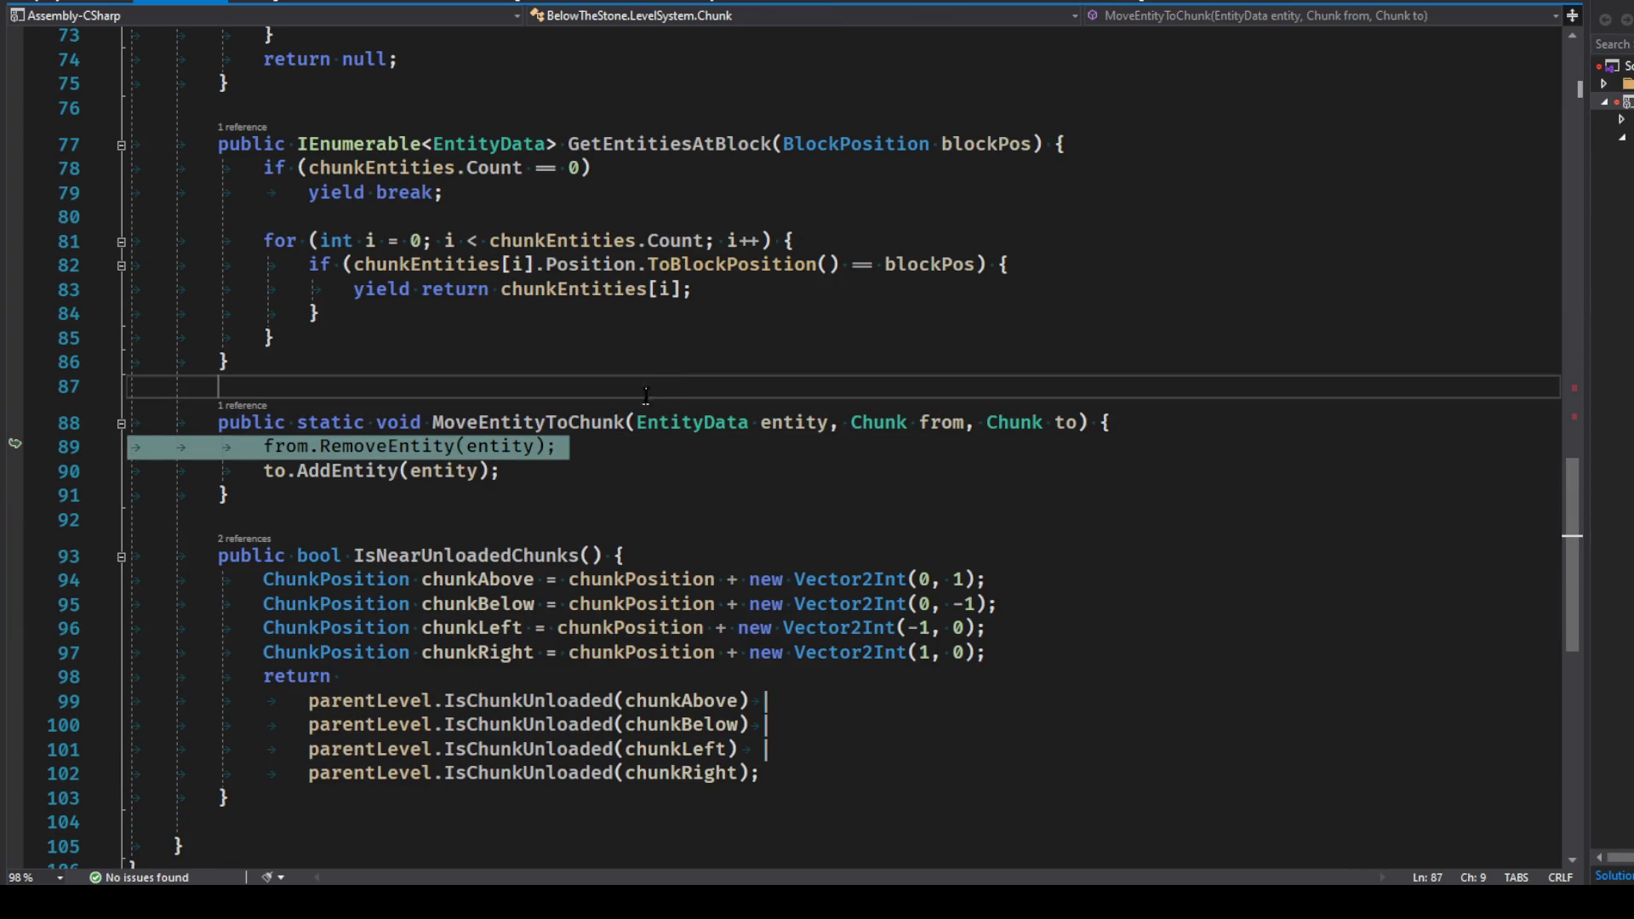
double_click(552, 422)
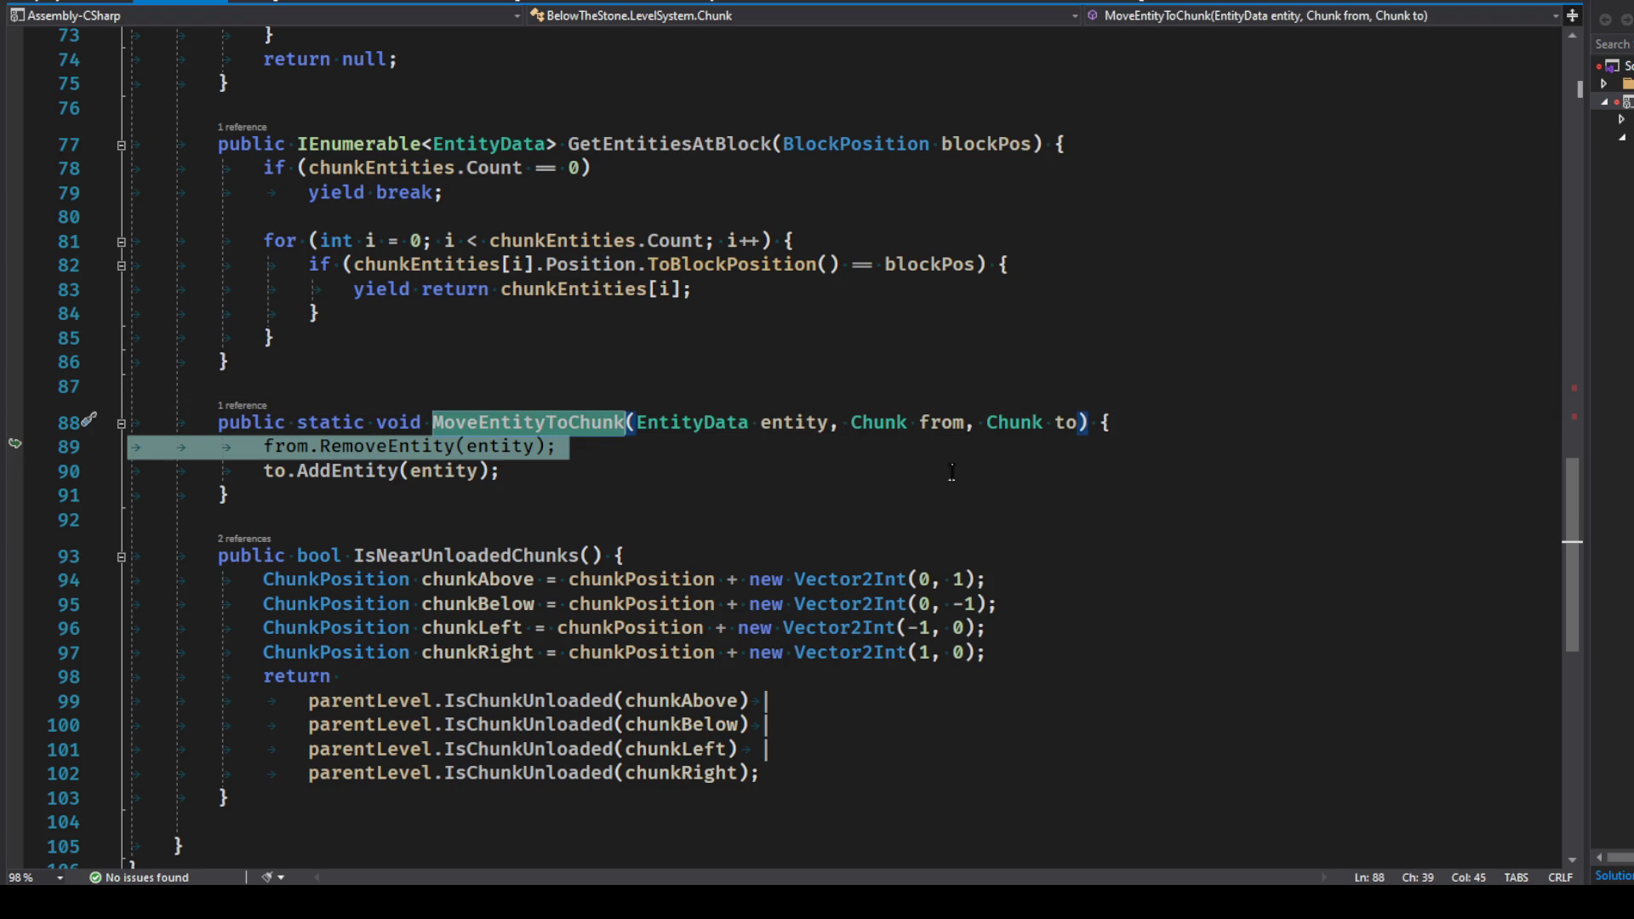
left_click_drag(637, 423, 954, 424)
key("Down")
key("Down")
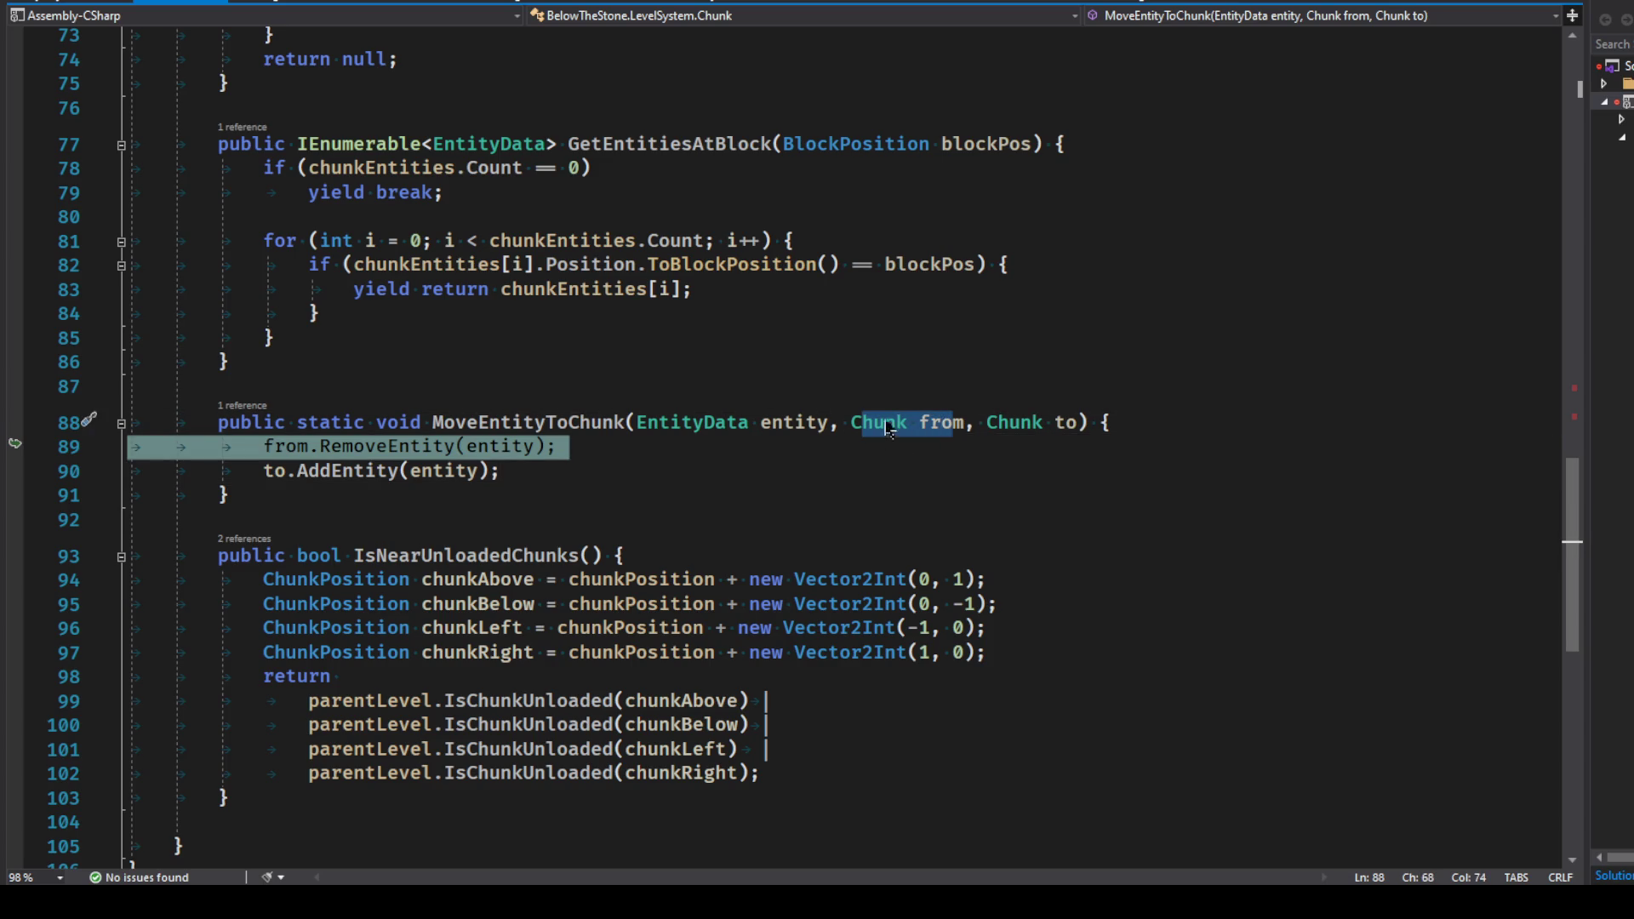
left_click(1192, 417)
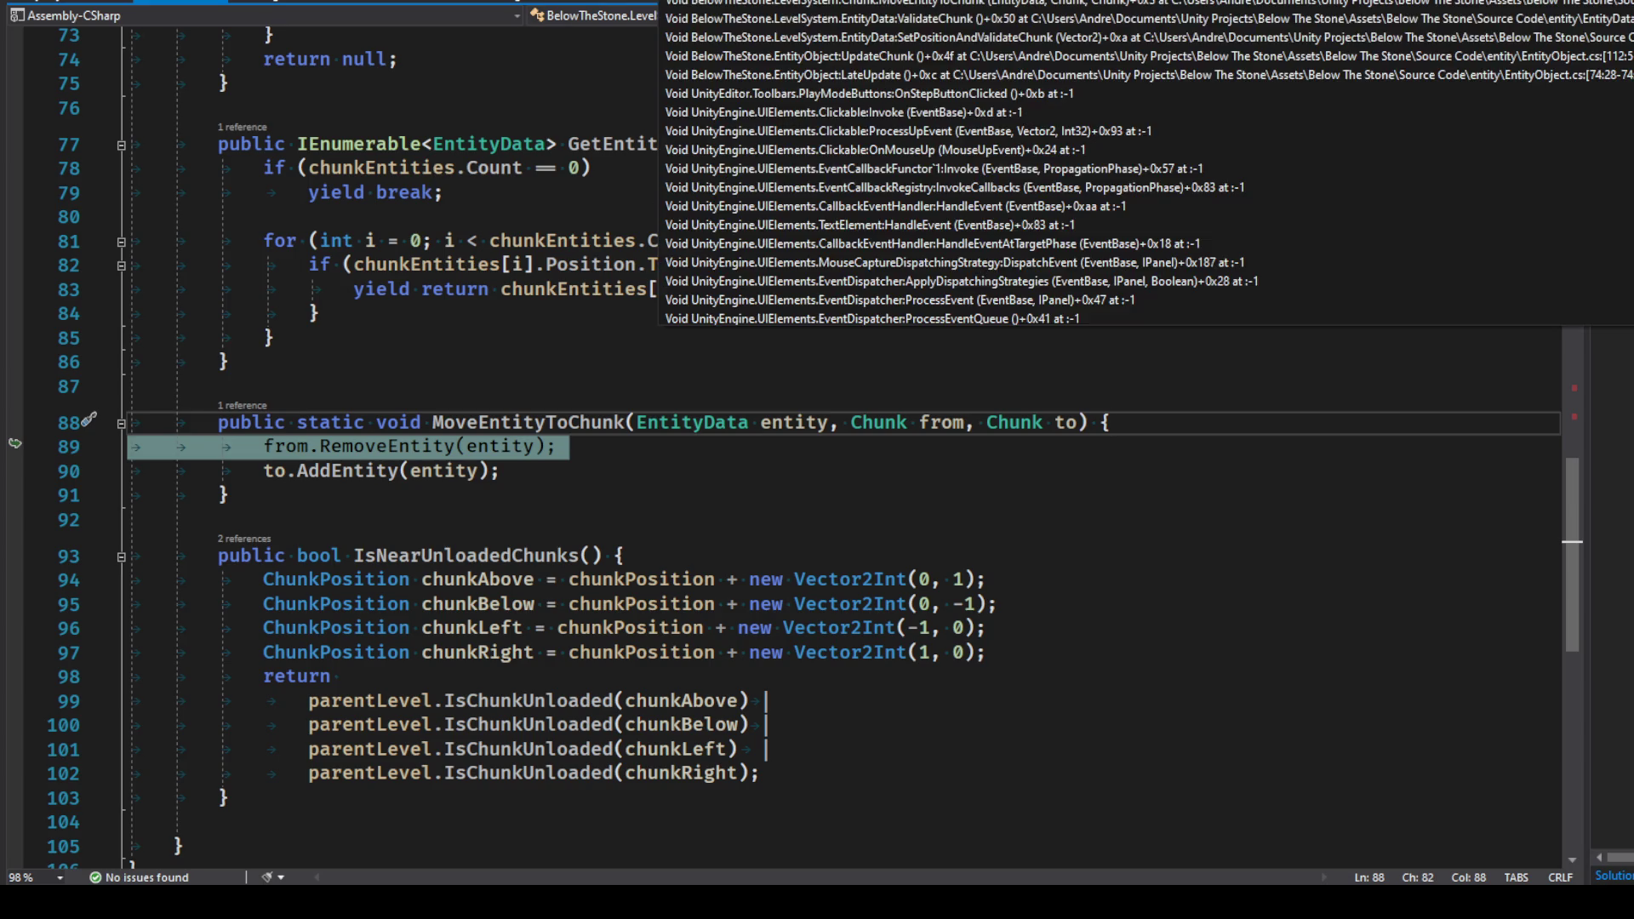
key("shift+F11")
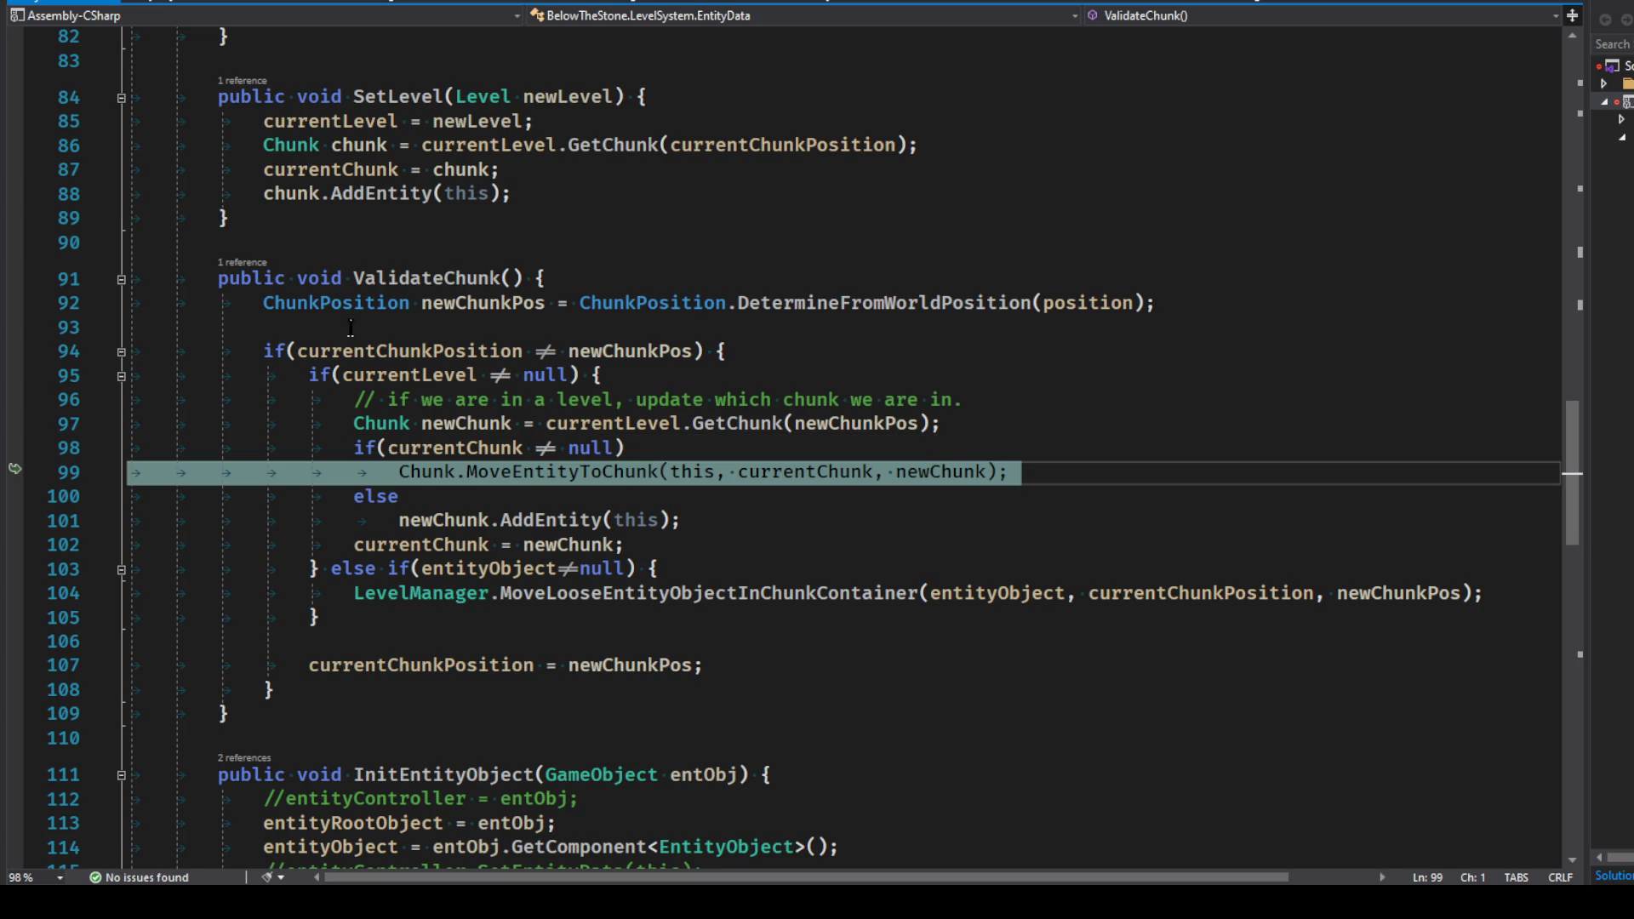
Step: Check currentChunkPosition's value and the newChunkPos calculation on line 92
left_click(380, 353)
double_click(380, 353)
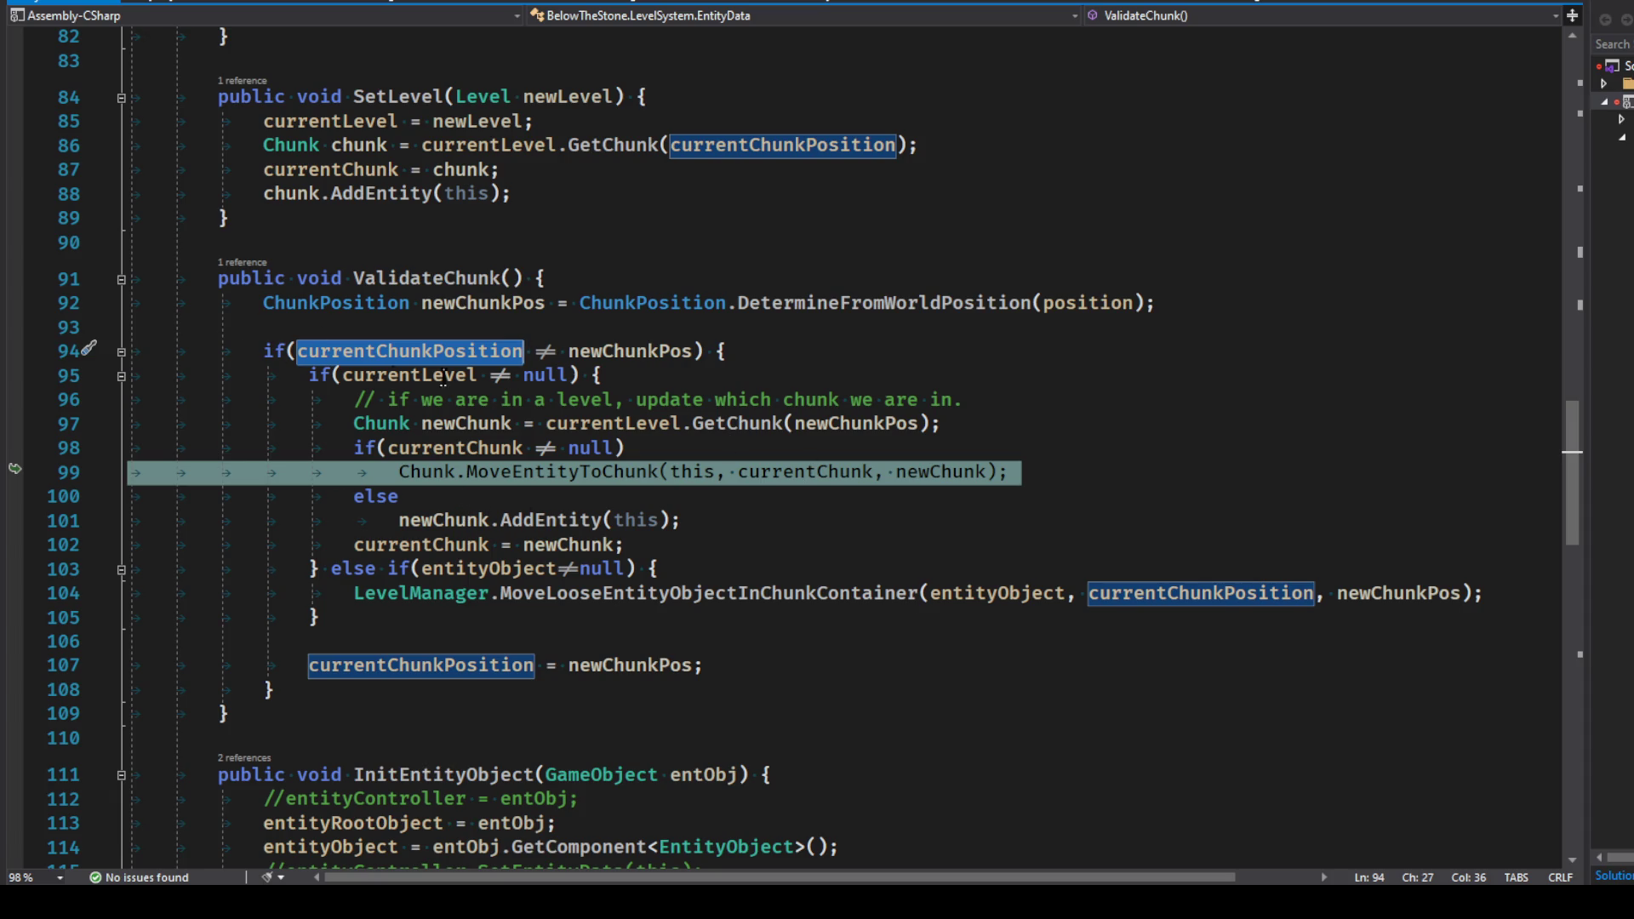
mouse_move(377, 355)
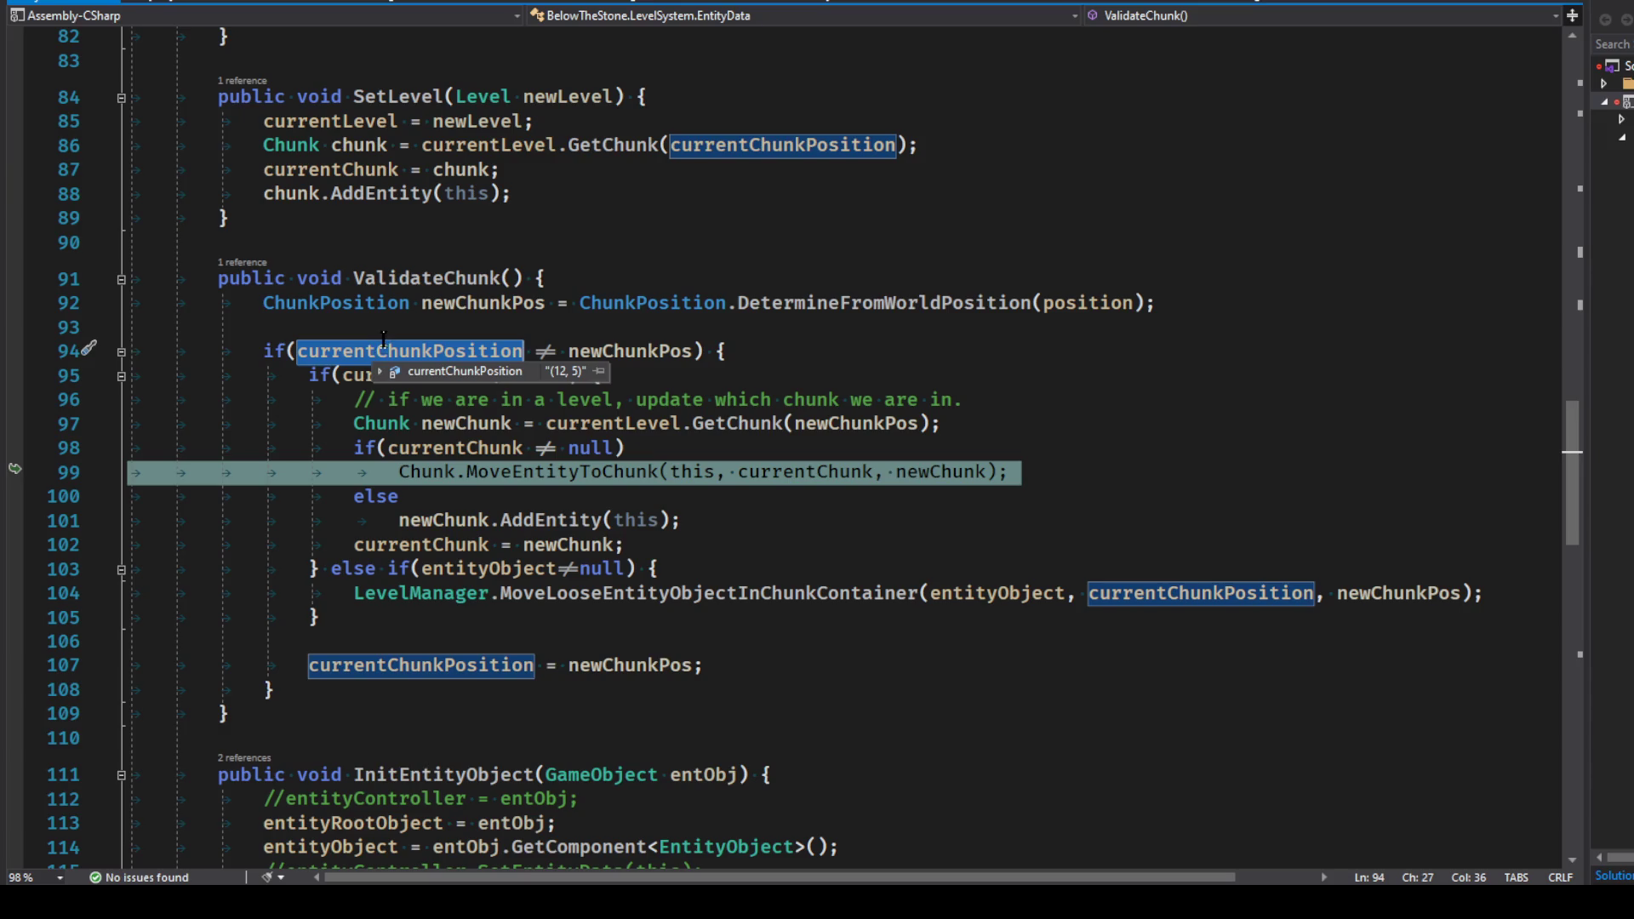
left_click(295, 320)
left_click_drag(262, 308, 1273, 303)
left_click(1272, 303)
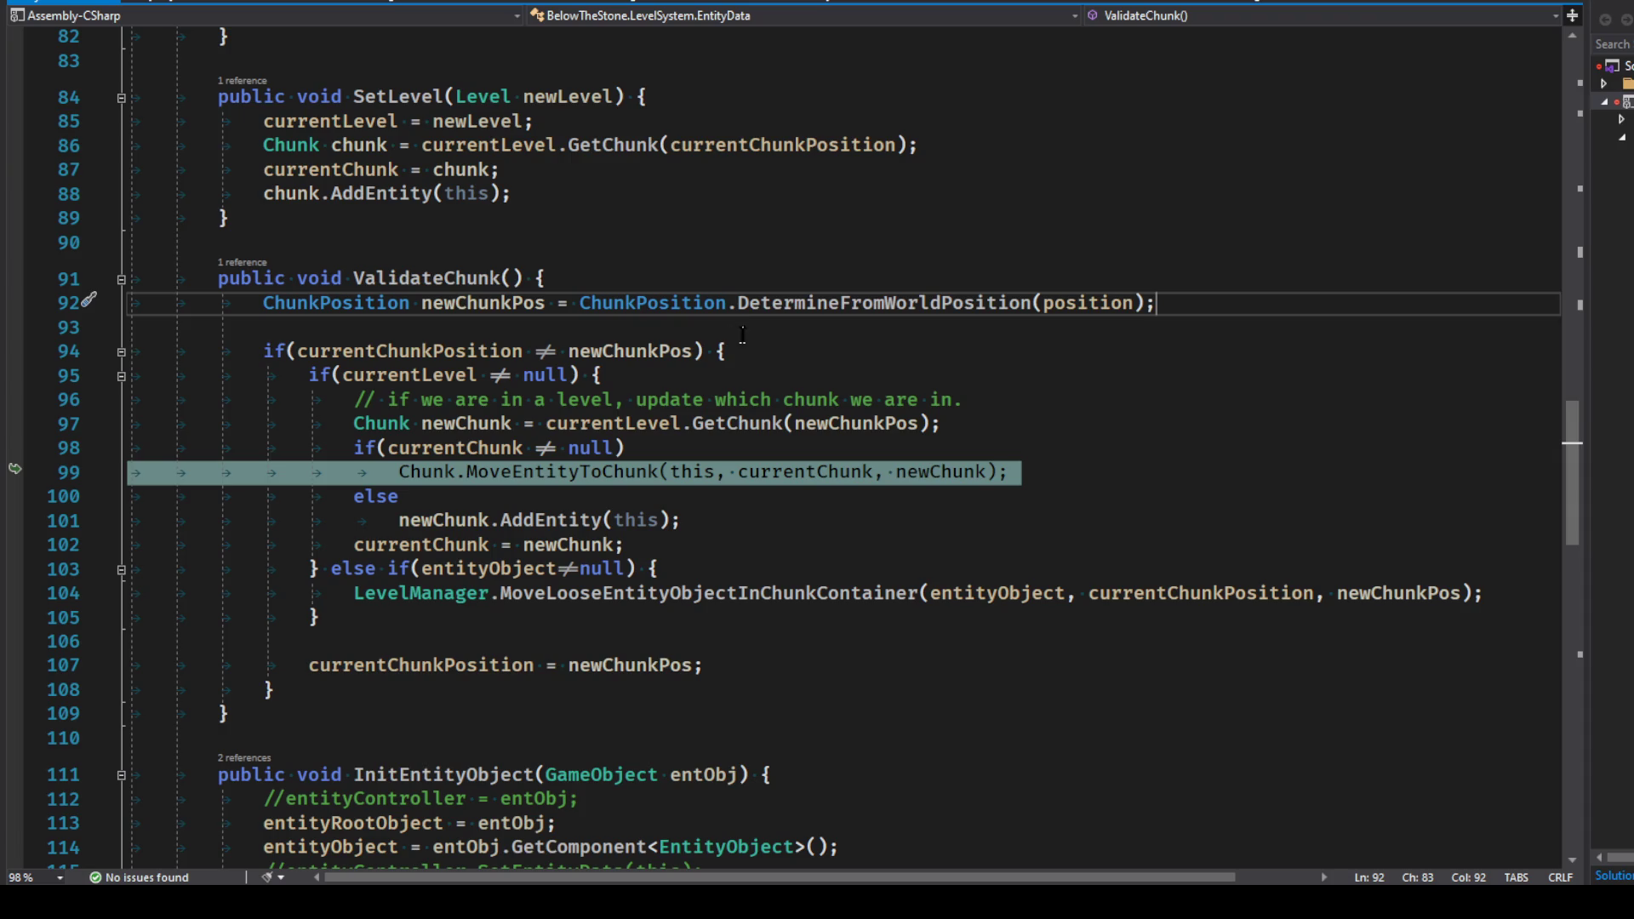
Step: Read newChunkPos (13,5) and currentChunkPosition (12,5) from their DataTips
double_click(637, 358)
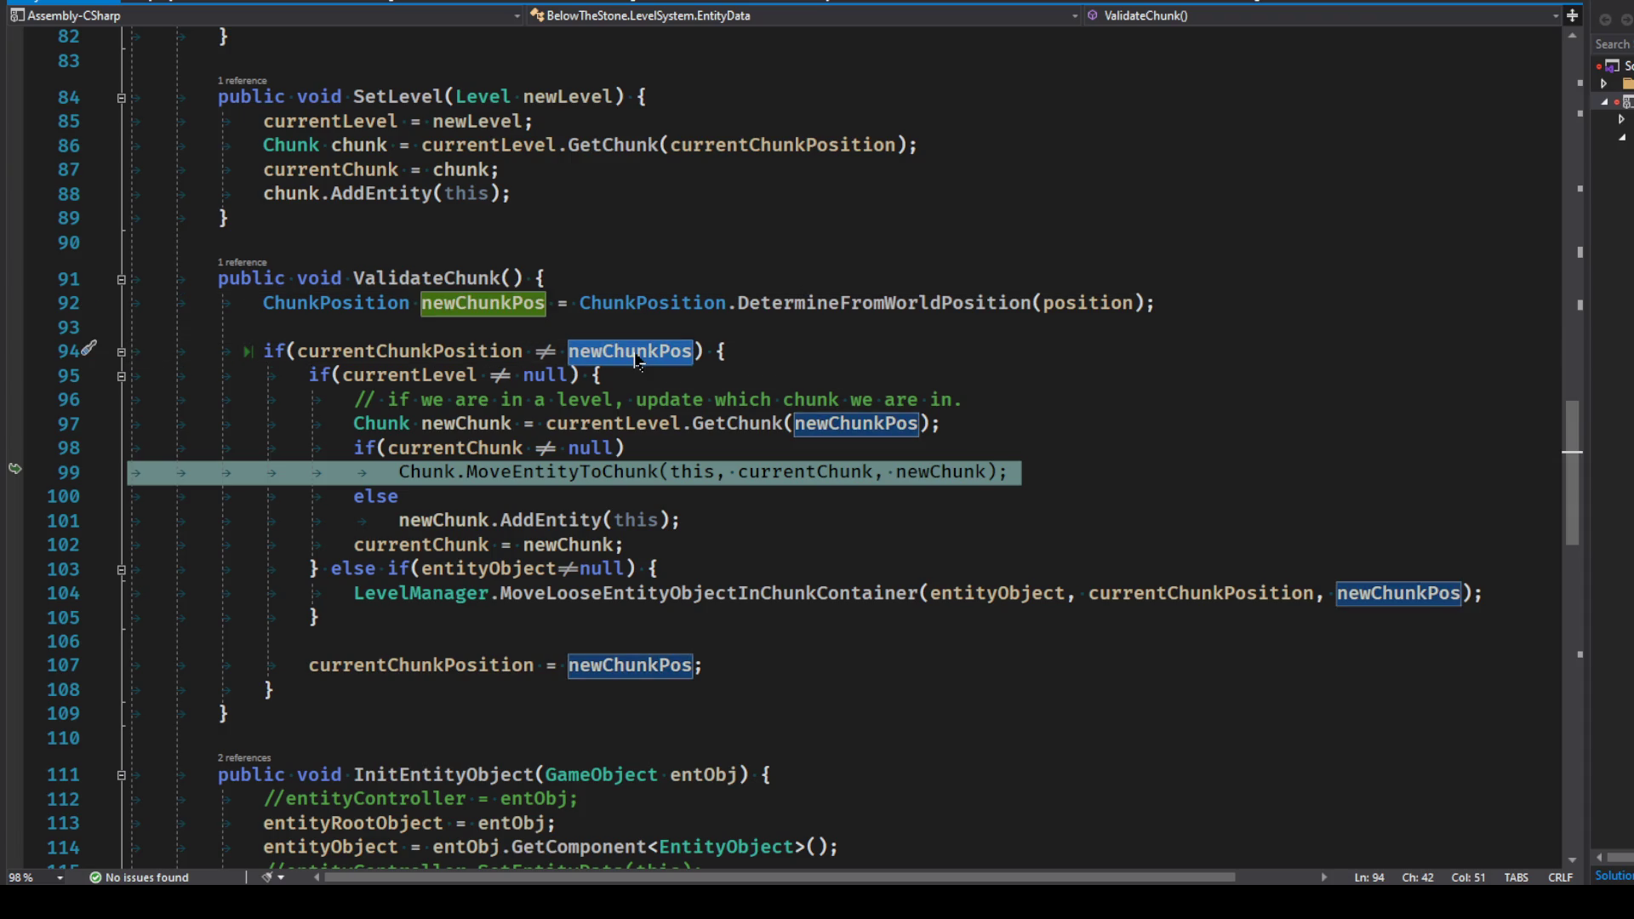
left_click(624, 352)
mouse_move(624, 353)
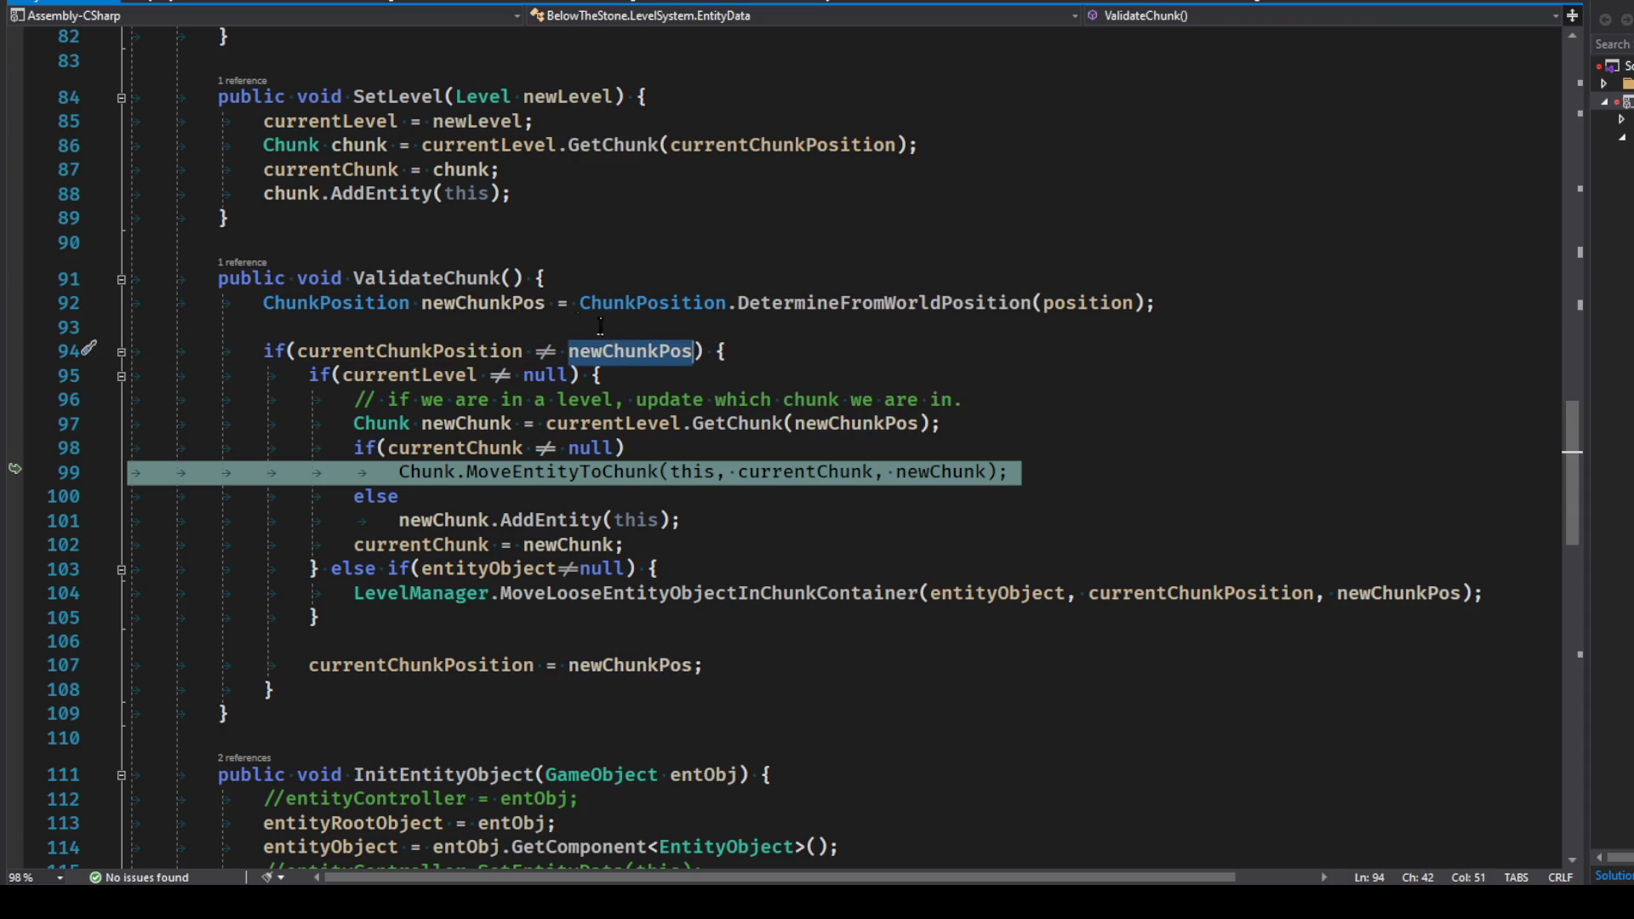
left_click_drag(1205, 304, 250, 304)
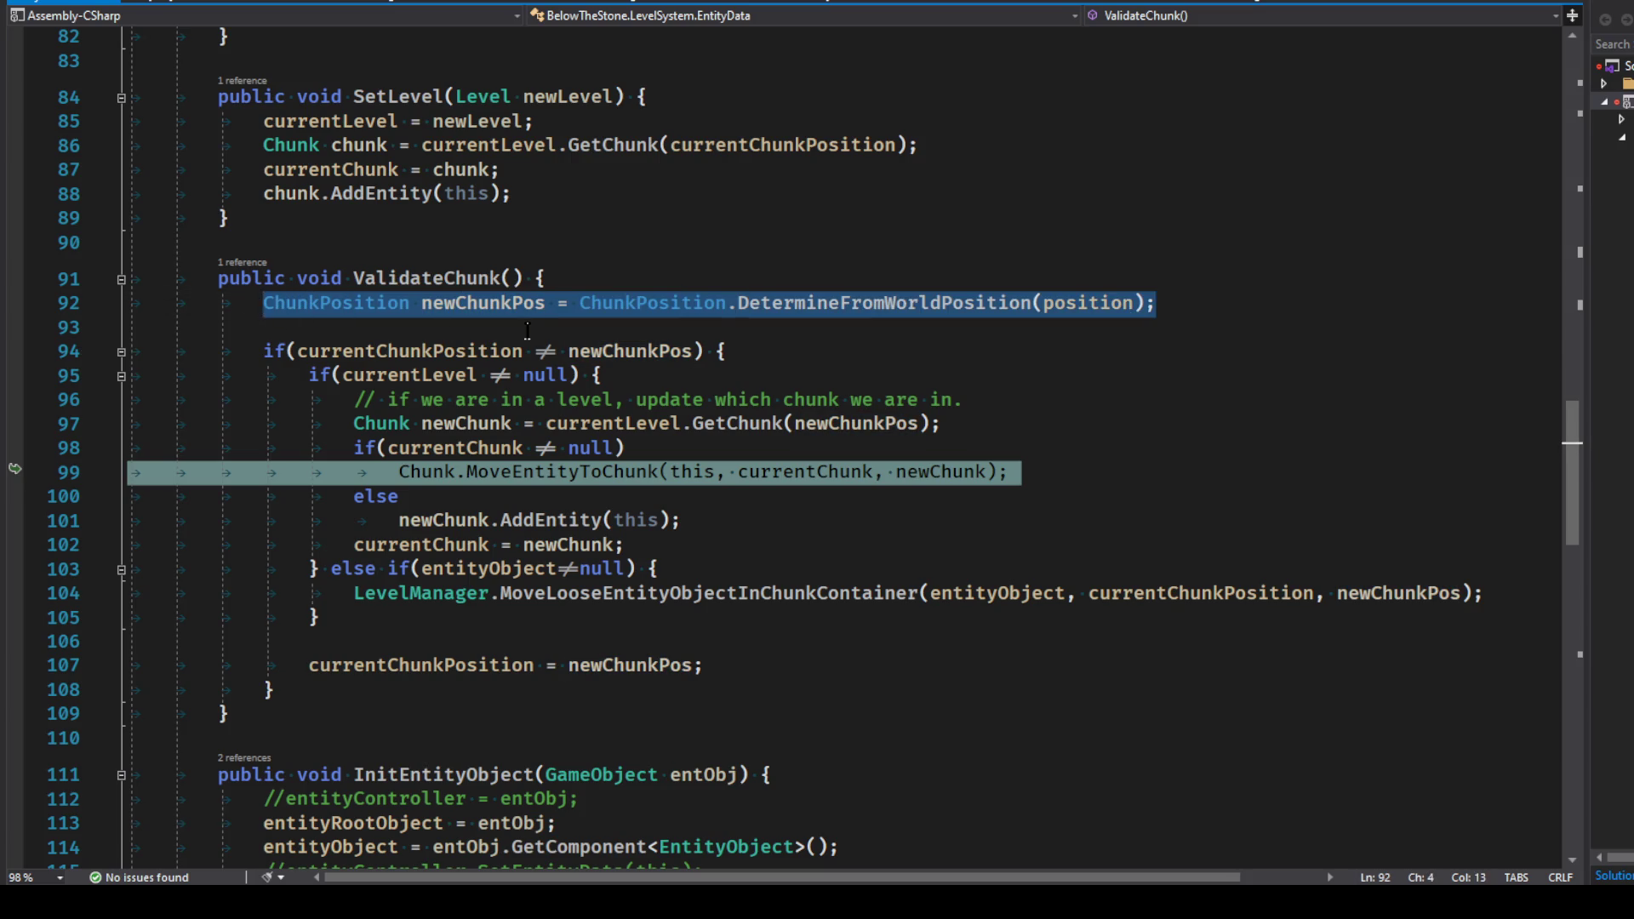
double_click(467, 355)
mouse_move(661, 360)
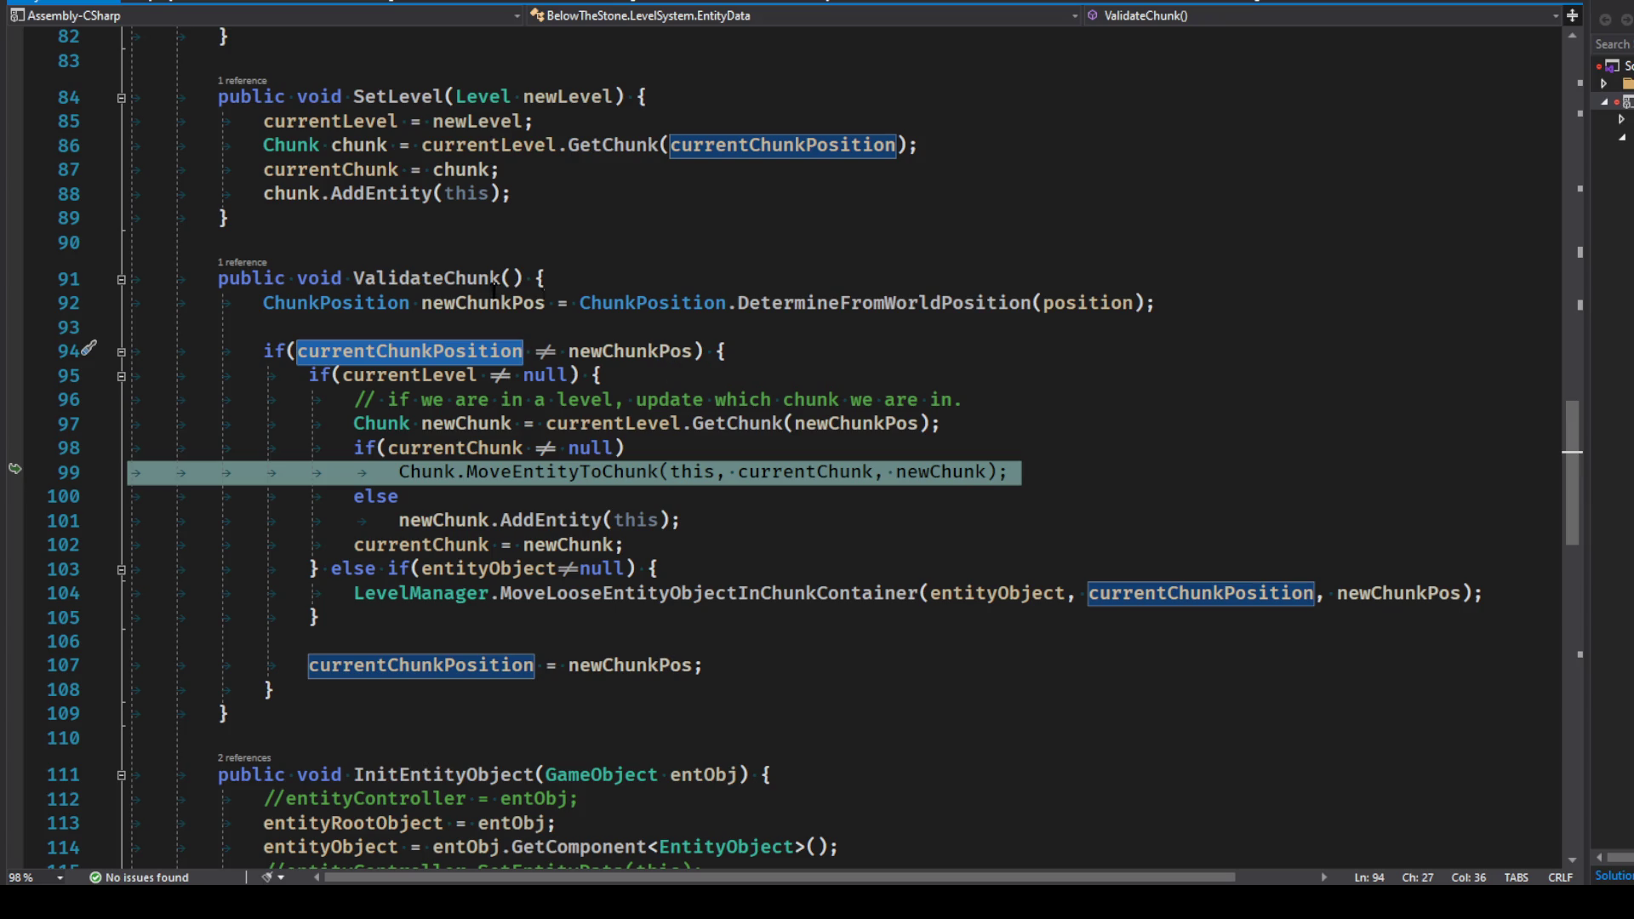
mouse_move(454, 354)
Step: Review currentLevel, the newChunk assignment and MoveEntityToChunk call, then continue to the AddEntity breakpoint
double_click(421, 375)
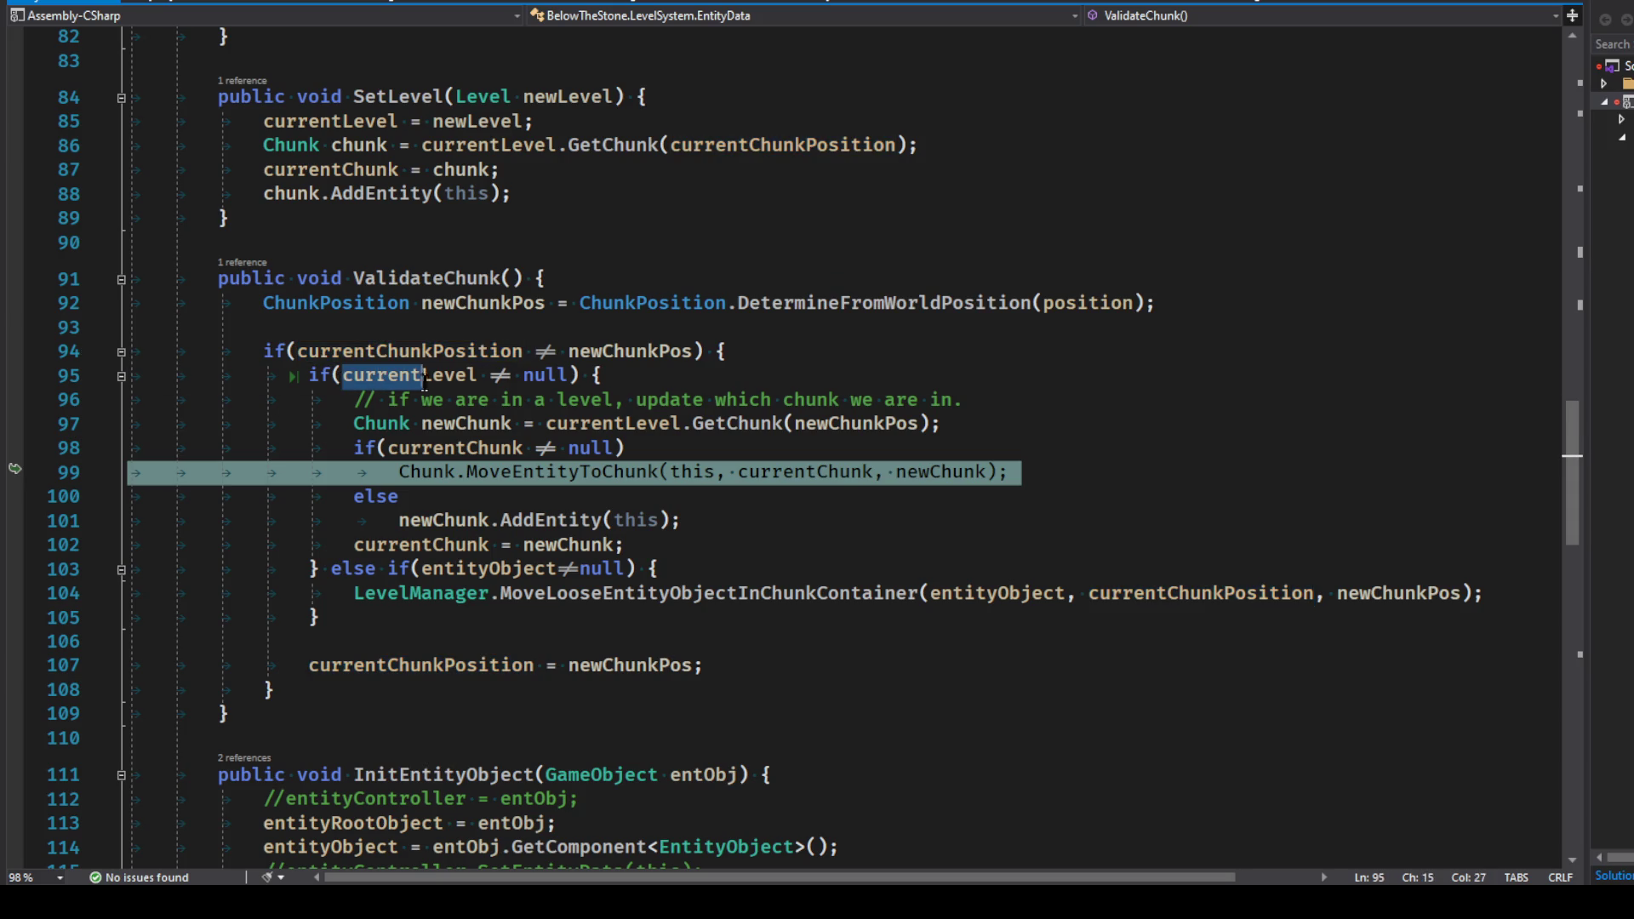
left_click(647, 380)
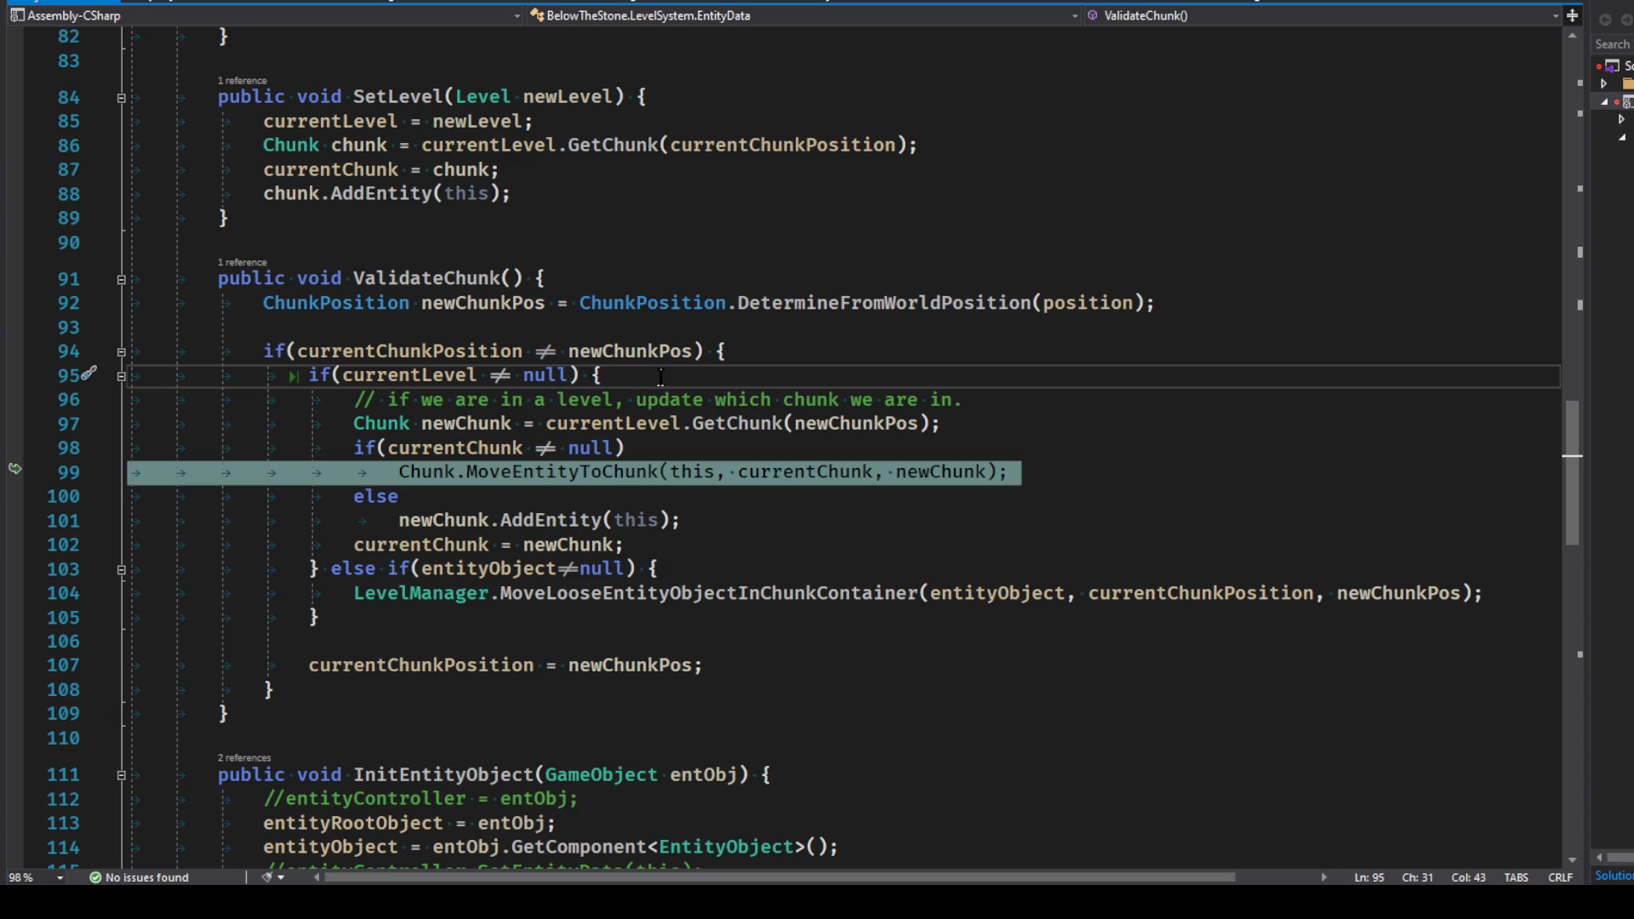
scroll(681, 394, "down", 1)
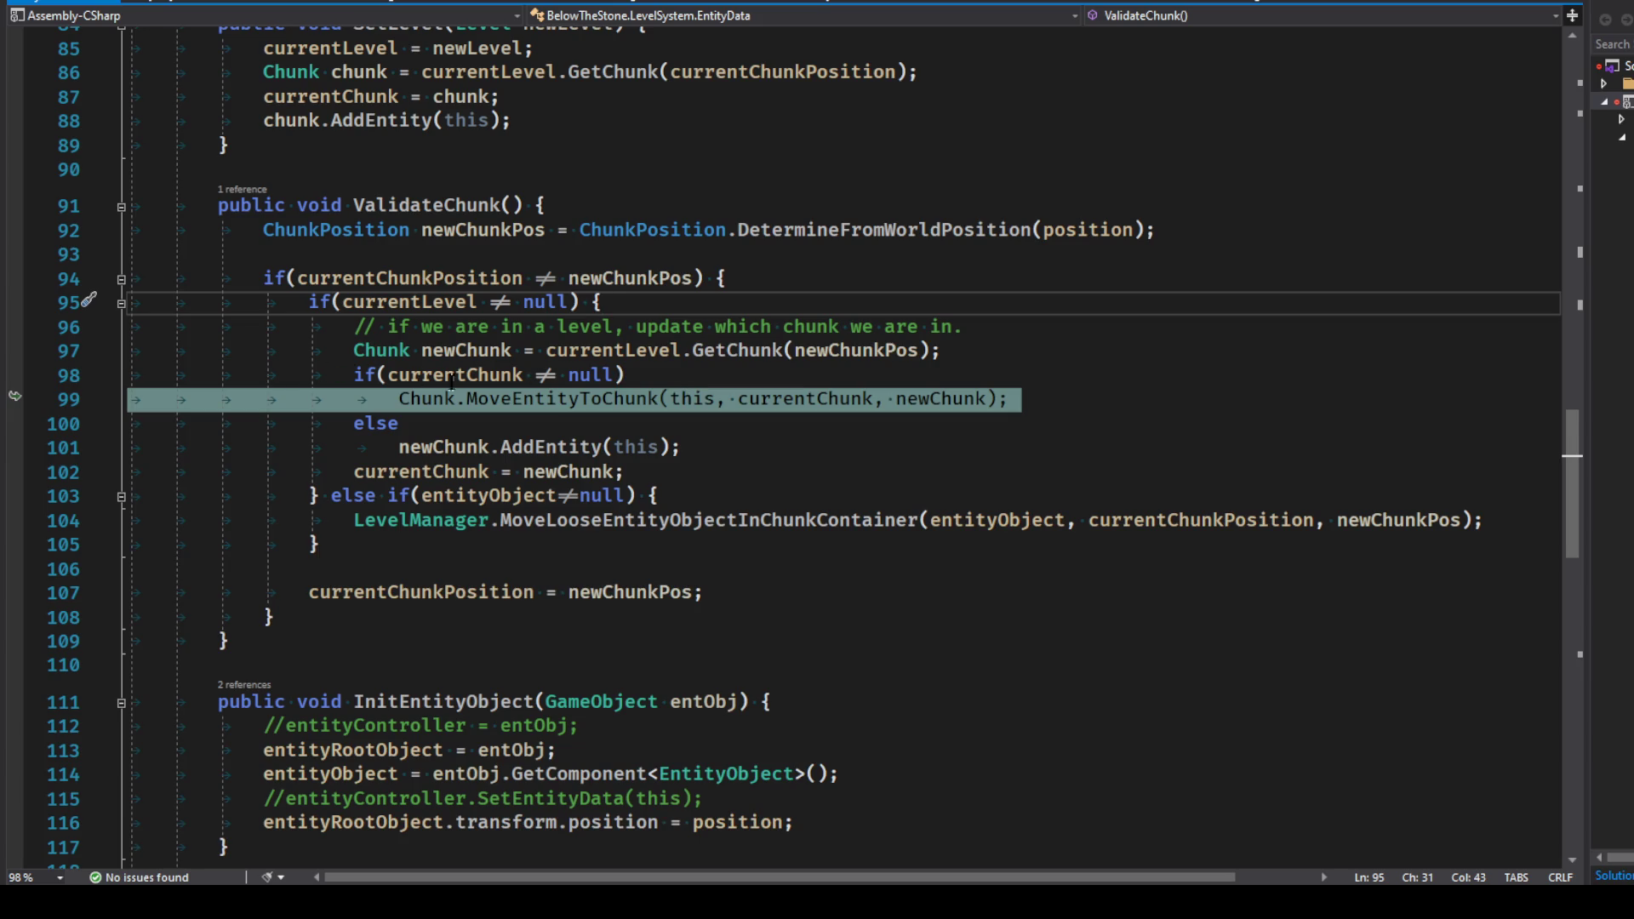
mouse_move(558, 345)
left_click_drag(355, 350, 942, 353)
left_click(960, 358)
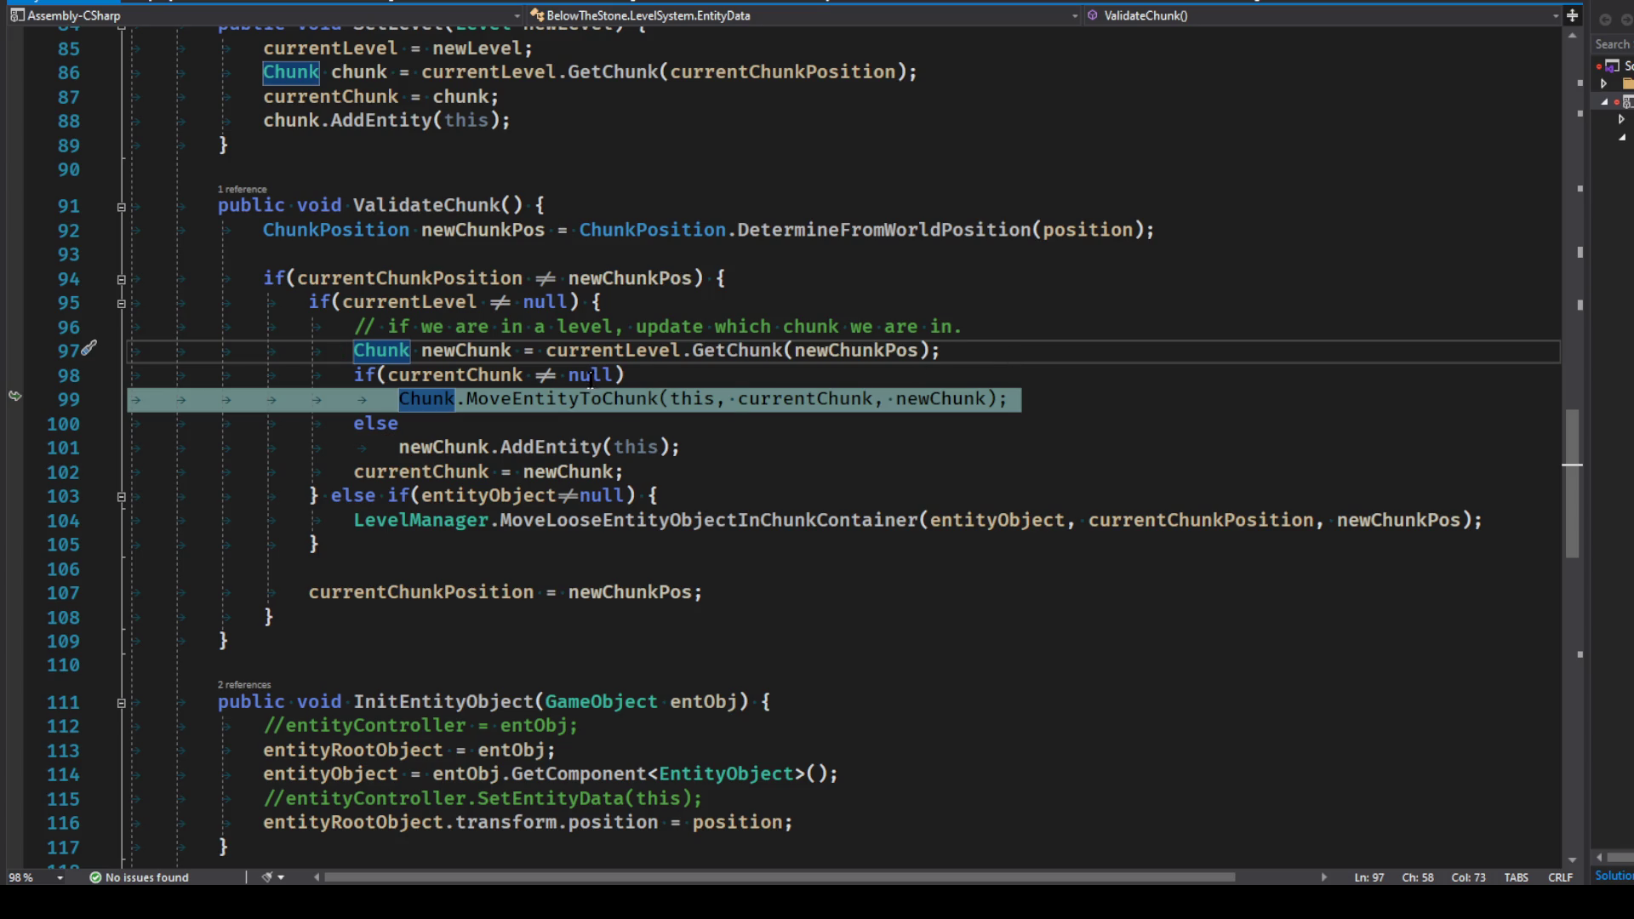
left_click_drag(522, 399, 658, 397)
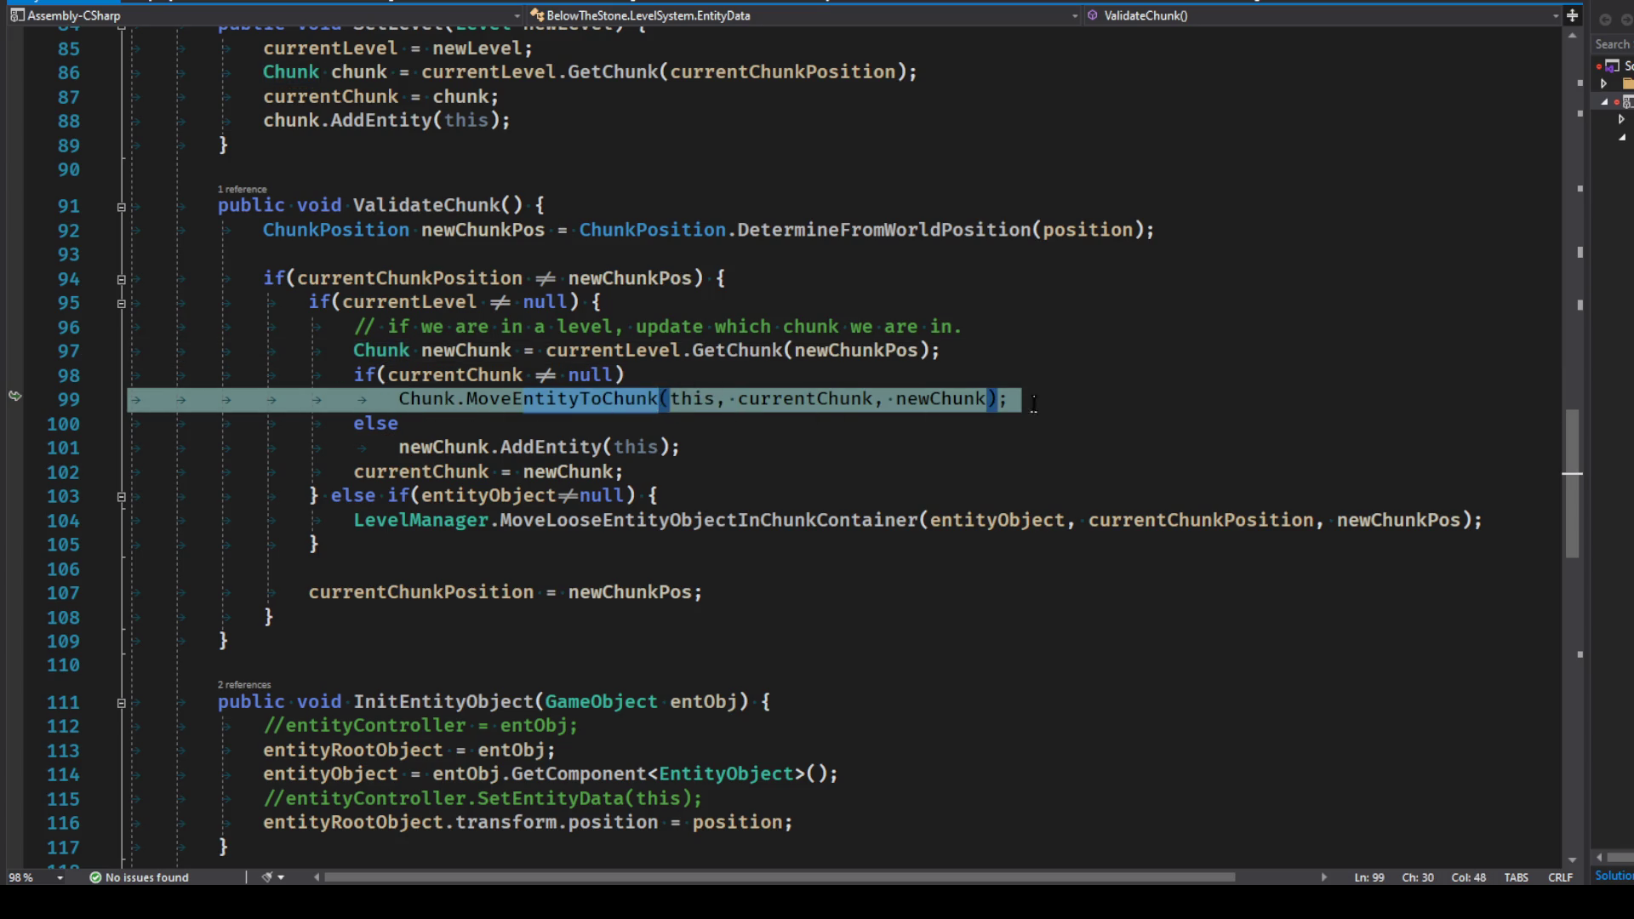
double_click(562, 398)
mouse_move(982, 393)
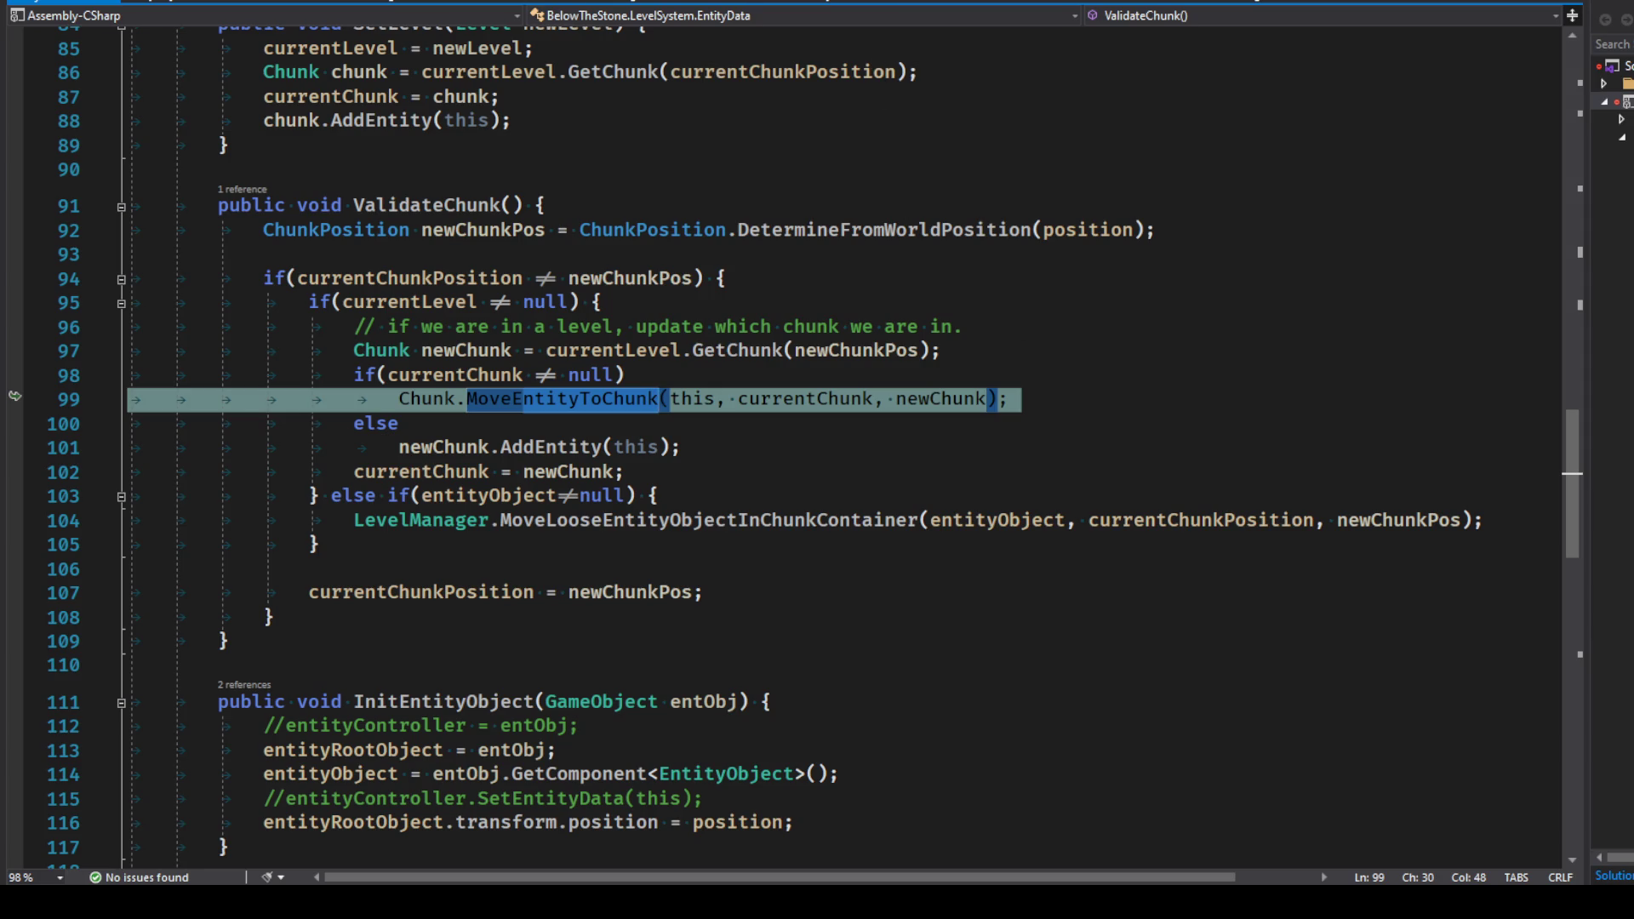
key("F5")
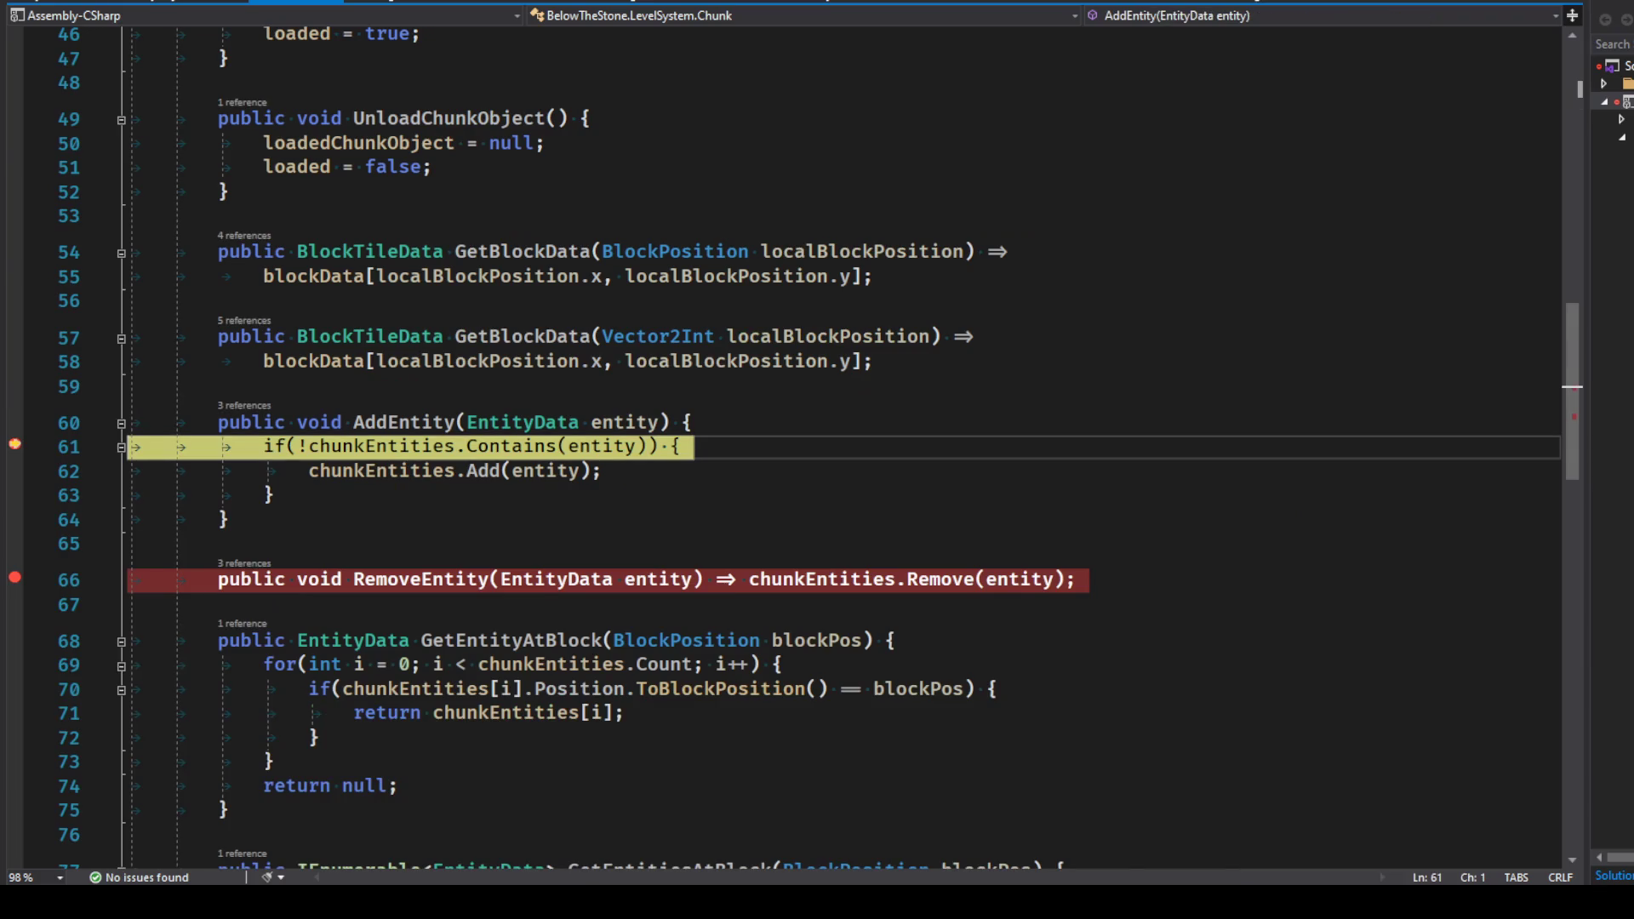
Step: Continue past AddEntity, then select Tattie(Clone) in Unity and drag it up and right
key("F5")
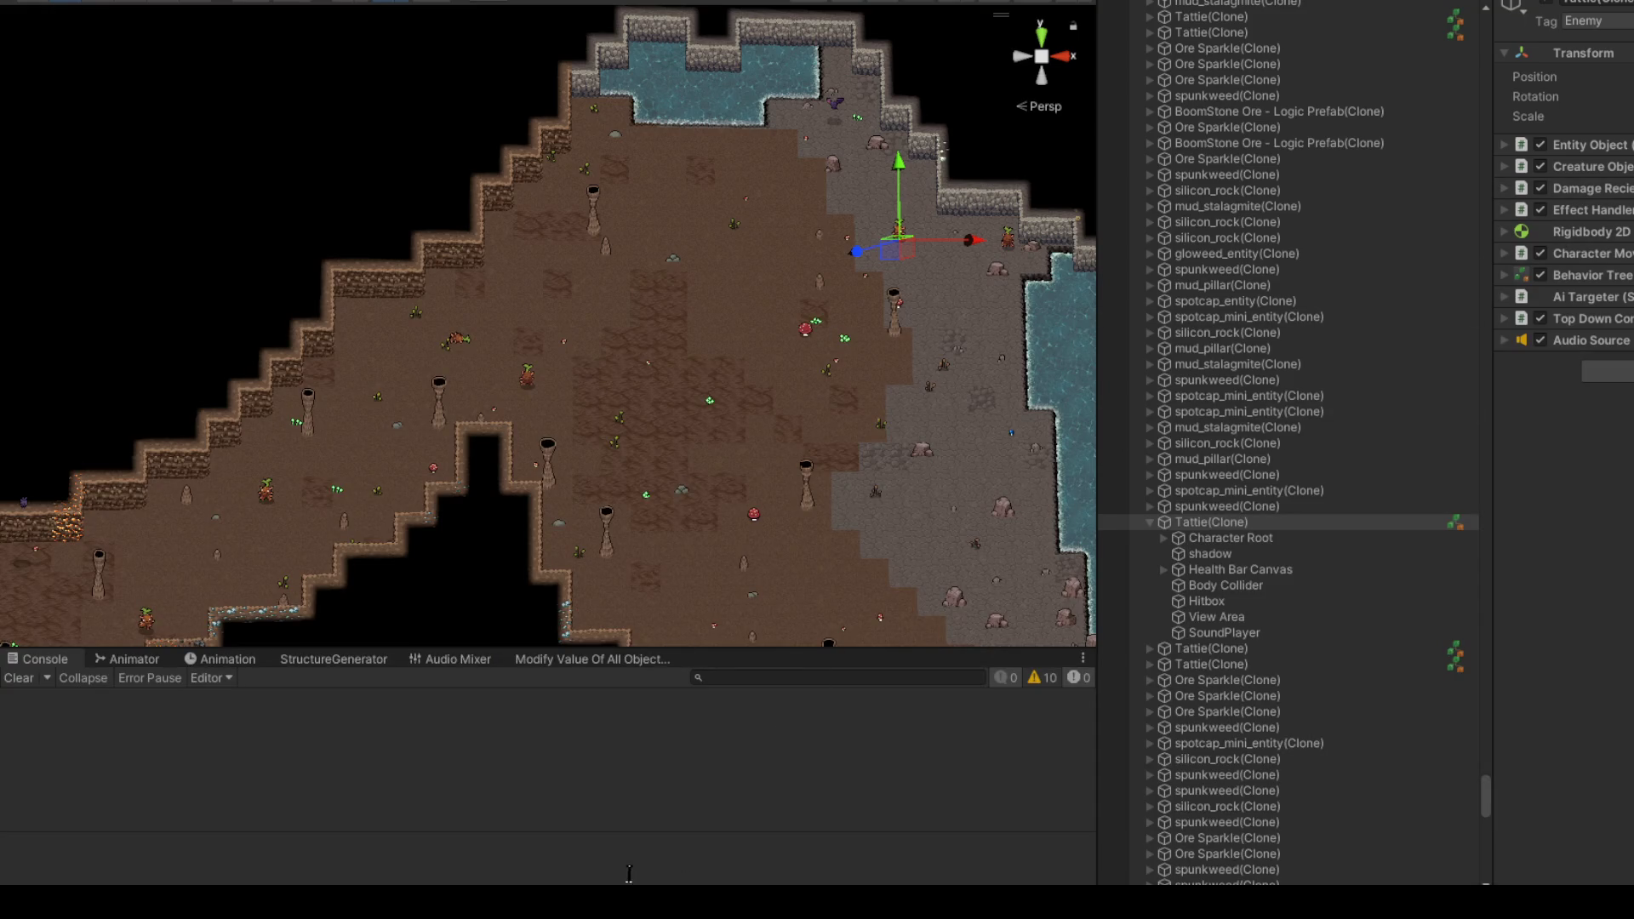
key("alt+Tab")
key("alt+Tab")
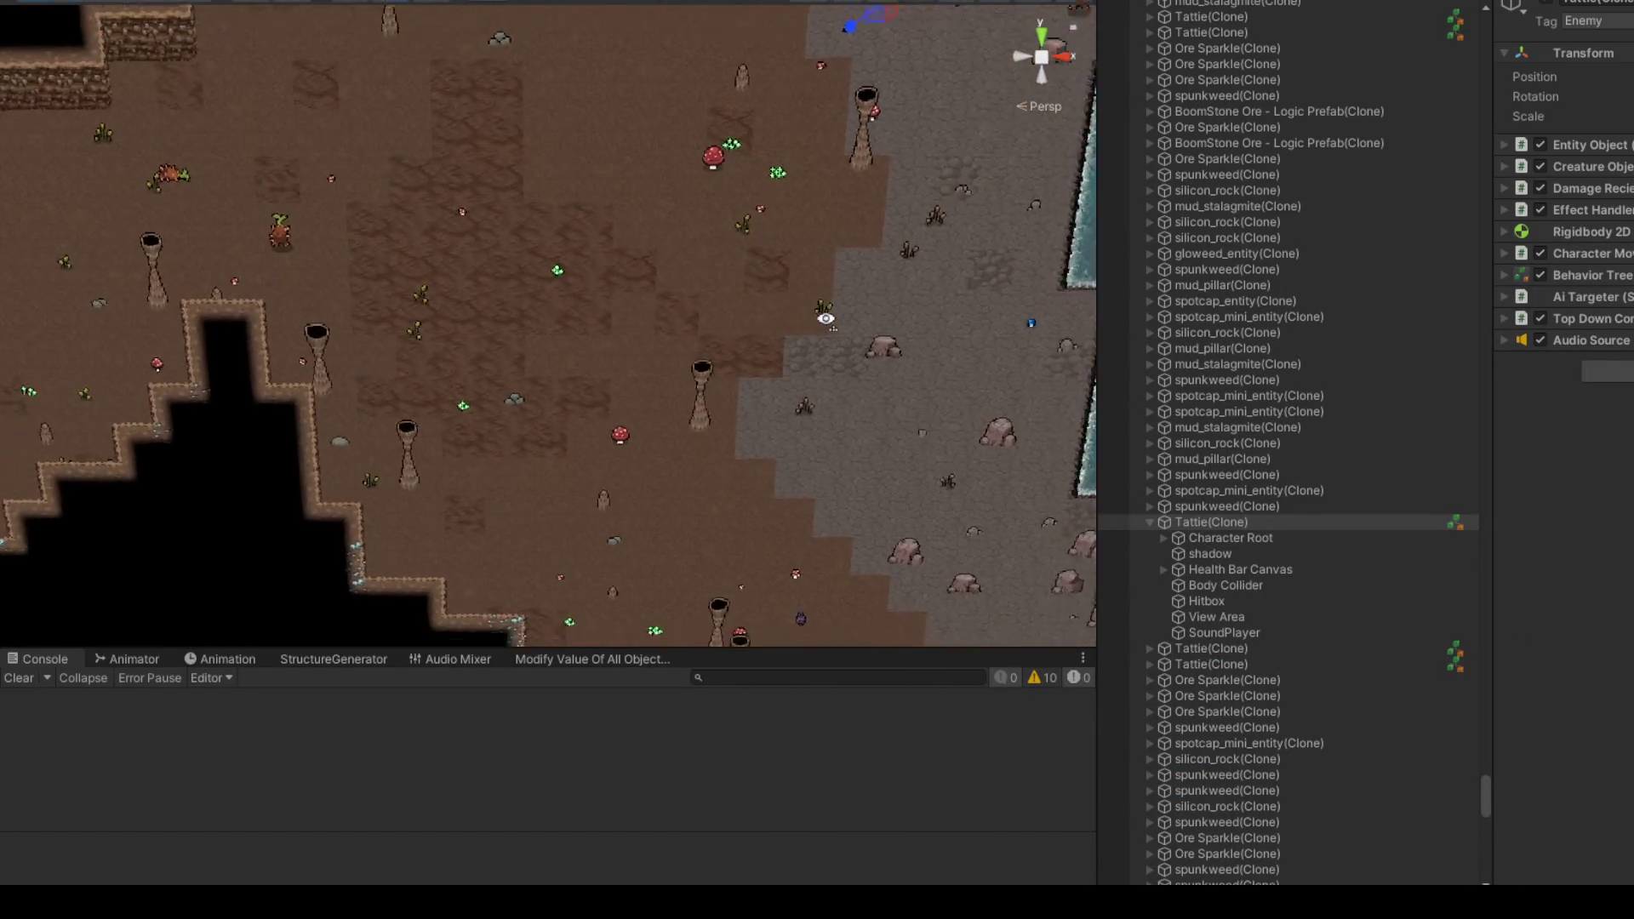
left_click(1218, 526)
mouse_move(421, 290)
left_mouse_down()
mouse_move(810, 109)
mouse_move(906, 89)
left_mouse_up()
Step: Orbit the Scene view over the cave map and nudge Tattie up and left until RemoveEntity breaks
mouse_move(908, 208)
left_mouse_down()
mouse_move(861, 329)
mouse_move(889, 274)
mouse_move(1004, 434)
mouse_move(799, 376)
mouse_move(864, 398)
mouse_move(813, 401)
left_mouse_up()
mouse_move(728, 400)
left_mouse_down()
mouse_move(572, 368)
mouse_move(634, 389)
left_mouse_up()
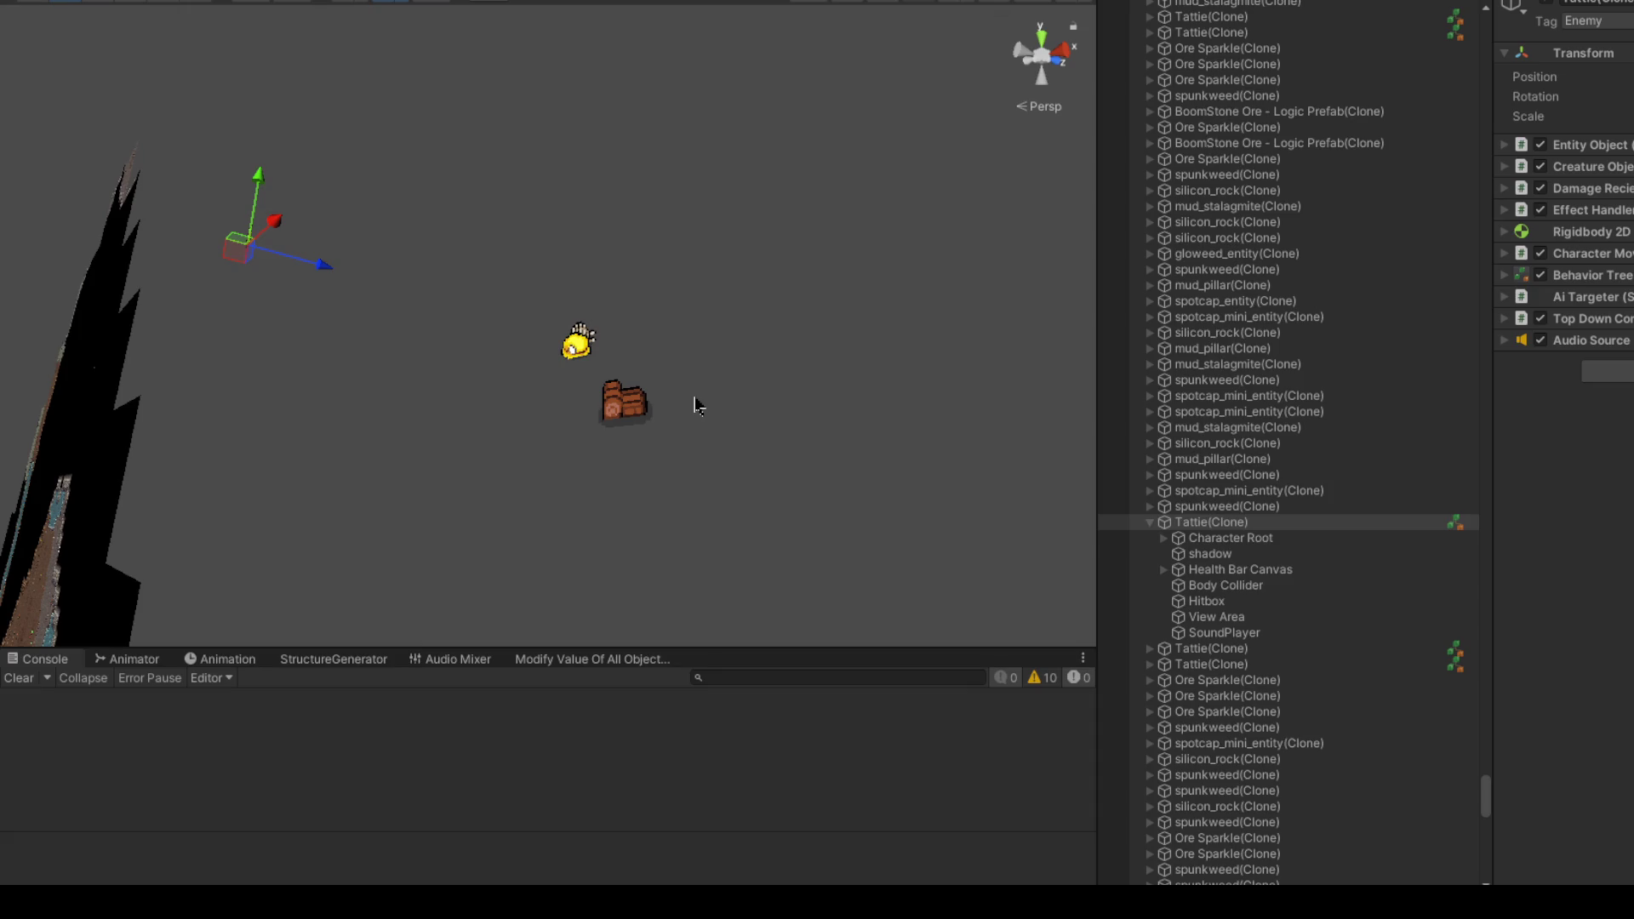
mouse_move(698, 303)
left_mouse_down()
mouse_move(751, 306)
mouse_move(814, 281)
mouse_move(812, 221)
mouse_move(876, 401)
mouse_move(379, 253)
left_mouse_up()
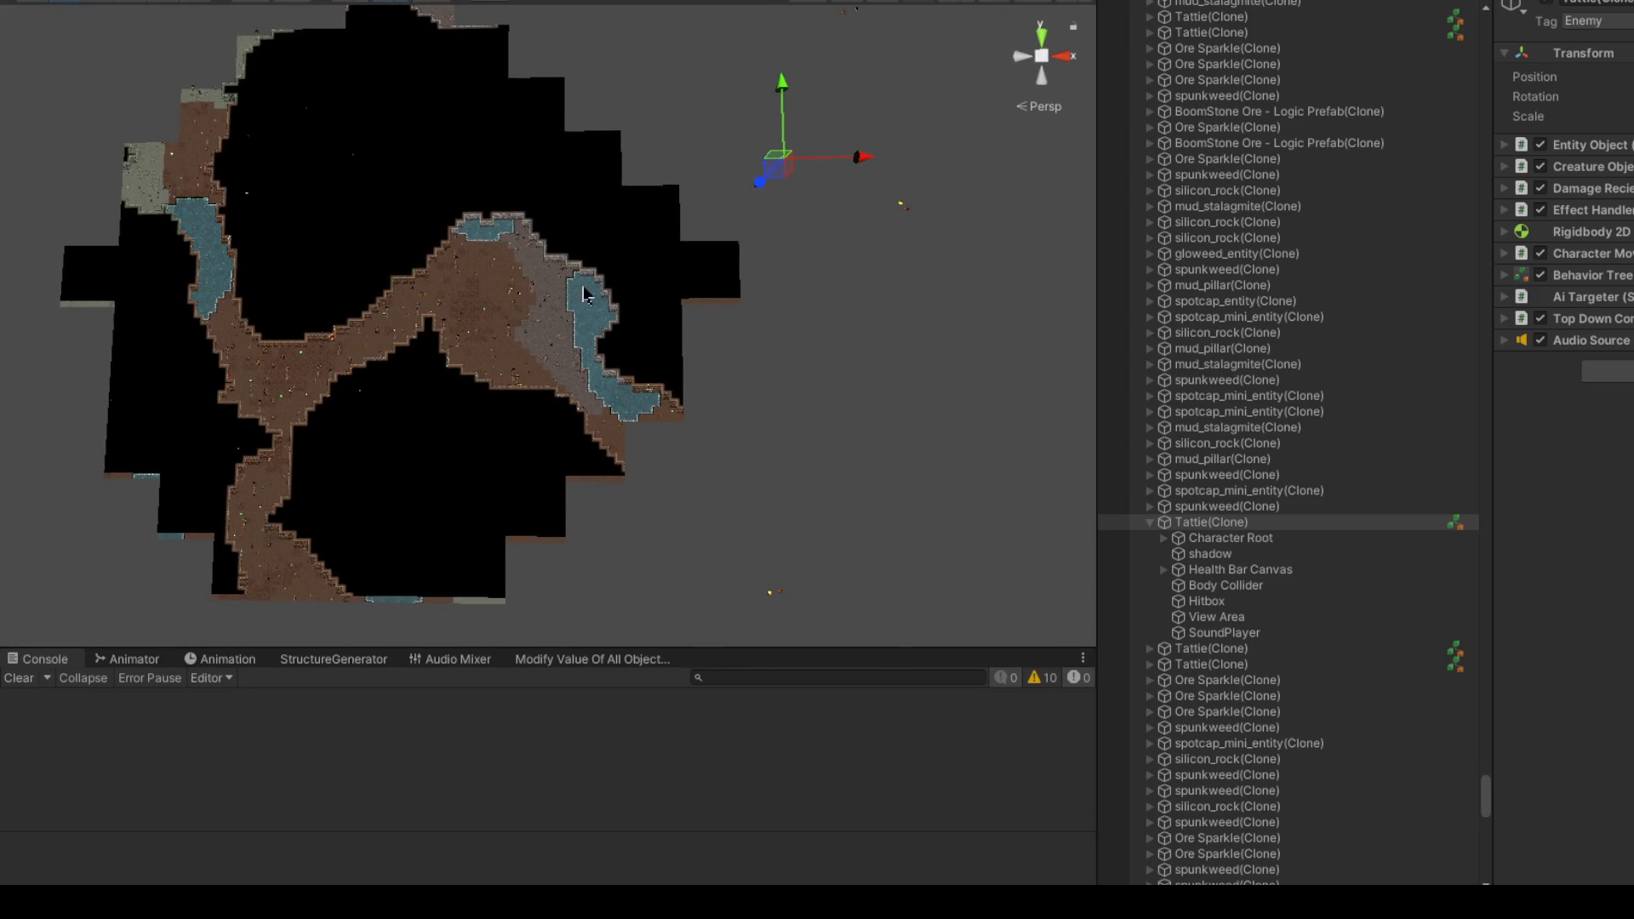
mouse_move(505, 272)
left_mouse_down()
mouse_move(647, 292)
mouse_move(561, 299)
mouse_move(584, 292)
mouse_move(755, 540)
left_mouse_up()
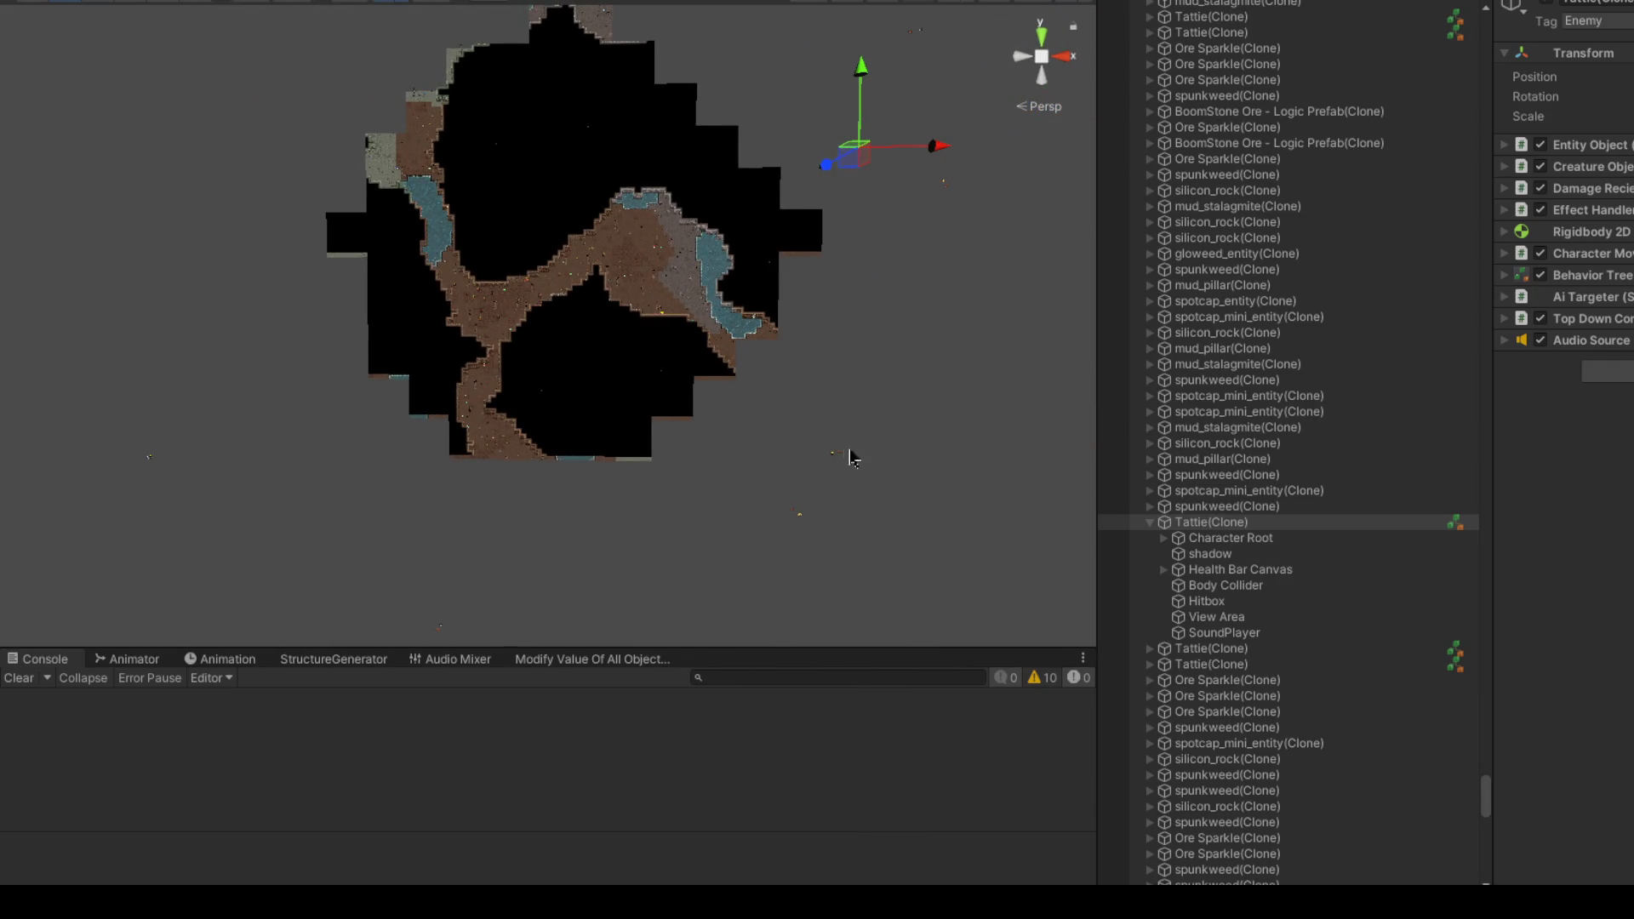
left_click_drag(902, 485, 882, 496)
mouse_move(799, 457)
left_mouse_down()
mouse_move(715, 419)
mouse_move(717, 316)
mouse_move(606, 336)
mouse_move(618, 279)
left_mouse_up()
scroll(621, 289, "up", 3)
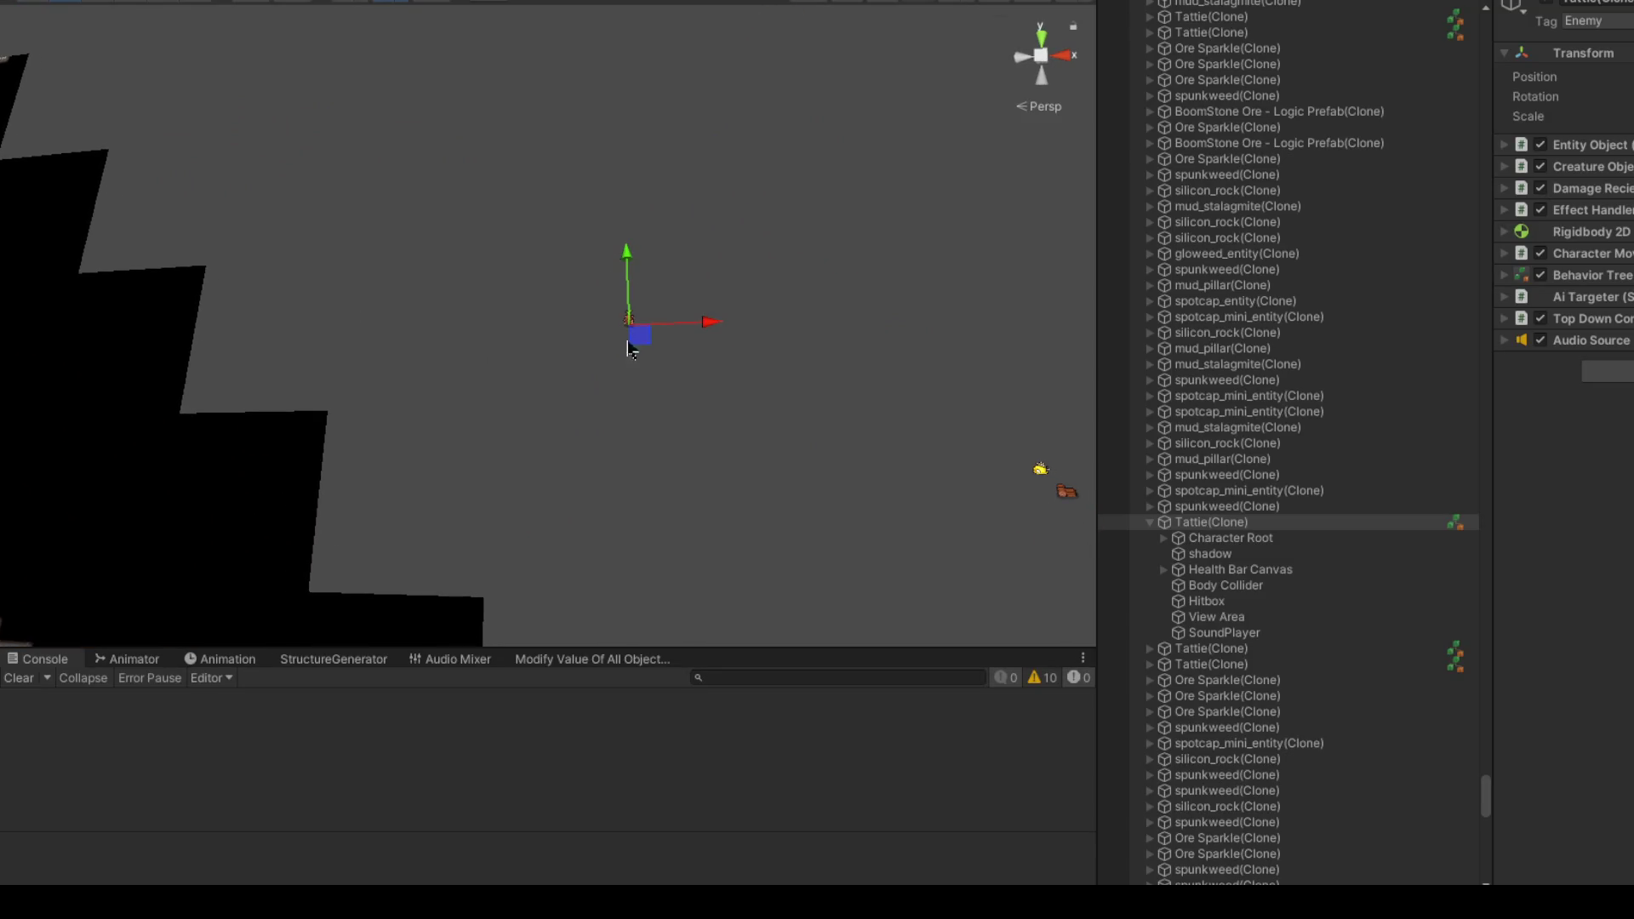
mouse_move(647, 341)
left_mouse_down()
mouse_move(643, 318)
mouse_move(591, 320)
left_mouse_up()
mouse_move(707, 428)
left_mouse_down()
mouse_move(697, 463)
mouse_move(595, 408)
mouse_move(614, 424)
mouse_move(647, 408)
left_mouse_up()
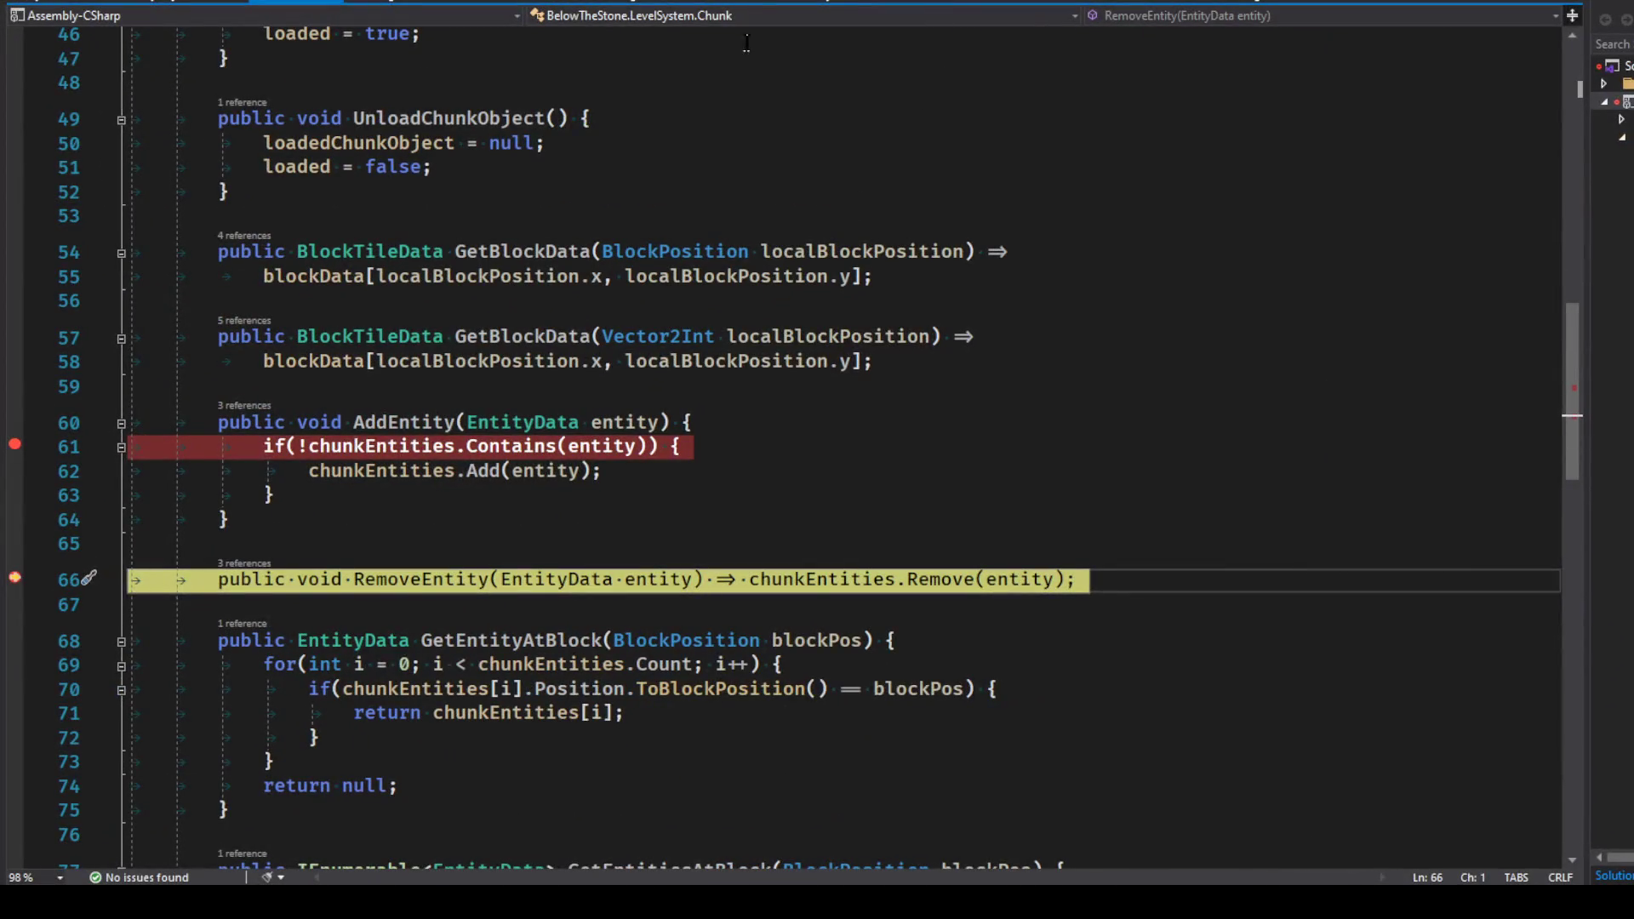
Step: Switch to the ValidateChunk stack frame and step into the MoveEntityToChunk call
left_click(851, 32)
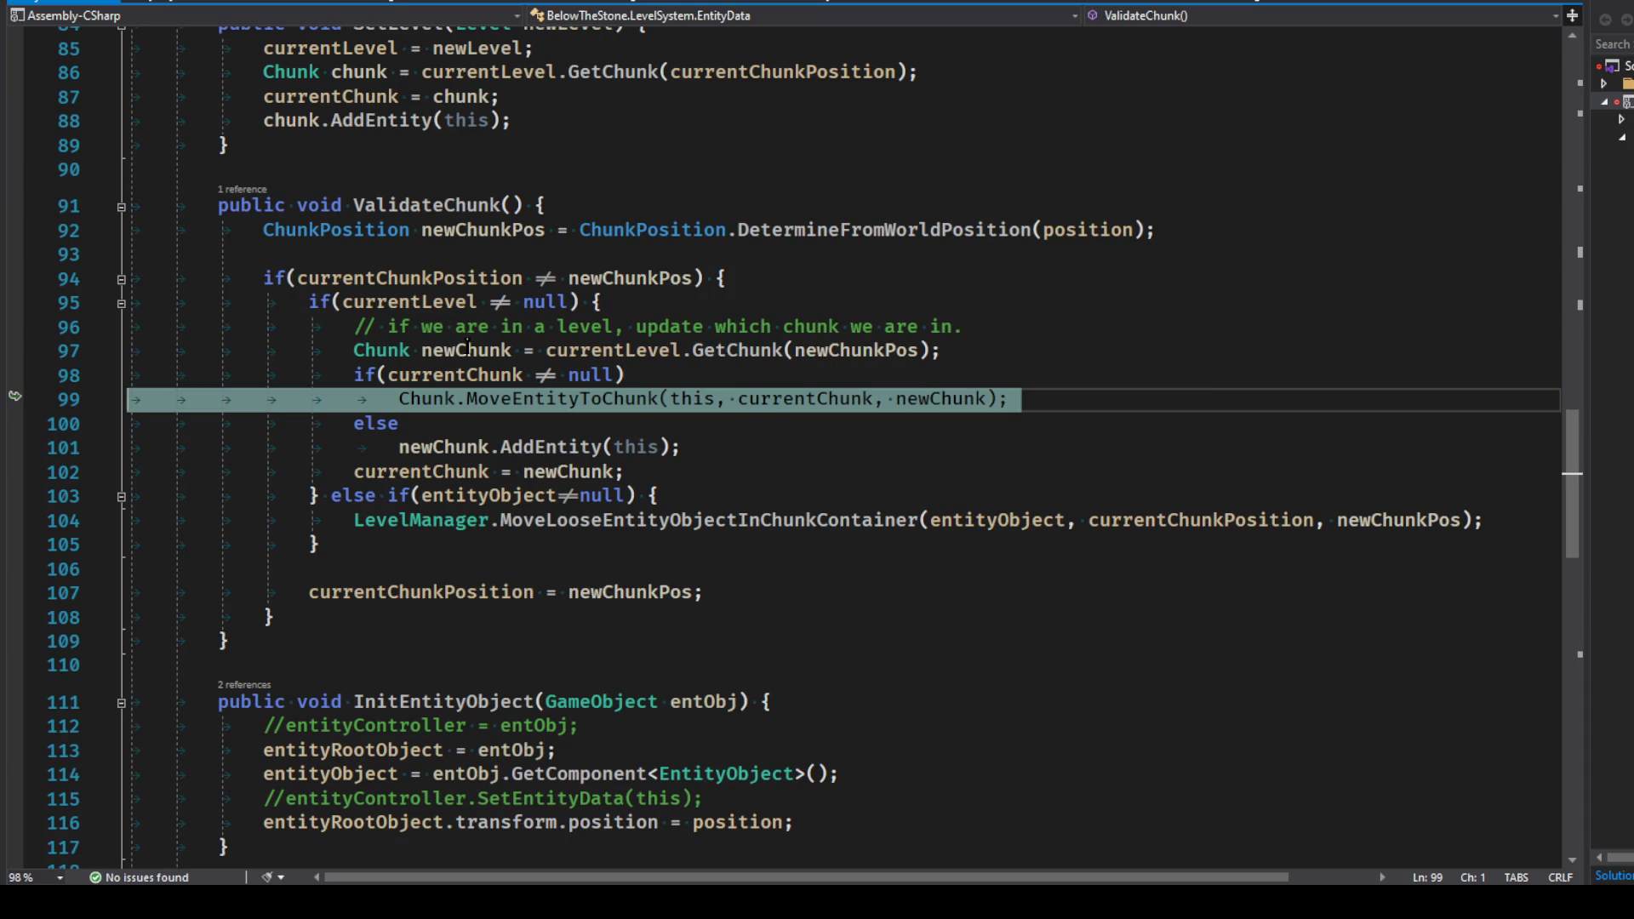
mouse_move(467, 347)
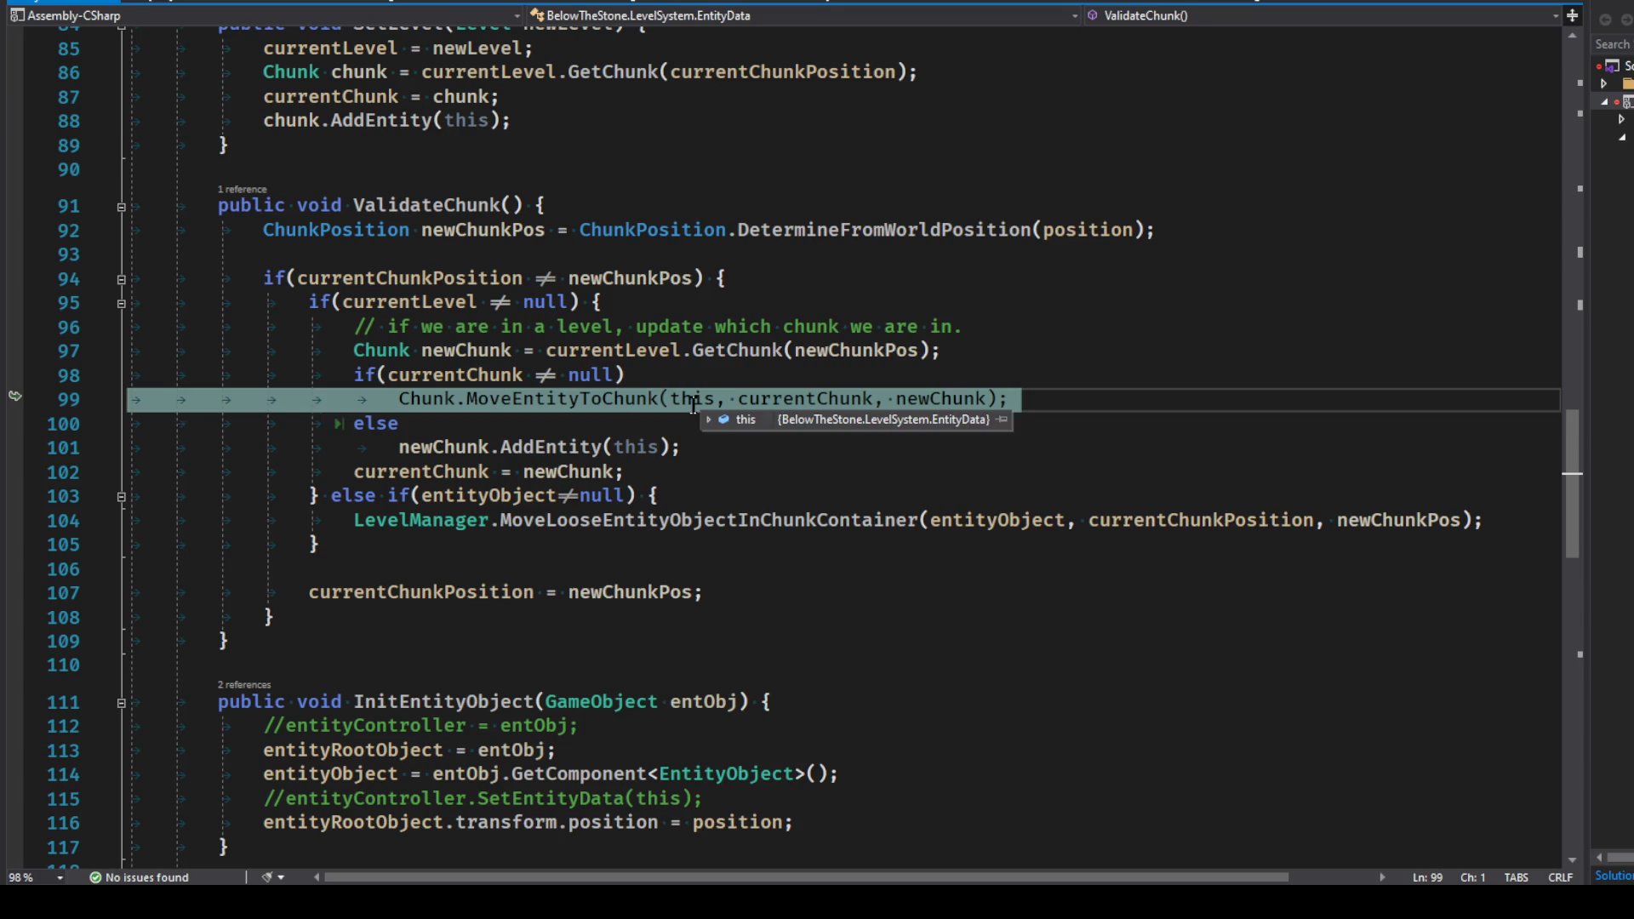
mouse_move(801, 397)
mouse_move(940, 392)
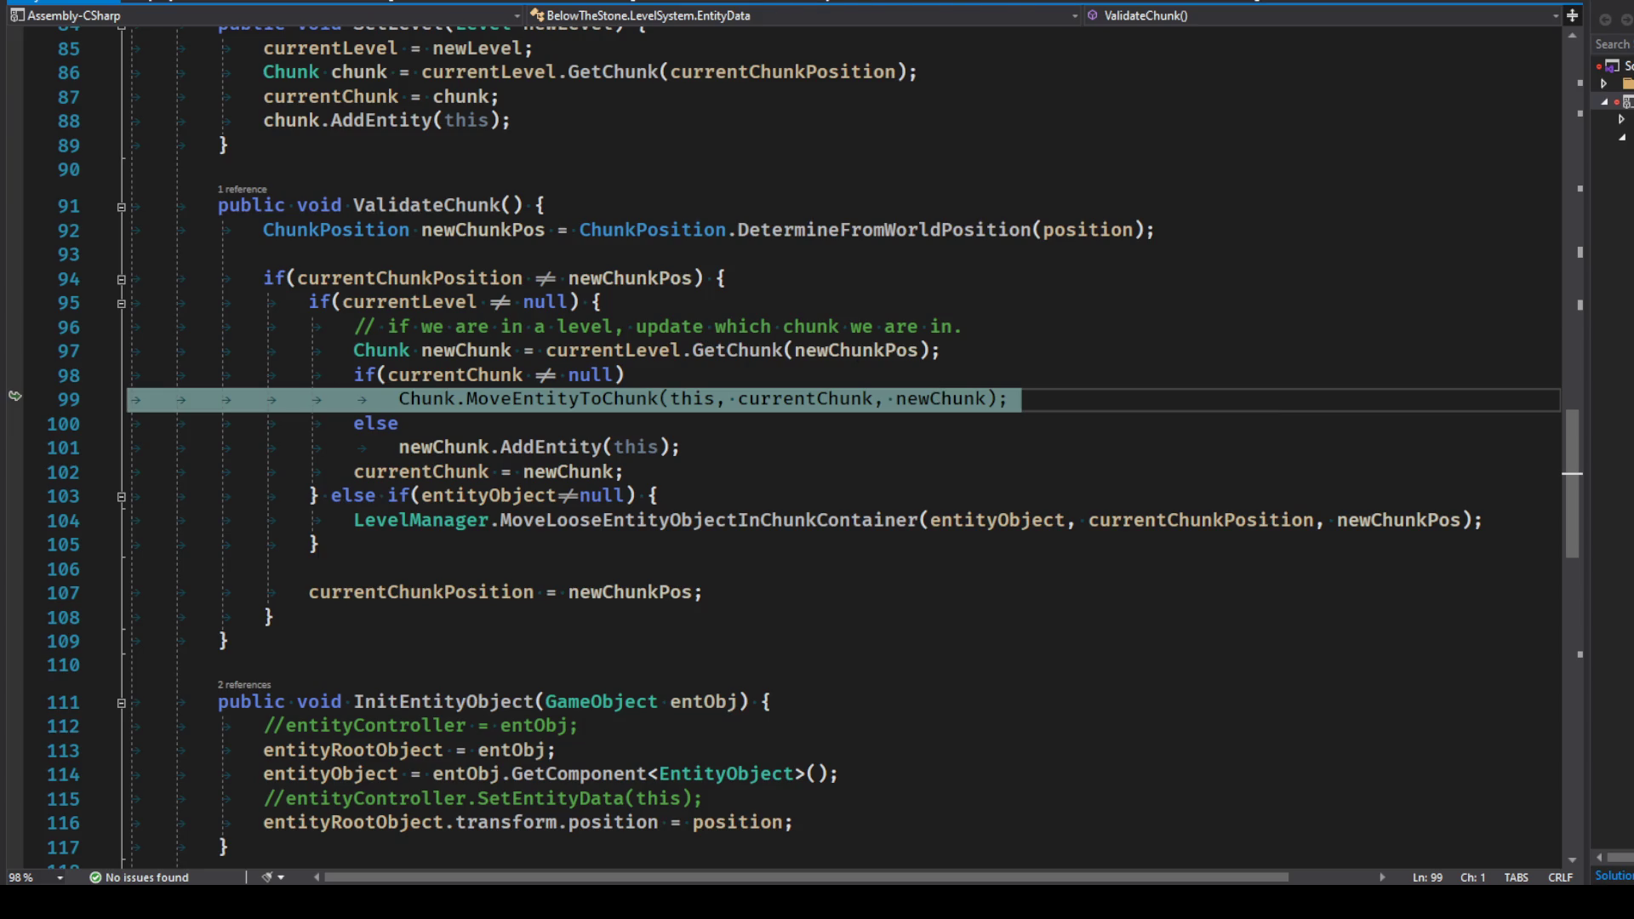
key("F11")
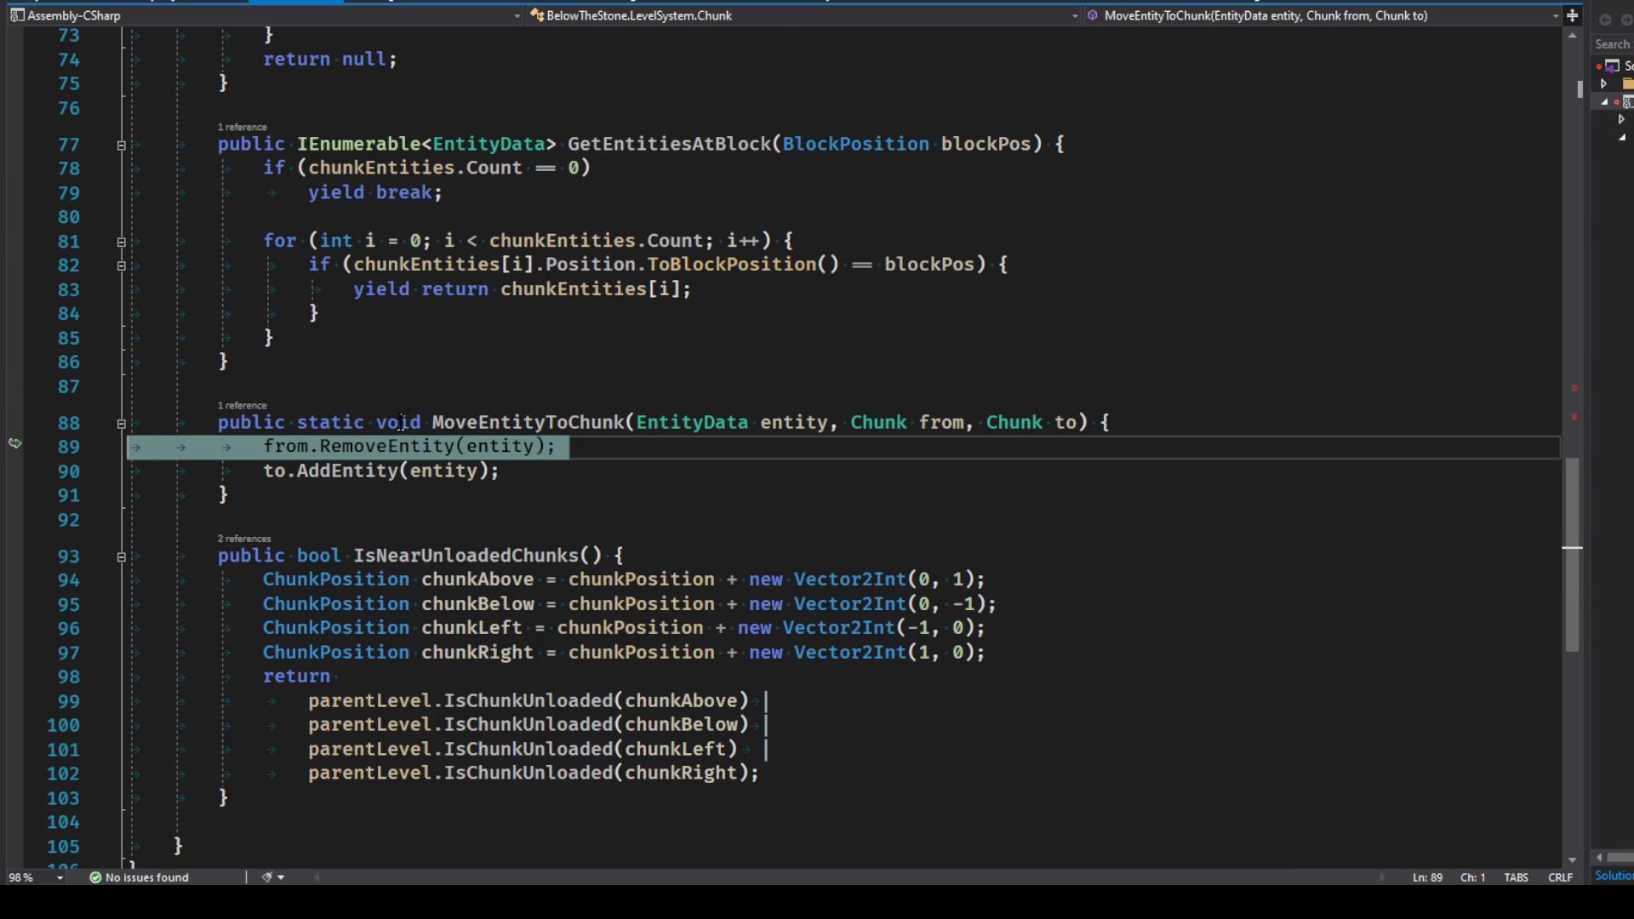
Step: Step over RemoveEntity into AddEntity, check the empty chunkEntities, and pass the Contains check to line 62
left_click(693, 440)
left_click(1192, 10)
left_click(1192, 15)
left_click(1192, 26)
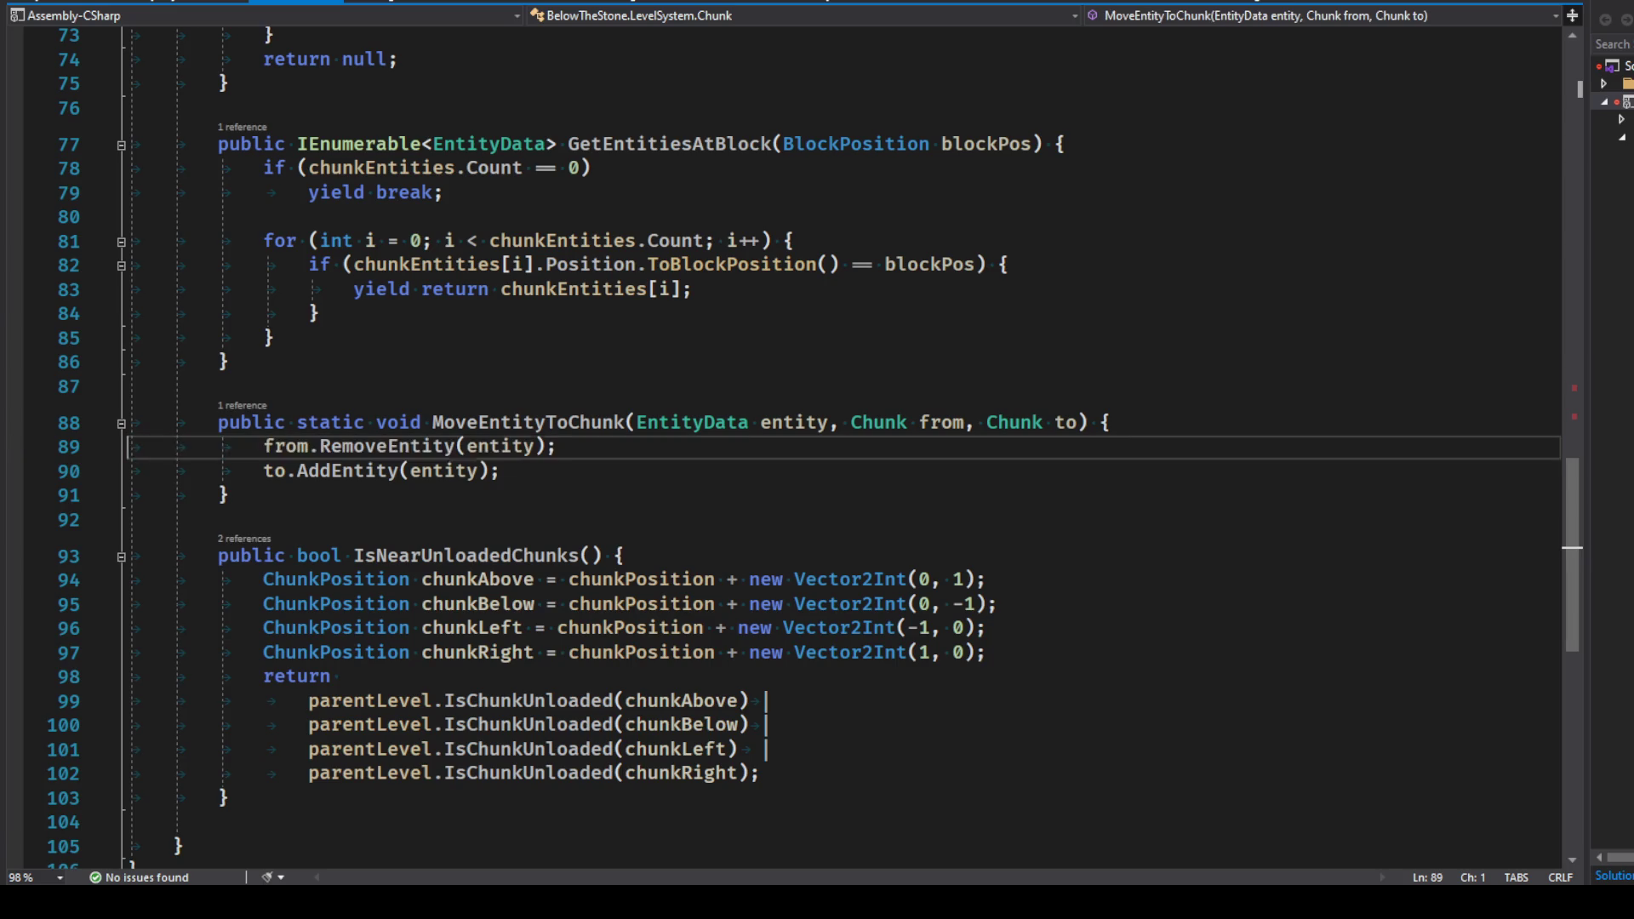
key("F10")
key("F11")
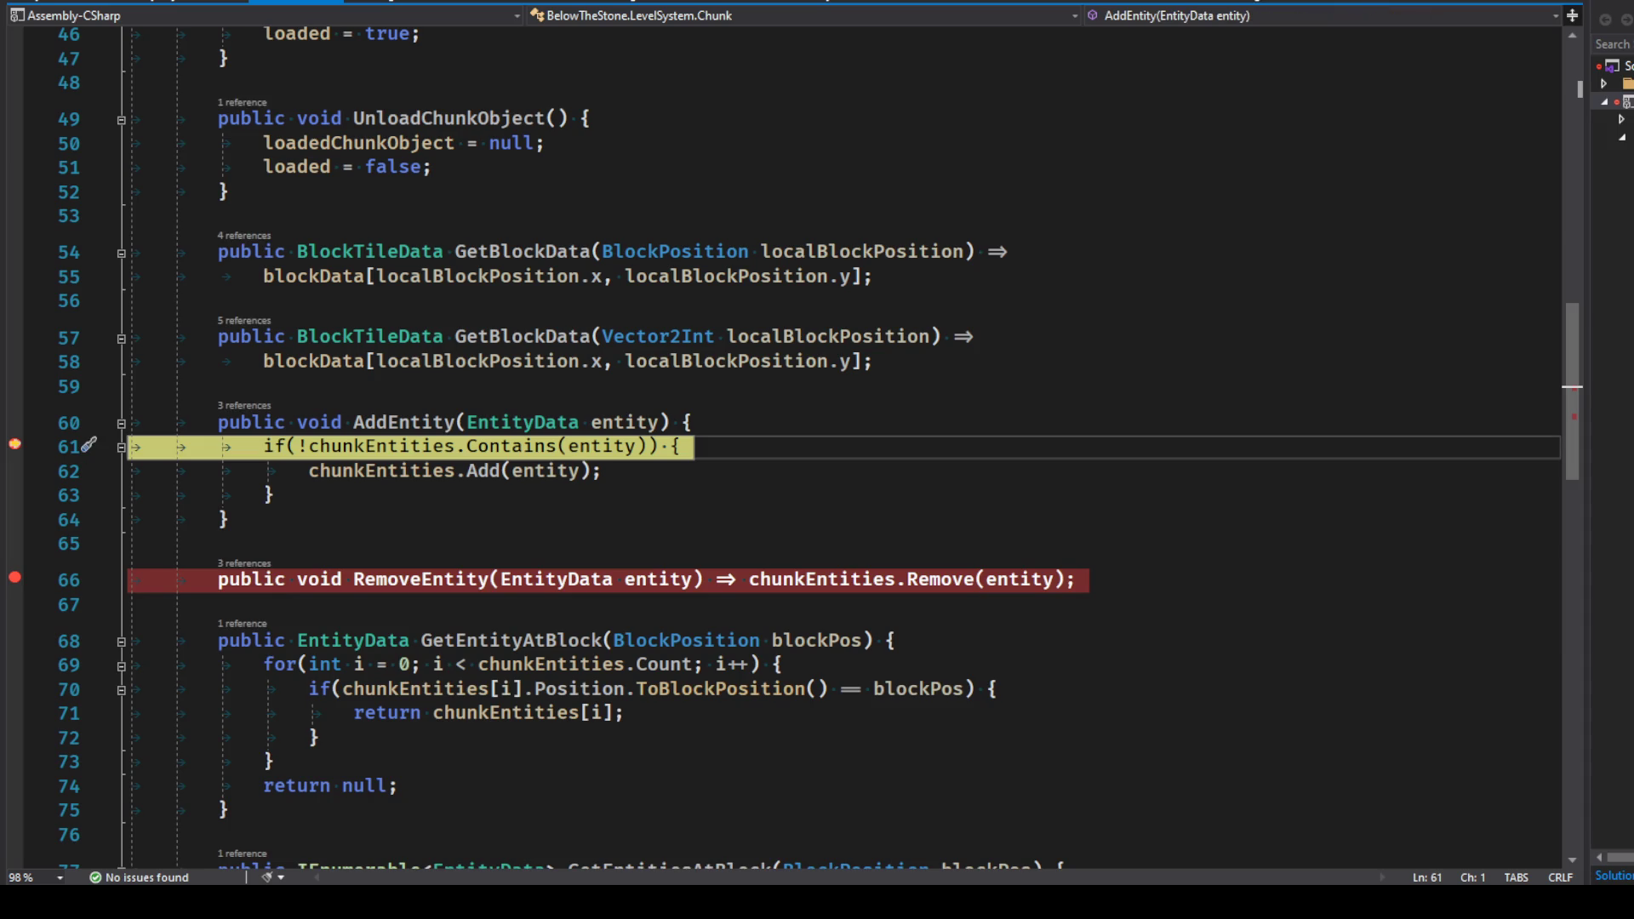
mouse_move(397, 441)
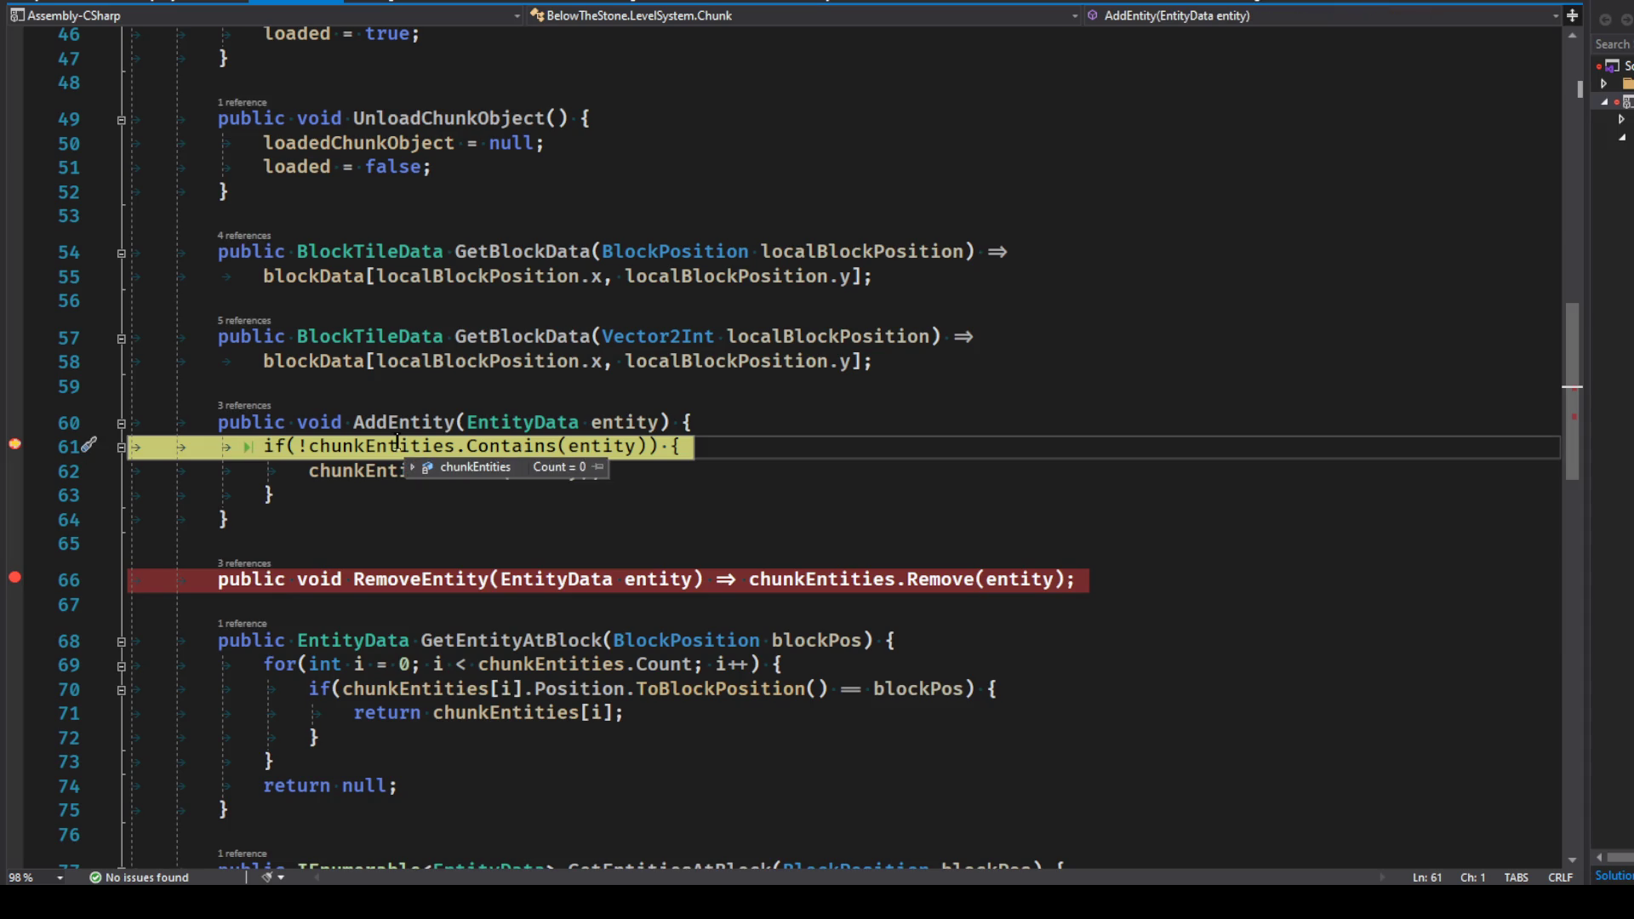
mouse_move(587, 449)
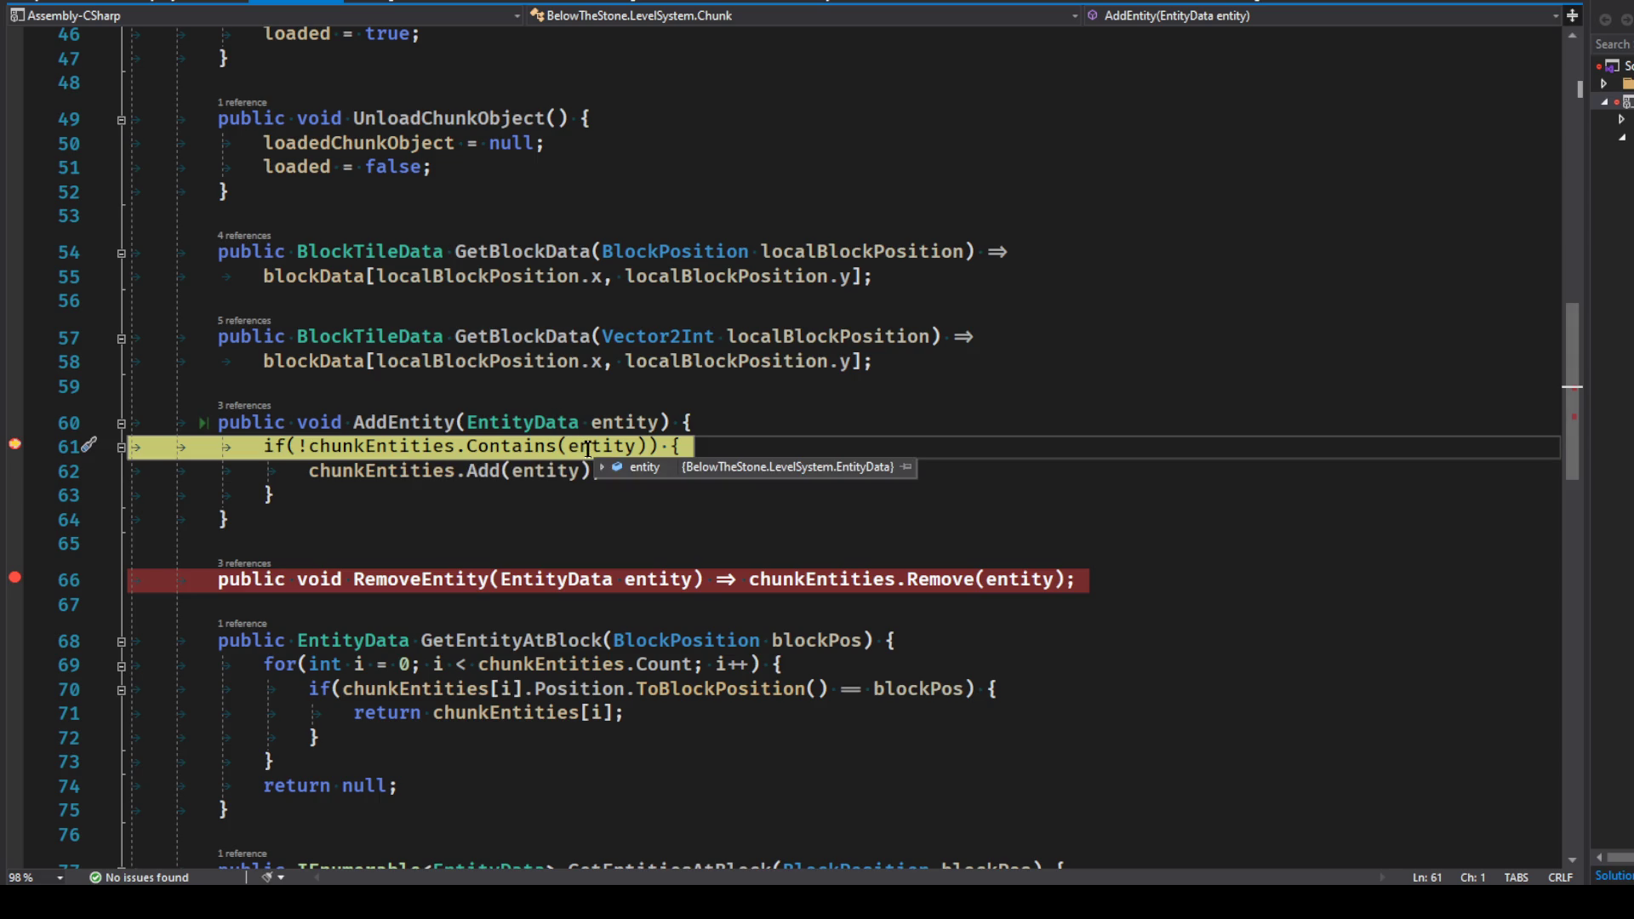
key("F10")
key("F10")
key("F10")
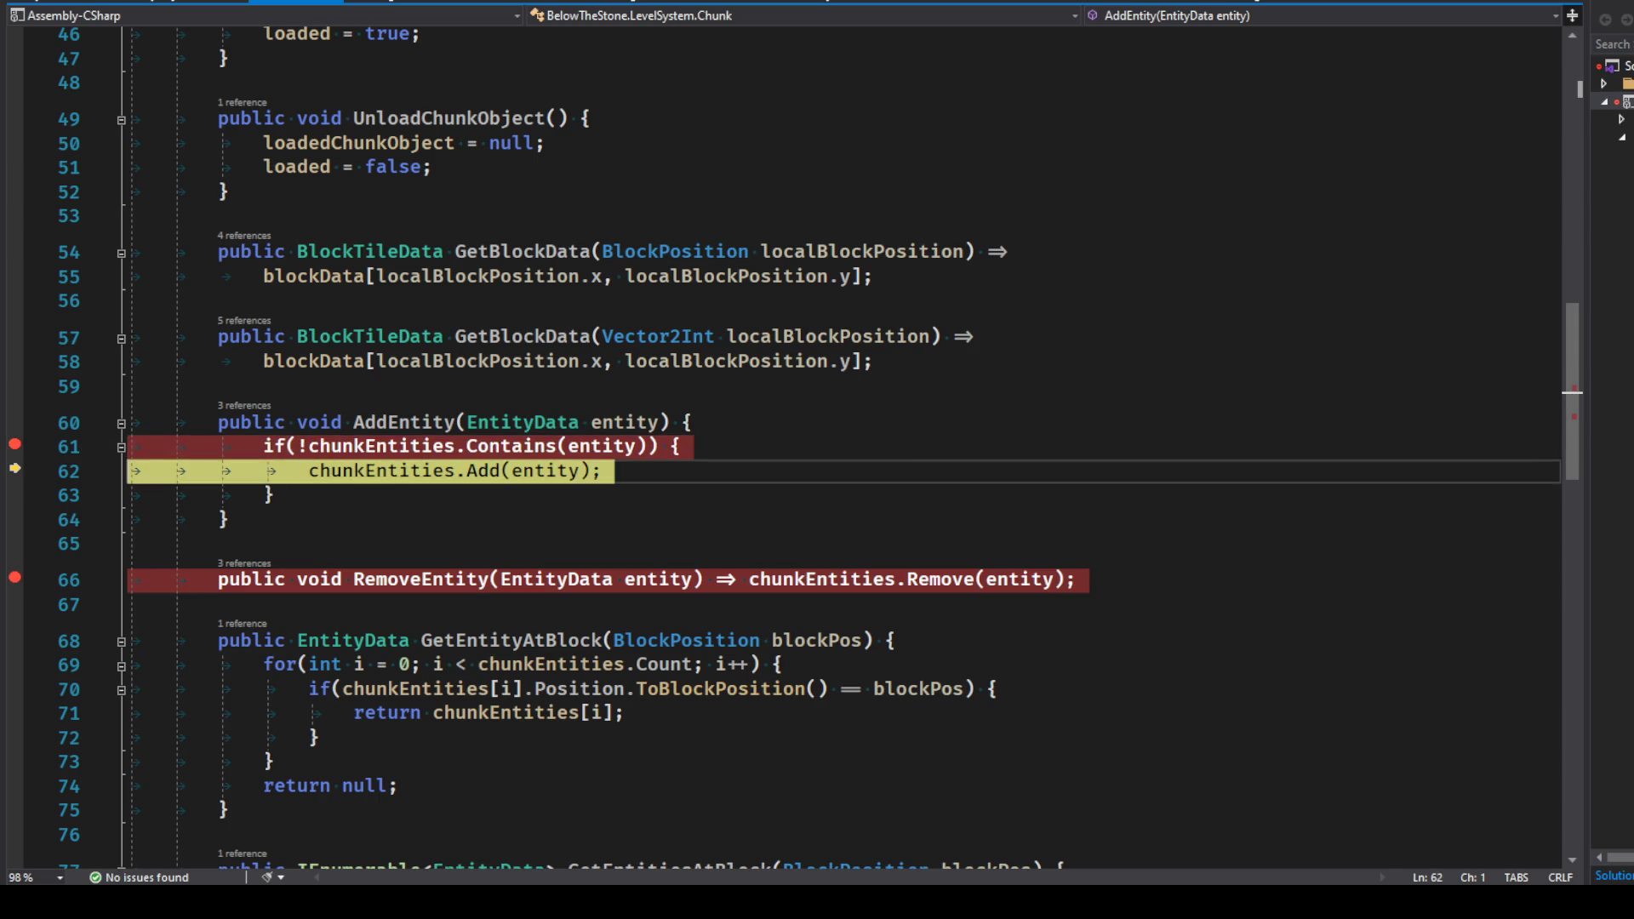
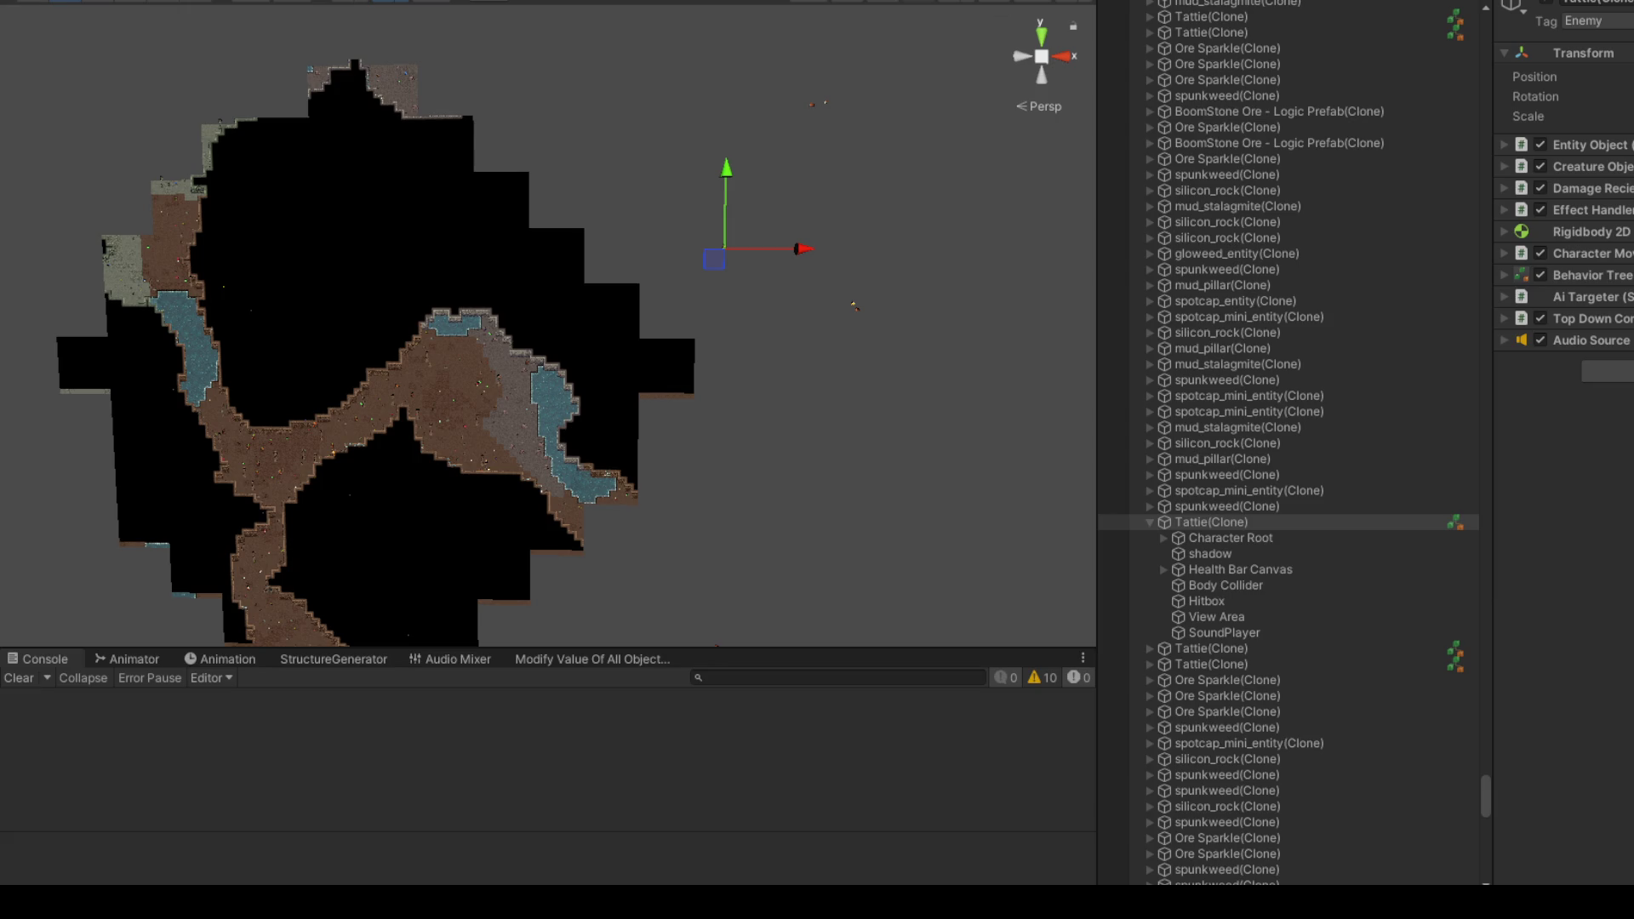
Step: Fly the Scene view up to the Tattie sprite and back, then expand its Rigidbody 2D component
scroll(542, 351, "up", 1)
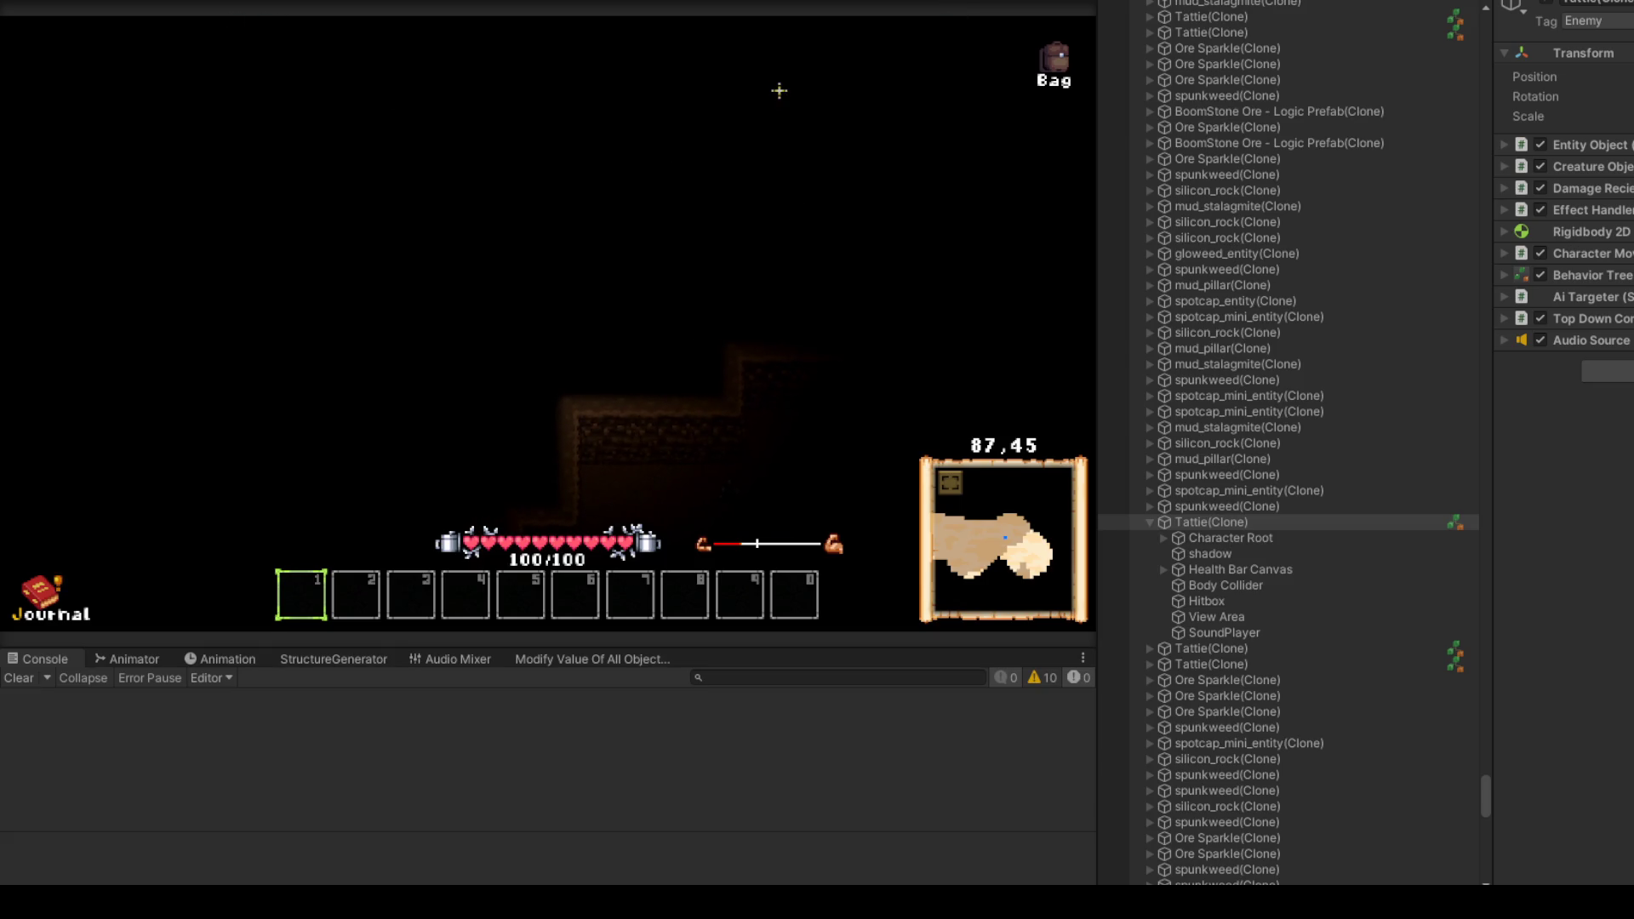
key("d")
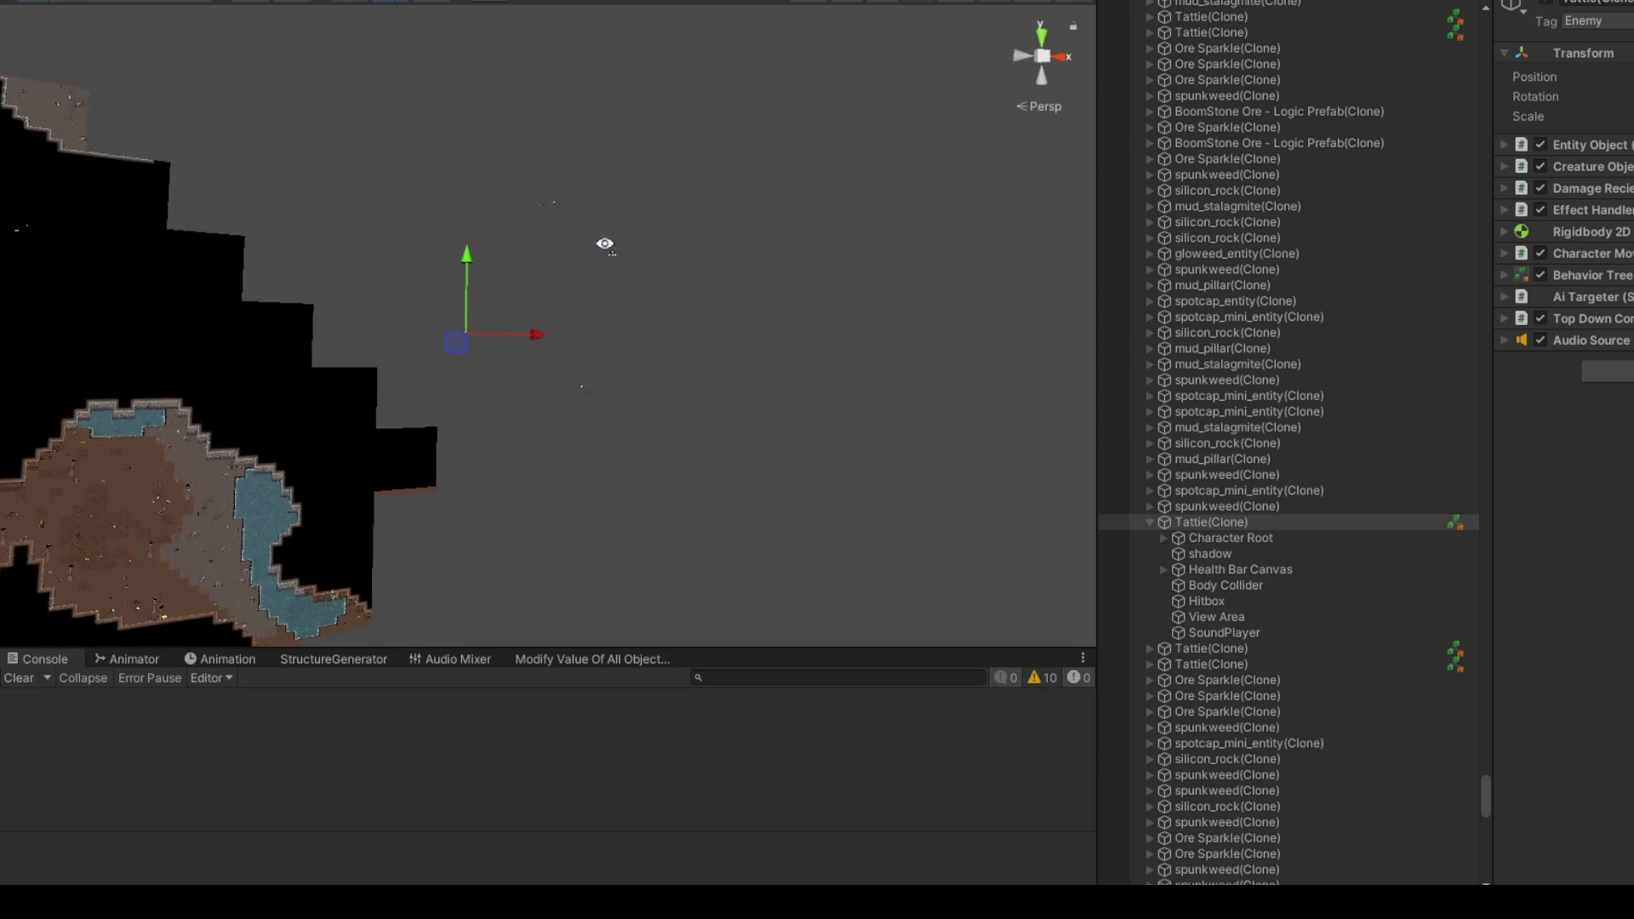
scroll(595, 244, "up", 2)
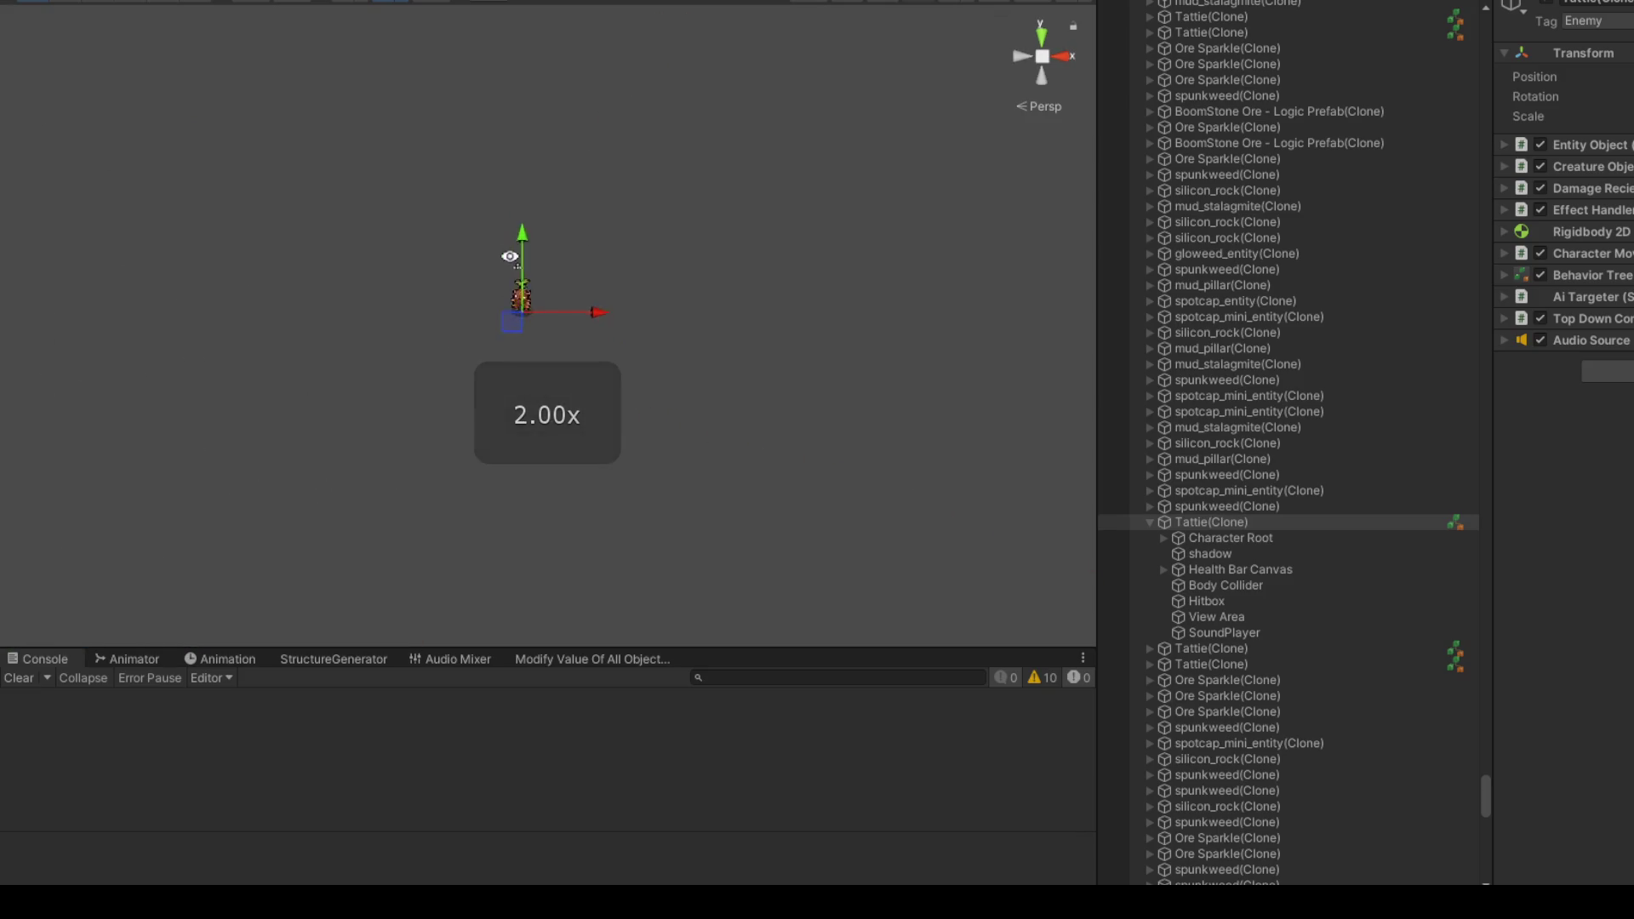
mouse_move(506, 255)
left_mouse_down()
mouse_move(467, 252)
mouse_move(496, 242)
left_mouse_up()
key("w")
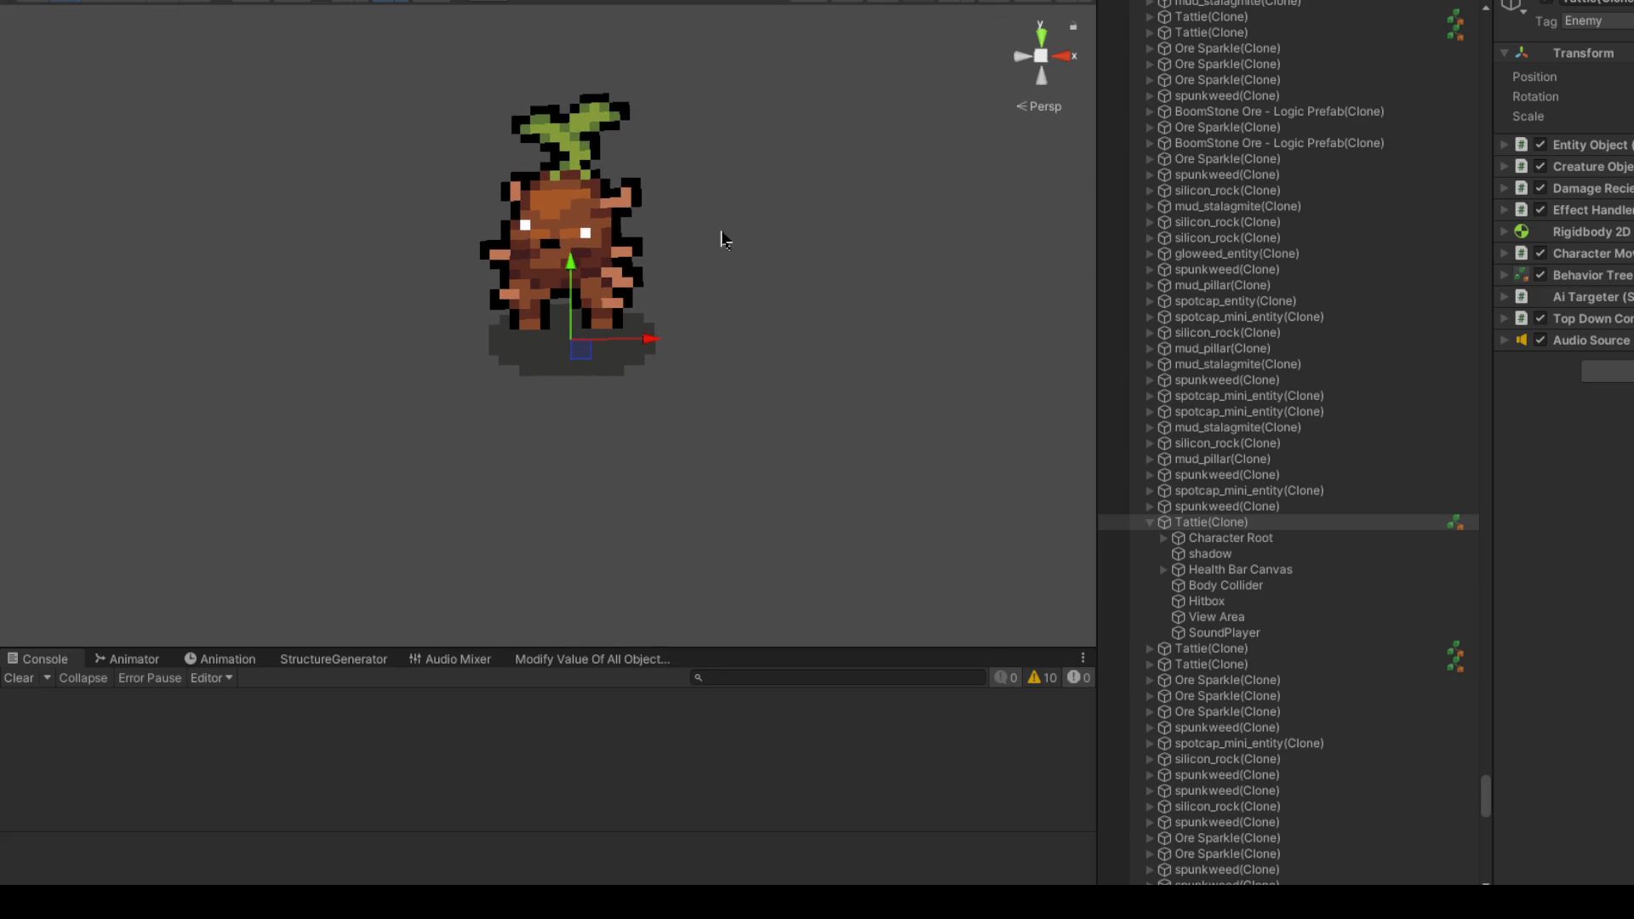
key("s")
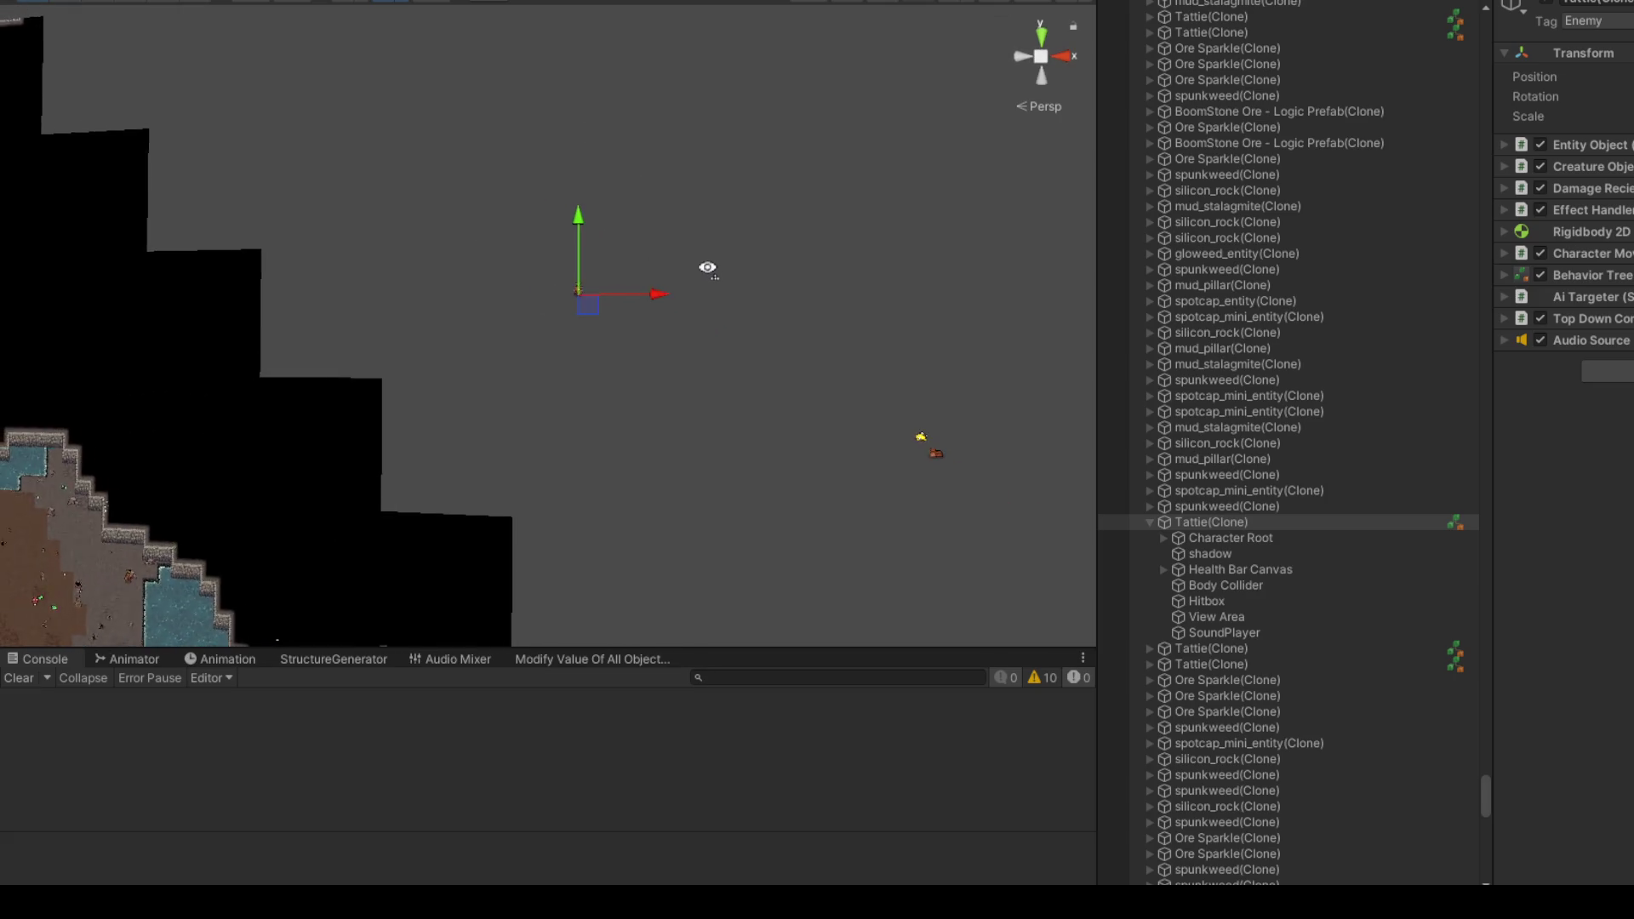
left_click_drag(724, 269, 1045, 244)
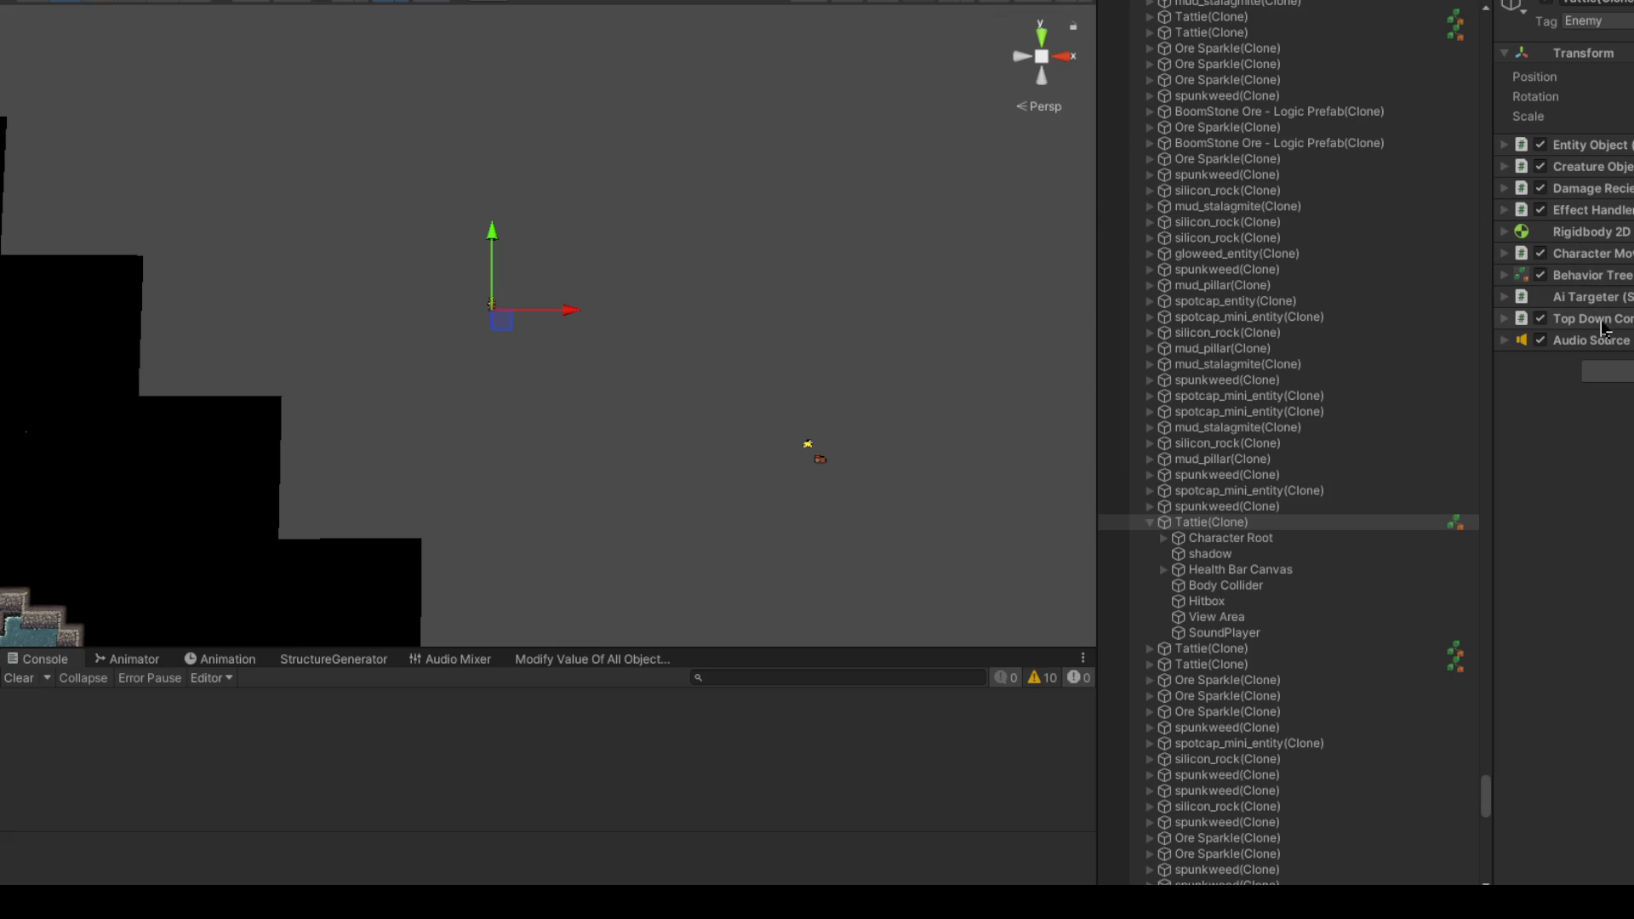
left_click(1590, 232)
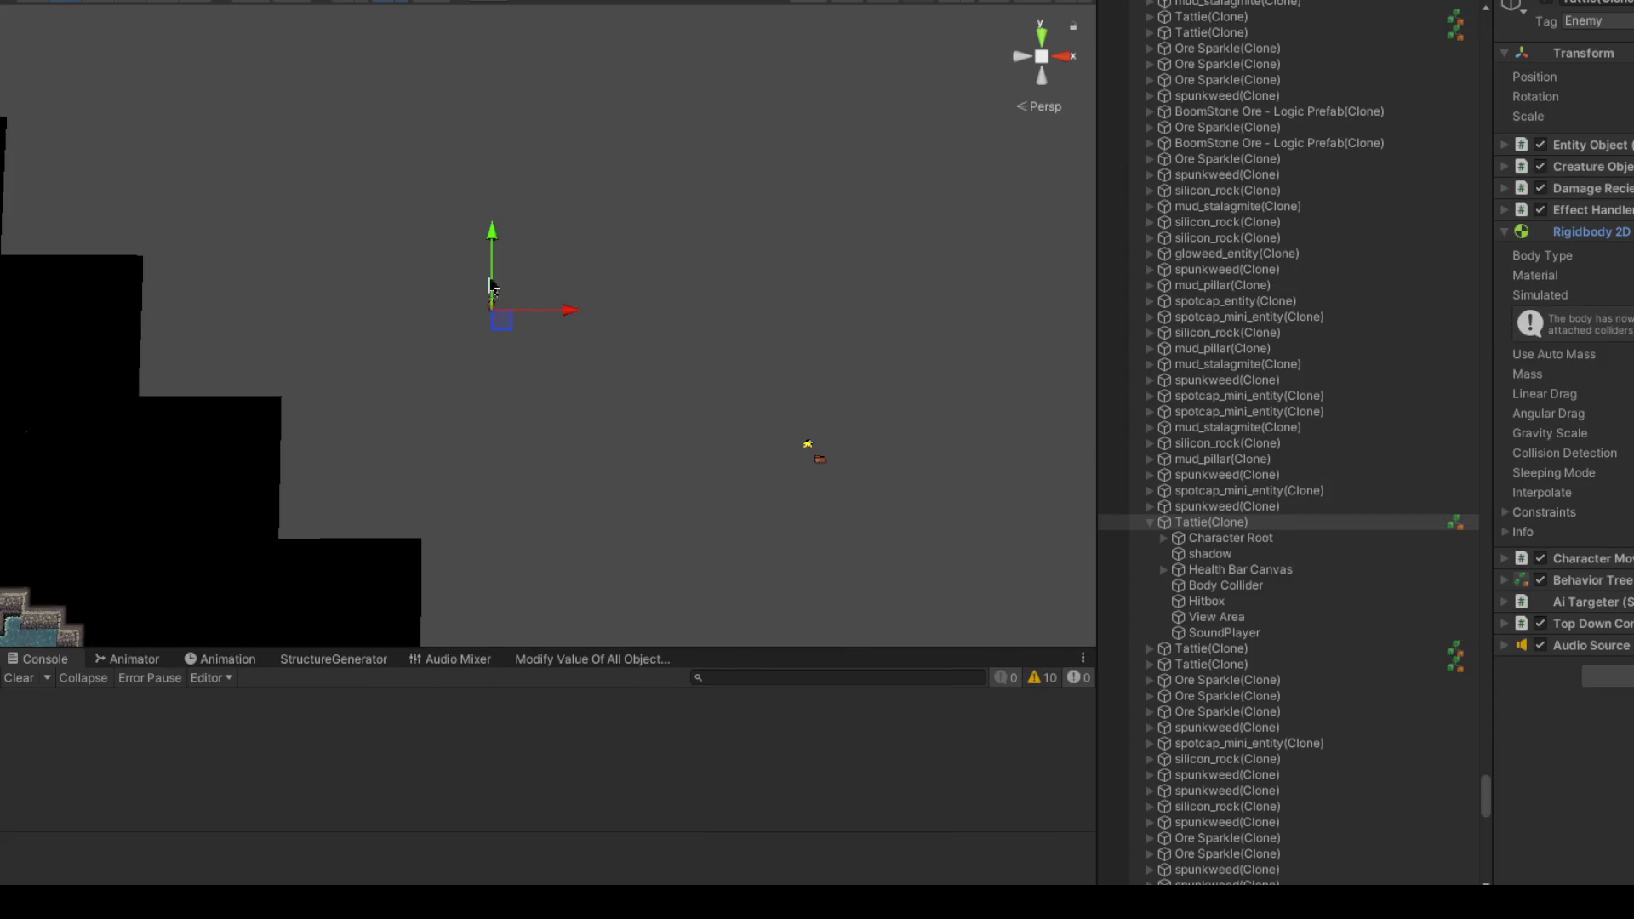
Step: Centre the view on the Player and drag it from the cave edge into the open dark area
mouse_move(600, 294)
left_mouse_down()
mouse_move(525, 294)
mouse_move(584, 285)
mouse_move(621, 368)
mouse_move(628, 329)
mouse_move(533, 314)
mouse_move(584, 368)
mouse_move(678, 275)
mouse_move(638, 248)
mouse_move(608, 315)
left_mouse_up()
left_click(492, 4)
mouse_move(219, 438)
left_mouse_down()
mouse_move(251, 365)
mouse_move(328, 331)
mouse_move(513, 295)
mouse_move(669, 298)
left_mouse_up()
scroll(829, 181, "up", 5)
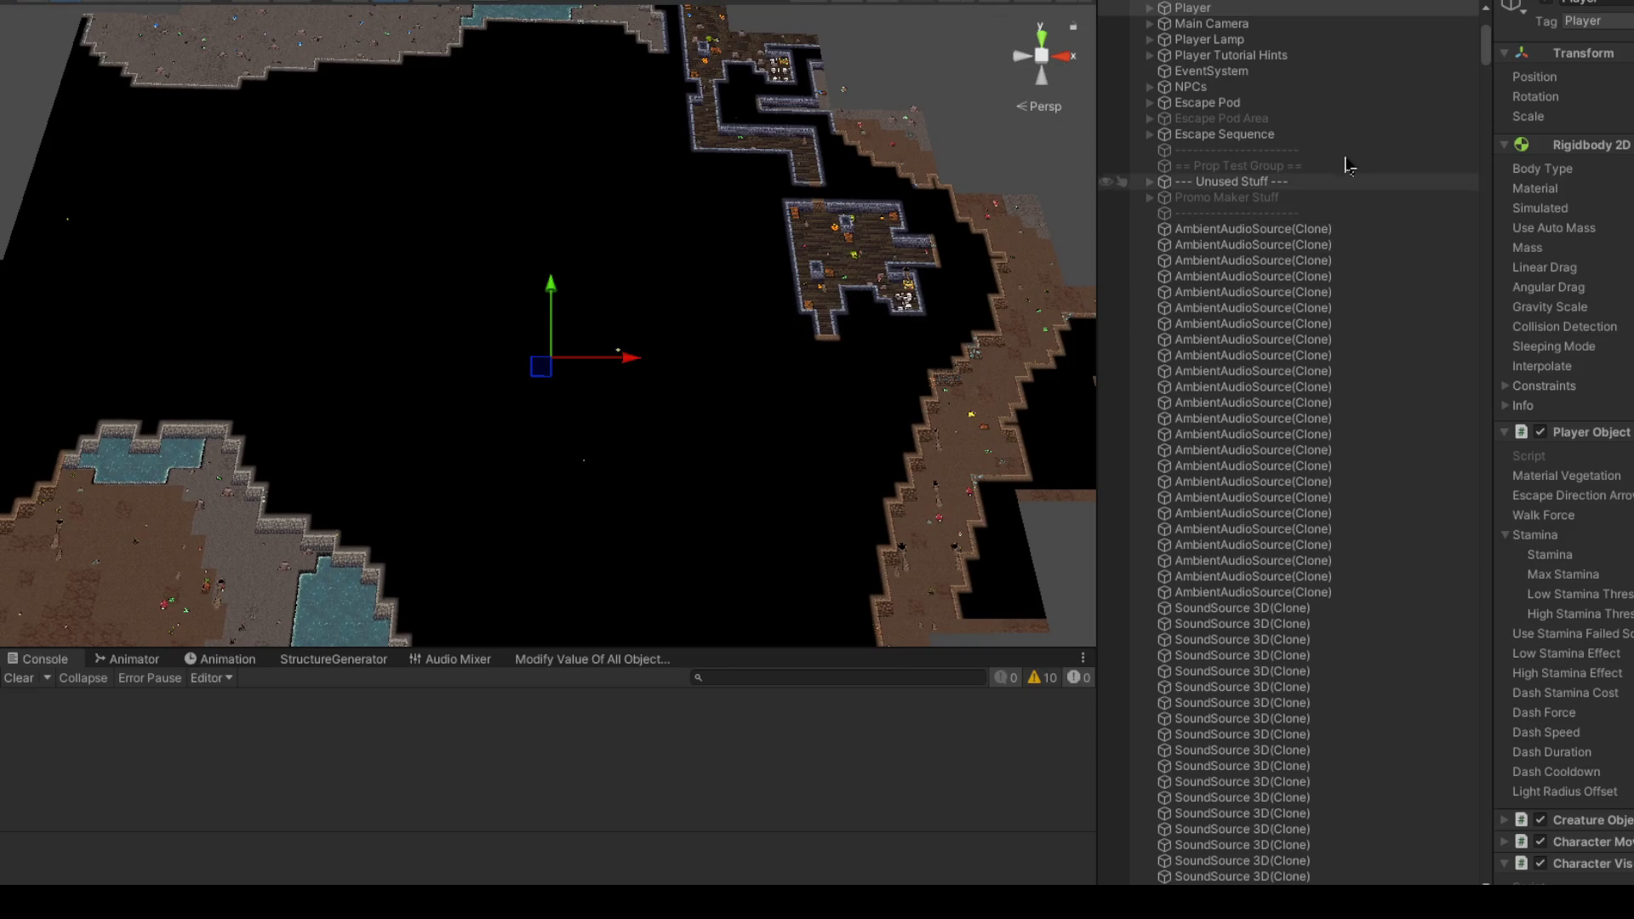
Step: Box-select in the cave area and pick the Tattie(Clone) enemy in the Hierarchy to inspect it
left_click_drag(1482, 56, 1484, 856)
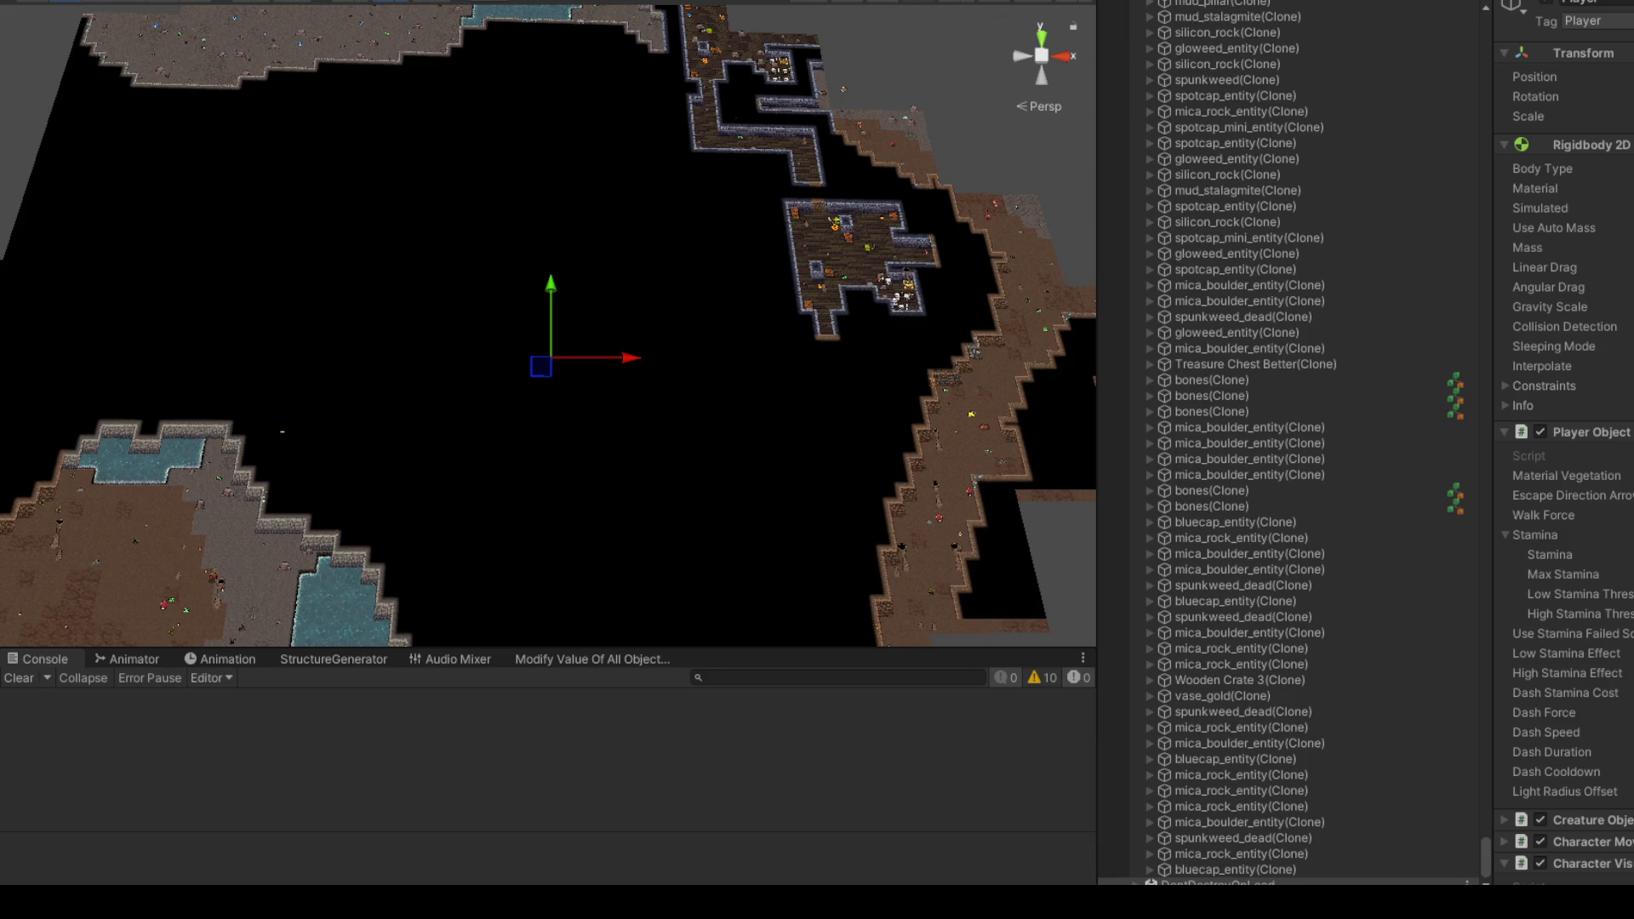
mouse_move(749, 234)
left_mouse_down()
mouse_move(642, 375)
mouse_move(555, 441)
left_mouse_up()
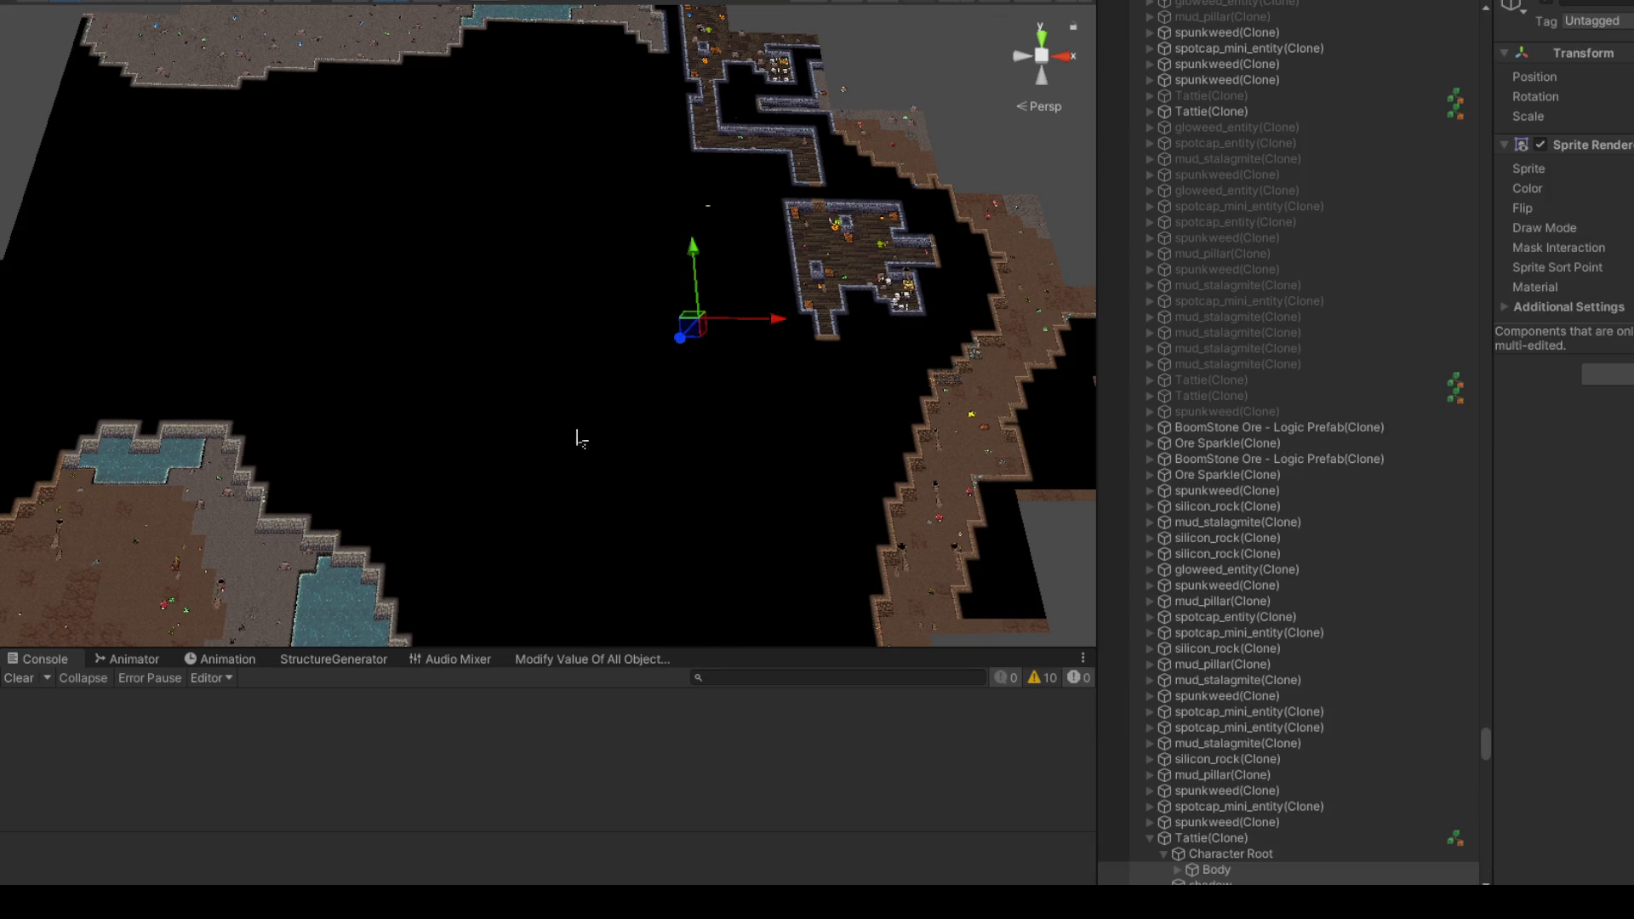
left_click(1234, 841)
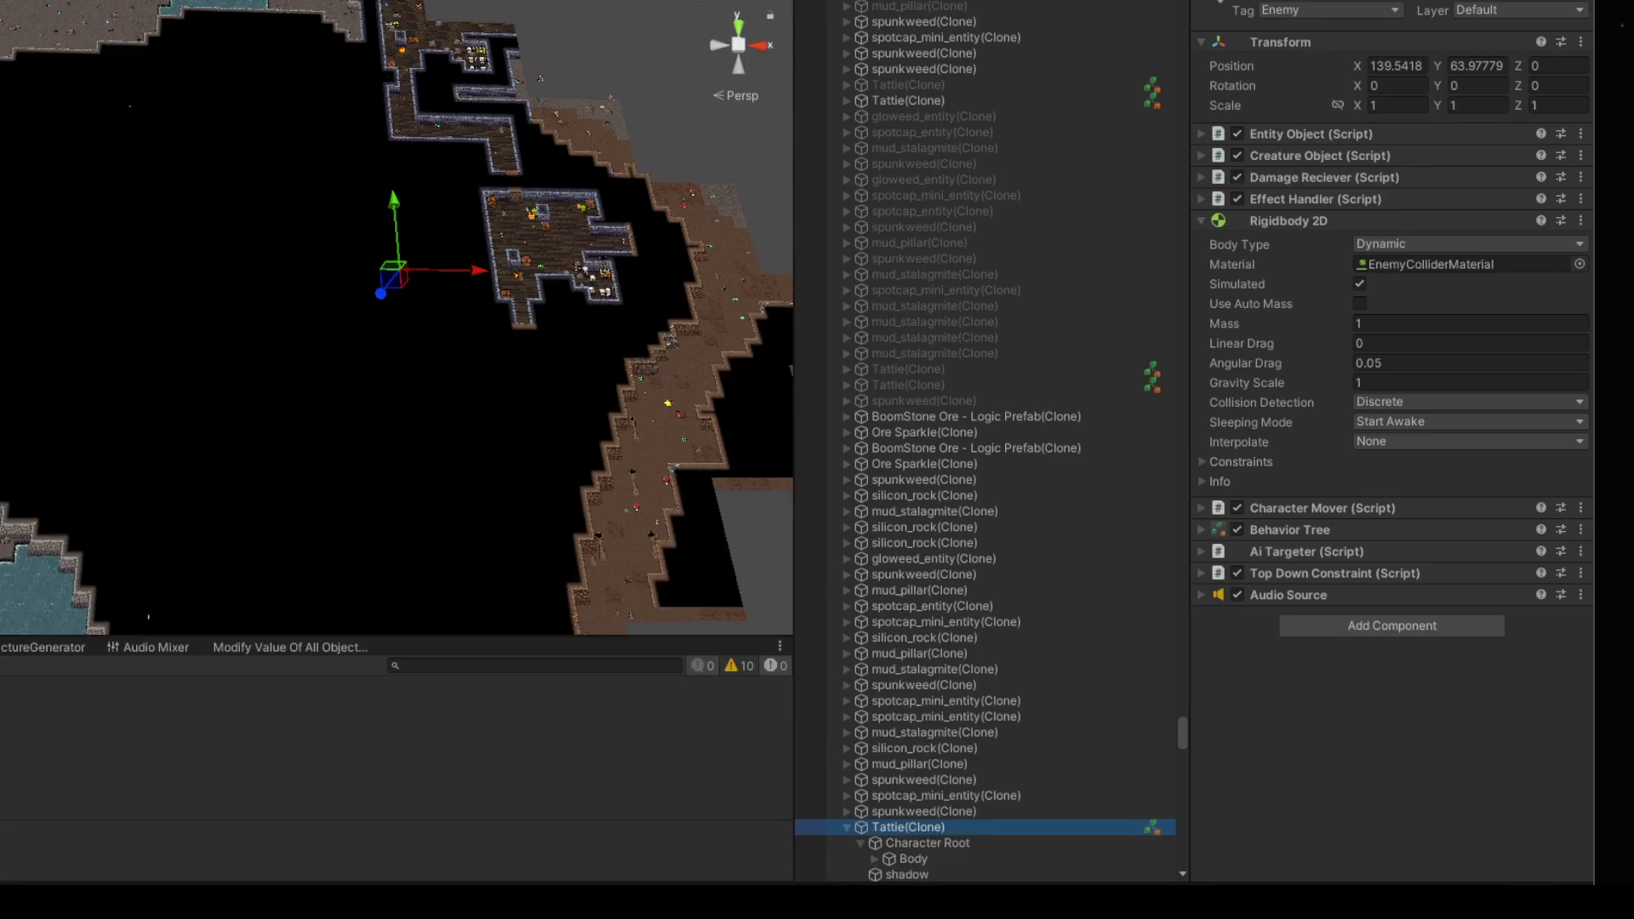
Step: Zoom onto the narrow cave path and drag the Tattie enemy down-left along it
scroll(800, 362, "down", 2)
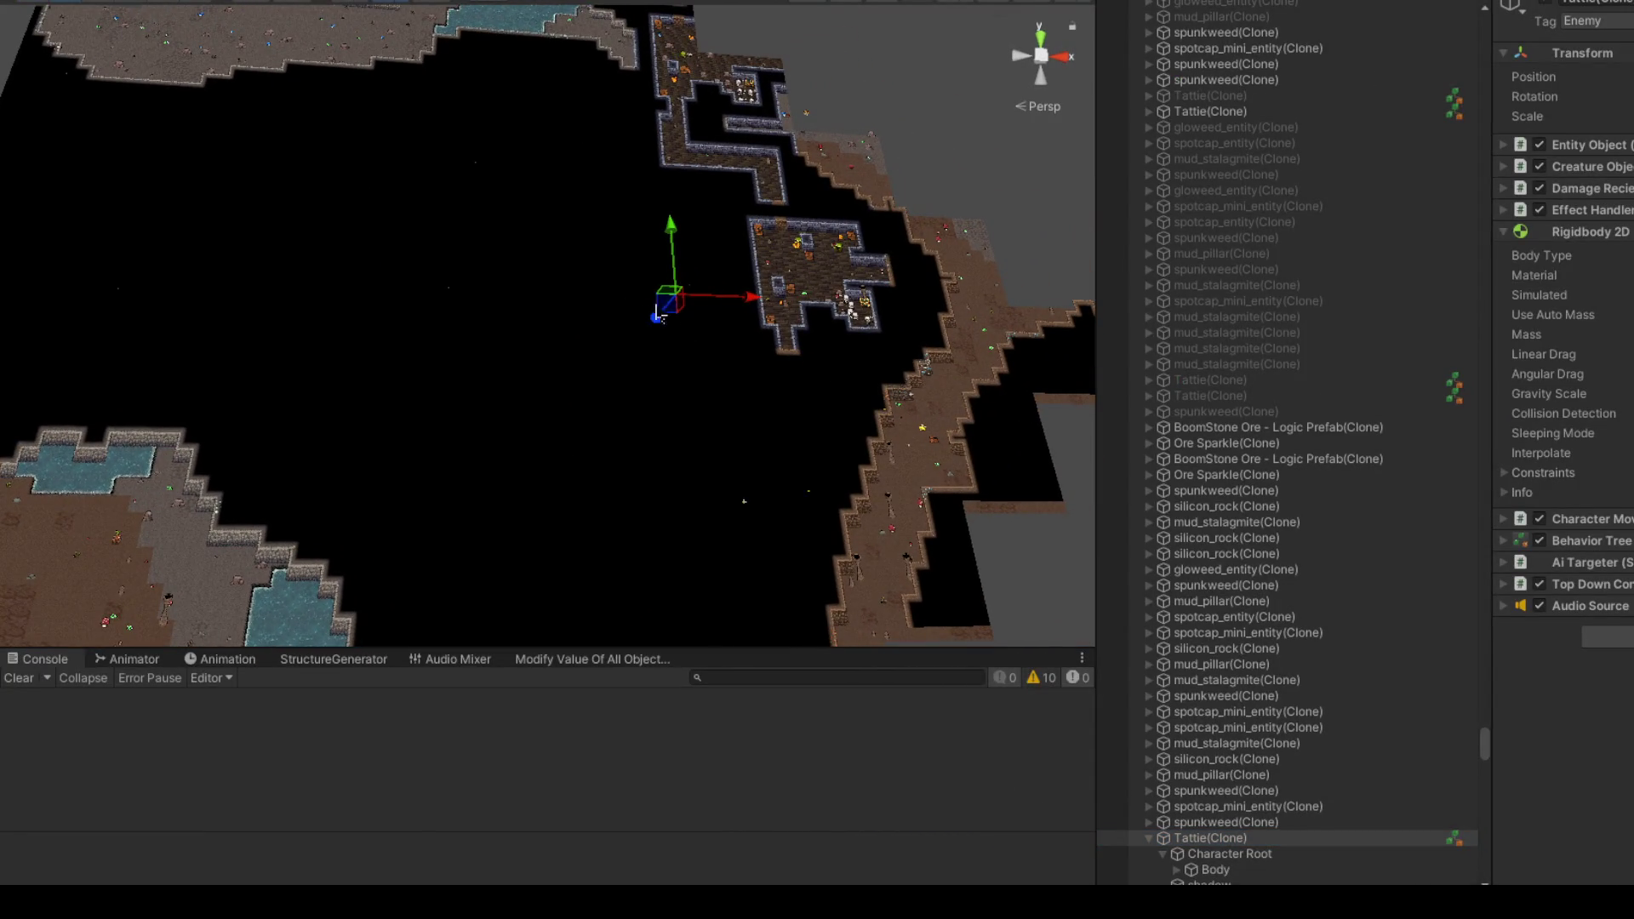
mouse_move(663, 376)
left_mouse_down()
mouse_move(635, 401)
mouse_move(606, 244)
left_mouse_up()
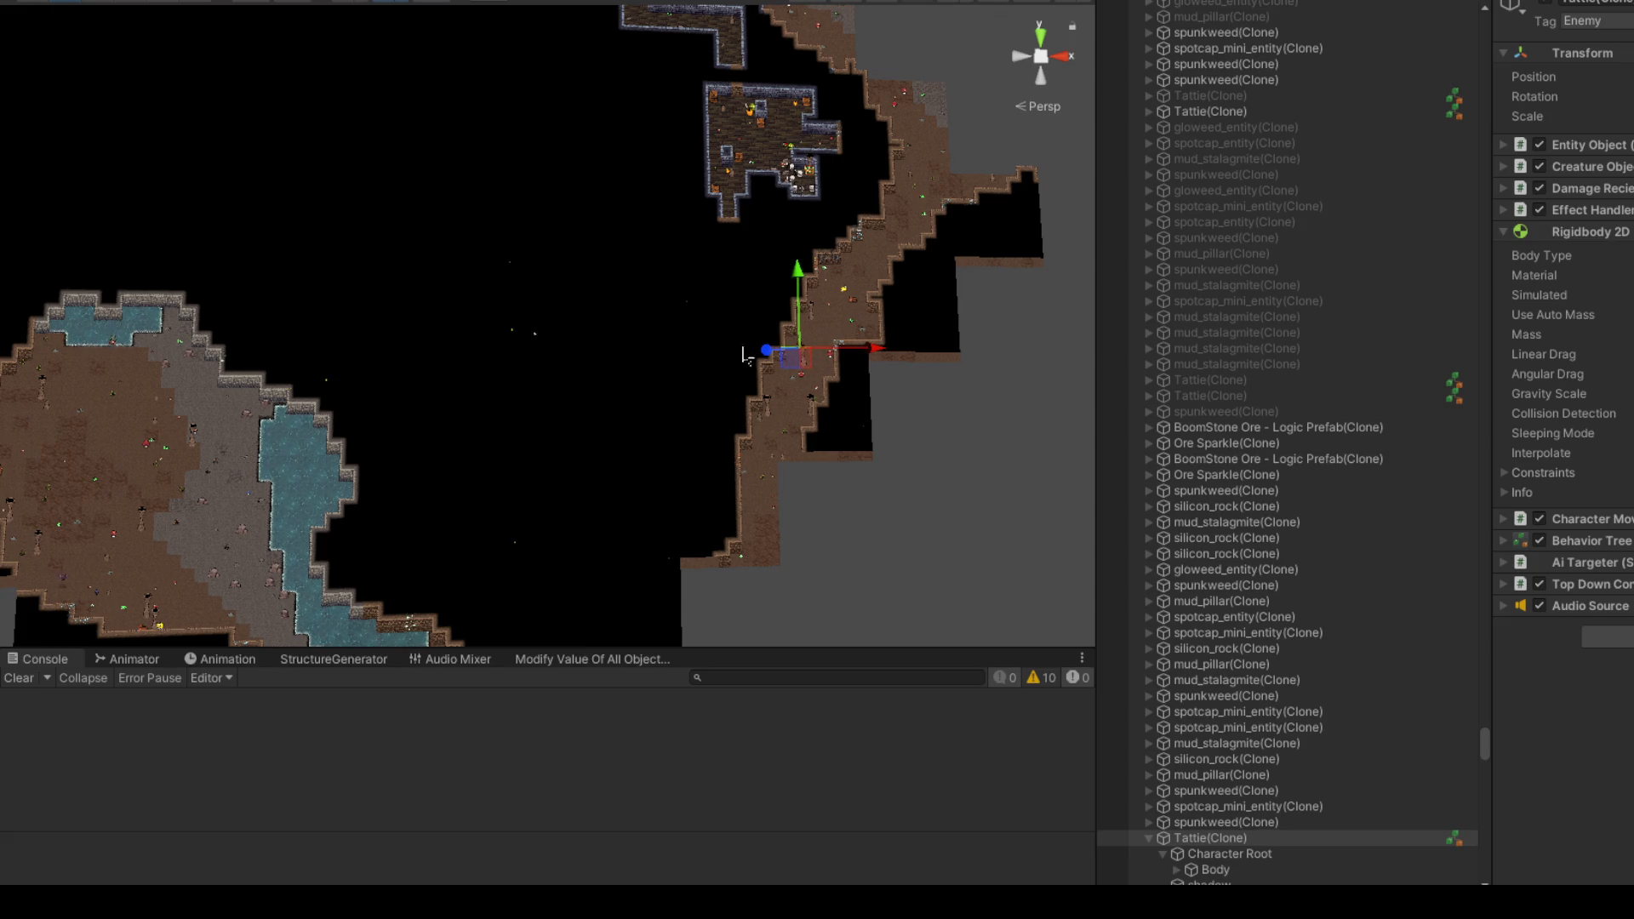
scroll(923, 417, "up", 2)
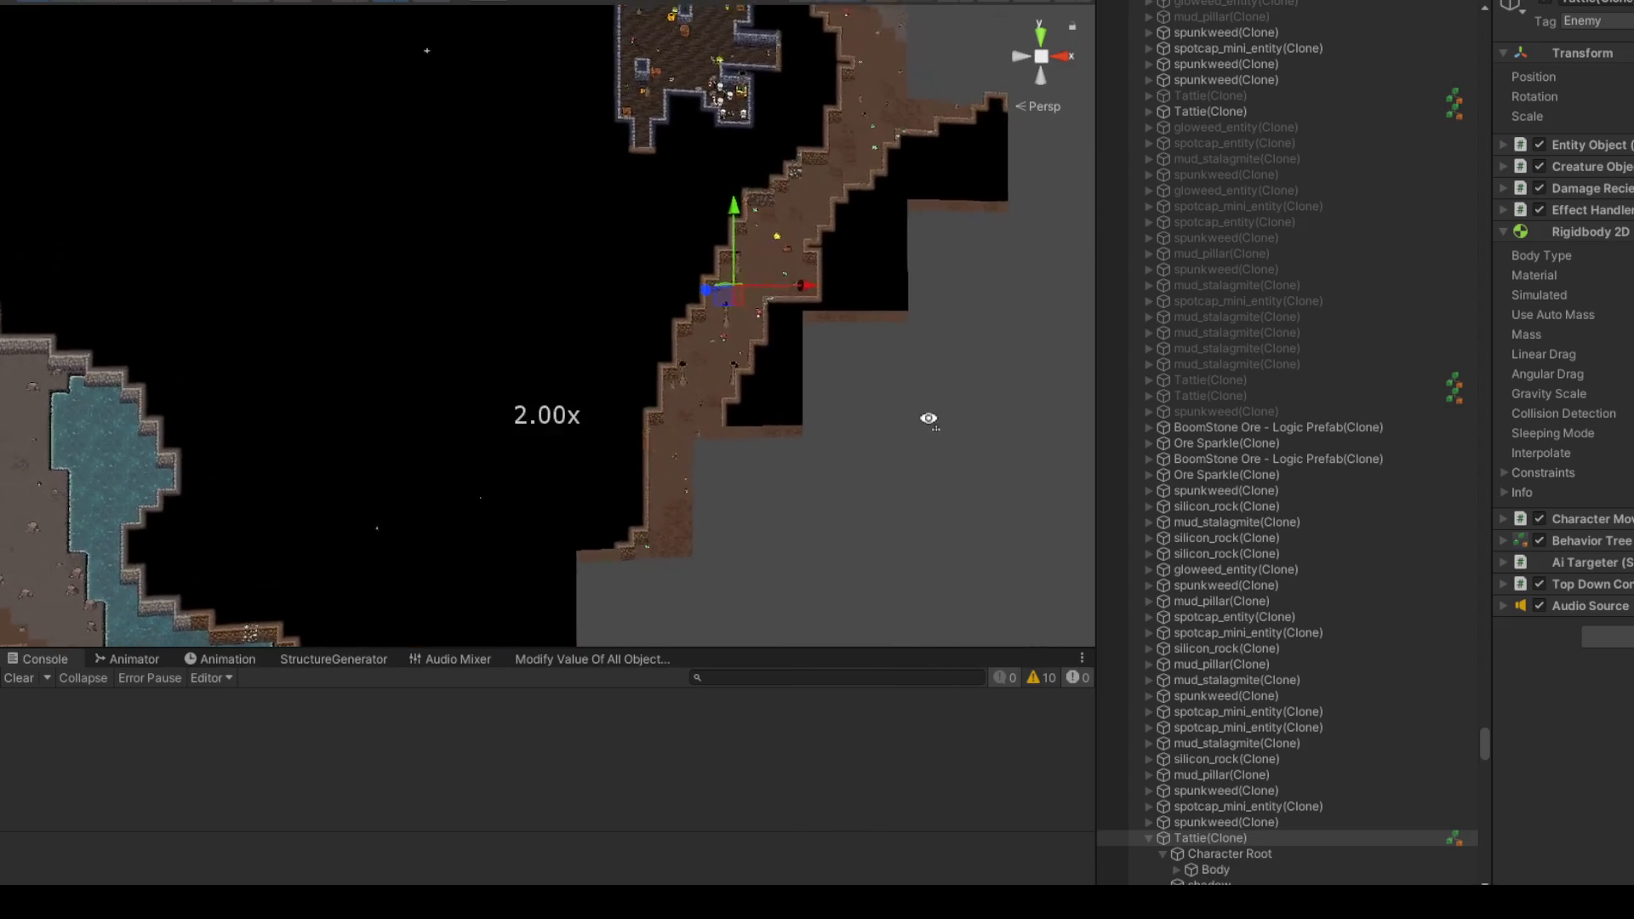
scroll(929, 418, "up", 3)
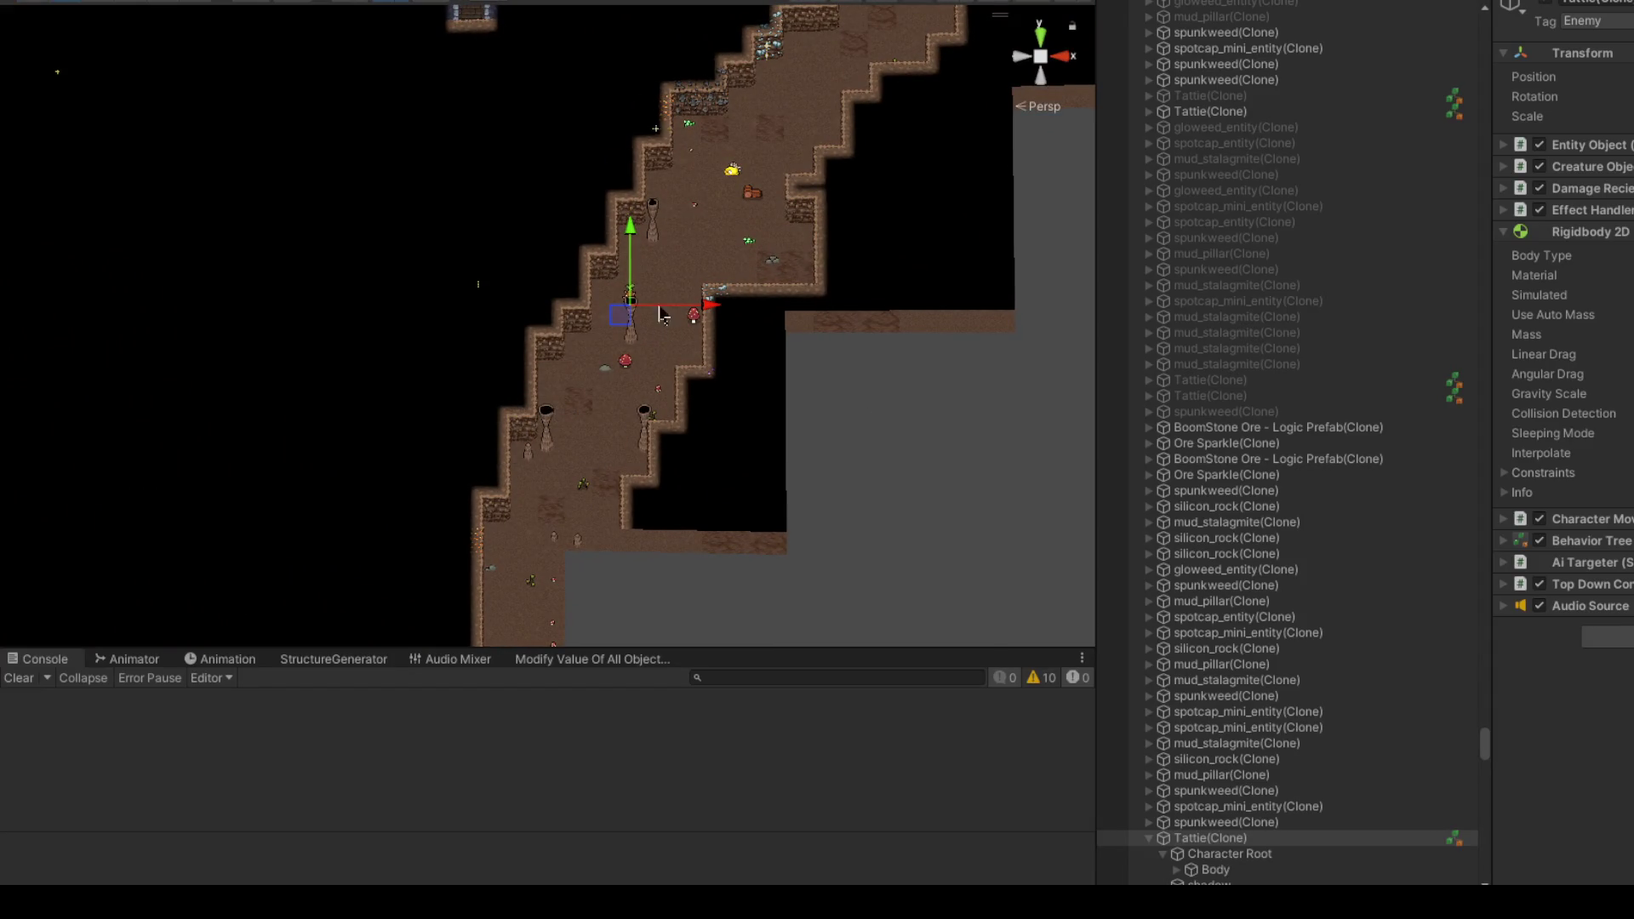
scroll(710, 354, "up", 3)
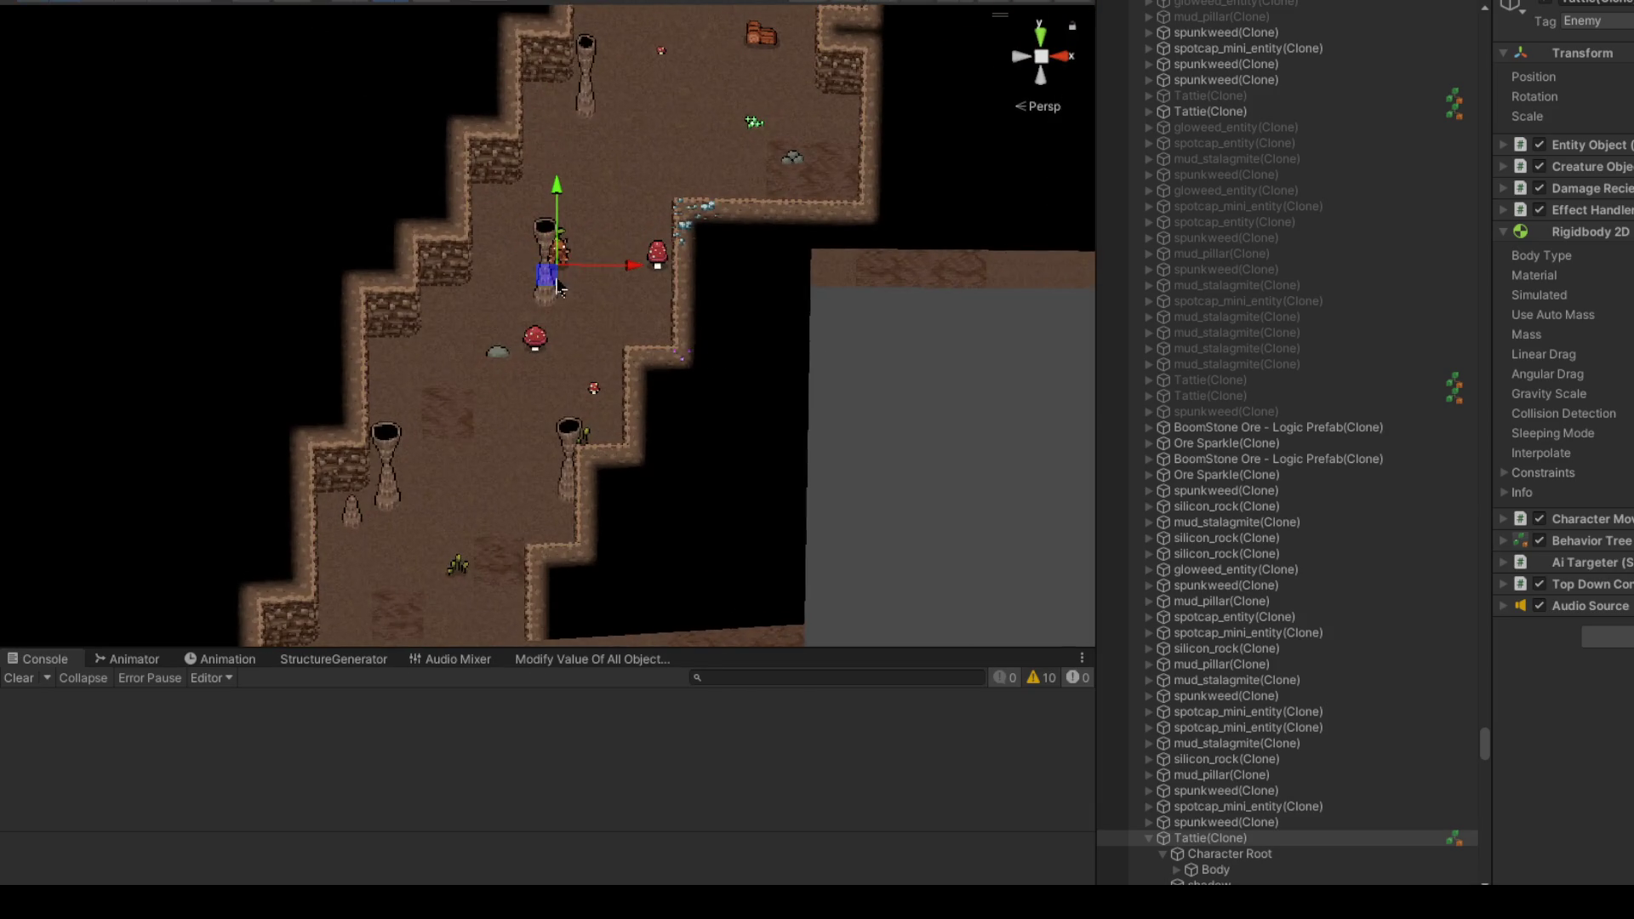
scroll(612, 246, "down", 2)
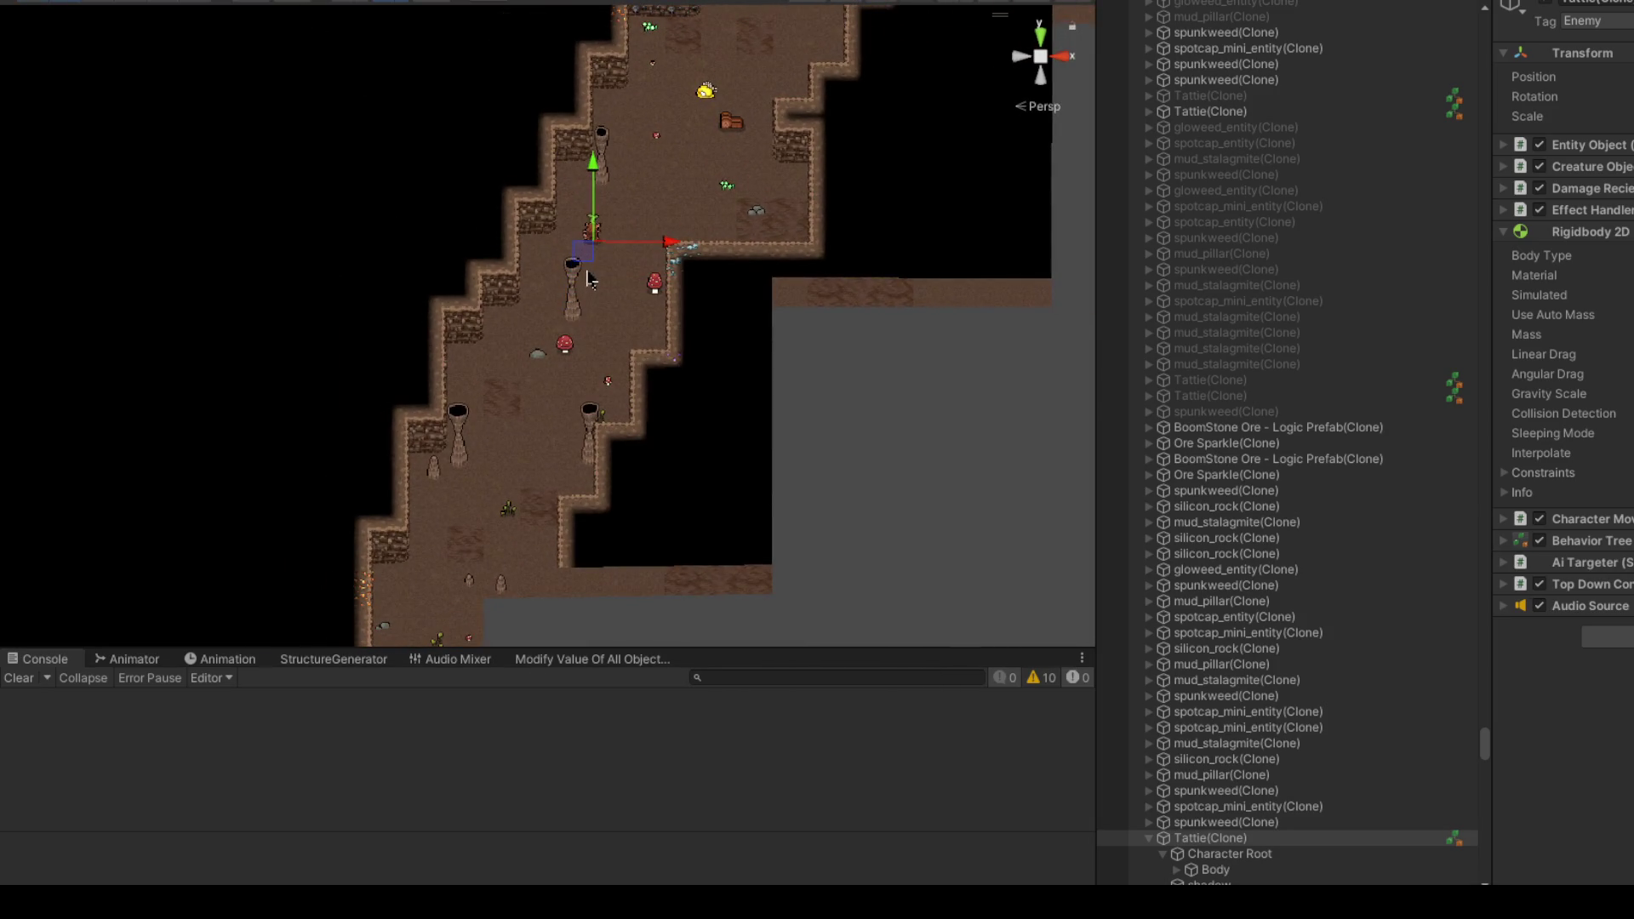
left_click_drag(592, 258, 552, 429)
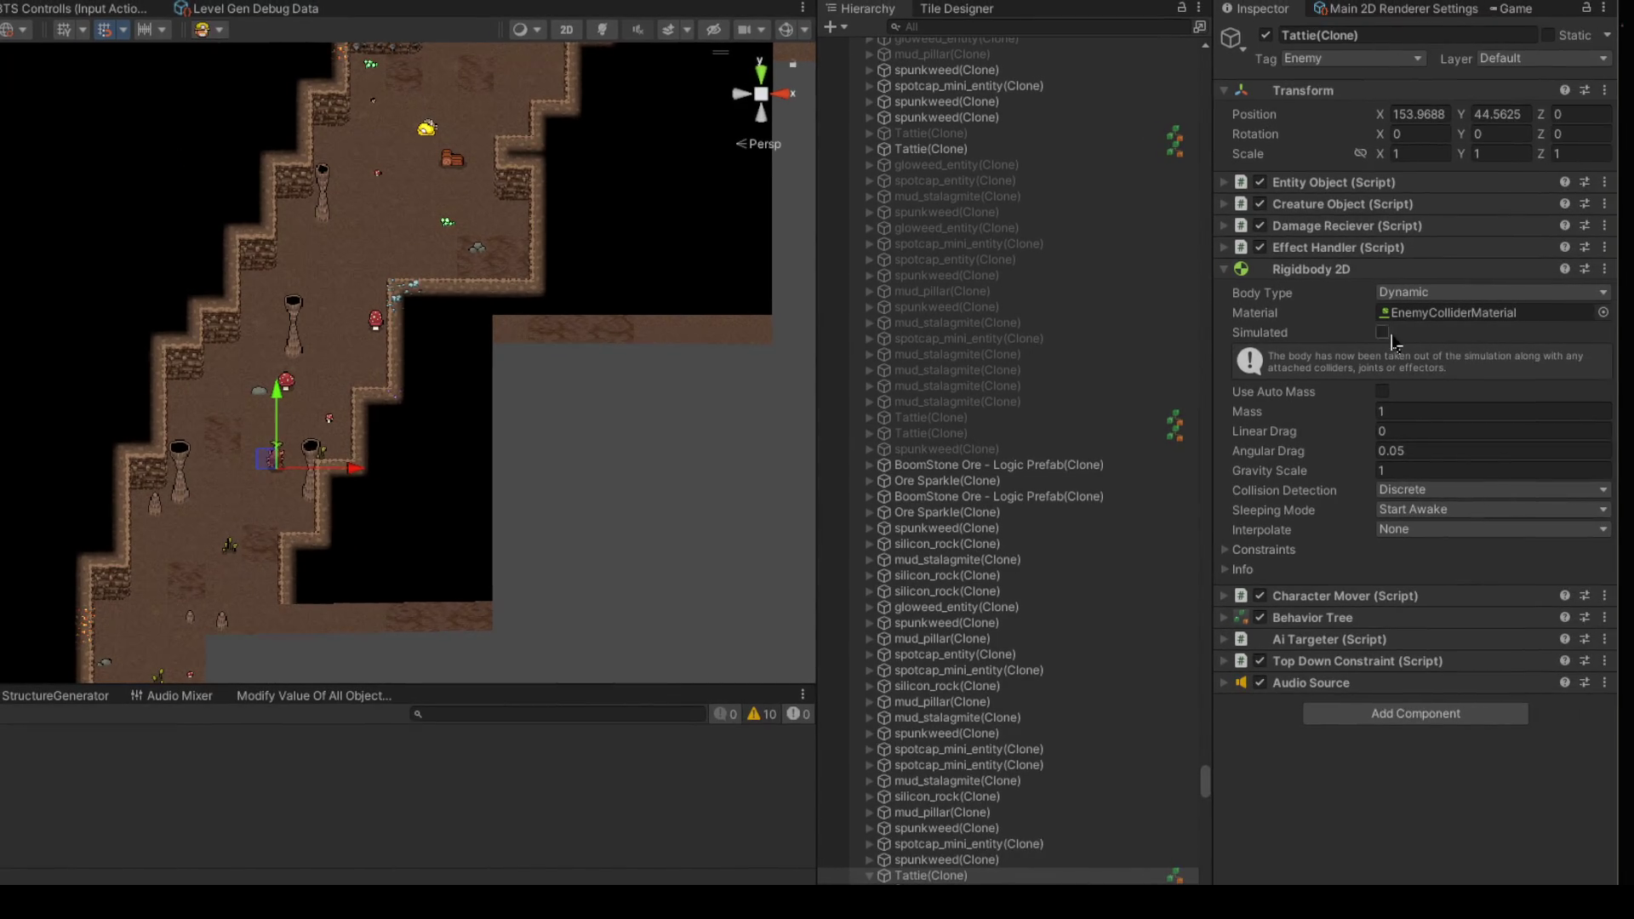
Step: Drag the Tattie further along the cave path, then zoom out and shift the view over the whole map
mouse_move(275, 468)
left_mouse_down()
mouse_move(342, 266)
mouse_move(292, 470)
mouse_move(311, 536)
mouse_move(379, 330)
mouse_move(328, 537)
mouse_move(383, 260)
mouse_move(213, 464)
mouse_move(603, 492)
mouse_move(310, 464)
mouse_move(329, 281)
mouse_move(381, 226)
left_mouse_up()
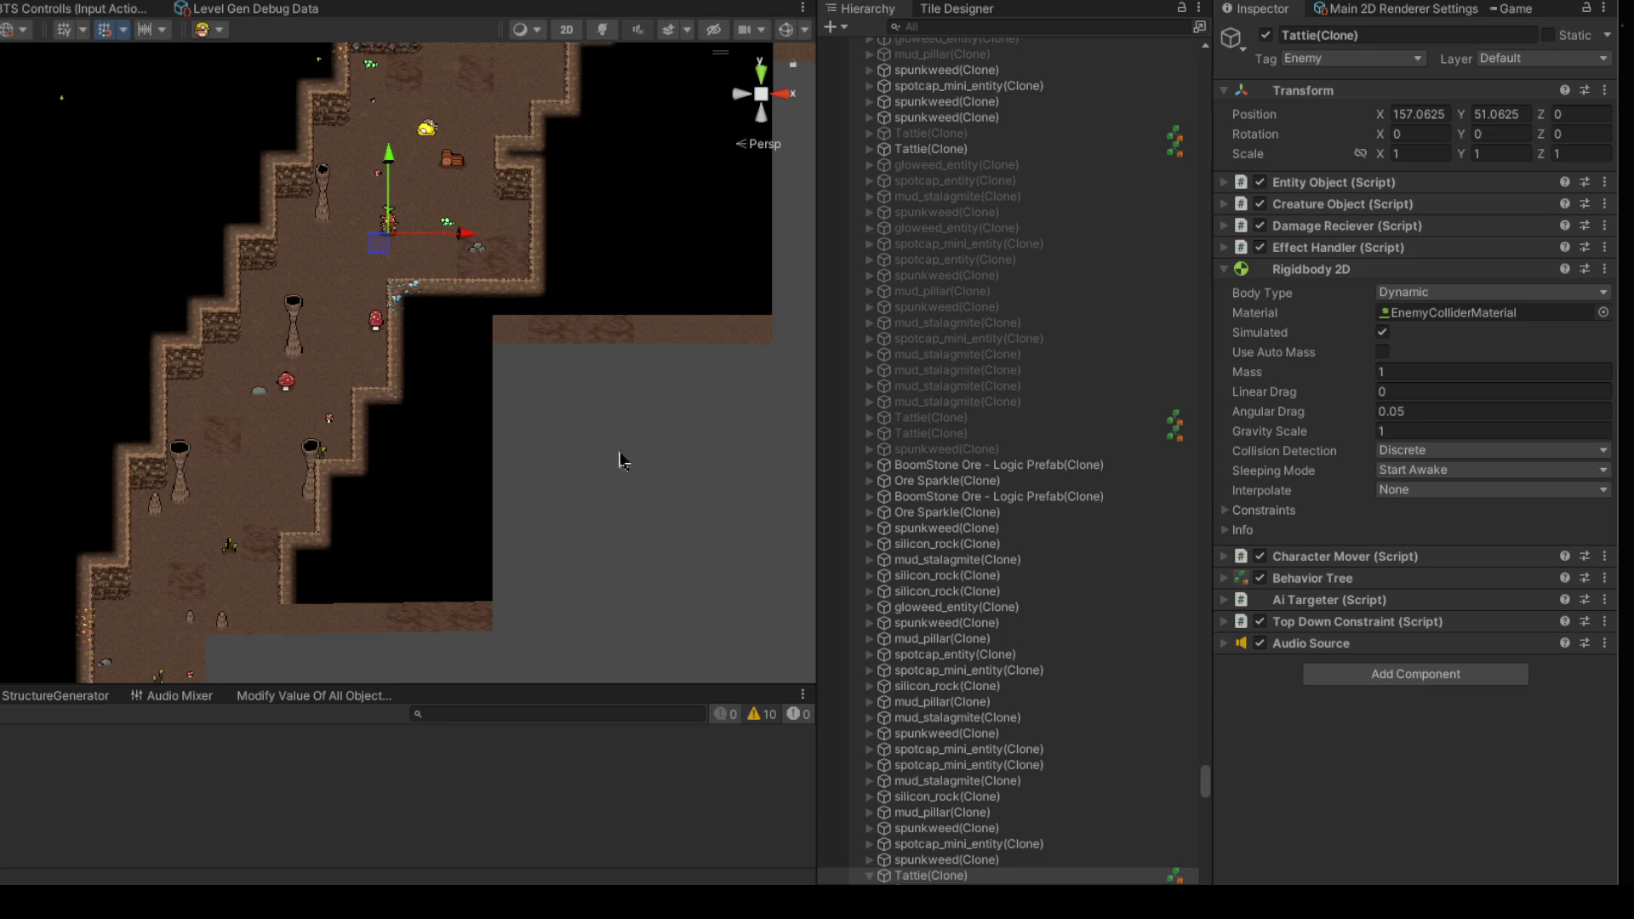
scroll(620, 461, "down", 3)
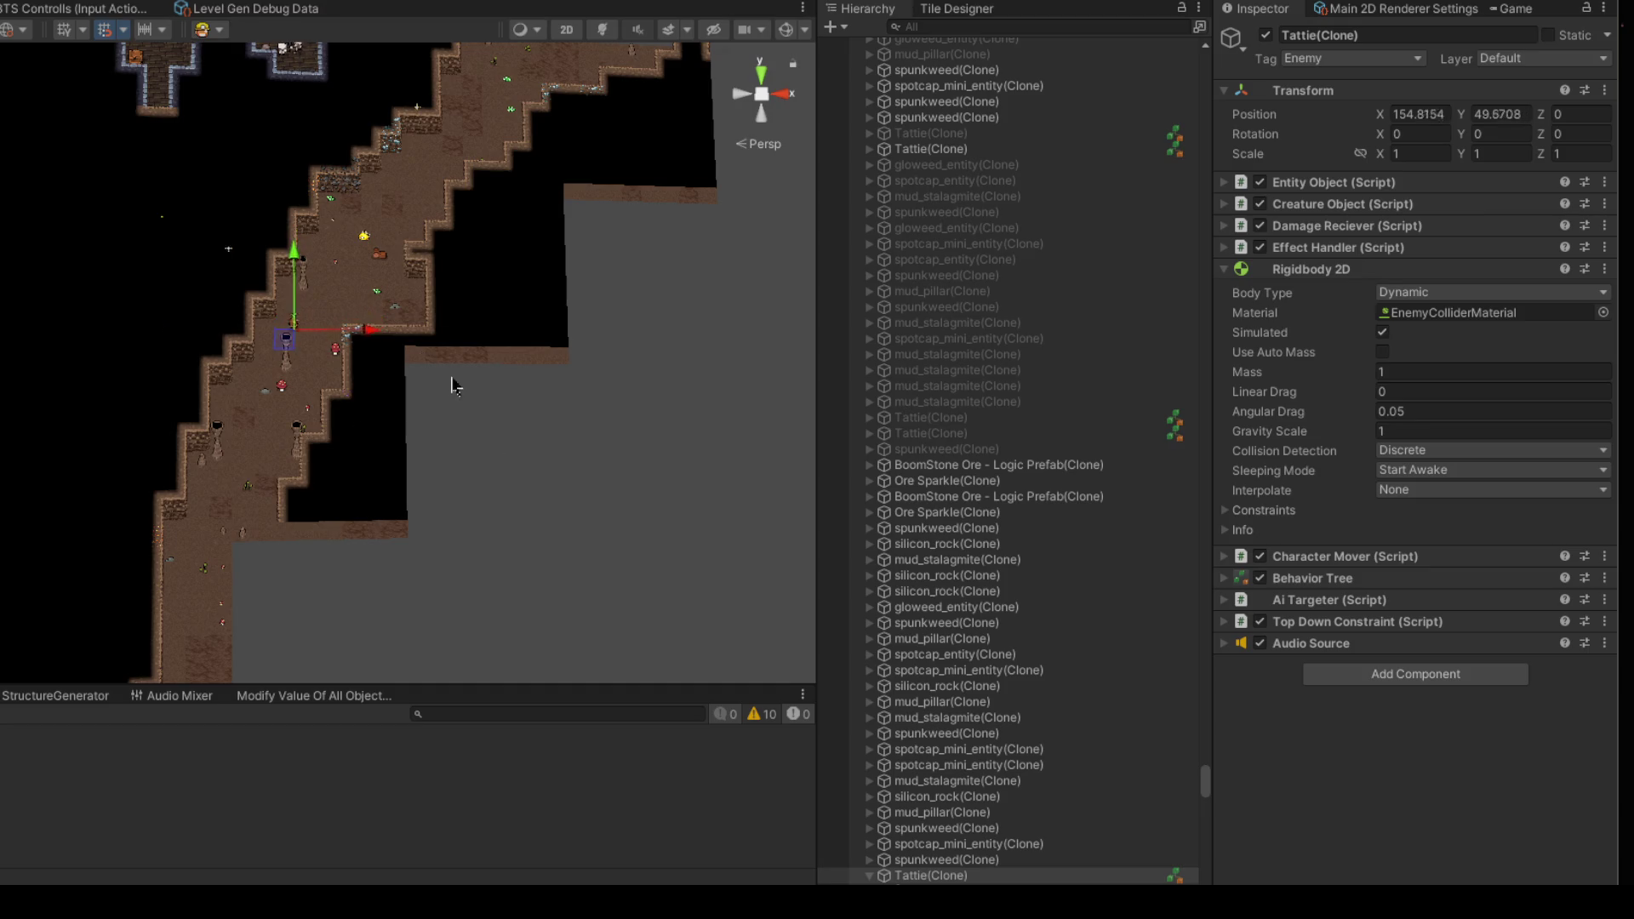
mouse_move(515, 404)
left_mouse_down()
mouse_move(390, 401)
mouse_move(405, 423)
mouse_move(521, 412)
mouse_move(565, 361)
mouse_move(522, 366)
mouse_move(529, 336)
left_mouse_up()
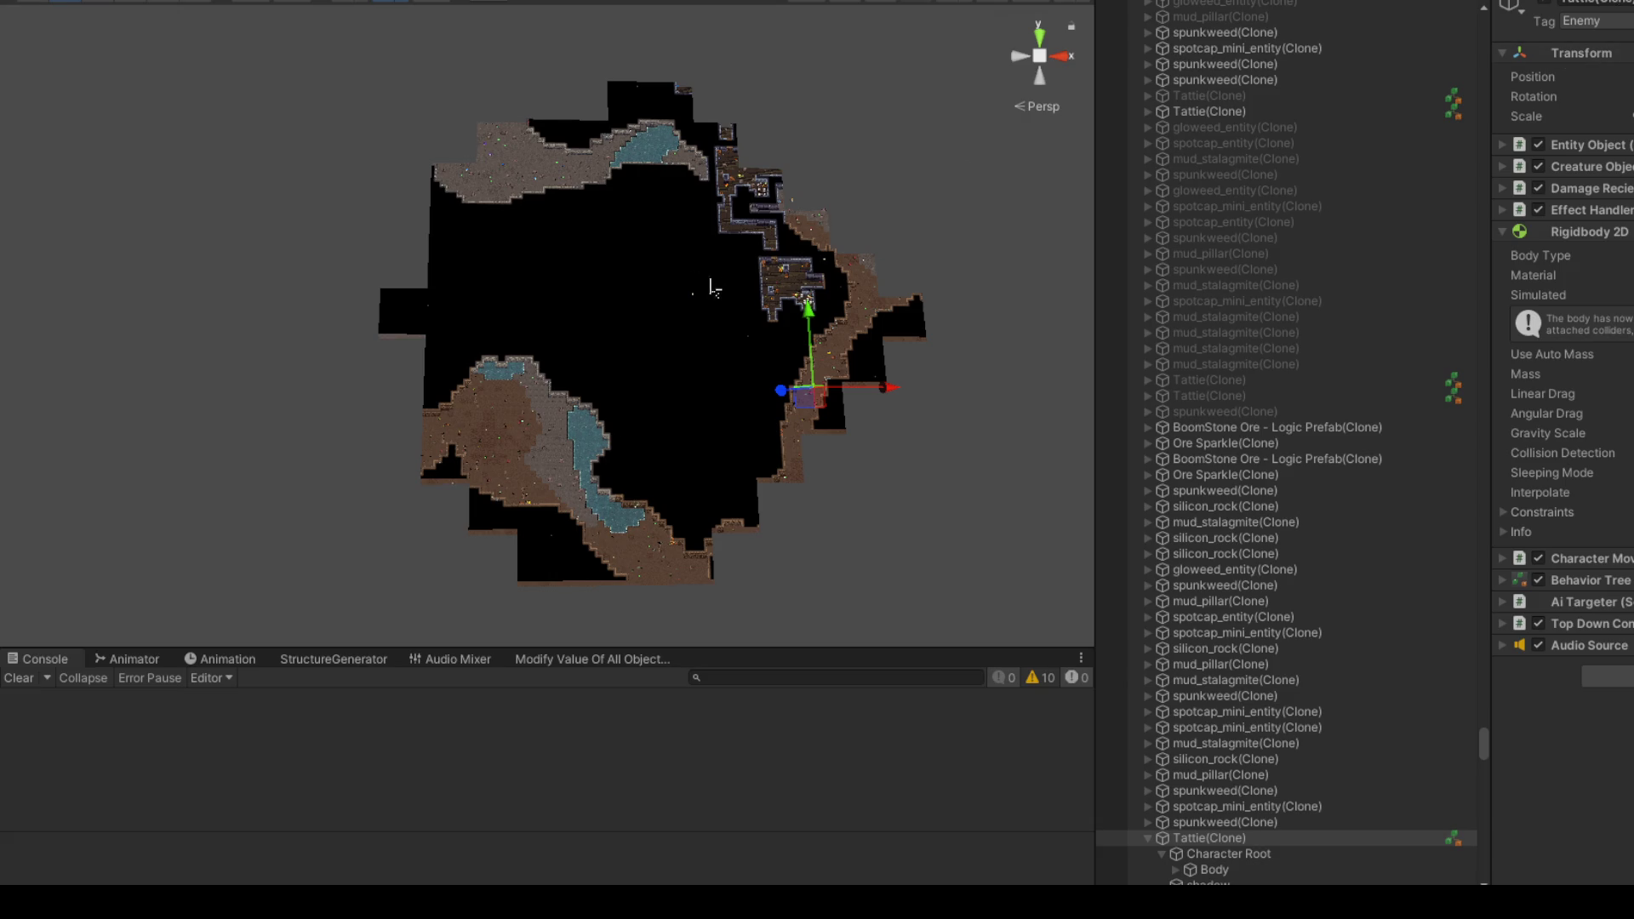
Step: Refocus on the Player and drag it up-left to sit beside the large brown cave room
scroll(710, 289, "down", 3)
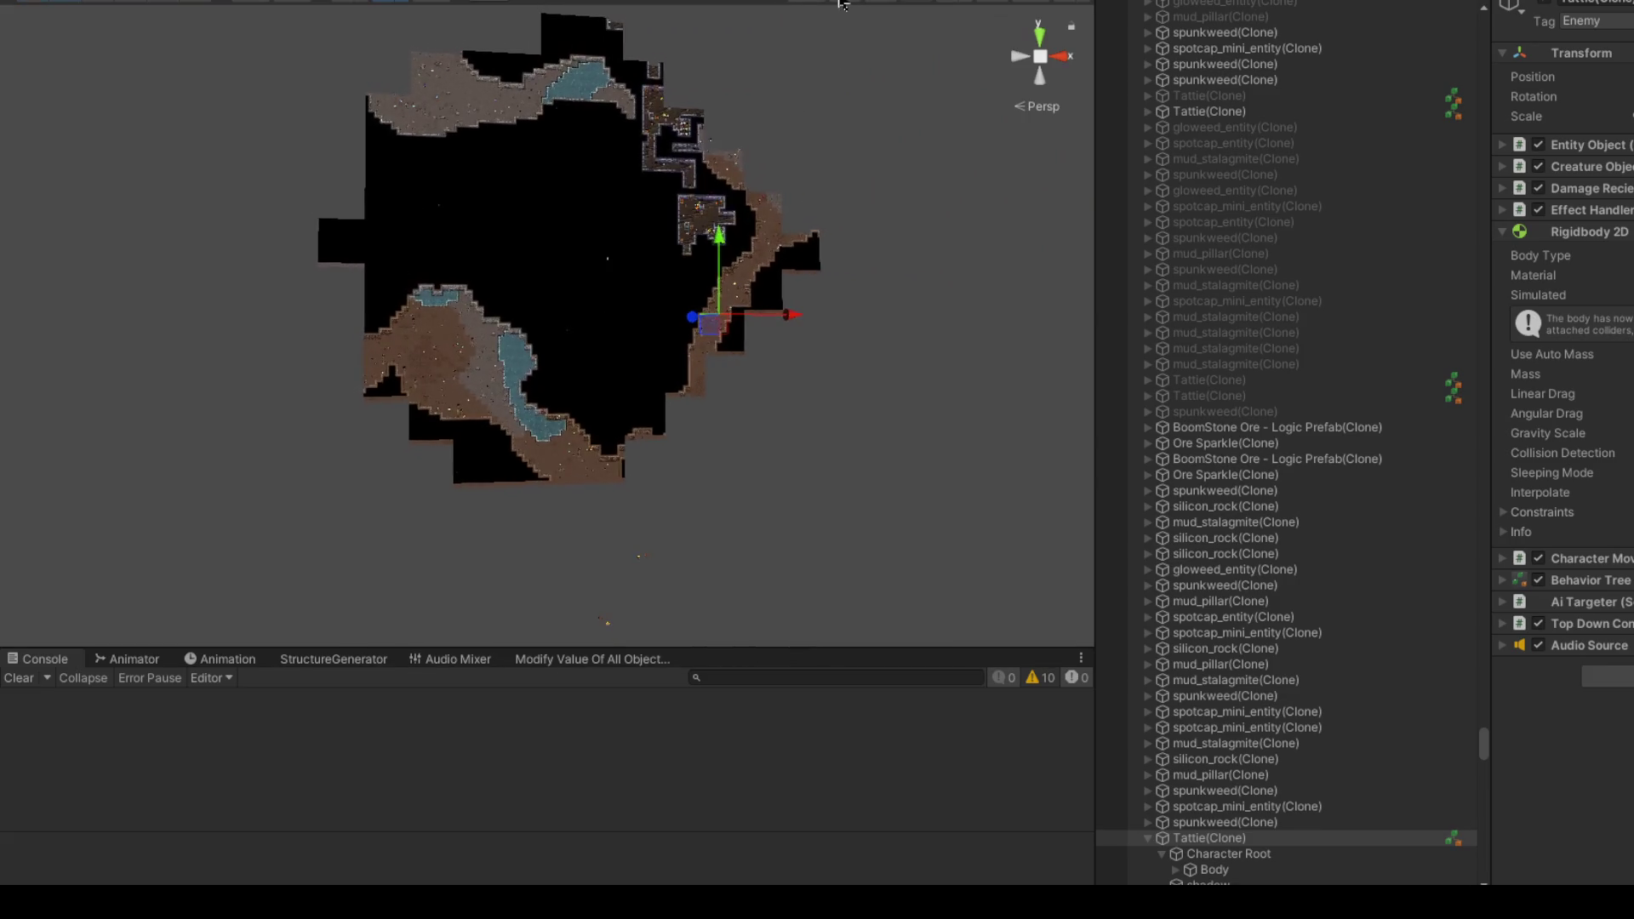
left_click(841, 5)
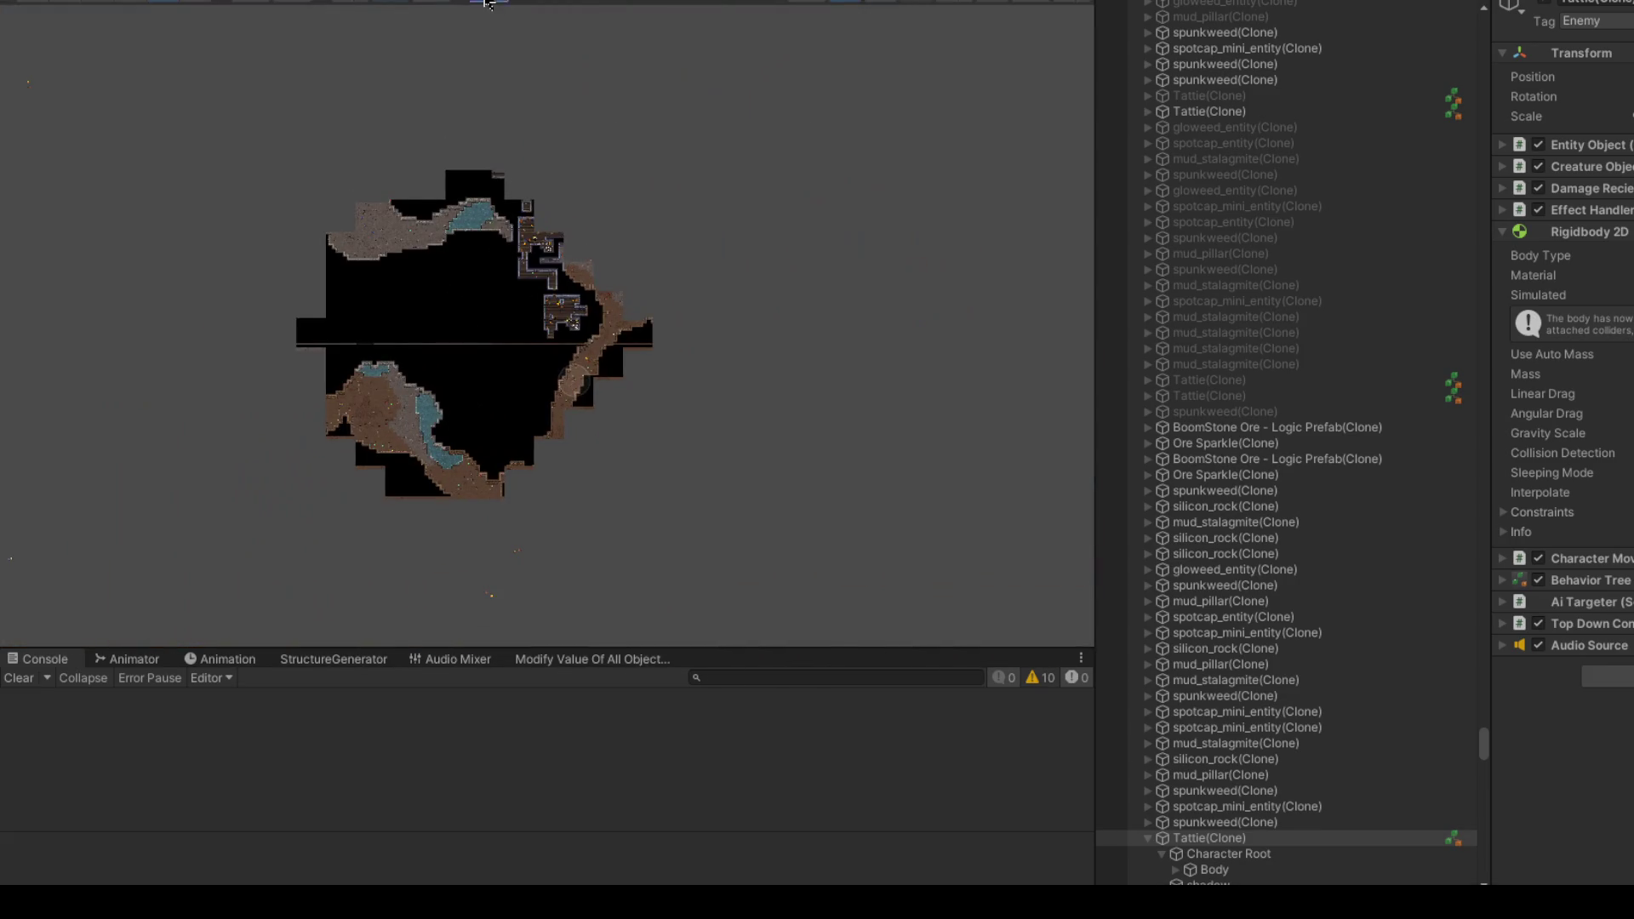
left_click(487, 3)
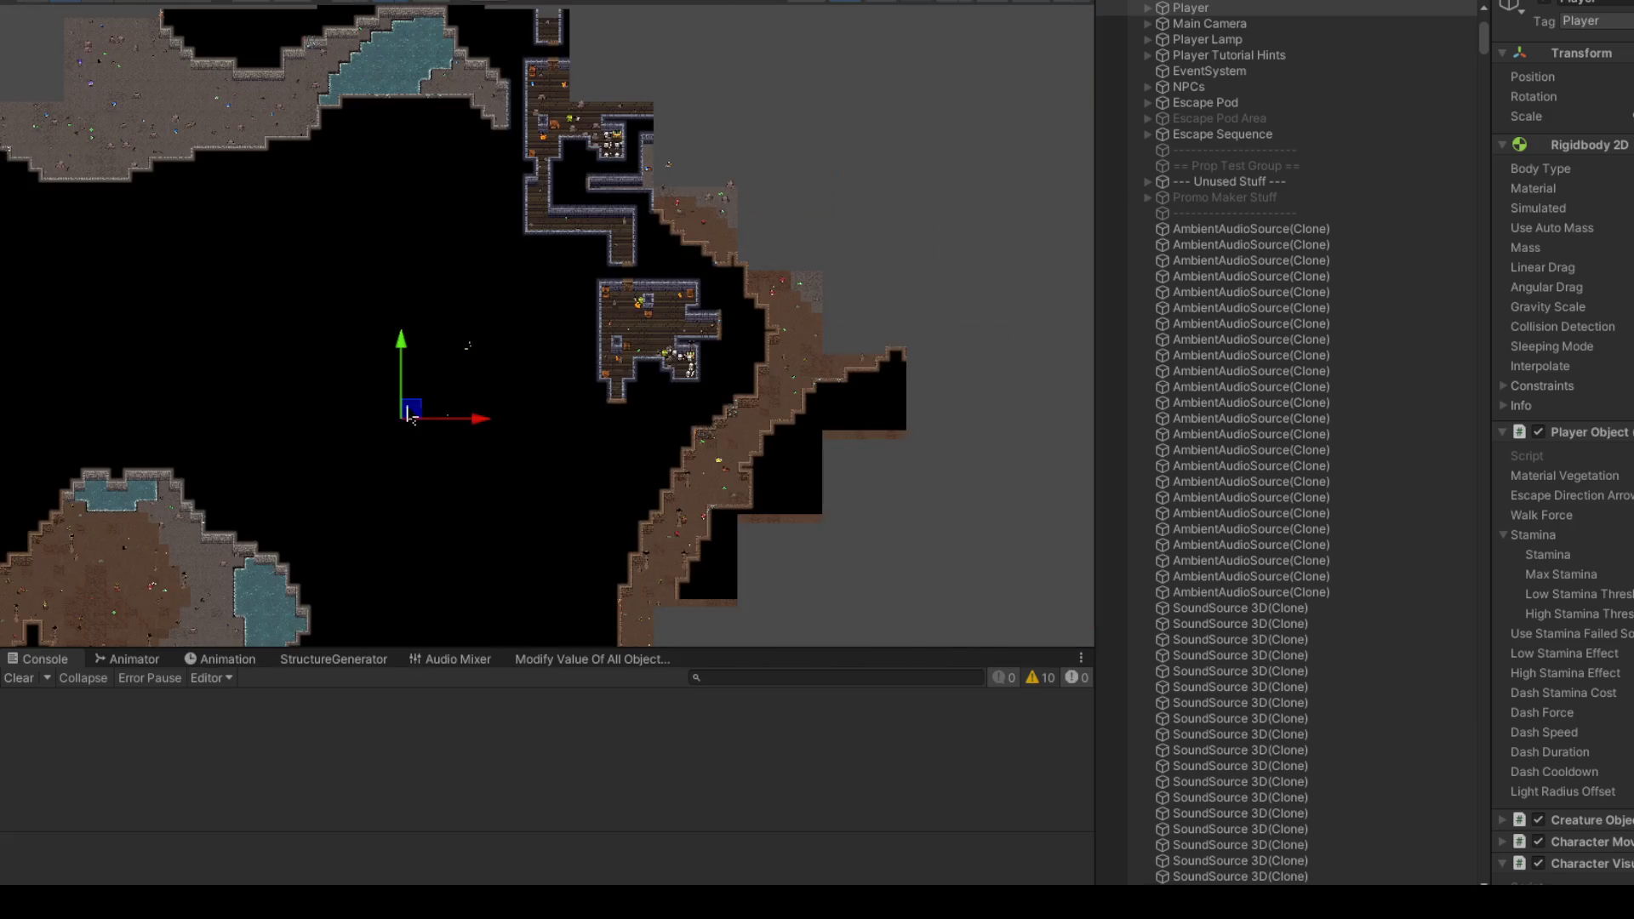
mouse_move(424, 417)
left_mouse_down()
mouse_move(647, 451)
mouse_move(809, 341)
mouse_move(818, 212)
mouse_move(889, 119)
left_mouse_up()
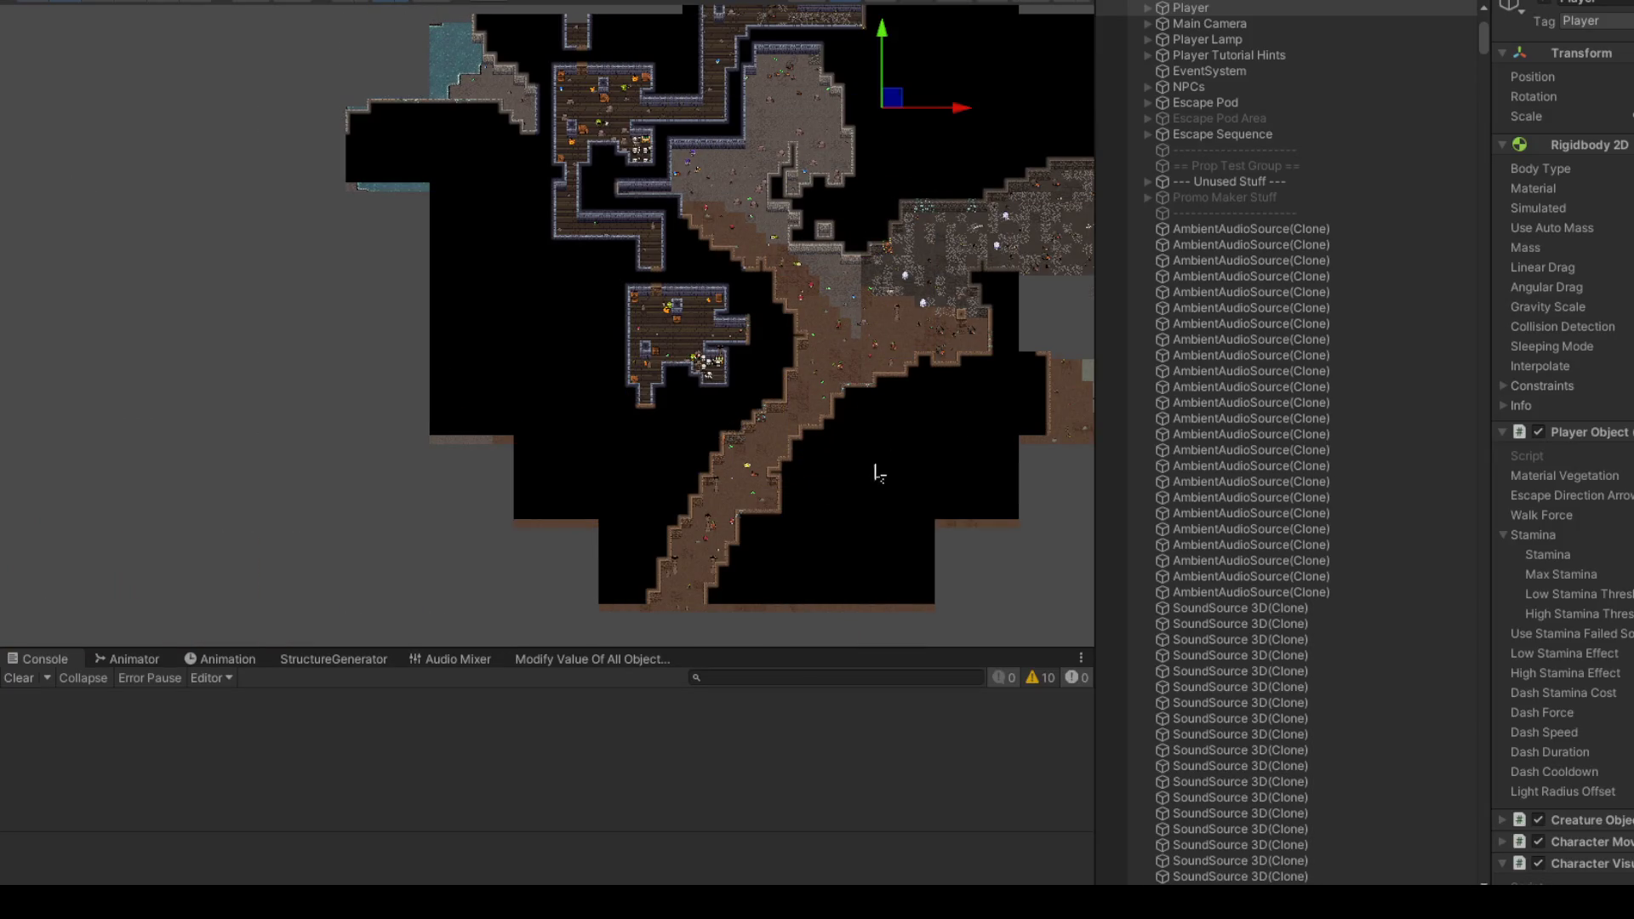
mouse_move(860, 464)
left_mouse_down()
mouse_move(884, 257)
mouse_move(887, 279)
left_mouse_up()
left_click_drag(677, 209, 620, 201)
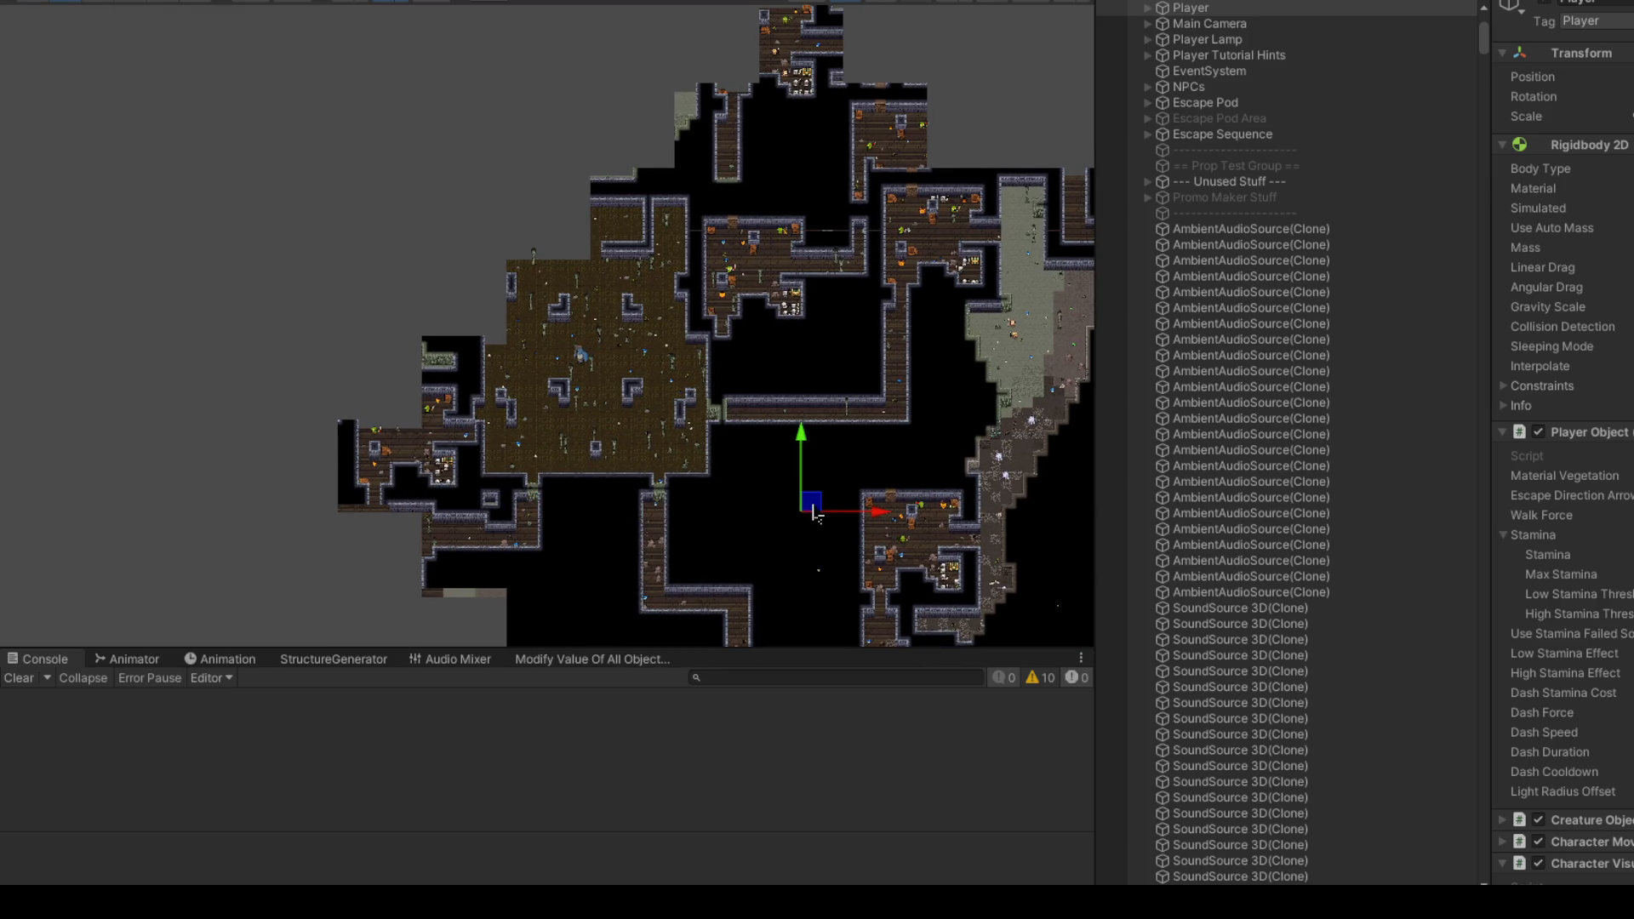
left_click_drag(814, 512, 768, 432)
mouse_move(768, 345)
left_mouse_down()
mouse_move(730, 175)
mouse_move(529, 164)
mouse_move(426, 230)
left_mouse_up()
scroll(475, 477, "up", 3)
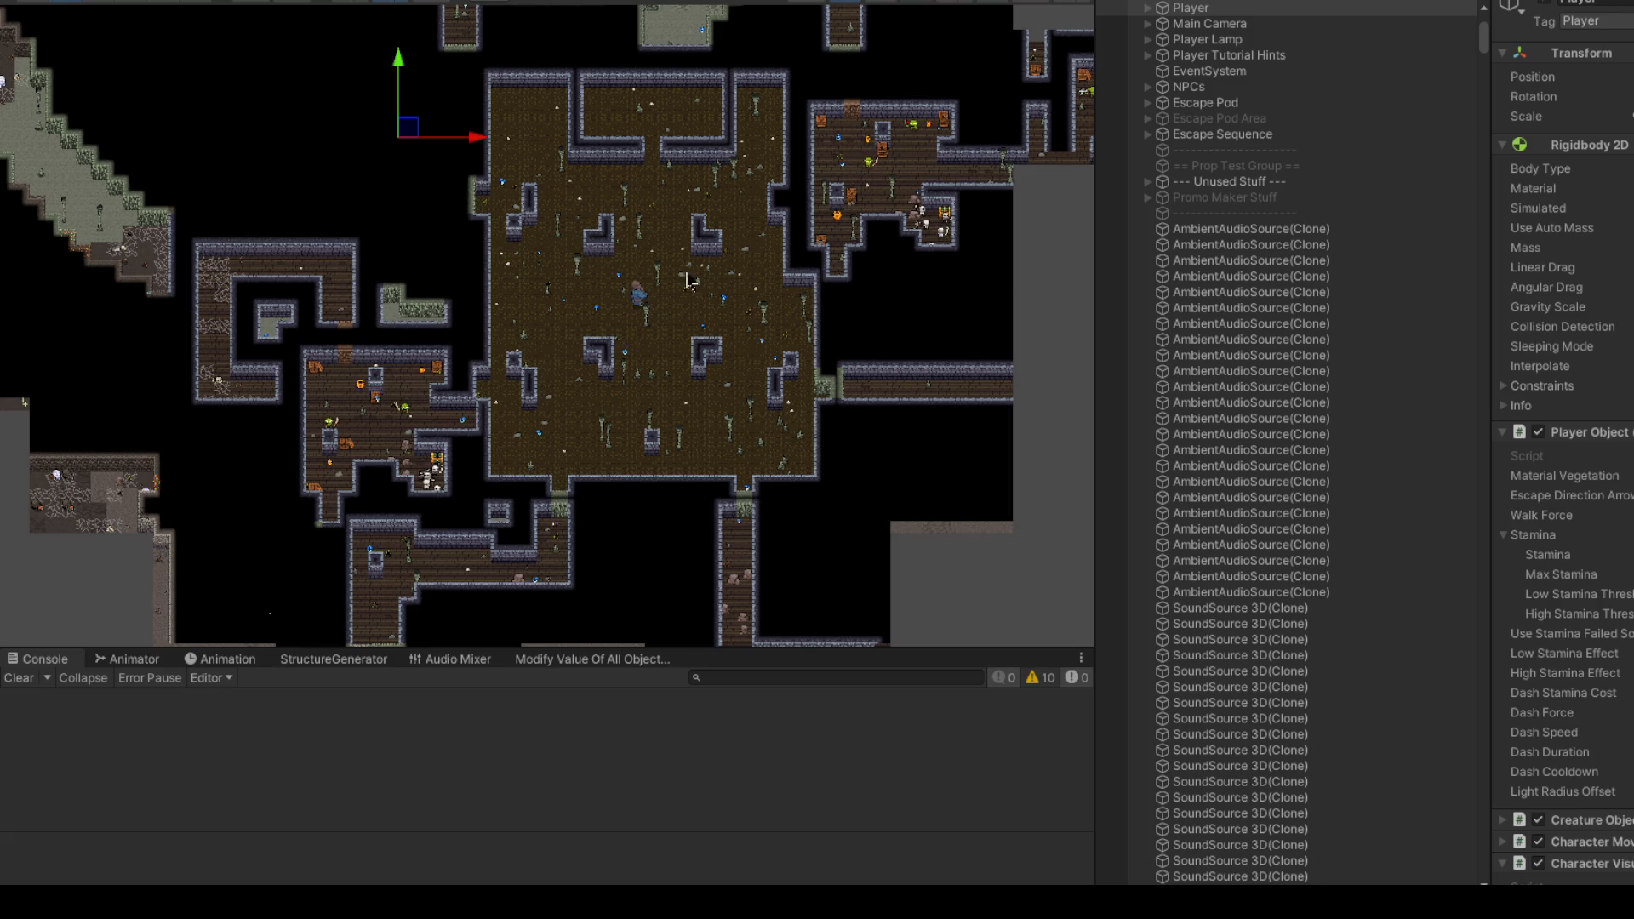
Step: Frame the Player near the large cave room and move it up into the pale green cave area
left_click_drag(617, 338, 670, 383)
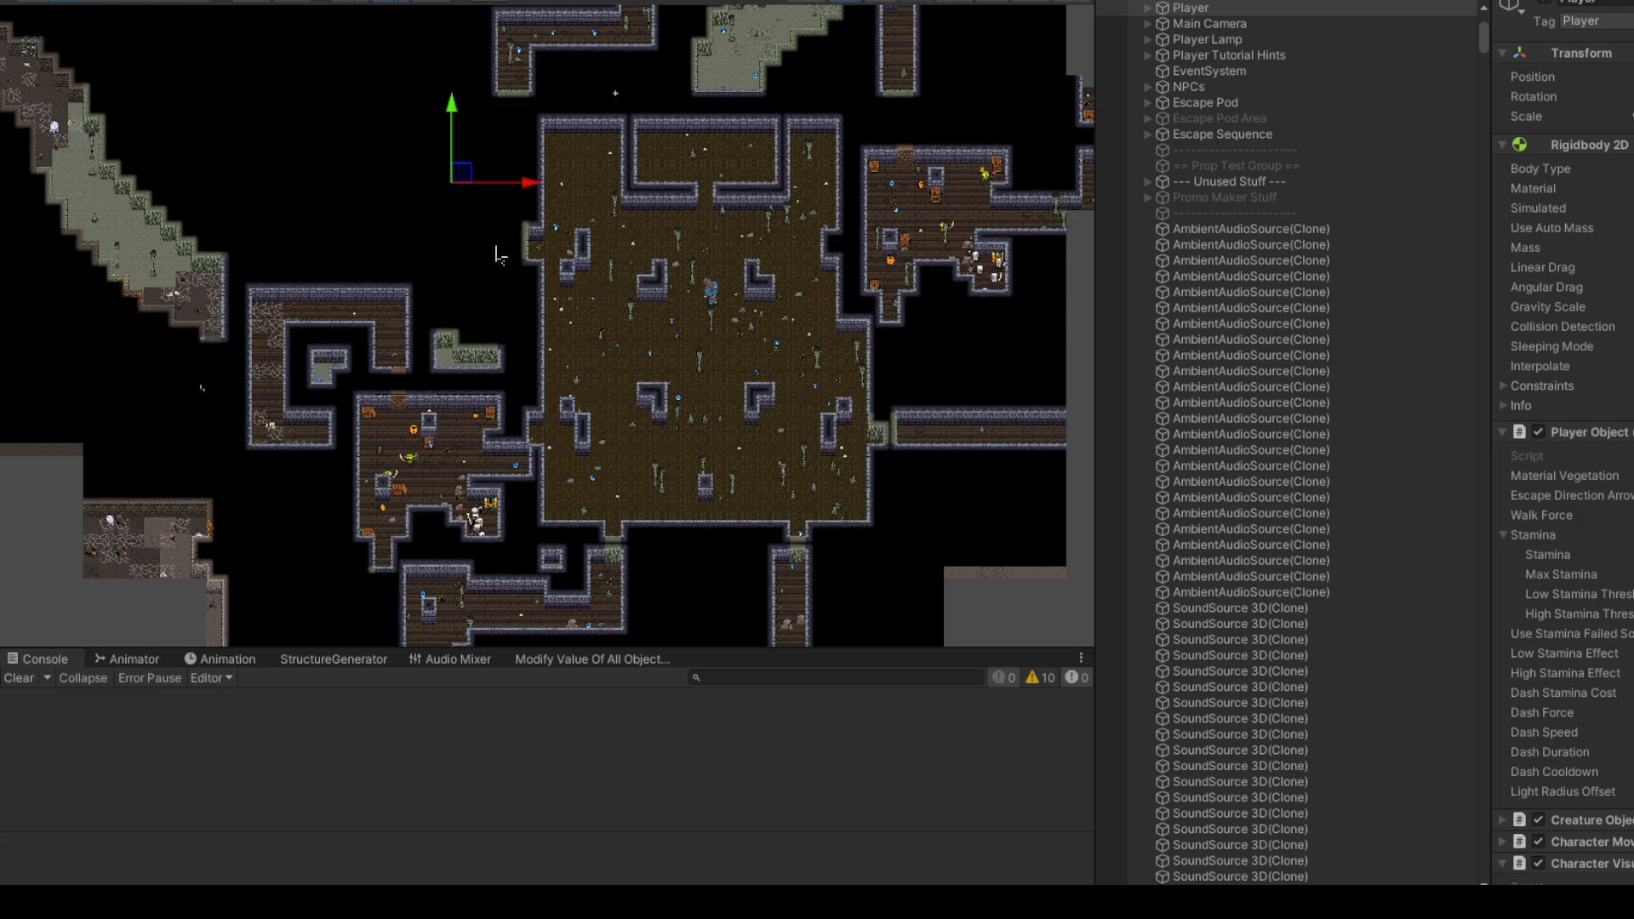
left_click_drag(611, 413, 583, 296)
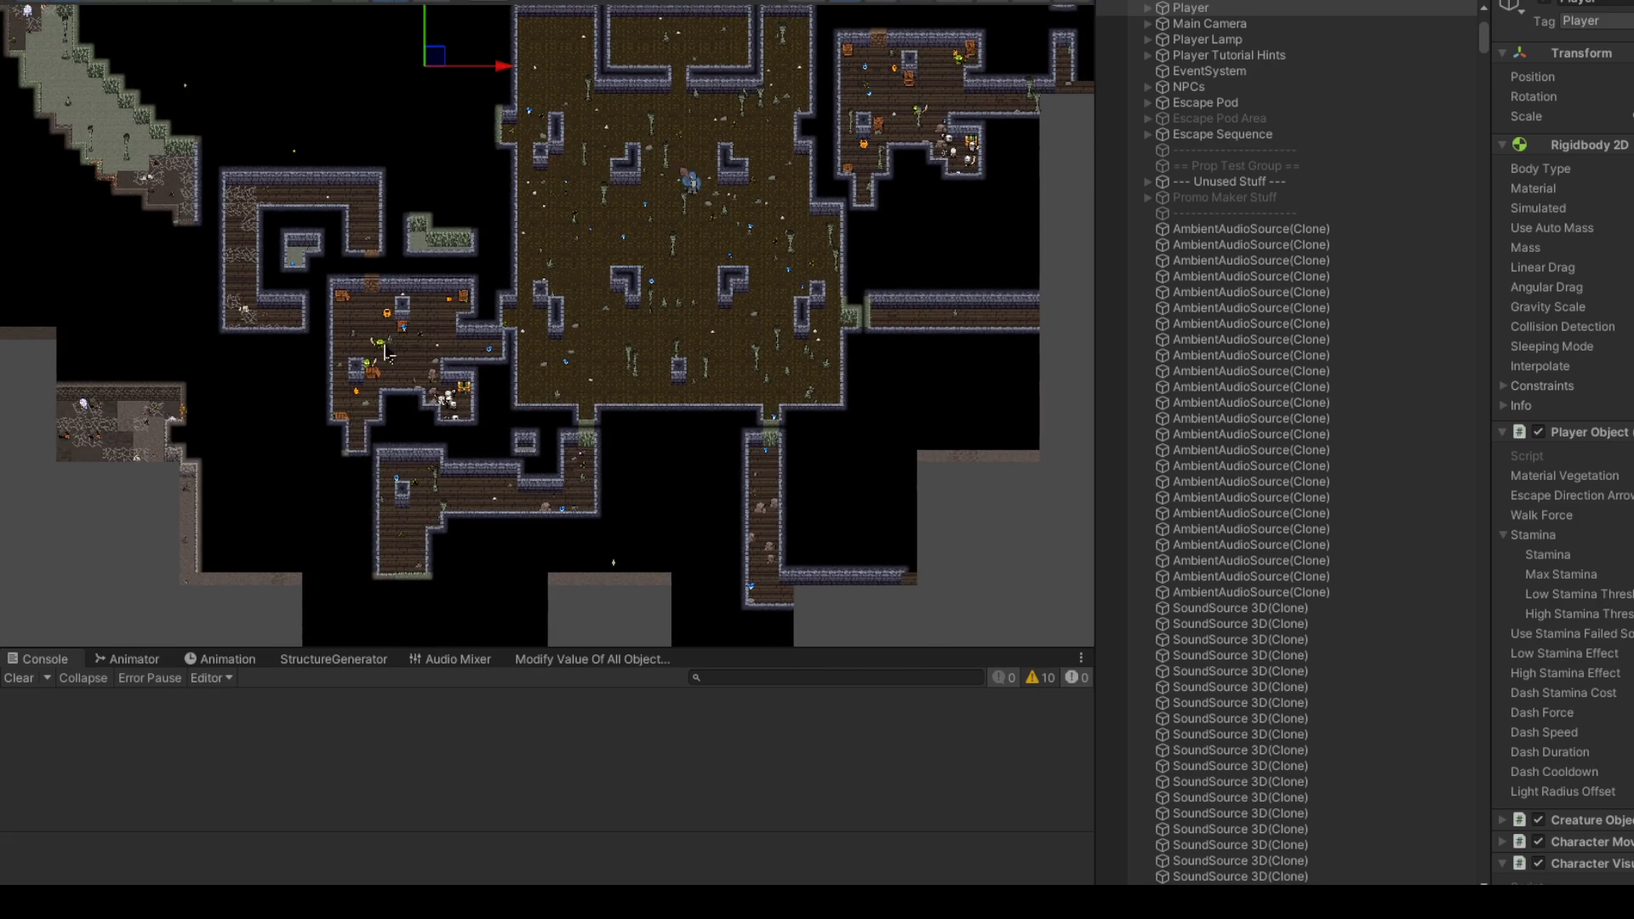
scroll(383, 356, "up", 4)
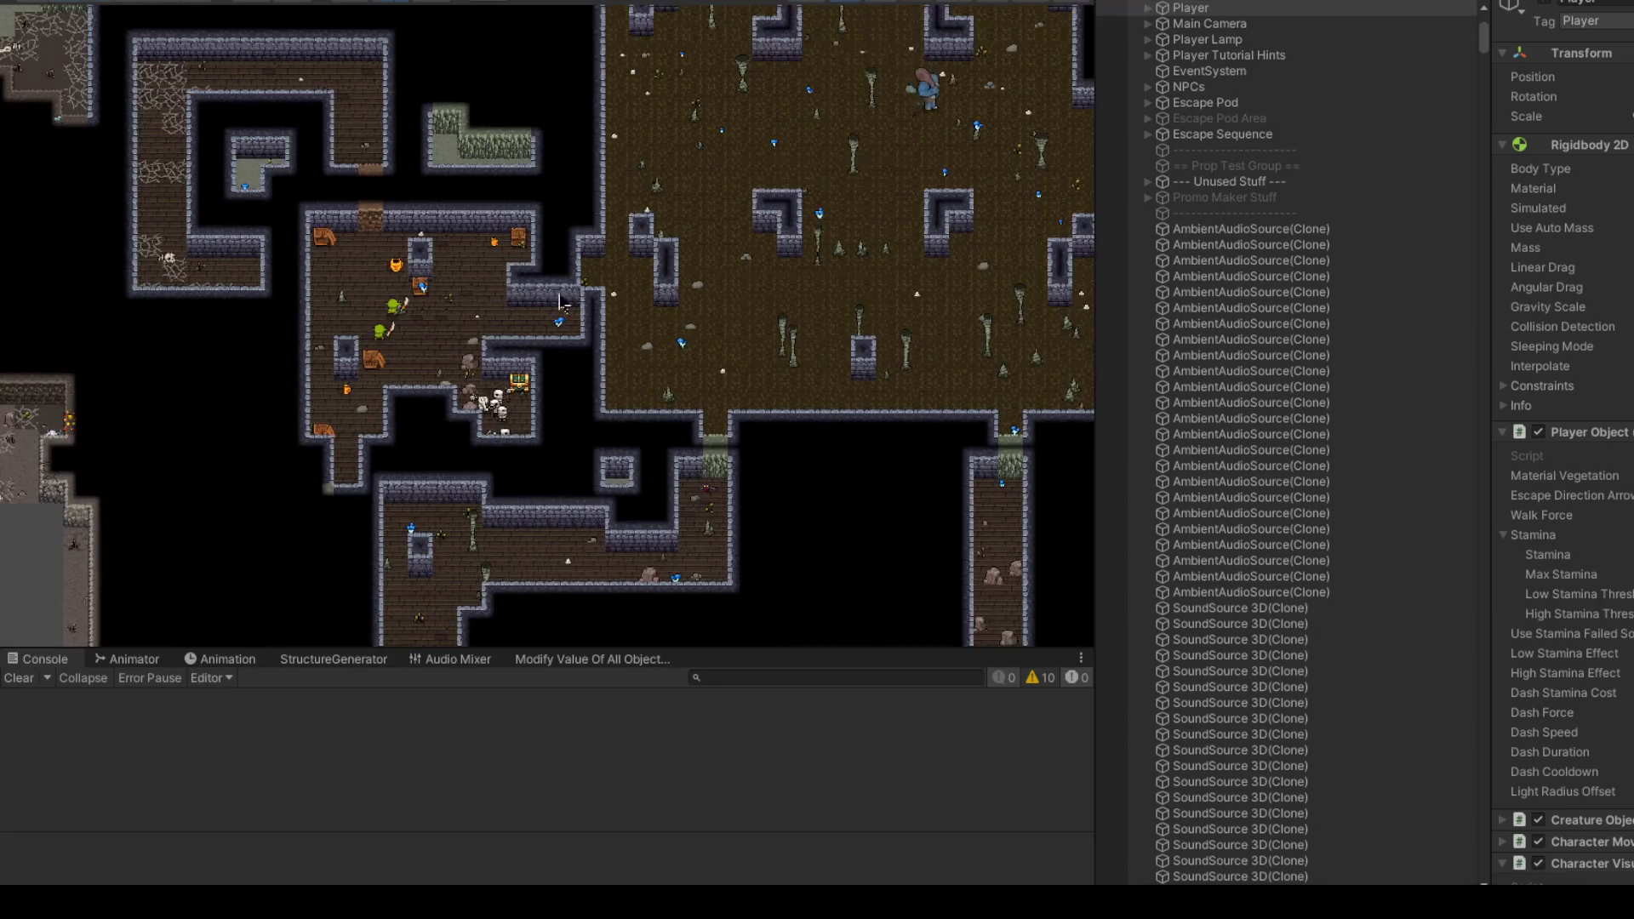
scroll(869, 220, "up", 2)
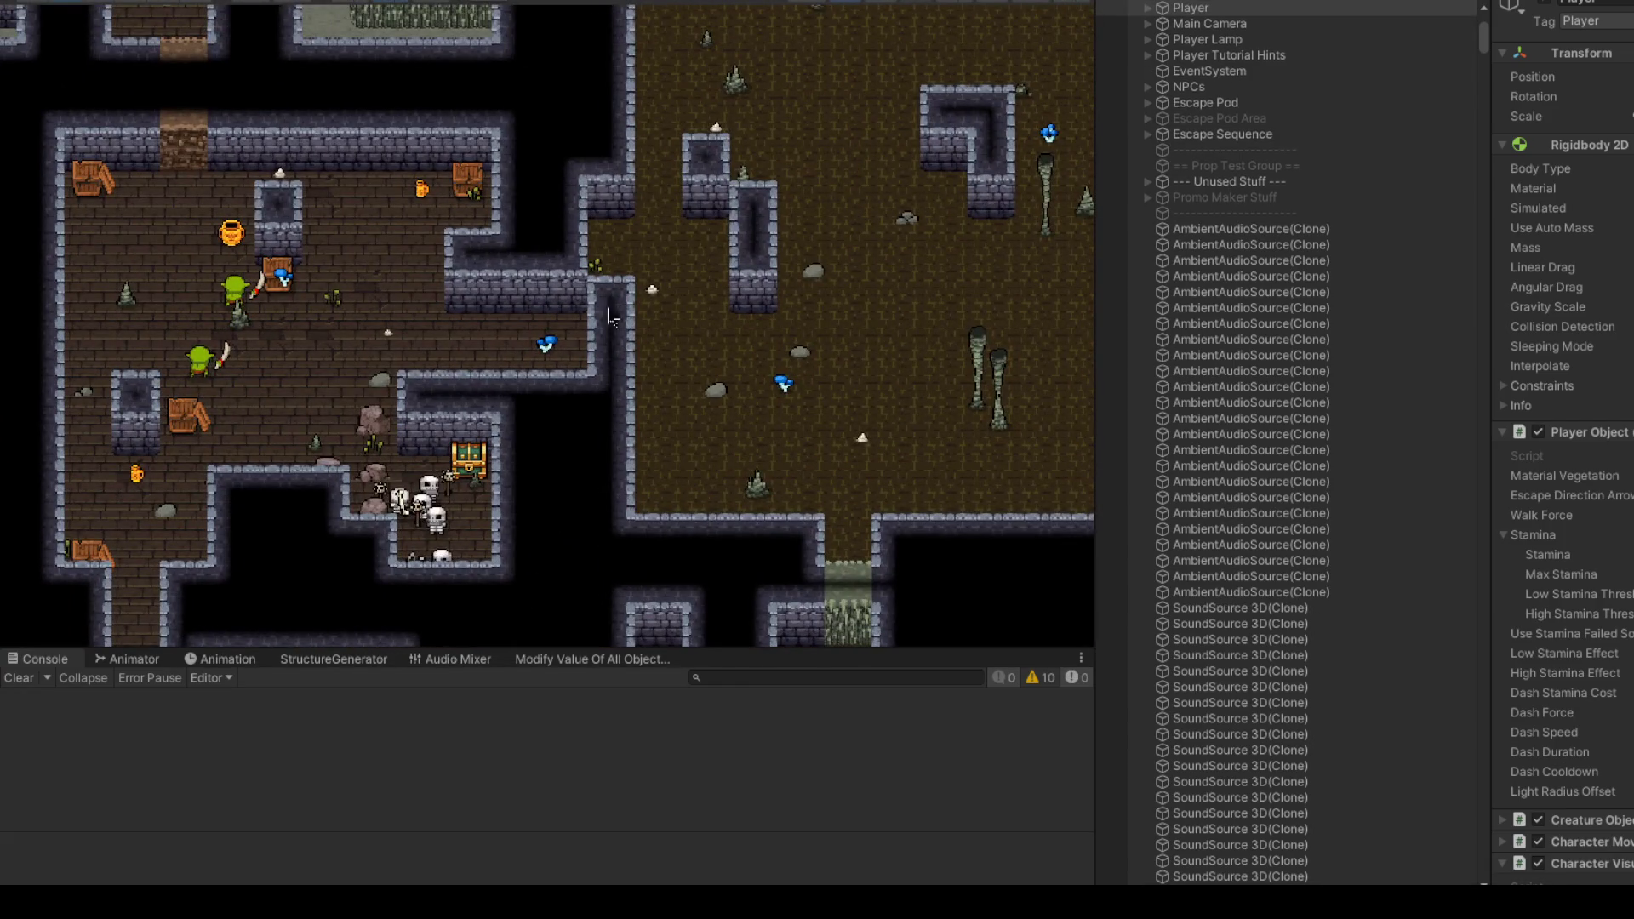
scroll(632, 260, "down", 4)
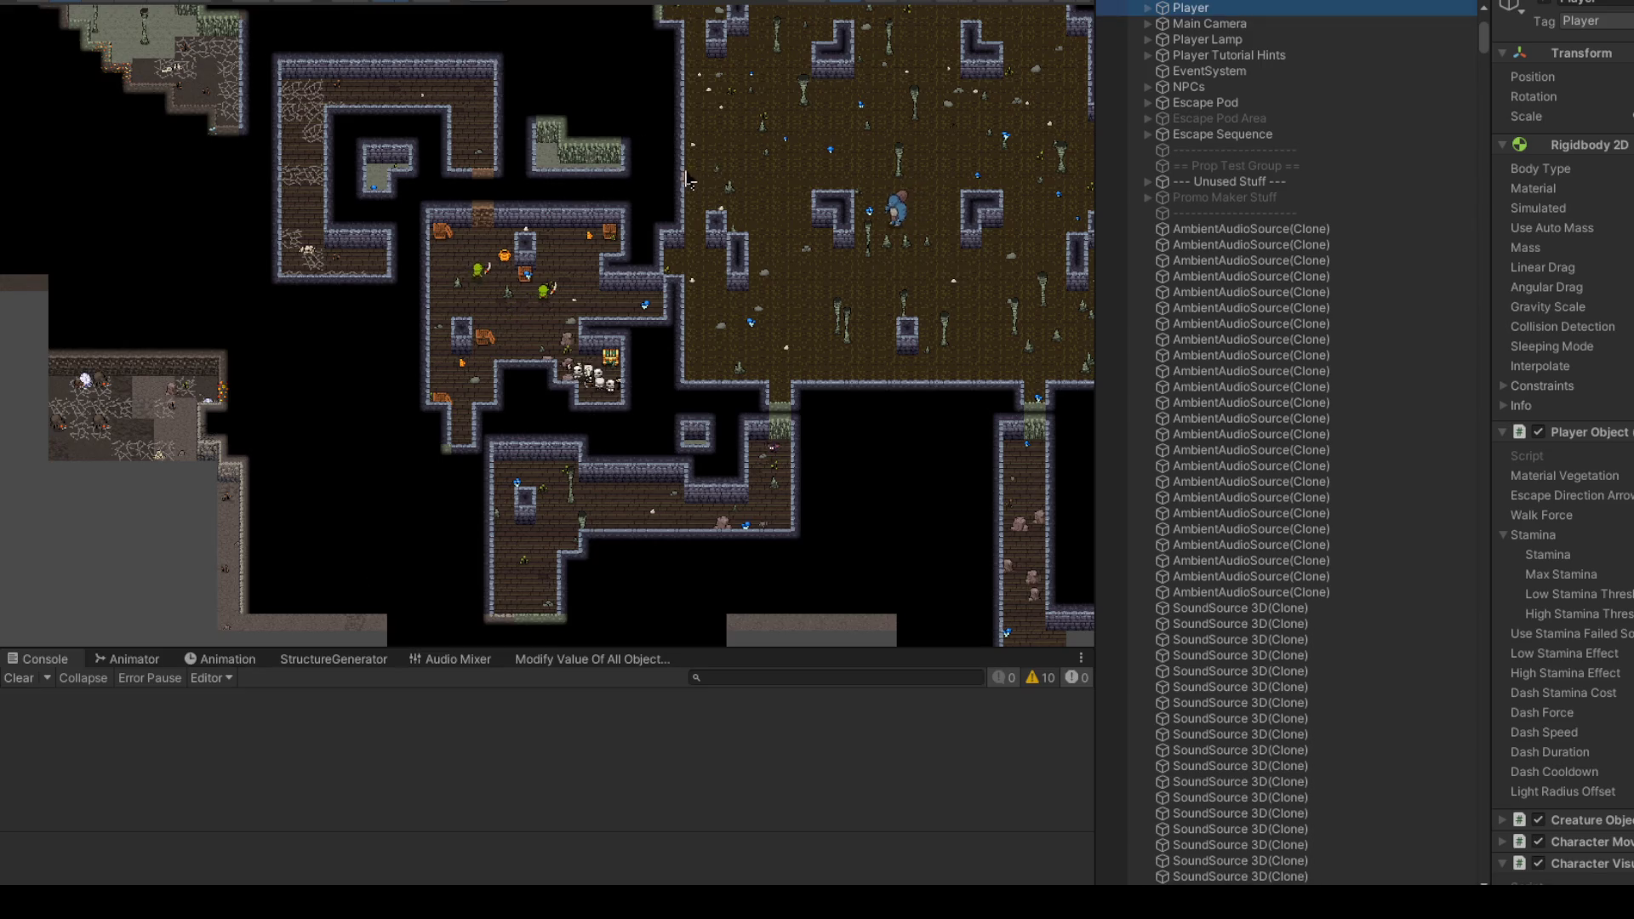
key("f")
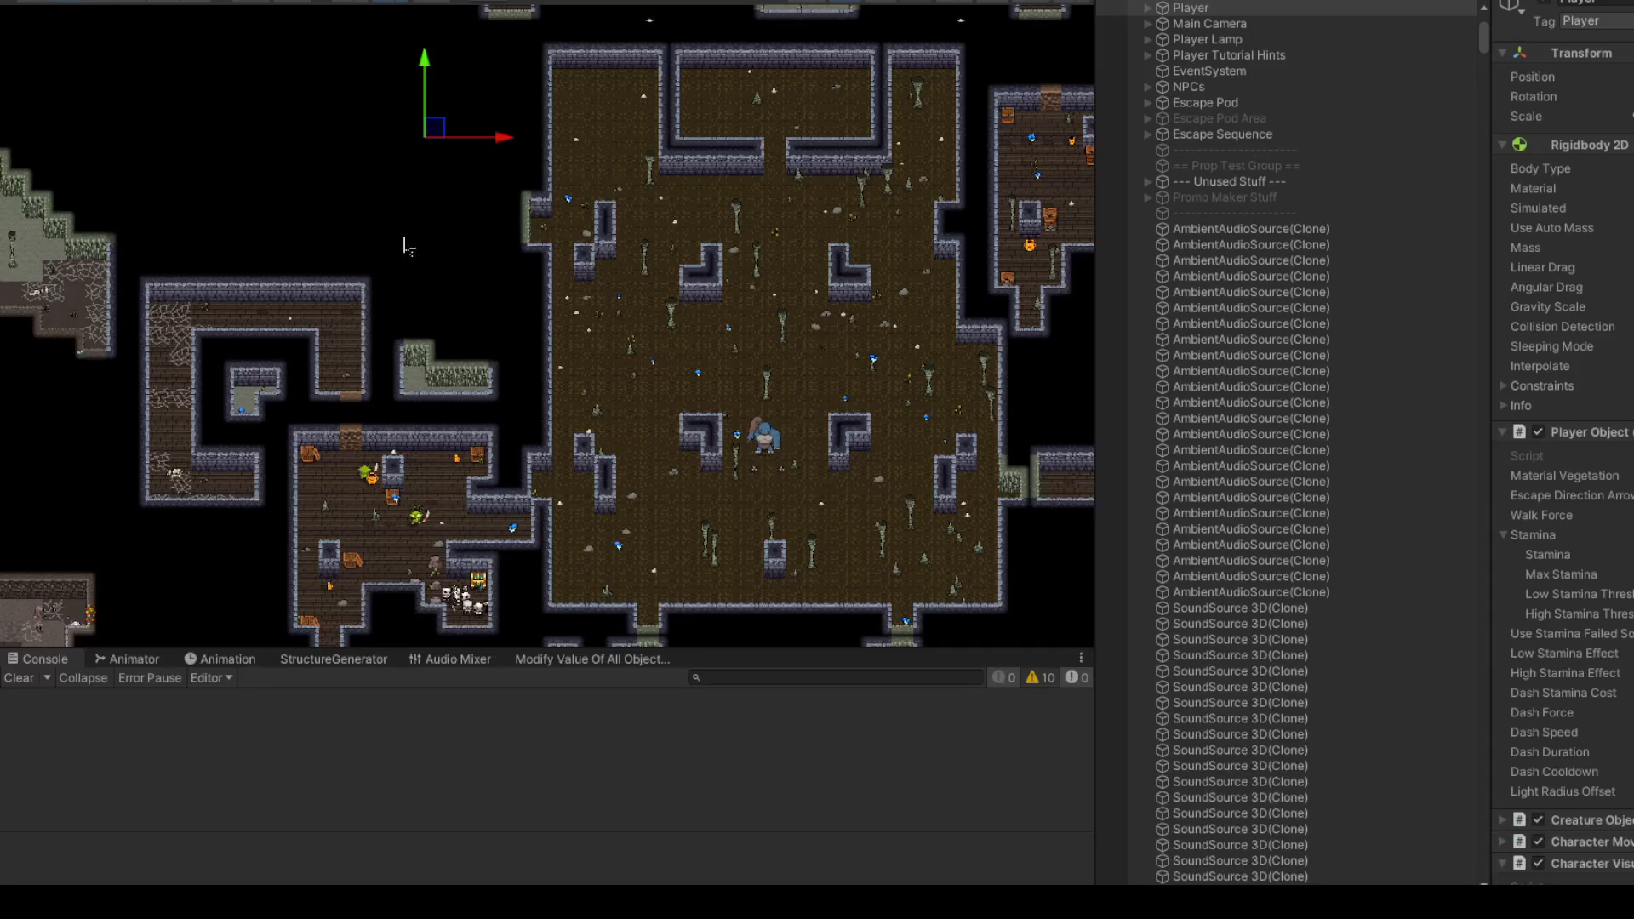
scroll(175, 308, "down", 1)
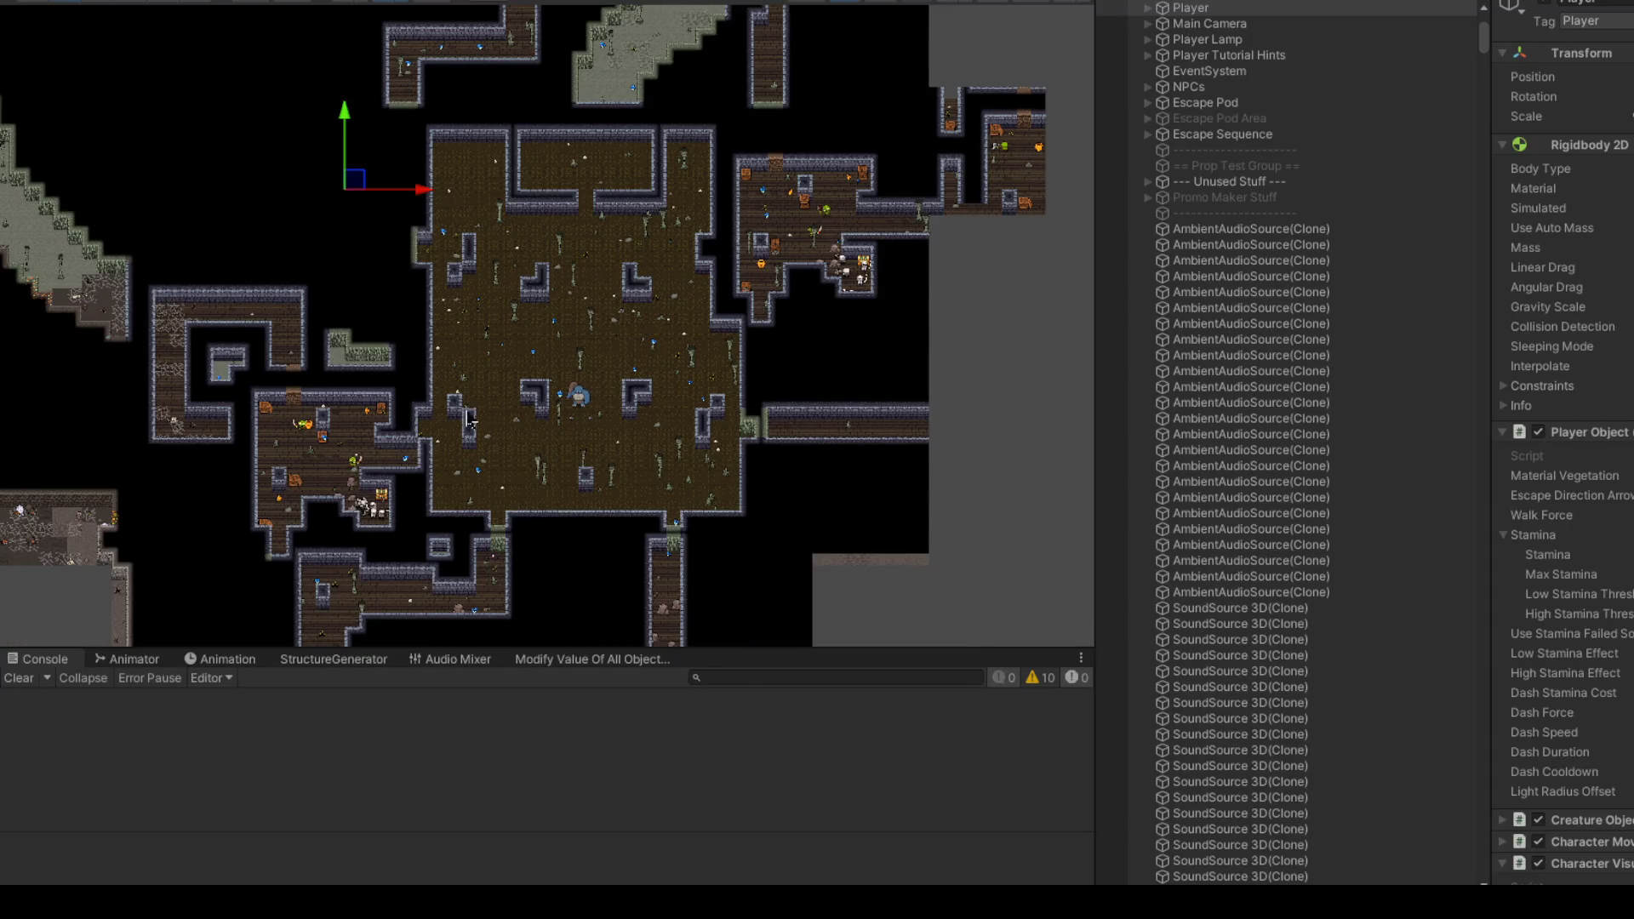
left_click_drag(393, 185, 458, 467)
scroll(471, 475, "up", 1)
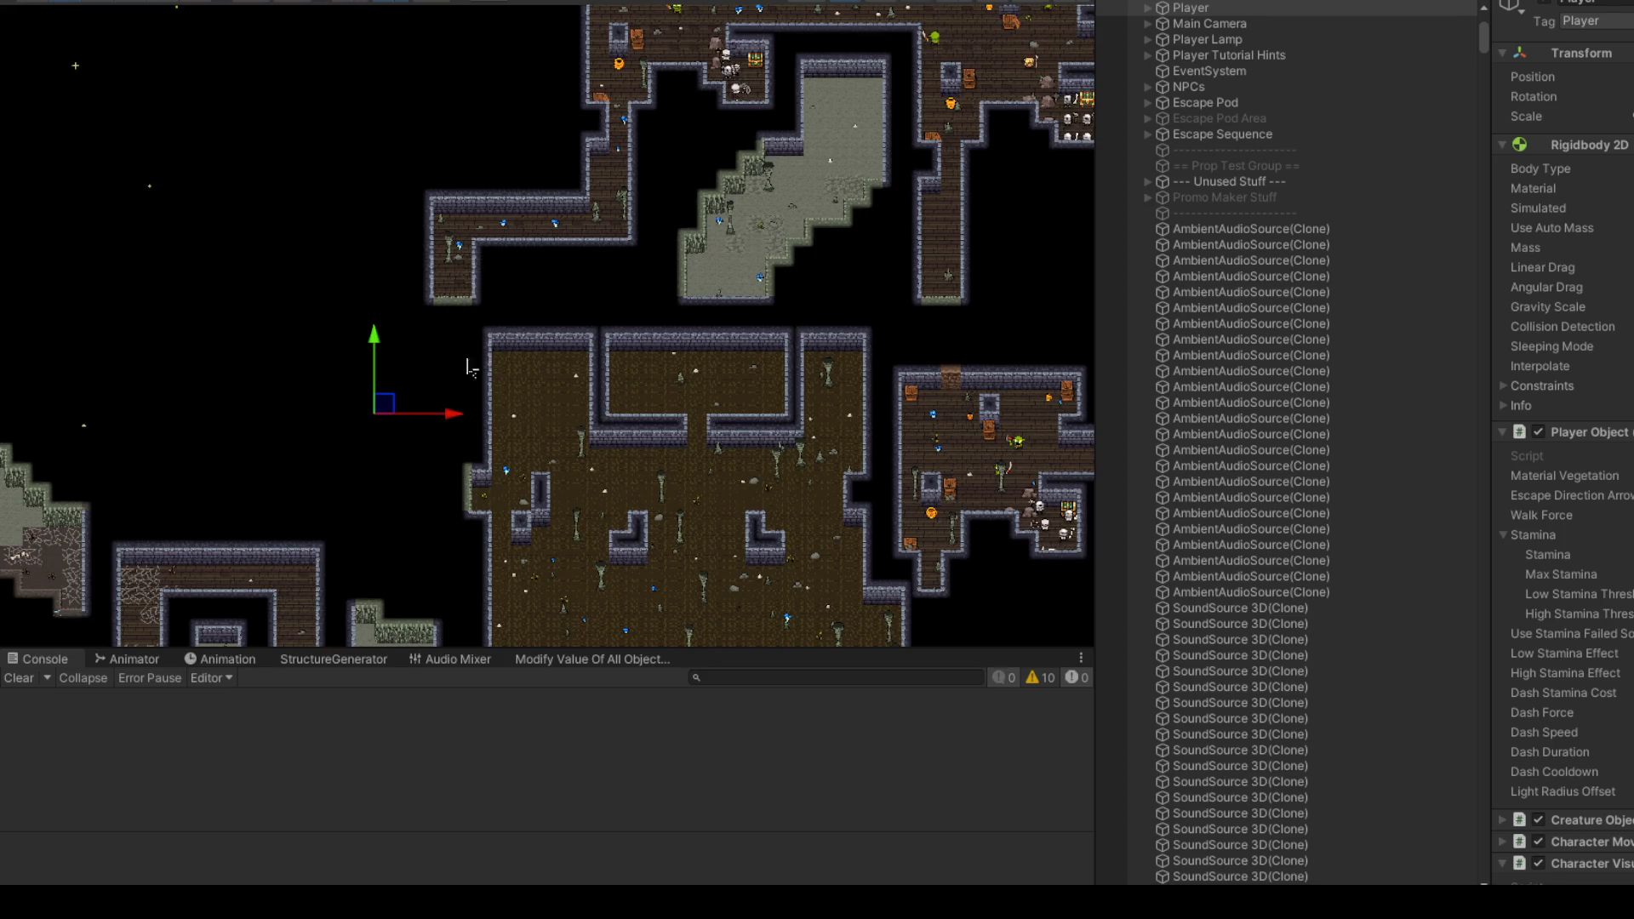
scroll(390, 412, "down", 1)
mouse_move(409, 406)
left_mouse_down()
mouse_move(705, 280)
mouse_move(731, 208)
left_mouse_up()
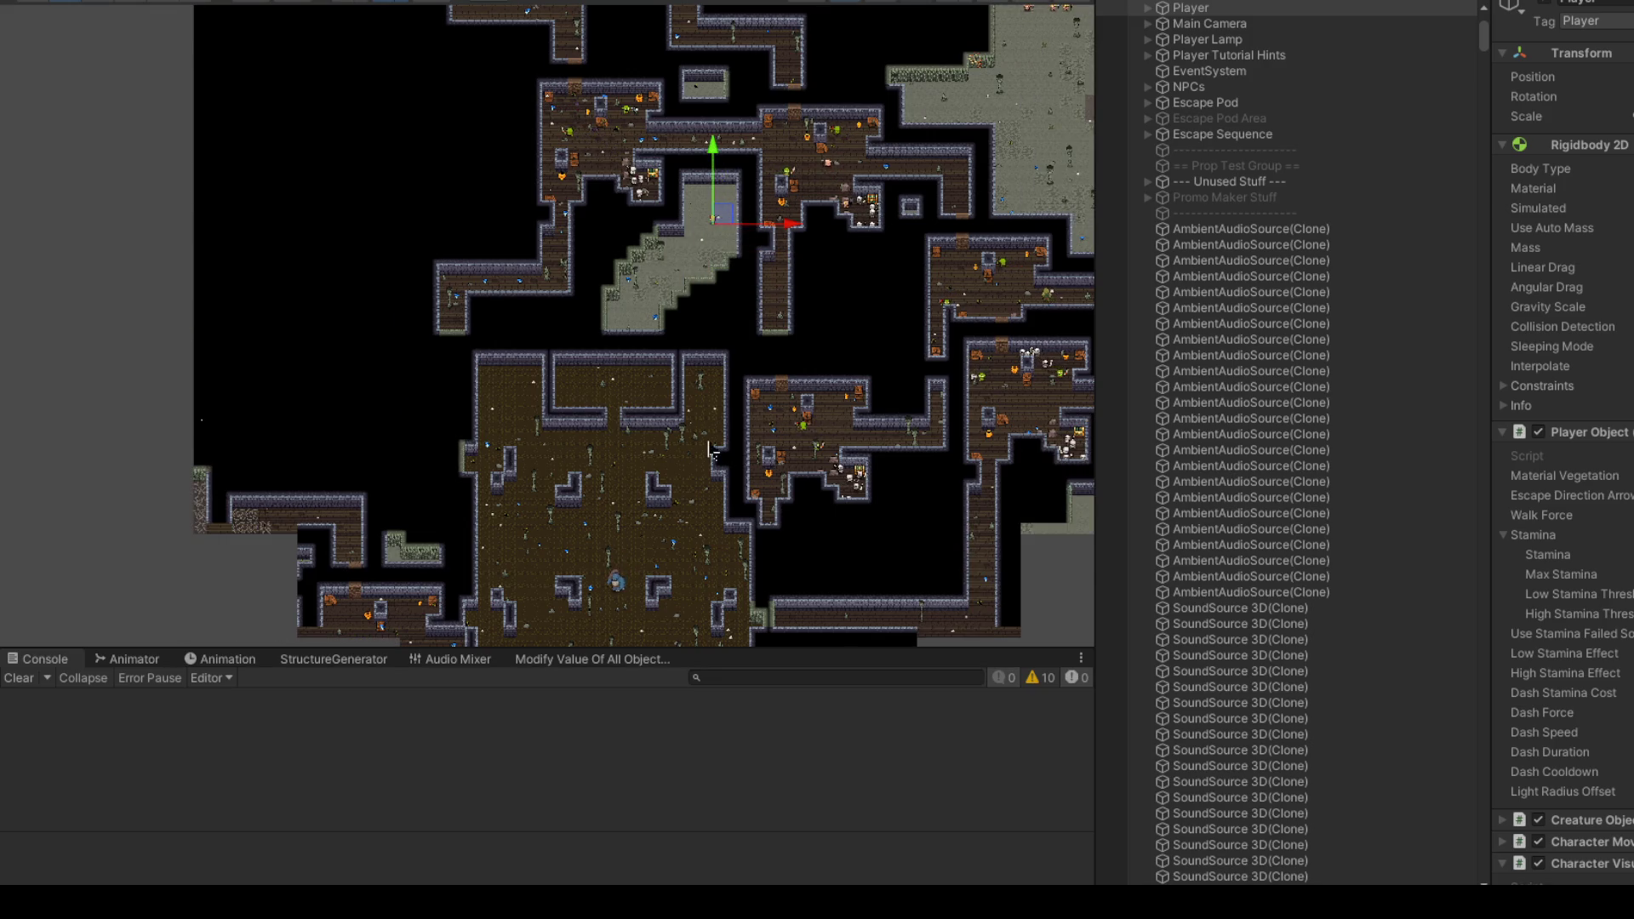
Step: Zoom and pan to bring the lower-right part of the dungeon map into view
scroll(644, 379, "up", 3)
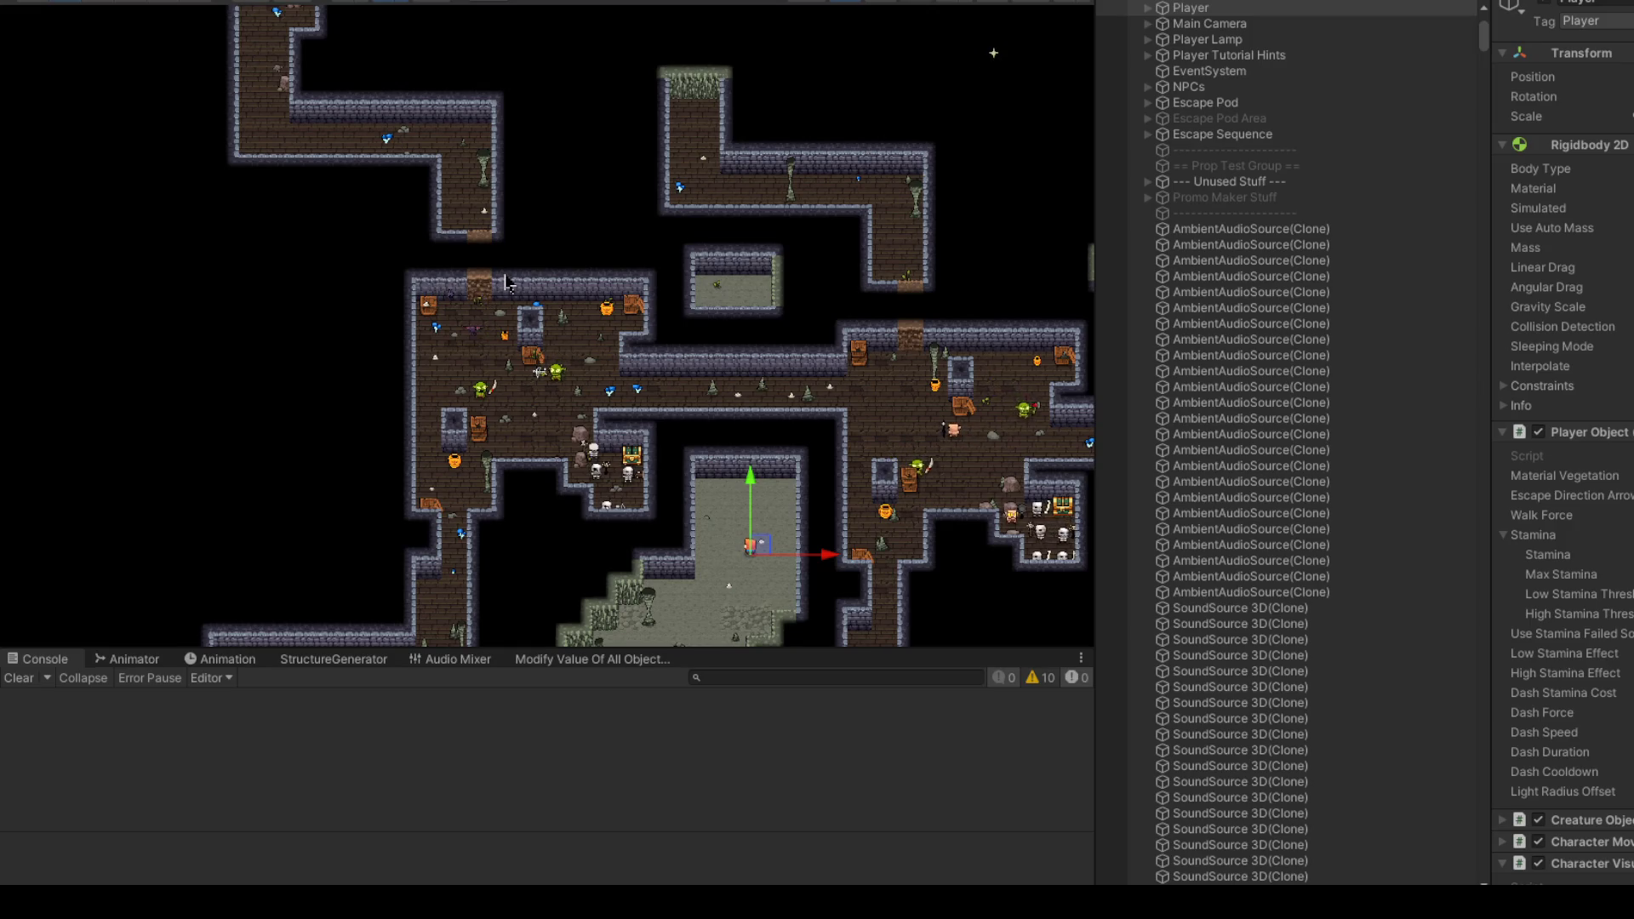
scroll(505, 285, "down", 2)
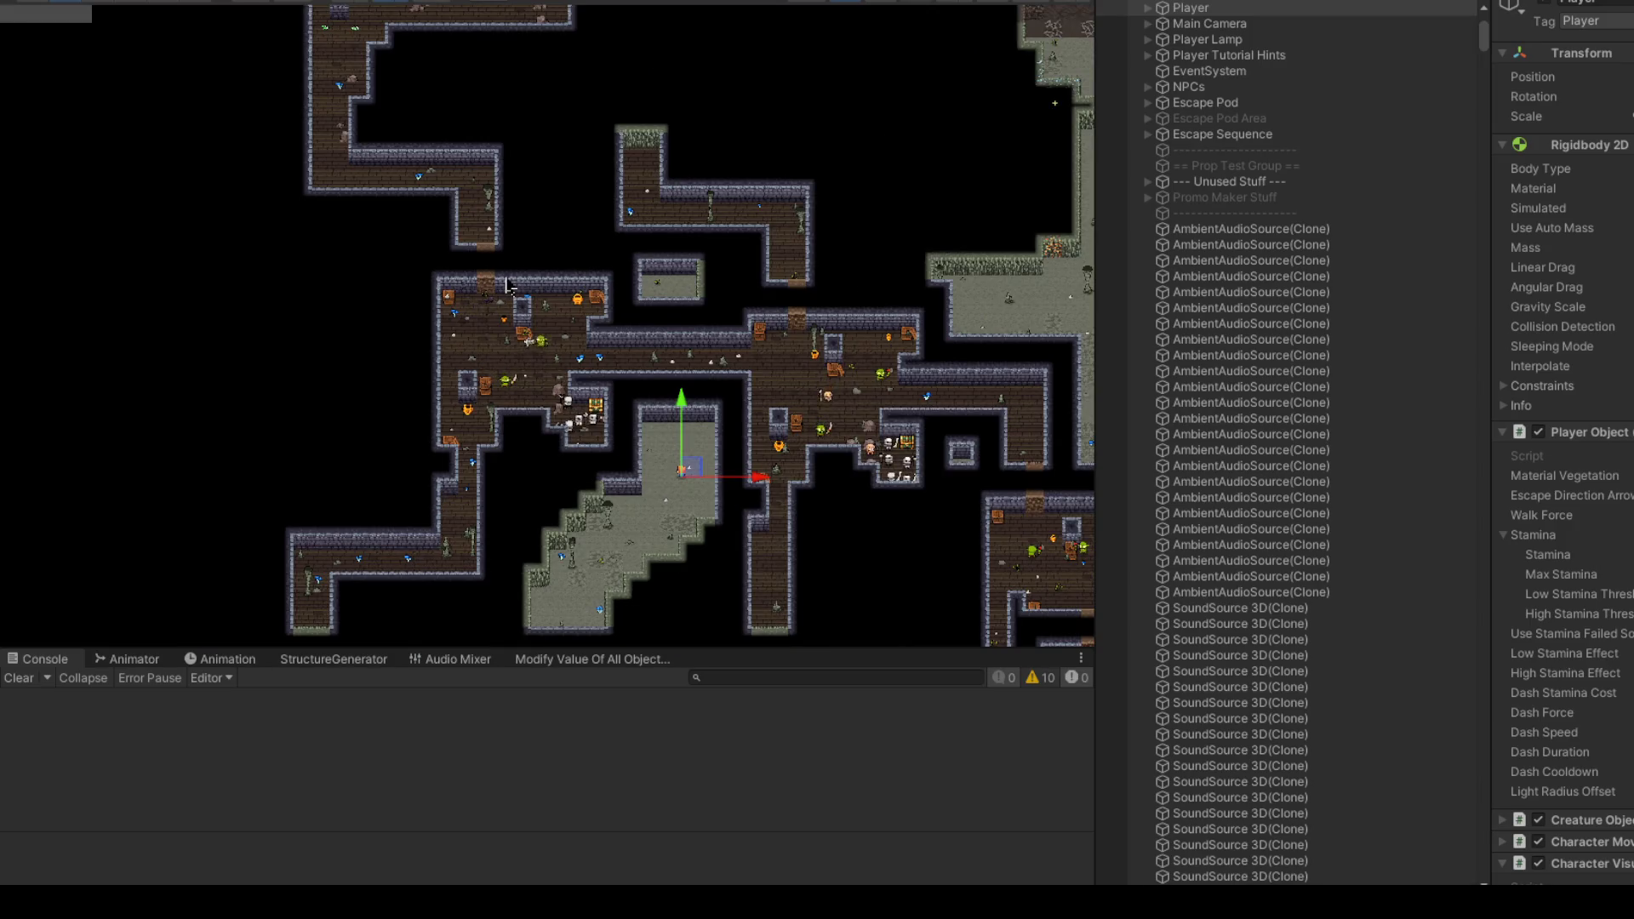
scroll(800, 417, "up", 1)
scroll(800, 416, "up", 2)
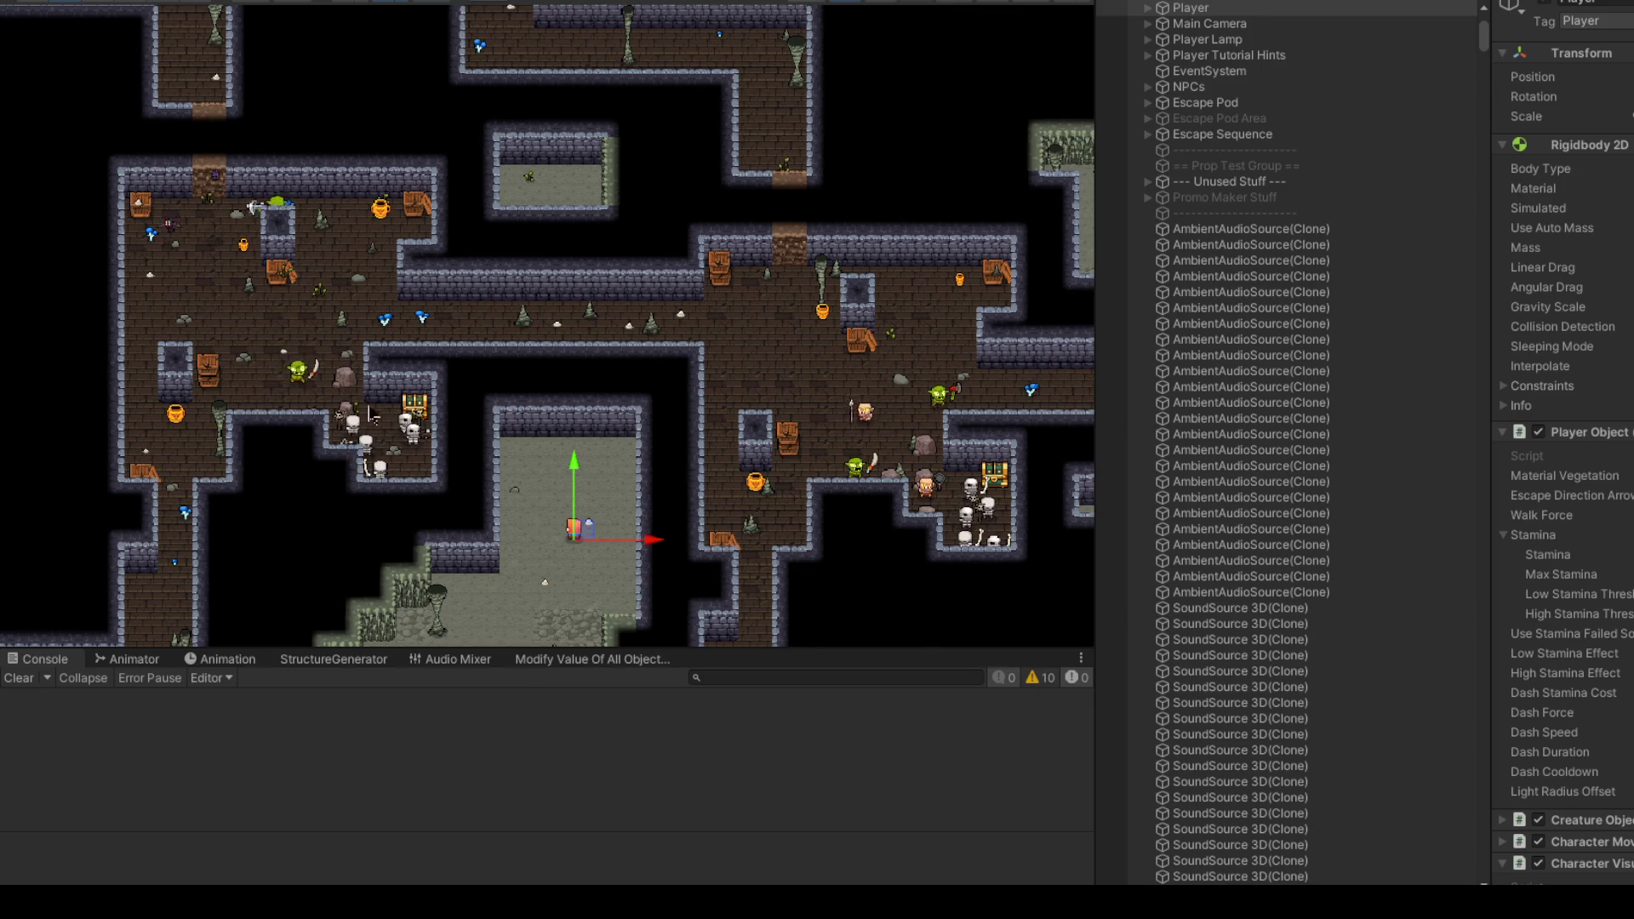
scroll(374, 406, "up", 2)
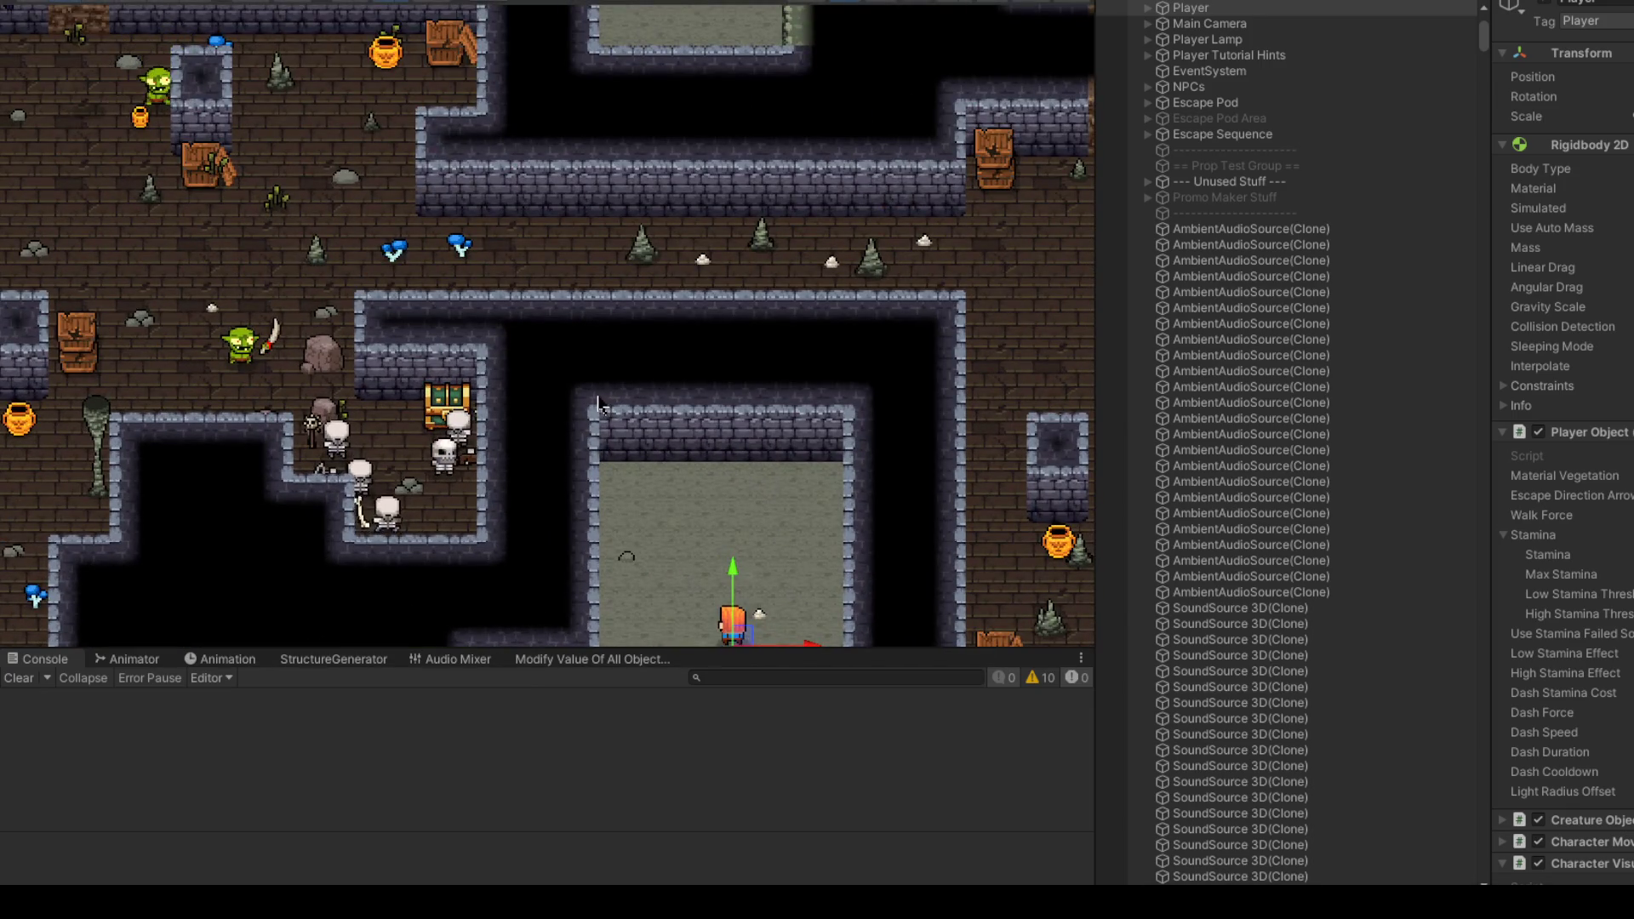
scroll(592, 401, "down", 2)
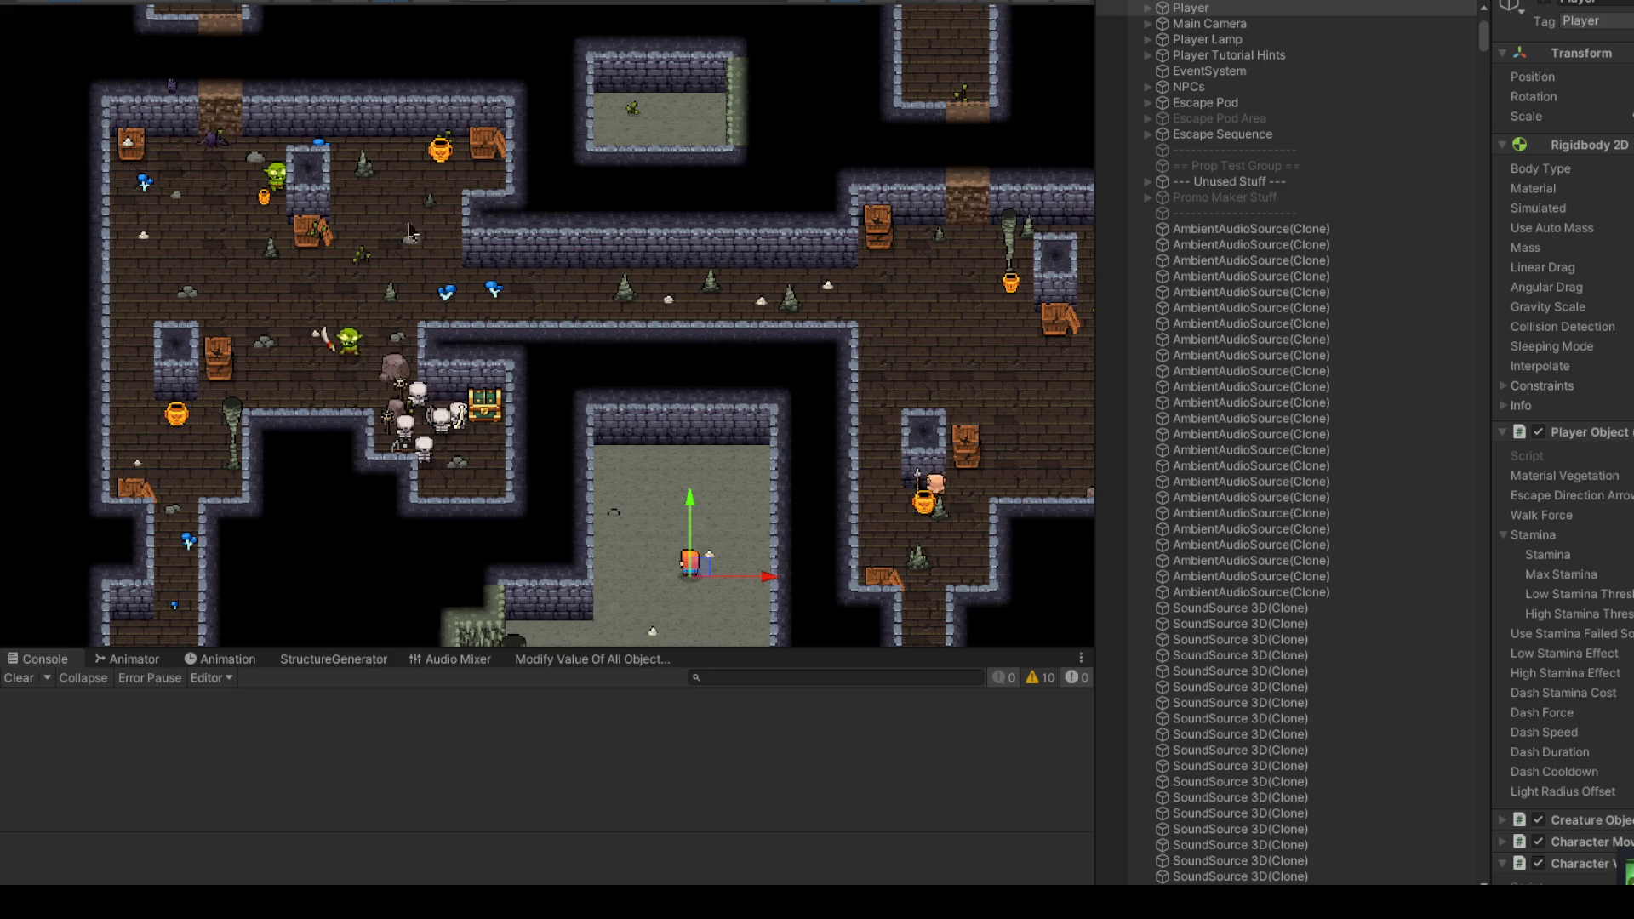
scroll(408, 230, "down", 1)
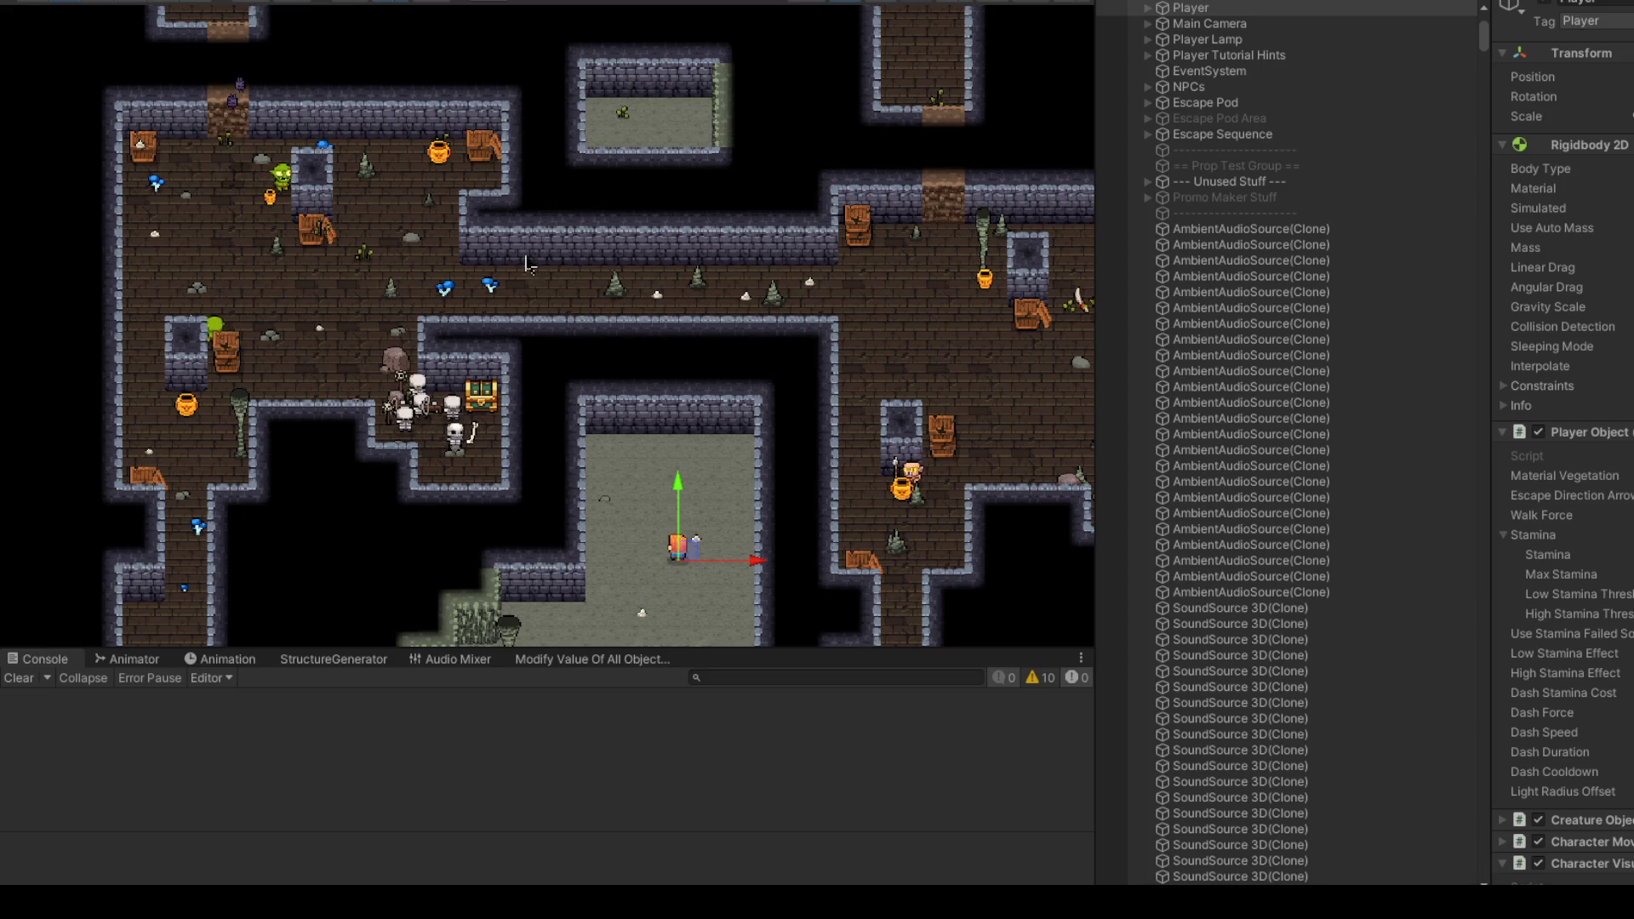
scroll(671, 315, "down", 10)
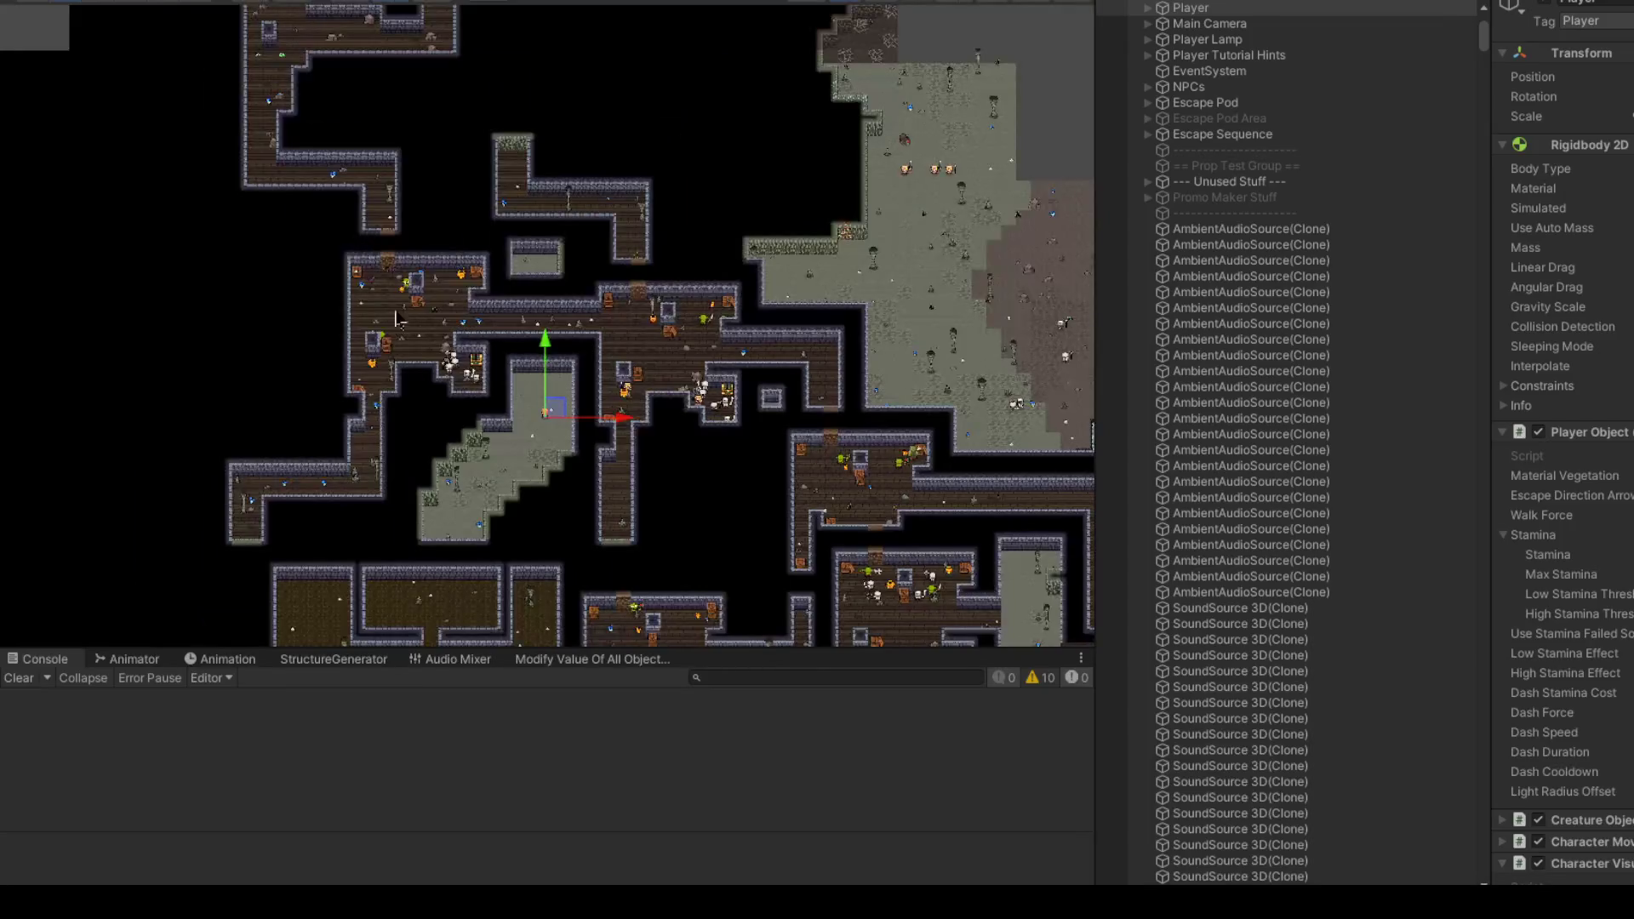
left_click_drag(452, 510, 453, 515)
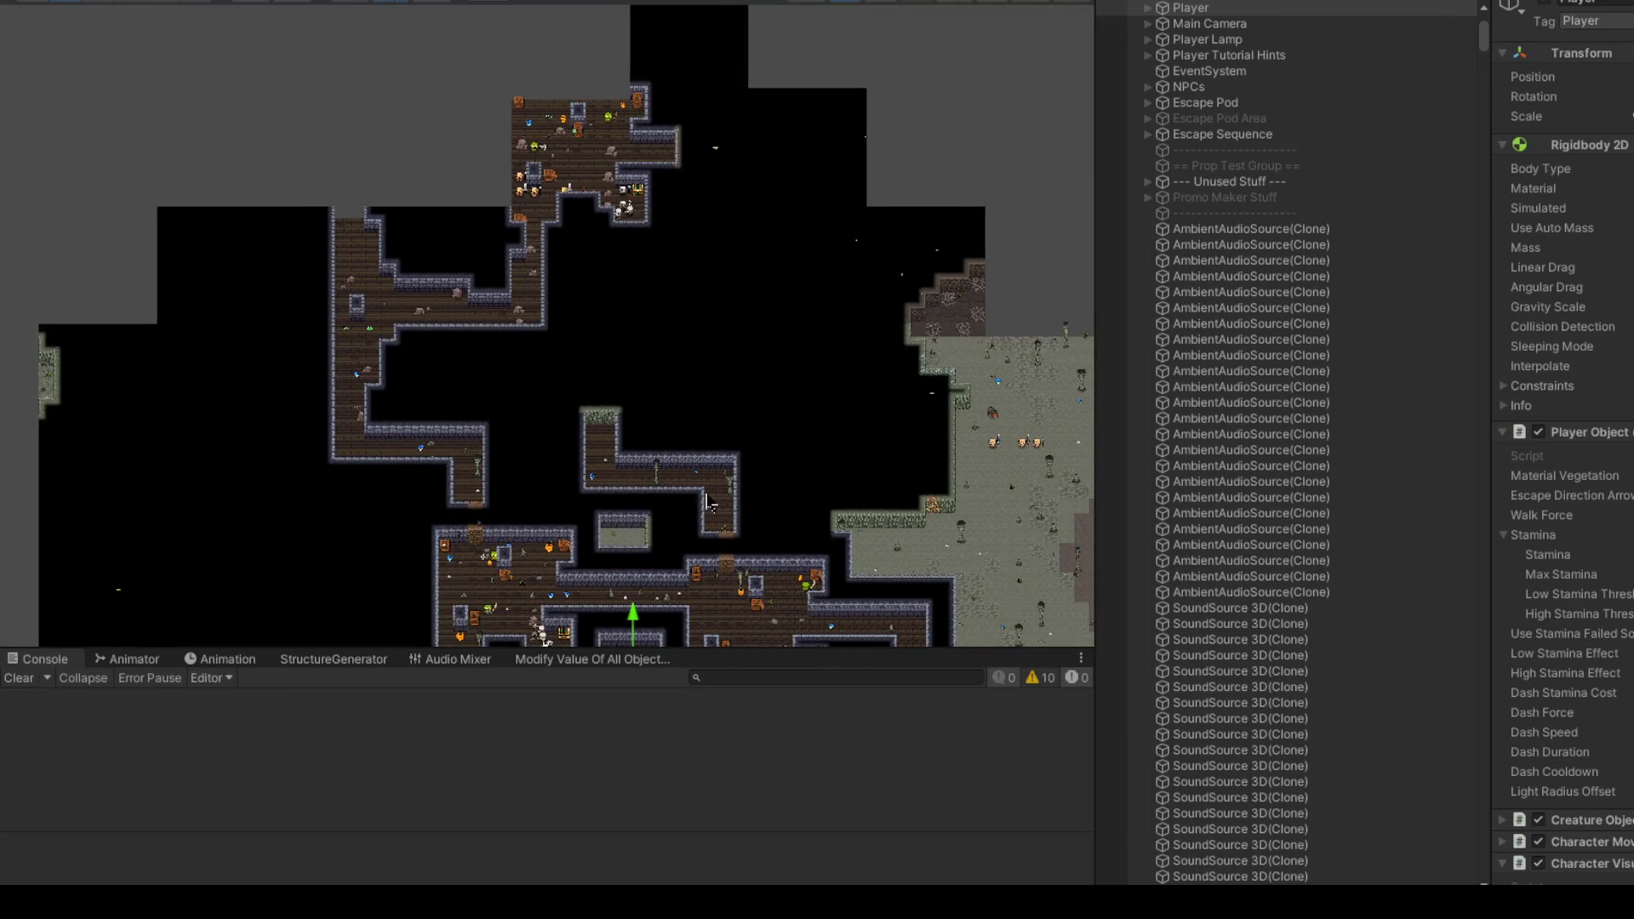
left_click_drag(731, 521, 501, 163)
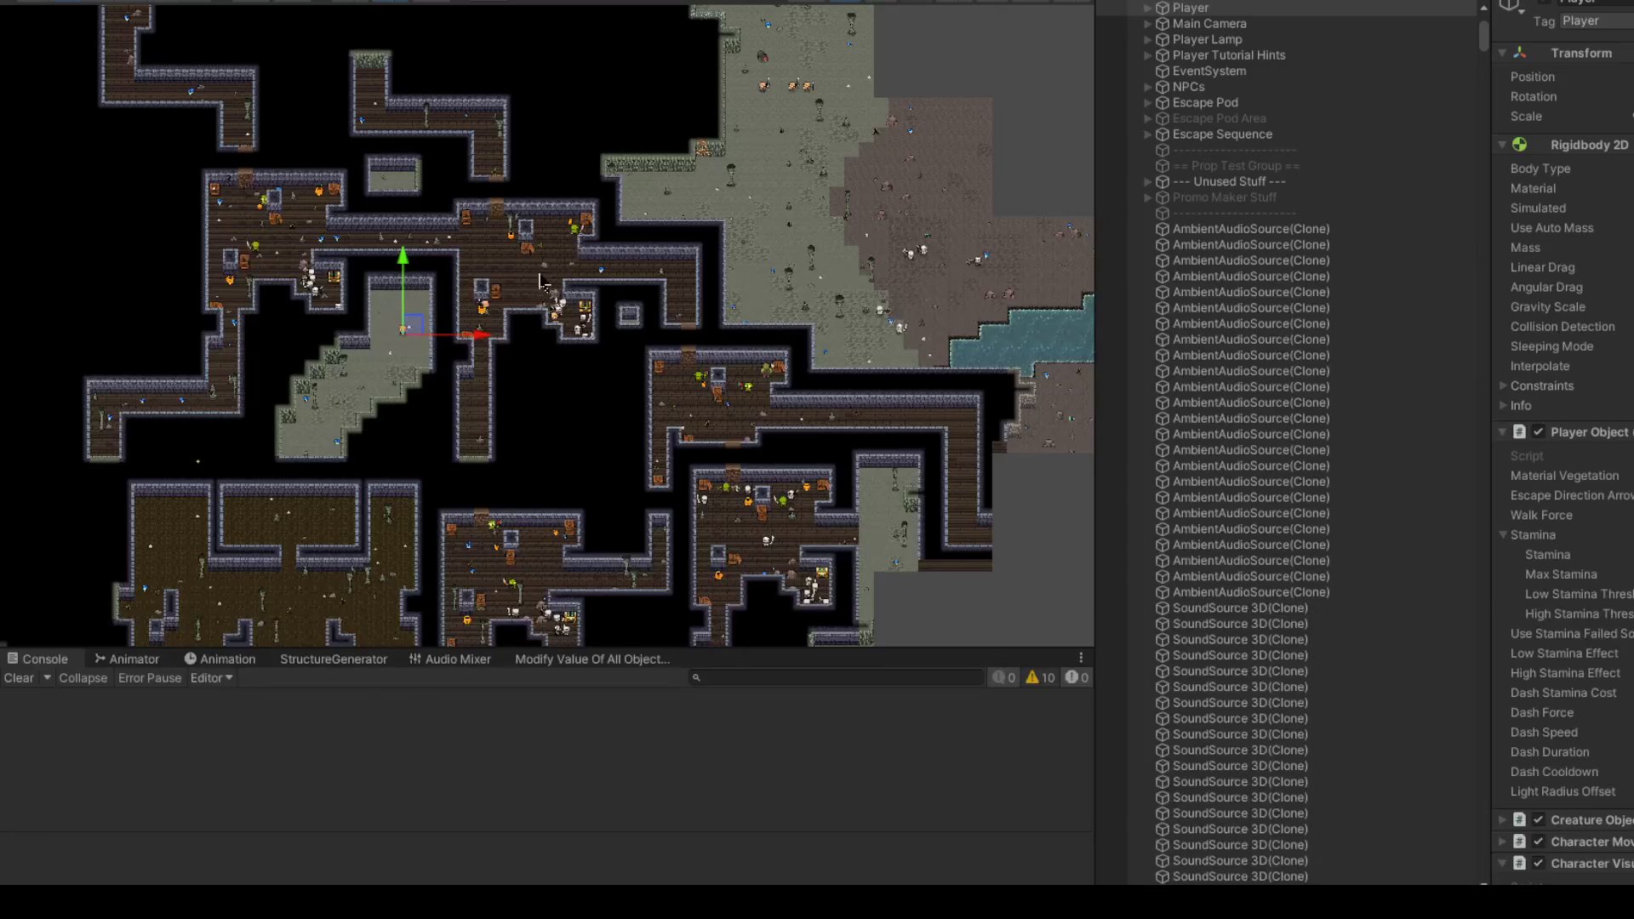
Step: Move the Player up and right into the wooden-floored corridor near the top of the map
scroll(541, 281, "up", 3)
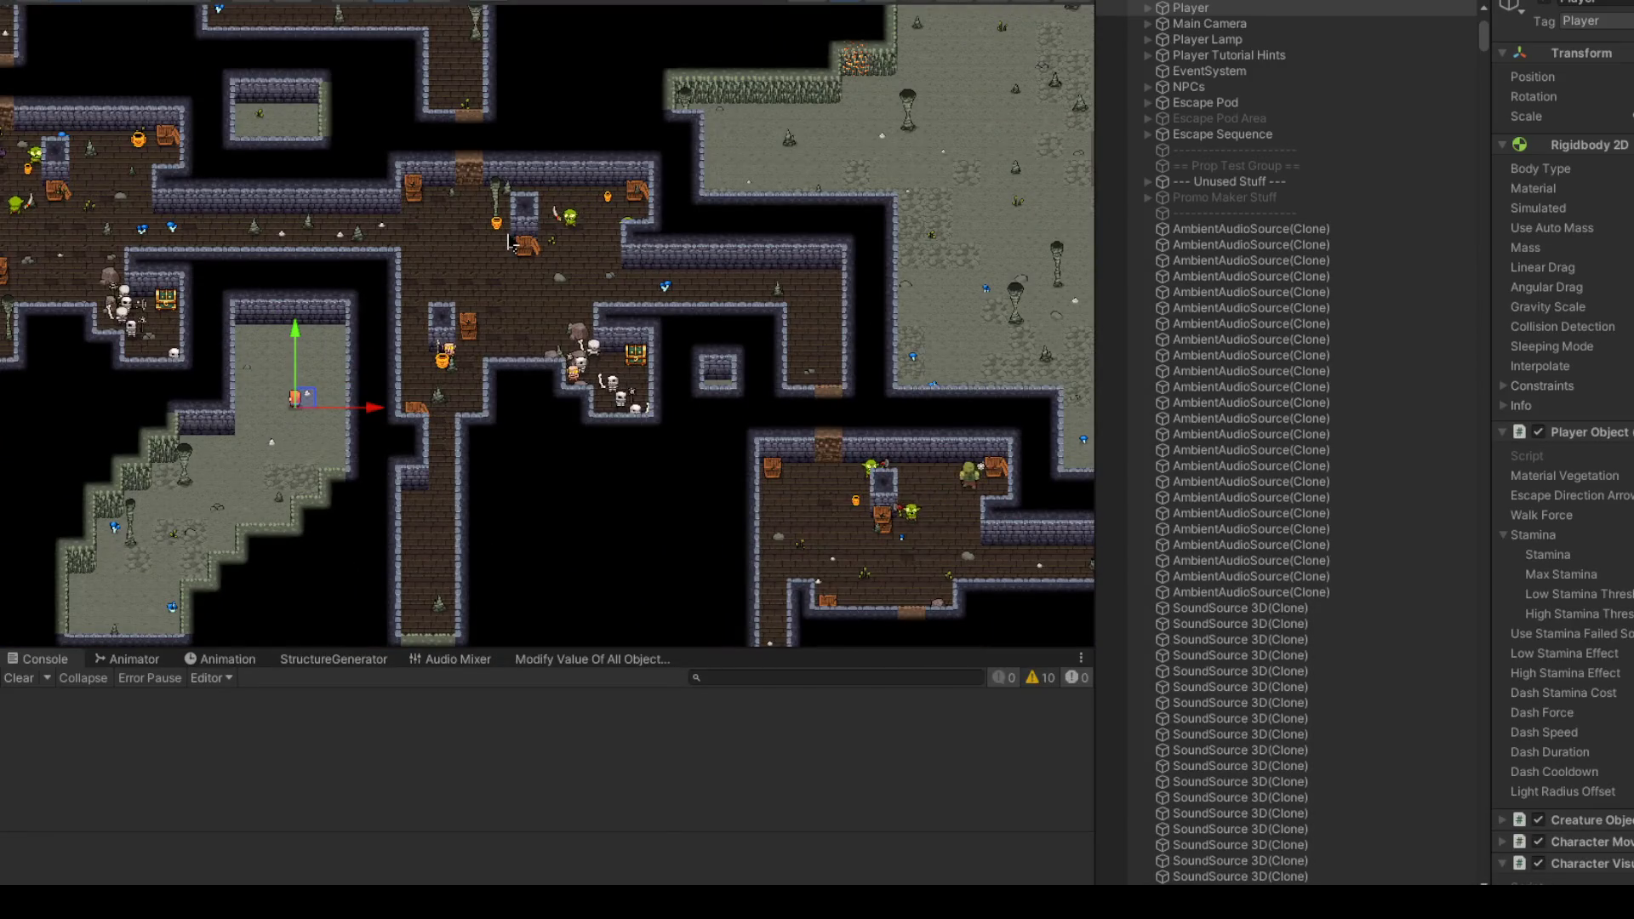
scroll(522, 244, "down", 2)
scroll(534, 319, "down", 1)
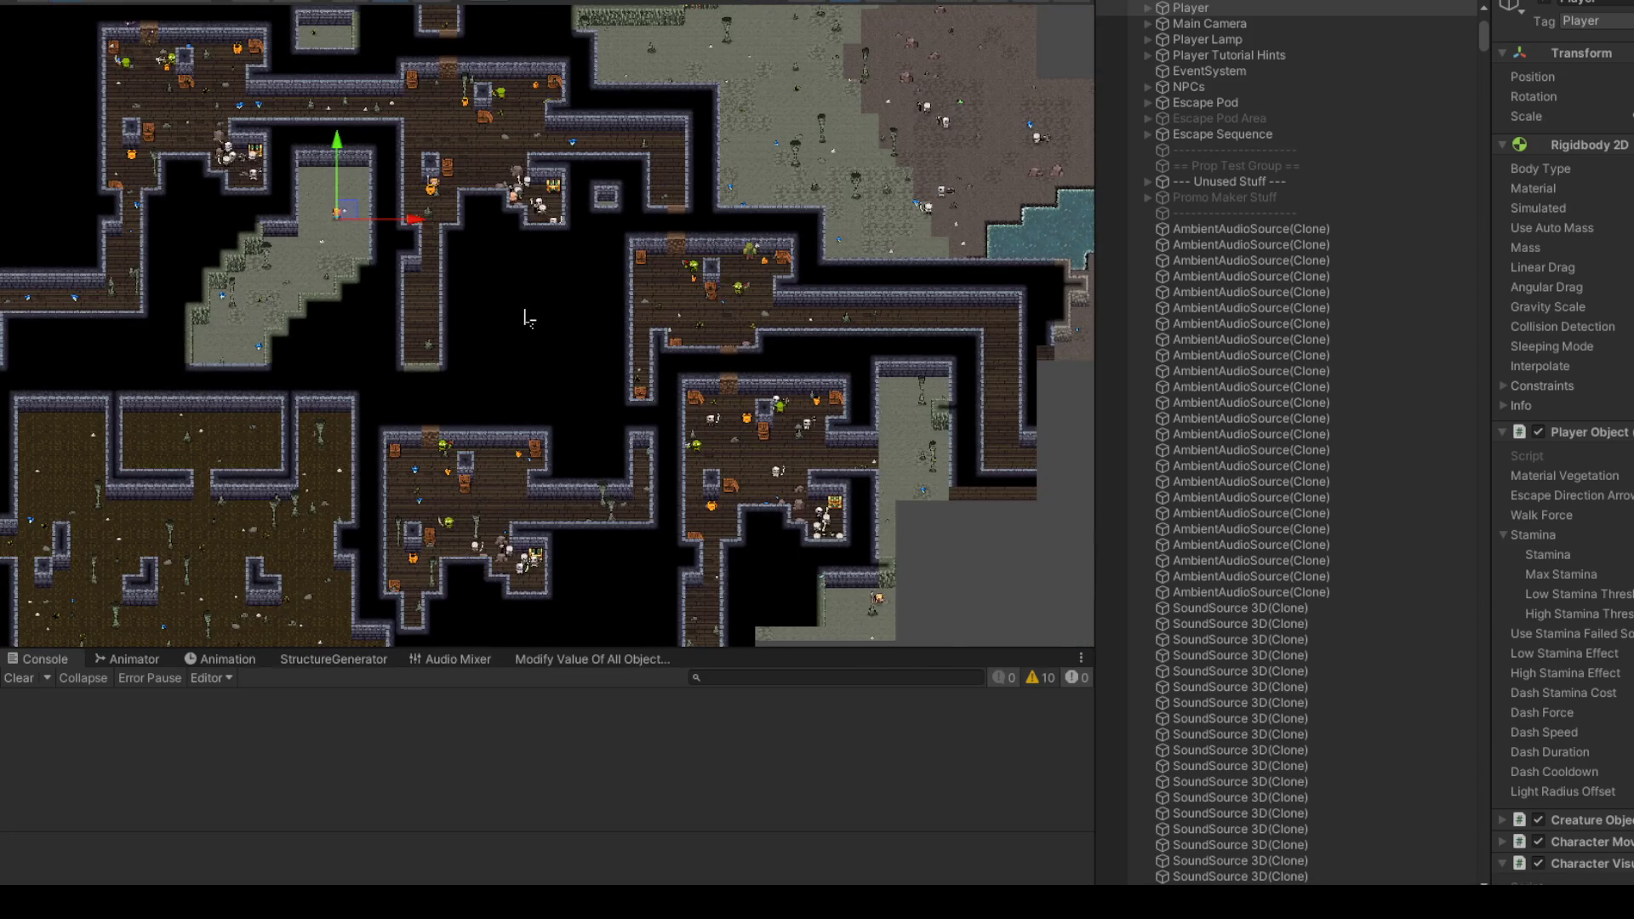
scroll(521, 319, "up", 3)
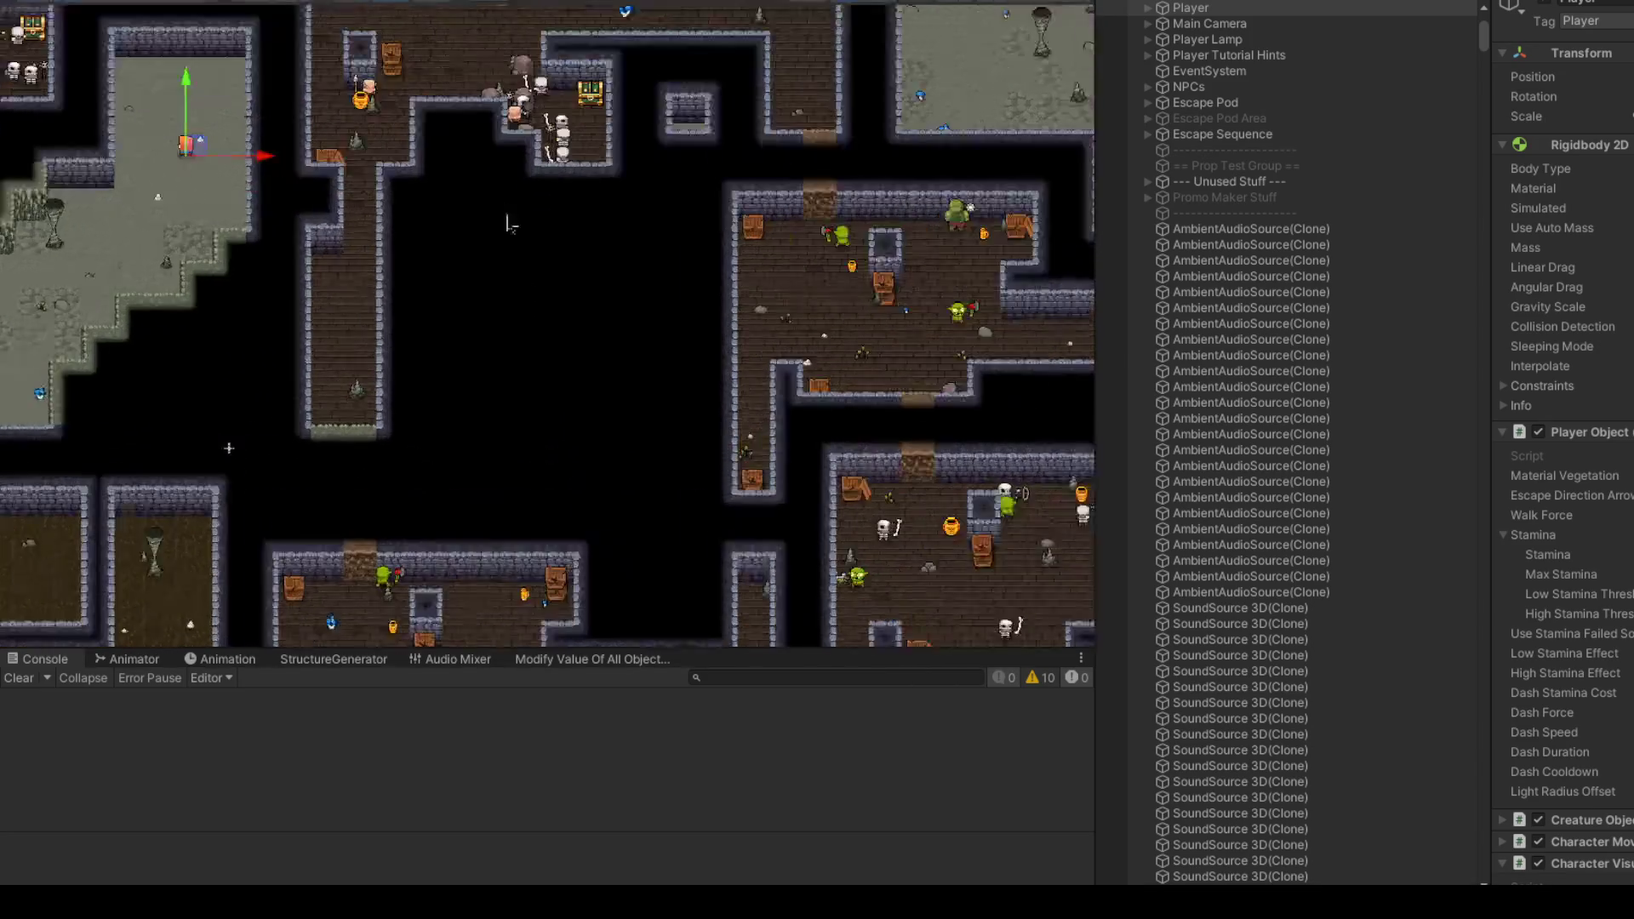
scroll(495, 317, "down", 3)
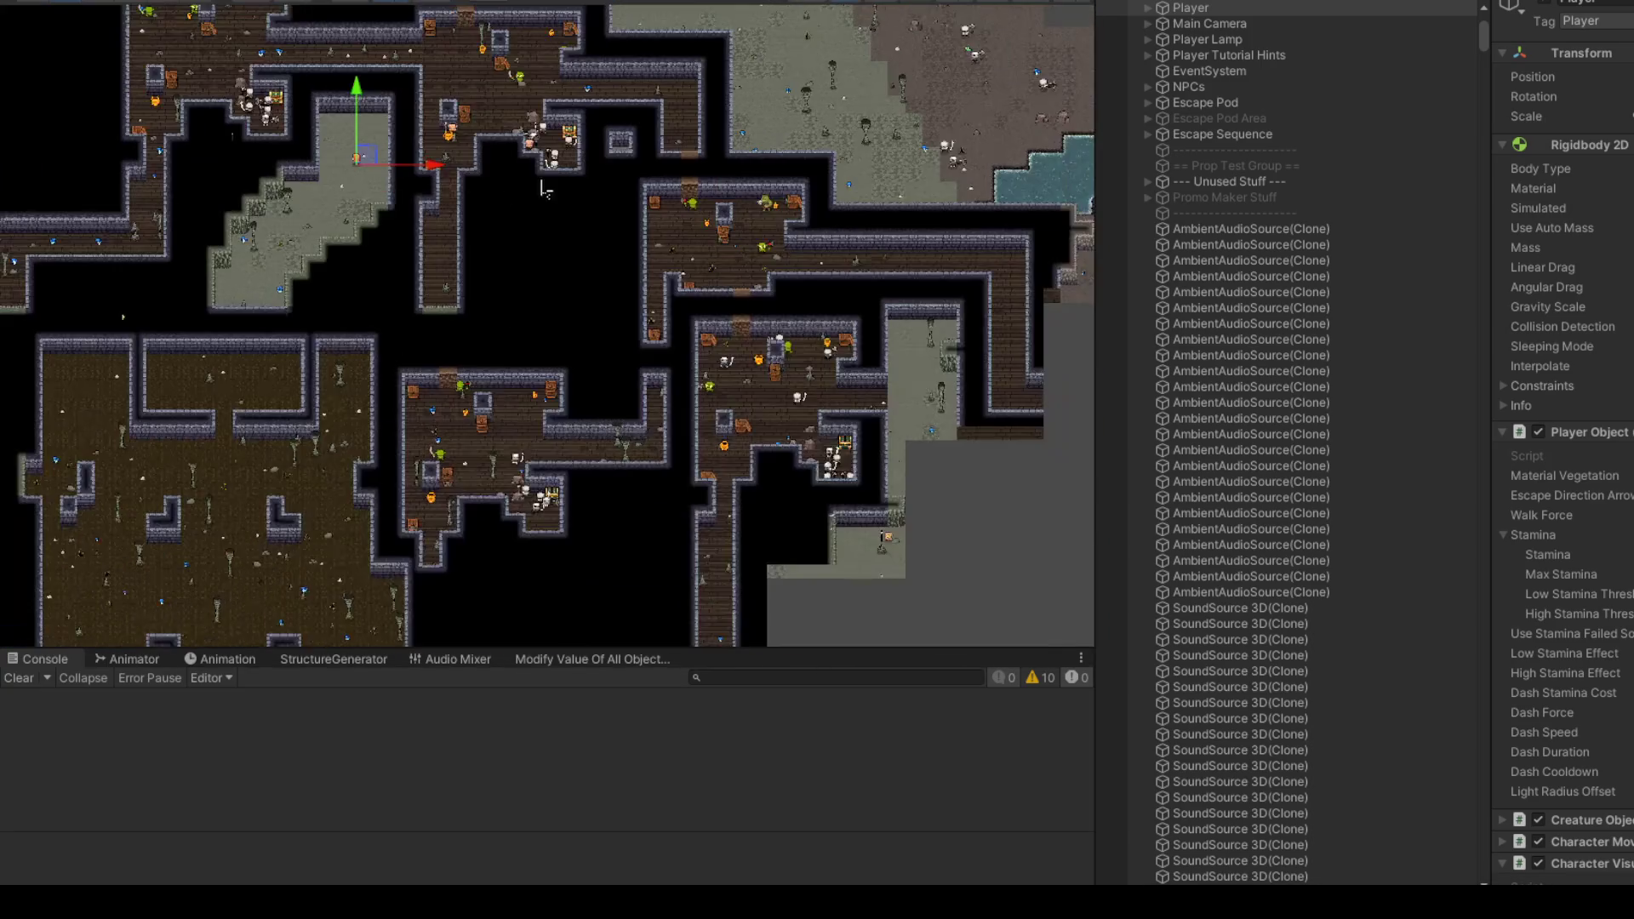
scroll(536, 175, "down", 2)
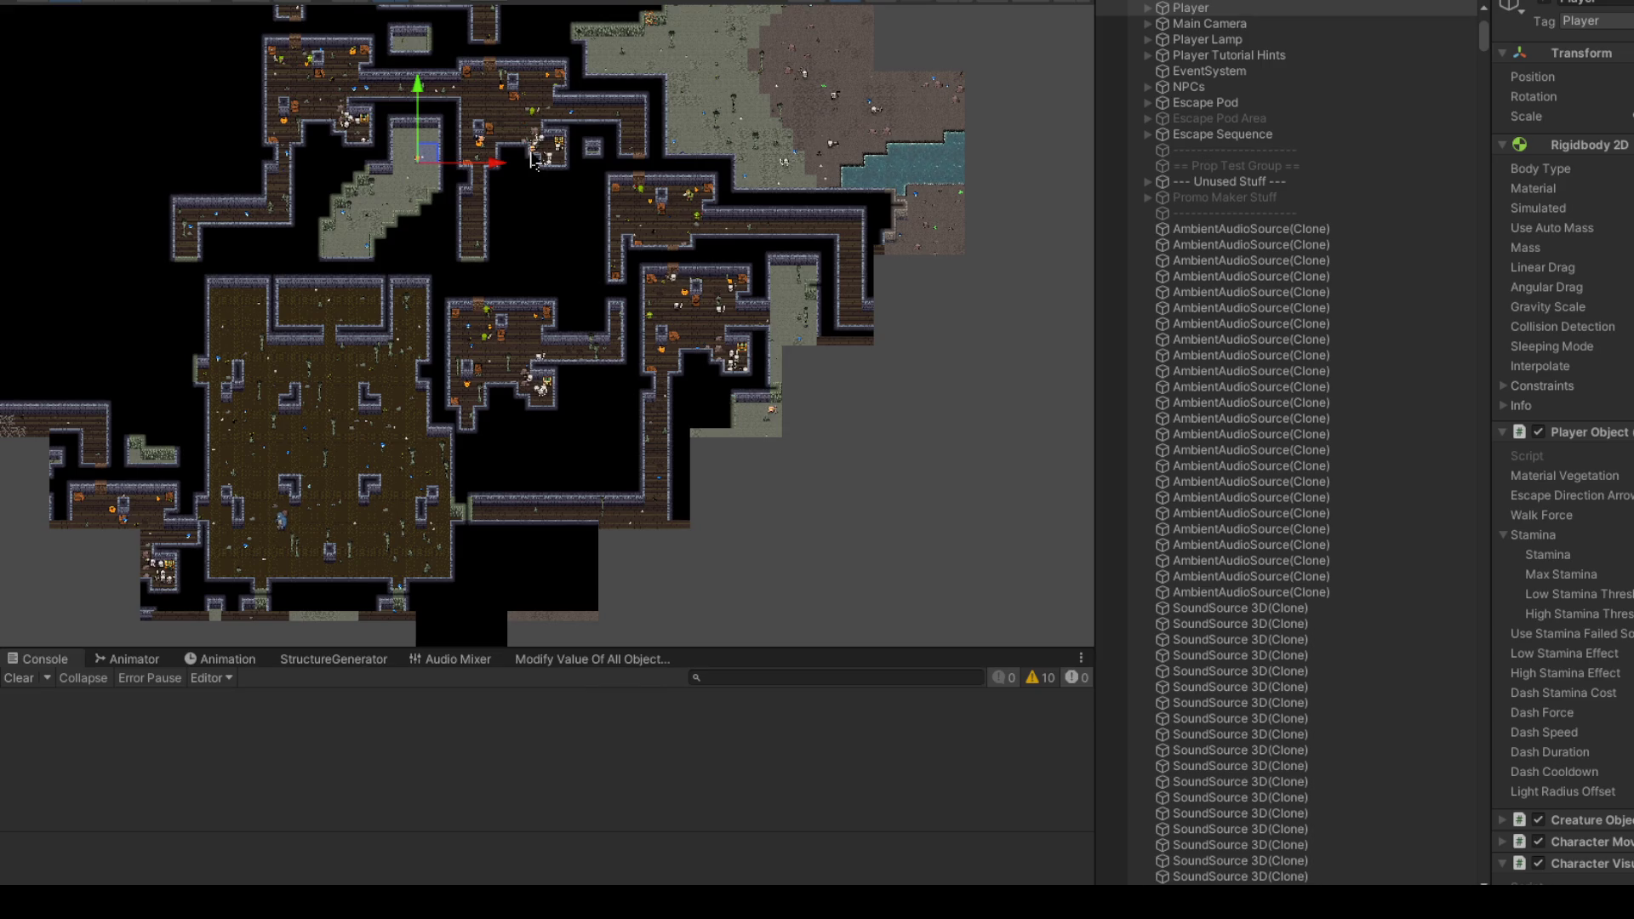
scroll(302, 528, "up", 10)
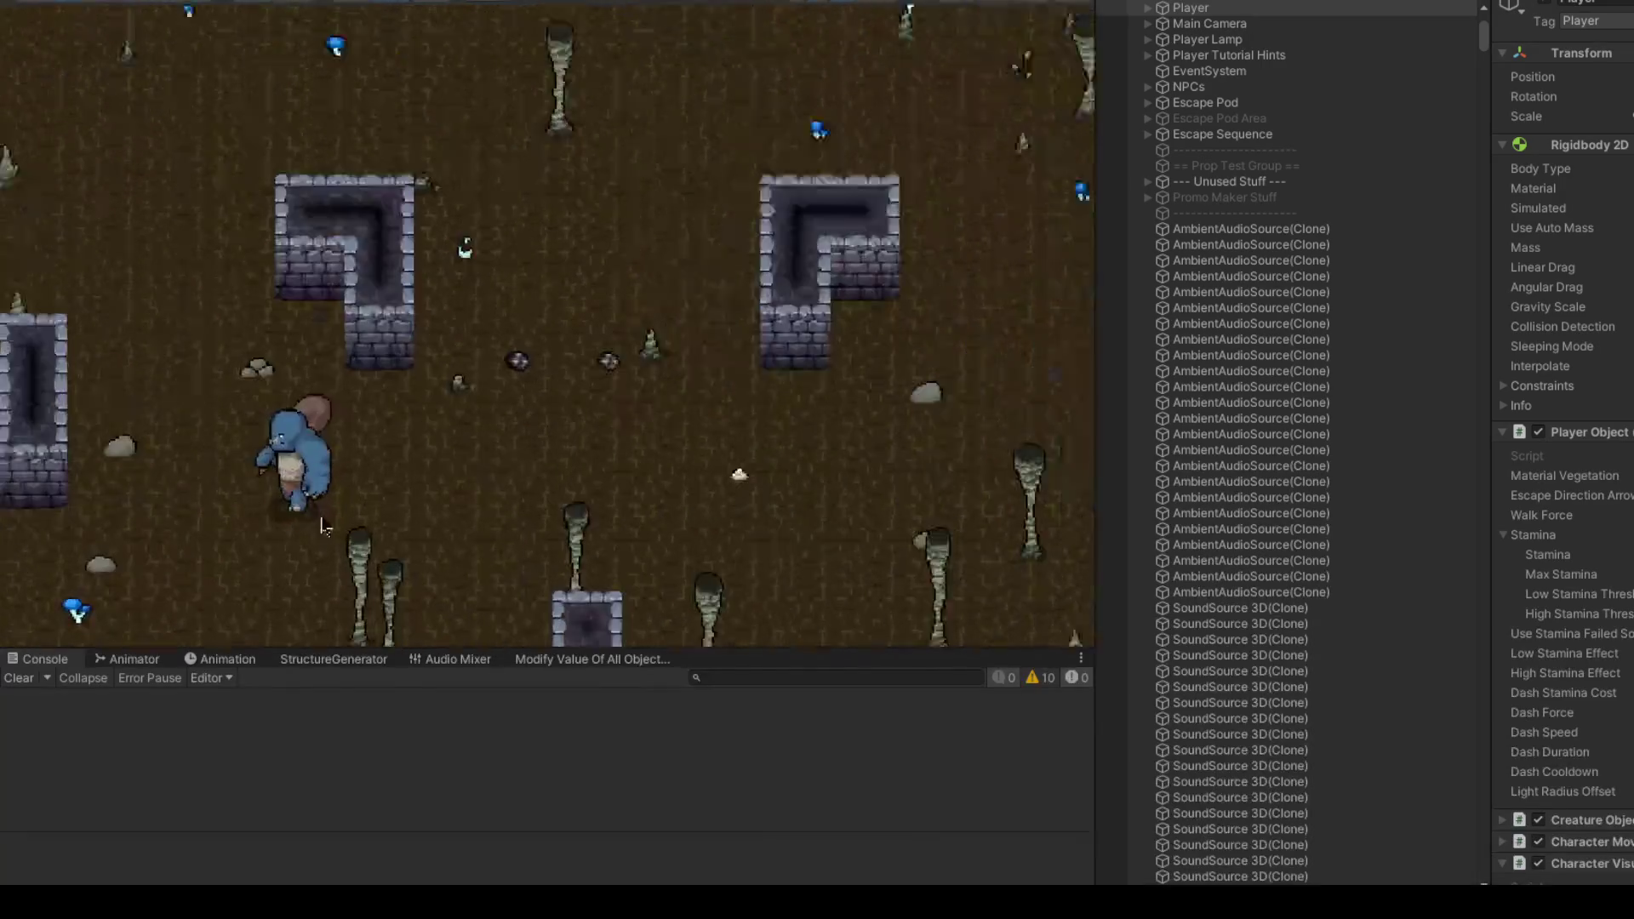
scroll(305, 530, "down", 6)
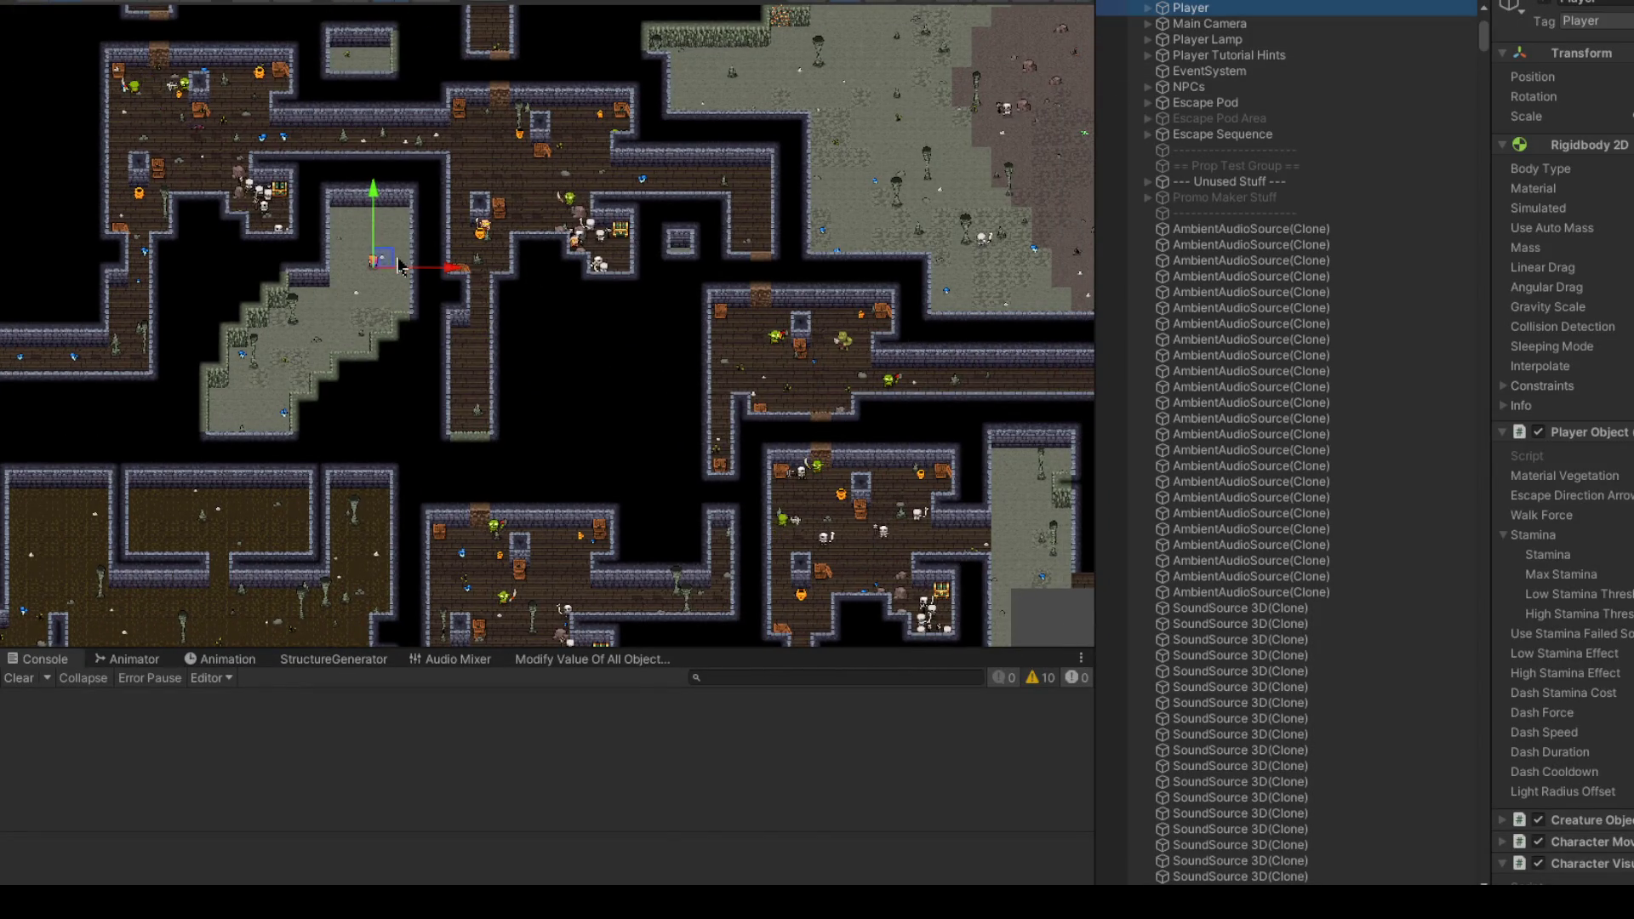
mouse_move(397, 262)
left_mouse_down()
mouse_move(398, 217)
mouse_move(416, 215)
left_mouse_up()
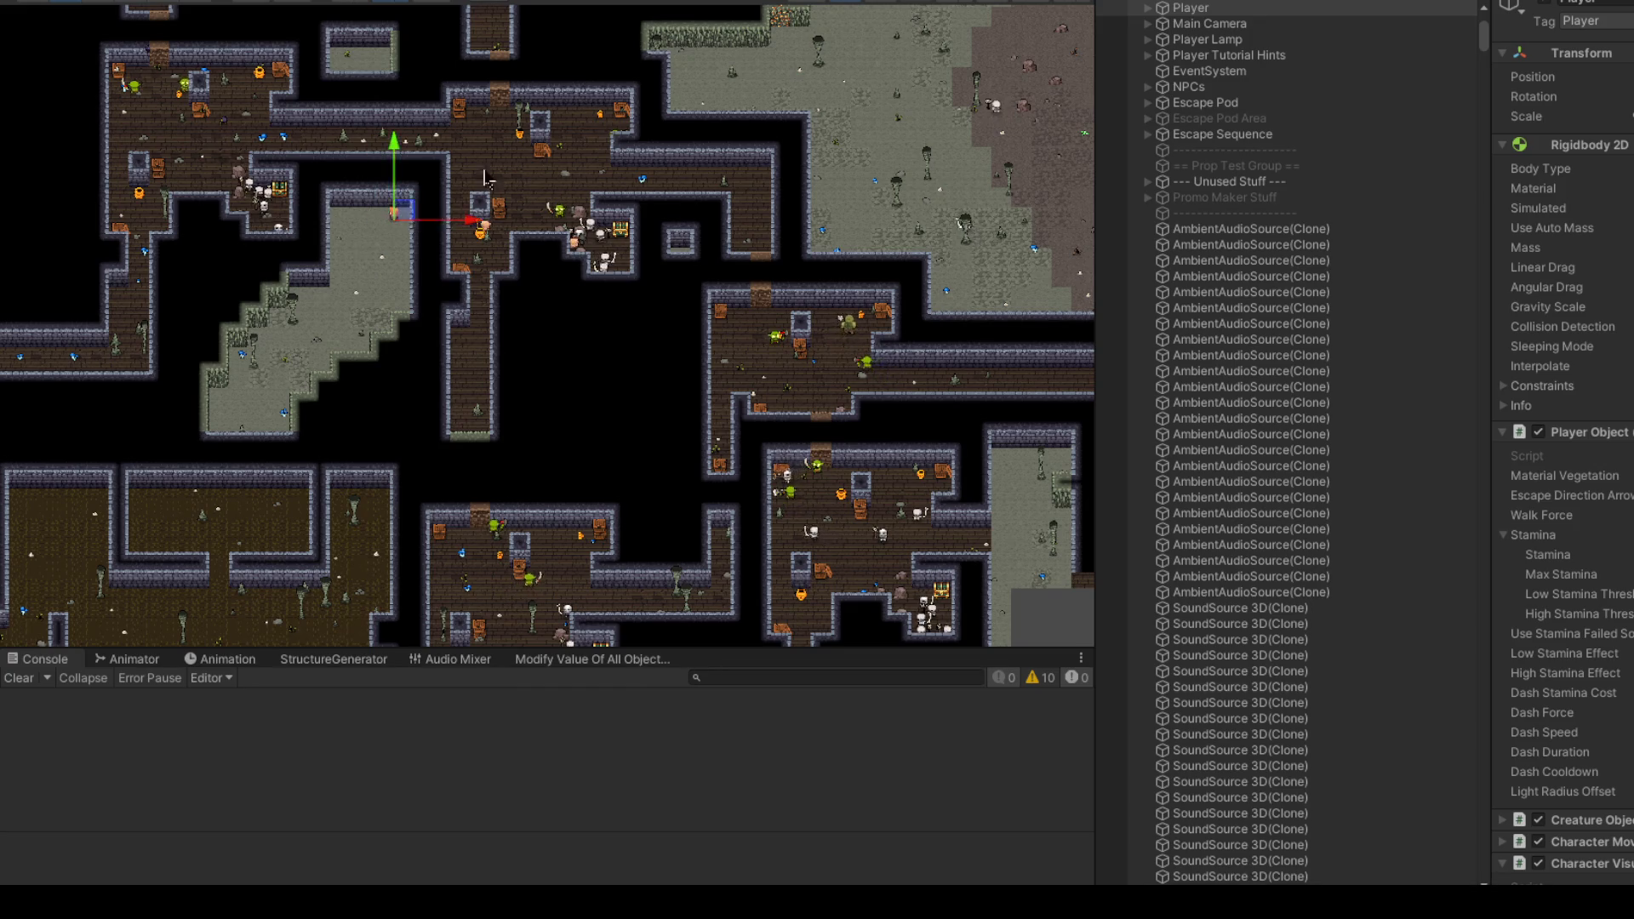
scroll(485, 177, "down", 2)
scroll(454, 320, "down", 5)
scroll(464, 325, "left", 3)
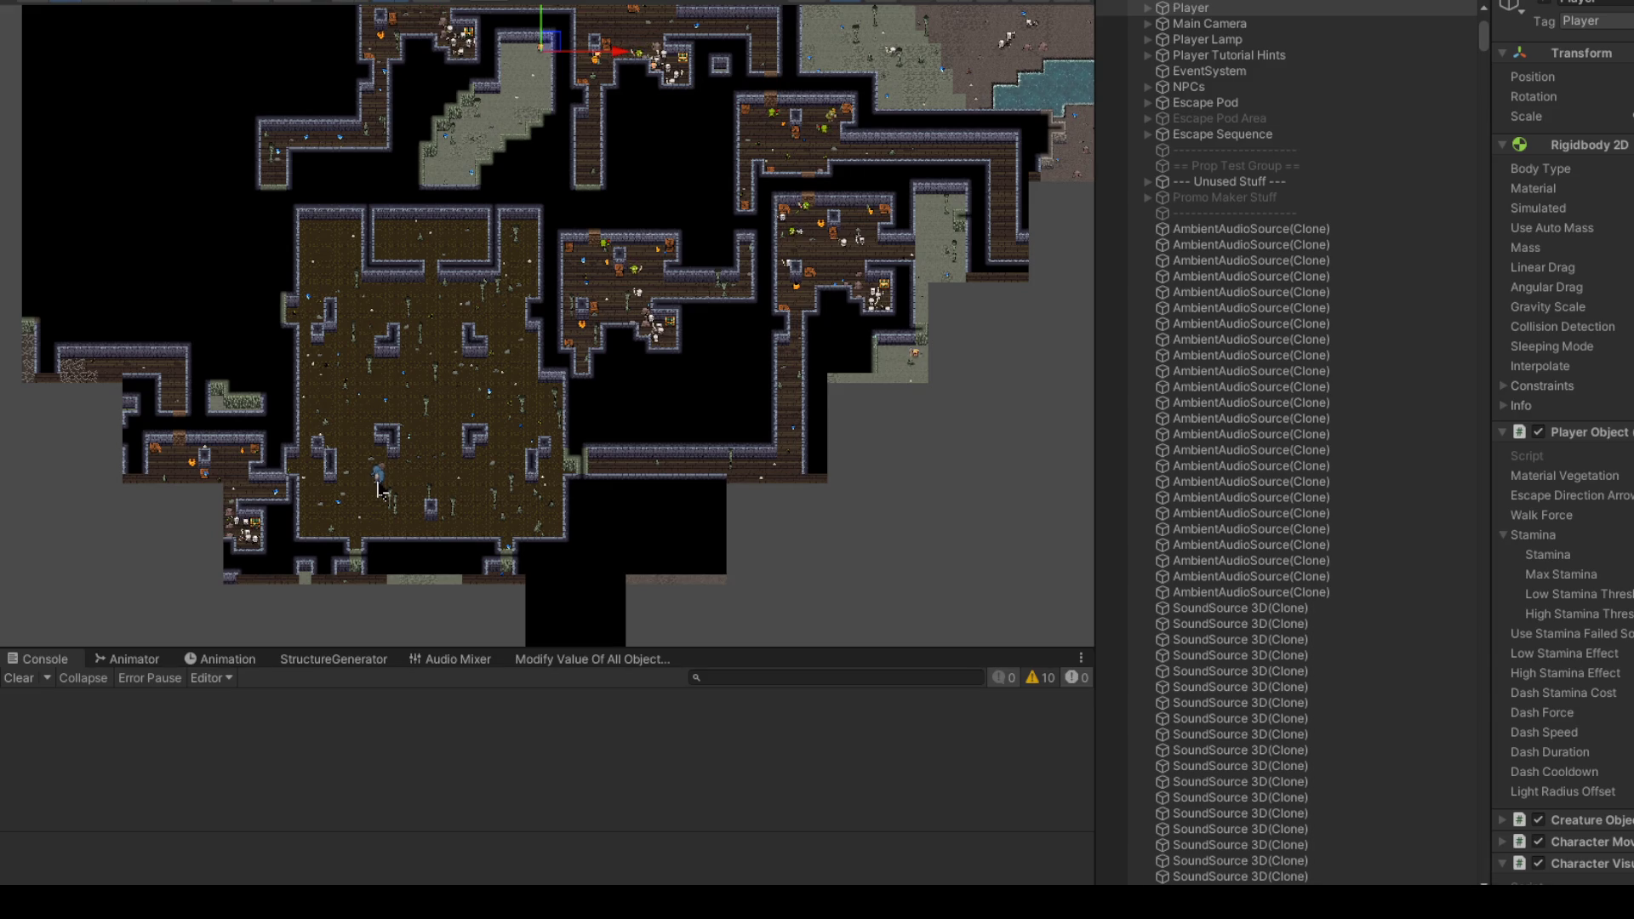
Step: Select the Cave Troll and browse its parts to reach the Walking Effects 3D object
left_click(379, 485)
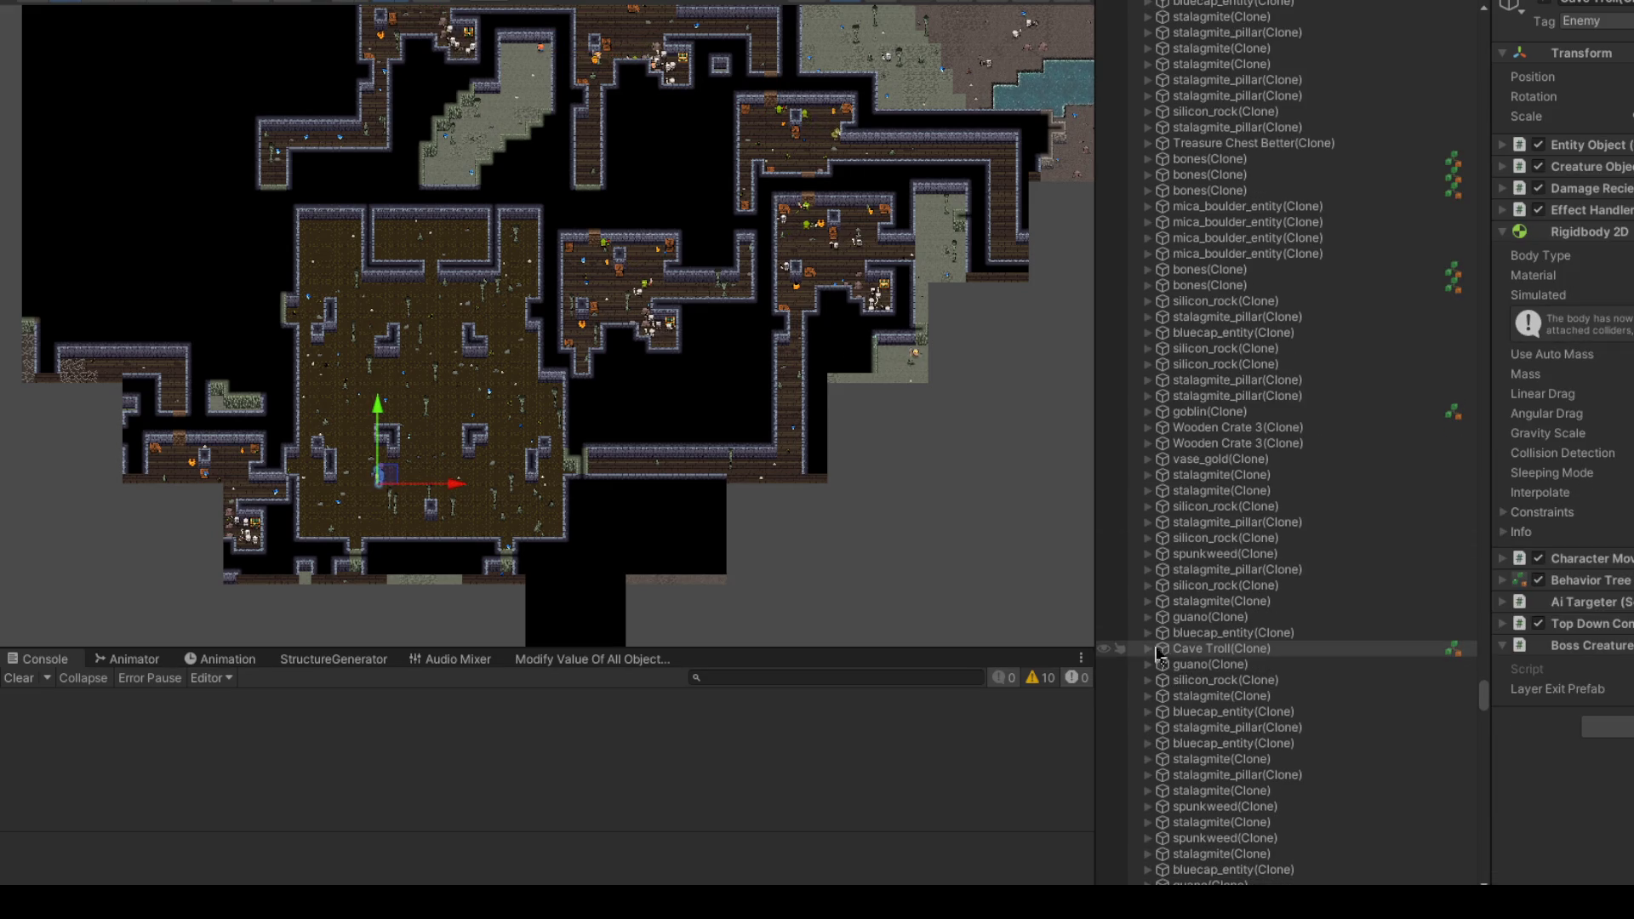
left_click(1148, 649)
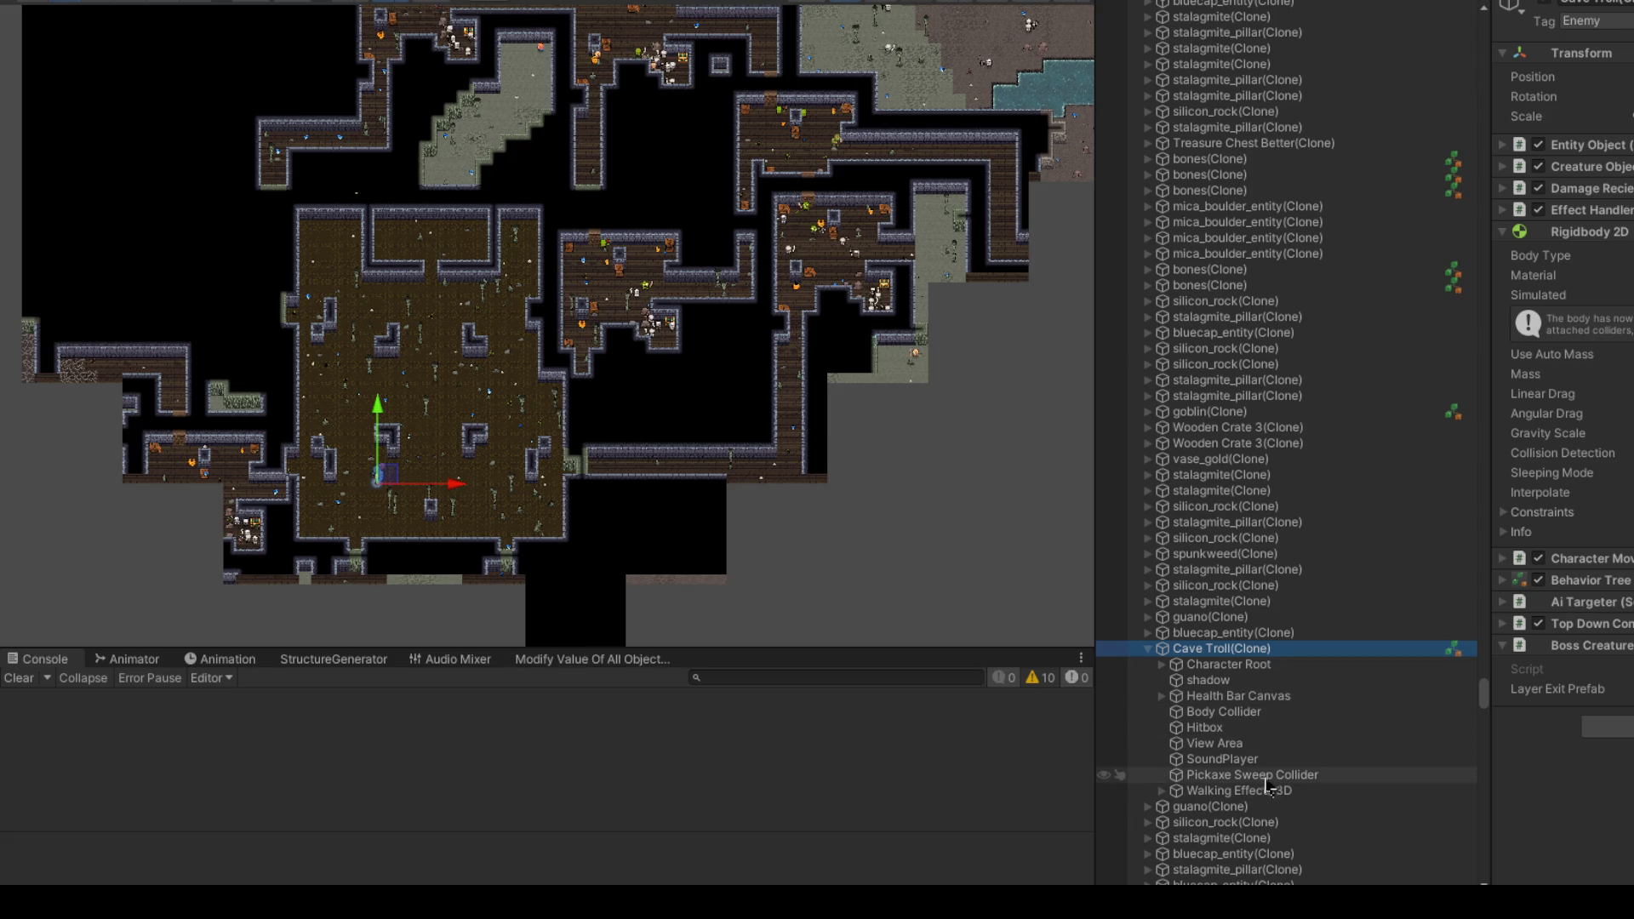
left_click(1263, 777)
left_click(1268, 793)
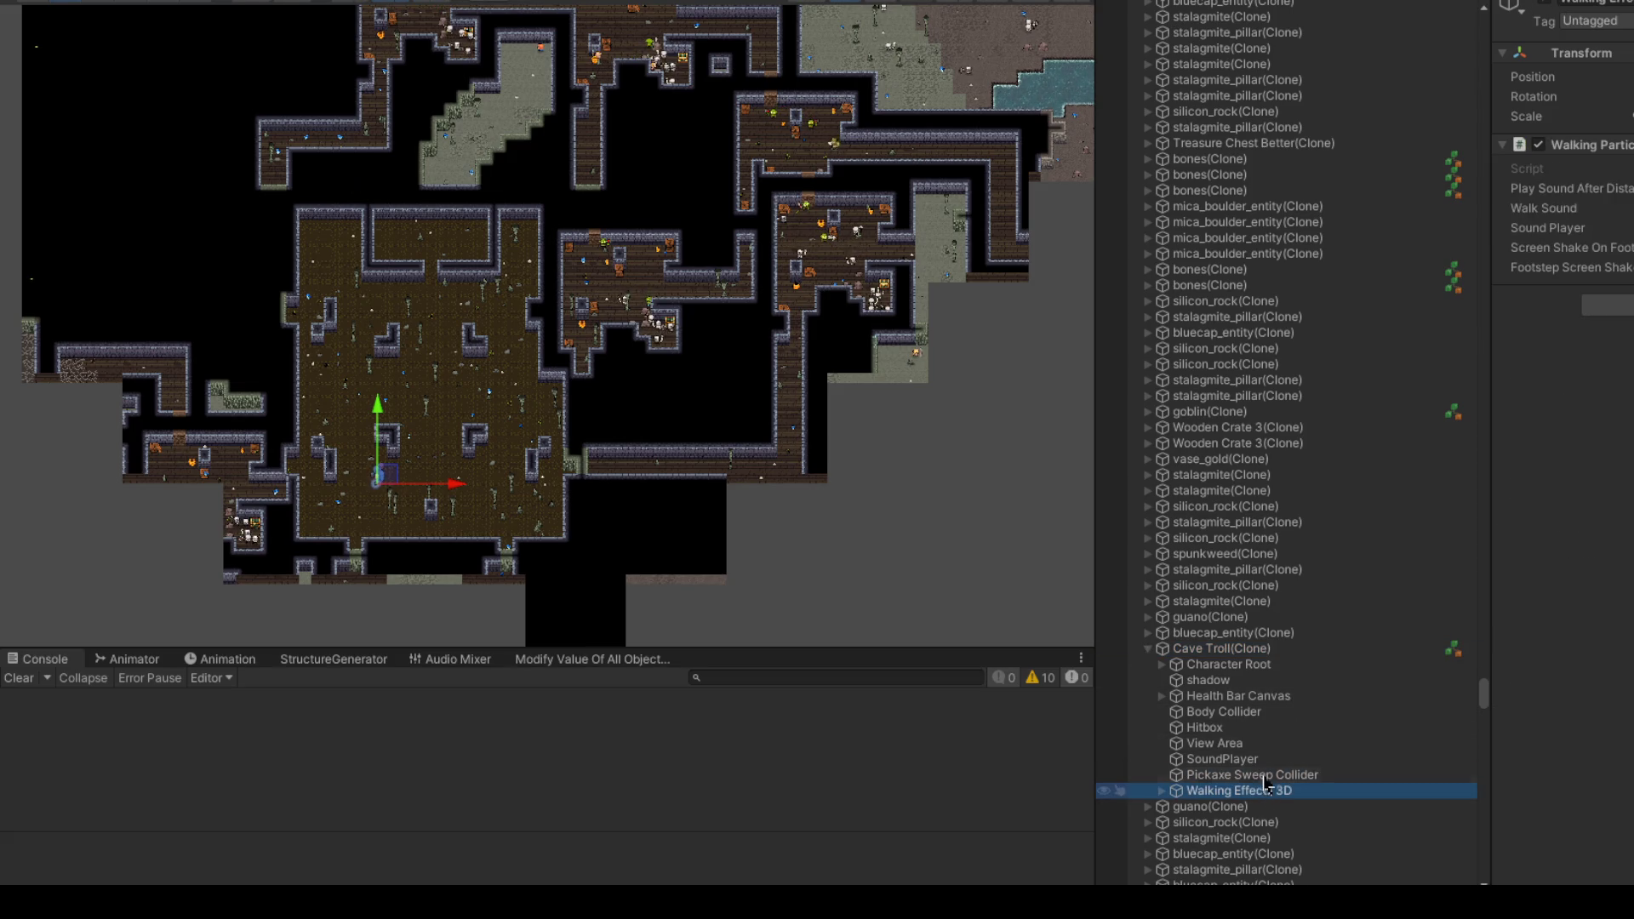
left_click(1266, 776)
left_click(1234, 791)
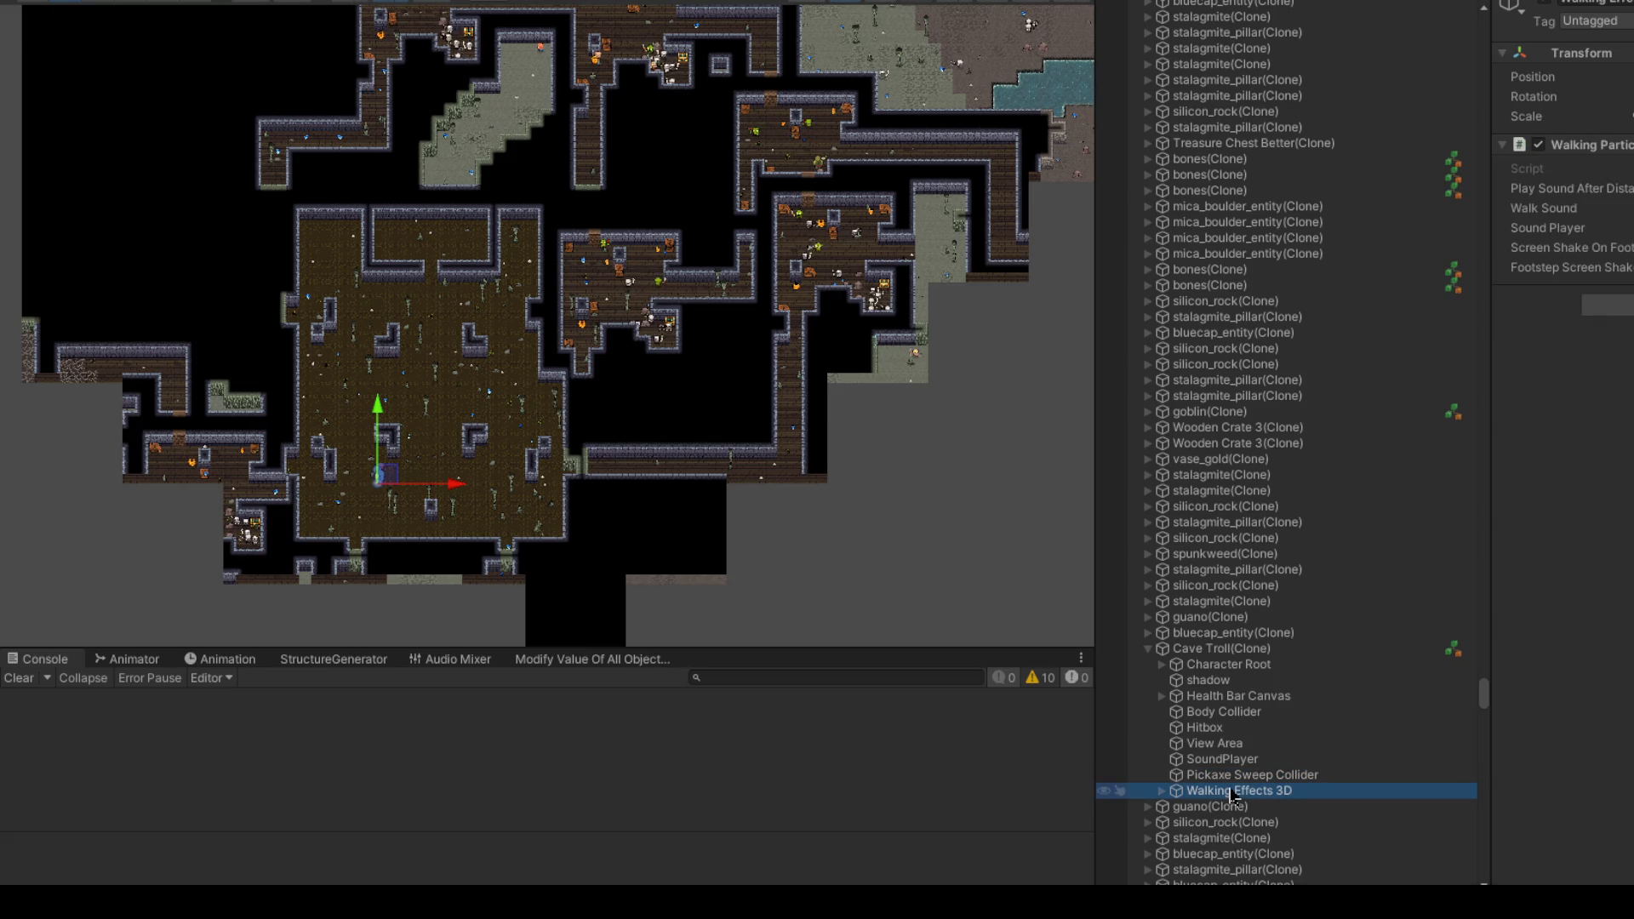
Step: Open the Walk Sound asset assigned in Walking Effects 3D, listing the cavetroll step clips
left_click(1163, 791)
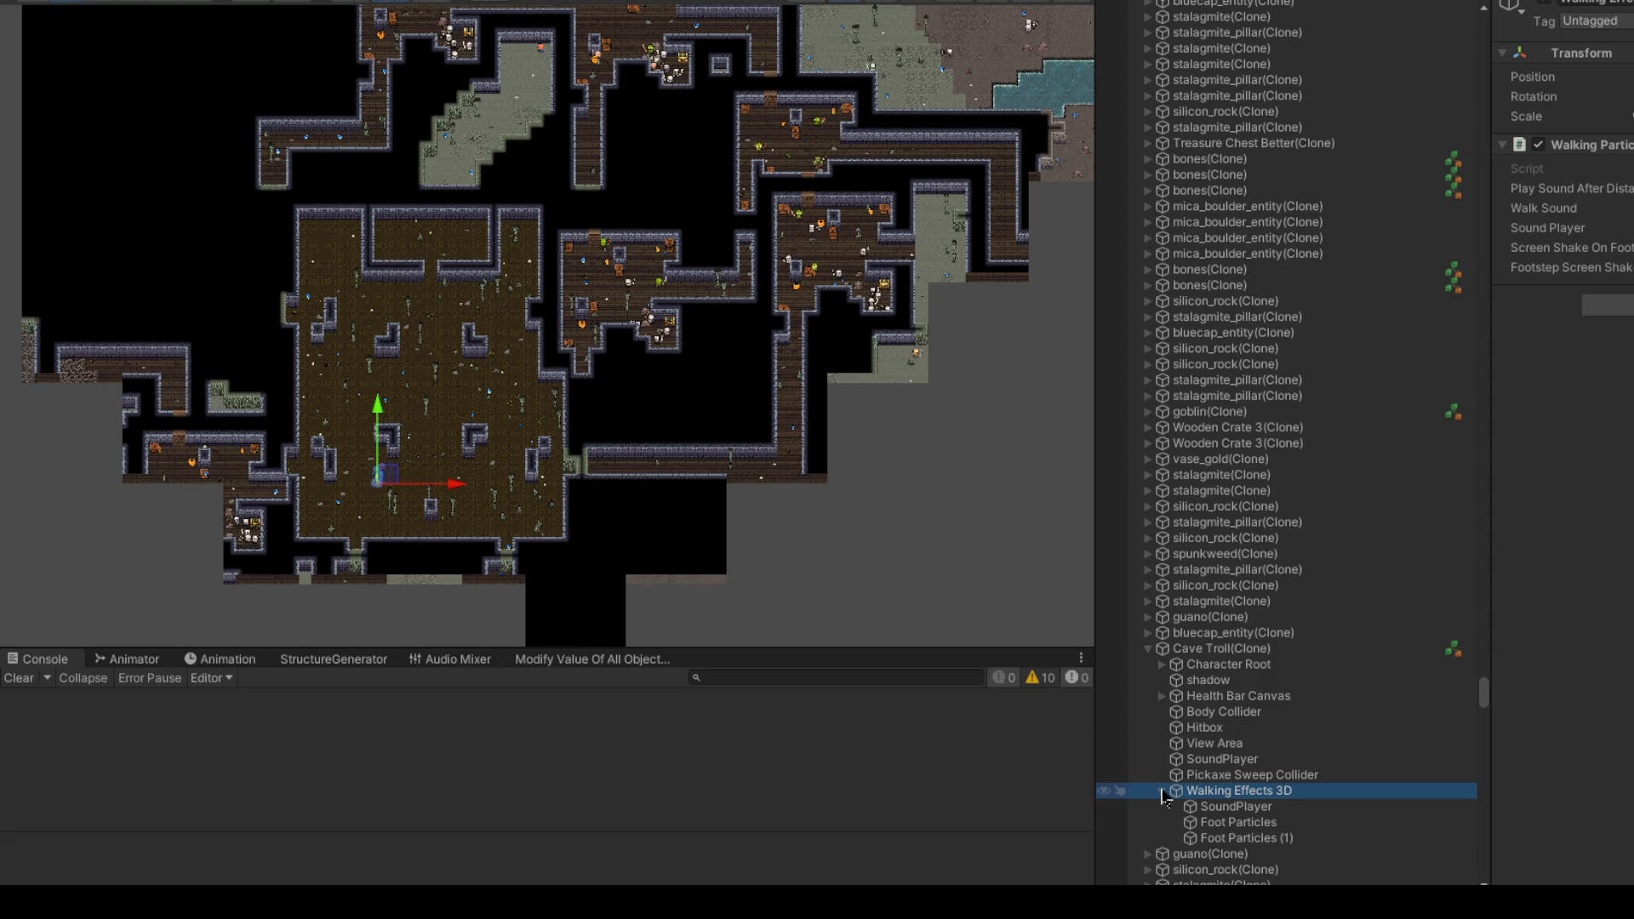
left_click(1256, 806)
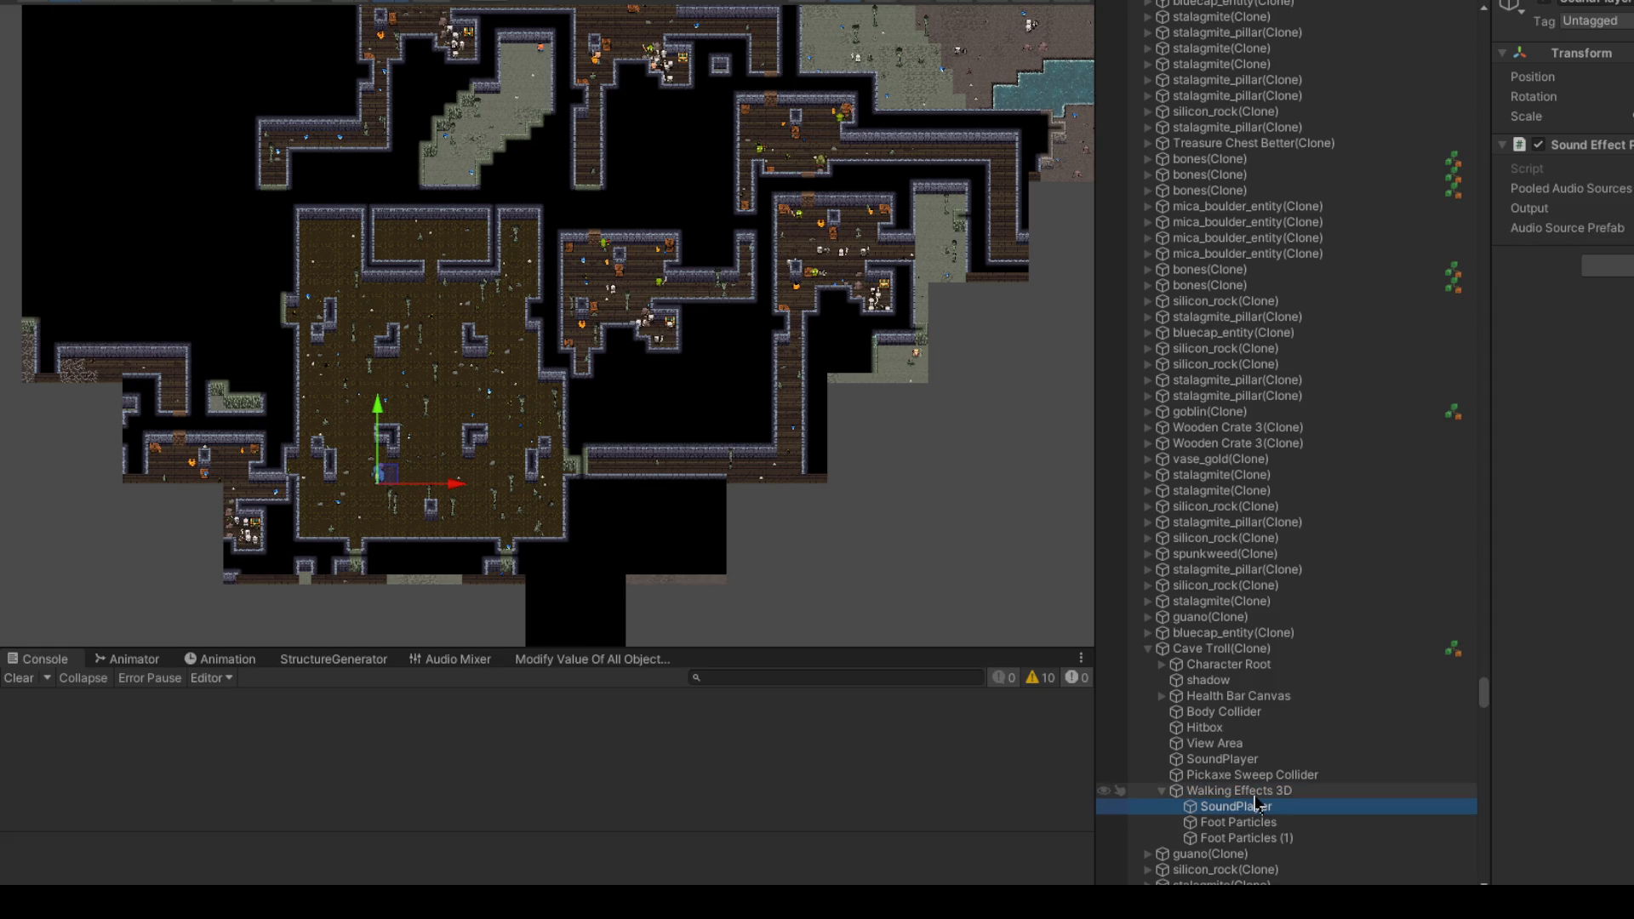
left_click(1251, 791)
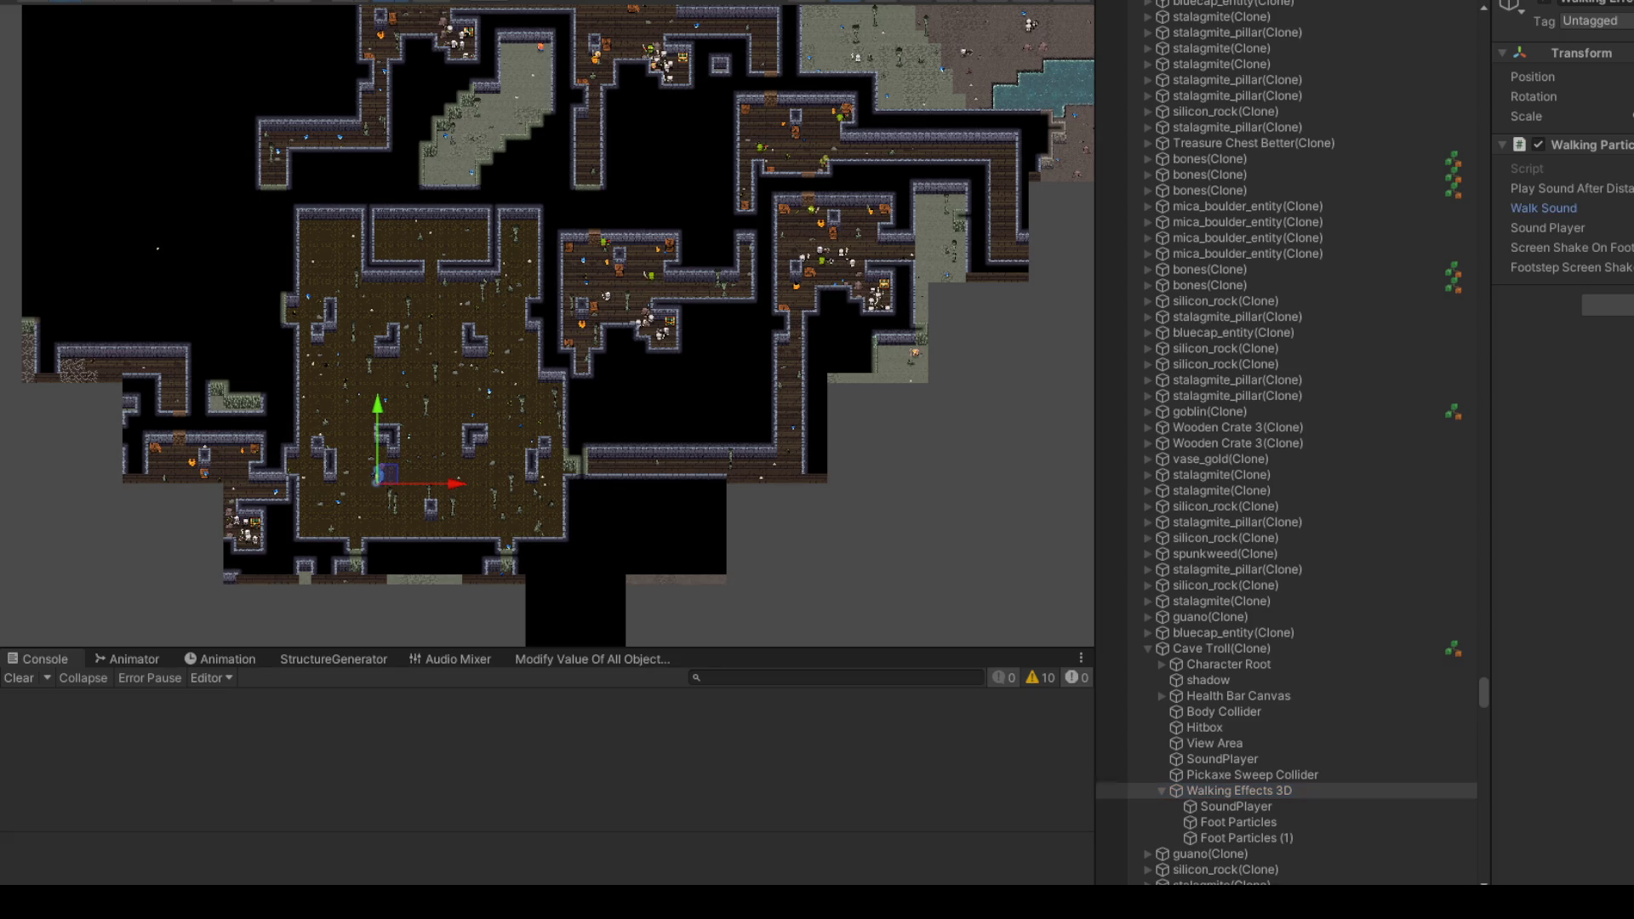
double_click(1609, 208)
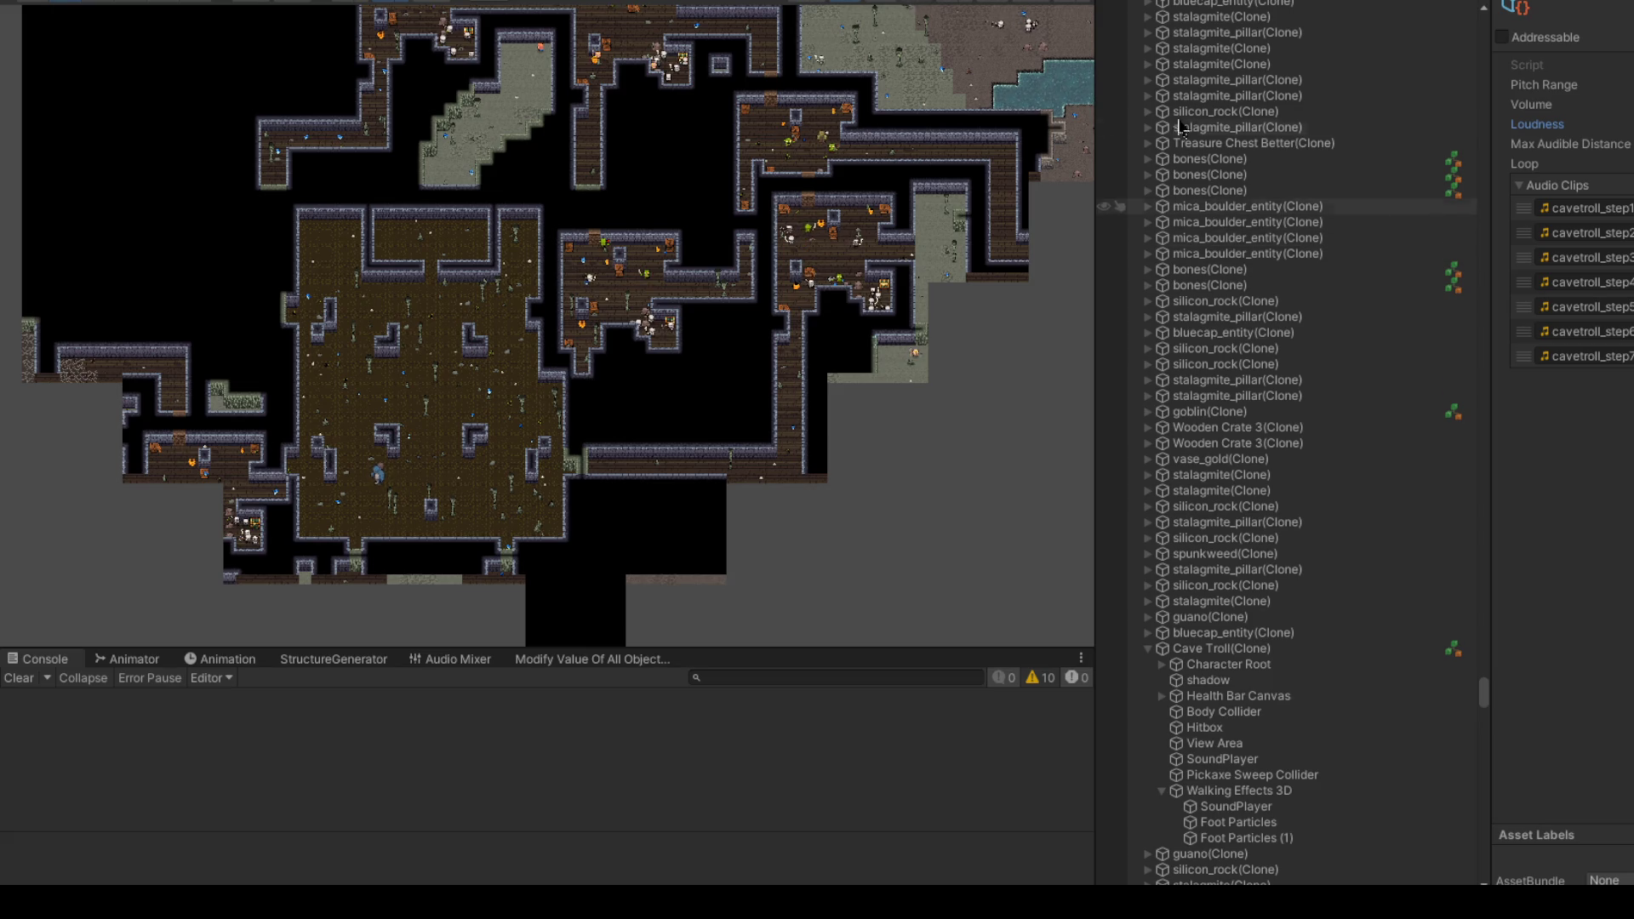
Step: Centre on the Player, zoom out, and drag it down into the large central hall
left_click(522, 41)
left_click_drag(672, 263, 649, 236)
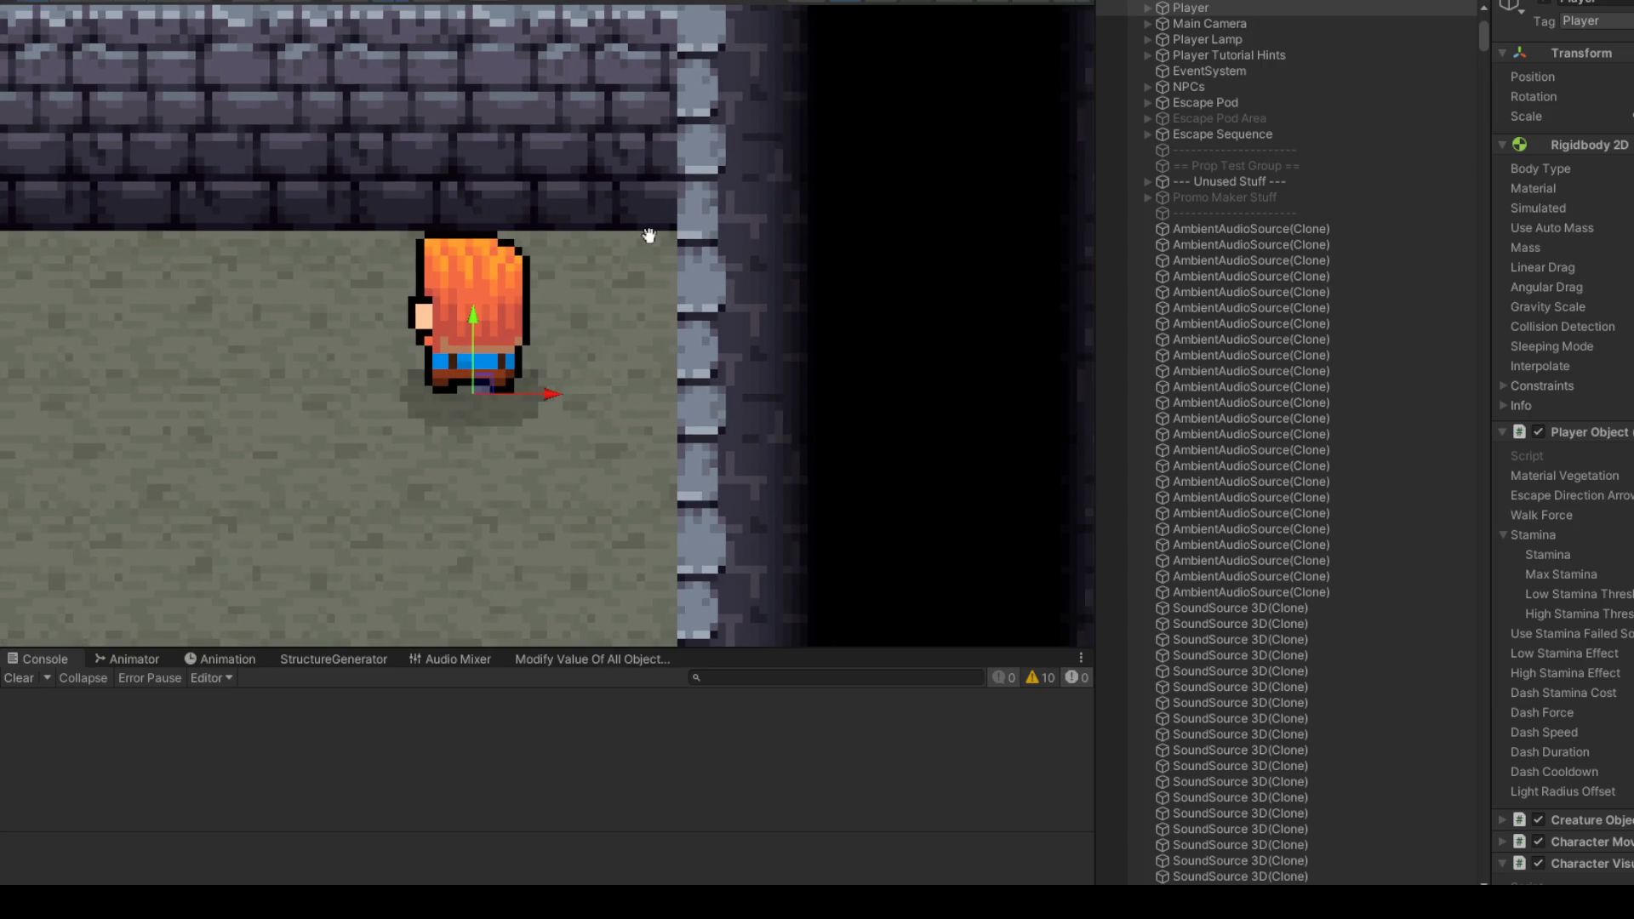
scroll(649, 235, "down", 10)
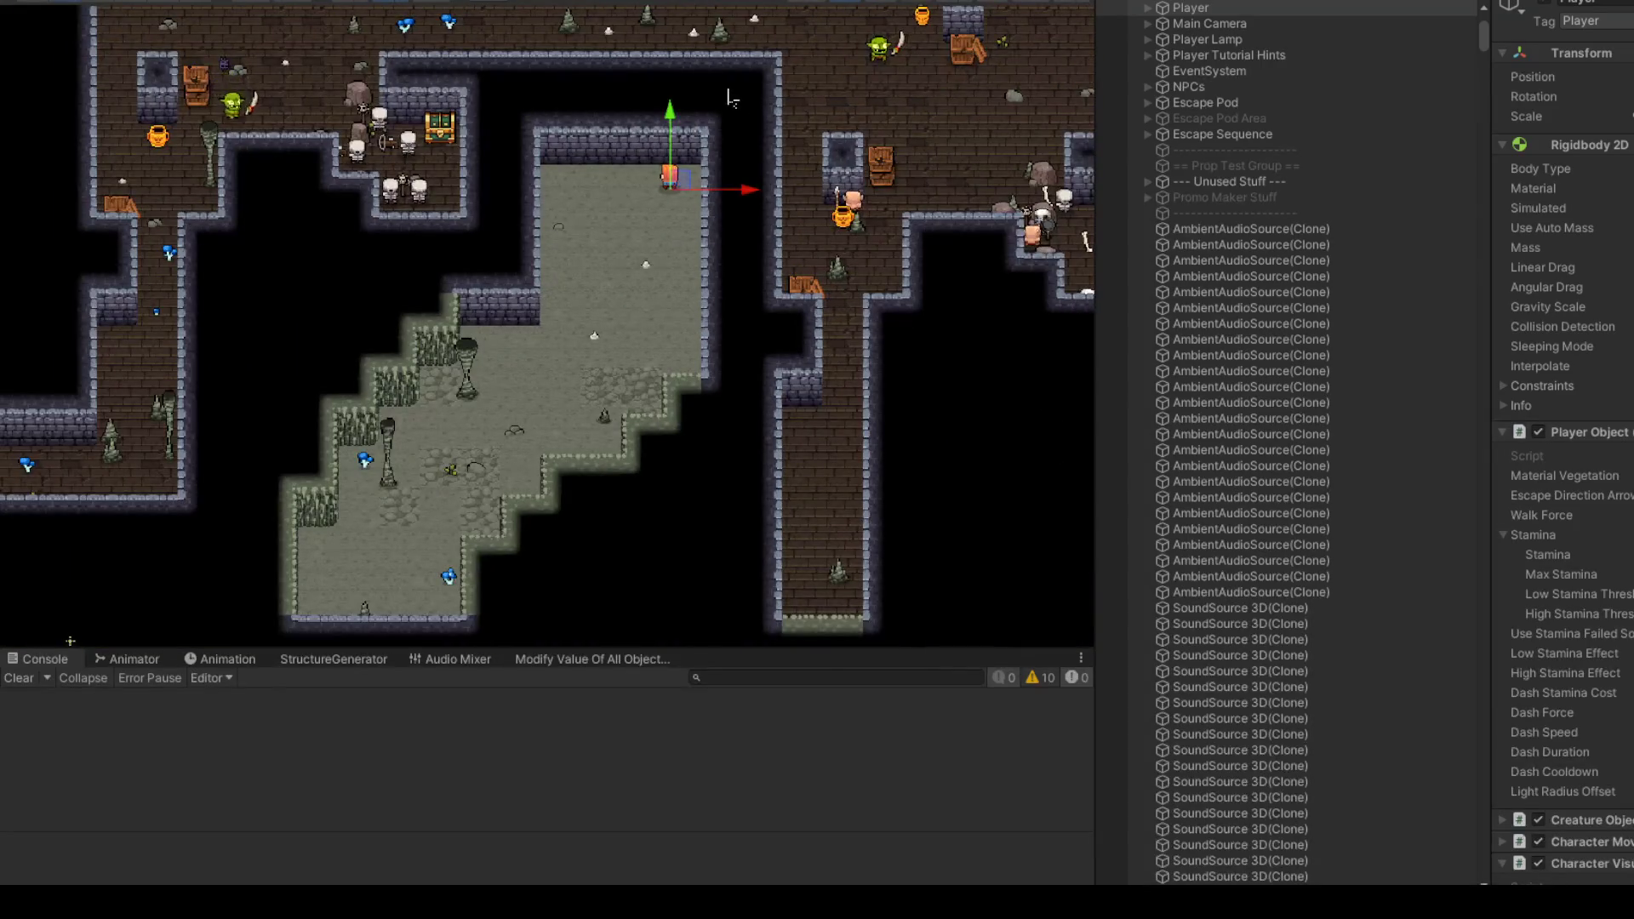
scroll(730, 98, "down", 4)
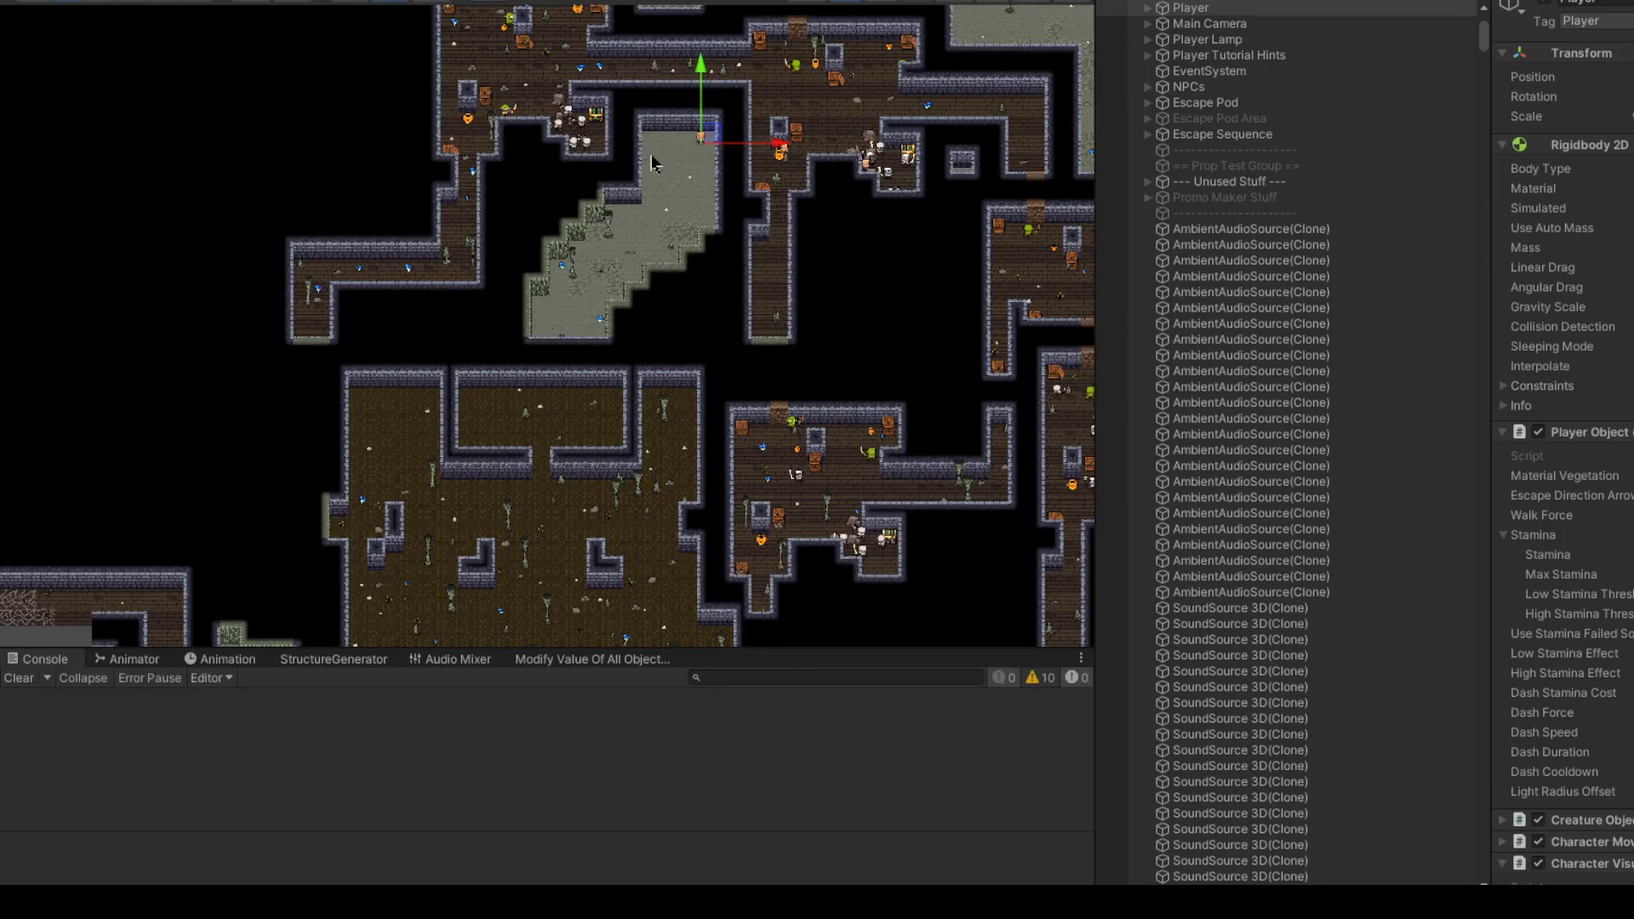
scroll(714, 152, "down", 1)
scroll(692, 128, "down", 2)
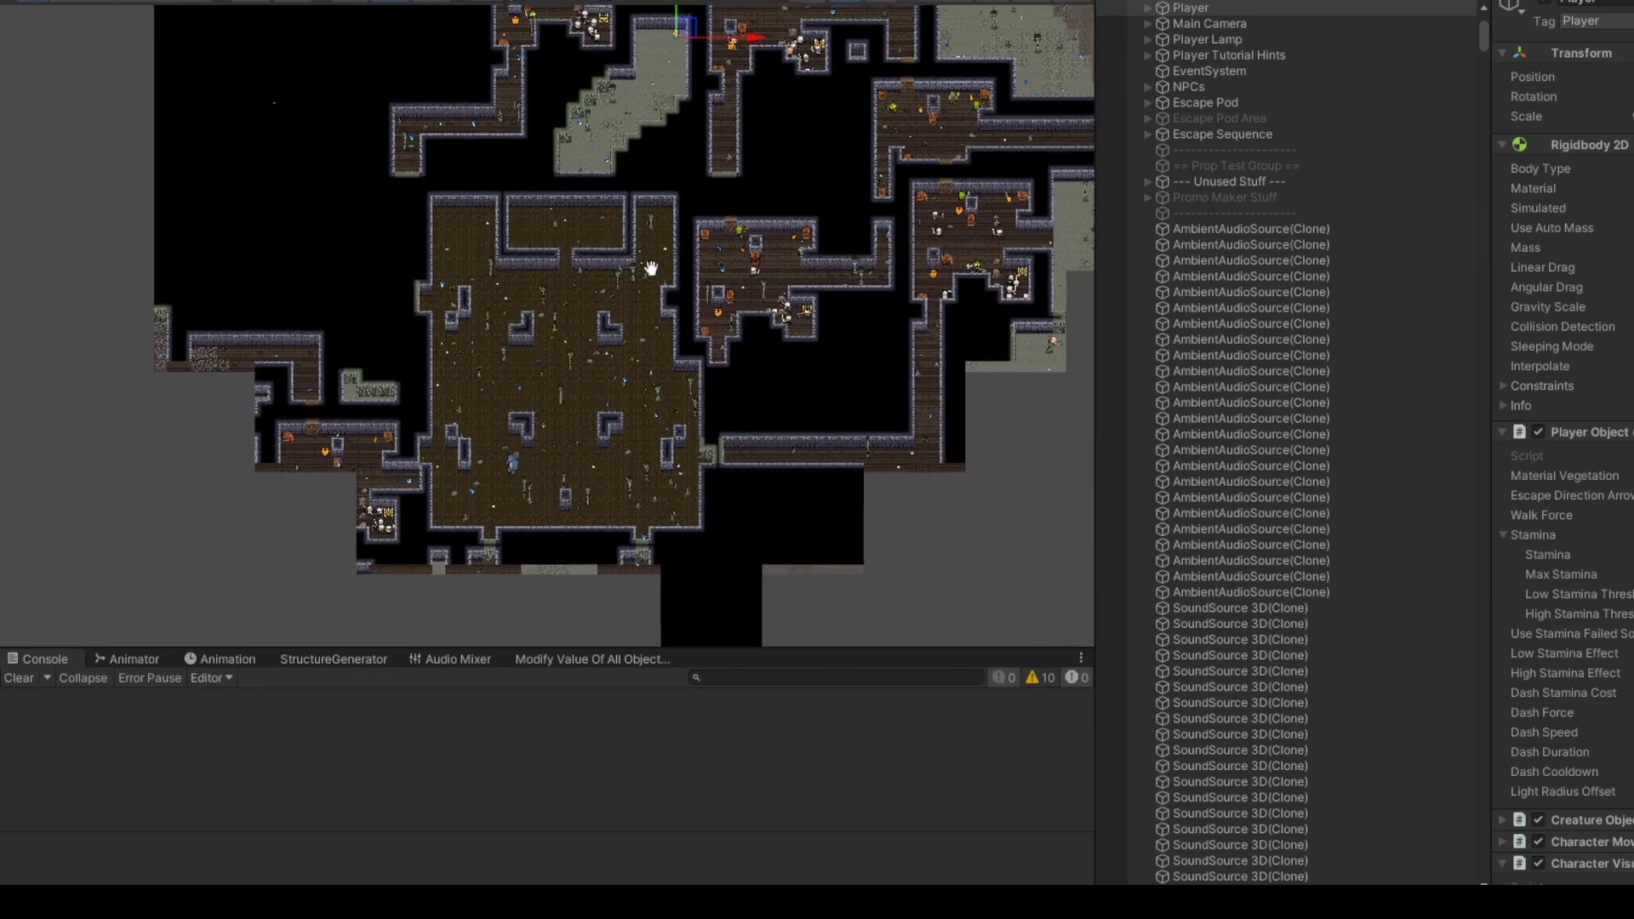
mouse_move(672, 98)
left_mouse_down()
mouse_move(557, 495)
mouse_move(583, 350)
mouse_move(618, 435)
mouse_move(657, 435)
mouse_move(672, 258)
mouse_move(828, 296)
mouse_move(868, 280)
mouse_move(690, 323)
mouse_move(640, 270)
left_mouse_up()
scroll(517, 539, "up", 2)
Step: Clear the Console messages and move the Player from the right room into the pillared hall
left_click(23, 678)
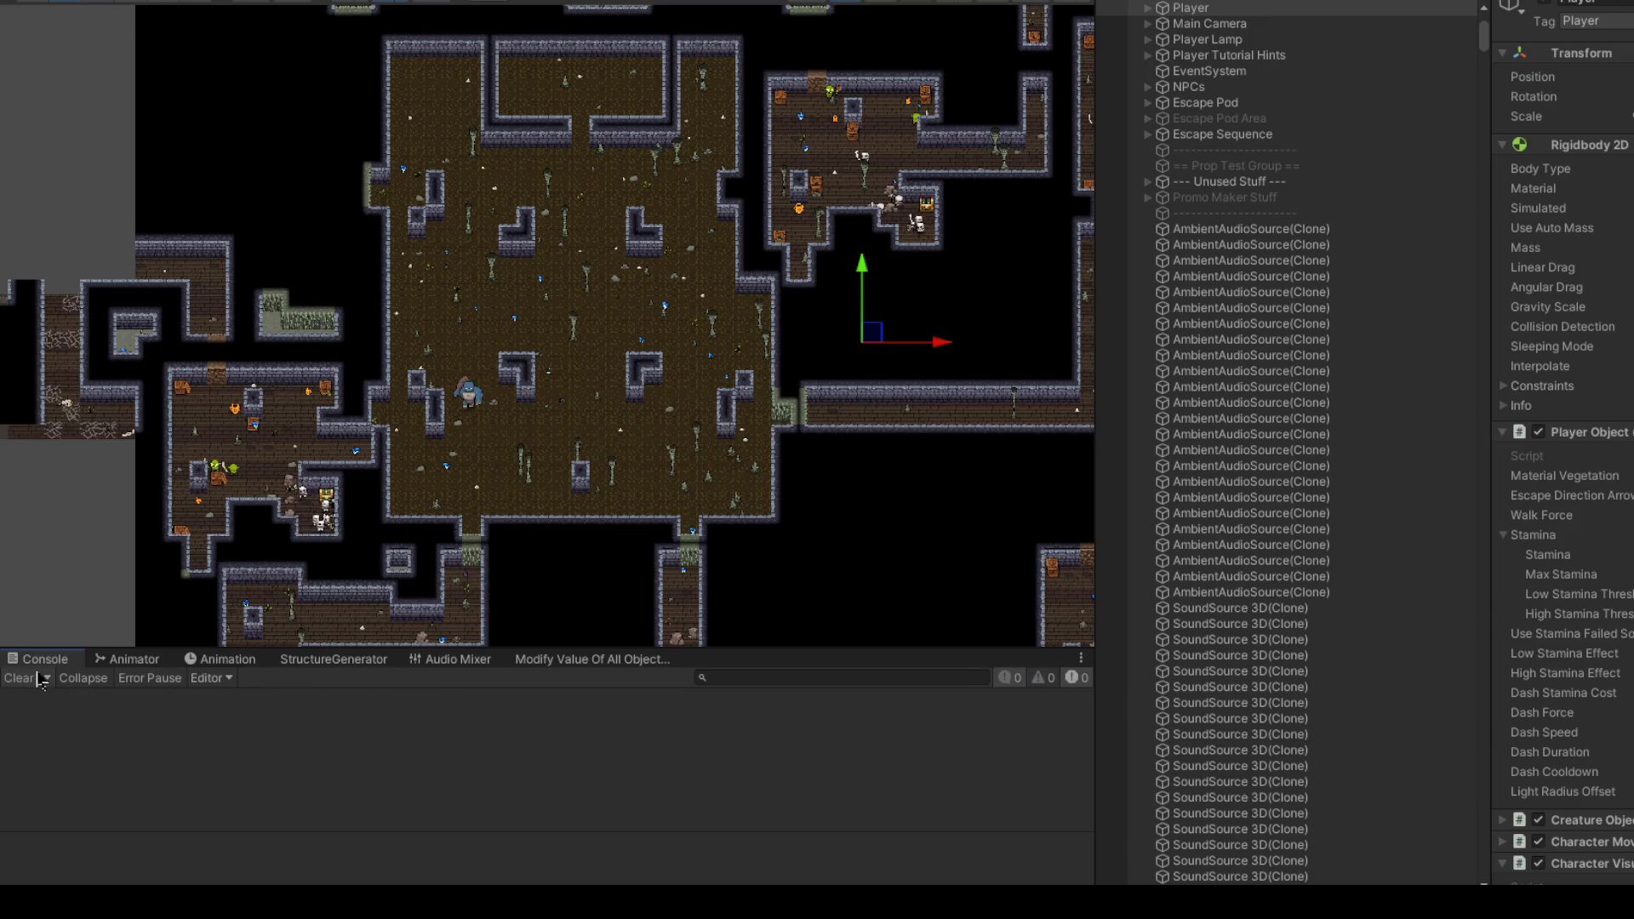
mouse_move(869, 334)
left_mouse_down()
mouse_move(847, 303)
mouse_move(610, 409)
mouse_move(743, 415)
mouse_move(783, 379)
mouse_move(751, 240)
mouse_move(651, 179)
mouse_move(626, 200)
mouse_move(335, 181)
mouse_move(309, 213)
mouse_move(353, 328)
mouse_move(322, 297)
mouse_move(405, 426)
mouse_move(654, 436)
mouse_move(724, 473)
mouse_move(720, 492)
mouse_move(668, 470)
mouse_move(770, 451)
mouse_move(749, 285)
mouse_move(545, 247)
mouse_move(542, 196)
mouse_move(569, 157)
mouse_move(717, 217)
mouse_move(752, 255)
mouse_move(764, 311)
mouse_move(737, 422)
mouse_move(599, 487)
mouse_move(397, 442)
mouse_move(324, 473)
mouse_move(258, 464)
mouse_move(346, 497)
mouse_move(313, 258)
mouse_move(489, 164)
mouse_move(653, 157)
mouse_move(706, 500)
mouse_move(519, 315)
mouse_move(446, 298)
mouse_move(508, 228)
mouse_move(623, 389)
mouse_move(730, 416)
mouse_move(729, 313)
mouse_move(639, 273)
mouse_move(602, 379)
left_mouse_up()
scroll(610, 408, "up", 3)
Step: Move the Player down-left through the central hall toward the Cave Troll
scroll(507, 228, "down", 2)
left_click_drag(568, 495, 639, 317)
scroll(670, 264, "up", 2)
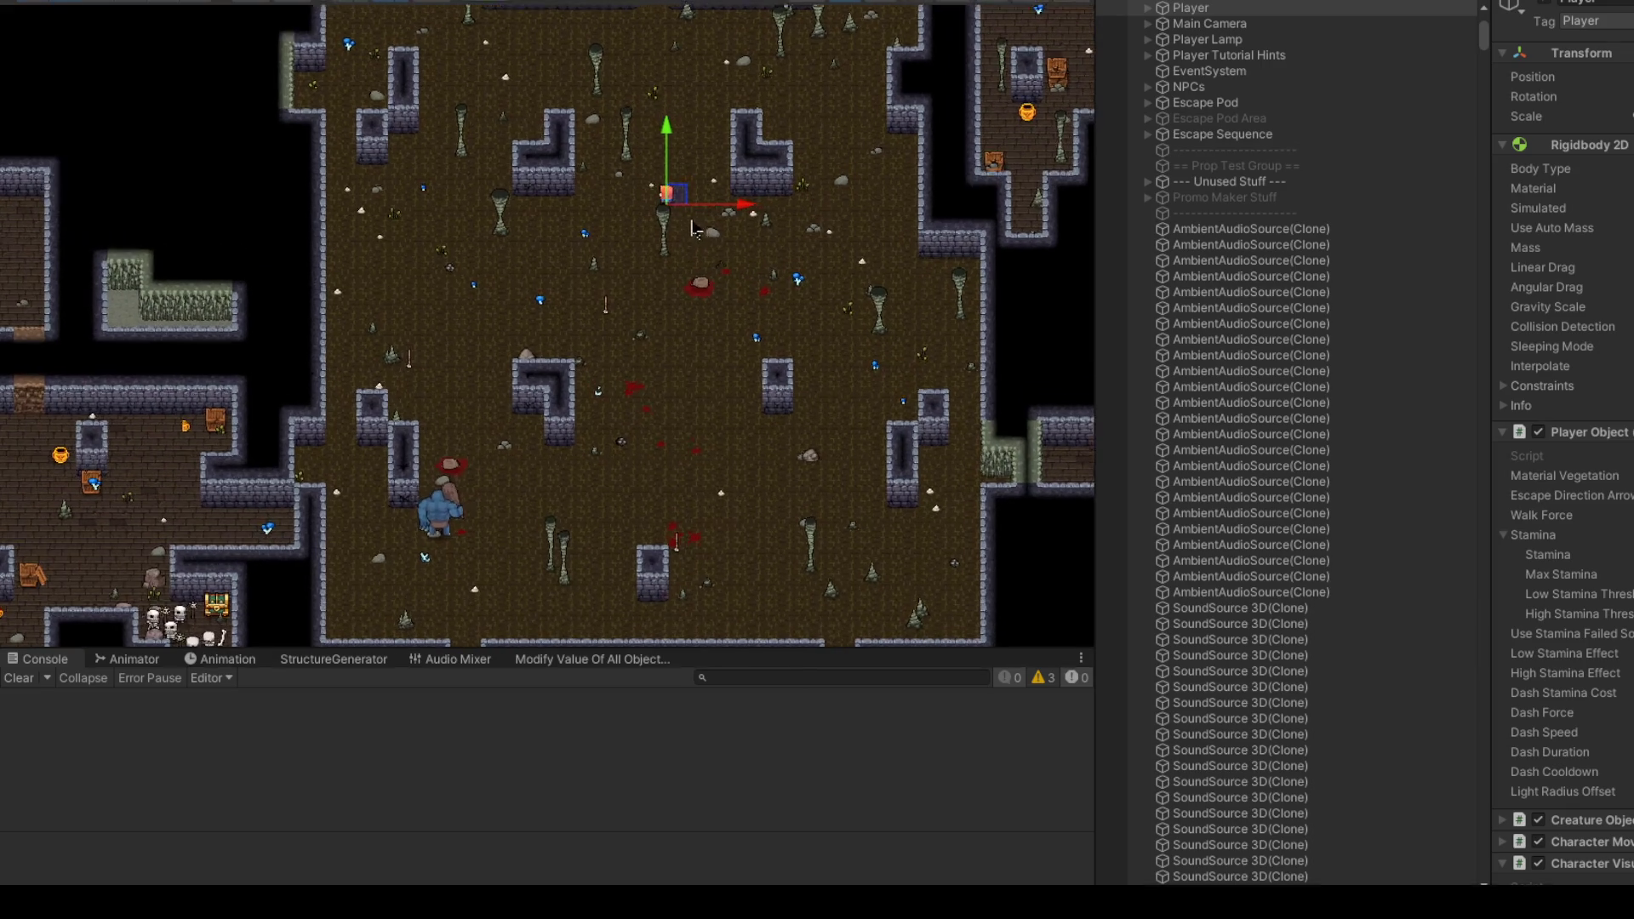
mouse_move(679, 192)
left_mouse_down()
mouse_move(788, 430)
mouse_move(577, 467)
mouse_move(630, 453)
mouse_move(728, 334)
mouse_move(751, 220)
mouse_move(558, 209)
mouse_move(491, 305)
mouse_move(375, 329)
mouse_move(395, 321)
mouse_move(562, 439)
mouse_move(812, 340)
mouse_move(830, 467)
mouse_move(845, 183)
mouse_move(807, 141)
mouse_move(966, 109)
mouse_move(1034, 30)
mouse_move(1021, 43)
left_mouse_up()
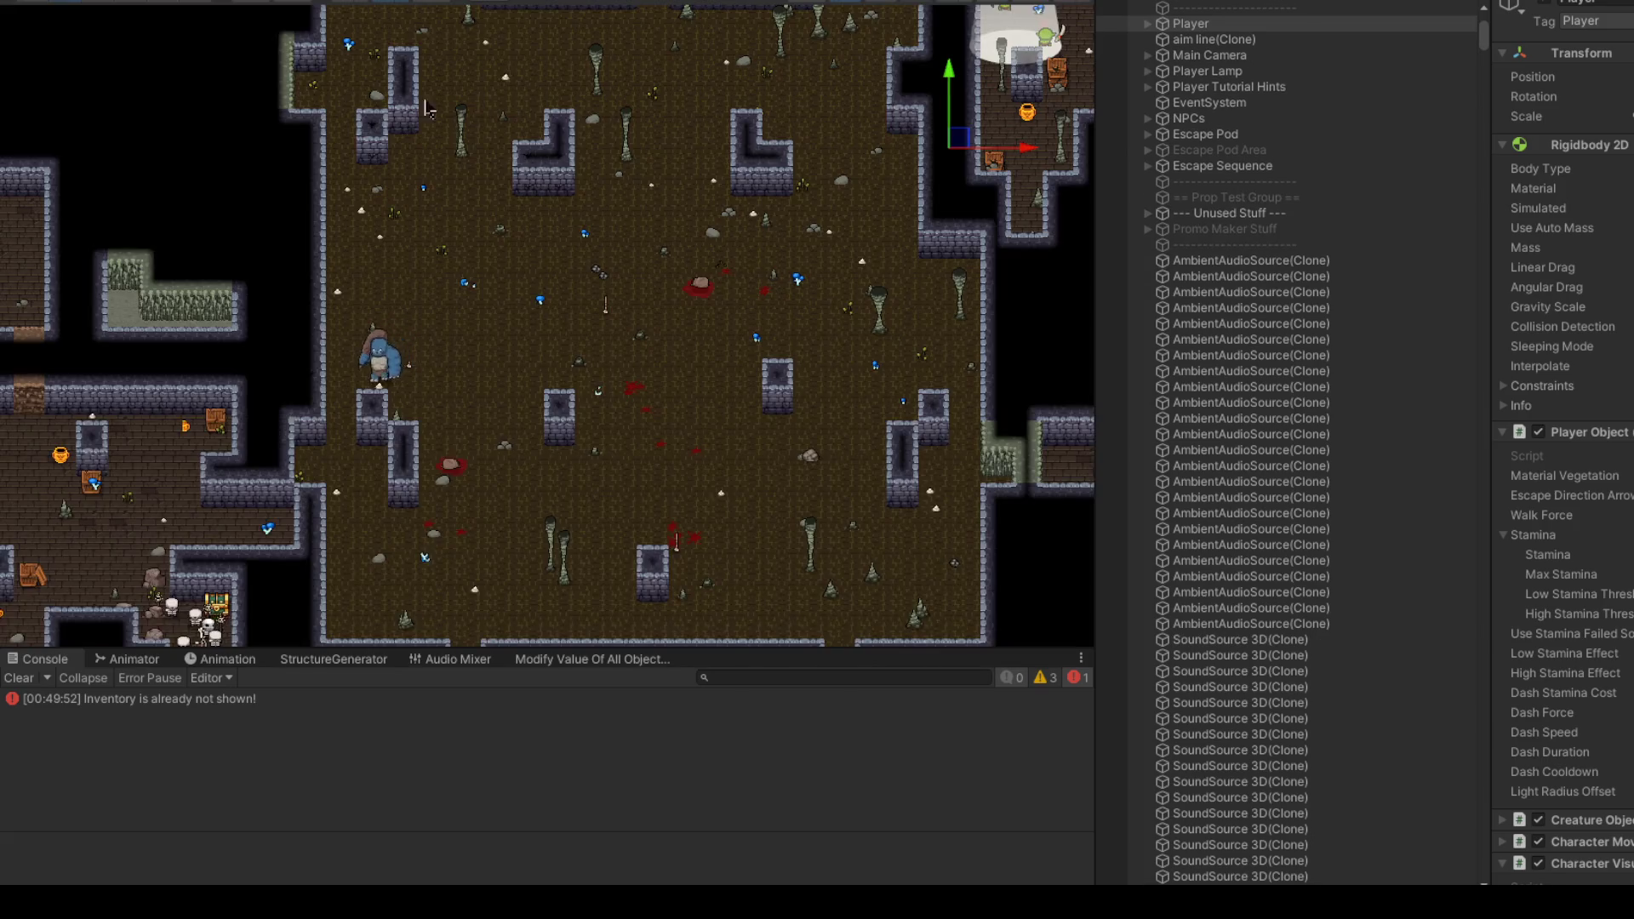
Step: Reposition the Player into the smaller lit room just right of the central hall
scroll(564, 292, "up", 5)
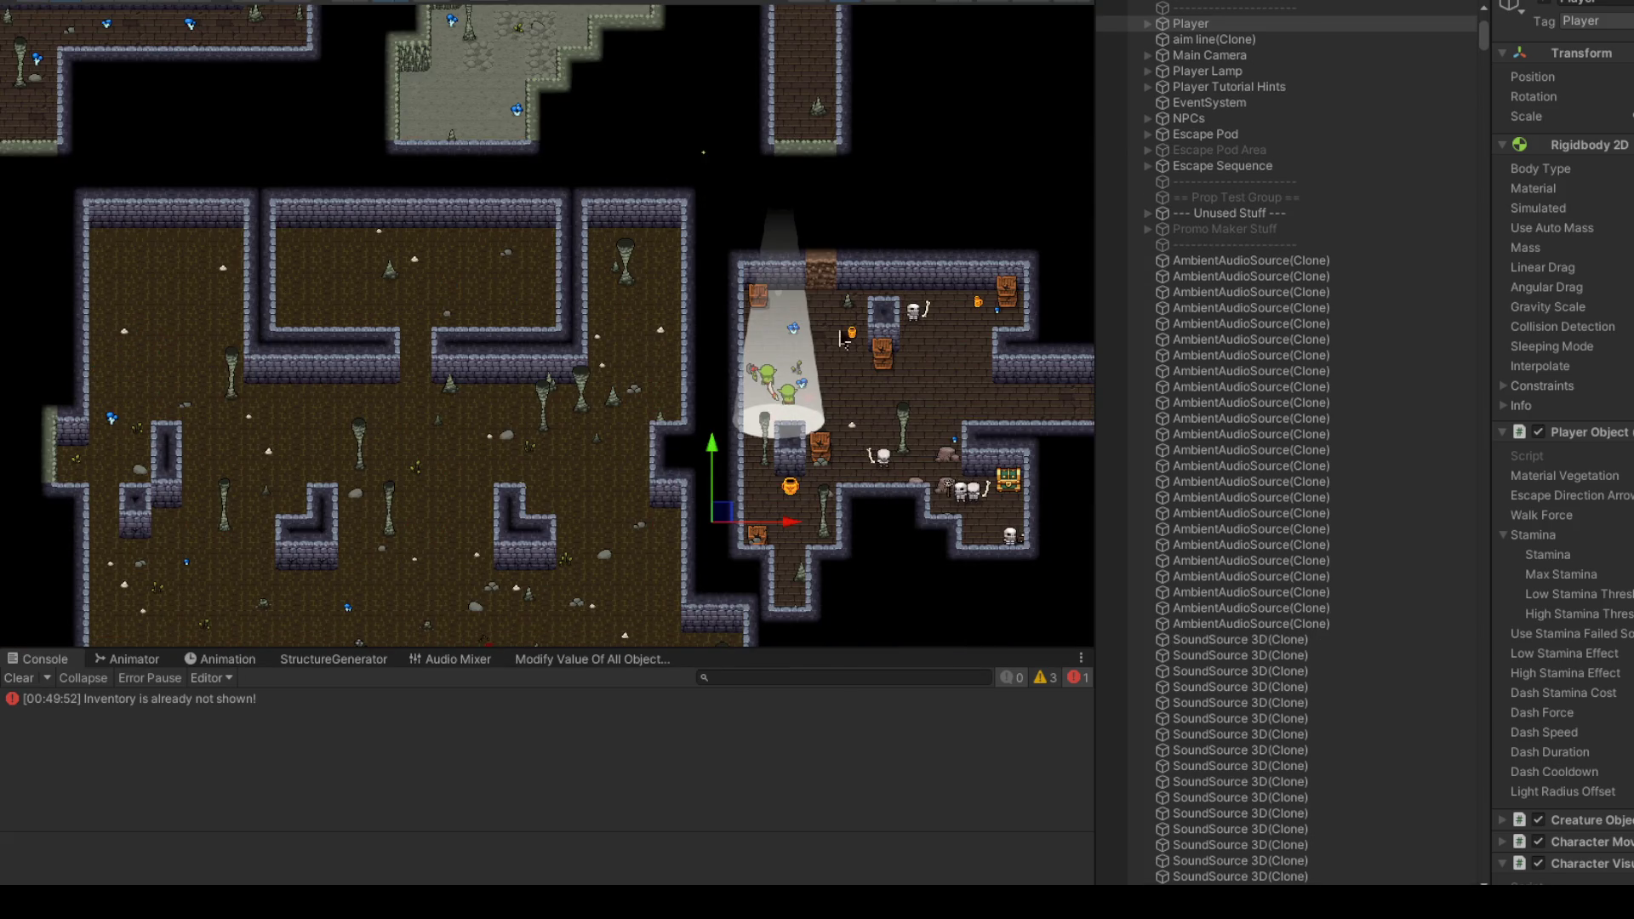
scroll(843, 338, "down", 2)
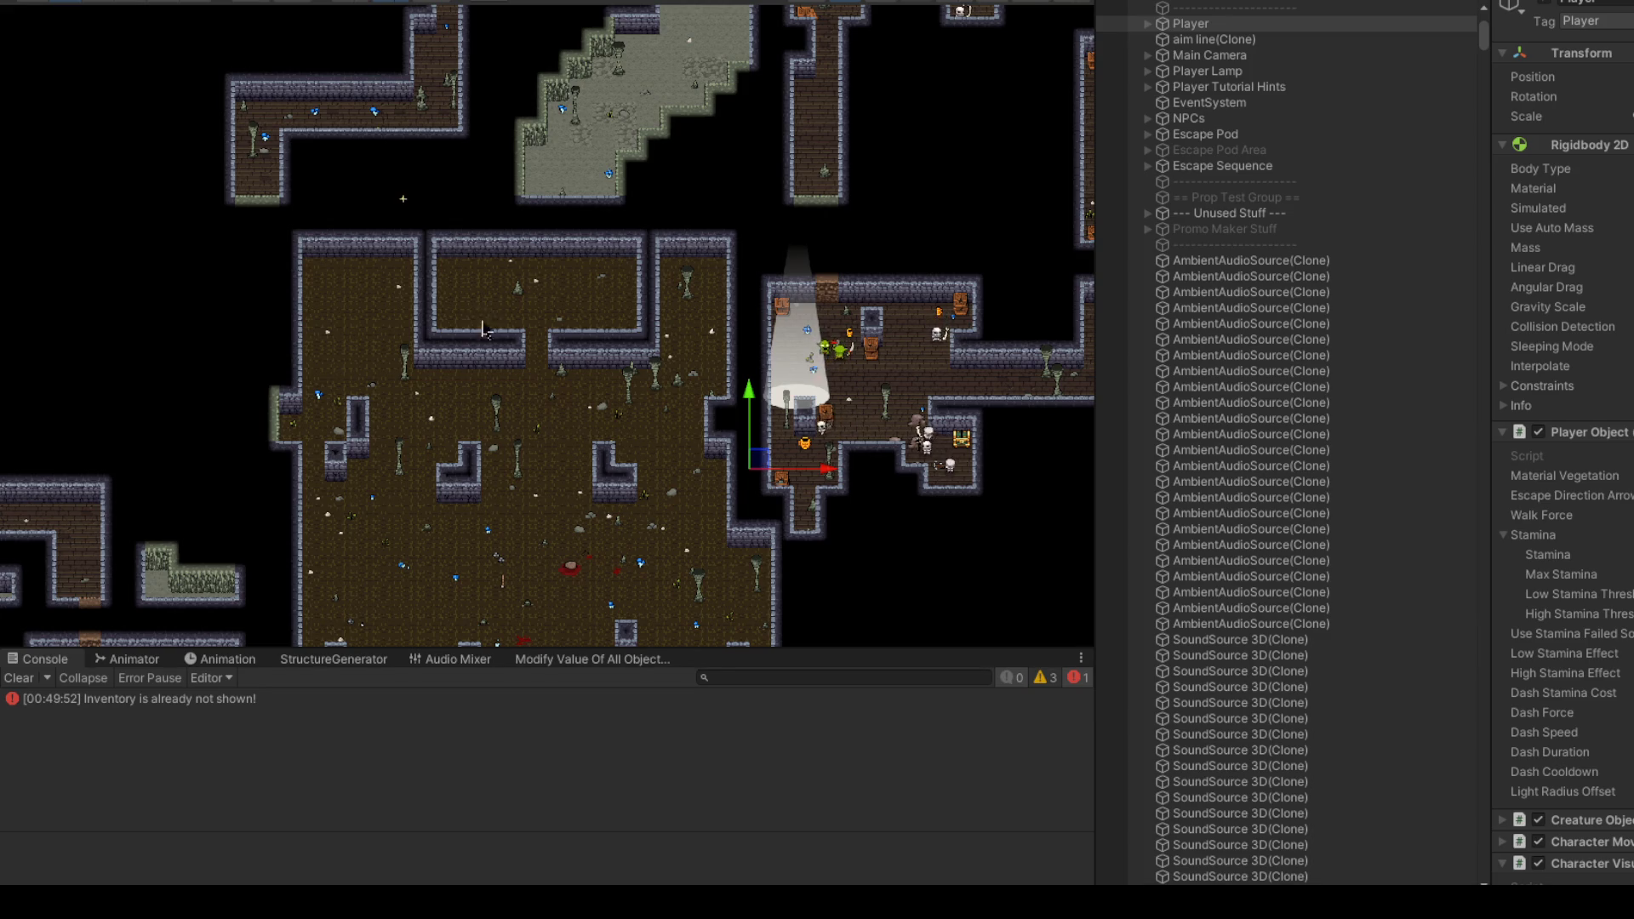
scroll(482, 328, "down", 5)
scroll(665, 398, "up", 4)
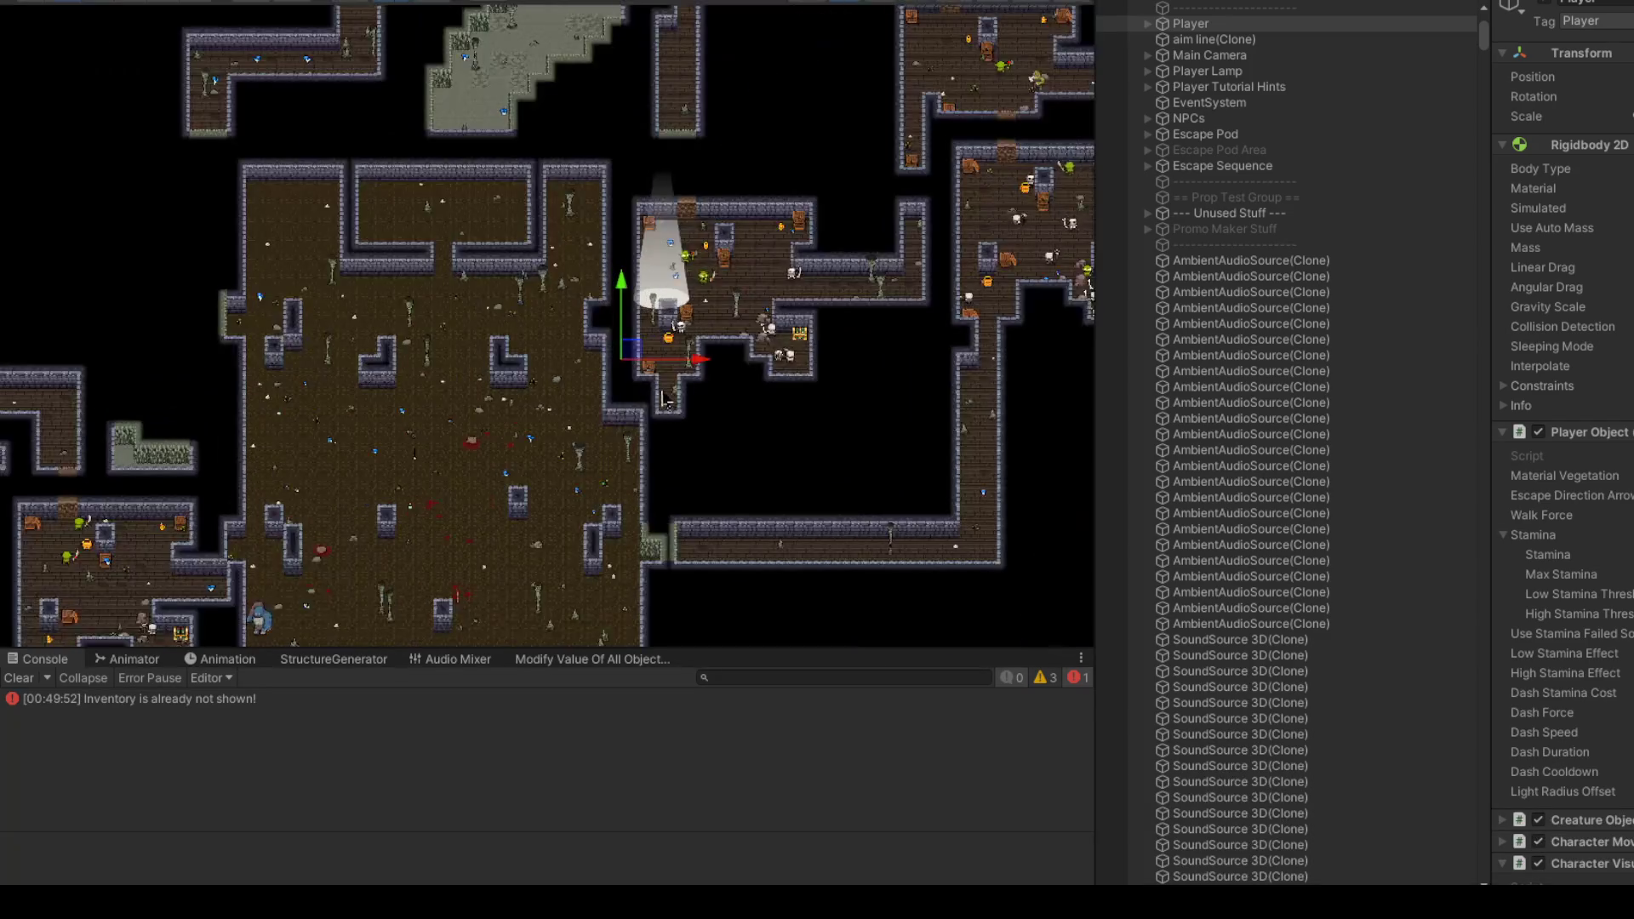
scroll(545, 328, "down", 2)
scroll(782, 311, "up", 3)
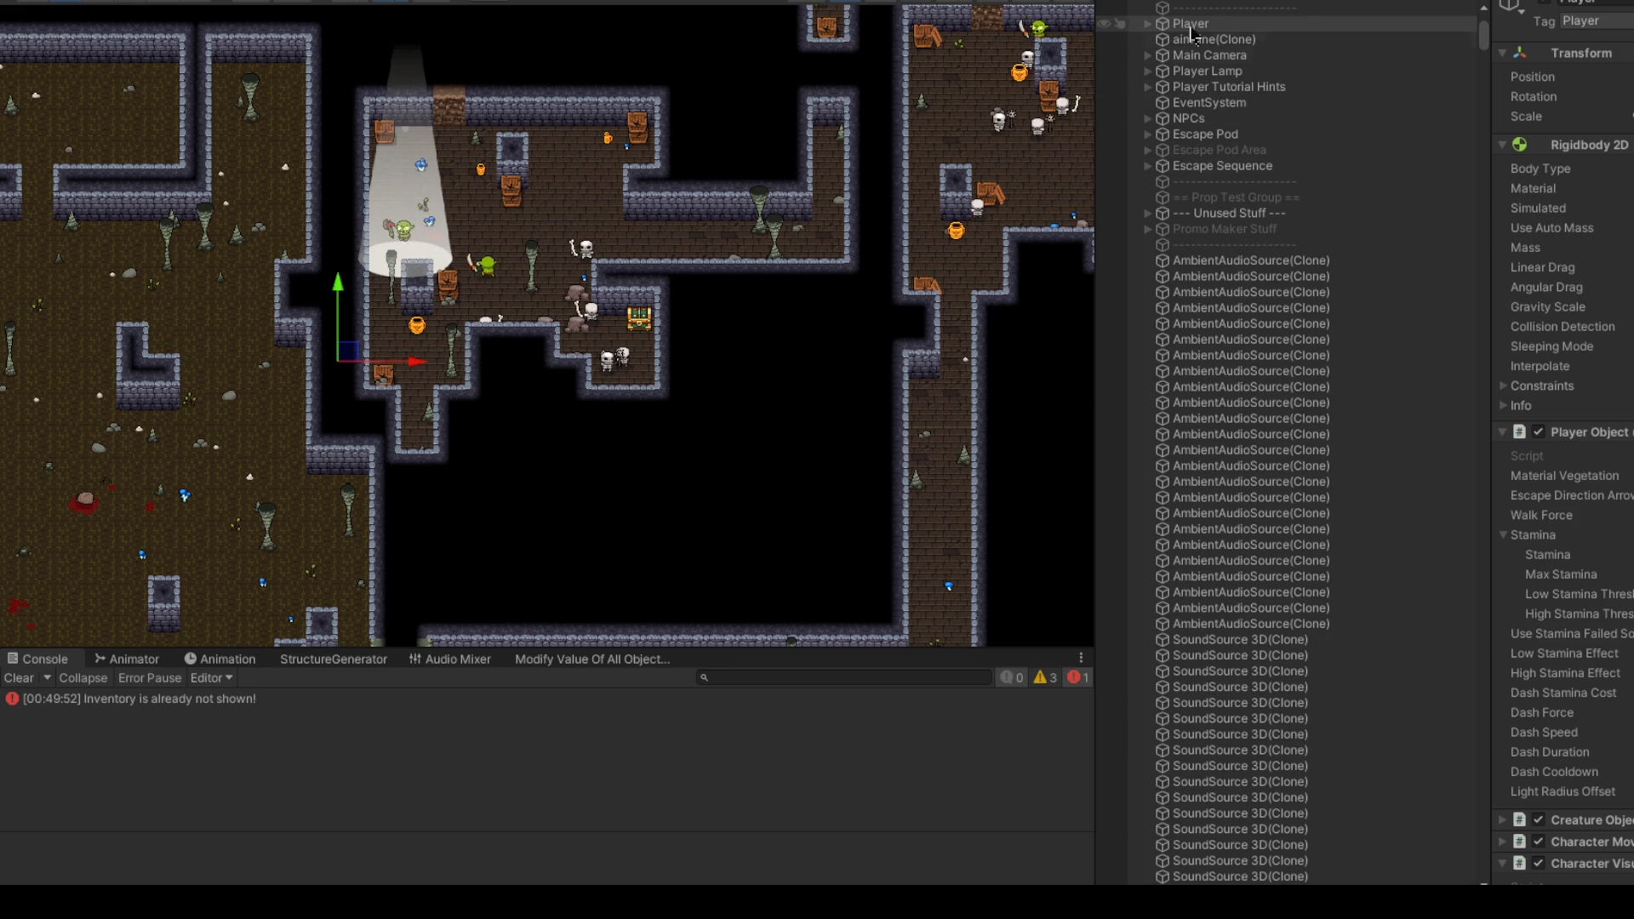
scroll(672, 330, "down", 5)
scroll(672, 330, "down", 3)
mouse_move(626, 337)
left_mouse_down()
mouse_move(652, 341)
mouse_move(779, 209)
mouse_move(448, 181)
mouse_move(336, 281)
mouse_move(426, 417)
mouse_move(630, 344)
mouse_move(673, 376)
mouse_move(666, 359)
left_mouse_up()
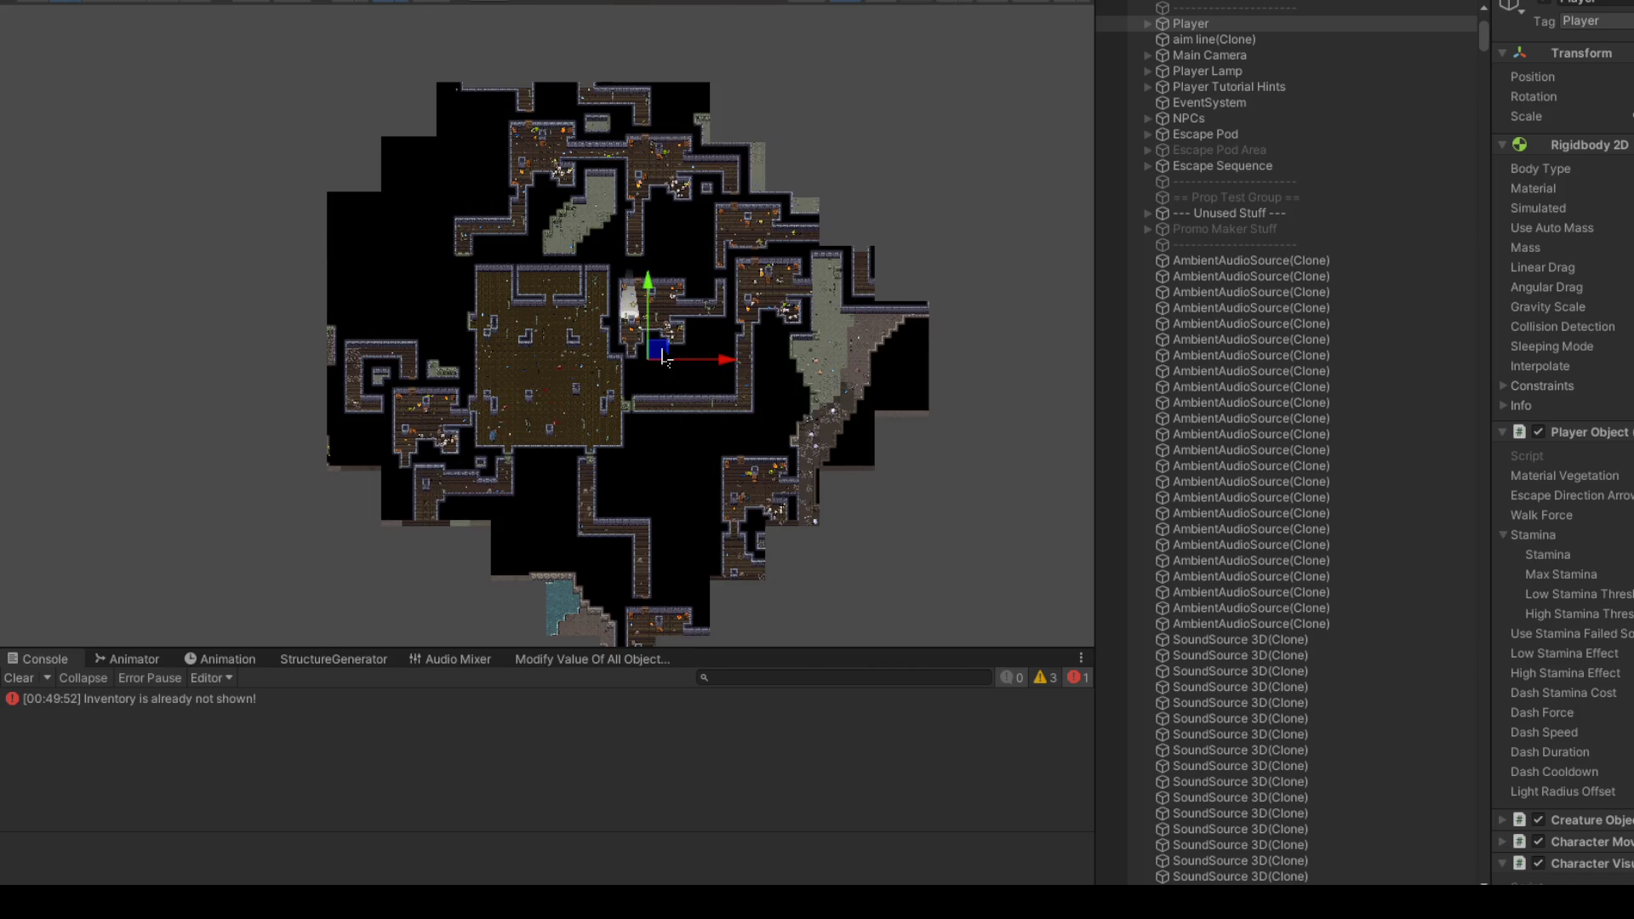
scroll(590, 358, "up", 5)
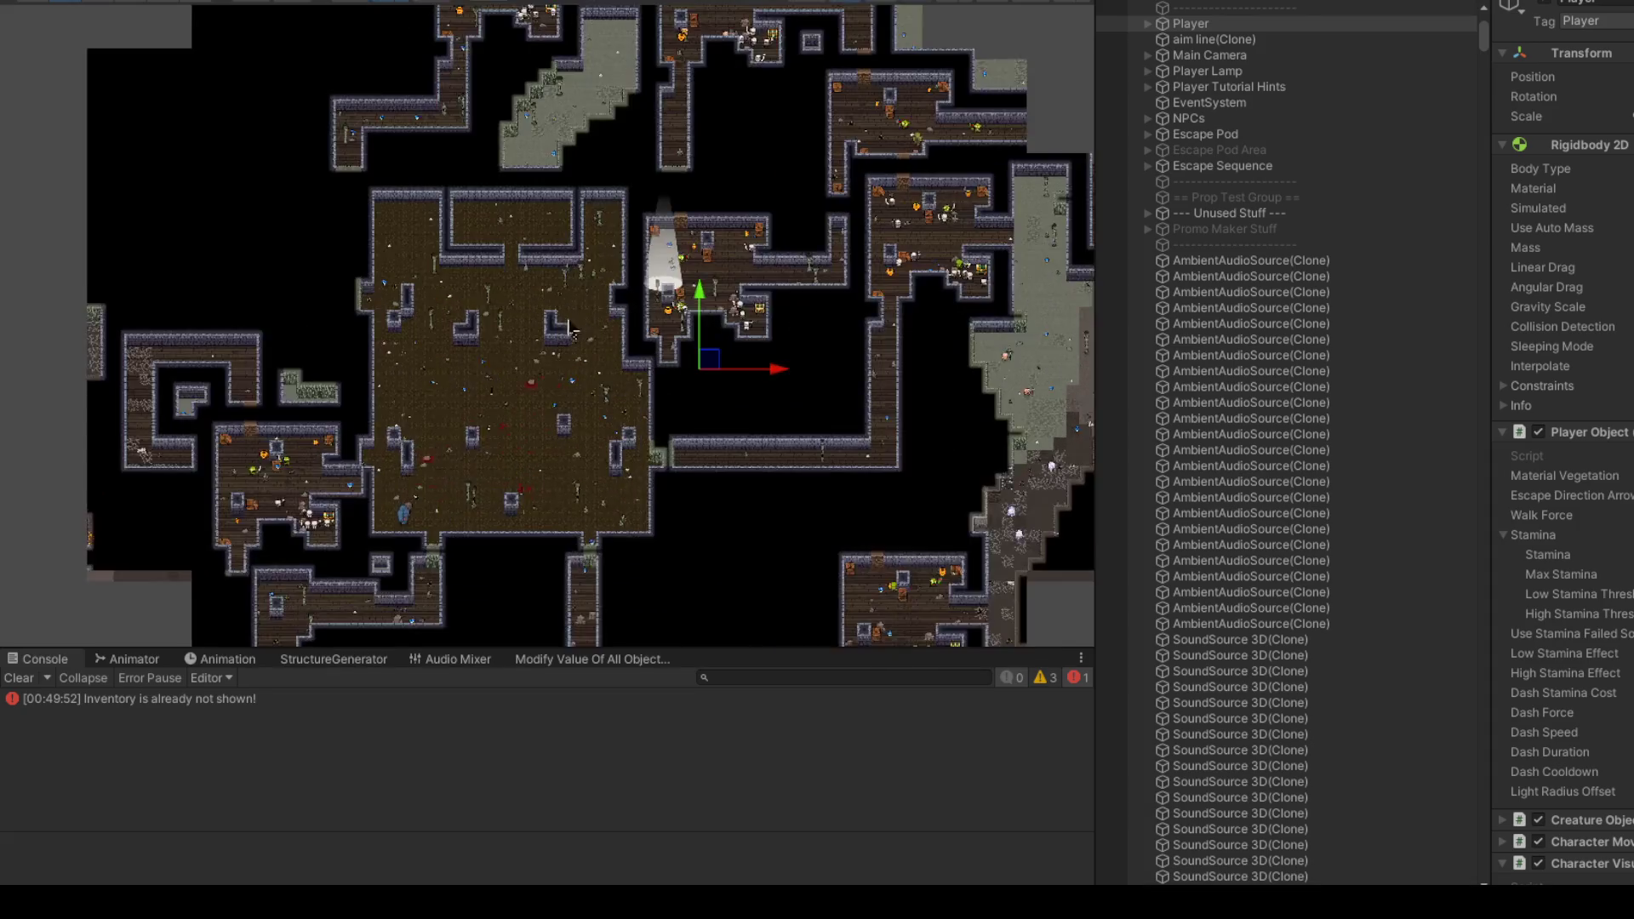